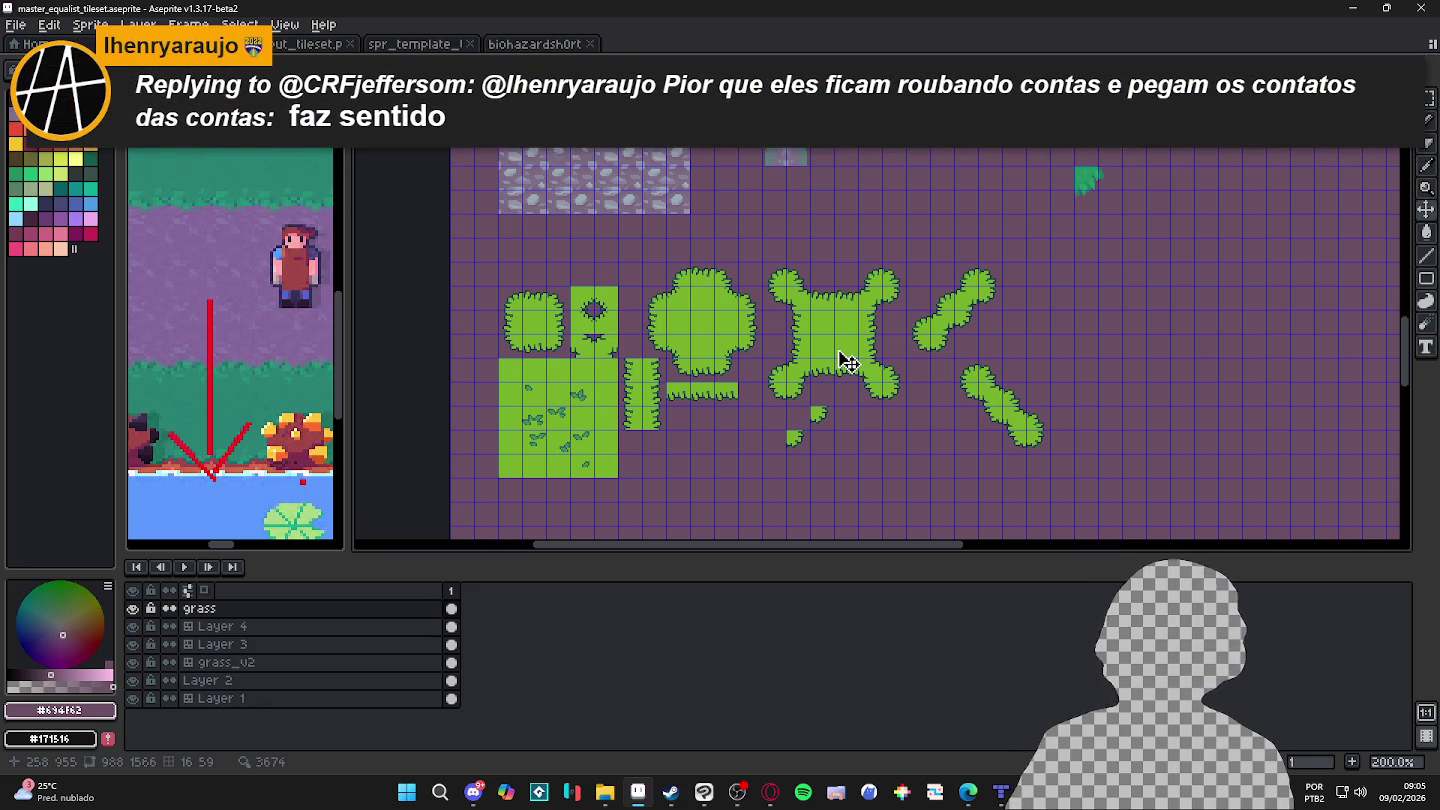
Step: Minimize Aseprite to reveal the File Explorer folder with spr_template_tile47_16x16
left_click(1346, 8)
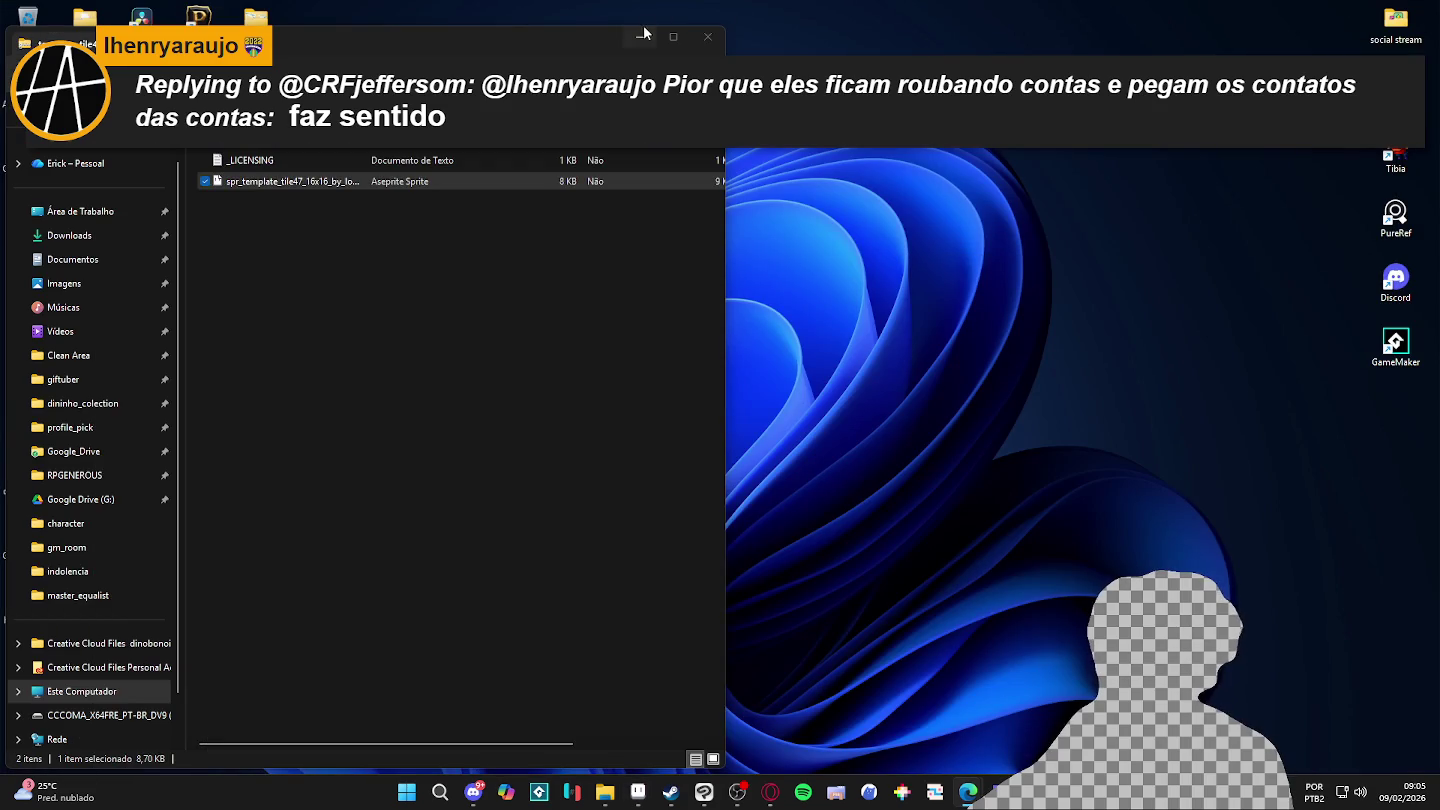
Step: Briefly reopen and hide the final_tileset folder window, then bring up Discord's dinolandia_geral channel
left_click(642, 35)
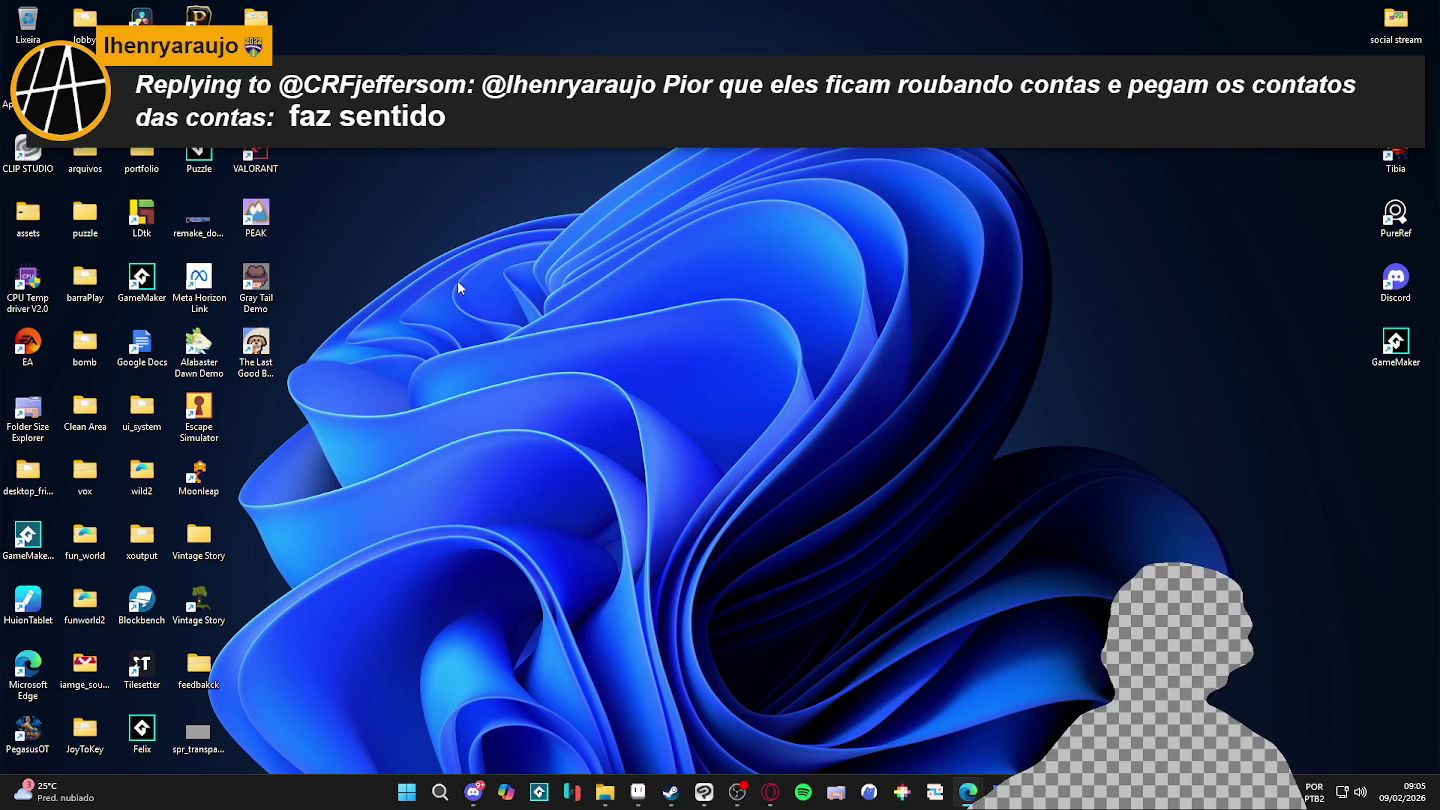
mouse_move(605, 792)
left_click(561, 680)
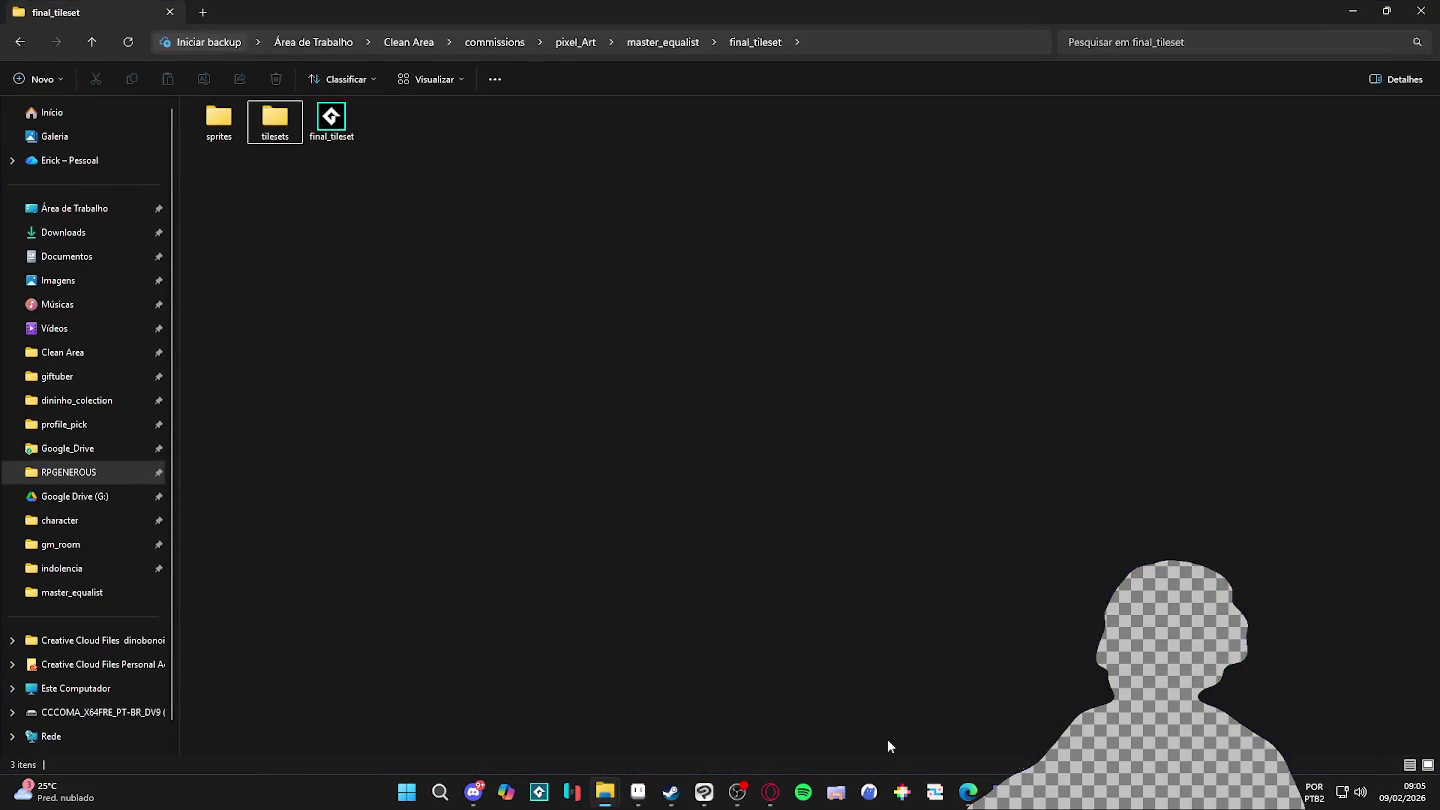
left_click(1352, 10)
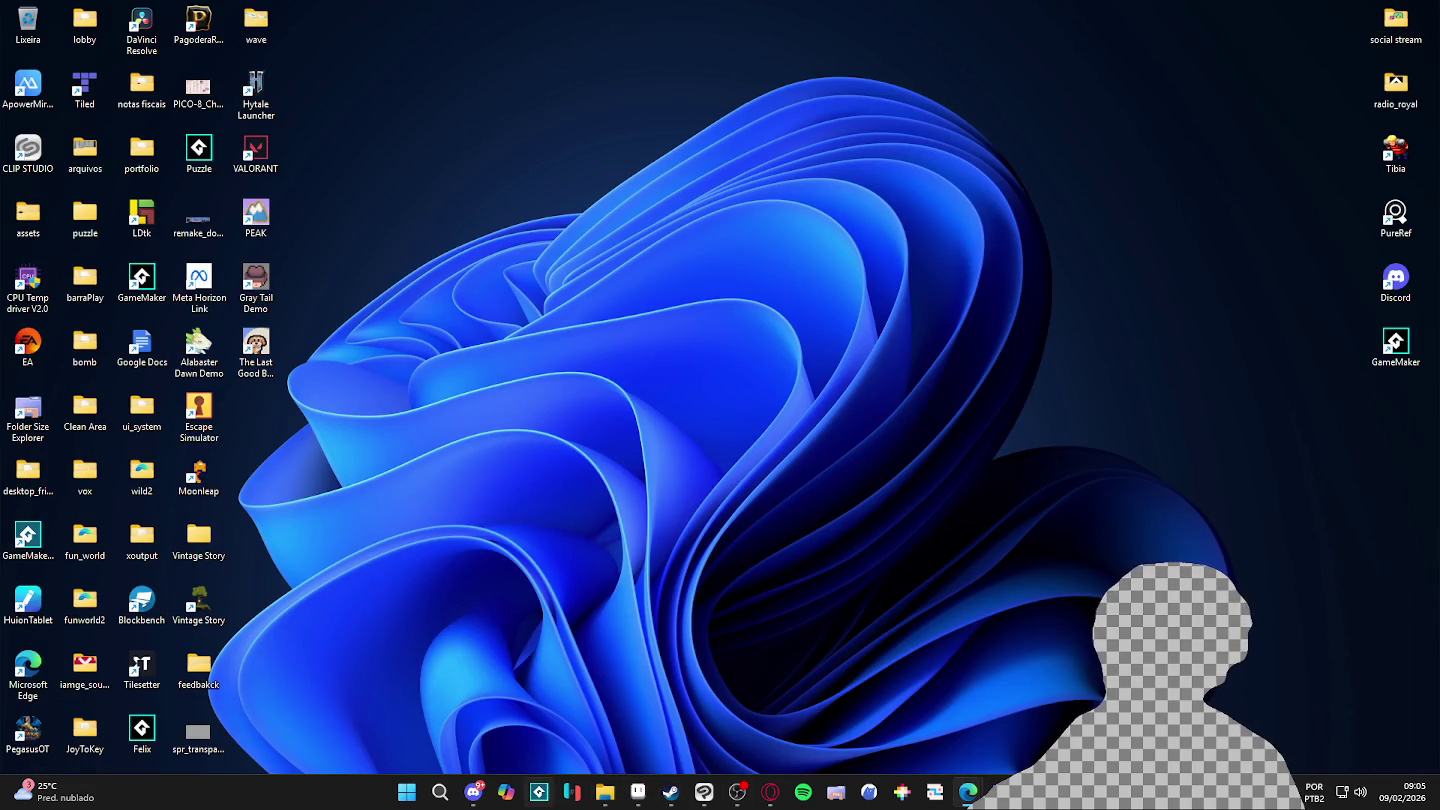
mouse_move(638, 792)
left_click(473, 792)
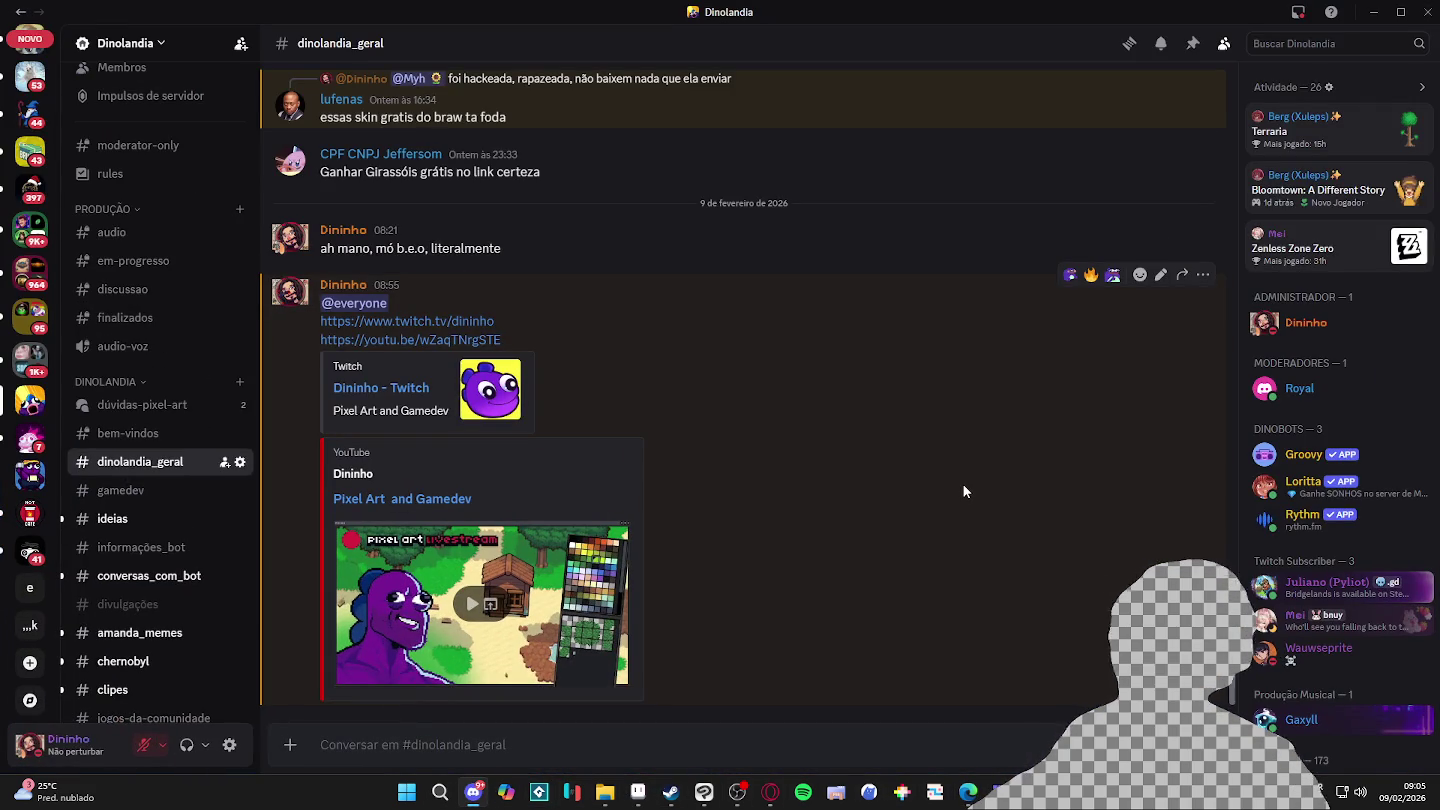
Step: Open and close Discord's developer tools beside the dinolandia_geral chat, then hide Discord
key("ctrl+shift+i")
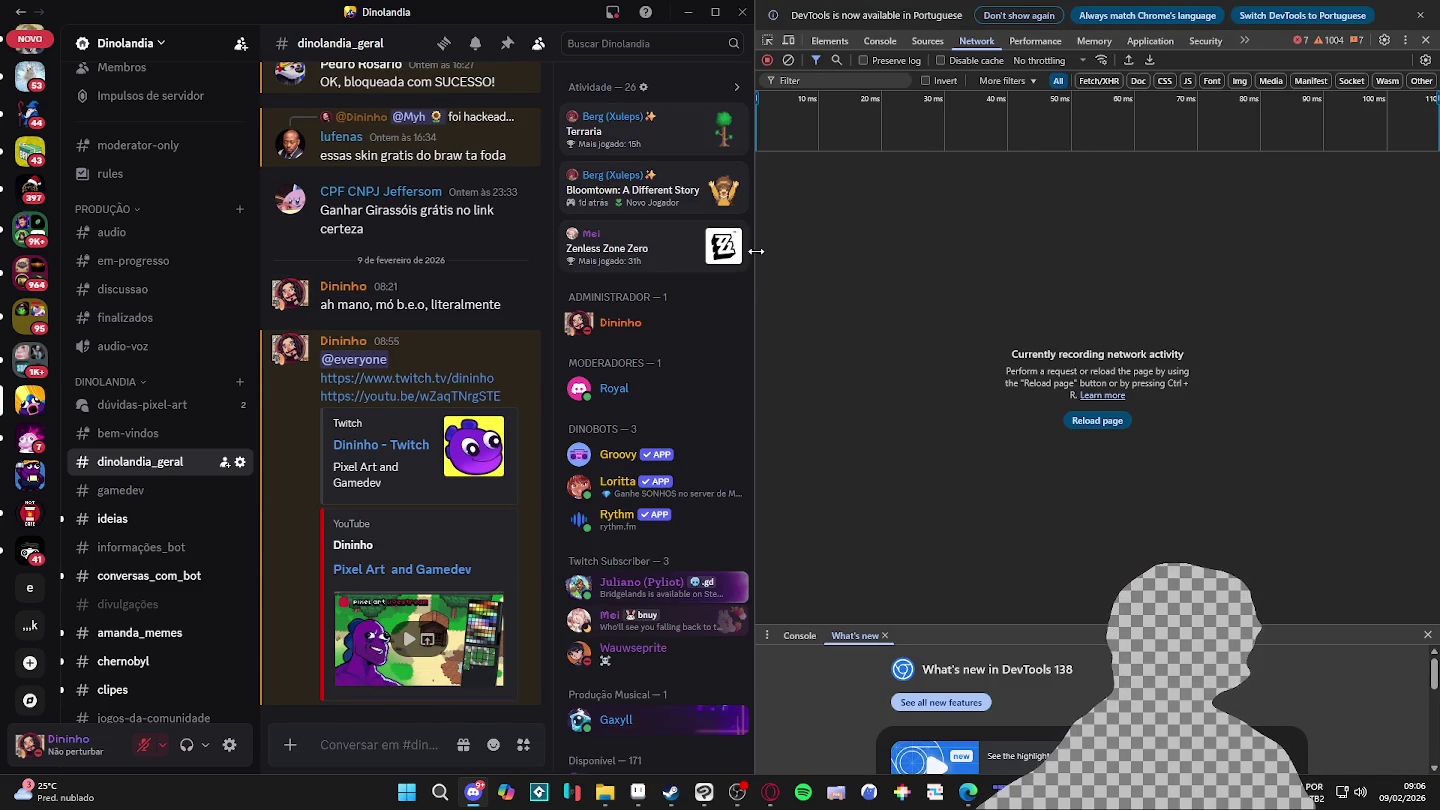
left_click_drag(753, 249, 1050, 287)
left_click(1122, 60)
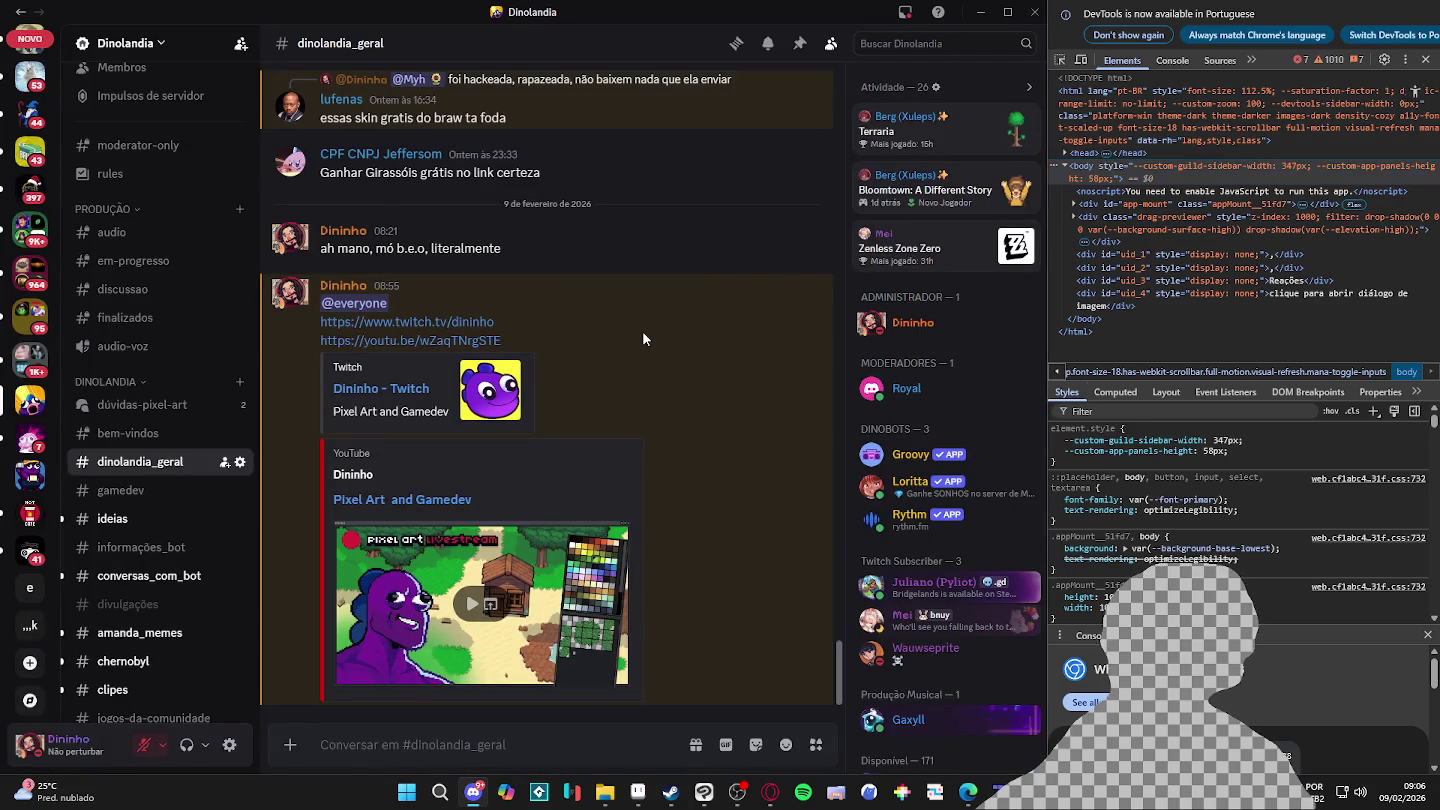
left_click(642, 338)
key("ctrl+shift+i")
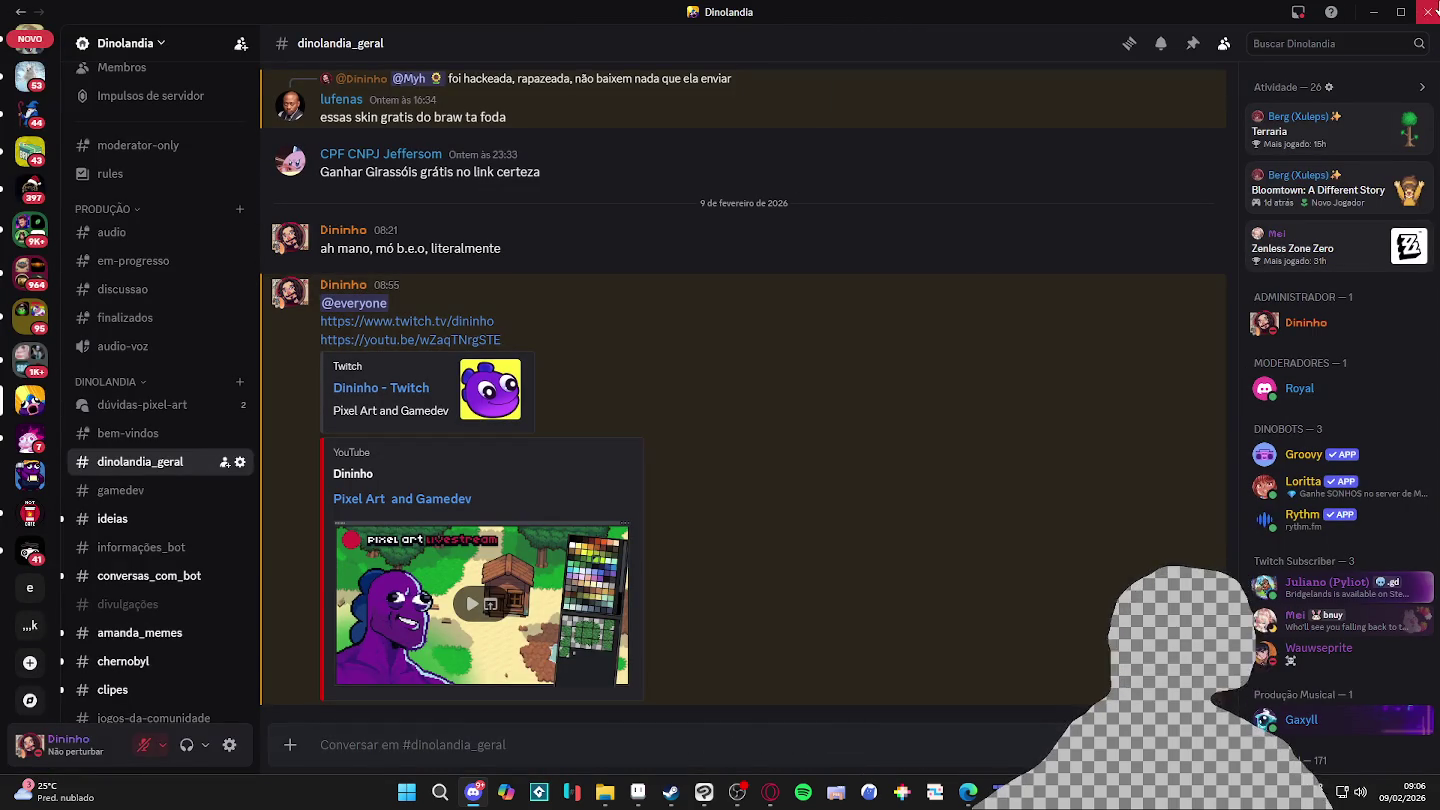
key("super+d")
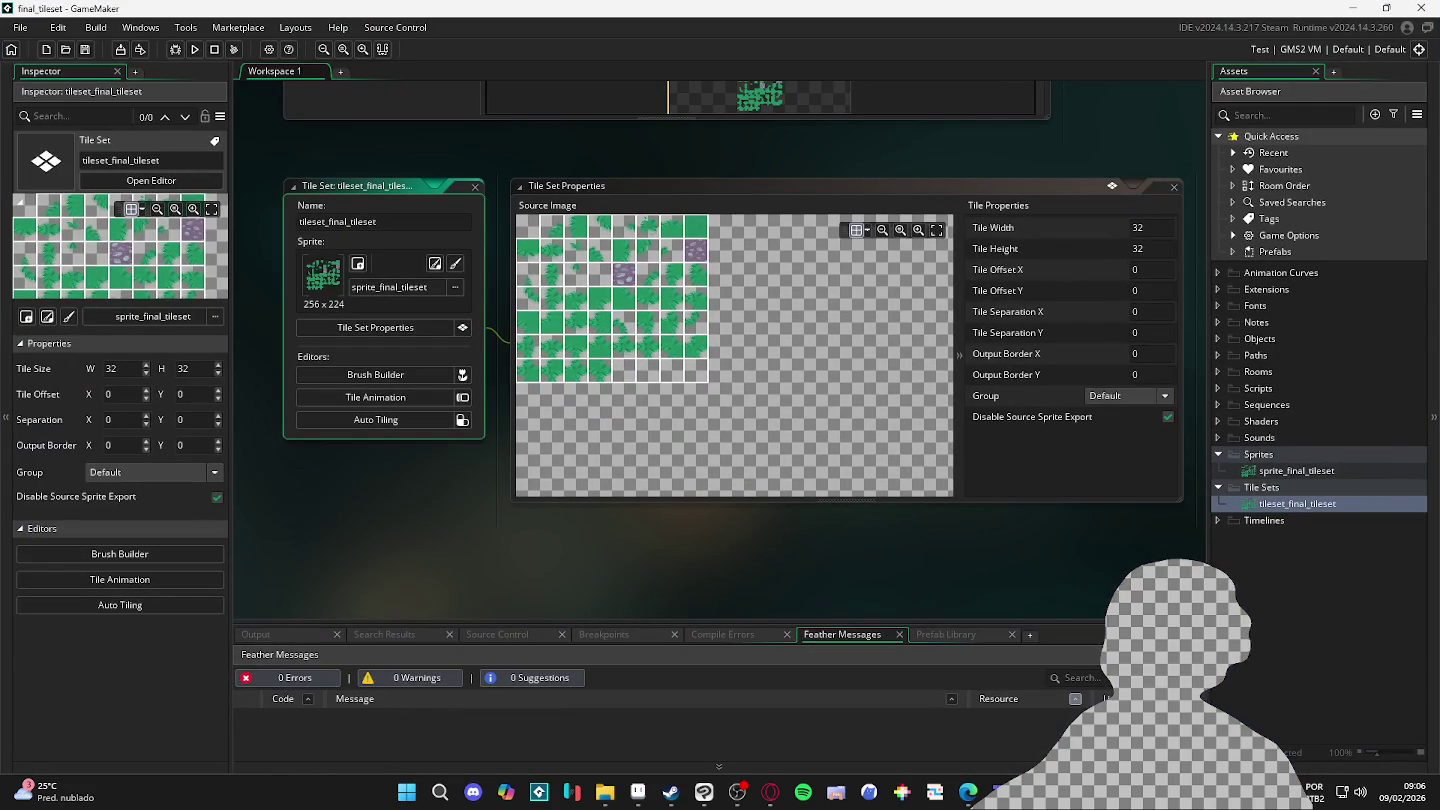
Step: Return from GameMaker to master_equalist_tileset.aseprite in Aseprite
left_click(638, 790)
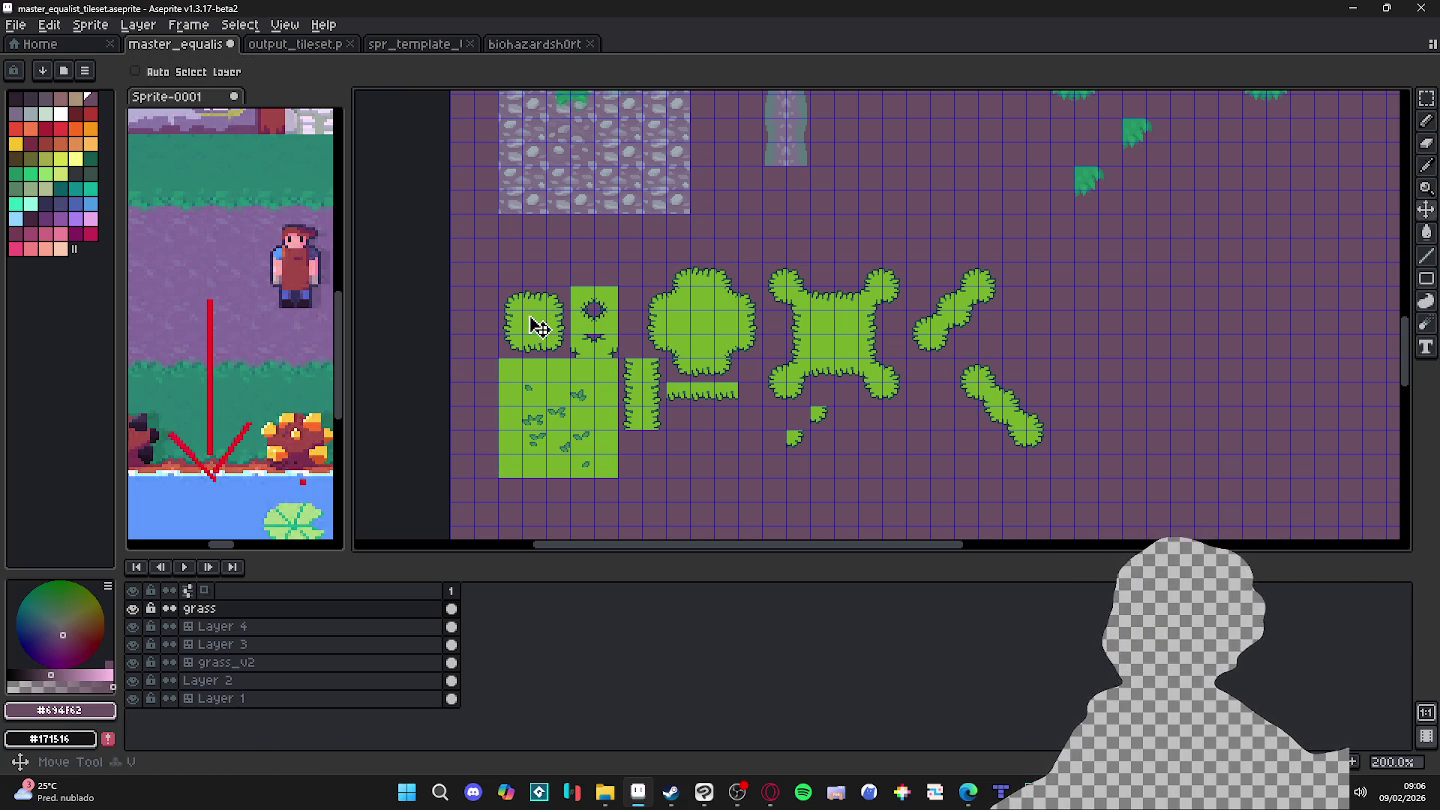
key("m")
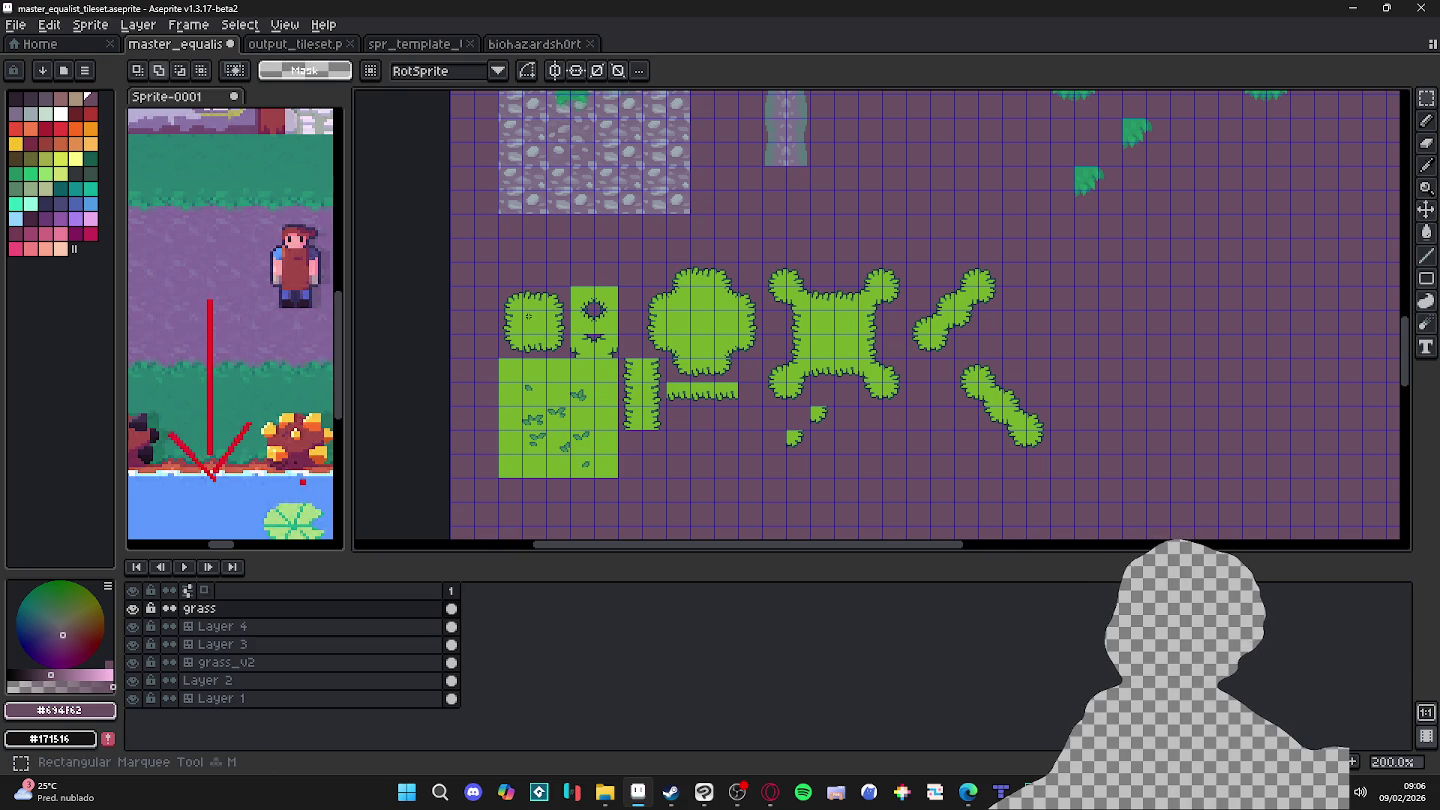
key("ctrl")
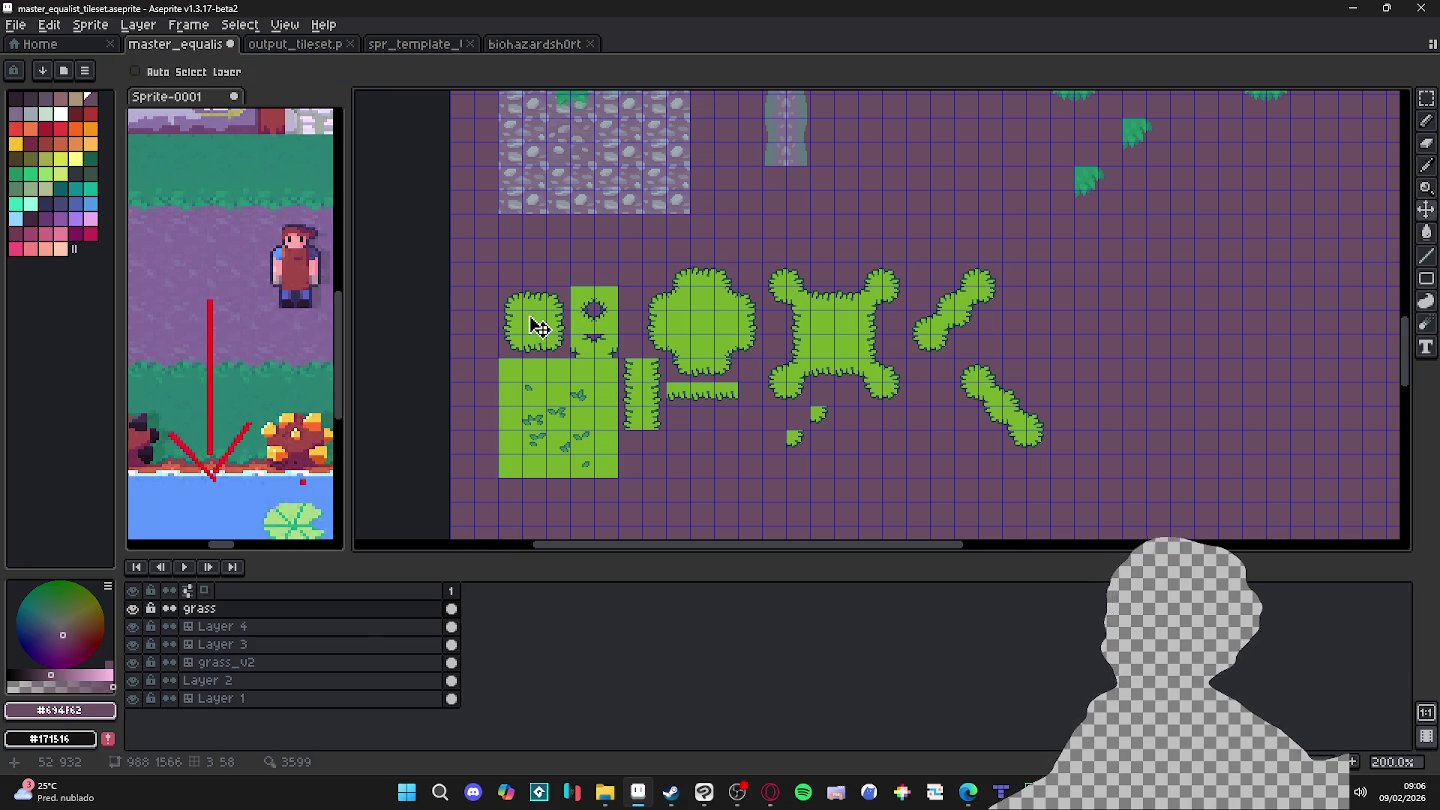
key("m")
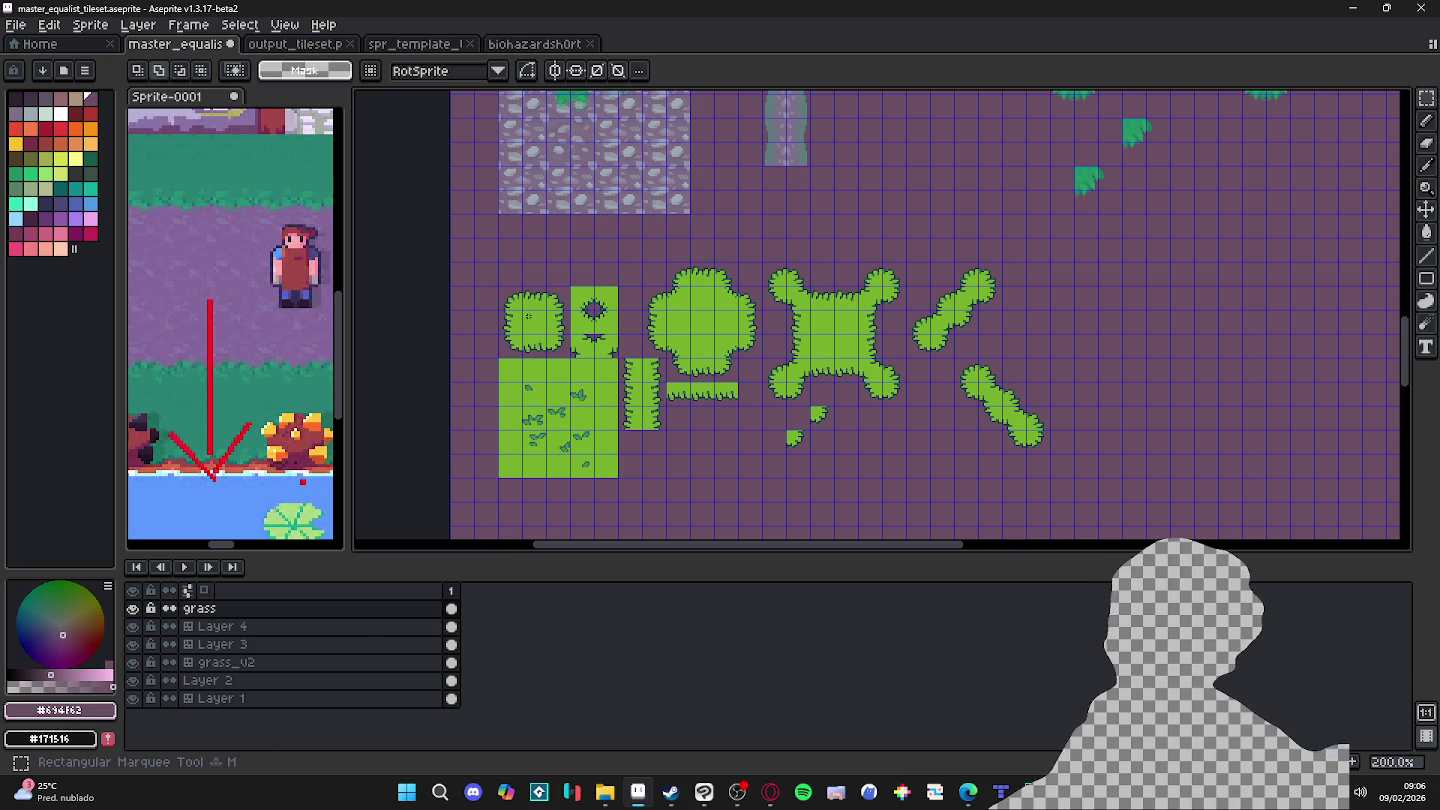
key("ctrl")
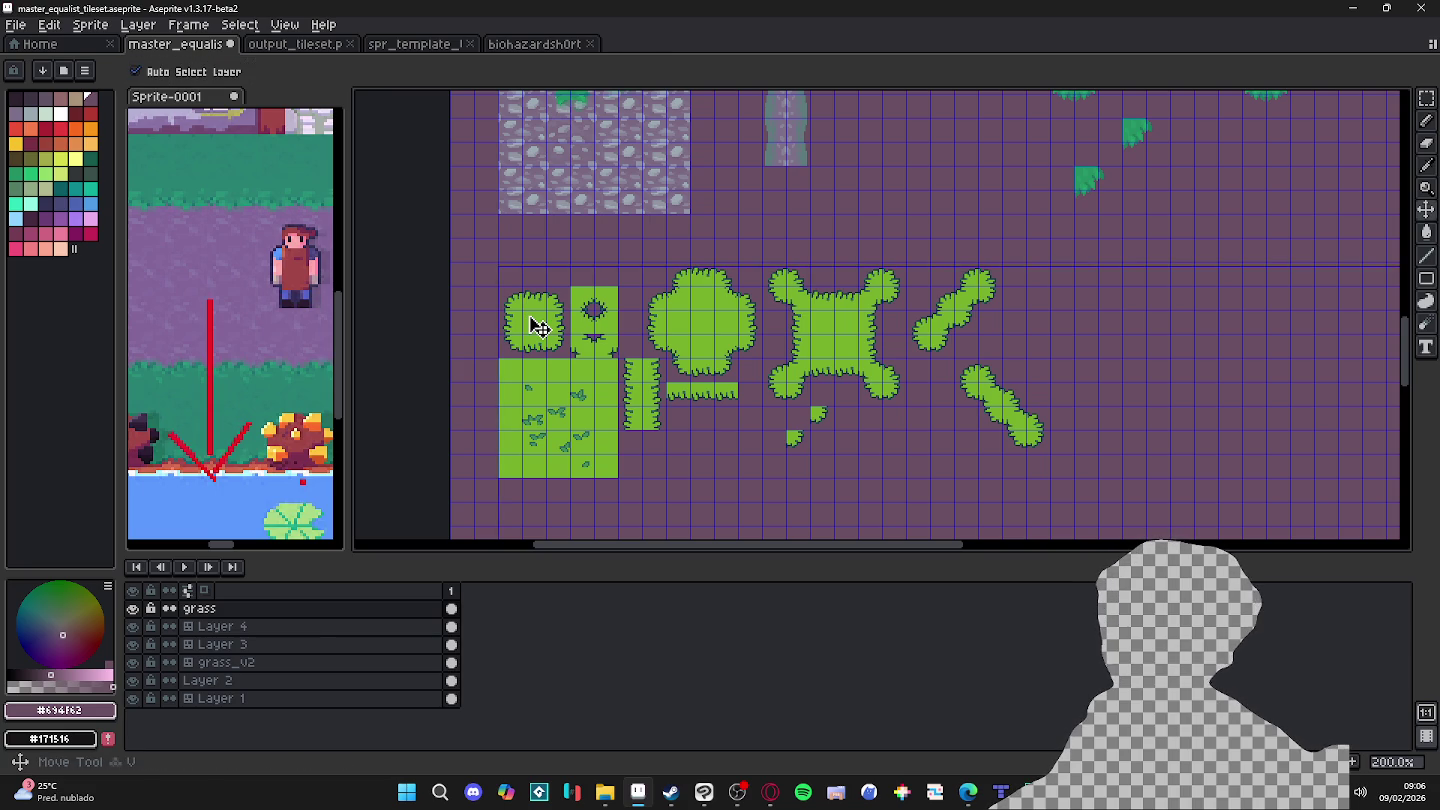
key("m")
key("ctrl")
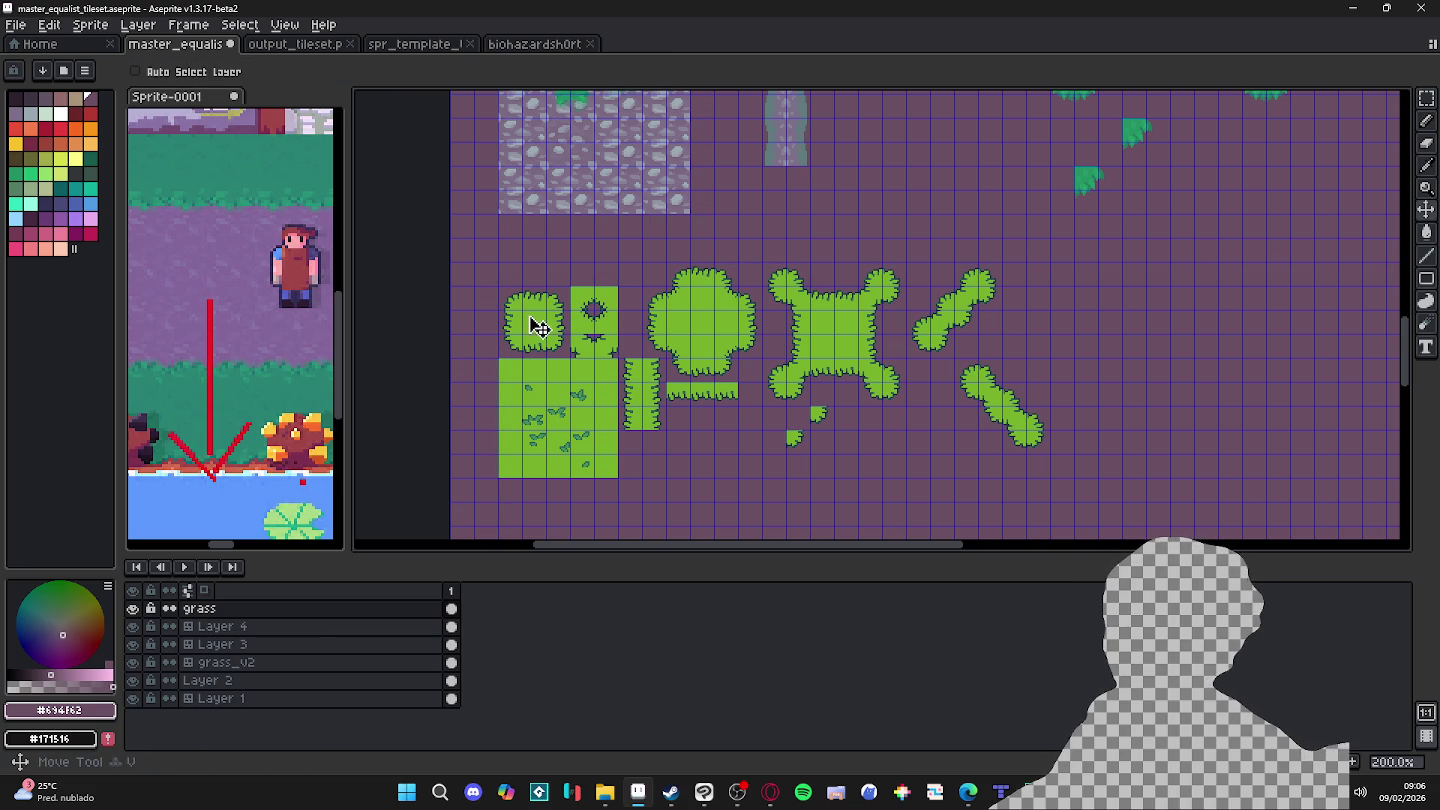
key("v")
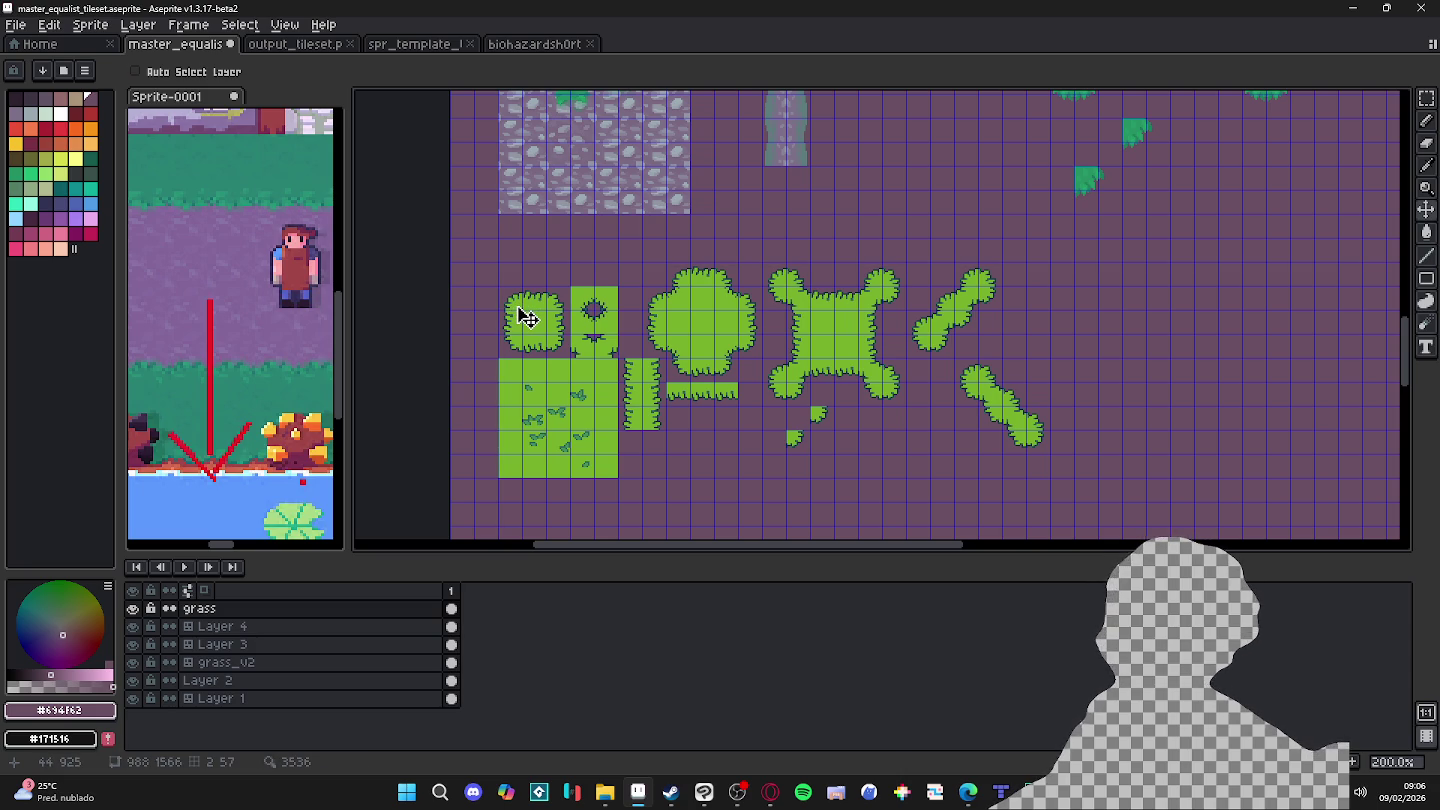
key("m")
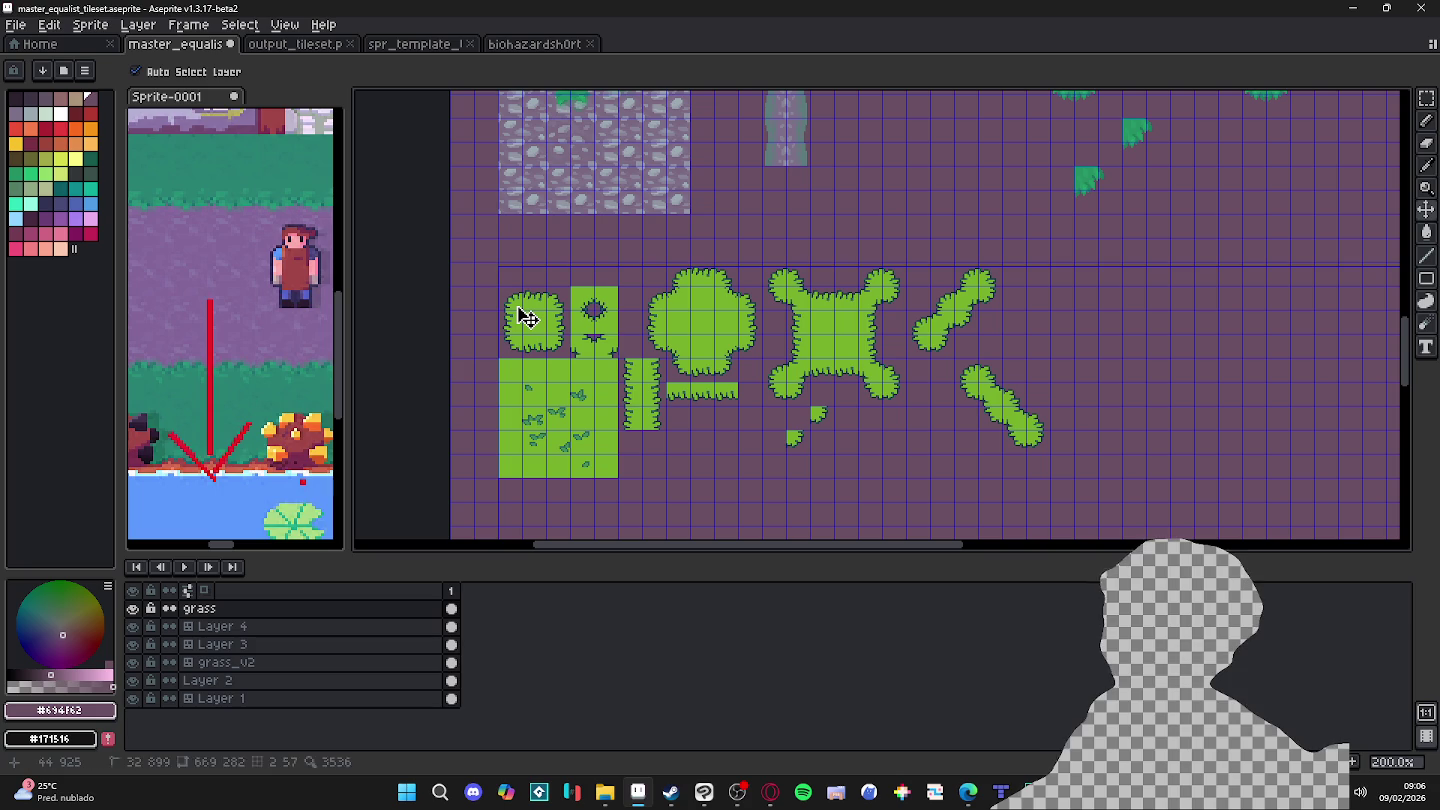
left_click_drag(500, 286, 563, 355)
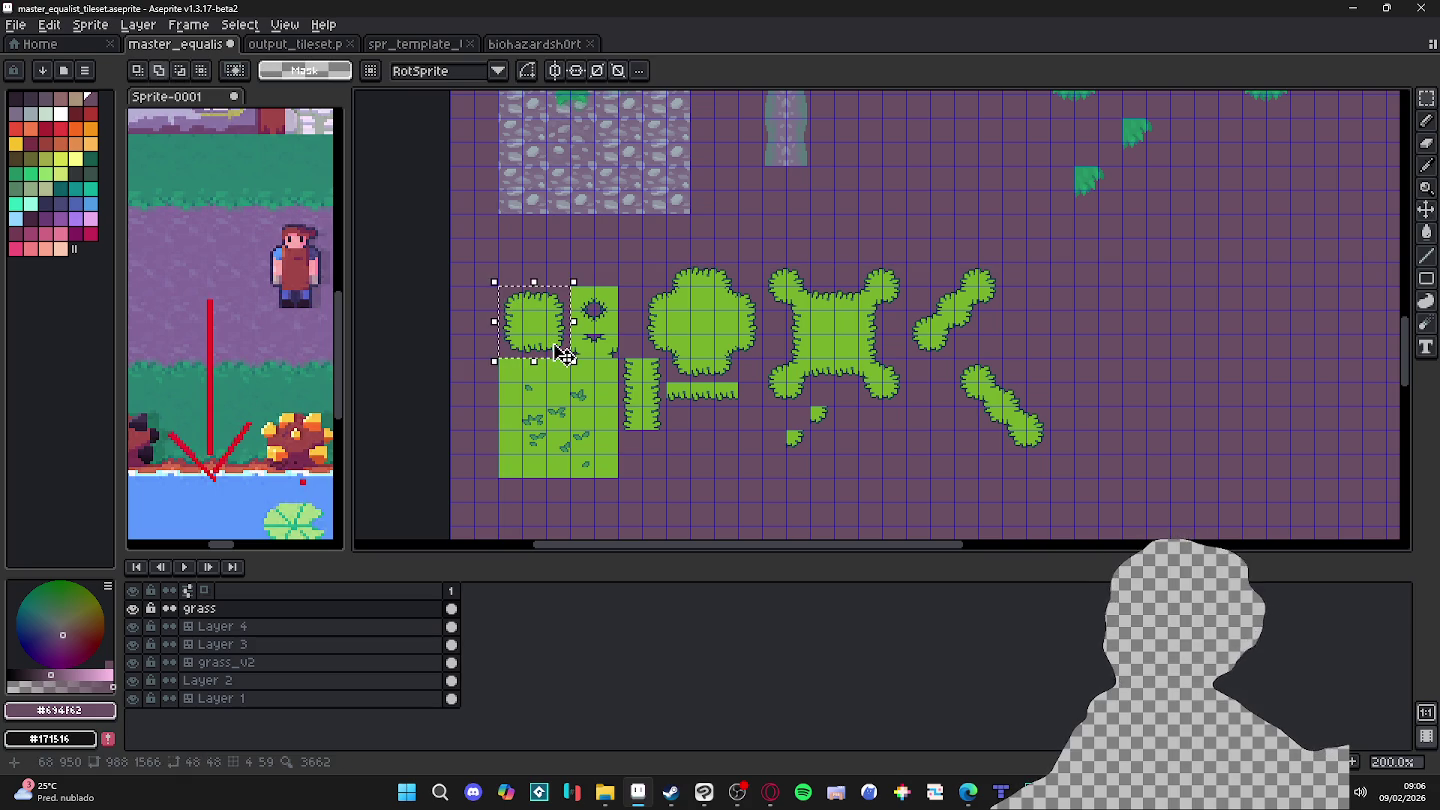
key("ctrl+d")
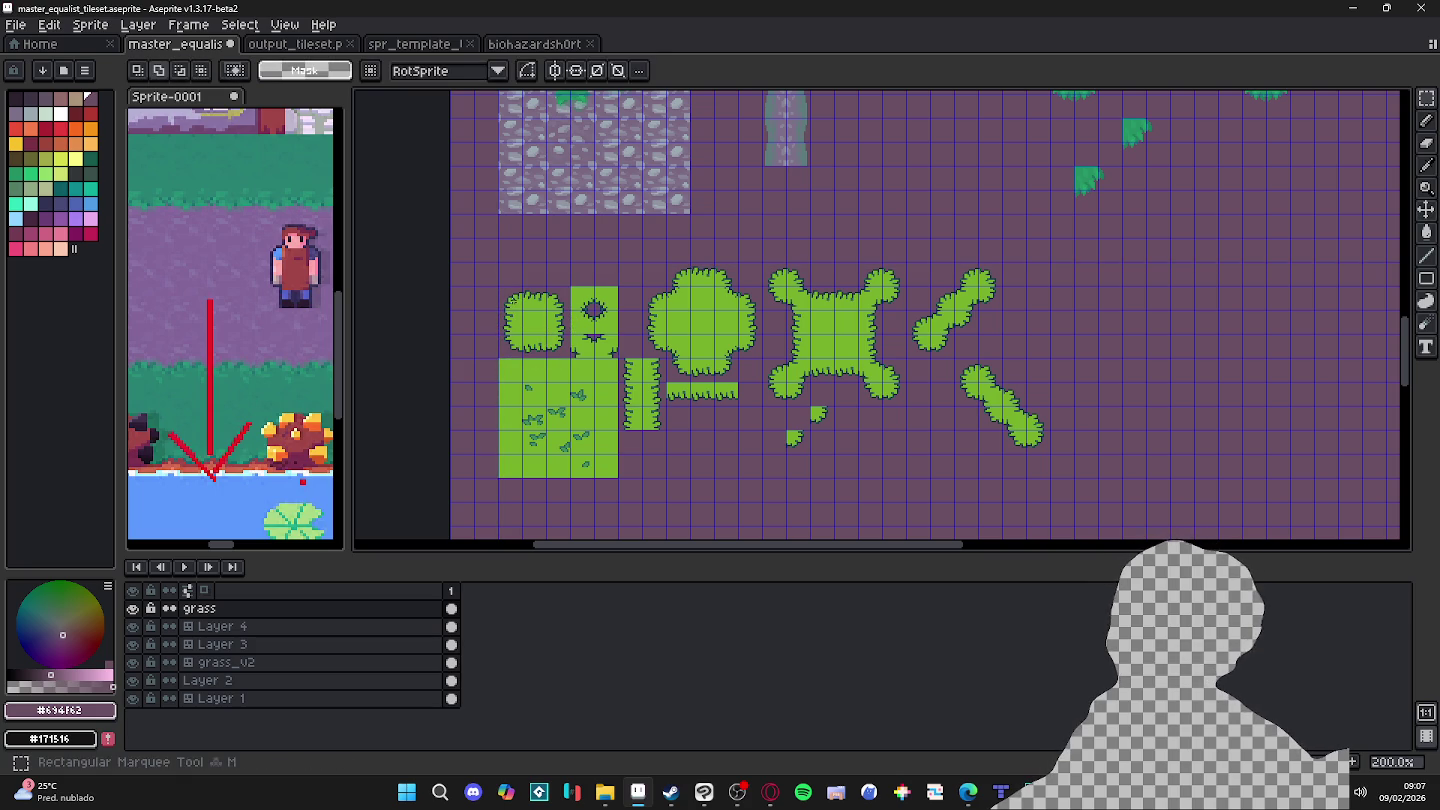
left_click_drag(513, 300, 572, 366)
key("ctrl+d")
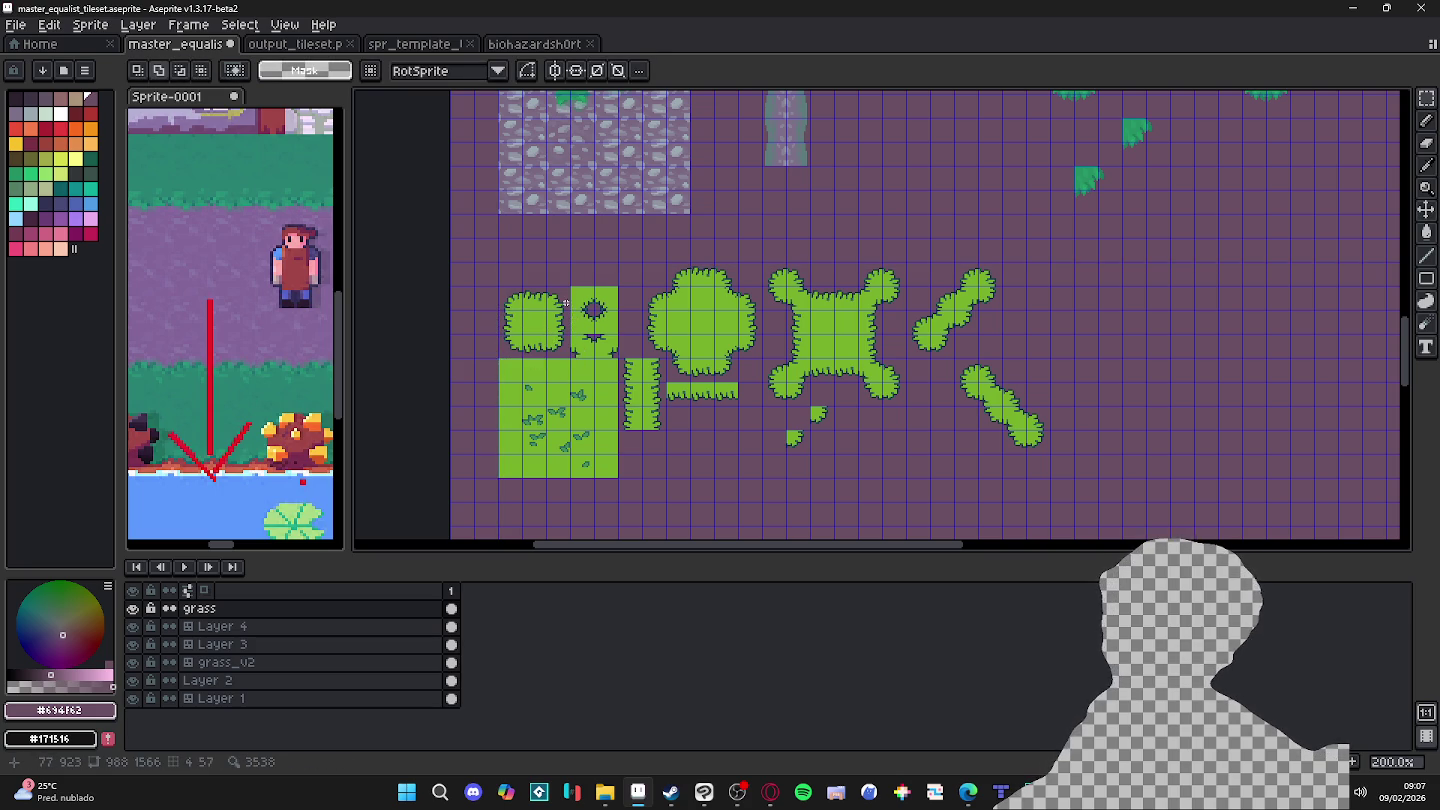
key("ctrl")
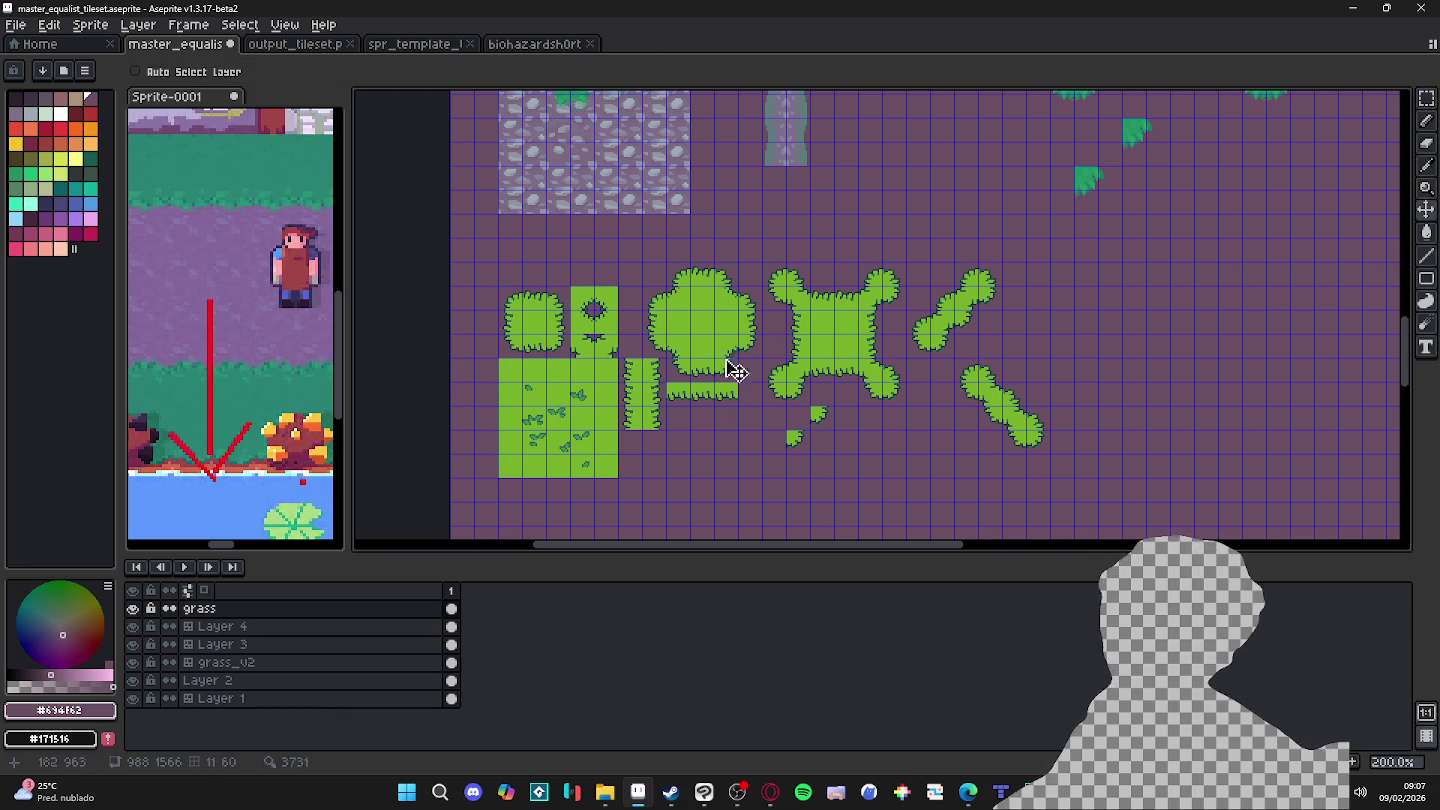
left_click_drag(778, 312, 755, 324)
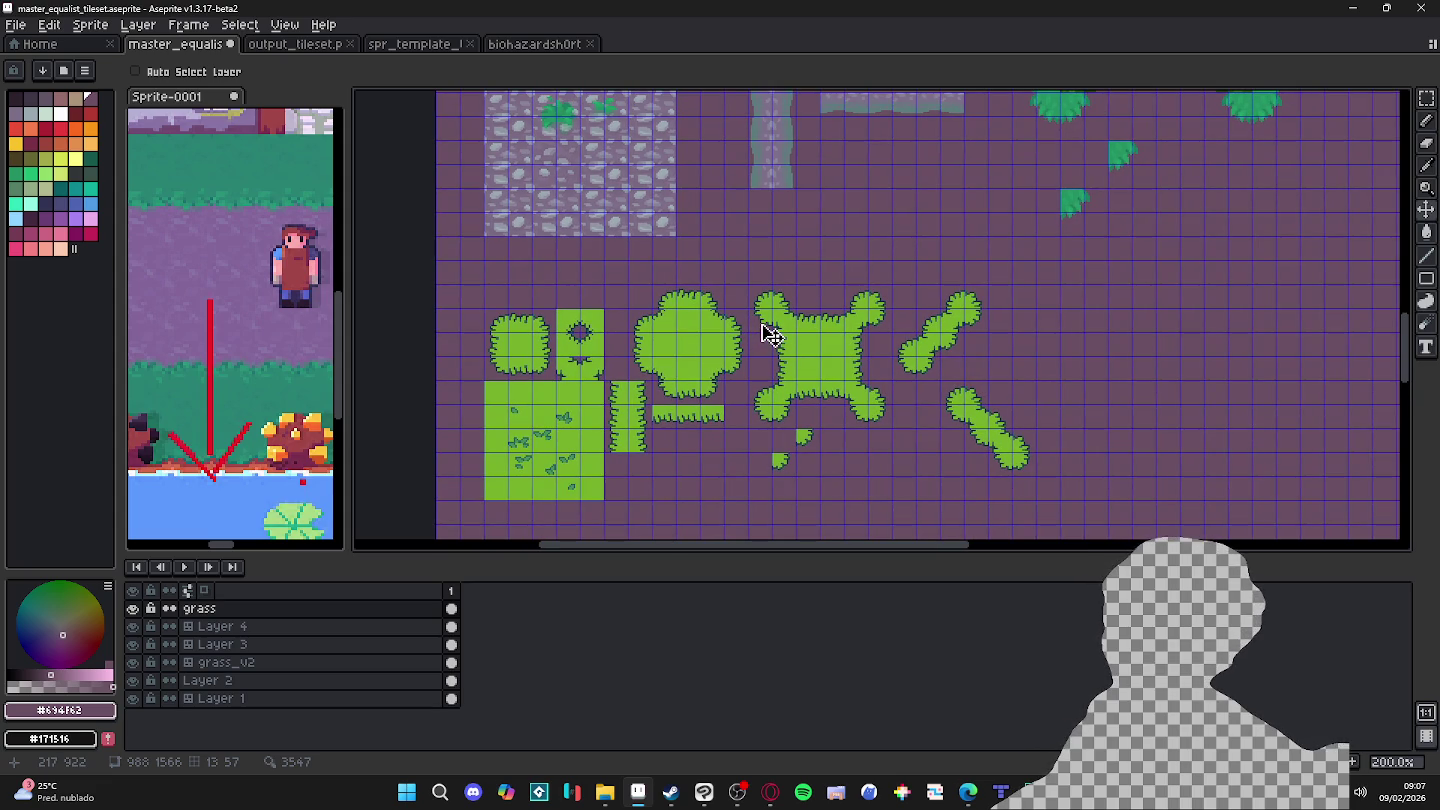
Step: With the Pencil active, pick grass green #77b02a and bring up the palette presets list
scroll(770, 335, "down", 1)
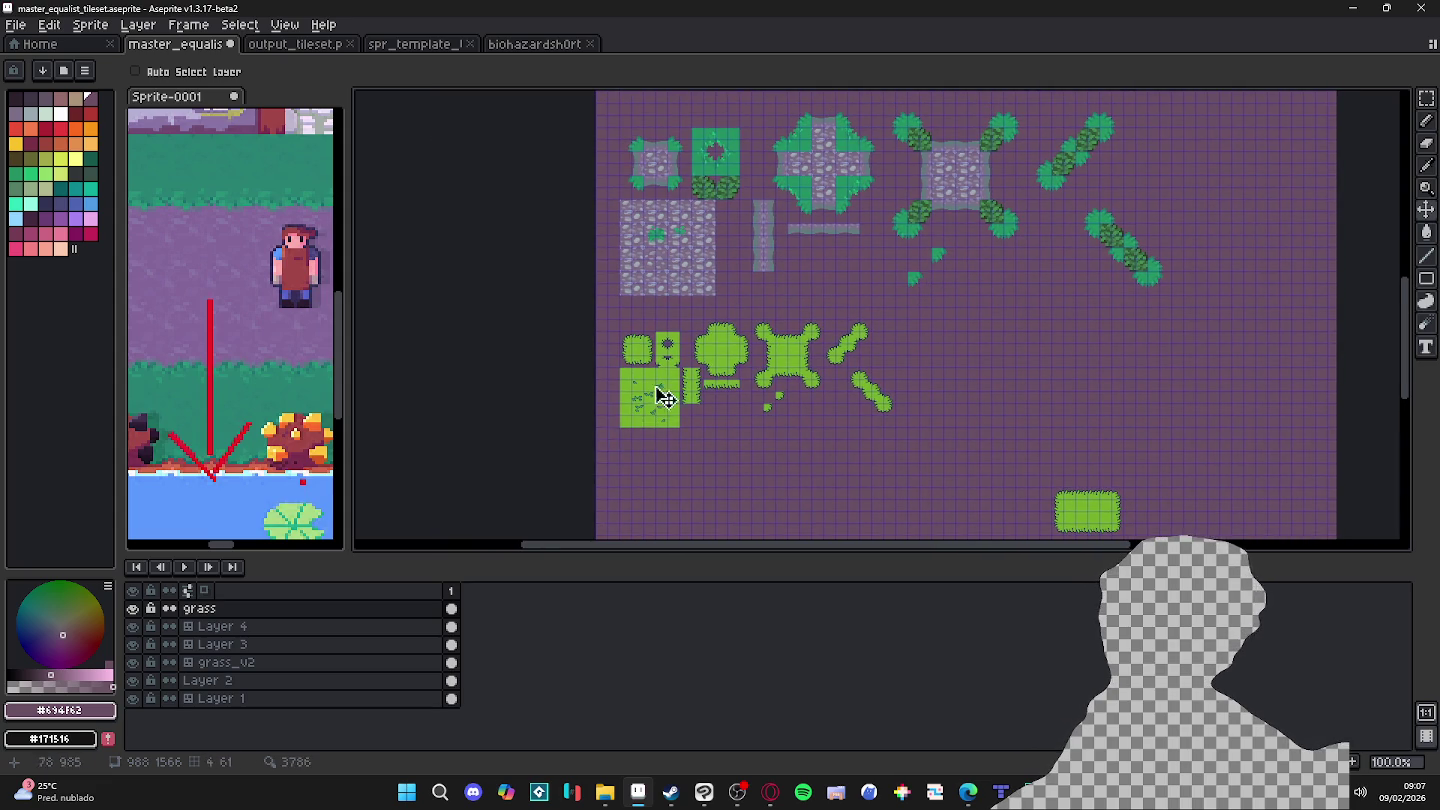
scroll(659, 403, "up", 1)
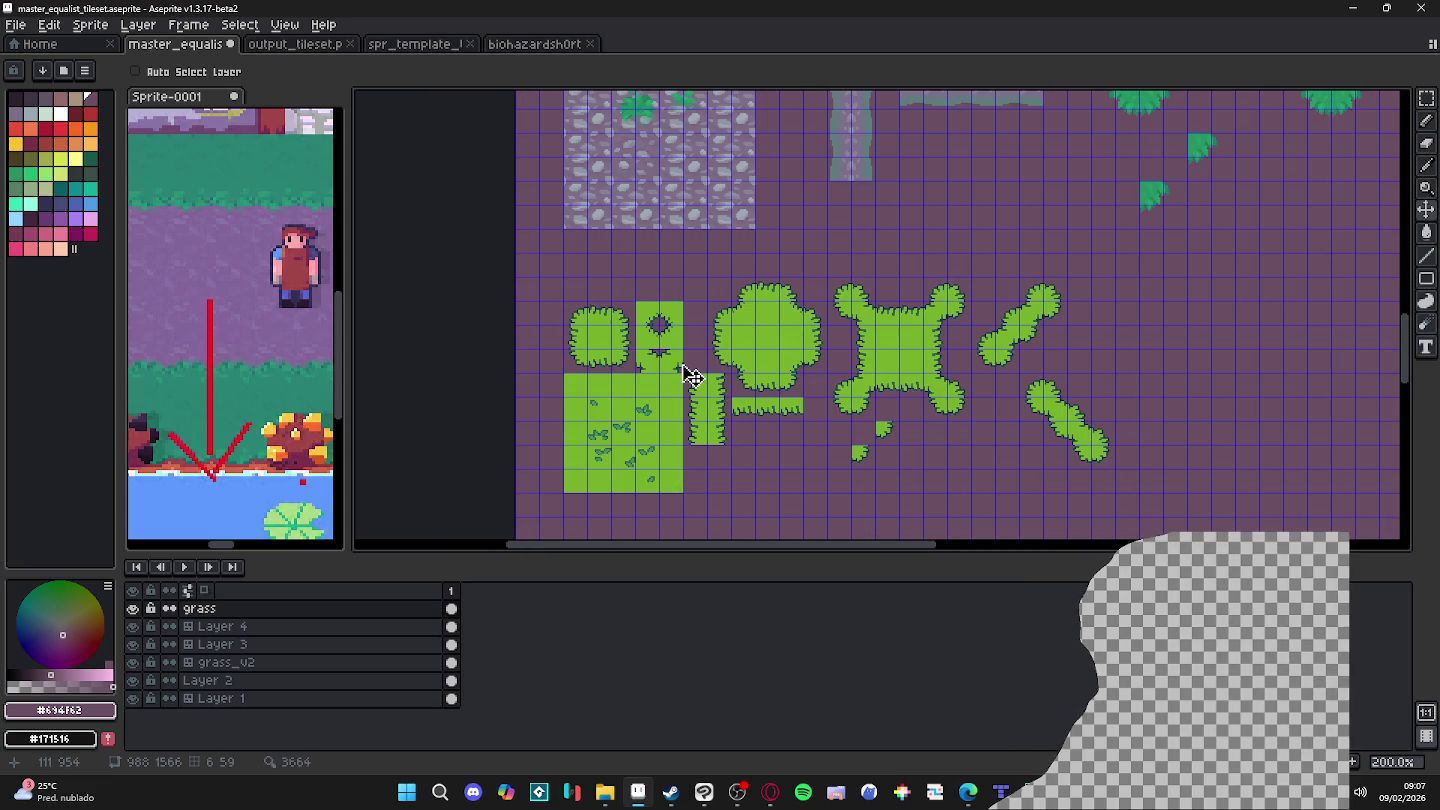
scroll(514, 299, "up", 2)
scroll(545, 300, "up", 2)
key("b")
scroll(545, 300, "down", 2)
scroll(555, 295, "down", 1)
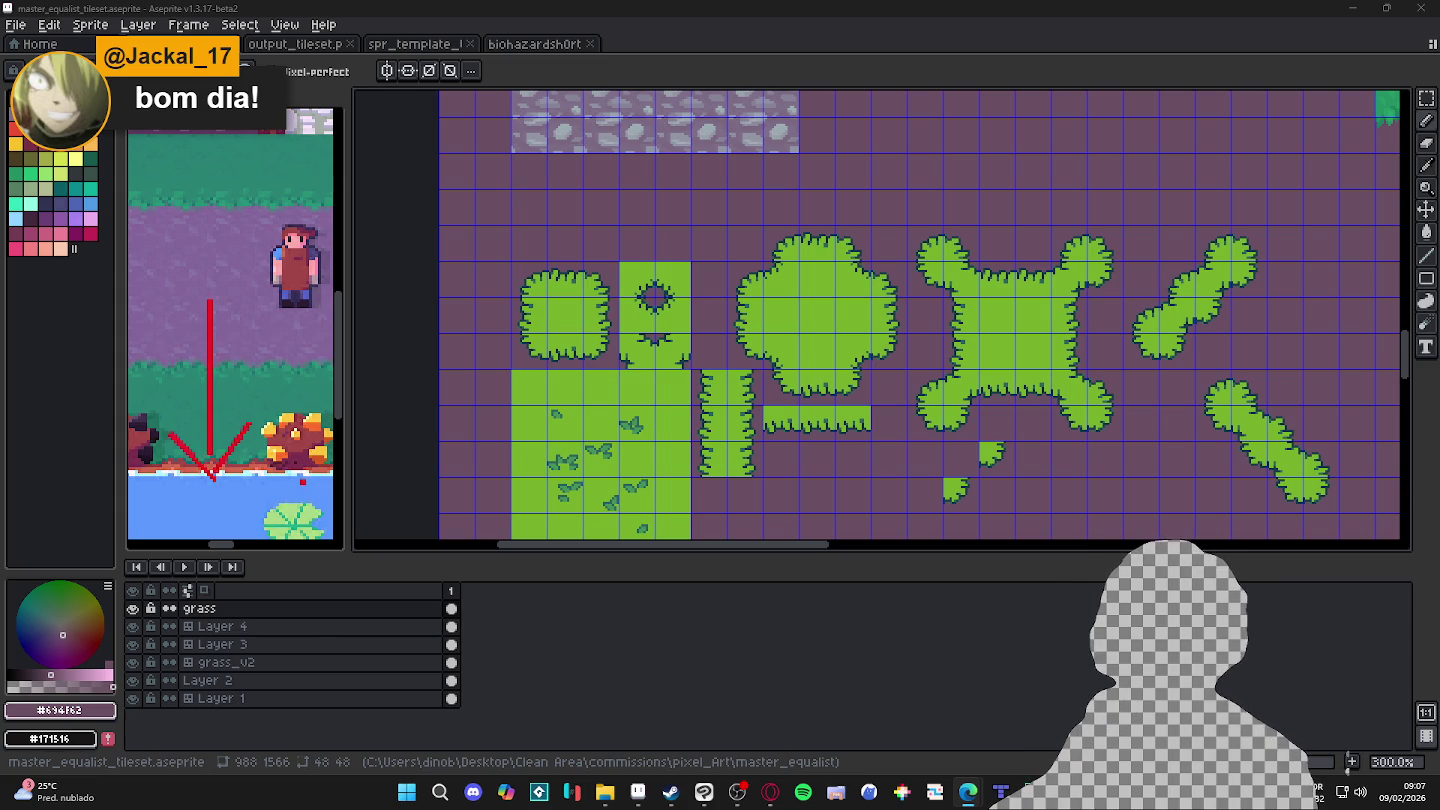
scroll(510, 320, "up", 1)
scroll(510, 320, "up", 1)
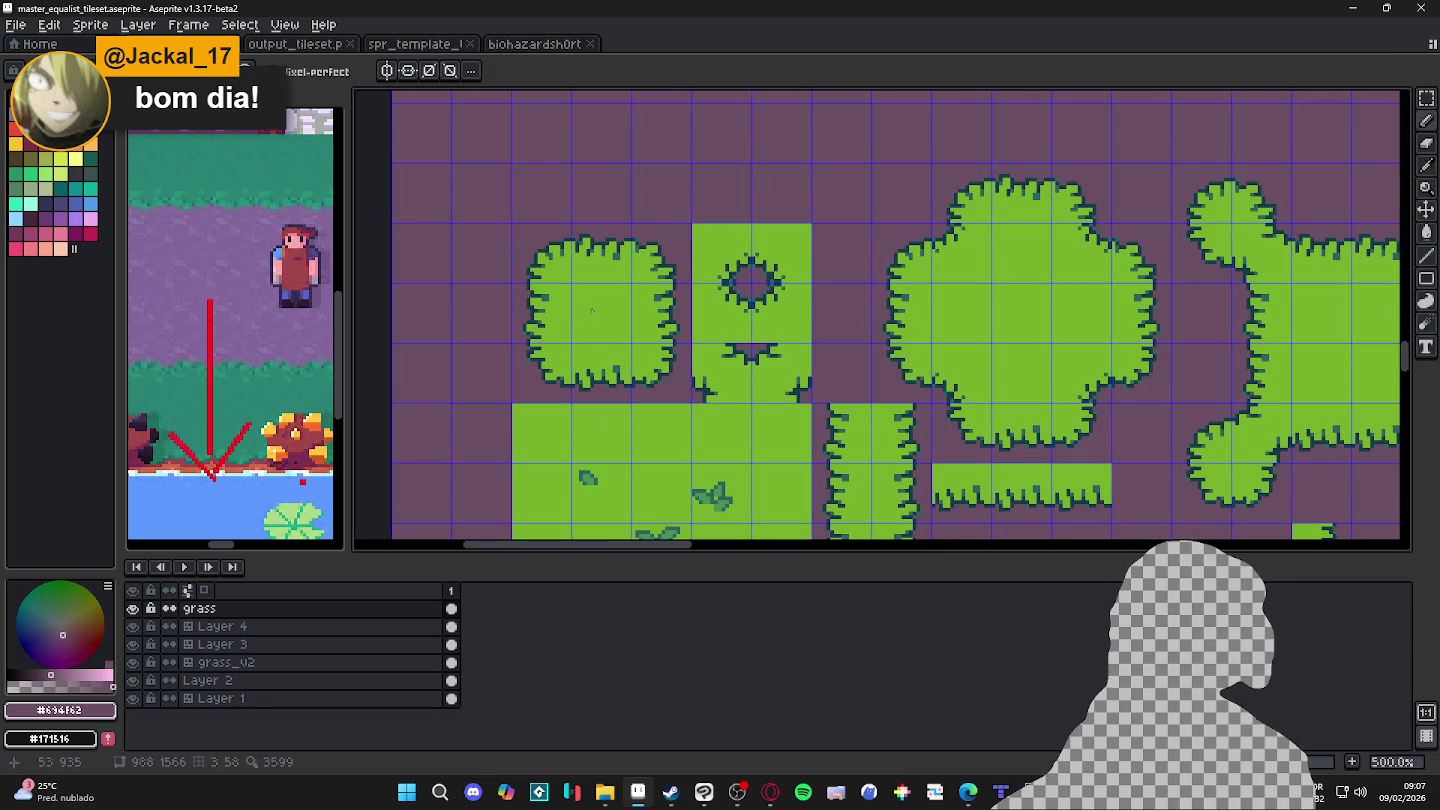
left_click(590, 300, "alt")
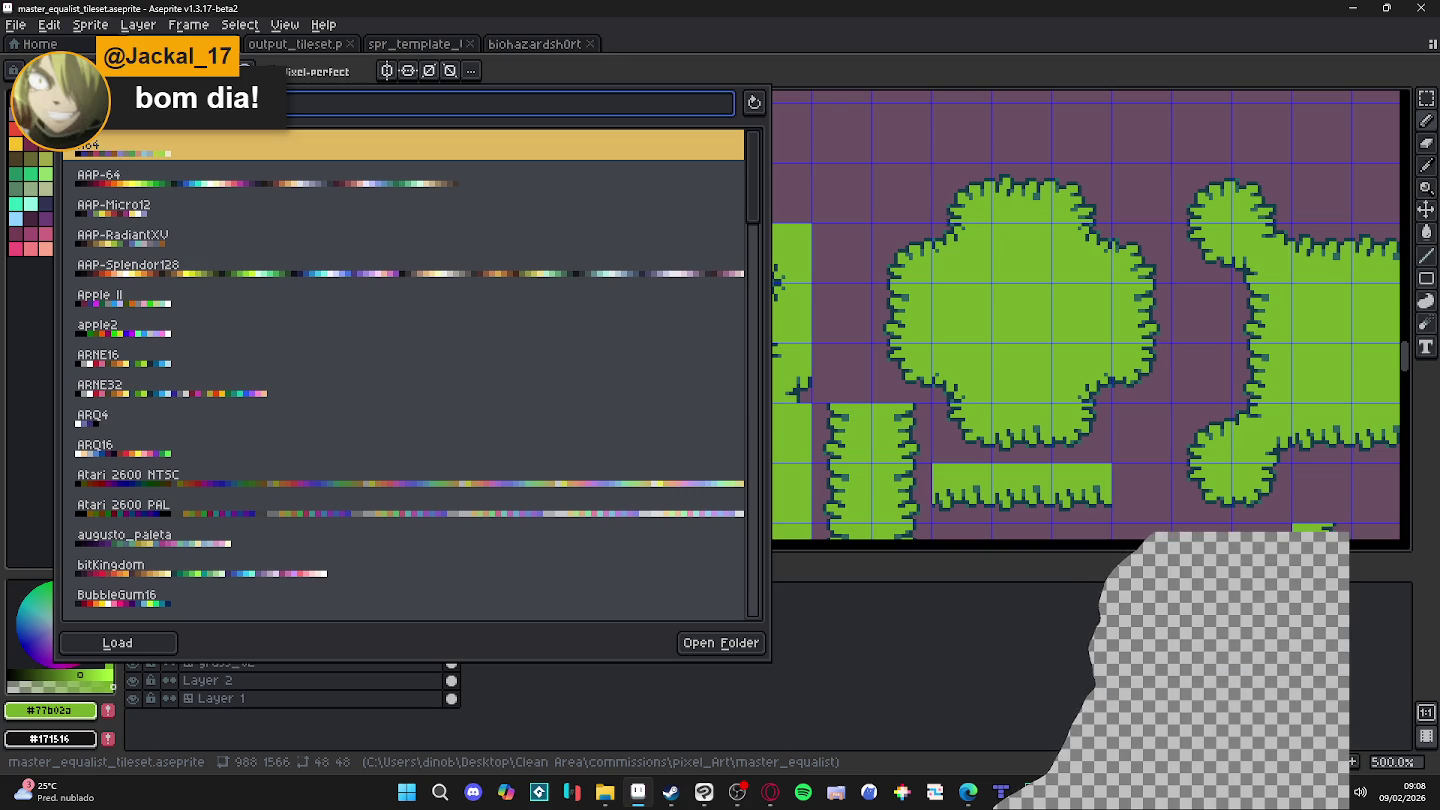
Step: Filter the presets by 'resurrect' and load the resurrect-64-1x palette
left_click(968, 792)
left_click(968, 792)
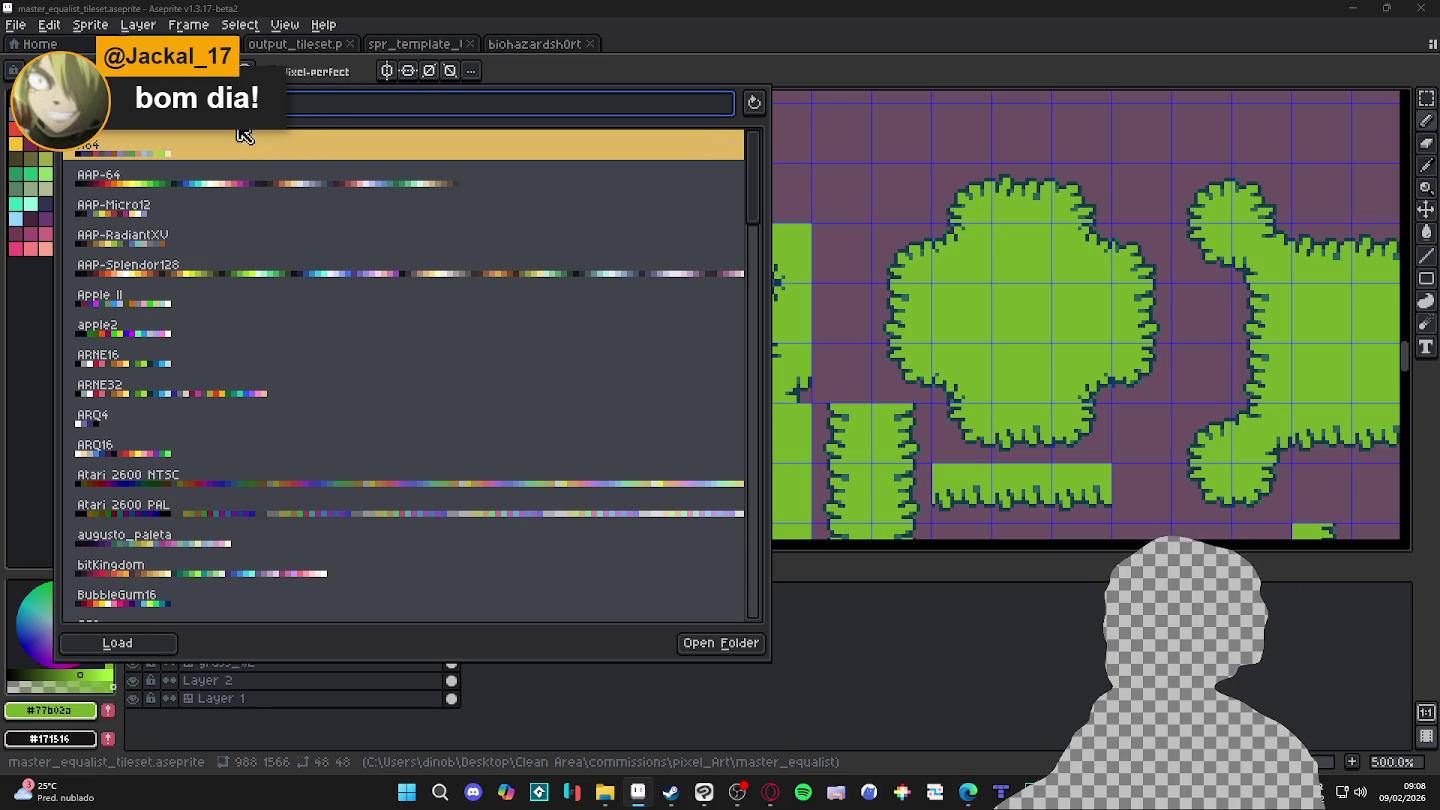
type("resurrect")
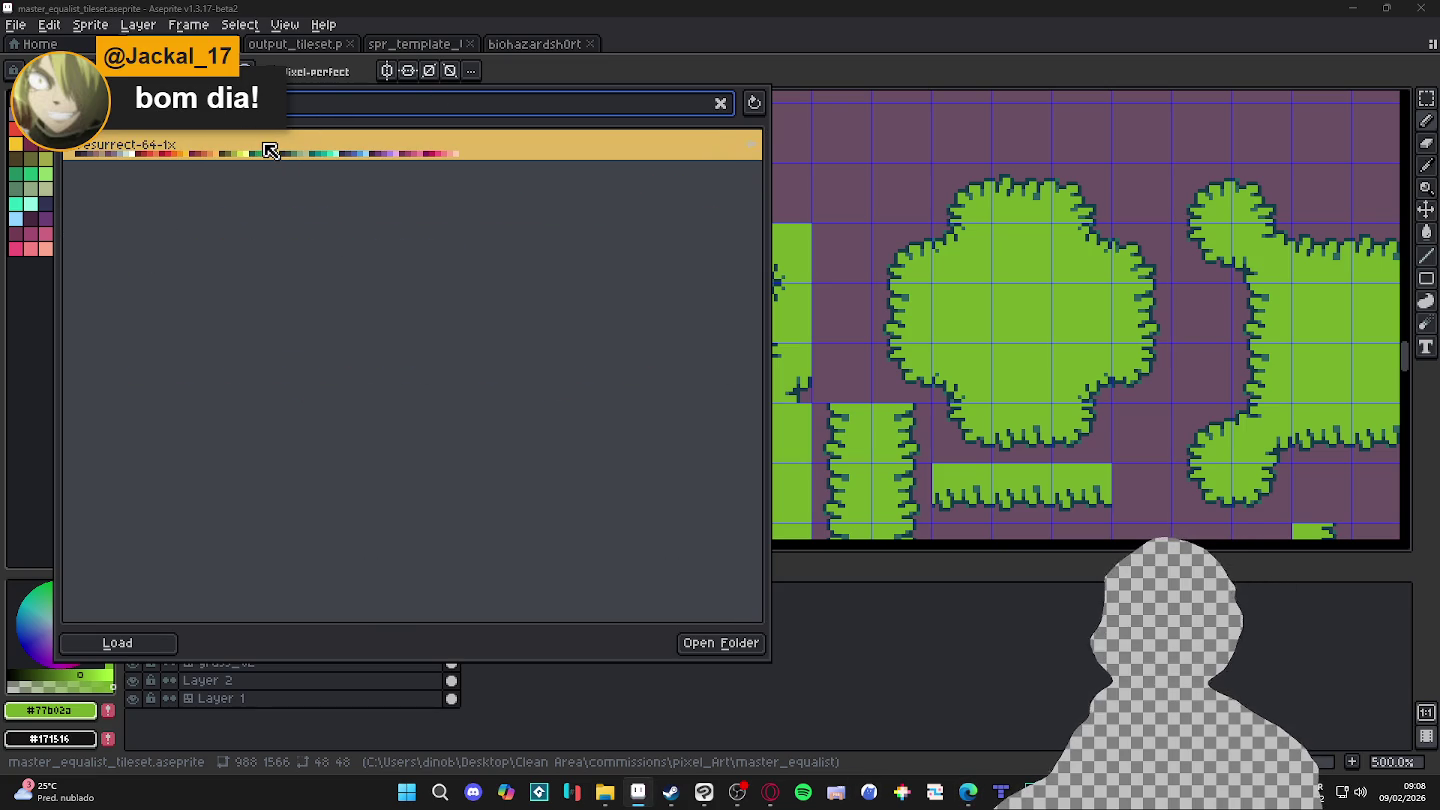
left_click(270, 150)
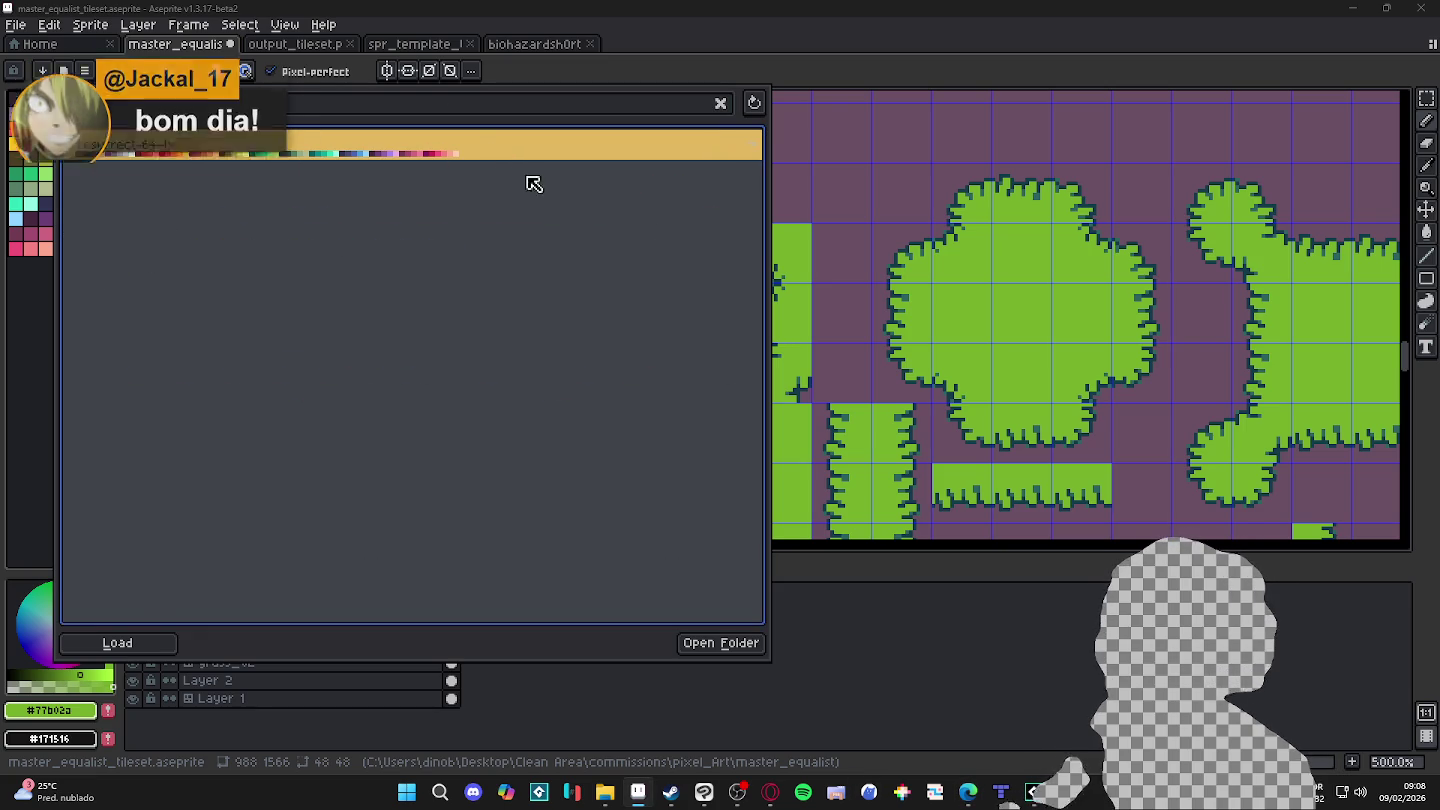
double_click(512, 163)
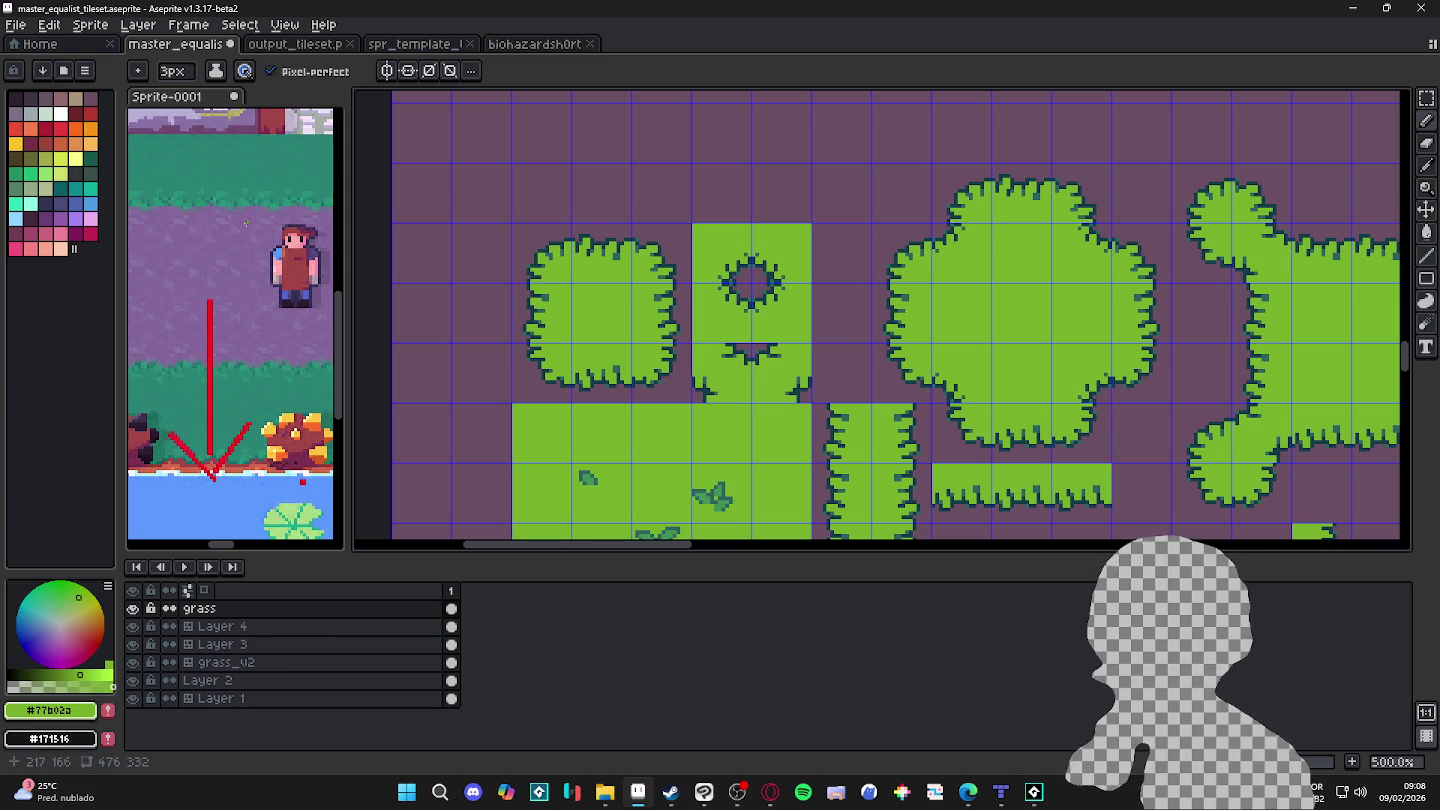
Step: Recolour the left bush's top-left outline pixels in lighter teal #2c645e
left_click_drag(535, 382, 517, 368)
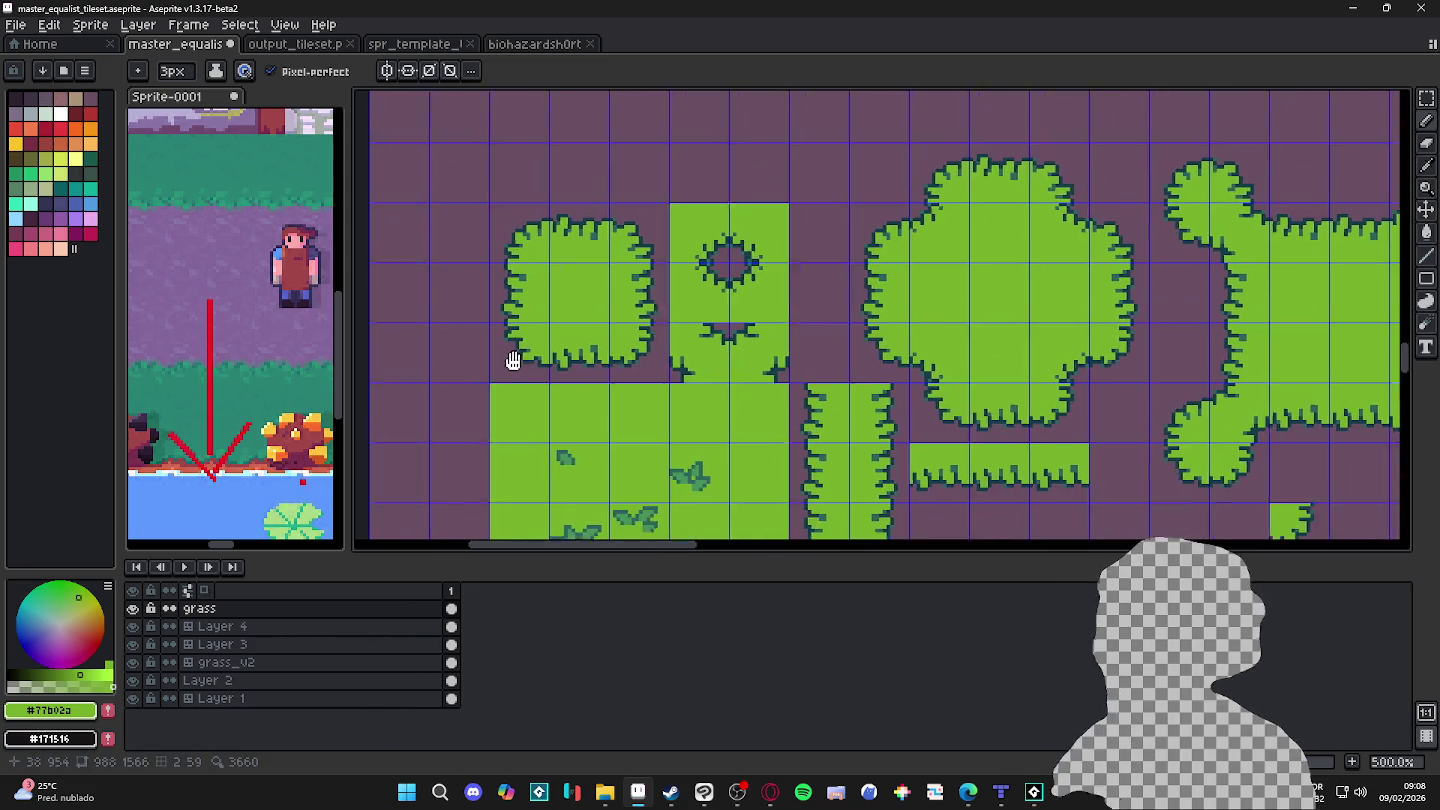
scroll(575, 345, "up", 2)
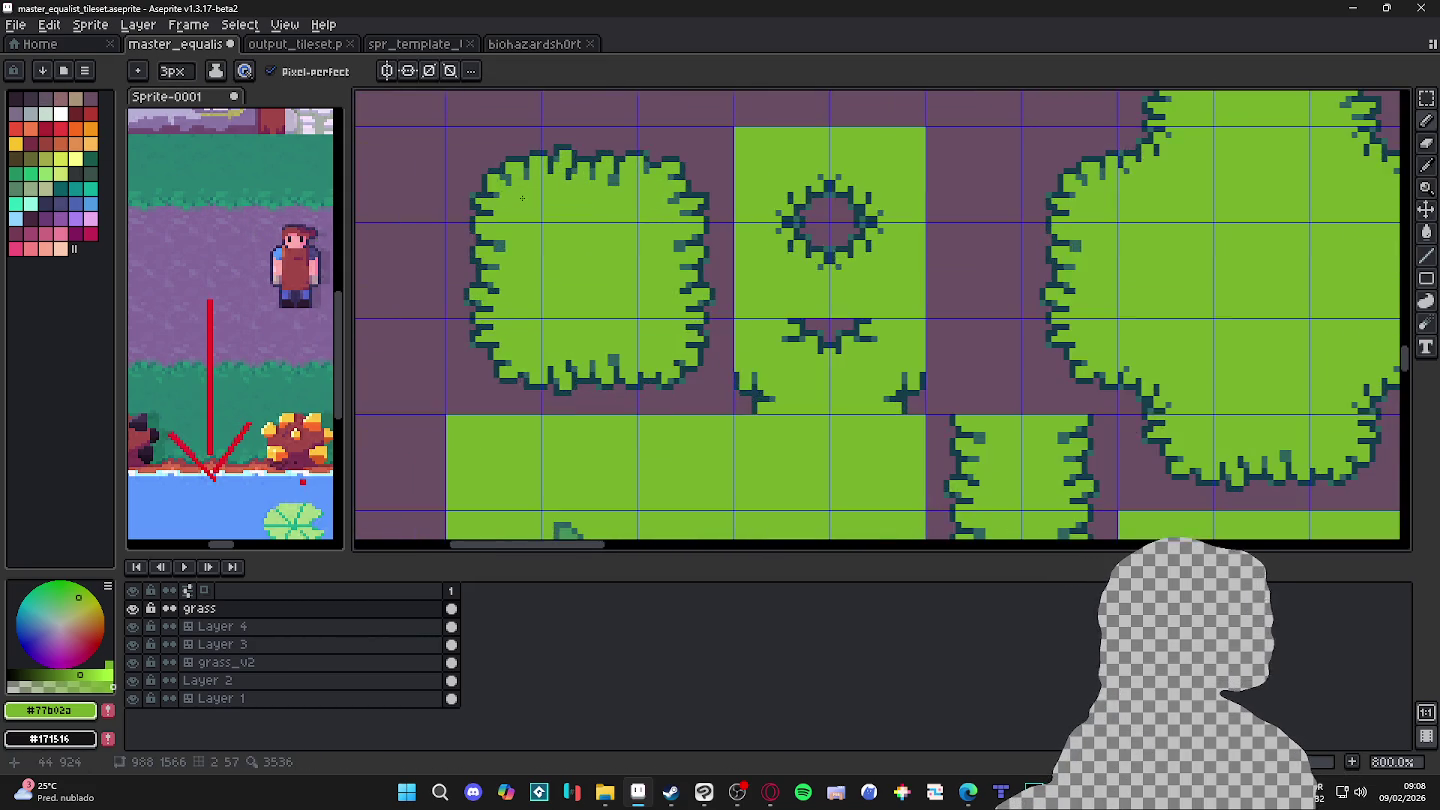
scroll(521, 198, "up", 3)
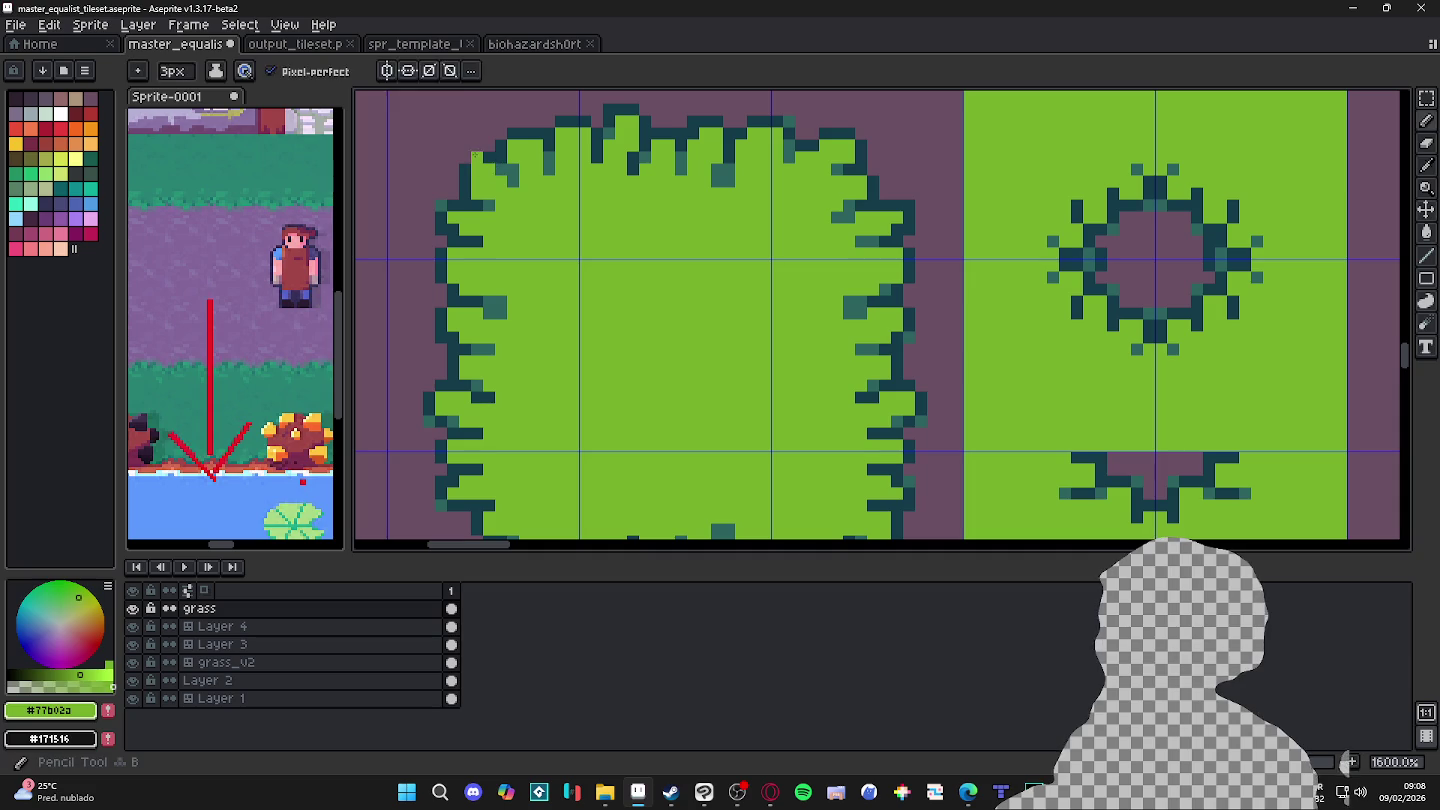
left_click(472, 156, "alt")
left_click(508, 176, "alt")
left_click(477, 168)
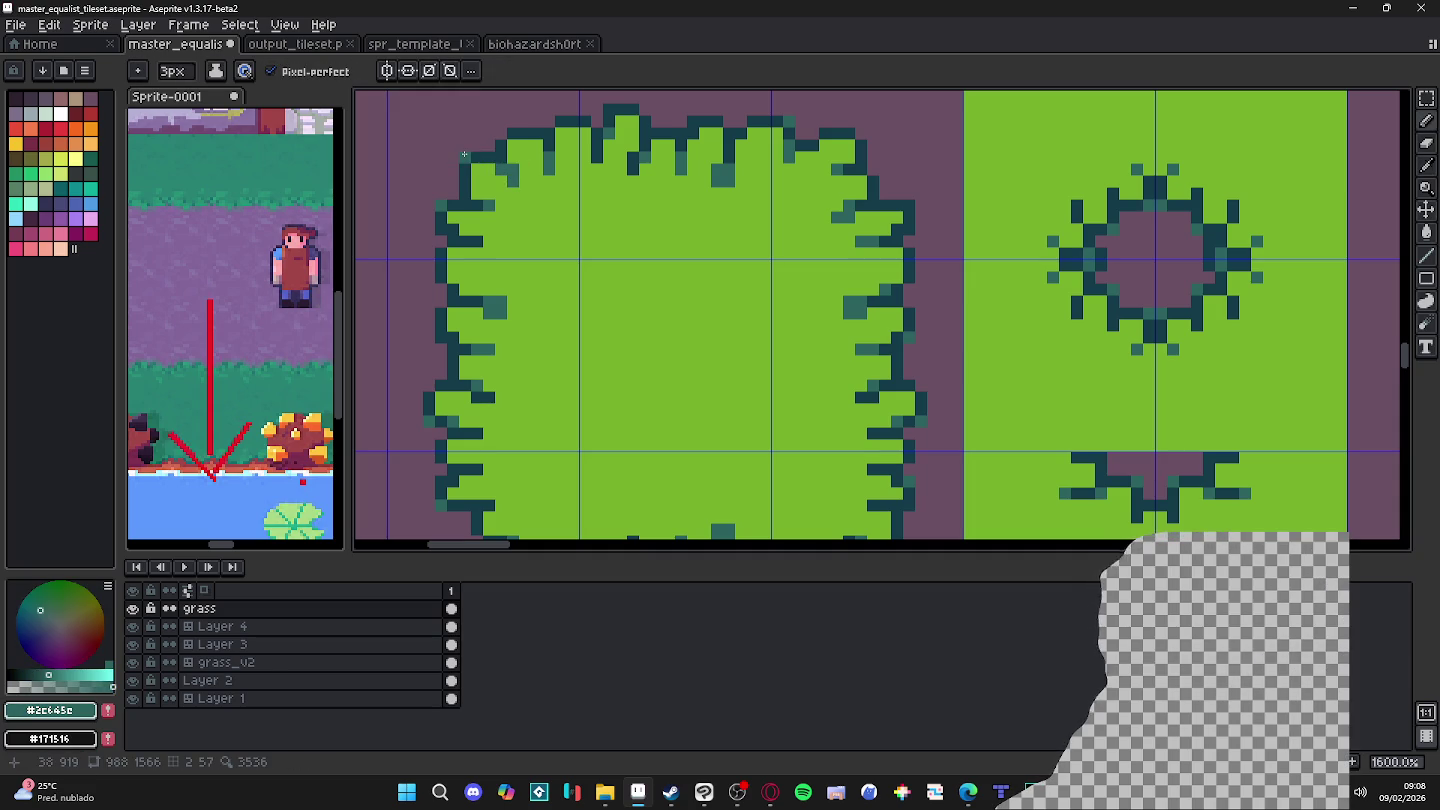
Step: Turn off pressure-based size in Brush Dynamics and set a 1-pixel brush
scroll(464, 154, "down", 3)
scroll(472, 154, "up", 1)
scroll(481, 154, "up", 2)
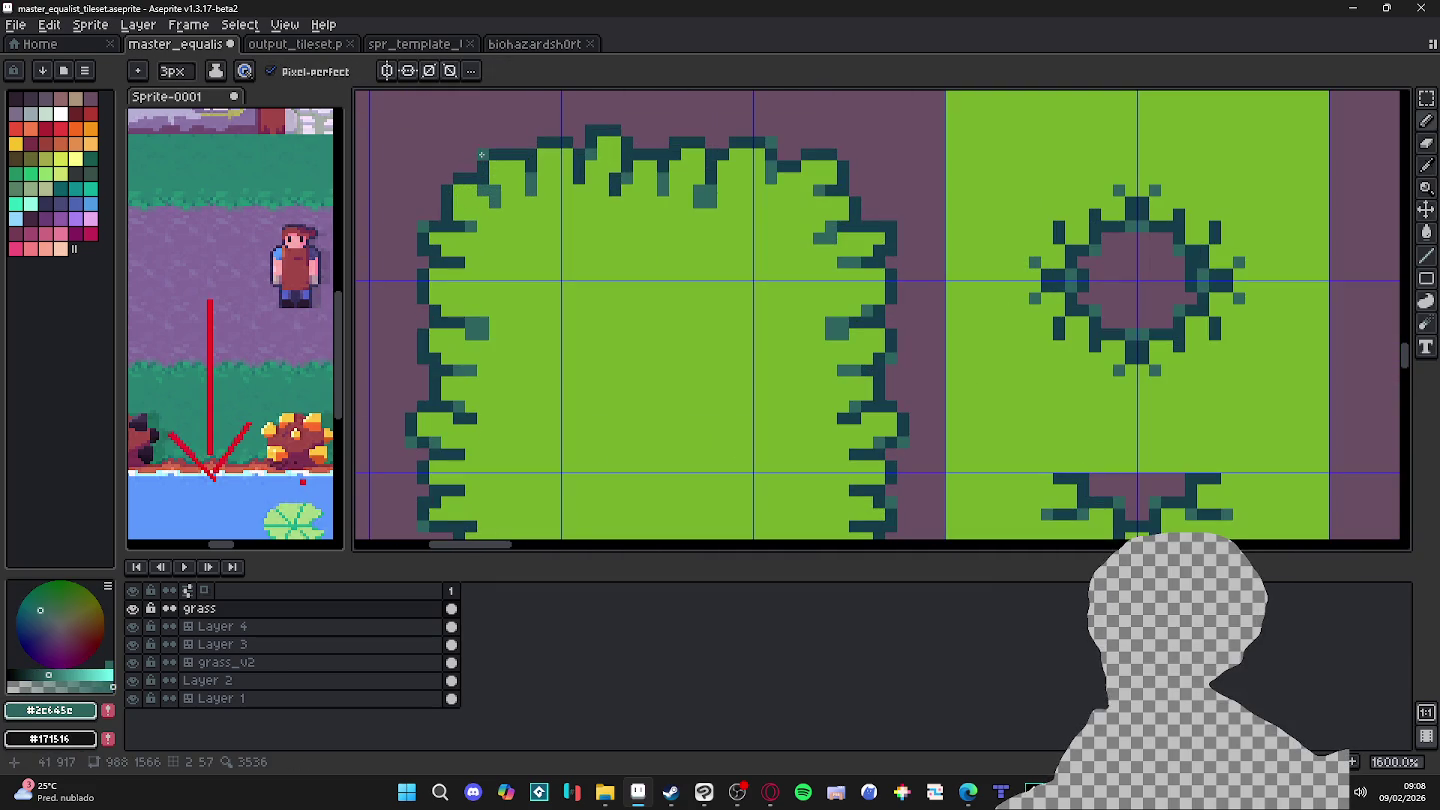
key("plus")
left_click(244, 70)
left_click(322, 144)
key("minus")
key("minus")
key("minus")
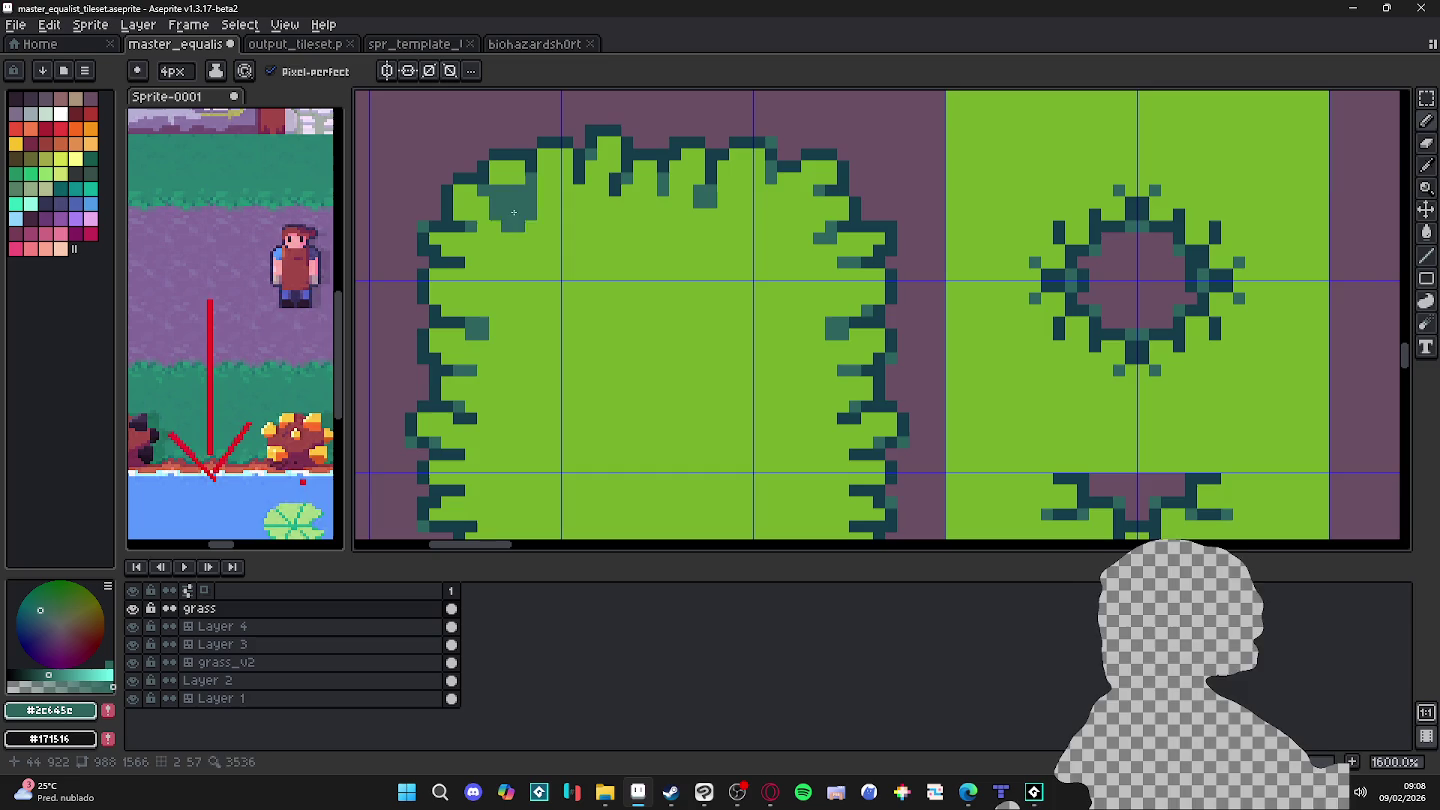
Step: Undo an accidental change, return to the Pencil, and open the grass layer's options
scroll(514, 226, "down", 4)
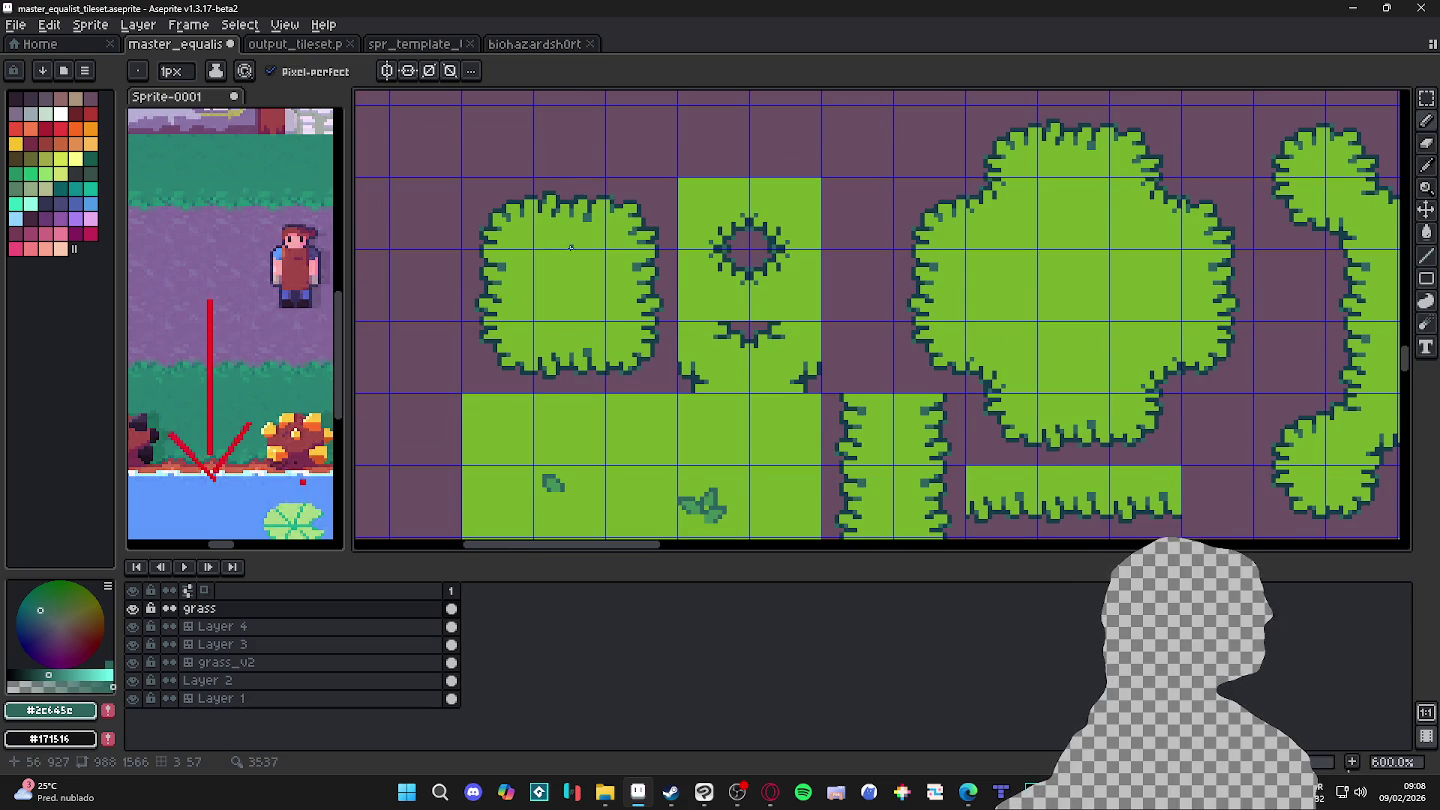
key("v")
key("ctrl+z")
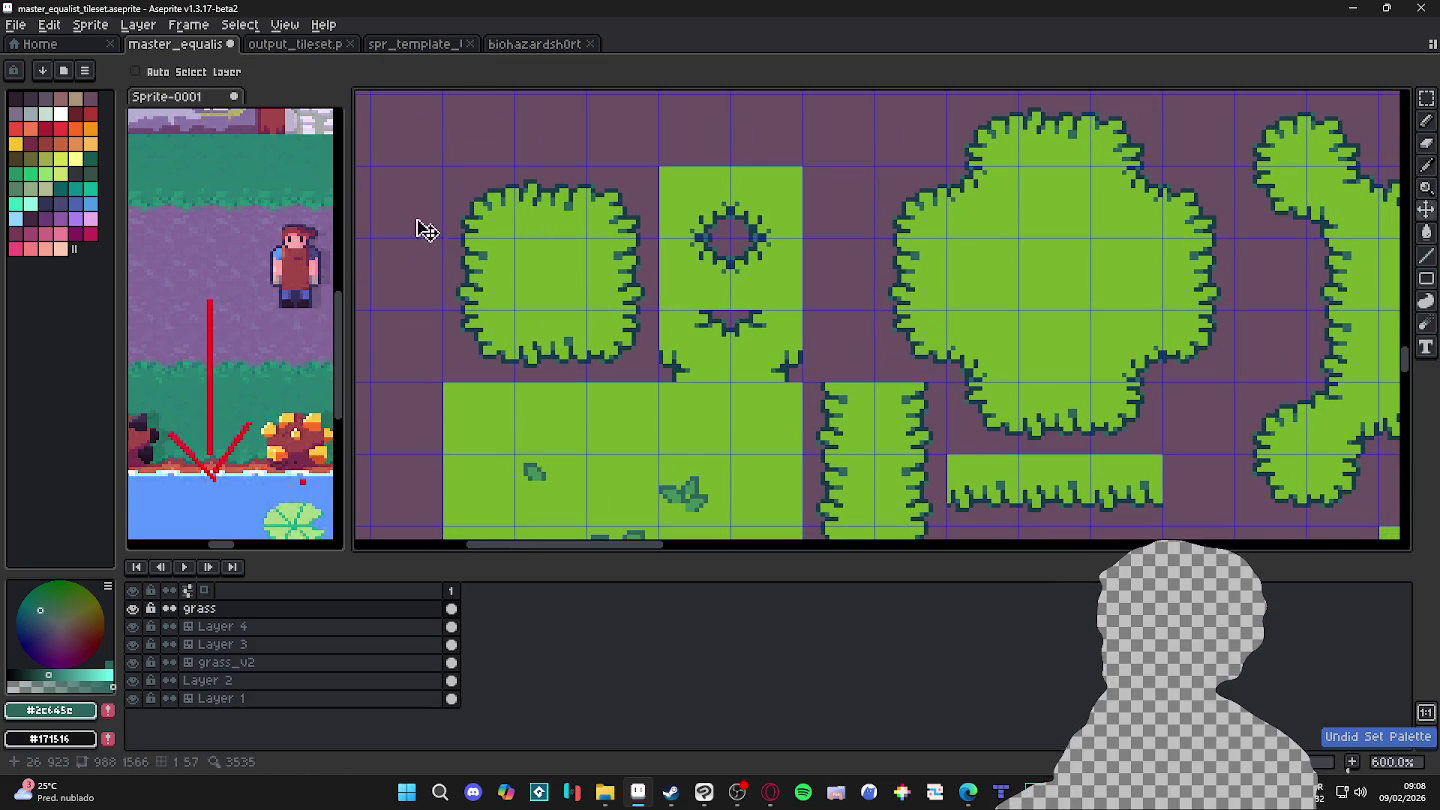
key("b")
scroll(469, 195, "up", 3)
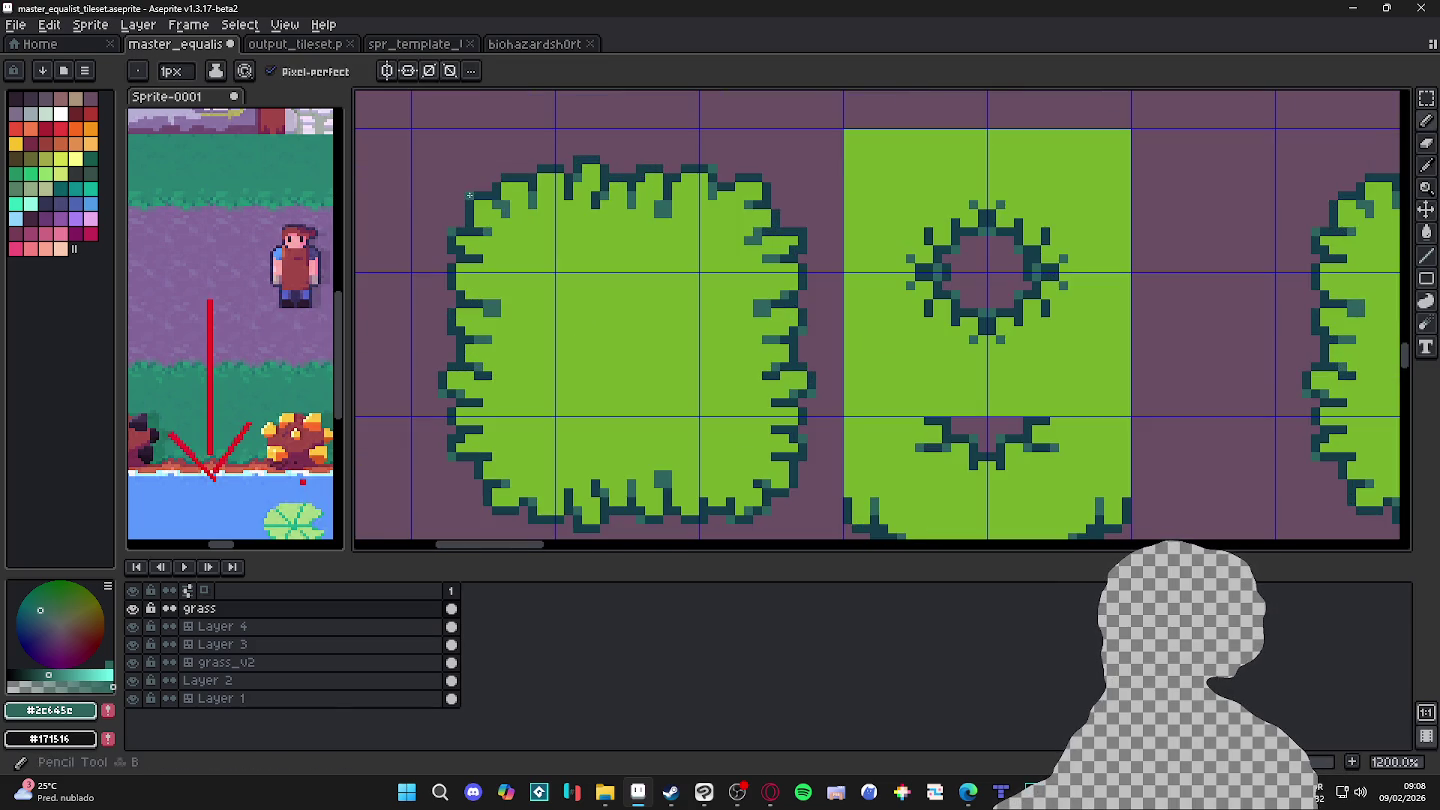
scroll(469, 195, "down", 3)
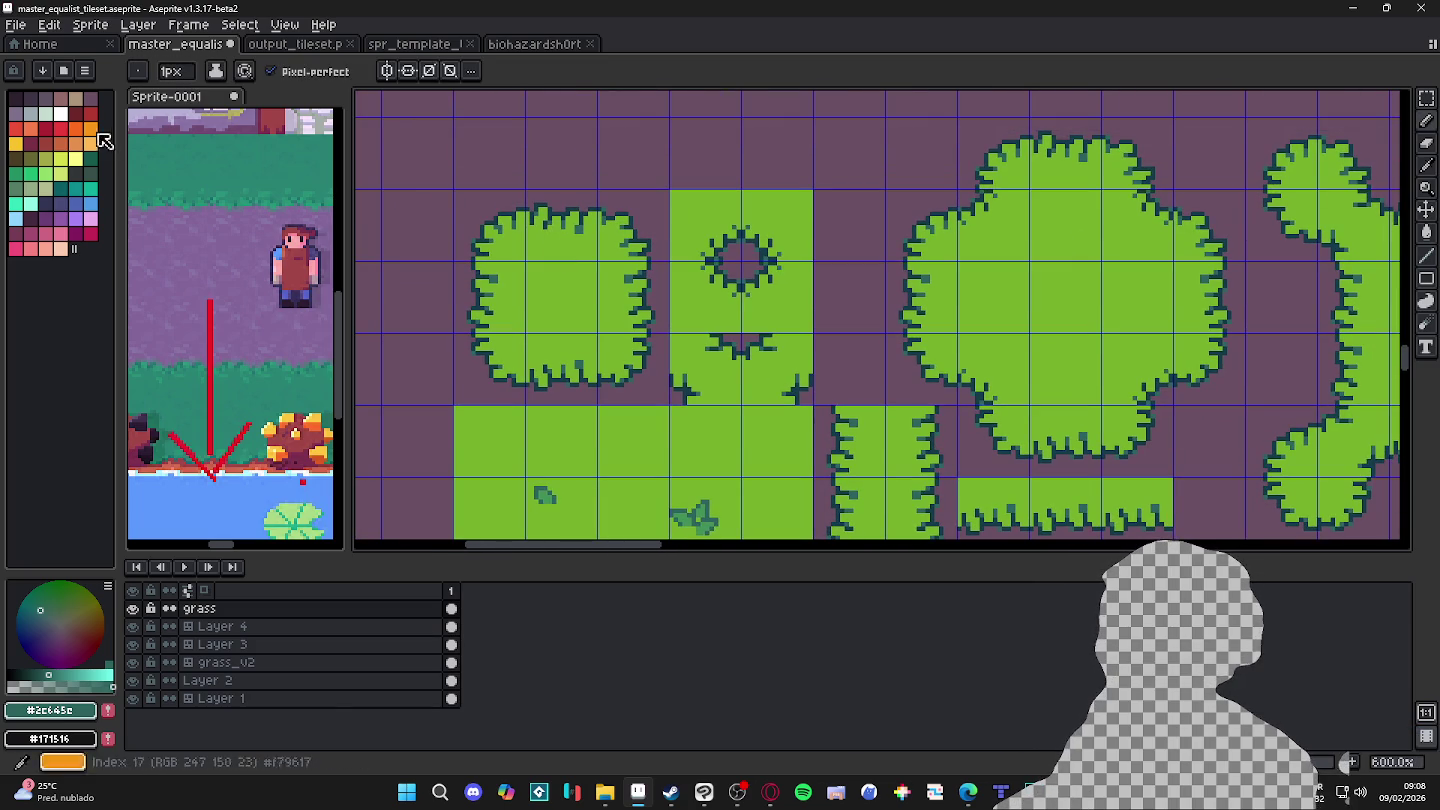
right_click(215, 610)
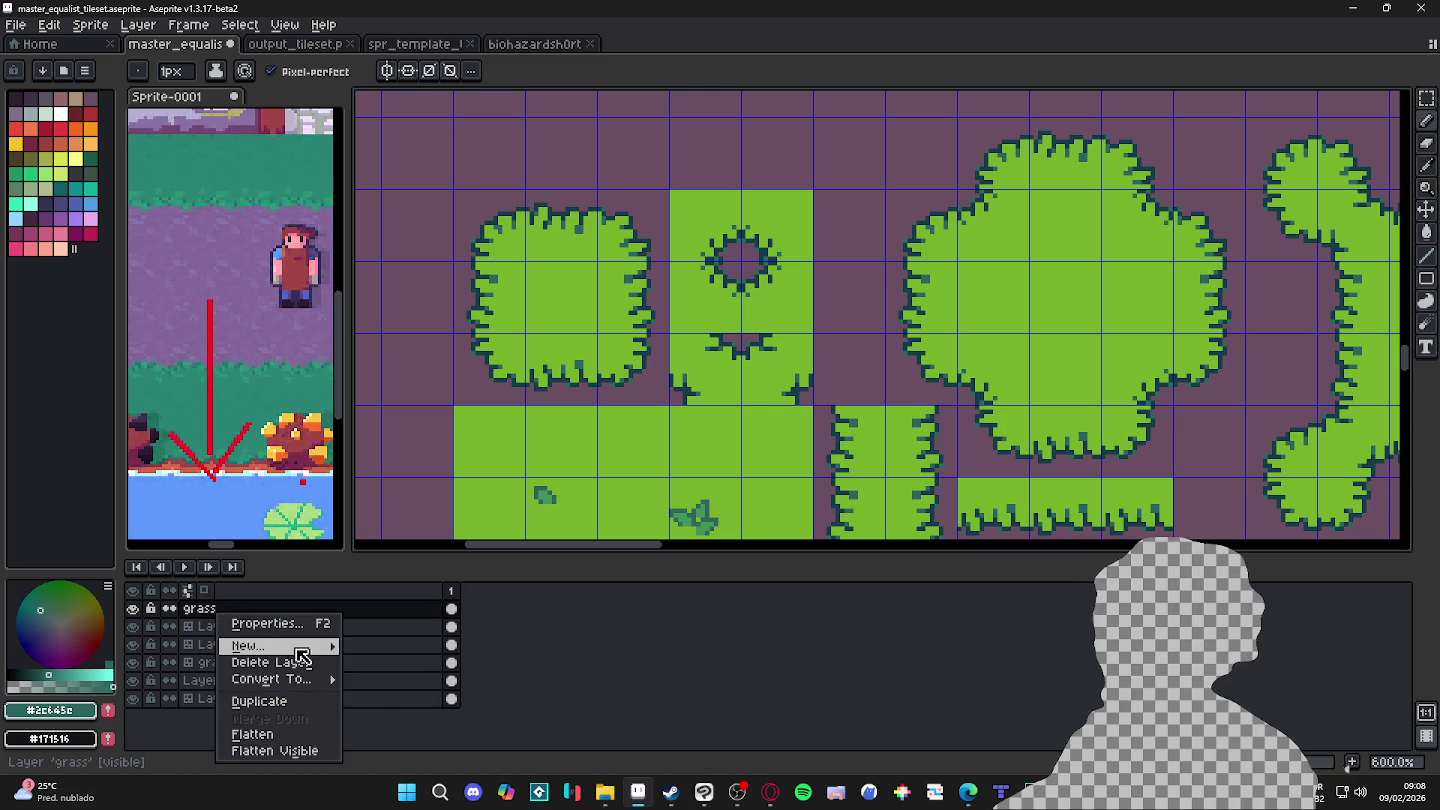
mouse_move(270, 680)
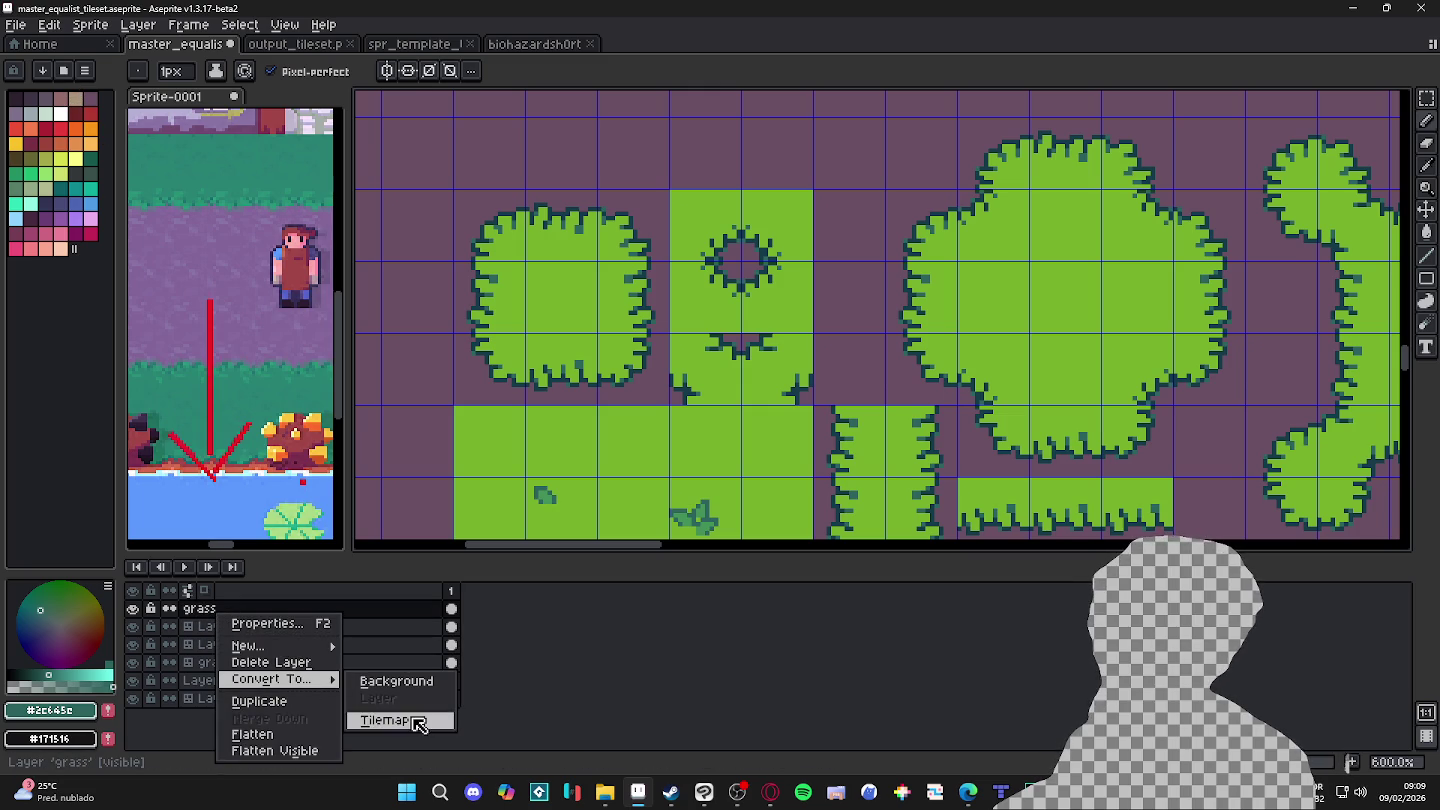
Step: Convert the grass layer to a tilemap with a new 16×16 tileset and enter tile editing mode
left_click(418, 721)
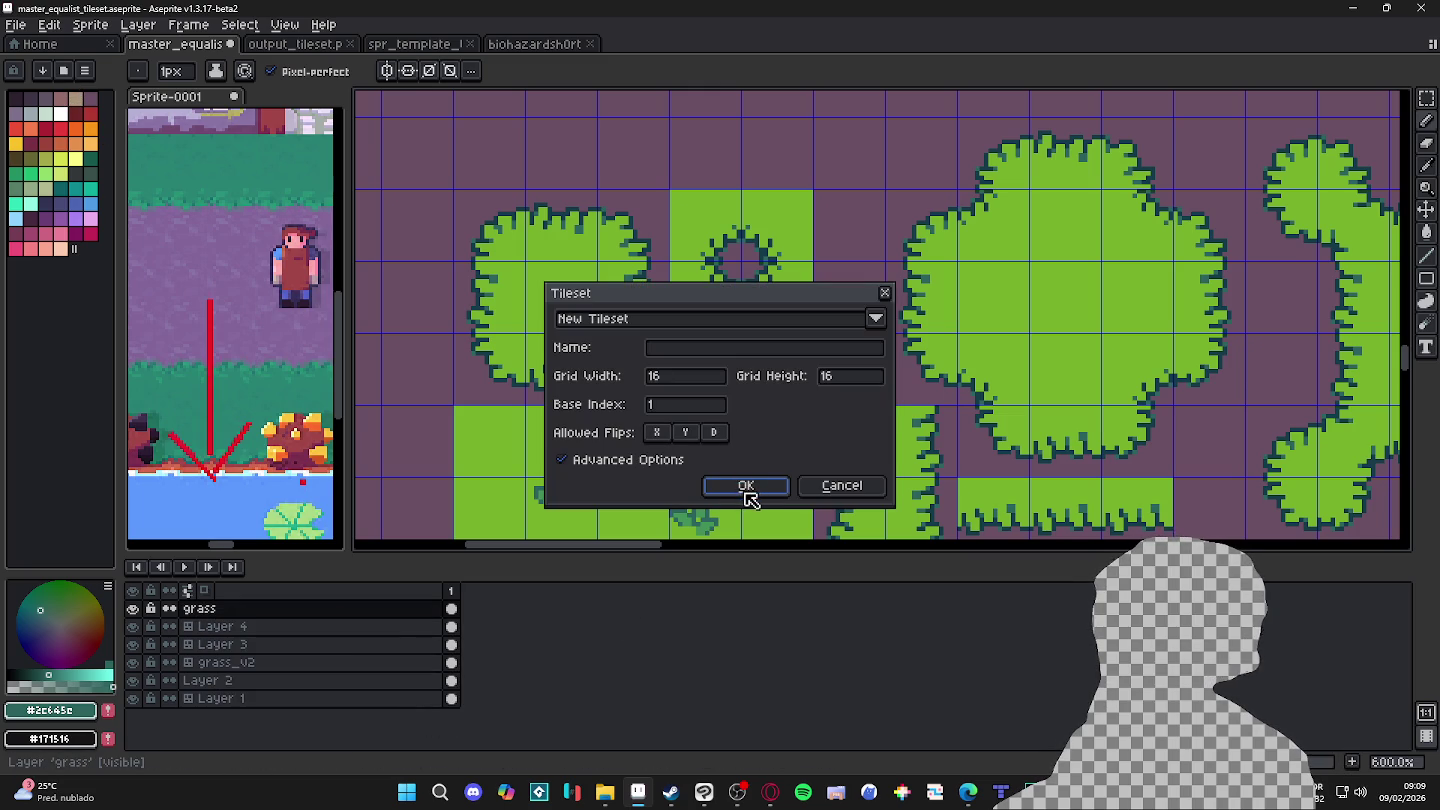
left_click(746, 487)
scroll(486, 218, "up", 2)
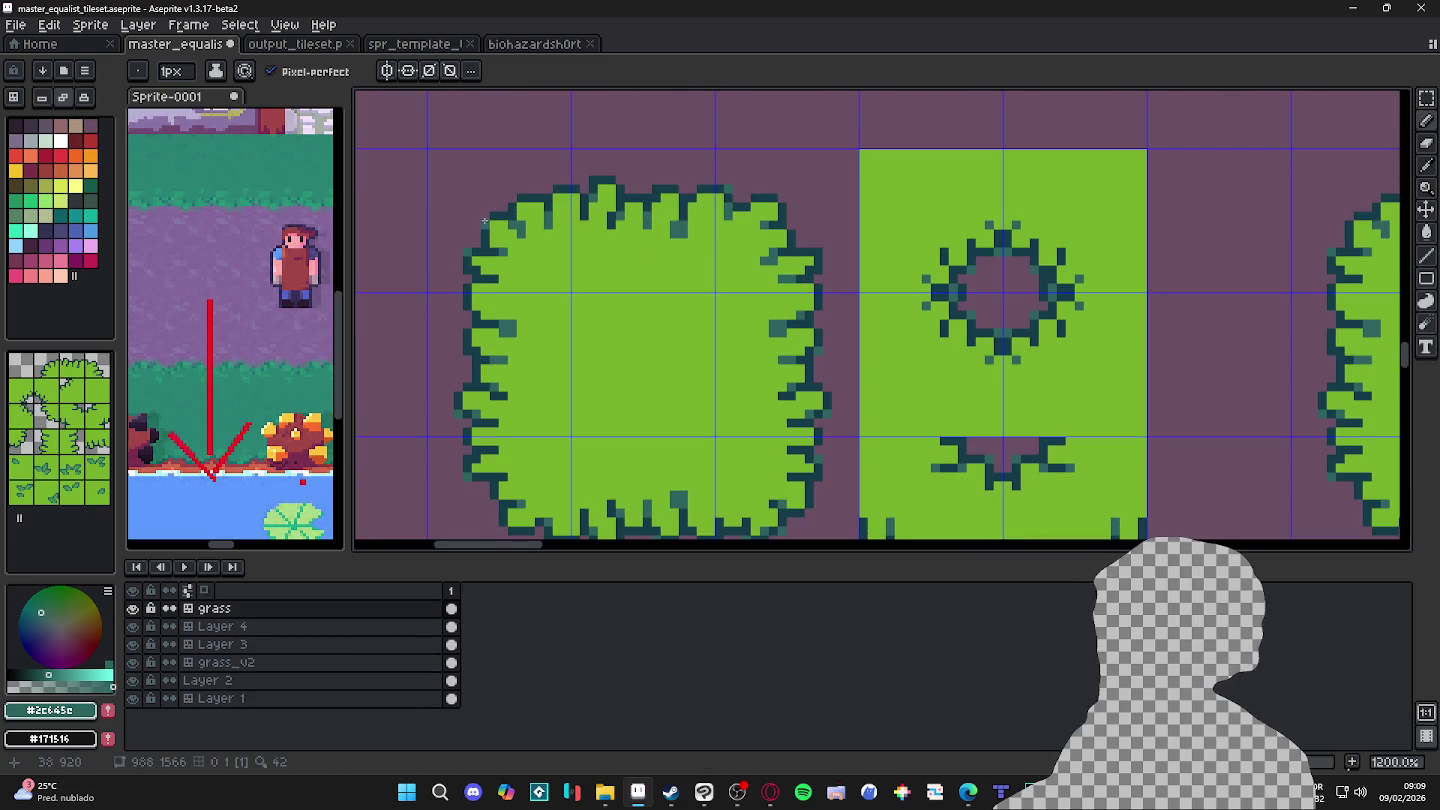
scroll(483, 214, "down", 3)
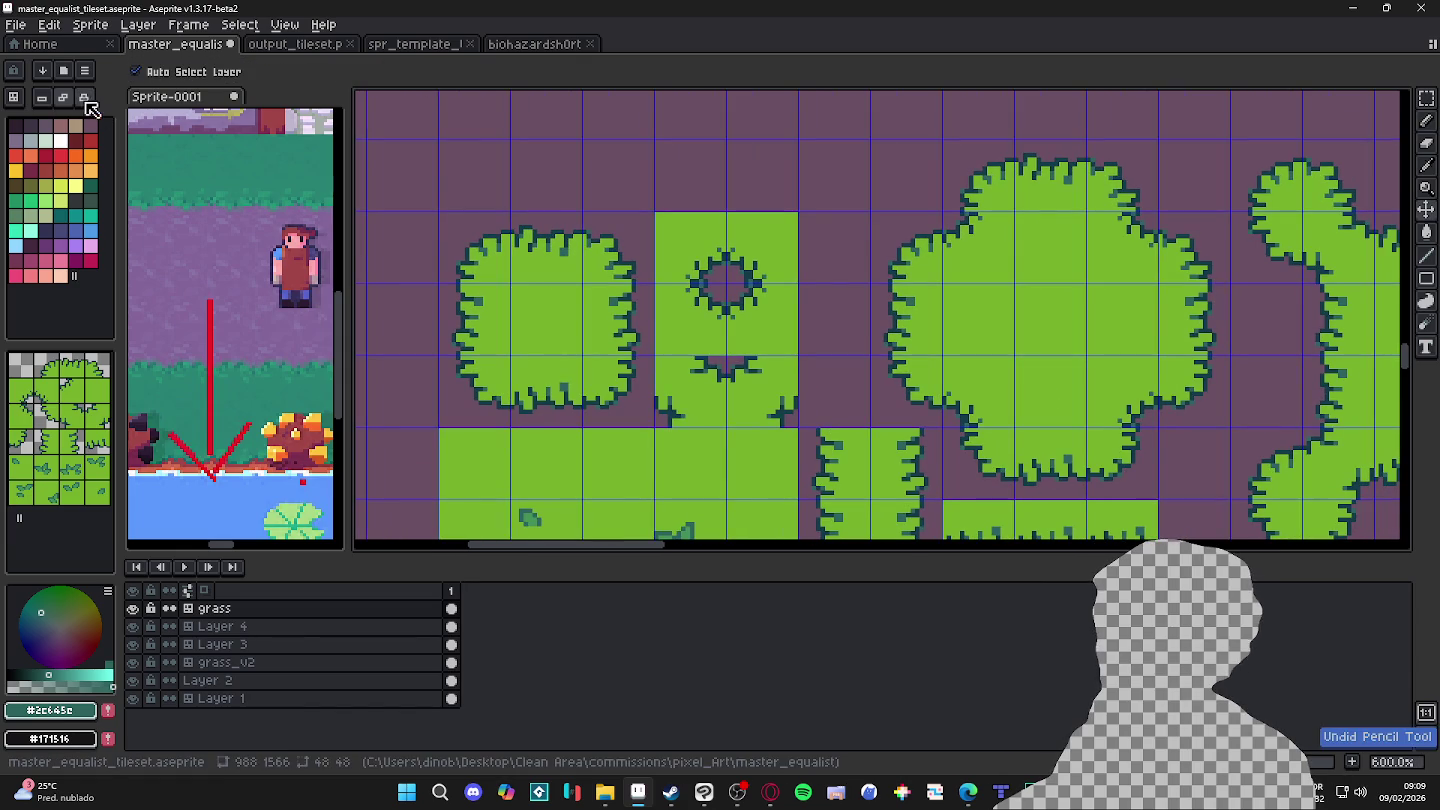
left_click(44, 103)
scroll(467, 229, "up", 1)
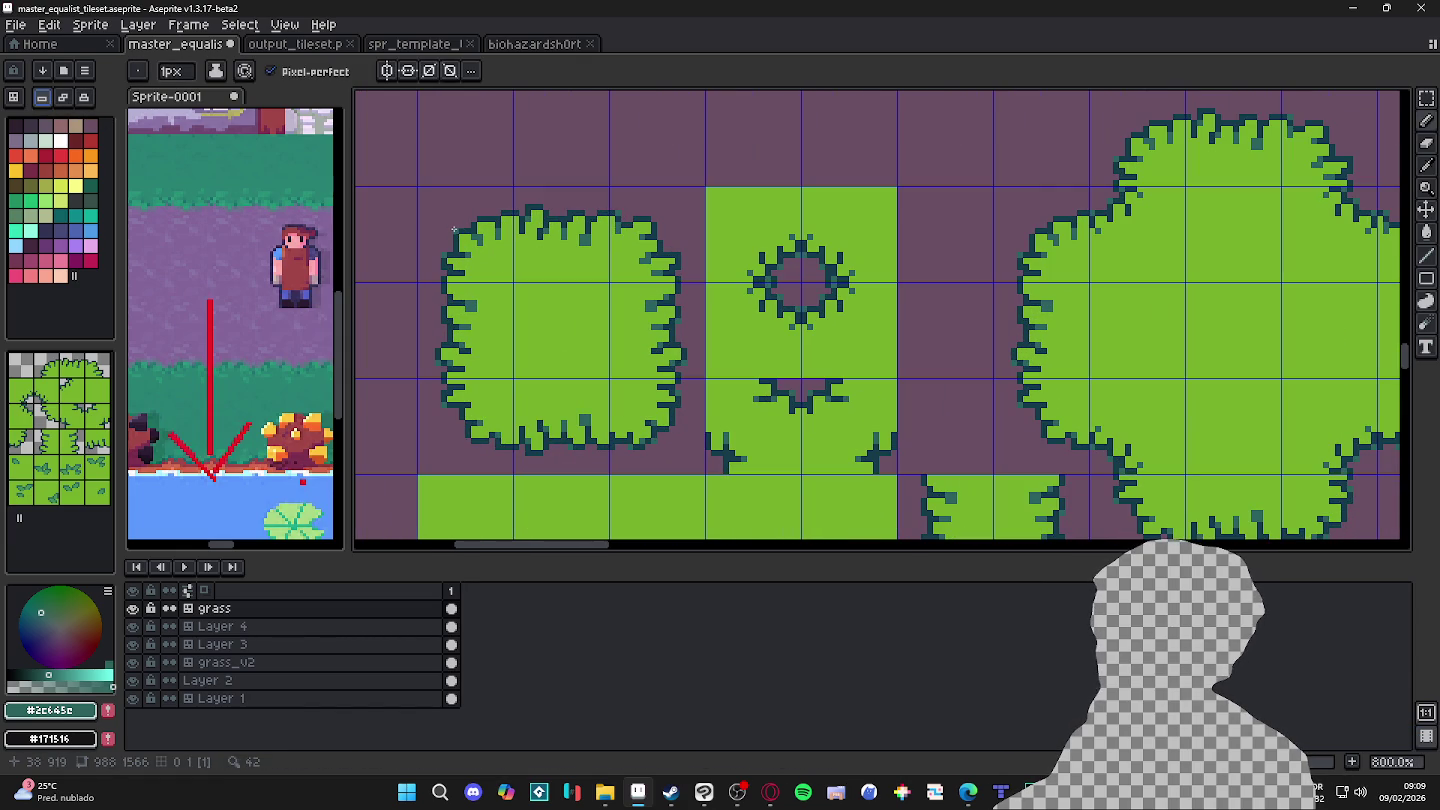
Step: Undo two pencil strokes on the left bush outline, toggling tile mode on and off
key("ctrl+z")
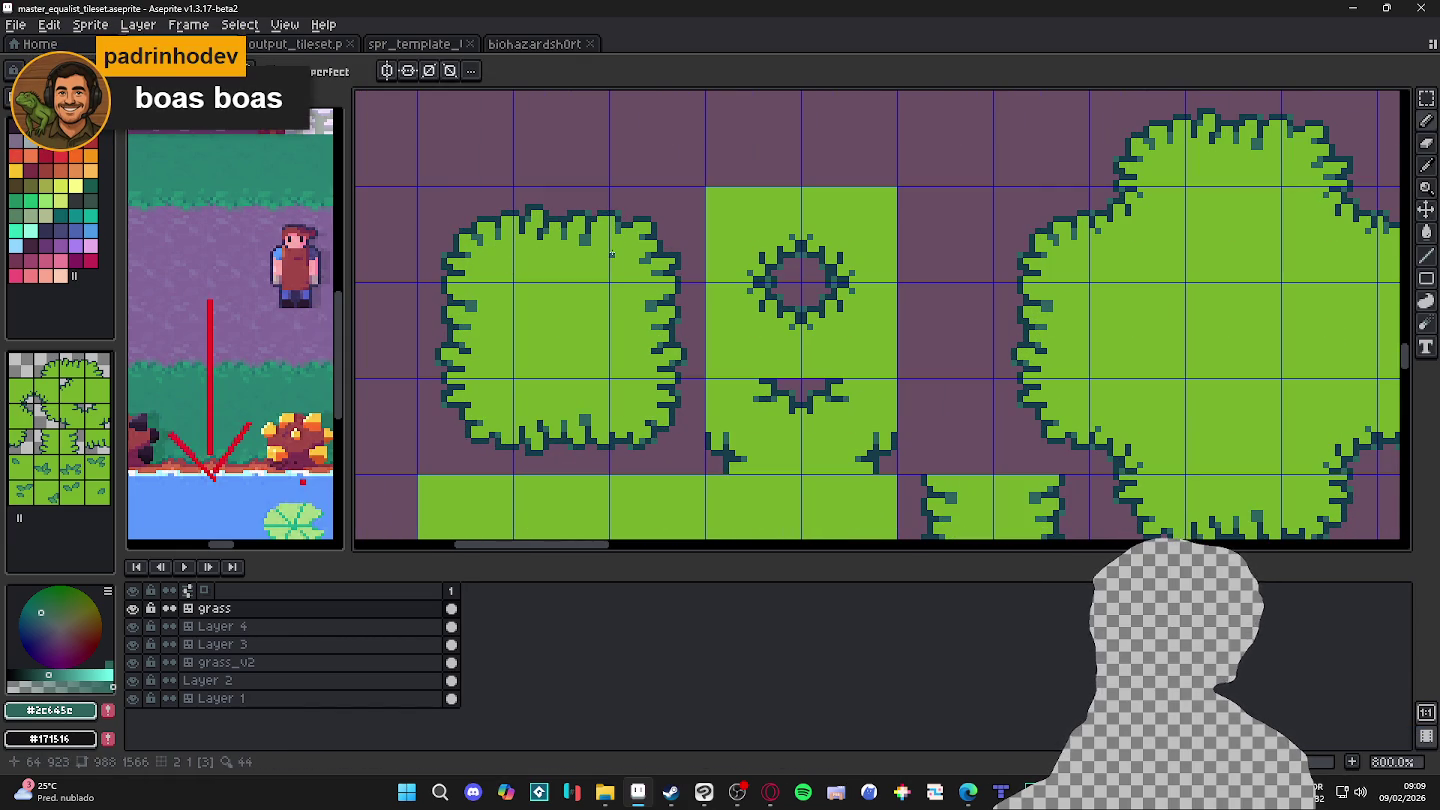
key("Tab")
key("Tab")
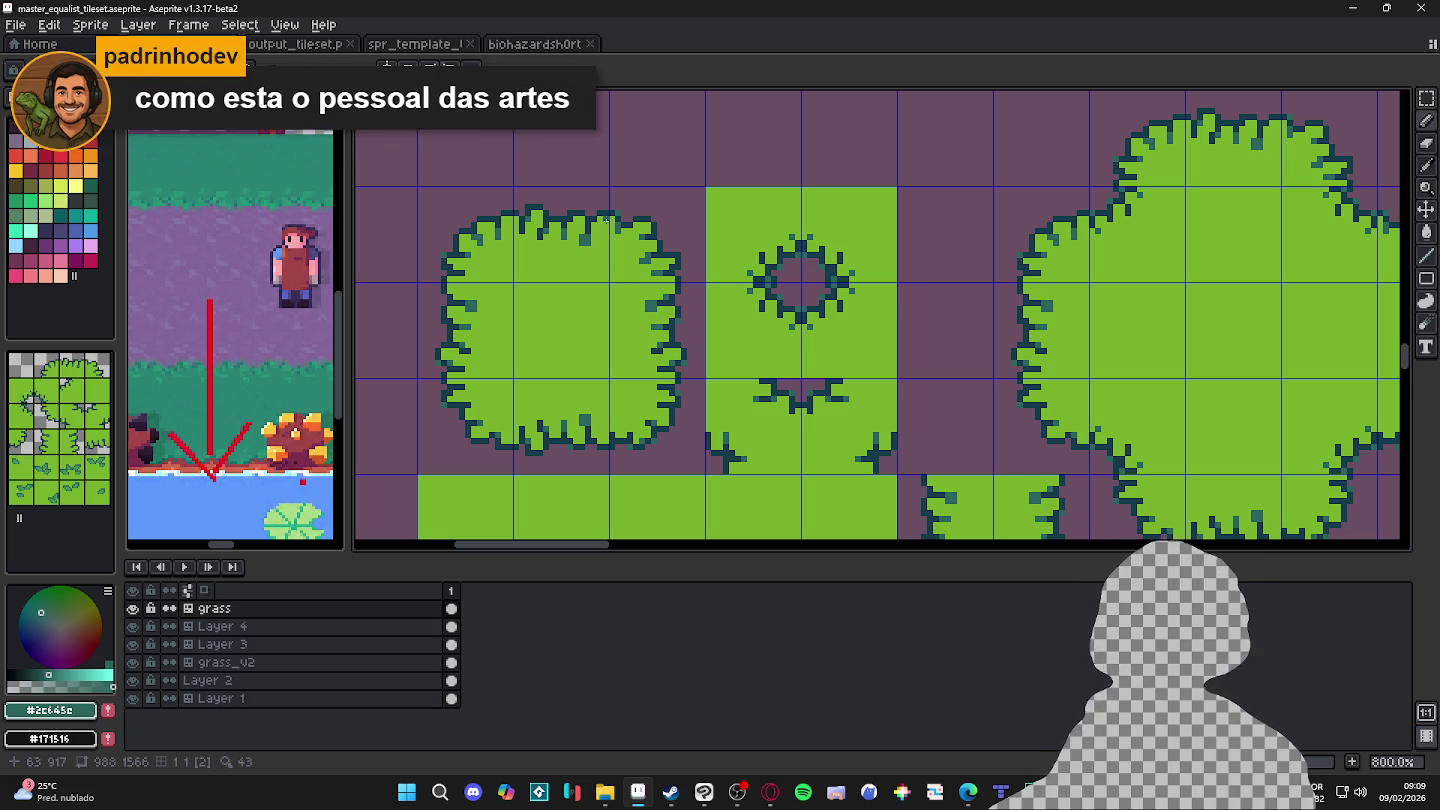
scroll(509, 236, "up", 2)
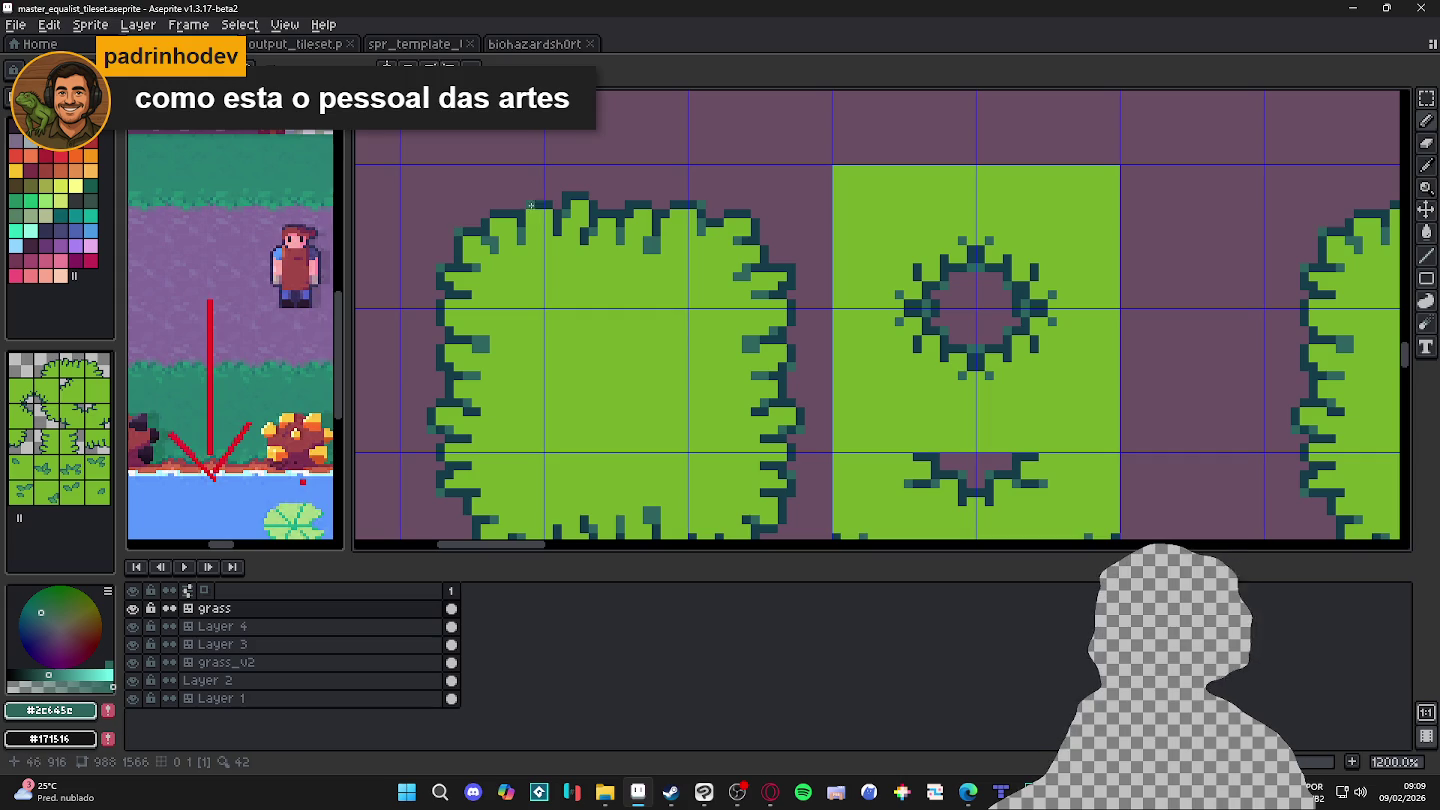
key("ctrl+z")
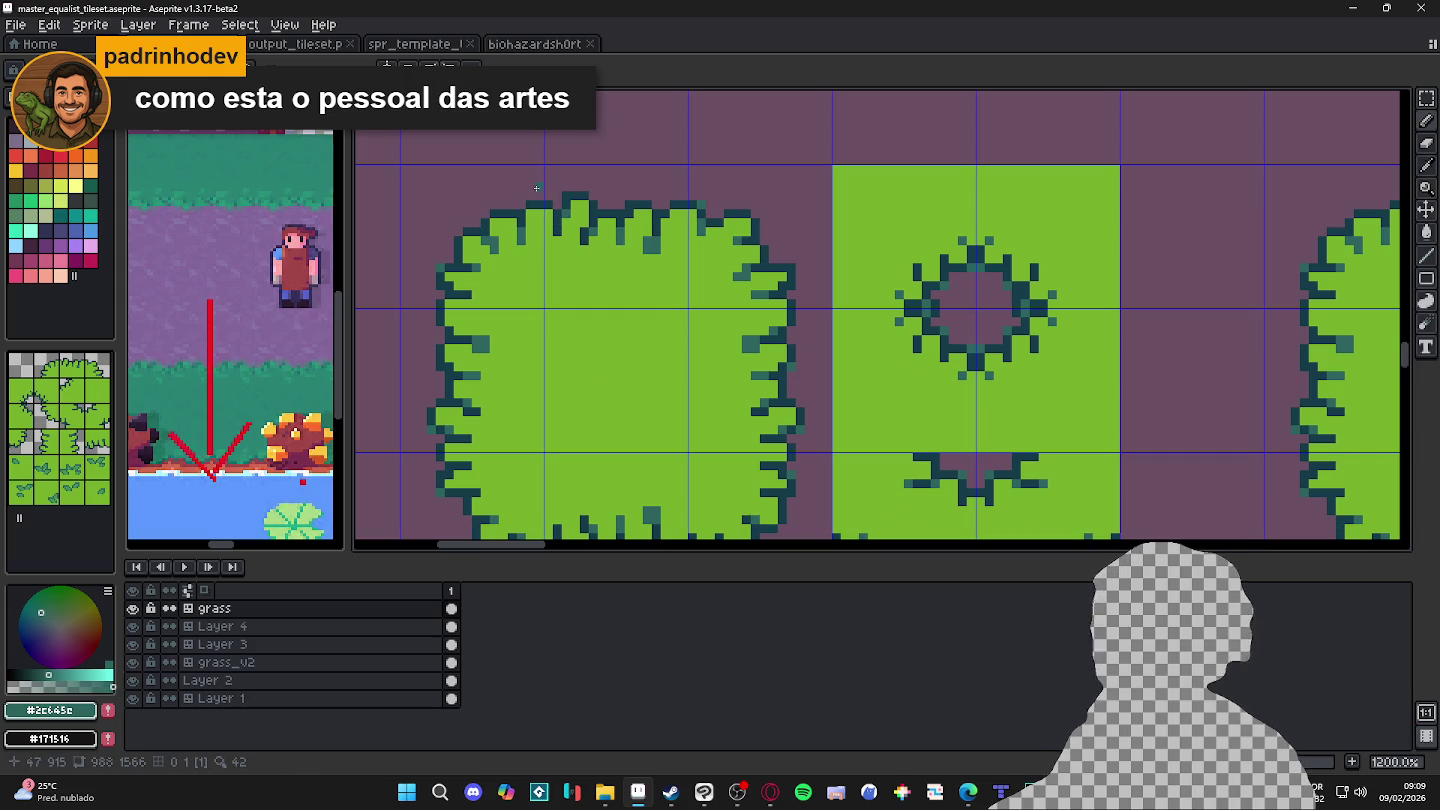
scroll(580, 224, "down", 1)
scroll(616, 286, "down", 1)
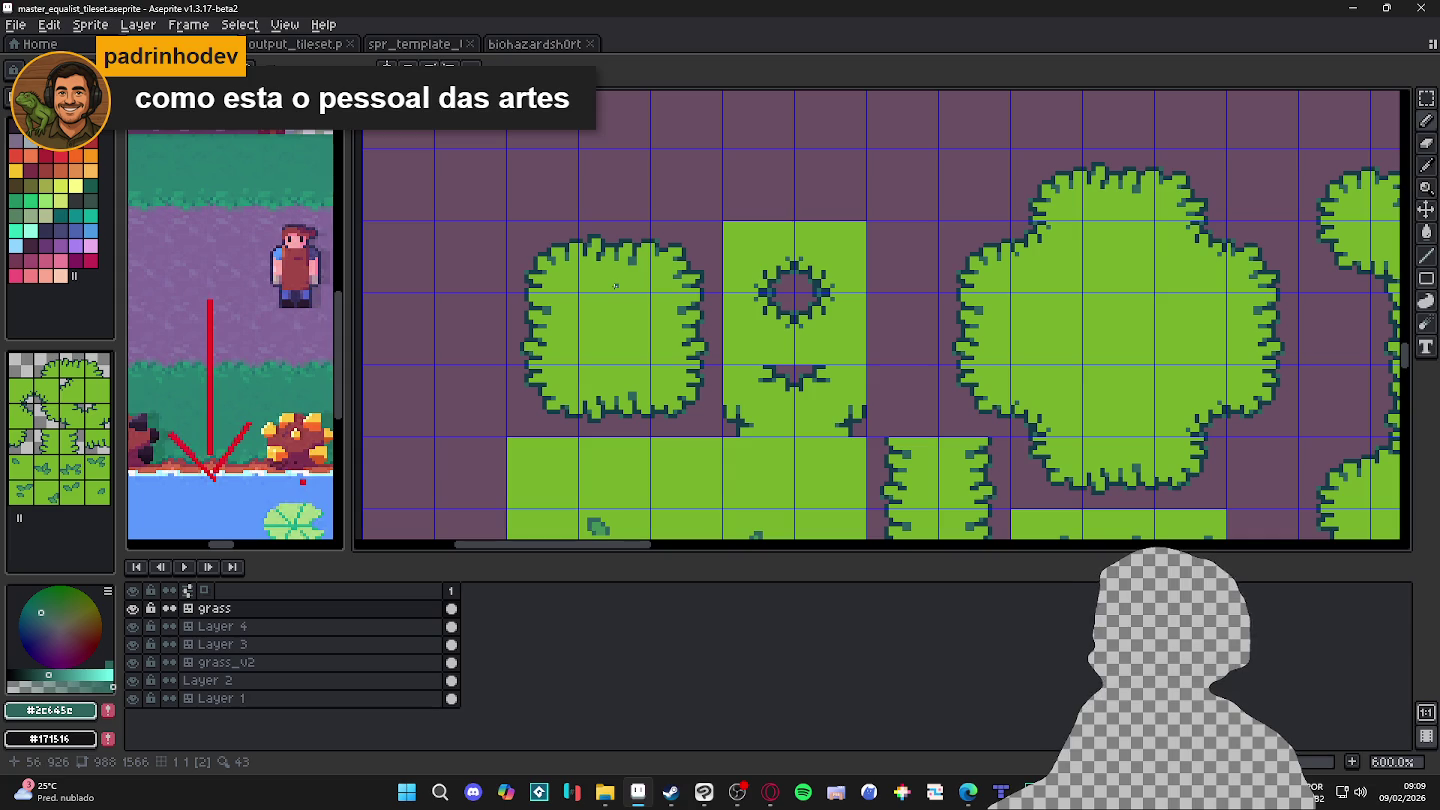
scroll(534, 258, "up", 4)
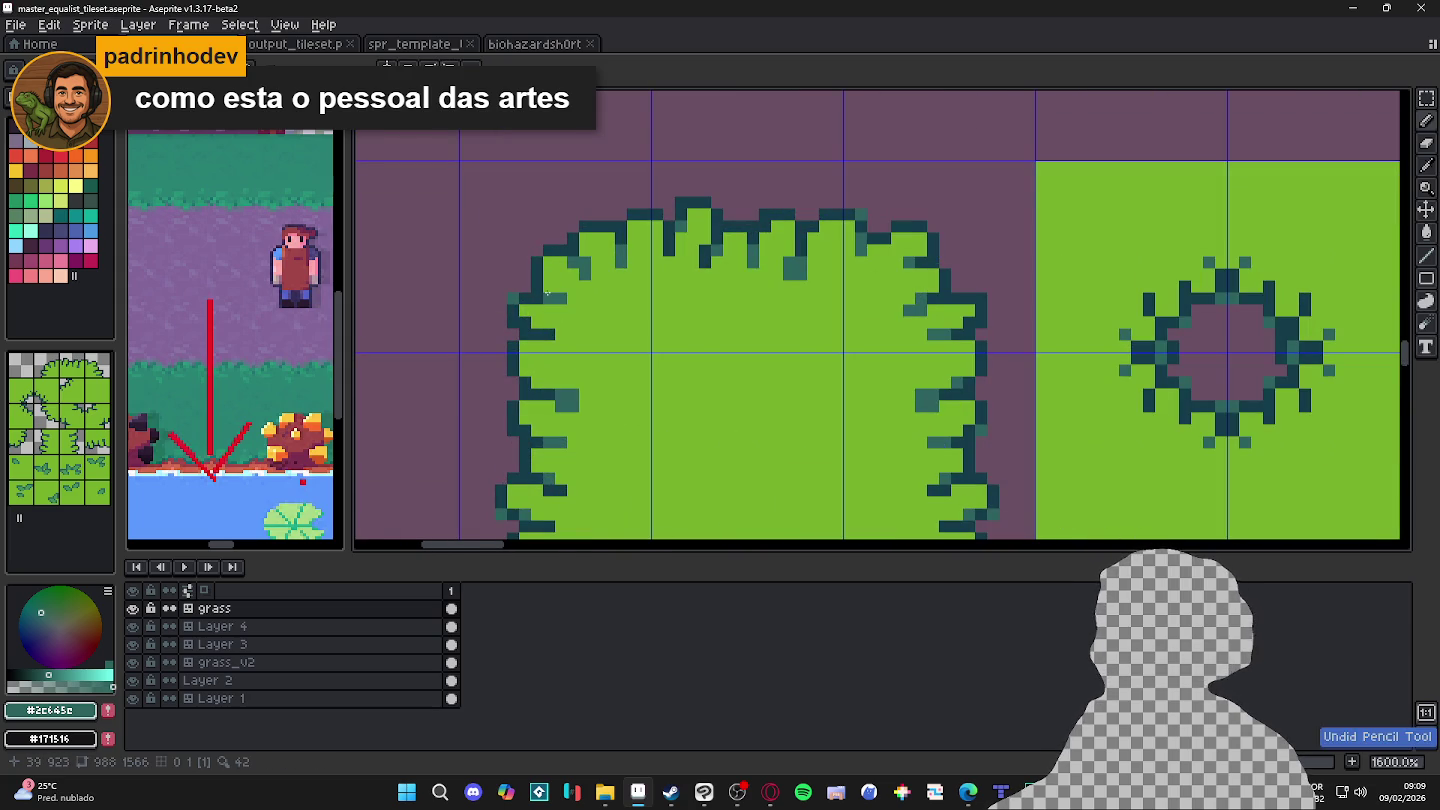
scroll(546, 293, "down", 2)
scroll(568, 300, "down", 1)
scroll(568, 300, "up", 1)
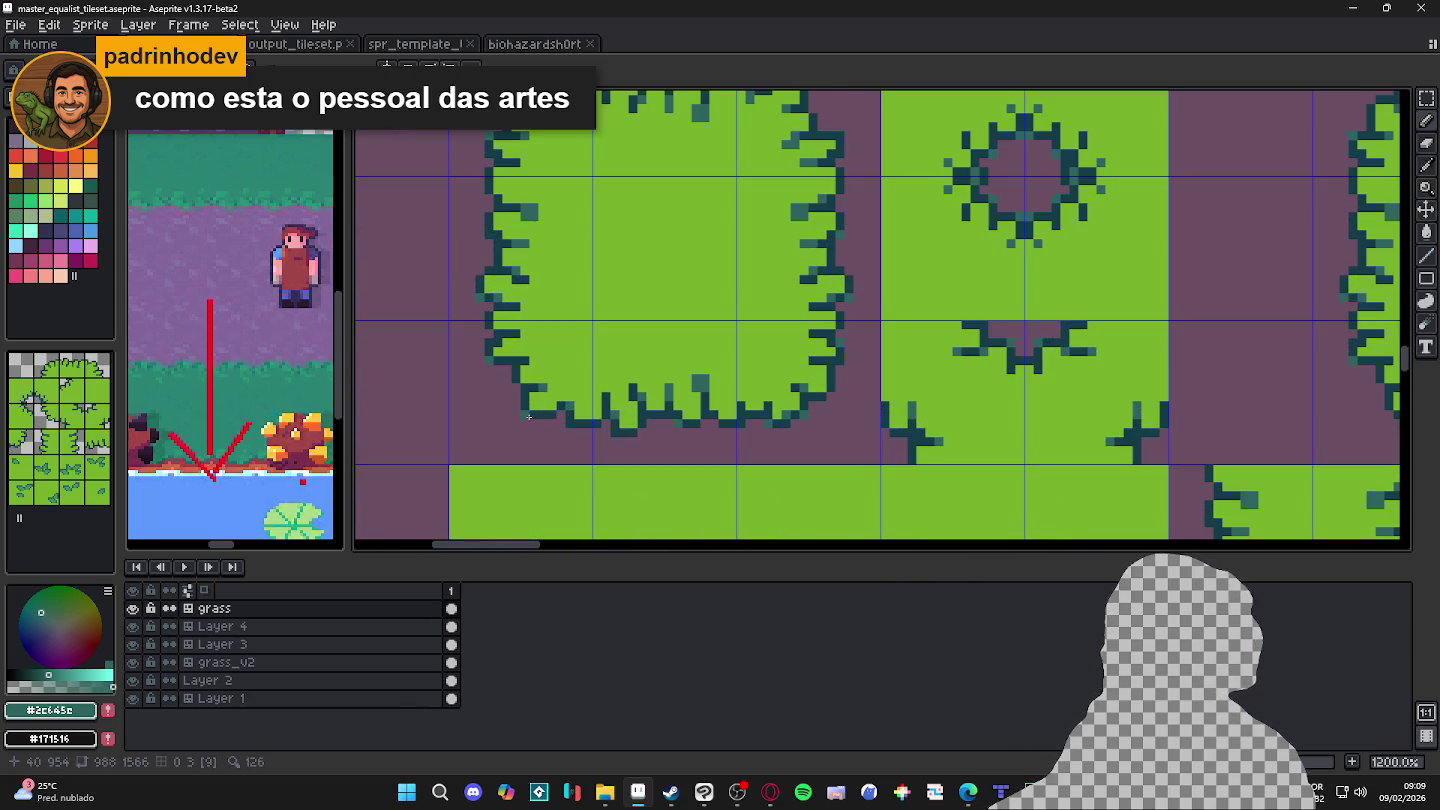
Step: Undo three more outline pencil strokes, then switch to moving canvas content
key("ctrl+z")
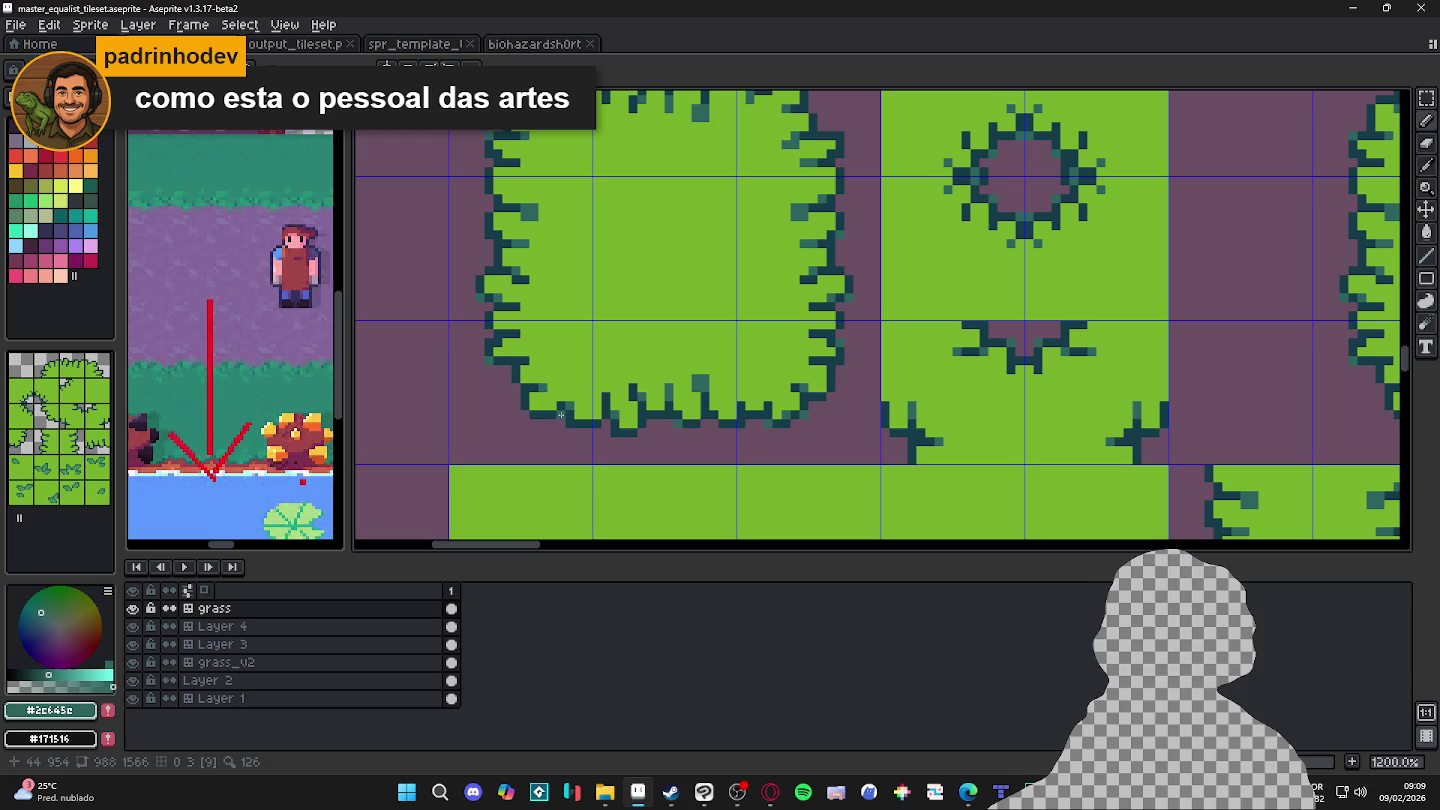
key("ctrl+z")
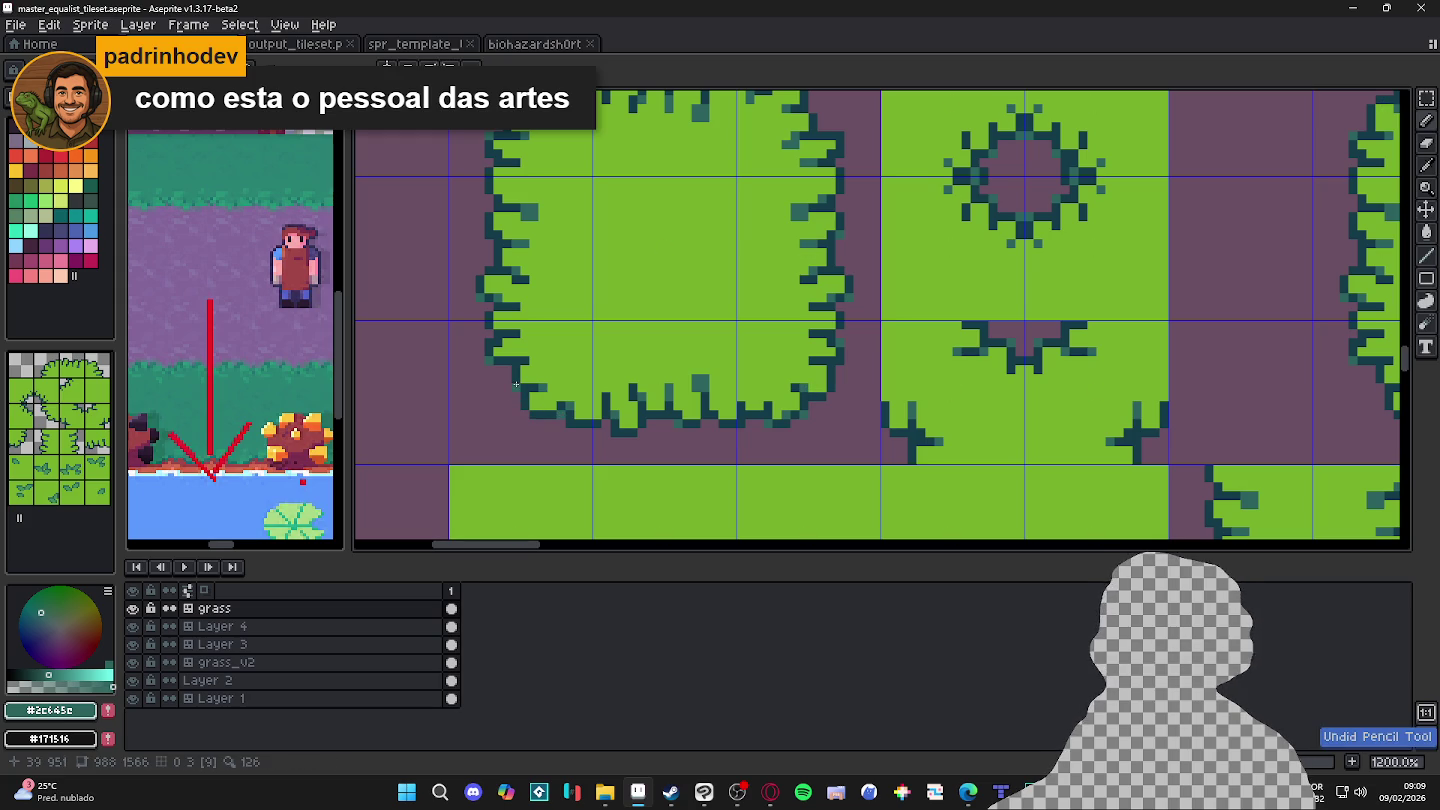
key("ctrl+z")
scroll(535, 415, "down", 1)
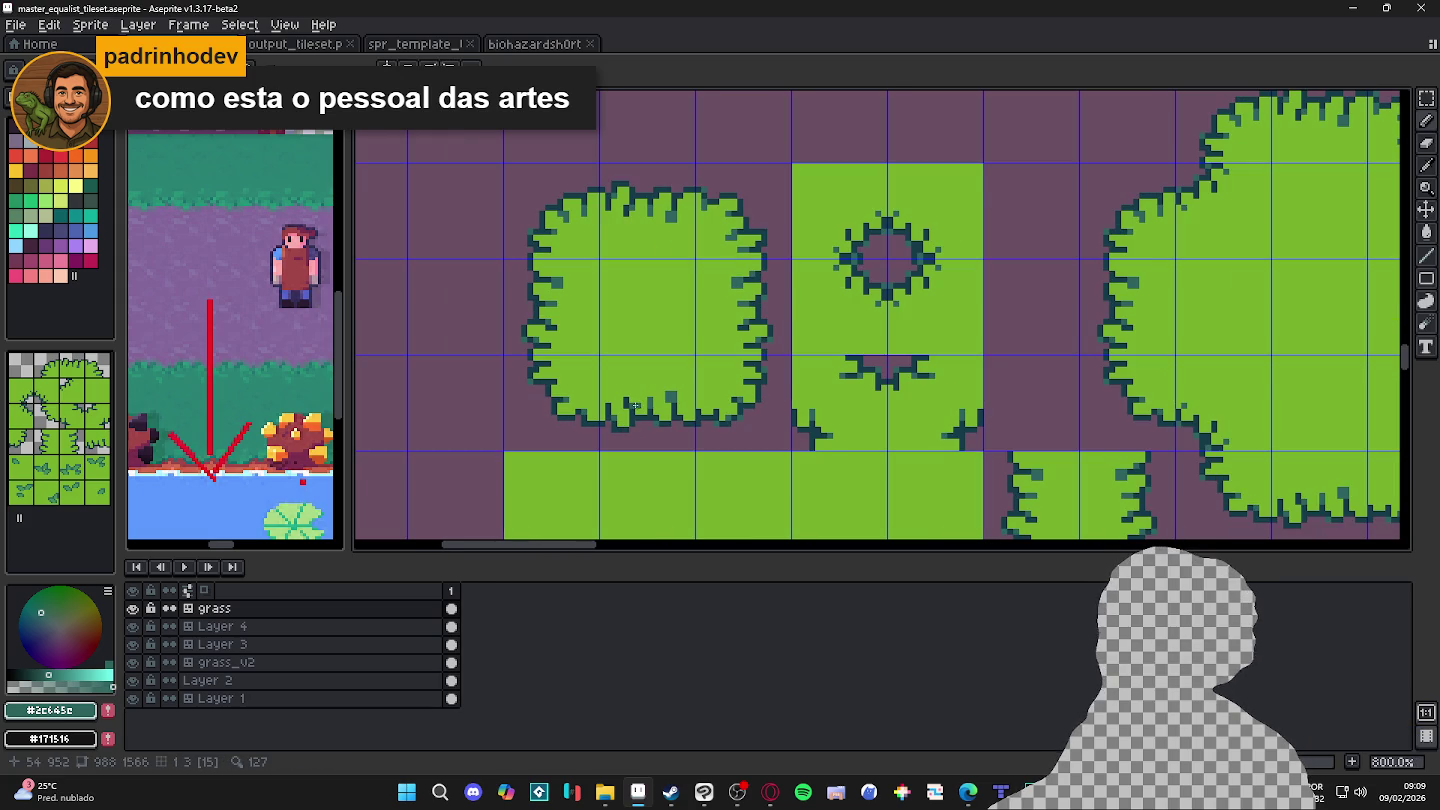
scroll(577, 405, "up", 1)
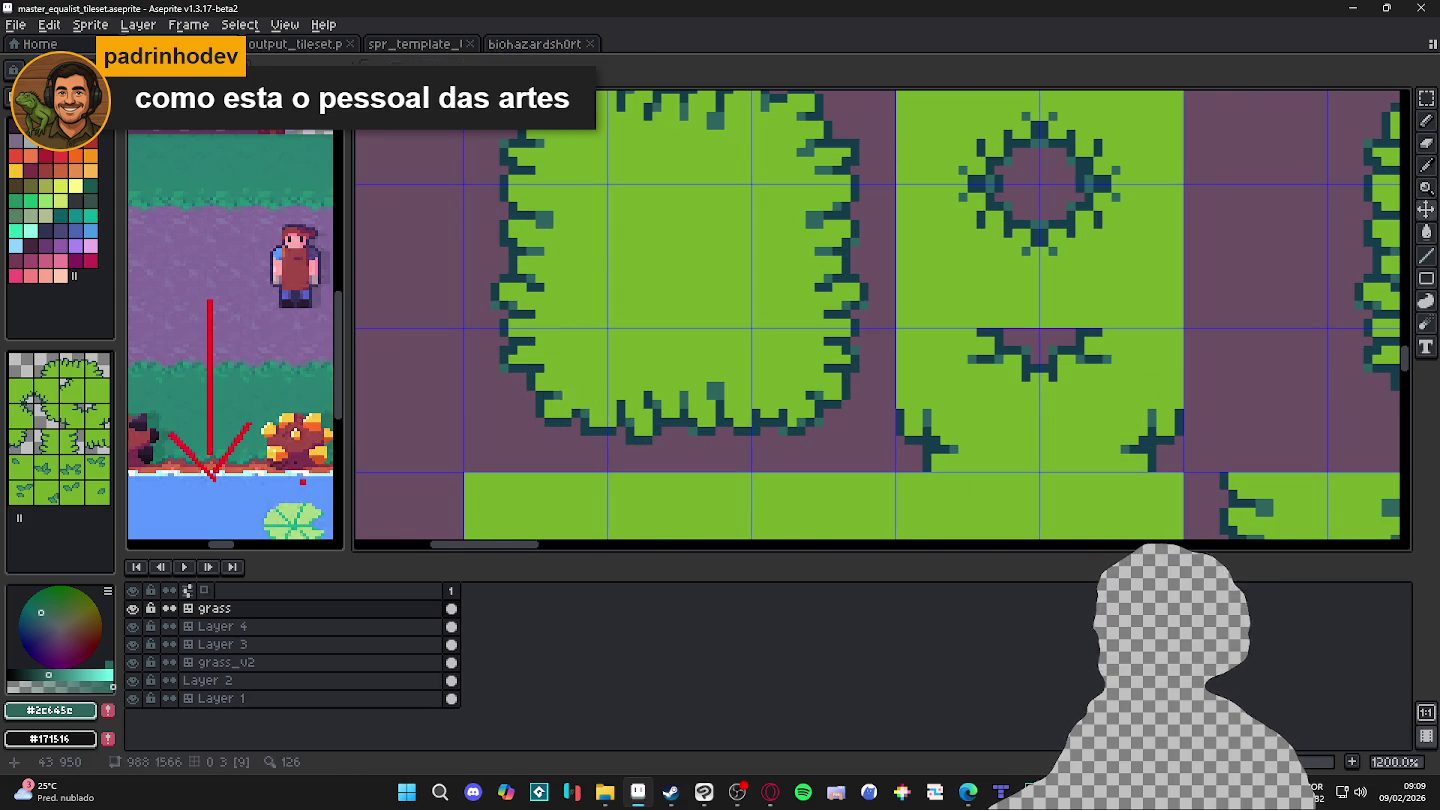
scroll(595, 392, "down", 2)
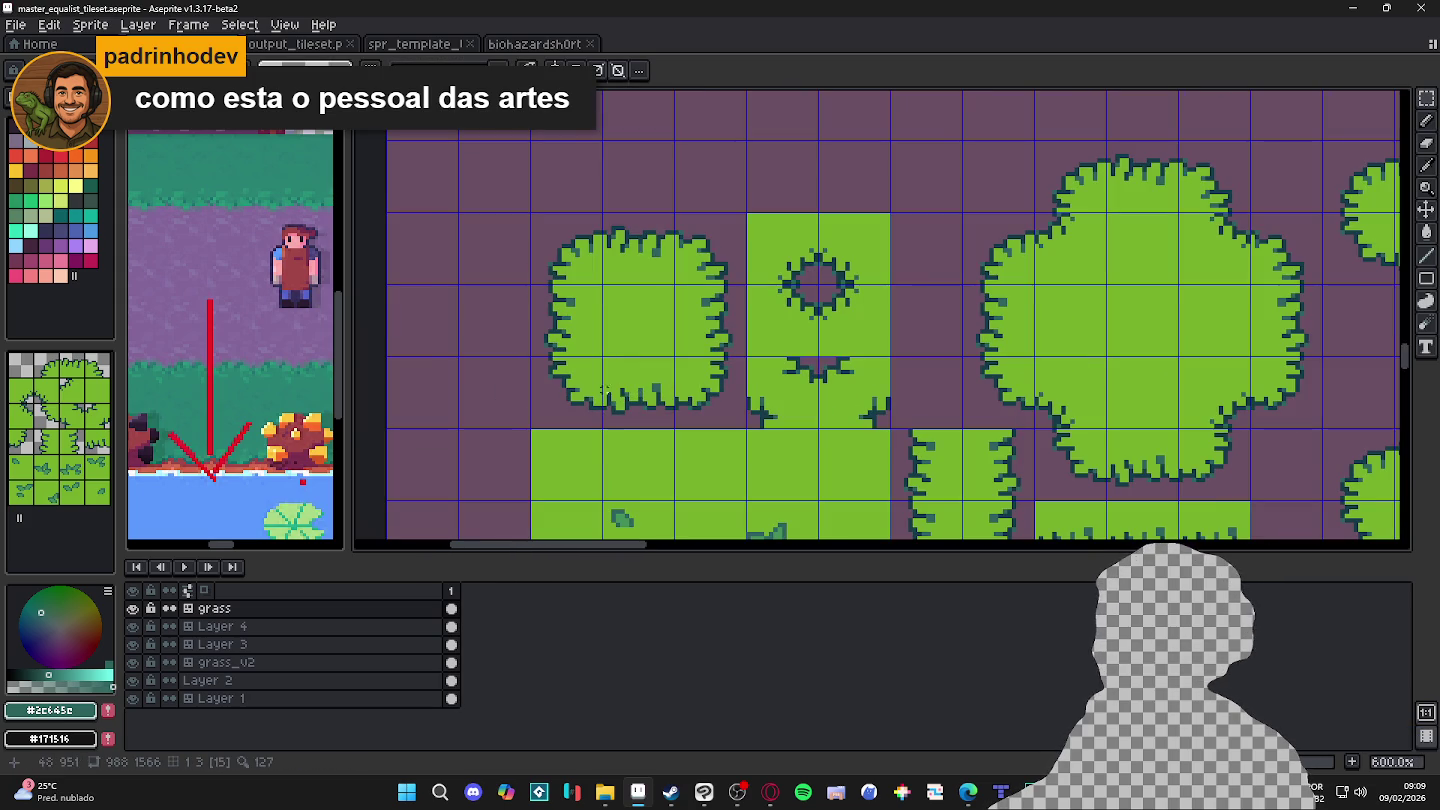
key("ctrl")
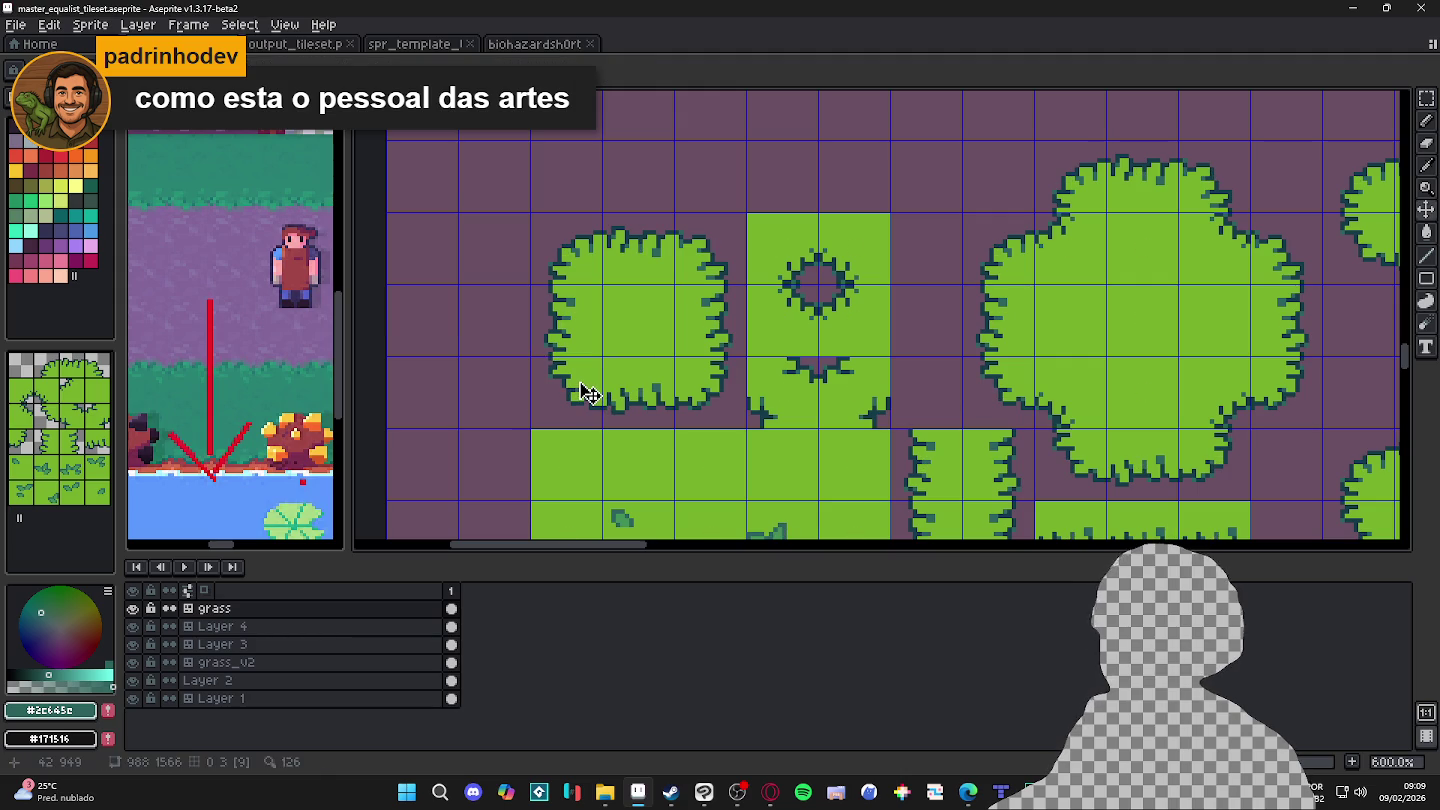
Step: Marquee-select the tile at the left bush's bottom-left corner, then deselect it
left_click(590, 392, "ctrl")
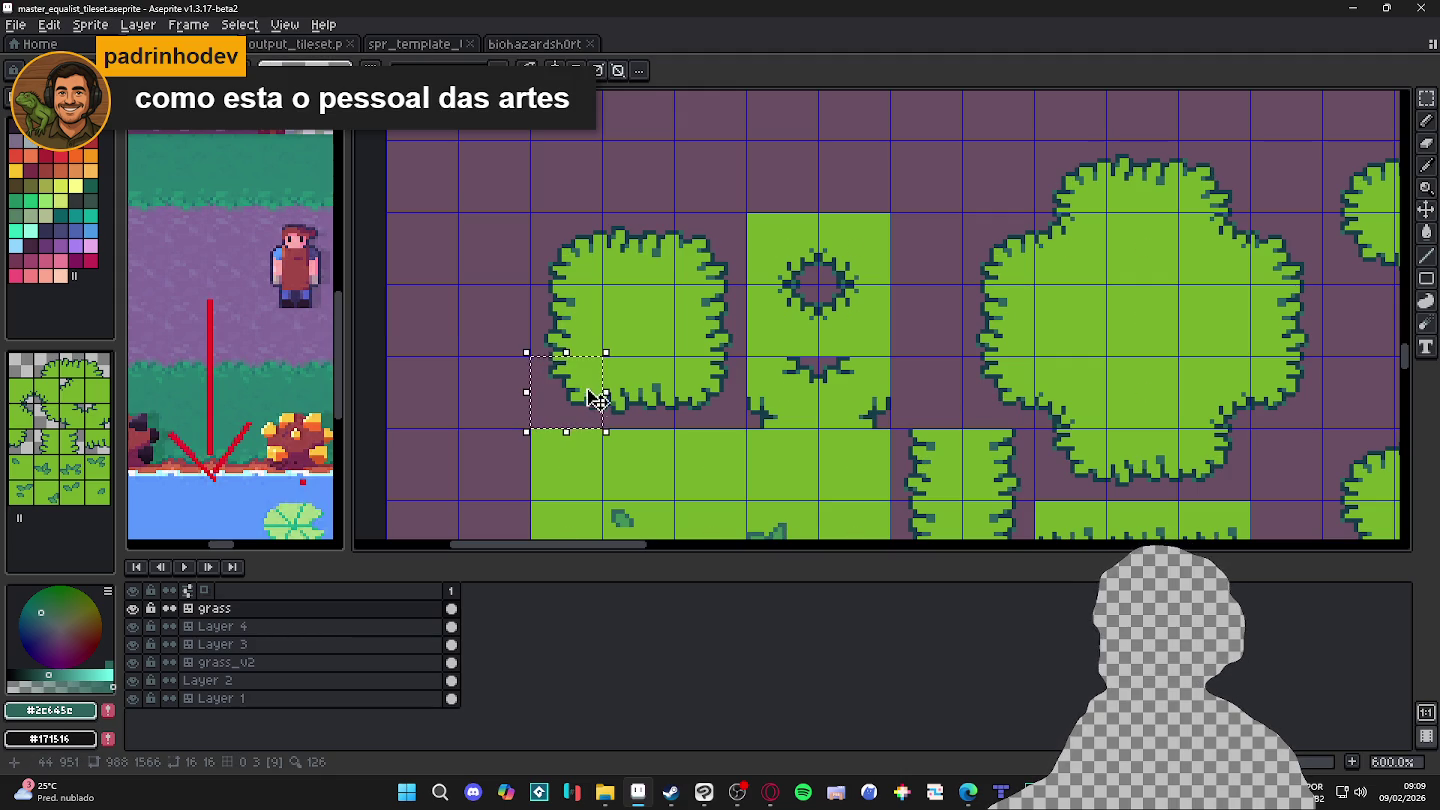
key("m")
left_click(595, 392)
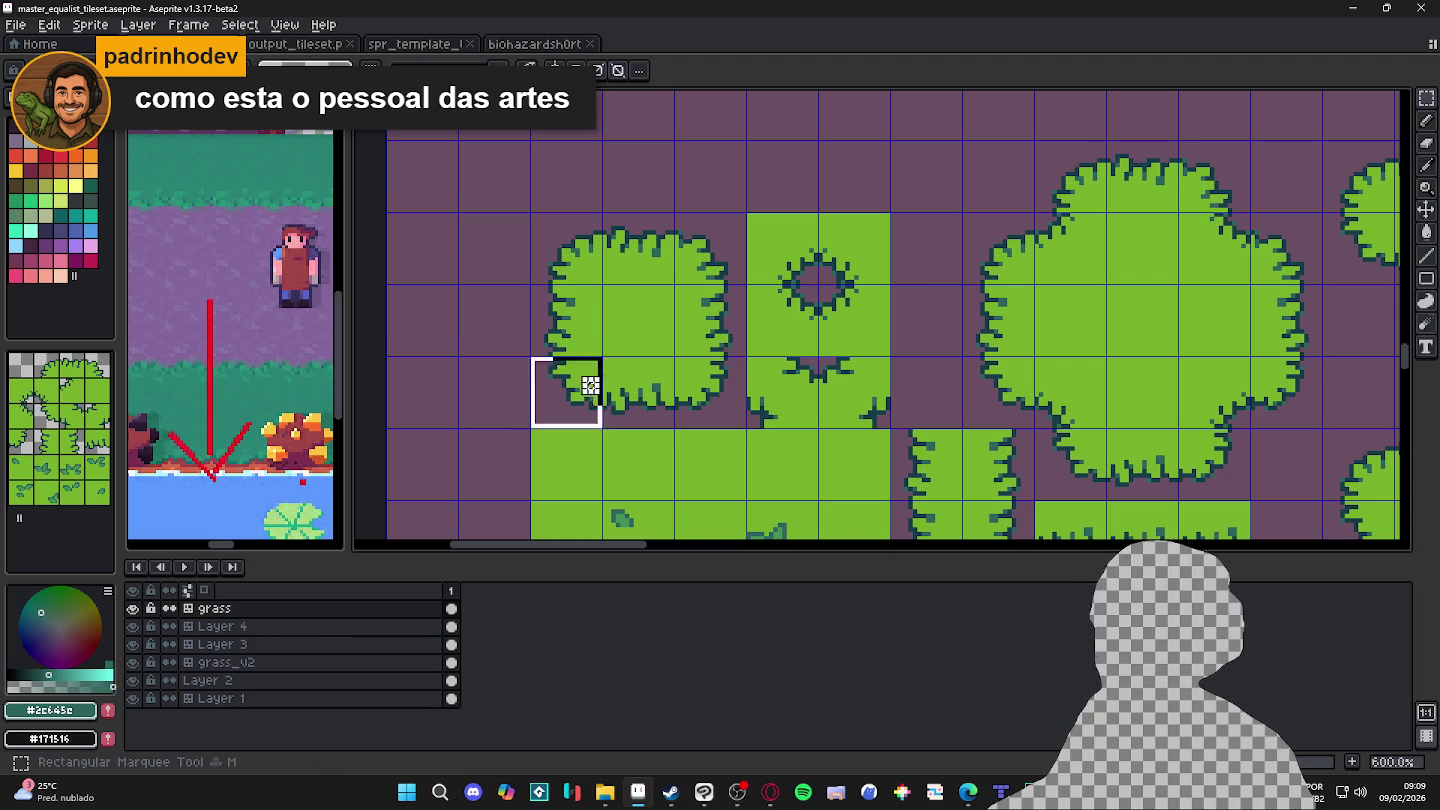
left_click(591, 388)
key("ctrl+d")
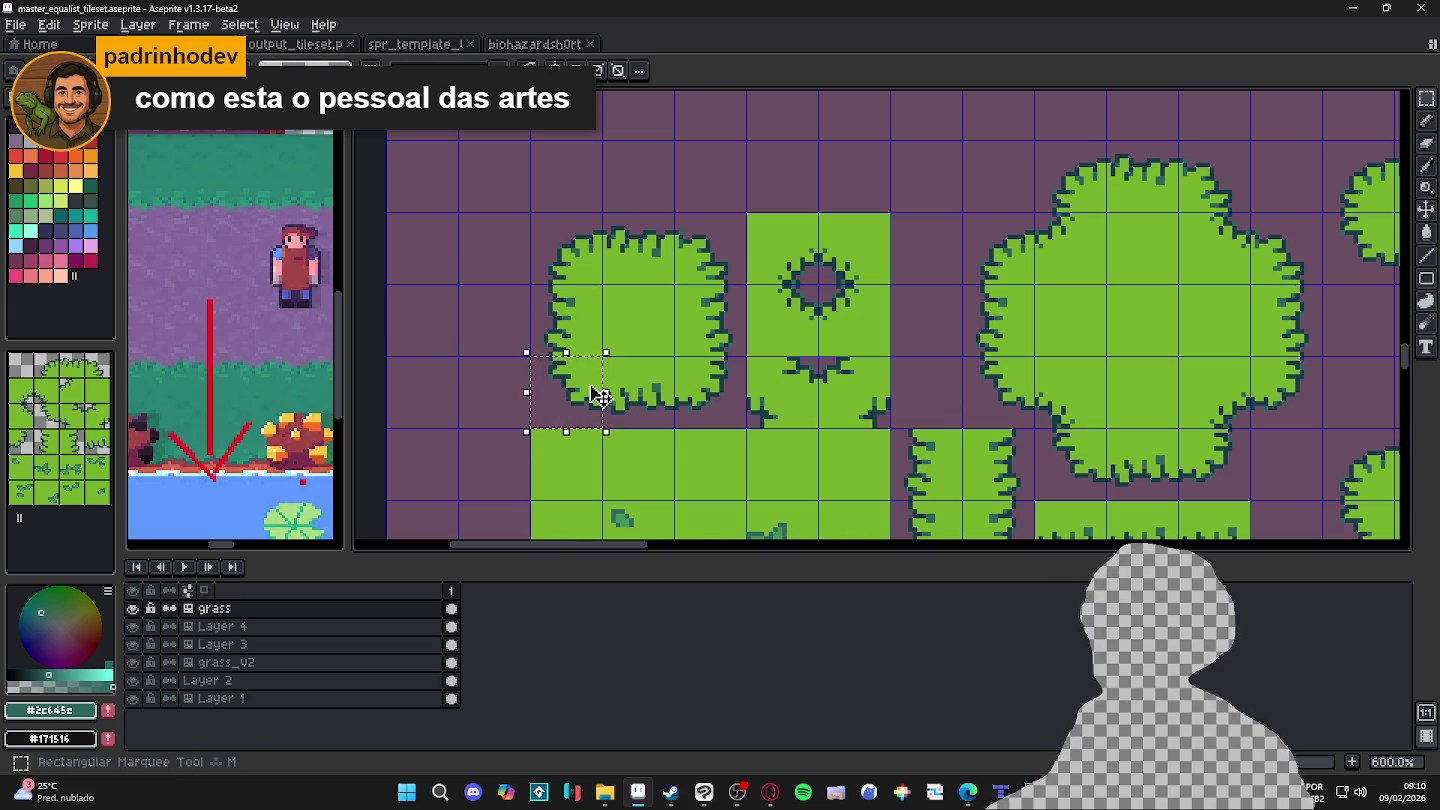
Step: Toggle tile index numbers, then select and clear the single tile beside the left bush
key("ctrl+d")
key("Tab")
key("Tab")
key("m")
key("Tab")
key("Tab")
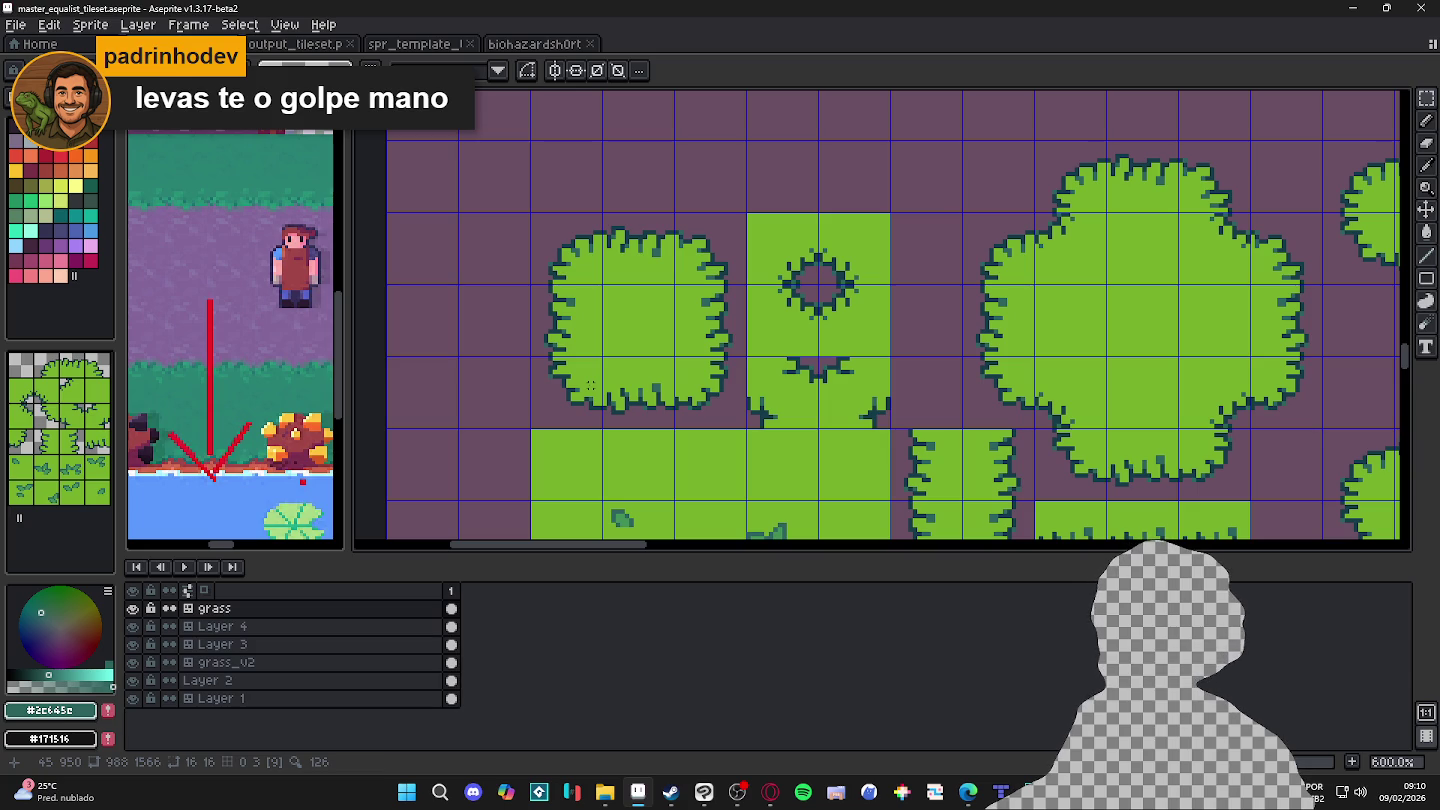
key("ctrl")
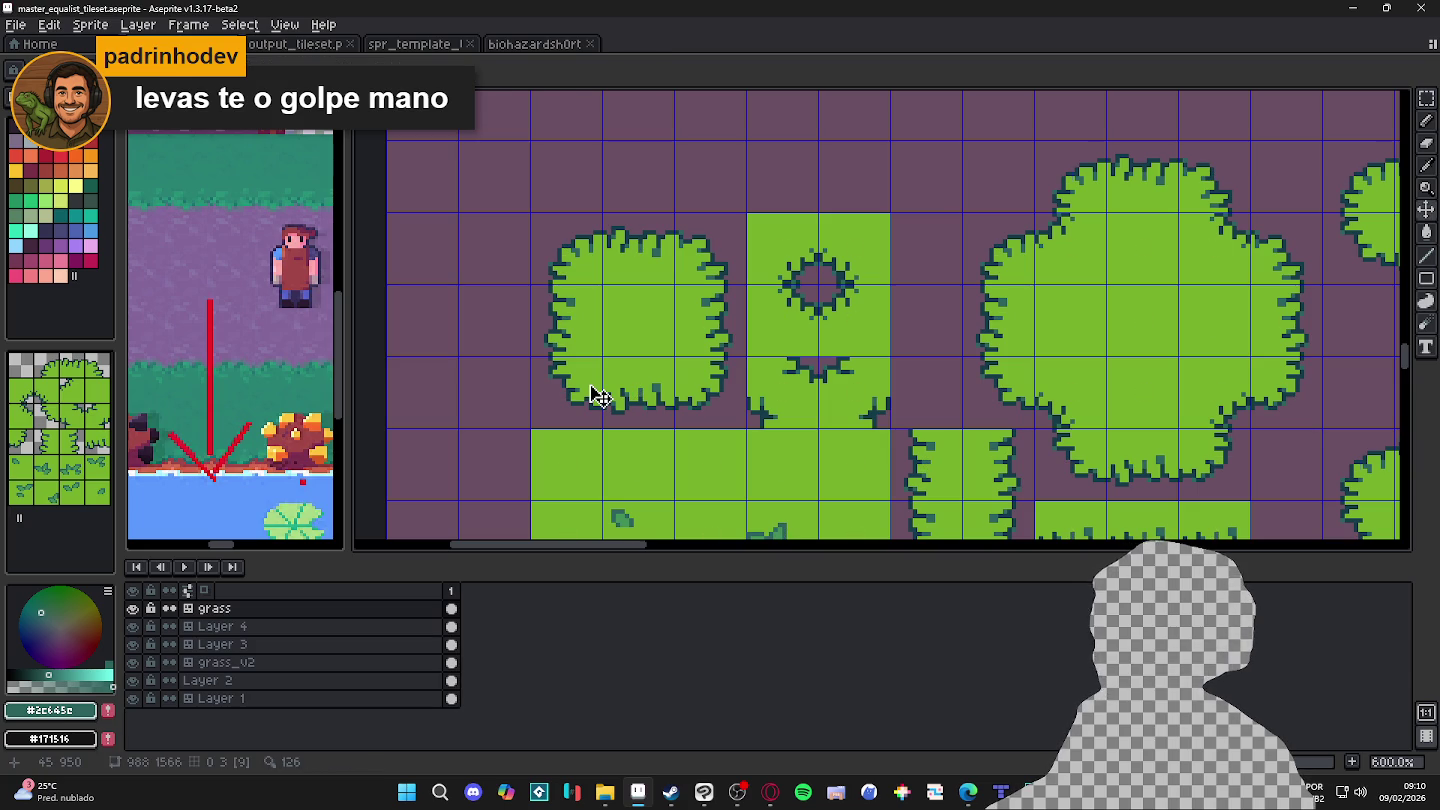
key("m")
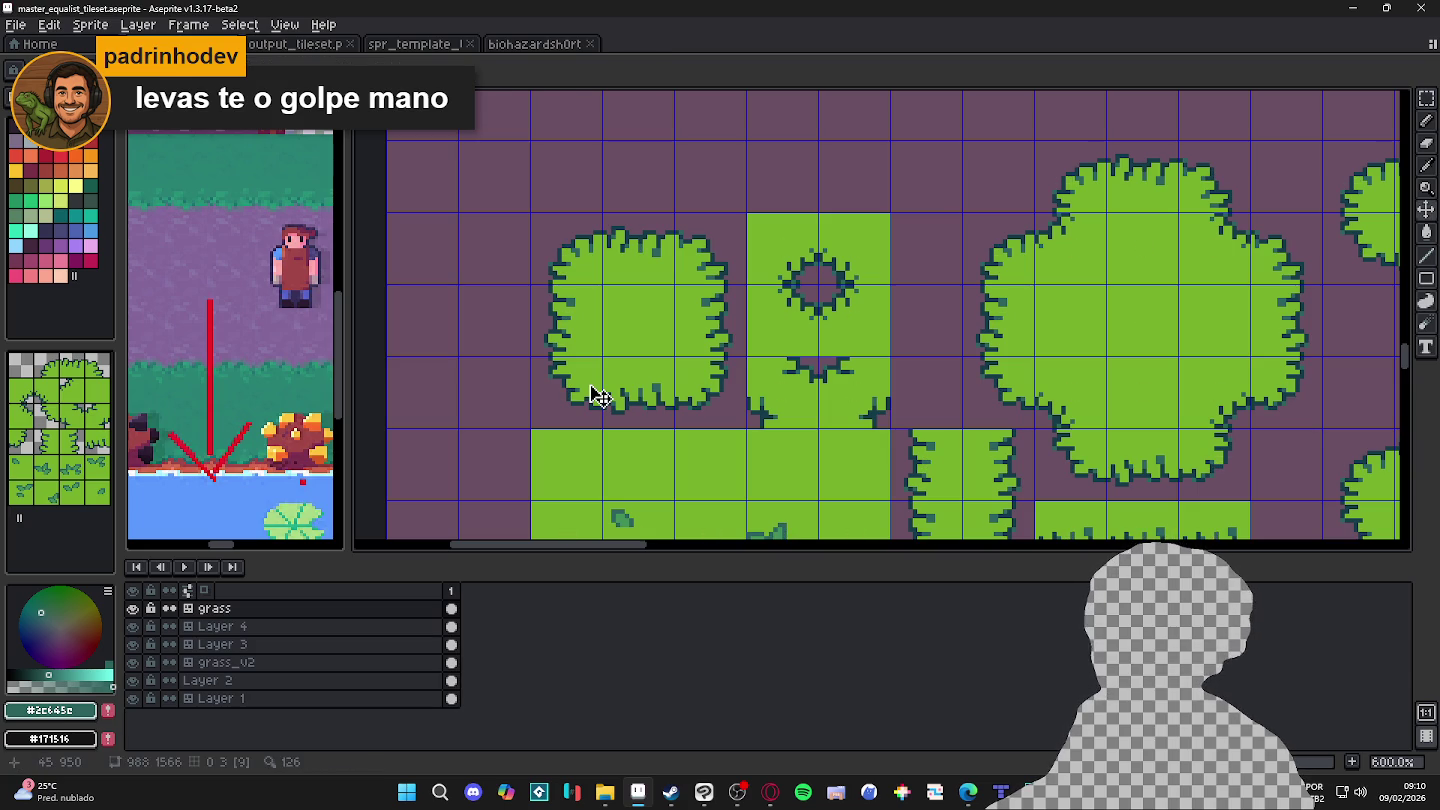
left_click_drag(590, 385, 597, 394)
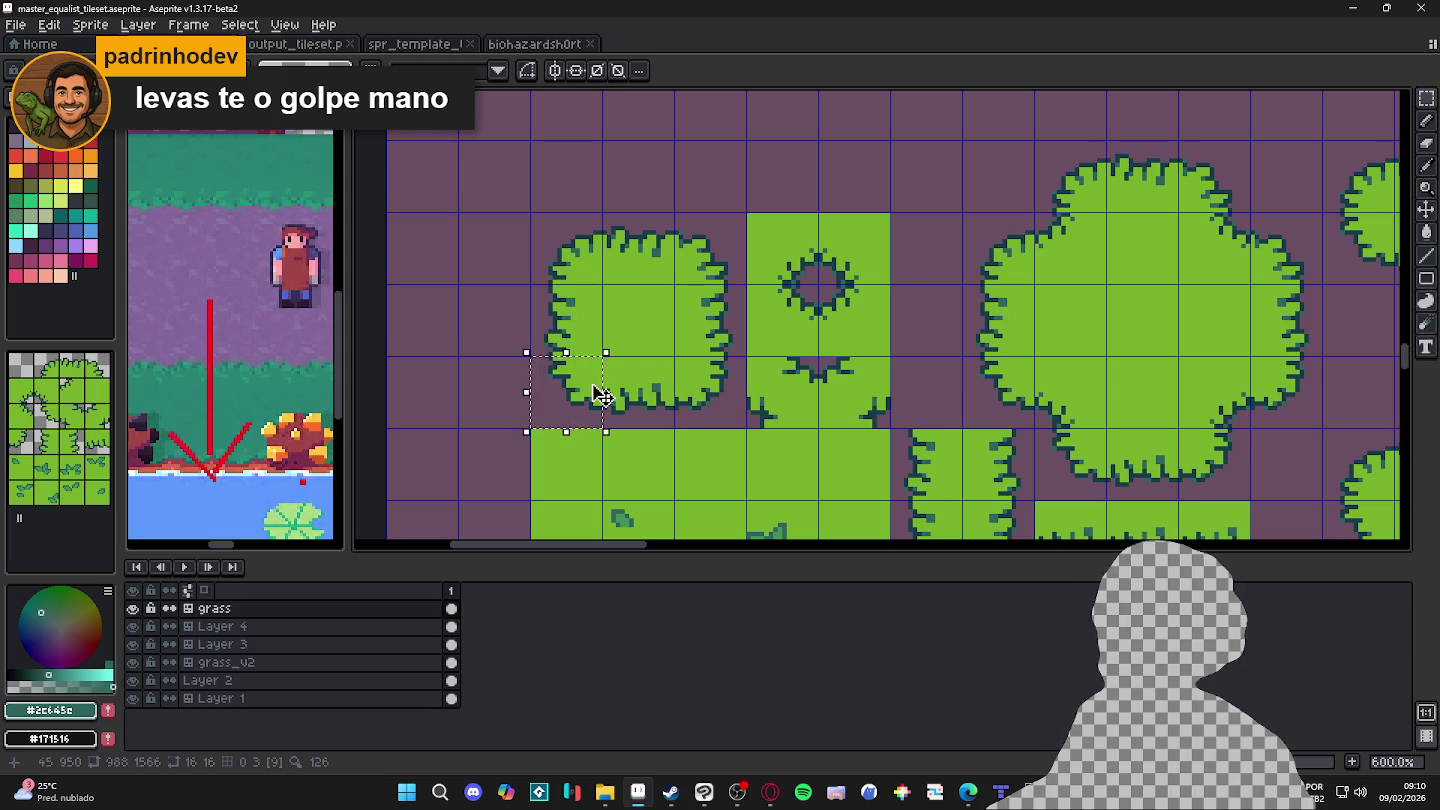
left_click(591, 385)
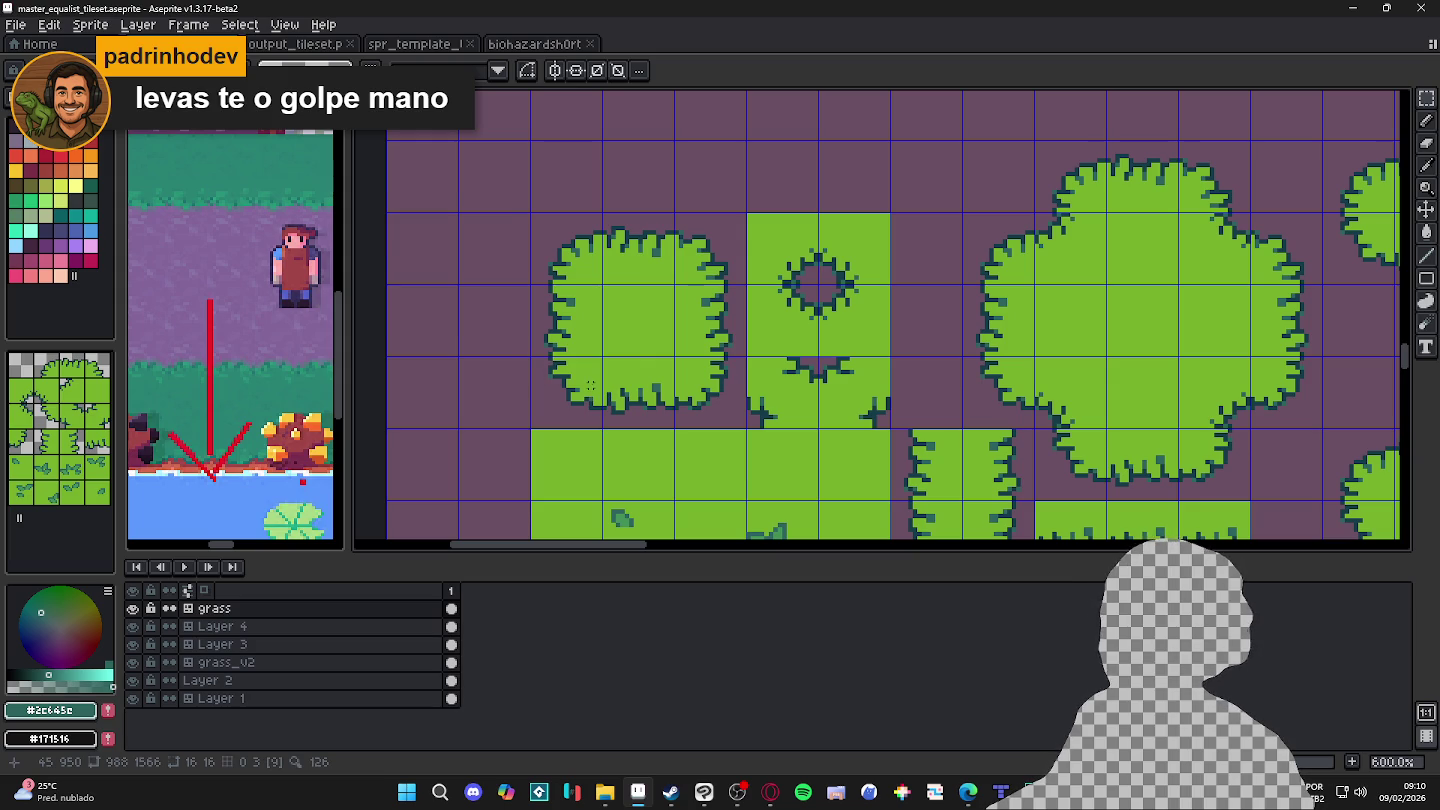
scroll(591, 385, "up", 3)
scroll(548, 385, "down", 2)
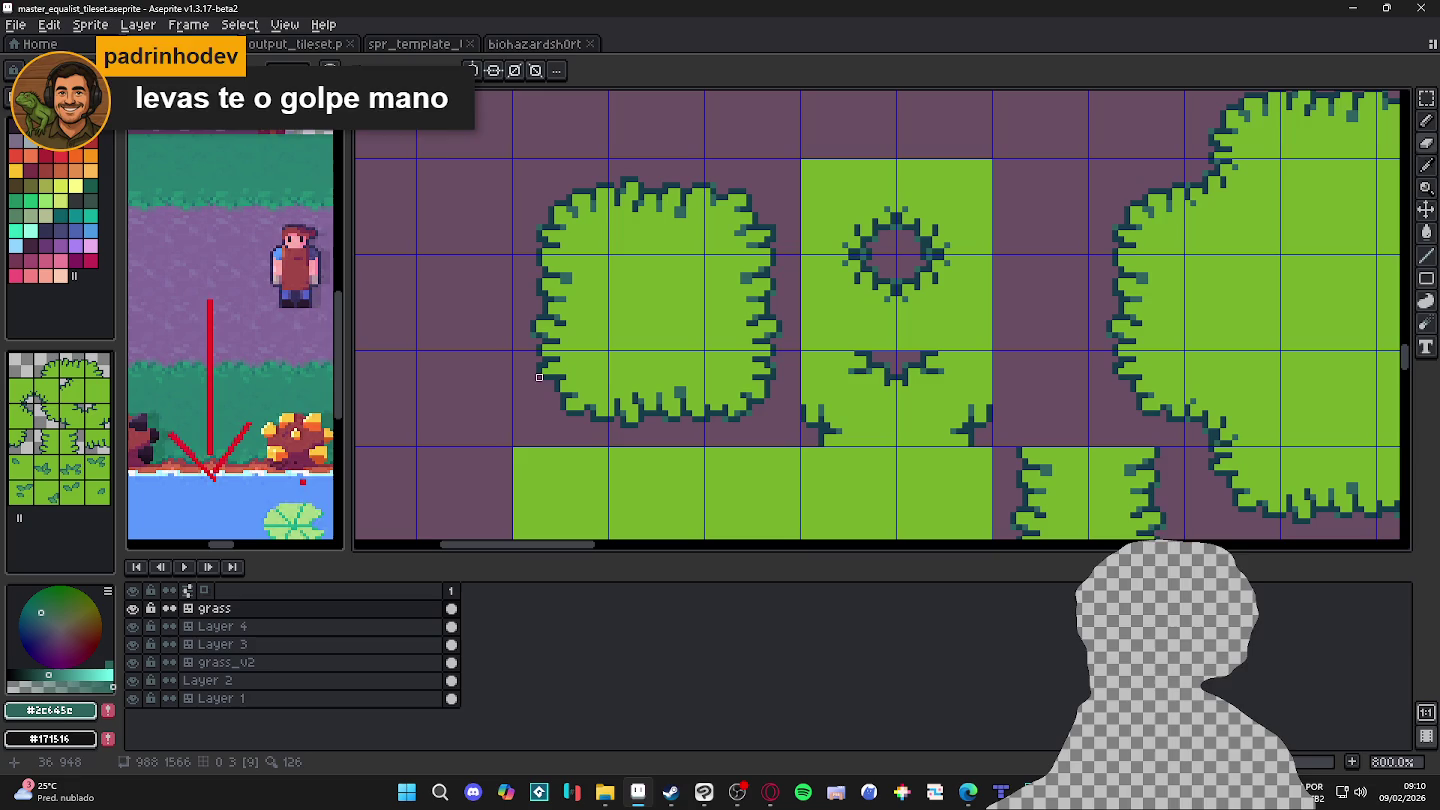
Step: Undo the last eraser edit and make teal palette index 40 the drawing colour
key("ctrl+z")
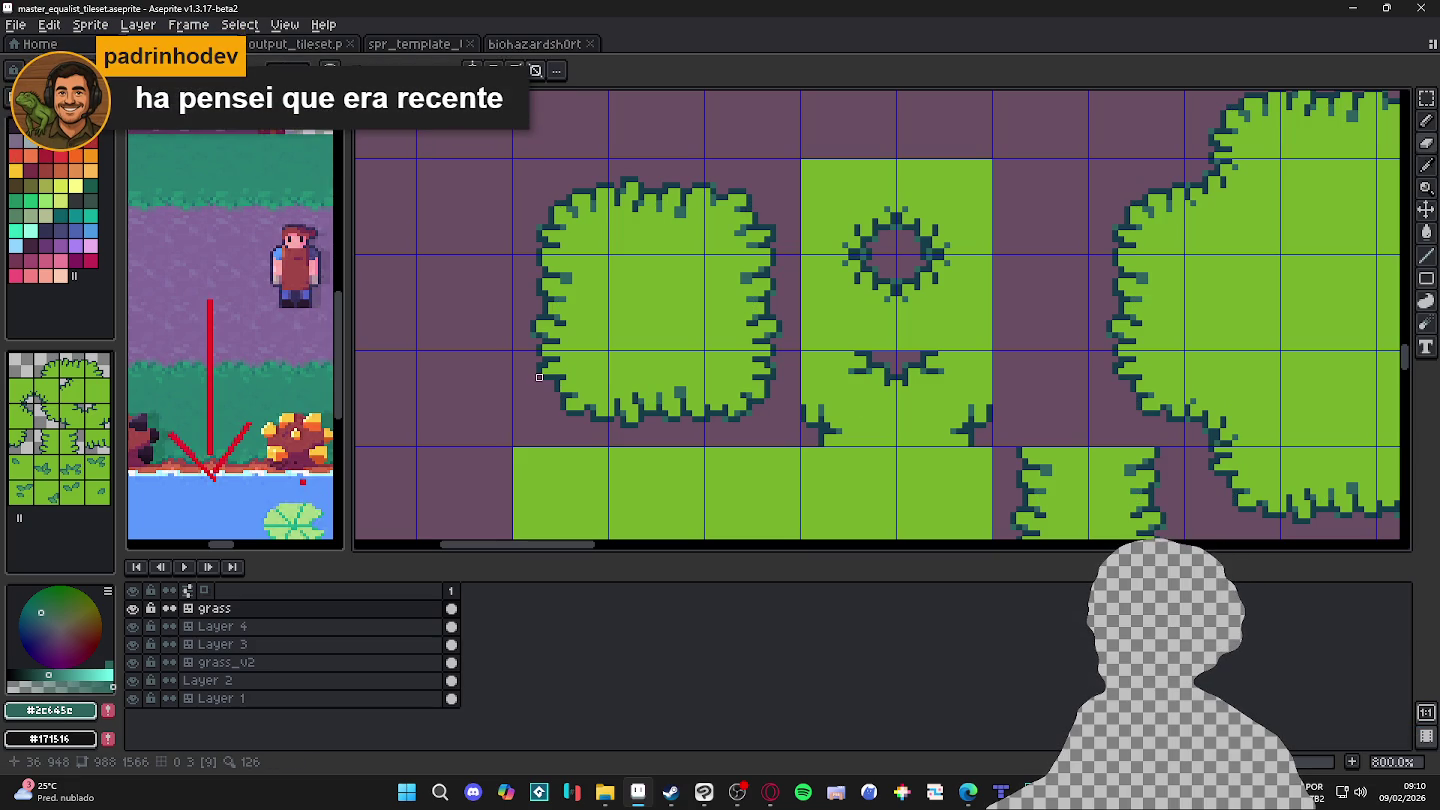
scroll(534, 335, "down", 1)
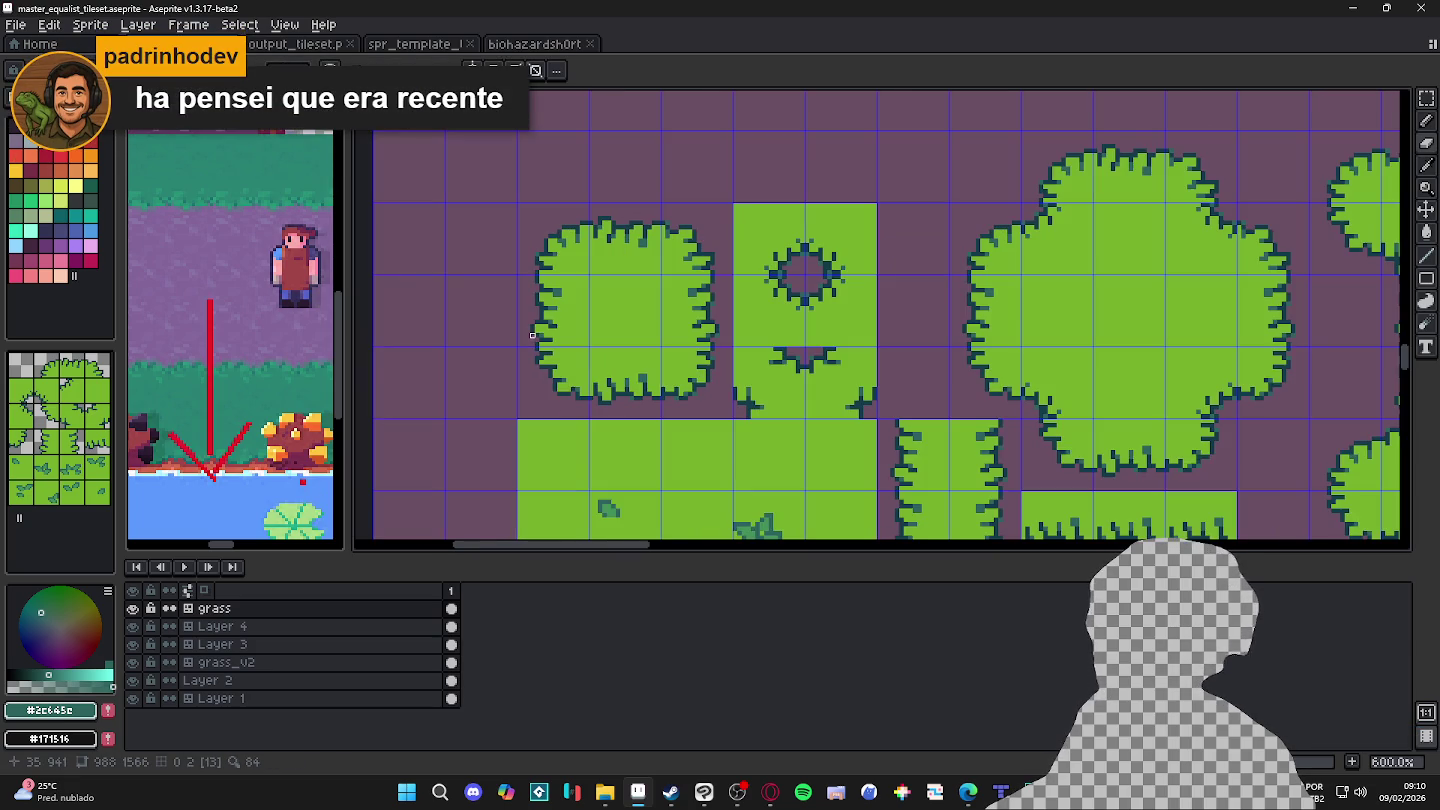
scroll(634, 377, "down", 1)
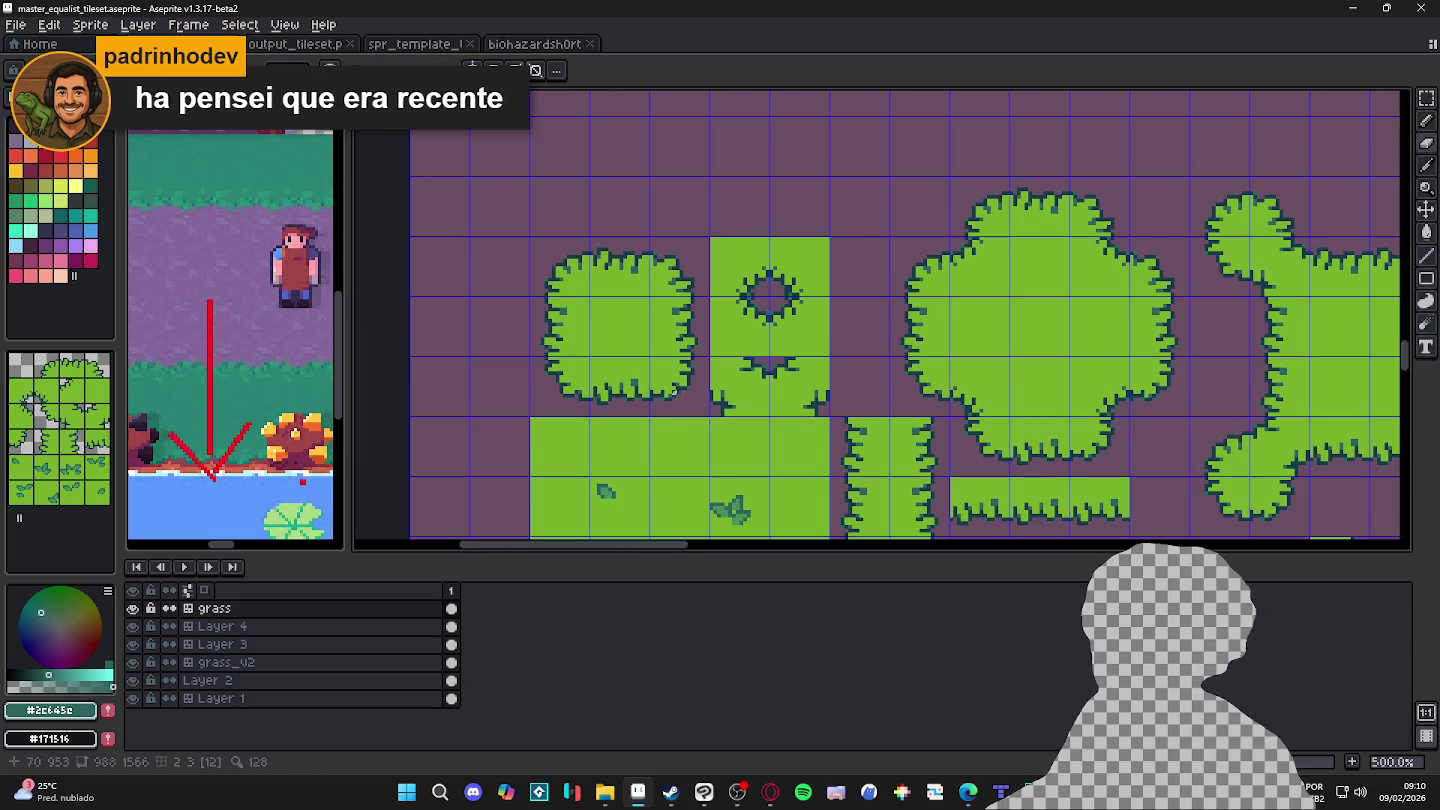
key("m")
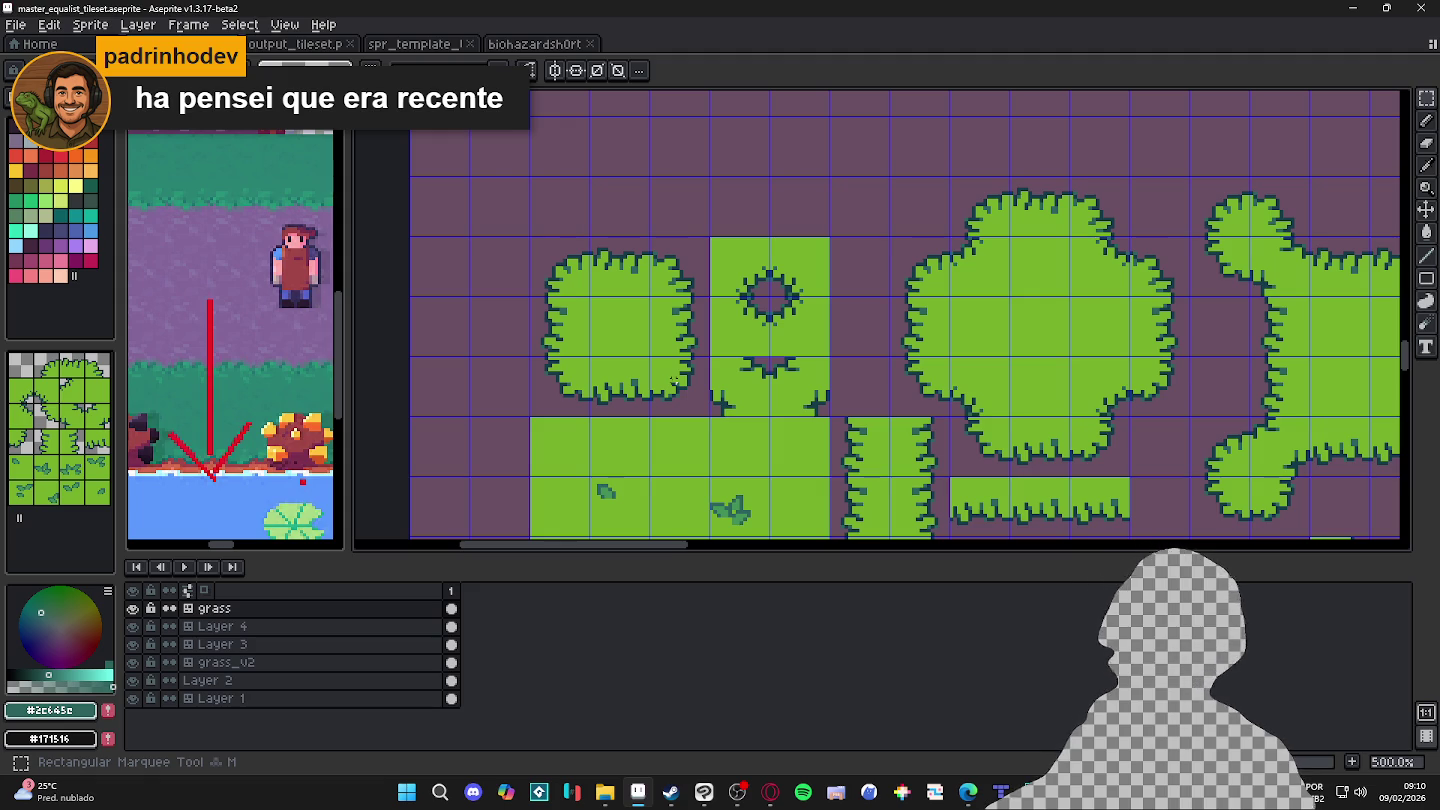
scroll(674, 375, "down", 2)
scroll(678, 360, "up", 1)
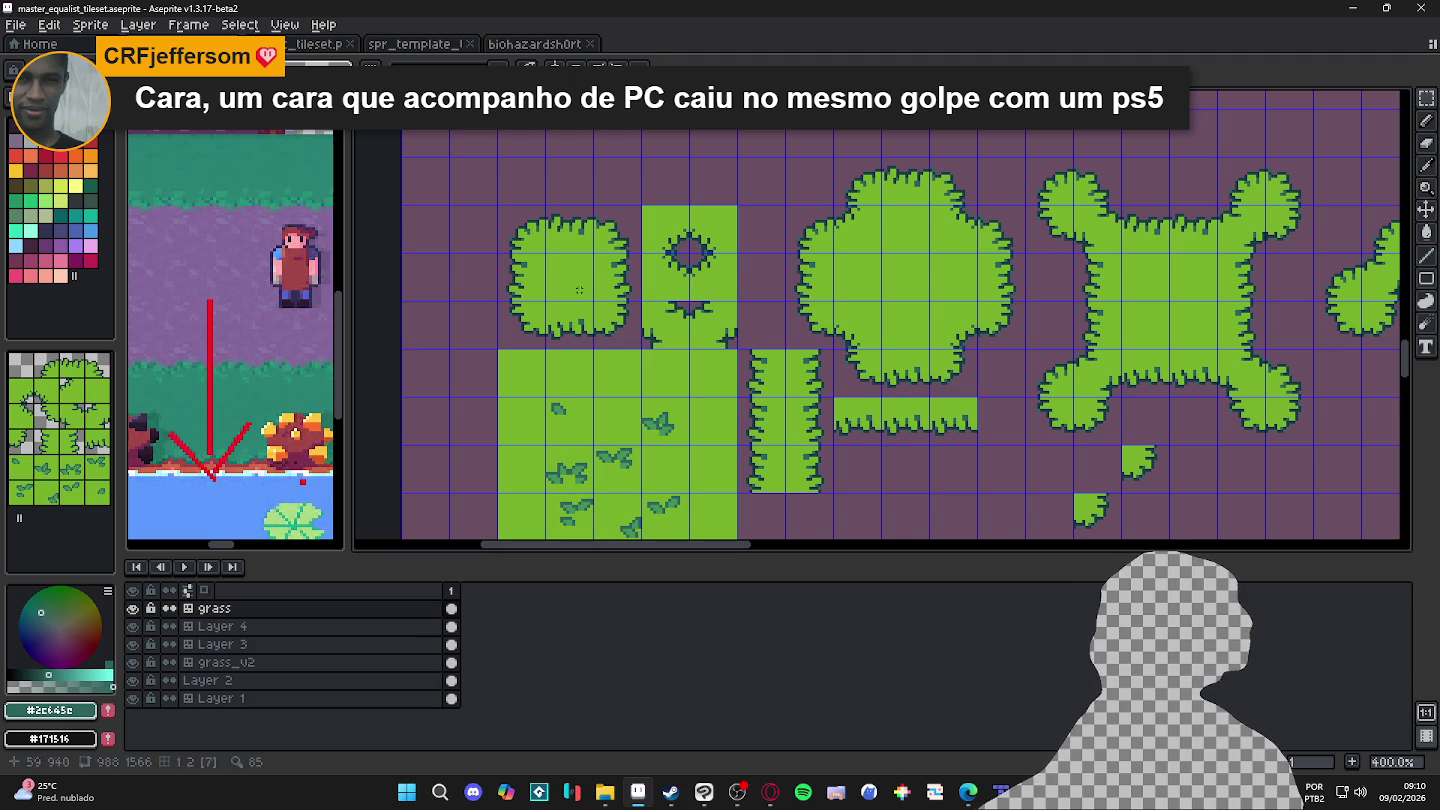
left_click(60, 185)
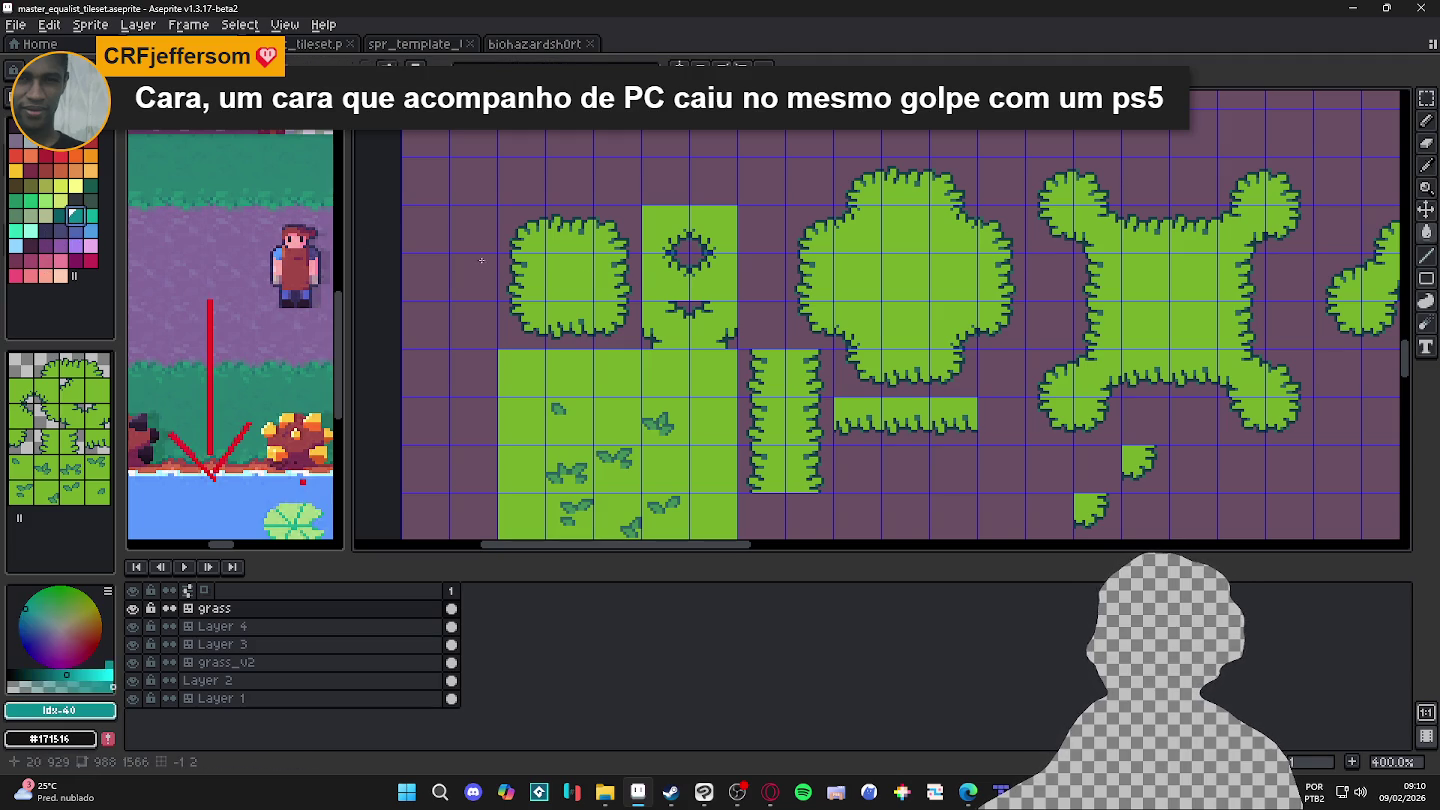
key("Tab")
key("Tab")
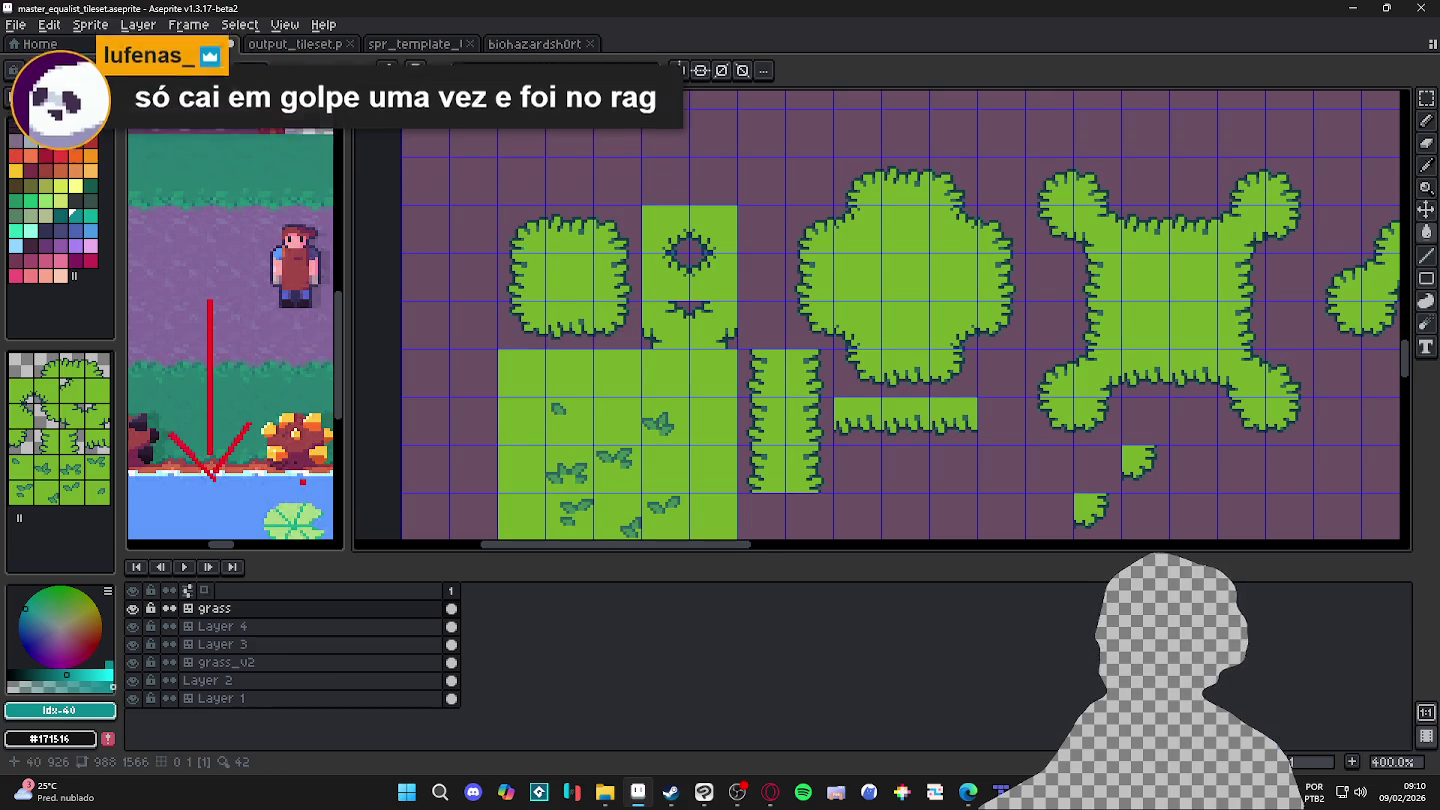
Step: Paint-bucket the bright green grass with teal Idx-40
key("g")
left_click(583, 285)
scroll(583, 285, "down", 3)
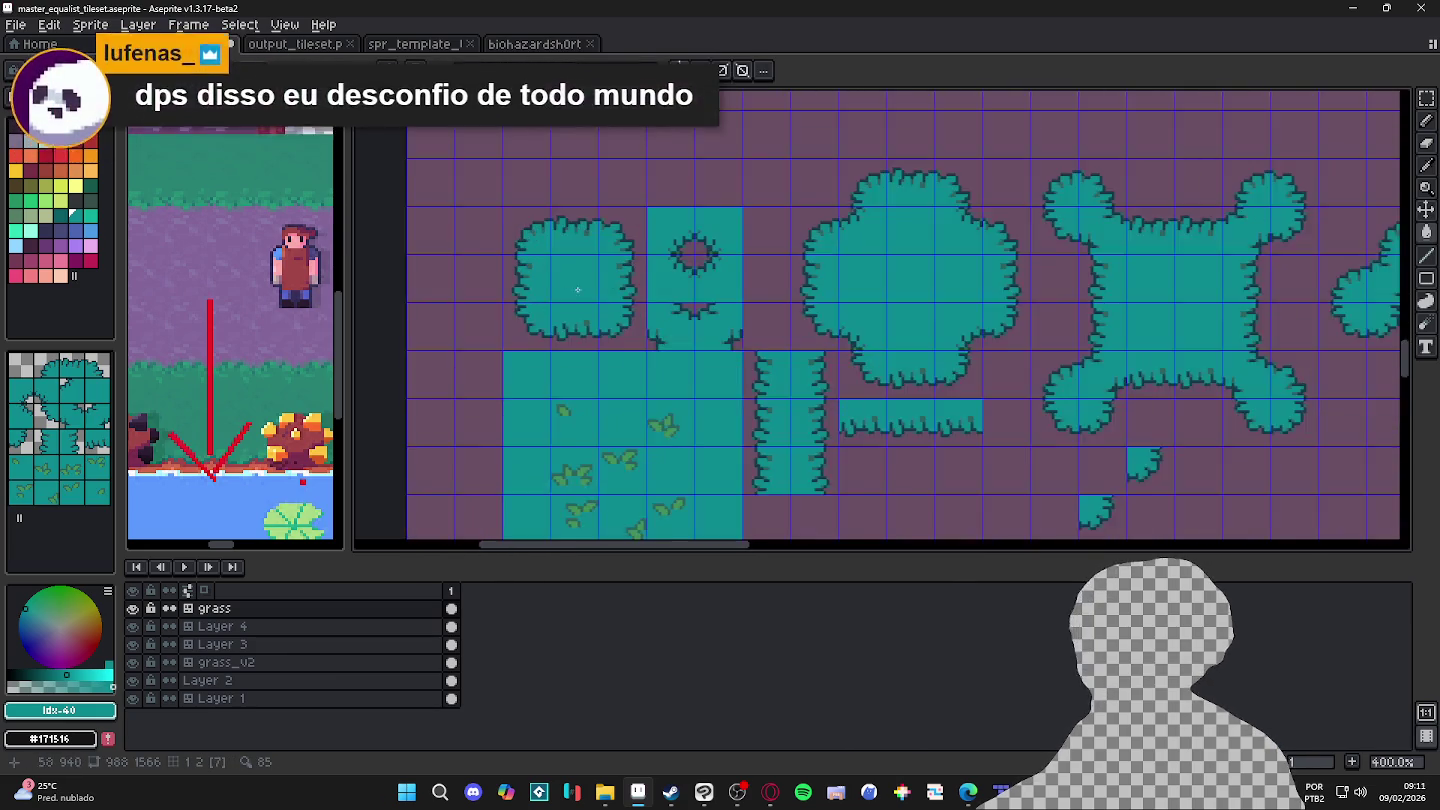
scroll(595, 296, "up", 3)
scroll(547, 272, "up", 2)
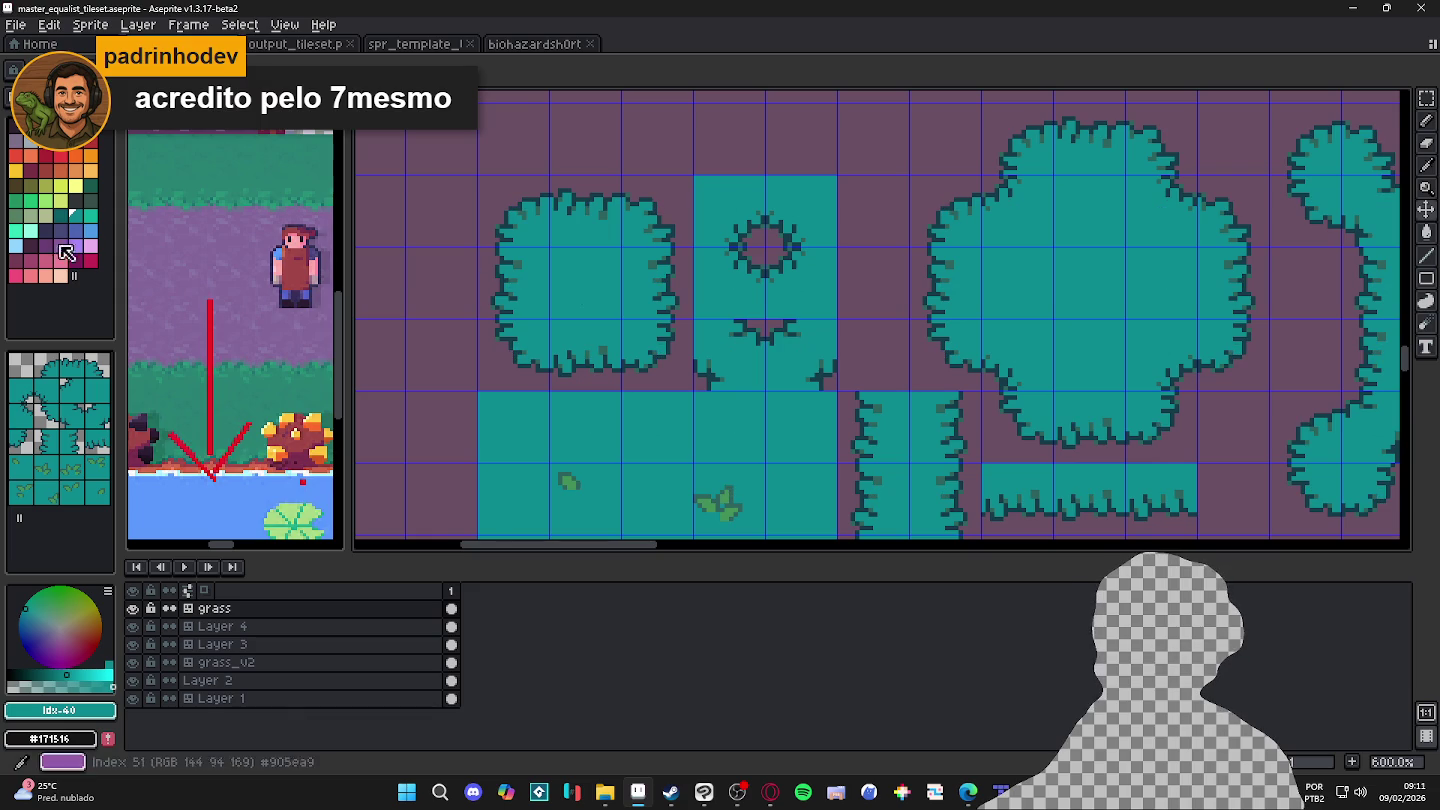
Step: Try filling the bushes with darker teal Idx-39, undo it, and leave Idx-39 selected
left_click(555, 279, "alt")
left_click(556, 279)
key("ctrl+z")
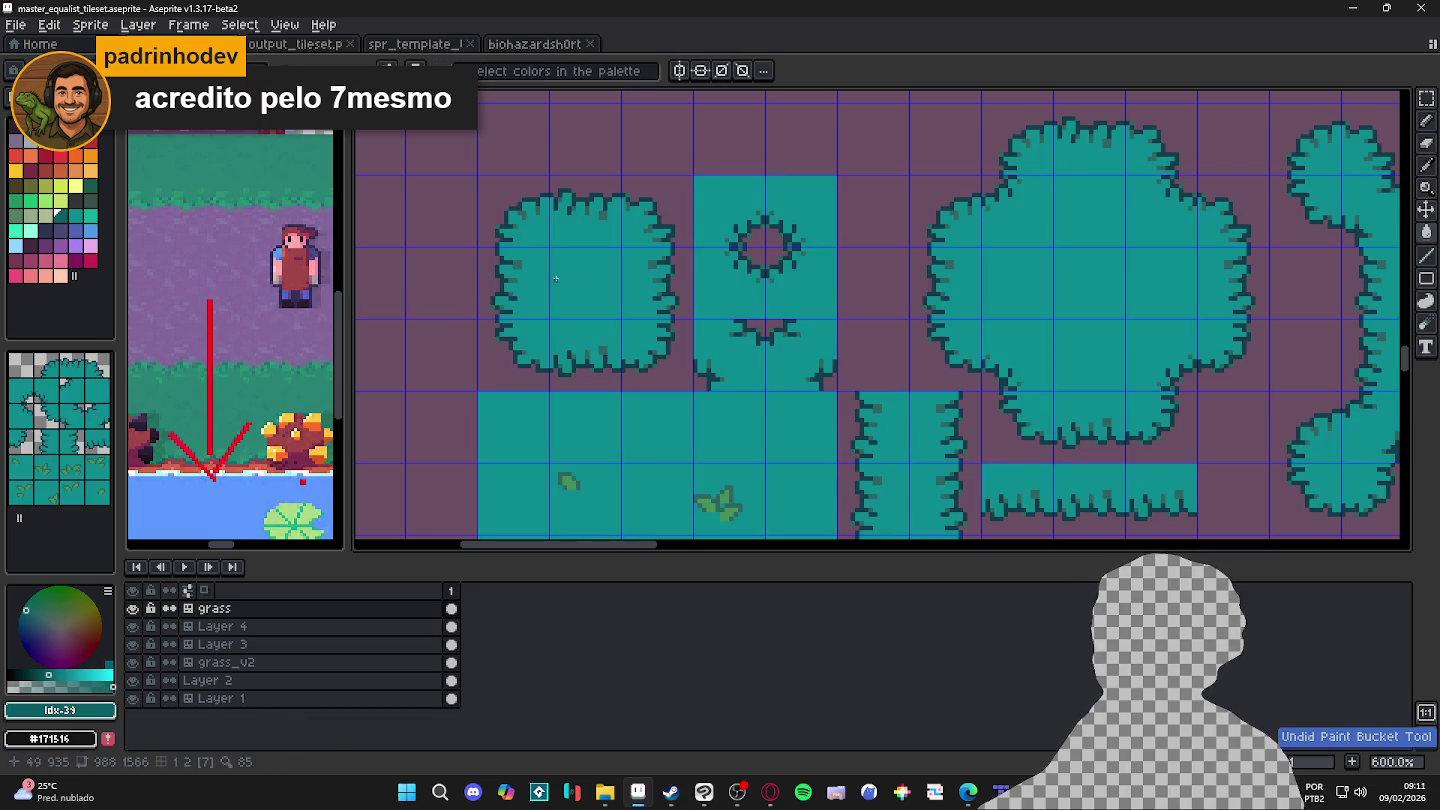
left_click(561, 283, "alt")
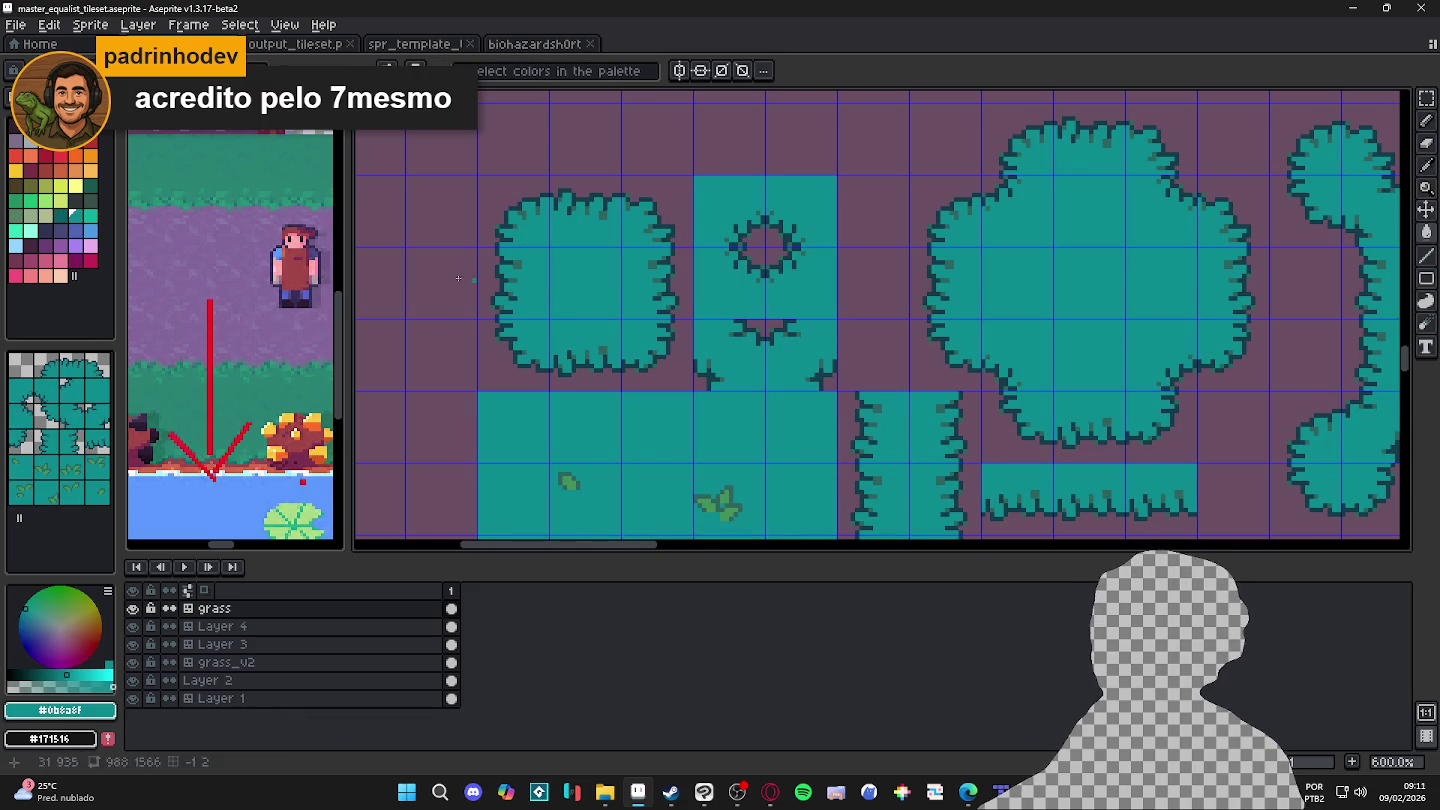
left_click(66, 218)
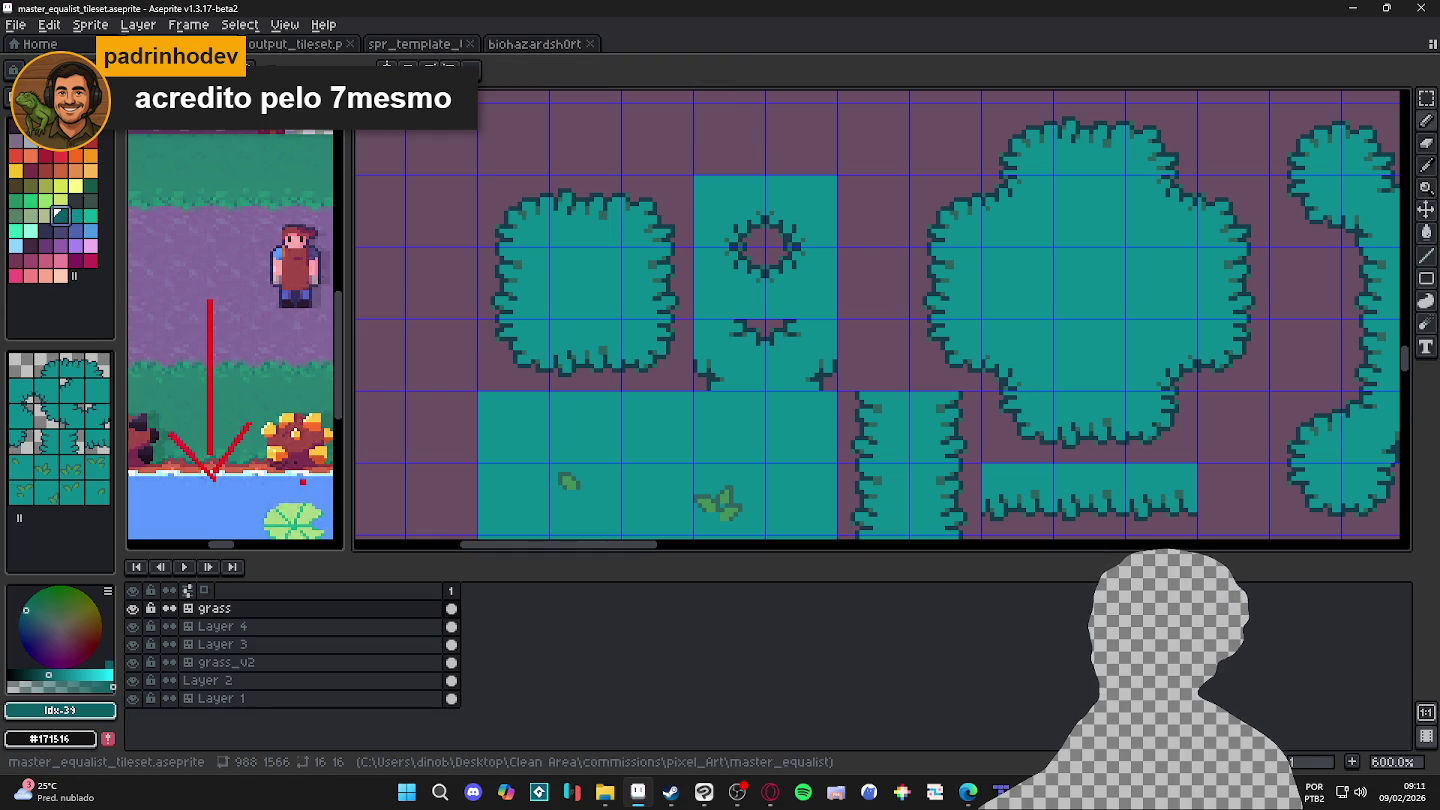
scroll(614, 202, "up", 3)
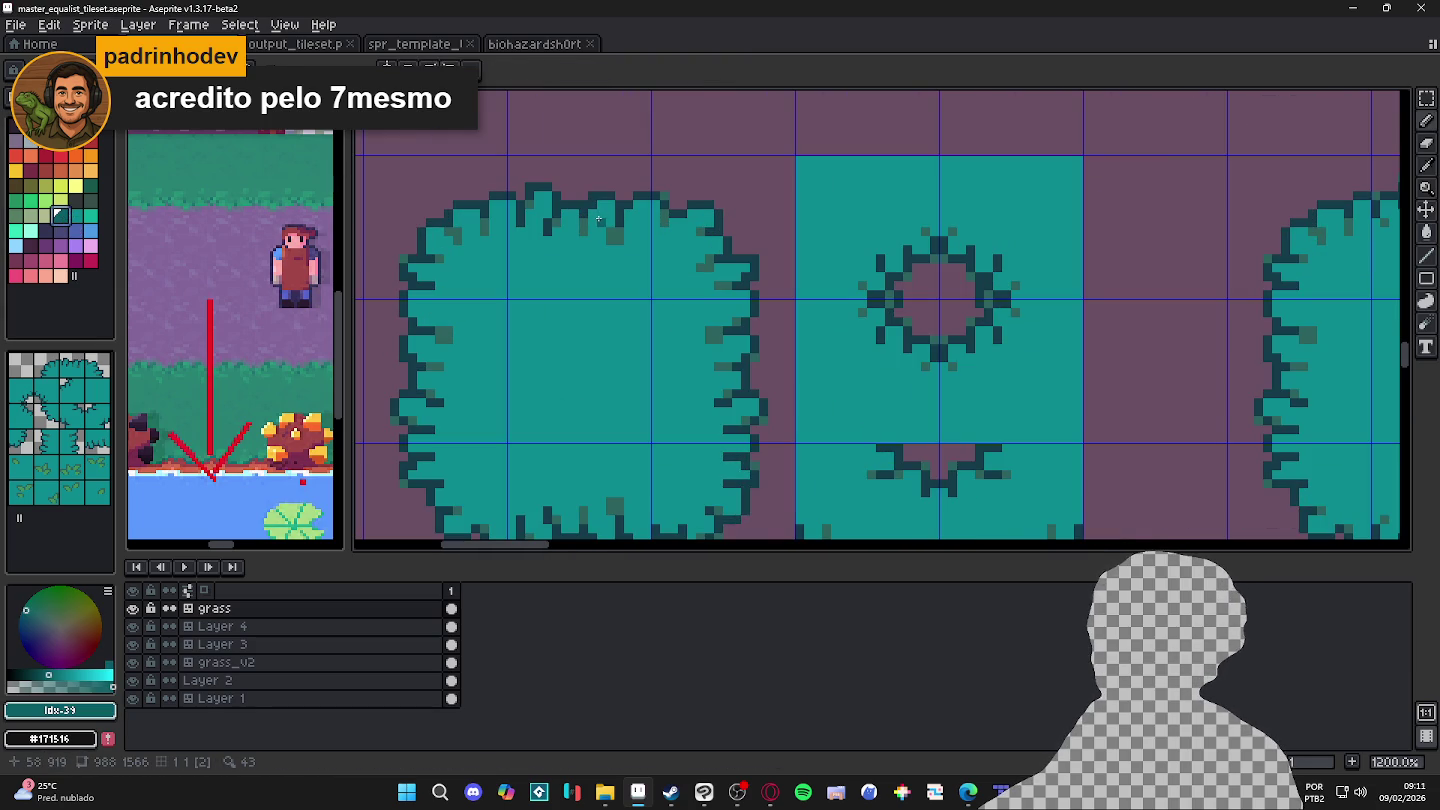
Step: Repaint the left bush's top outline lower and flatter, and smooth the right bush's top notch
key("e")
left_click_drag(578, 193, 579, 209)
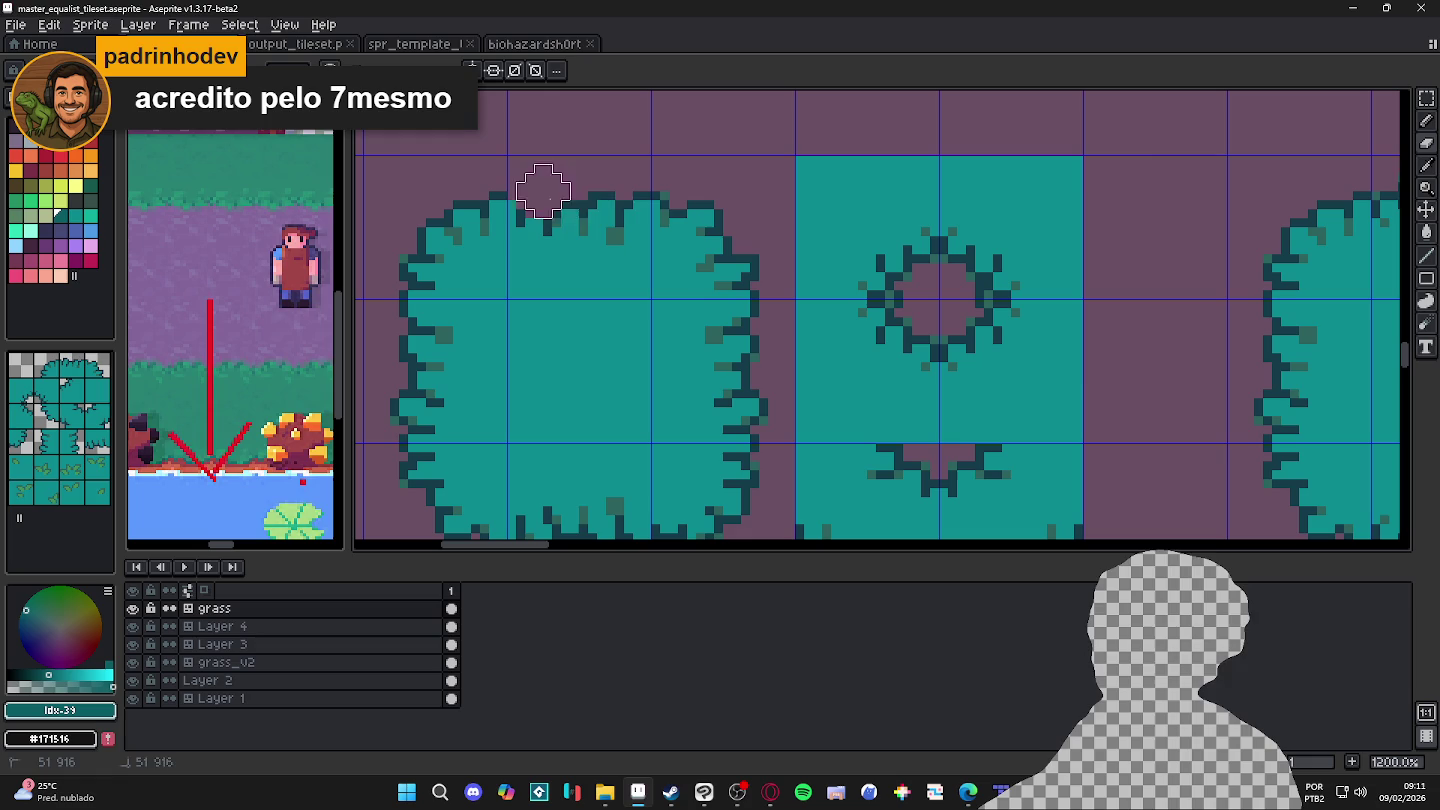
scroll(661, 270, "down", 2)
scroll(626, 236, "down", 1)
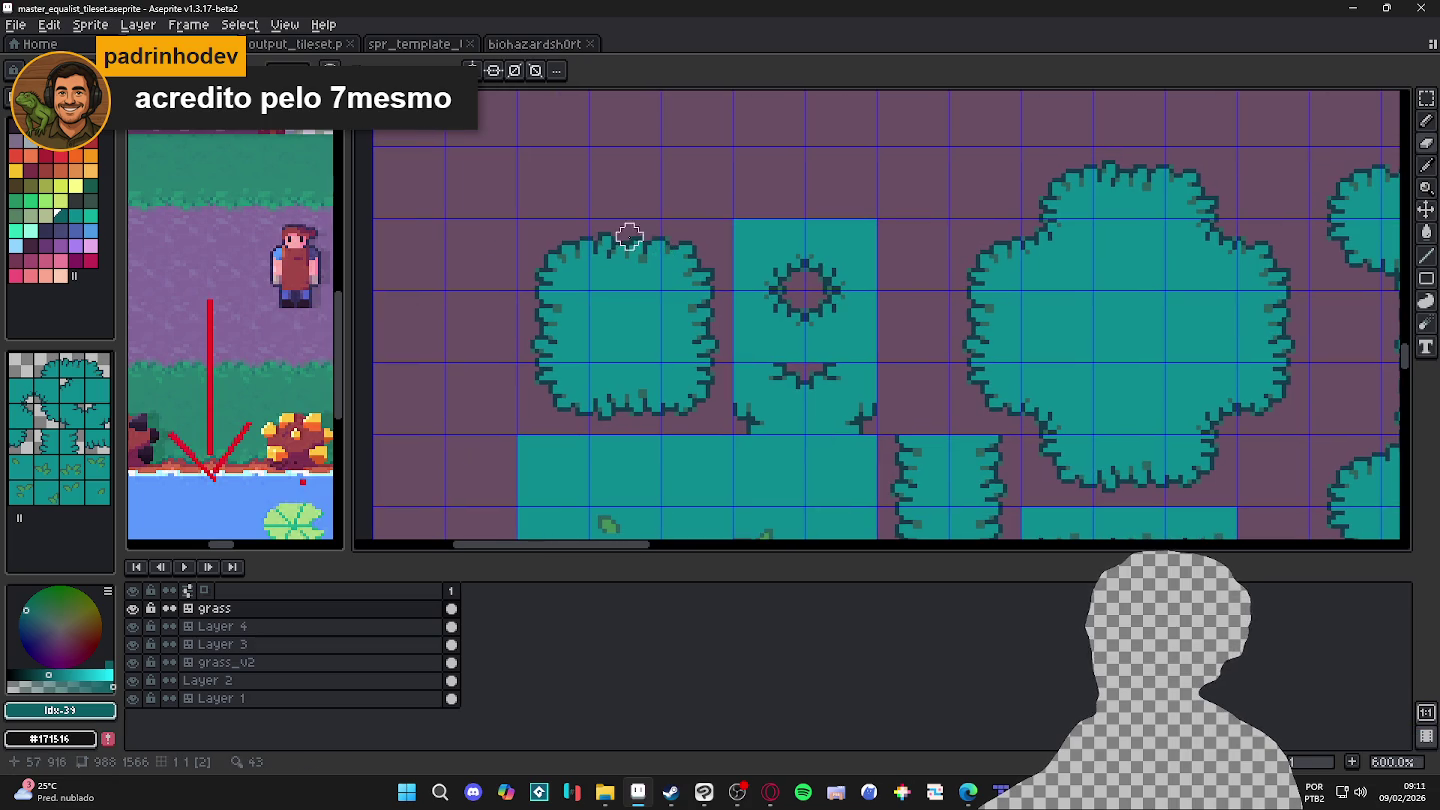
mouse_move(593, 235)
left_mouse_down()
mouse_move(691, 247)
mouse_move(713, 257)
mouse_move(711, 280)
left_mouse_up()
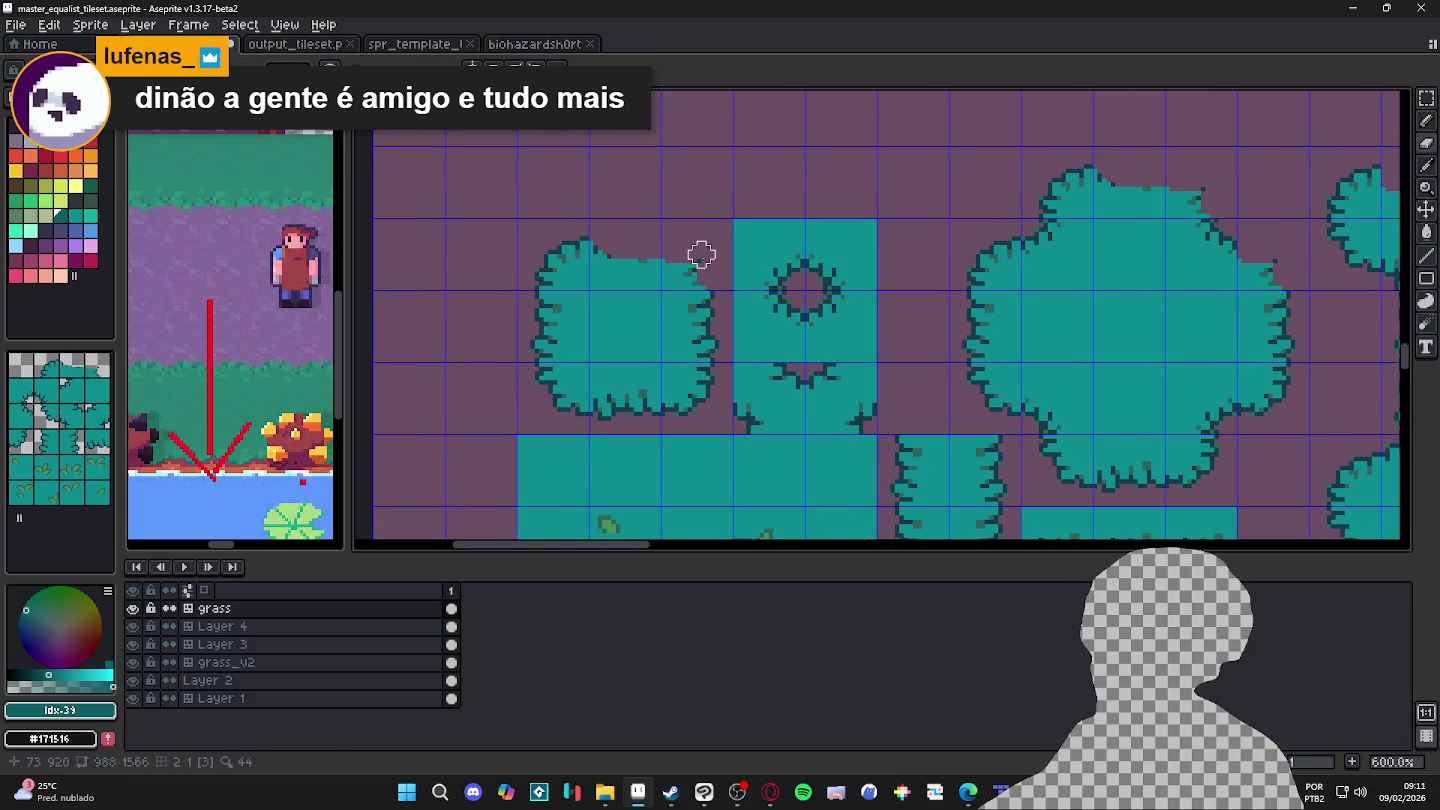
mouse_move(601, 237)
left_mouse_down()
mouse_move(553, 249)
mouse_move(539, 272)
left_mouse_up()
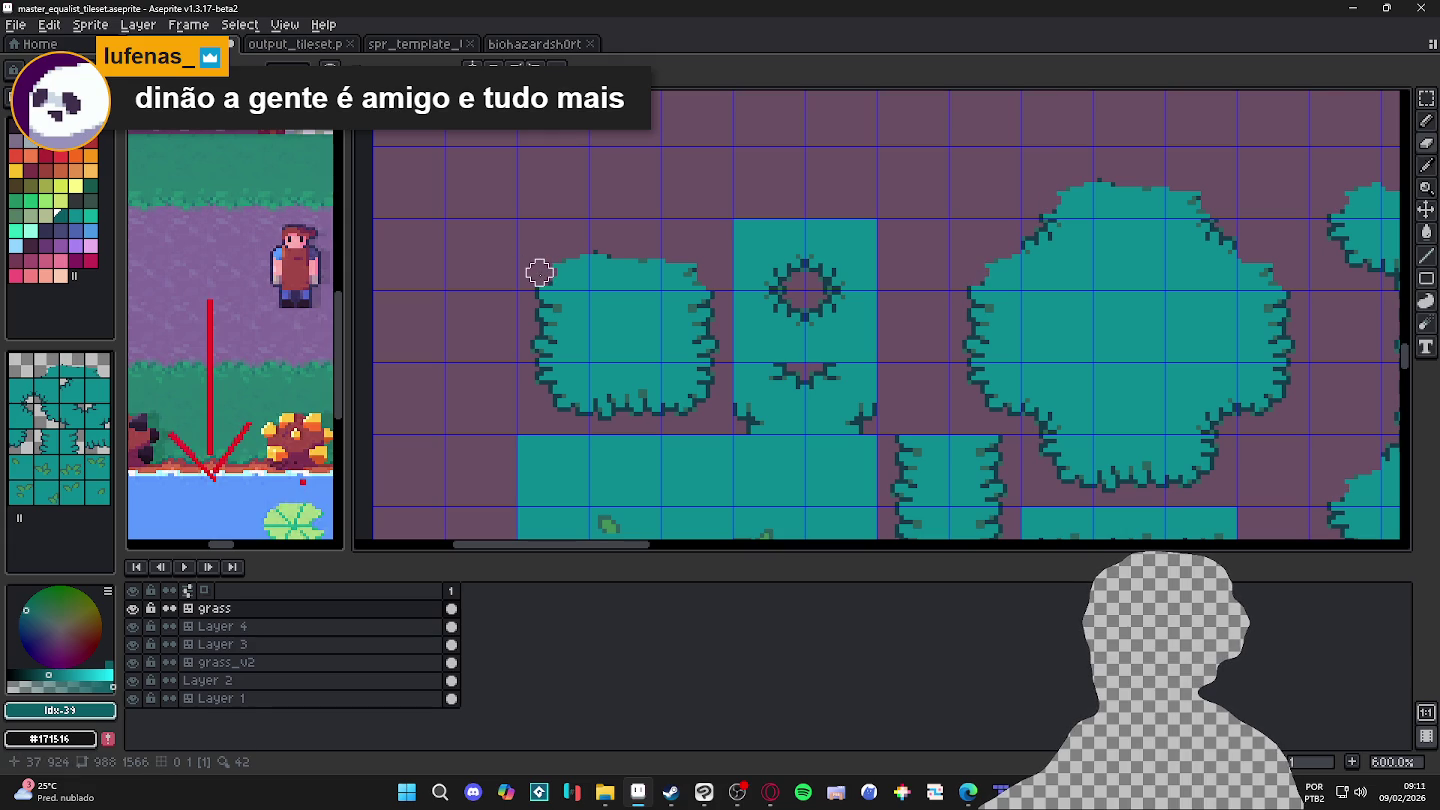
left_click(598, 245)
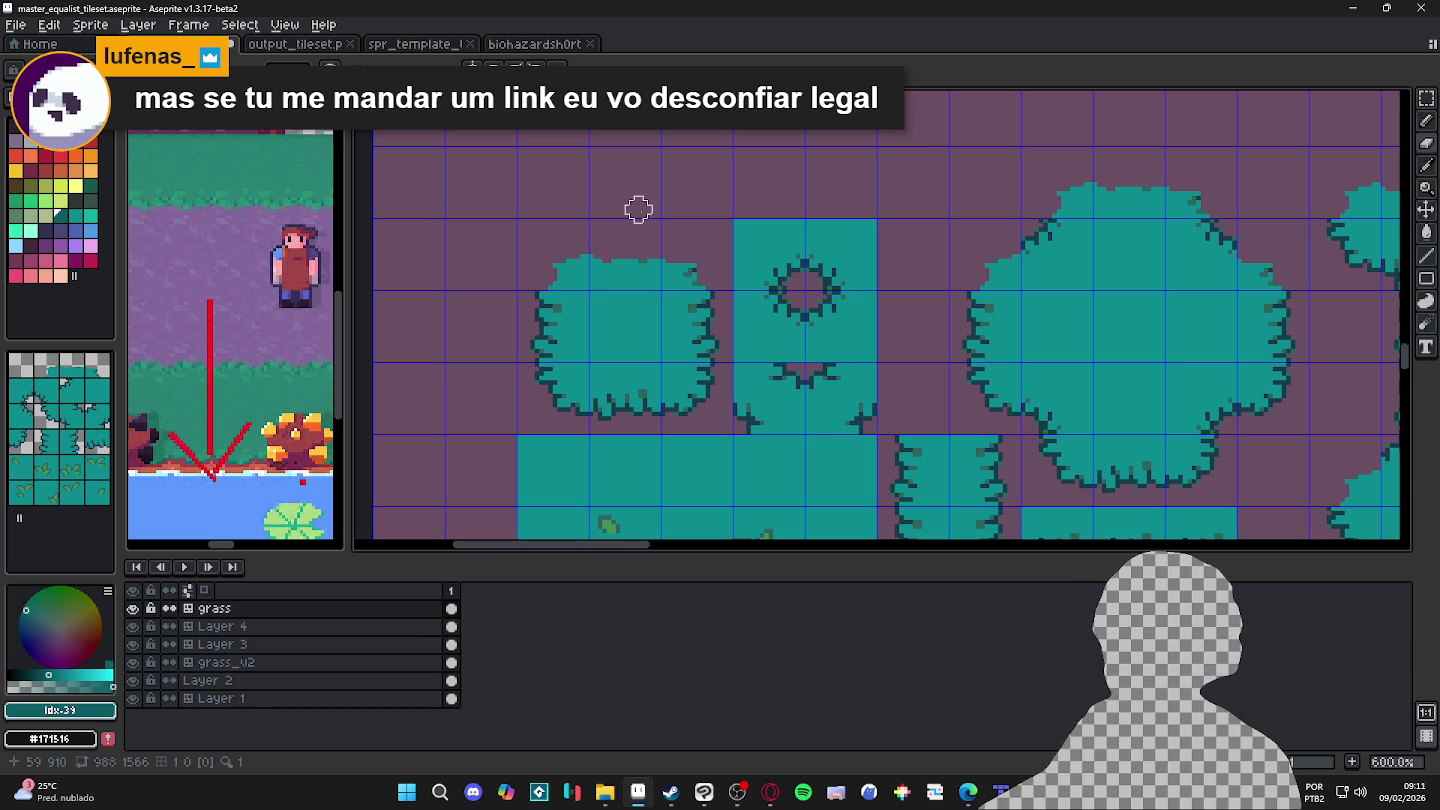
Step: Sample the bush teal, undo the last pencil stroke, and draw a pointed tuft on the bush top
left_click(619, 258, "alt")
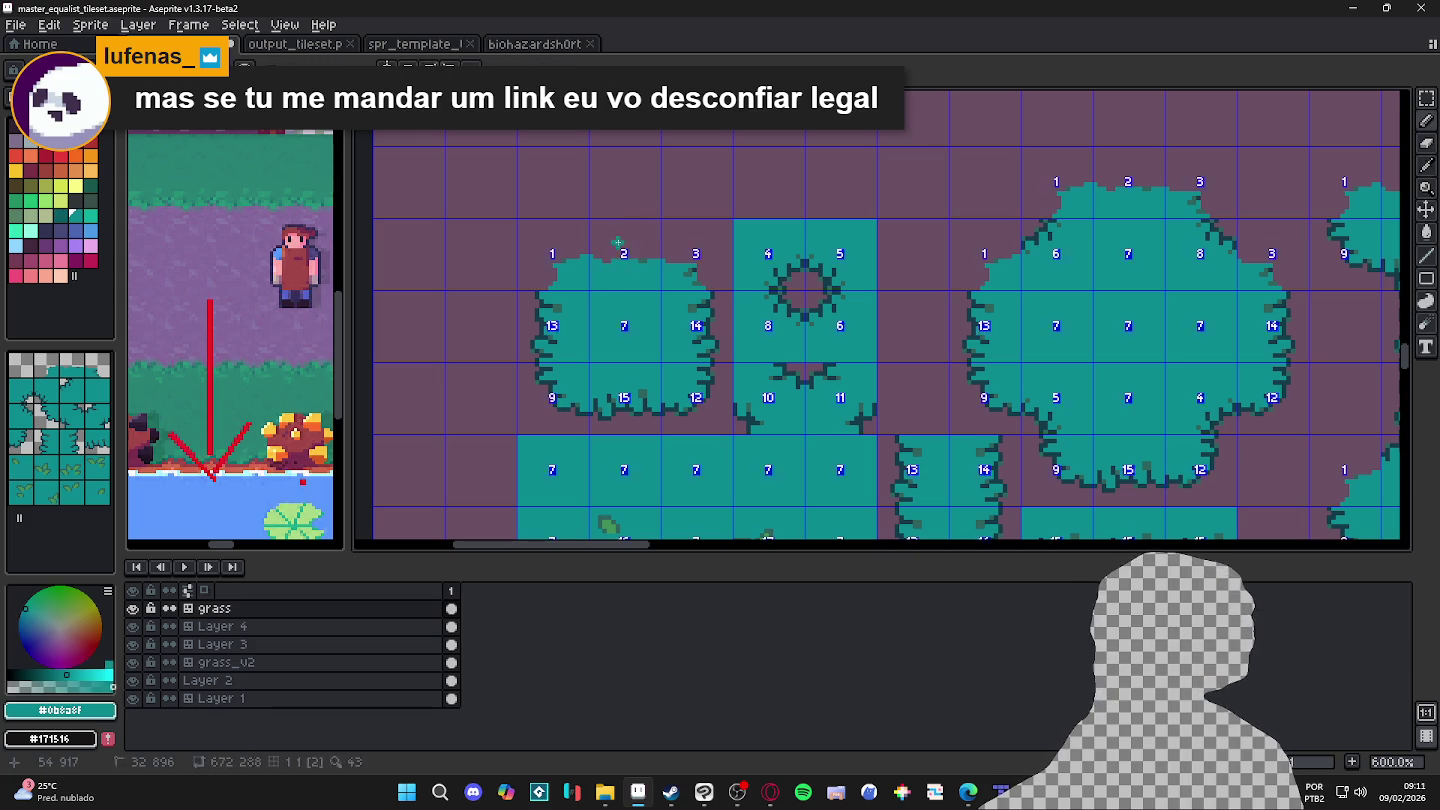
scroll(624, 261, "up", 1)
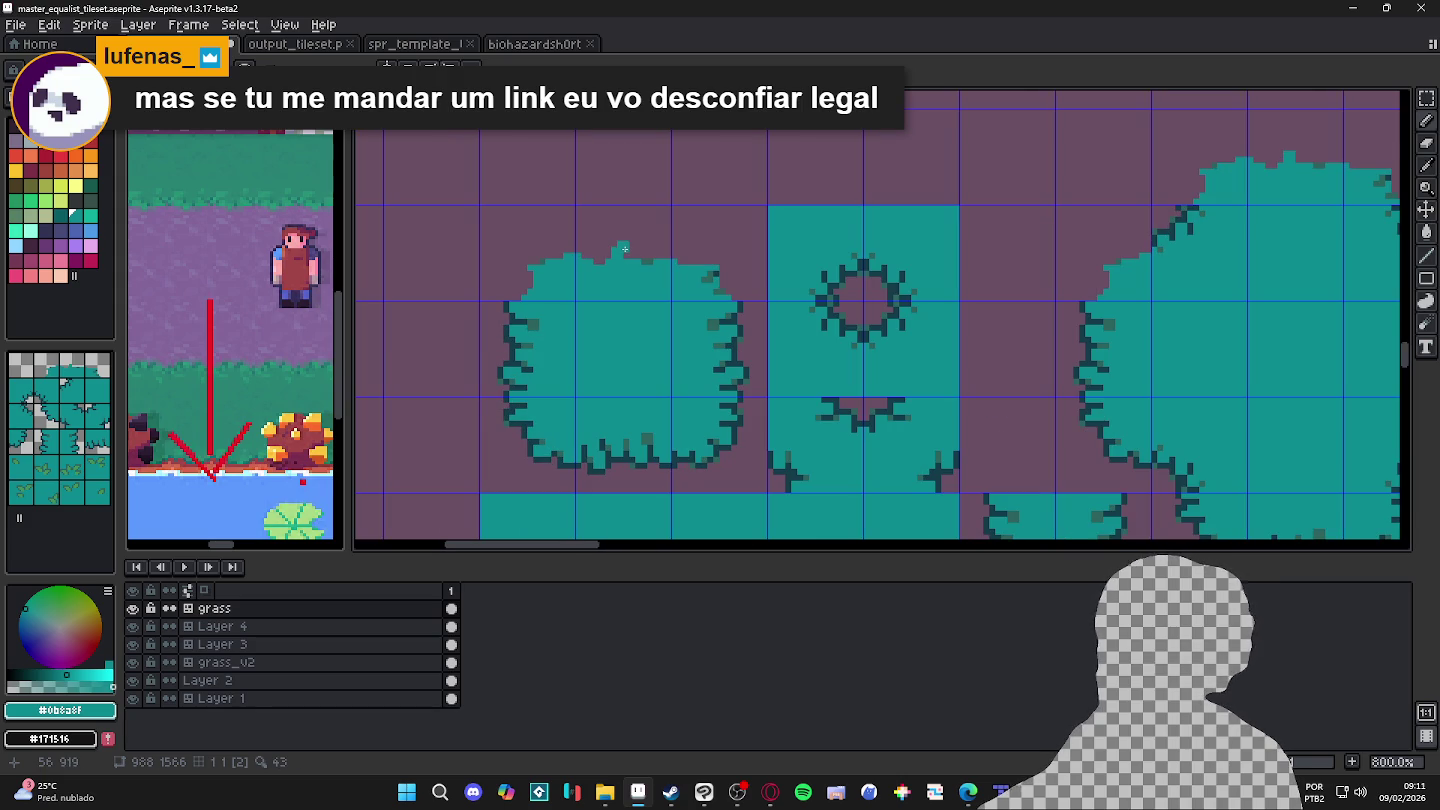
key("ctrl+z")
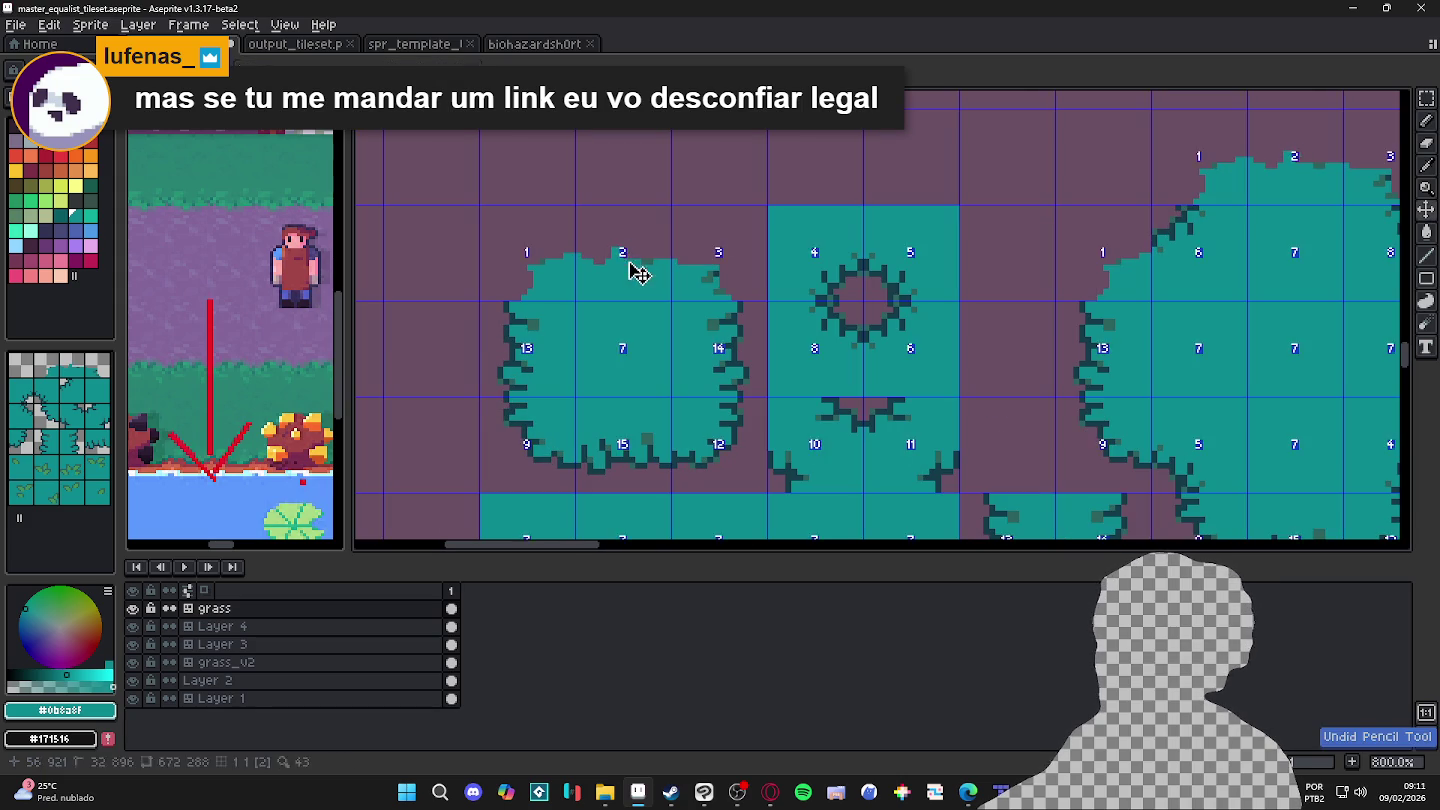
left_click_drag(625, 254, 624, 238)
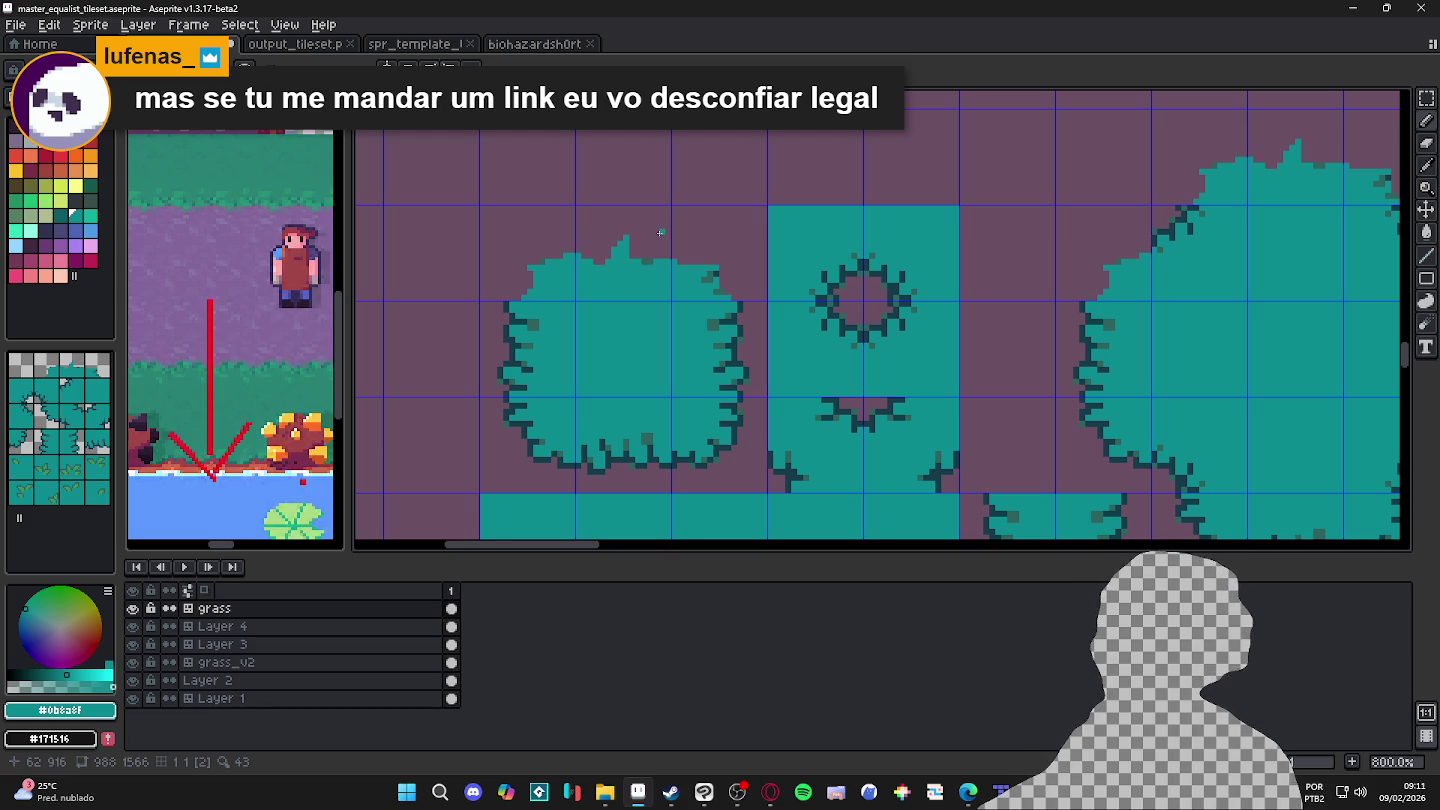
scroll(660, 232, "up", 2)
scroll(660, 232, "up", 1)
scroll(658, 250, "down", 2)
scroll(655, 264, "down", 2)
scroll(655, 264, "down", 3)
scroll(645, 248, "up", 1)
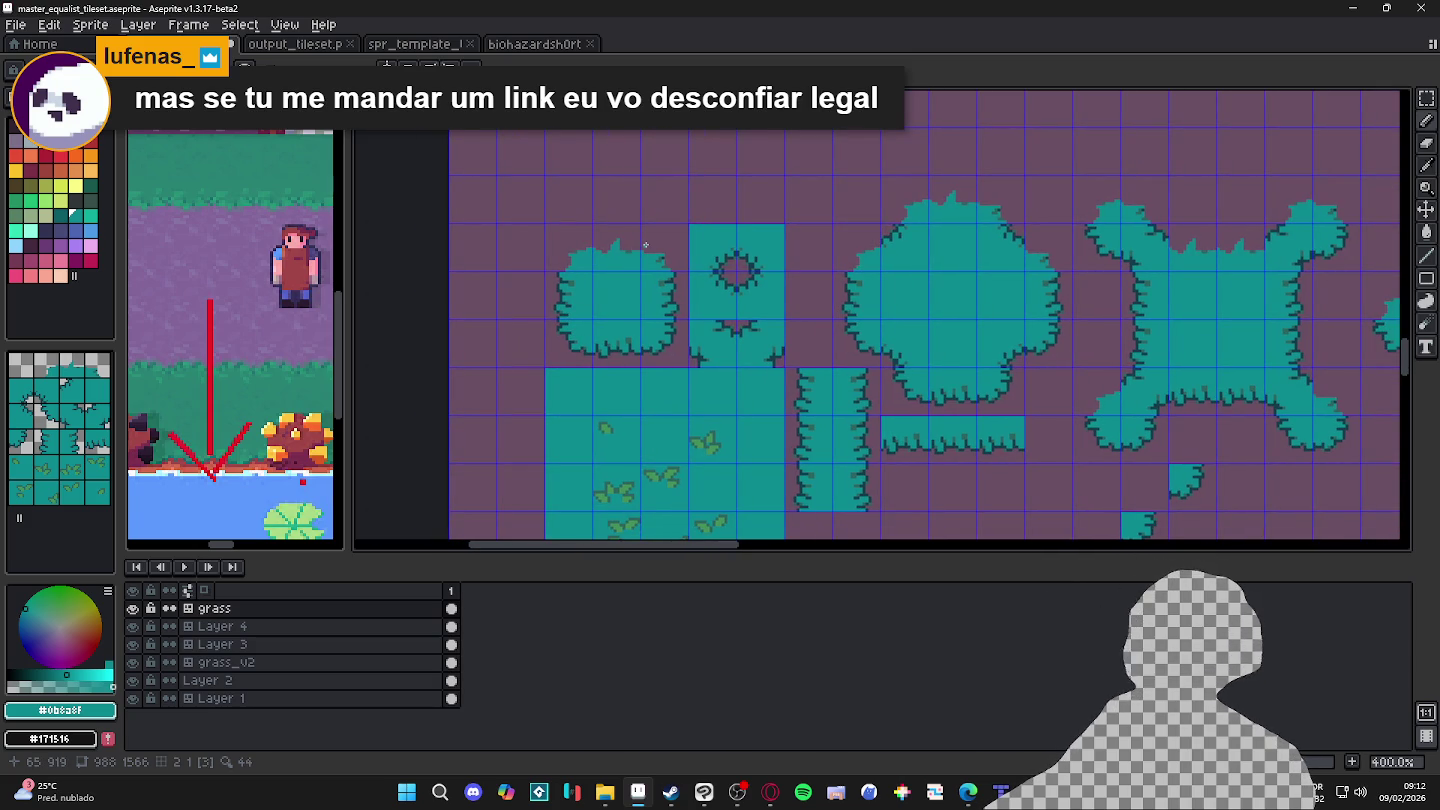
scroll(616, 262, "up", 2)
scroll(620, 281, "up", 1)
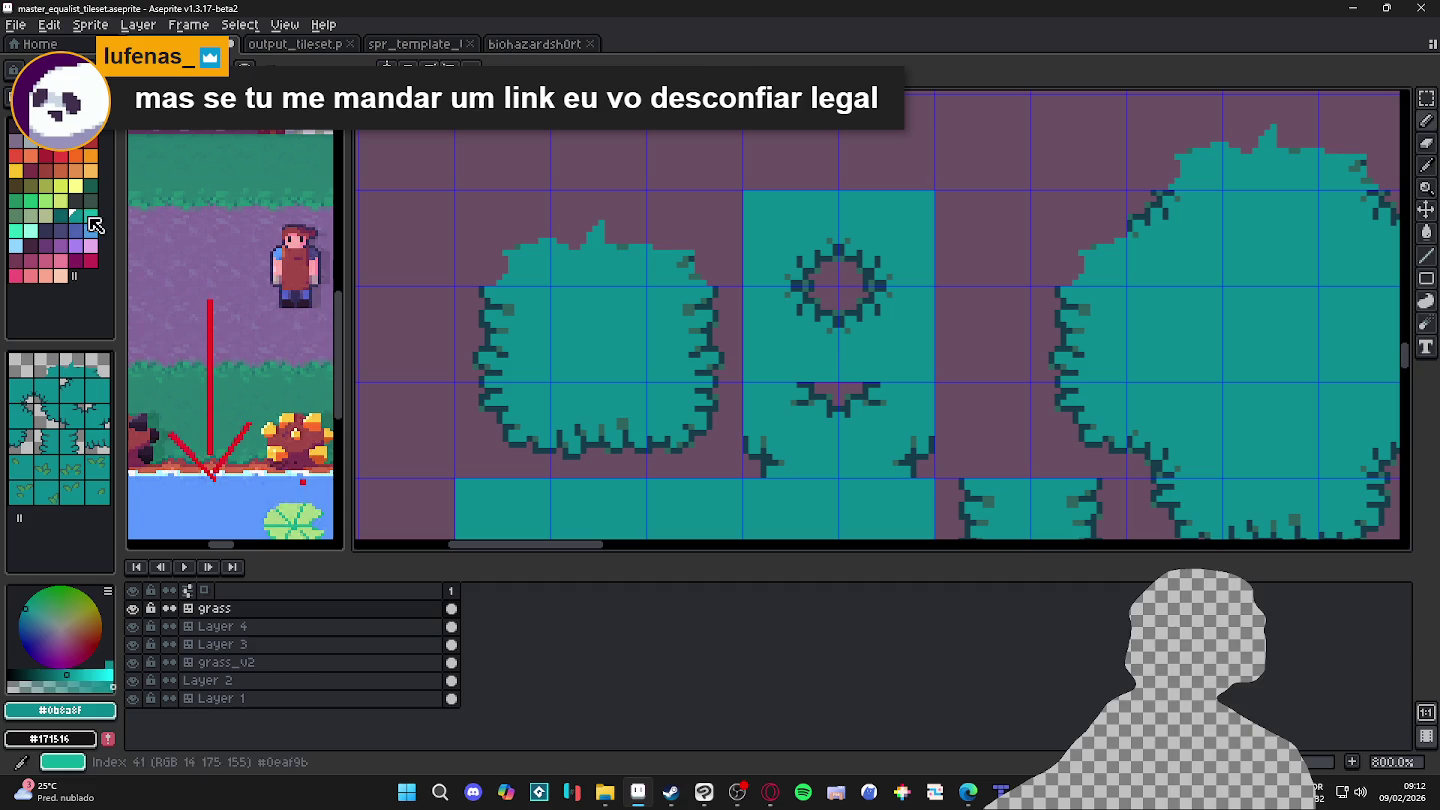
Step: Fill the foliage with darker teal, then paint bright teal pixels at the spike and a diagonal leaf stroke
key("g")
left_click(569, 316)
left_click(569, 316, "alt")
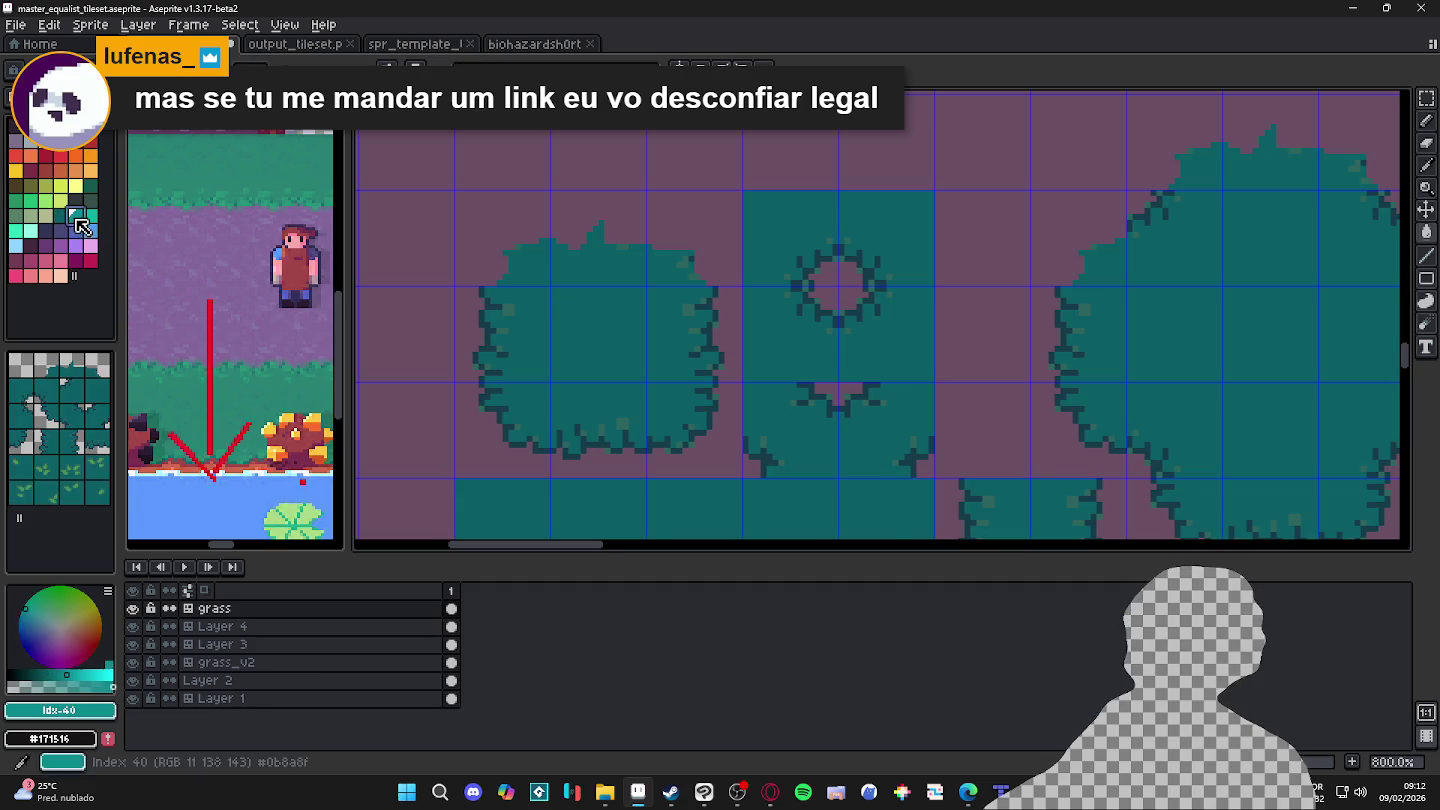
scroll(588, 264, "up", 3)
left_click_drag(620, 228, 598, 200)
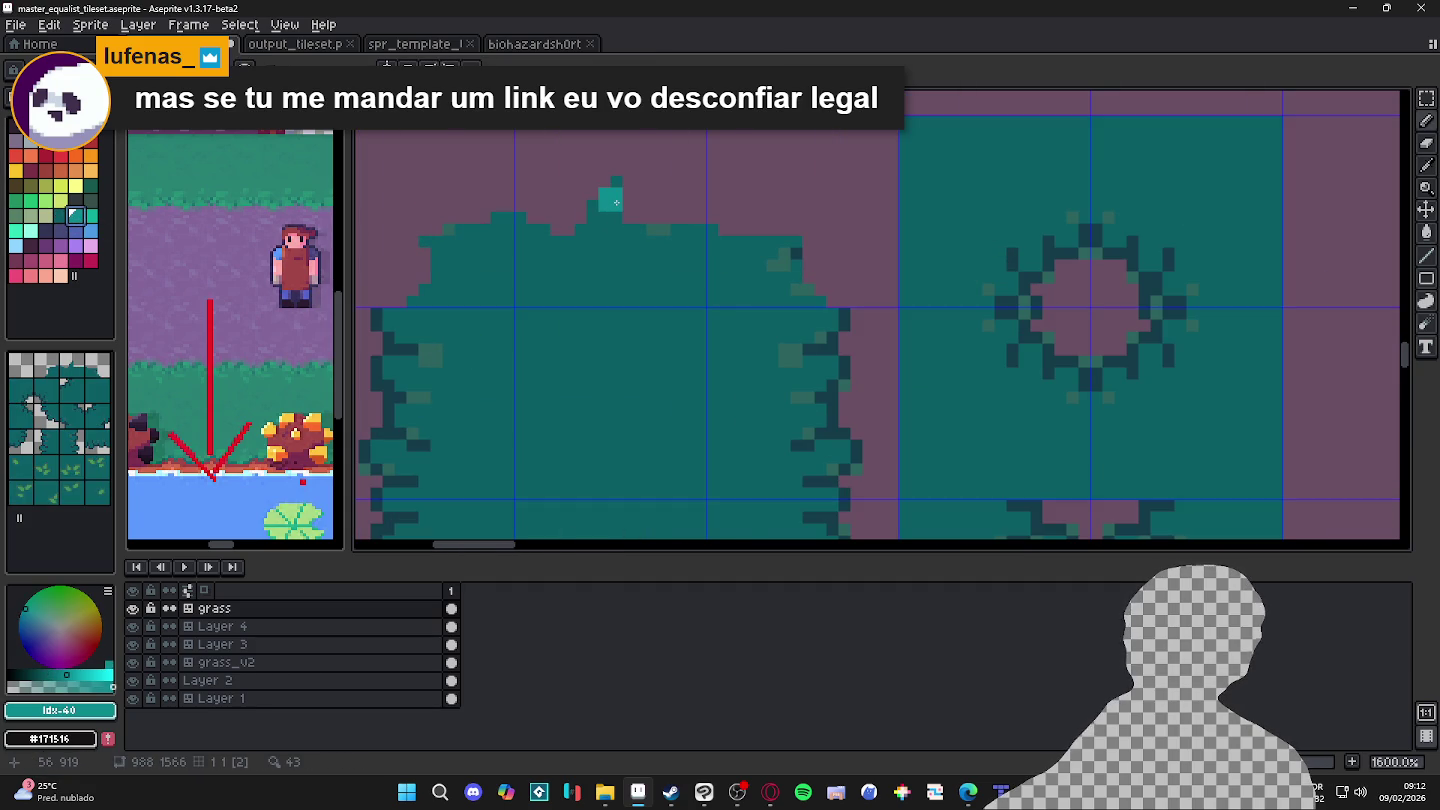
left_click(606, 230)
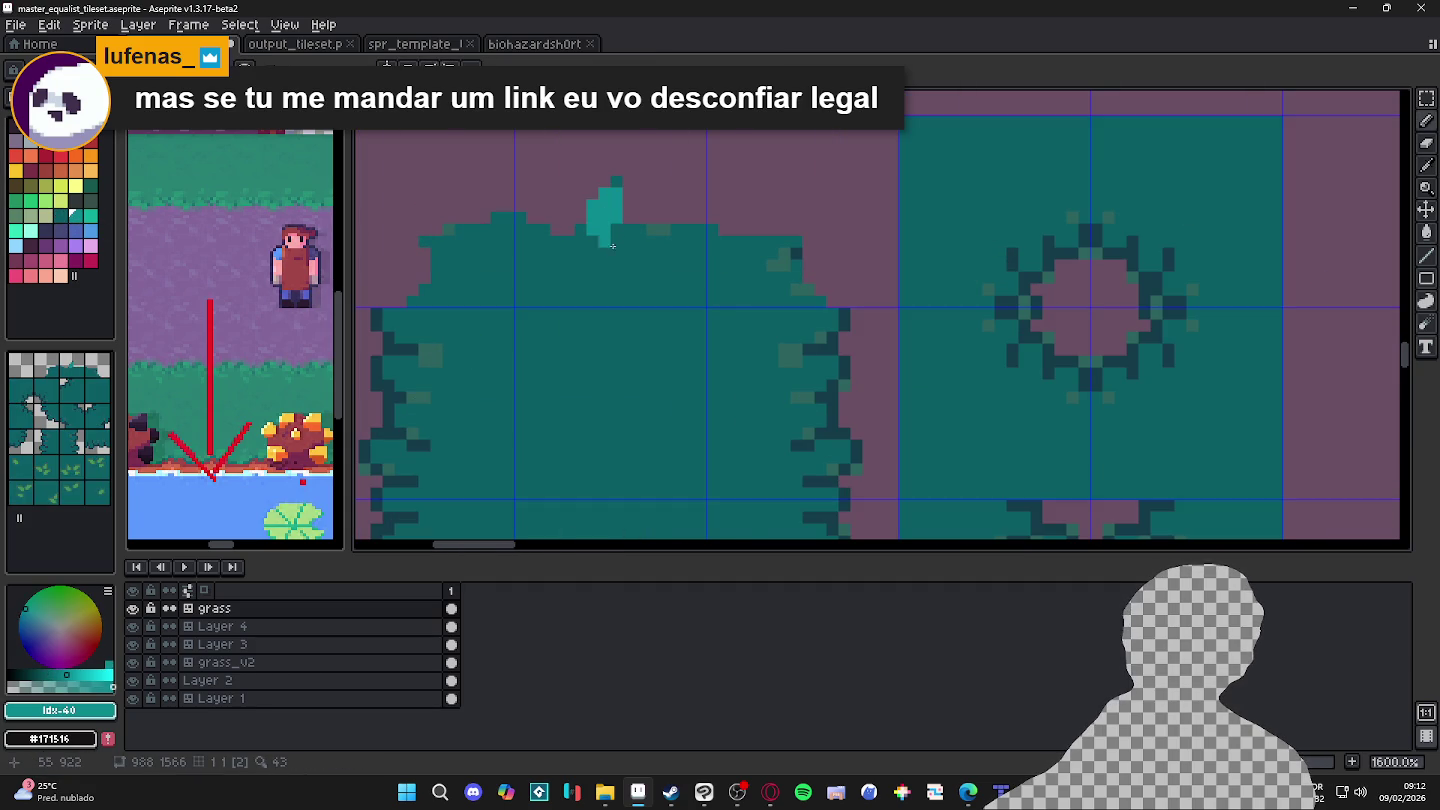
mouse_move(616, 240)
left_mouse_down()
mouse_move(635, 264)
mouse_move(578, 254)
mouse_move(568, 280)
left_mouse_up()
Step: With a 2px pencil, add a bright teal block and a small leaf right of the spike
key("plus")
left_click(565, 230)
left_click_drag(661, 229, 652, 211)
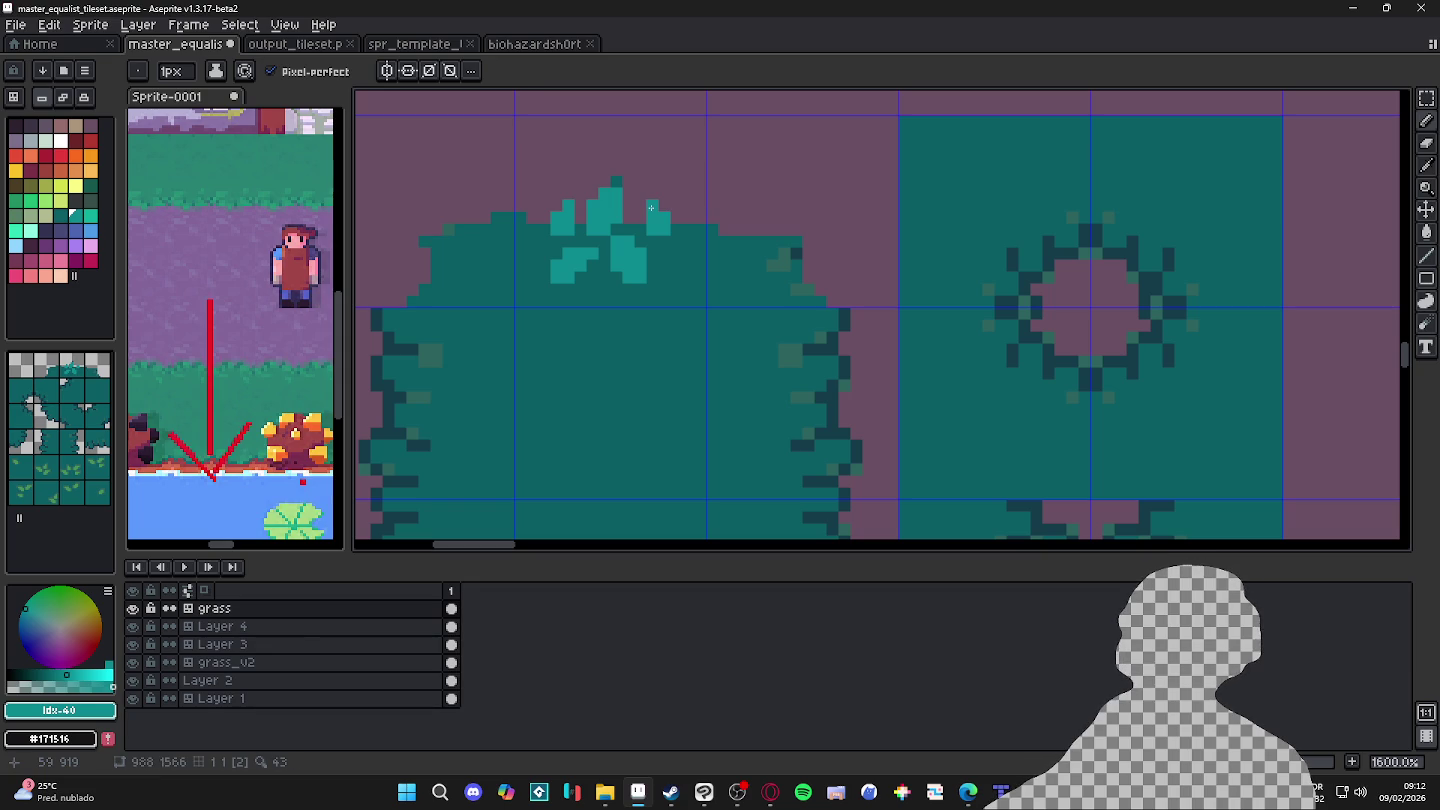
left_click(690, 255, "alt")
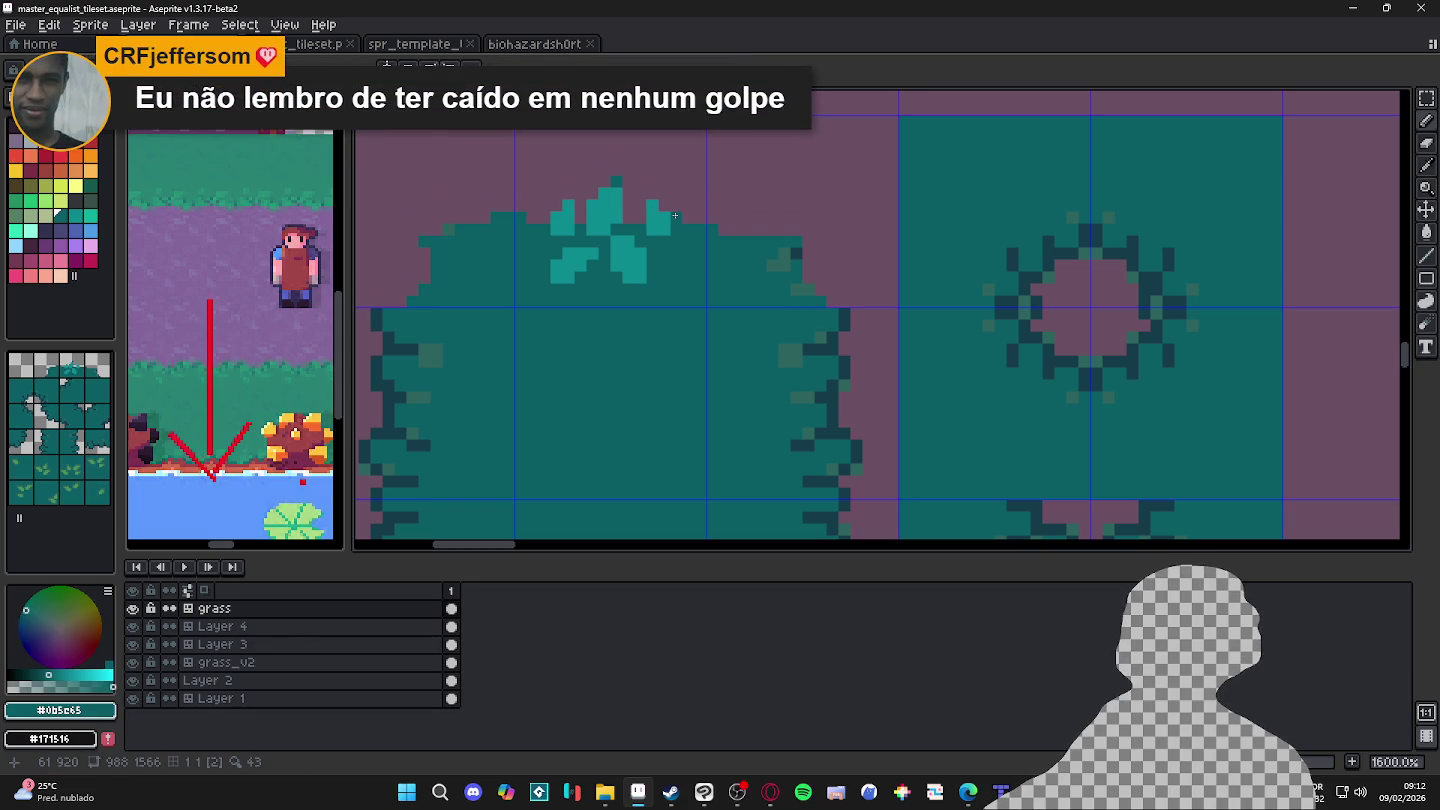
Step: Outline the right side and top of the leaf clump in dark #153c4a
left_click(843, 352, "alt")
left_click(675, 228)
left_click(676, 219)
left_click_drag(652, 193, 640, 193)
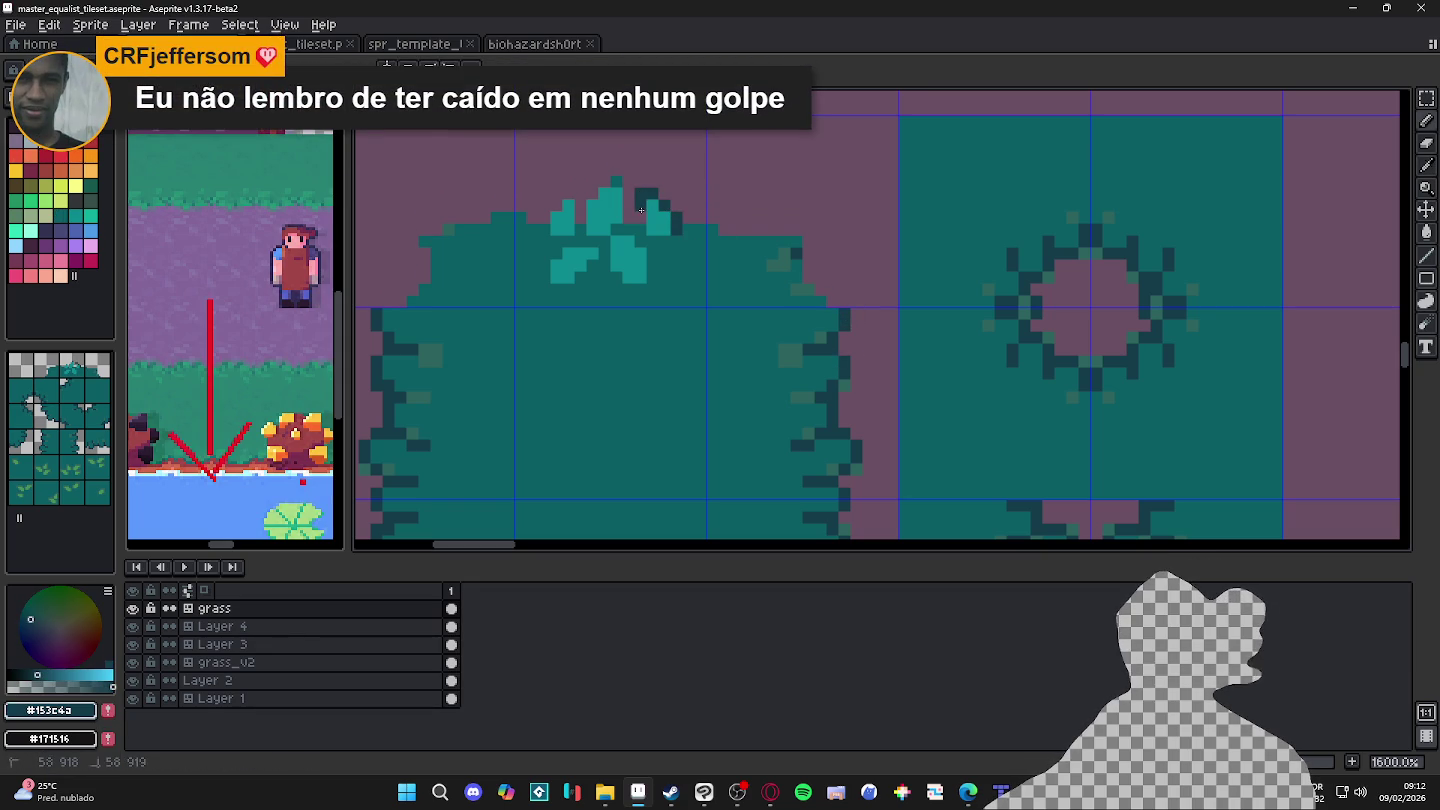
left_click(628, 182)
left_click(616, 182)
left_click(604, 182)
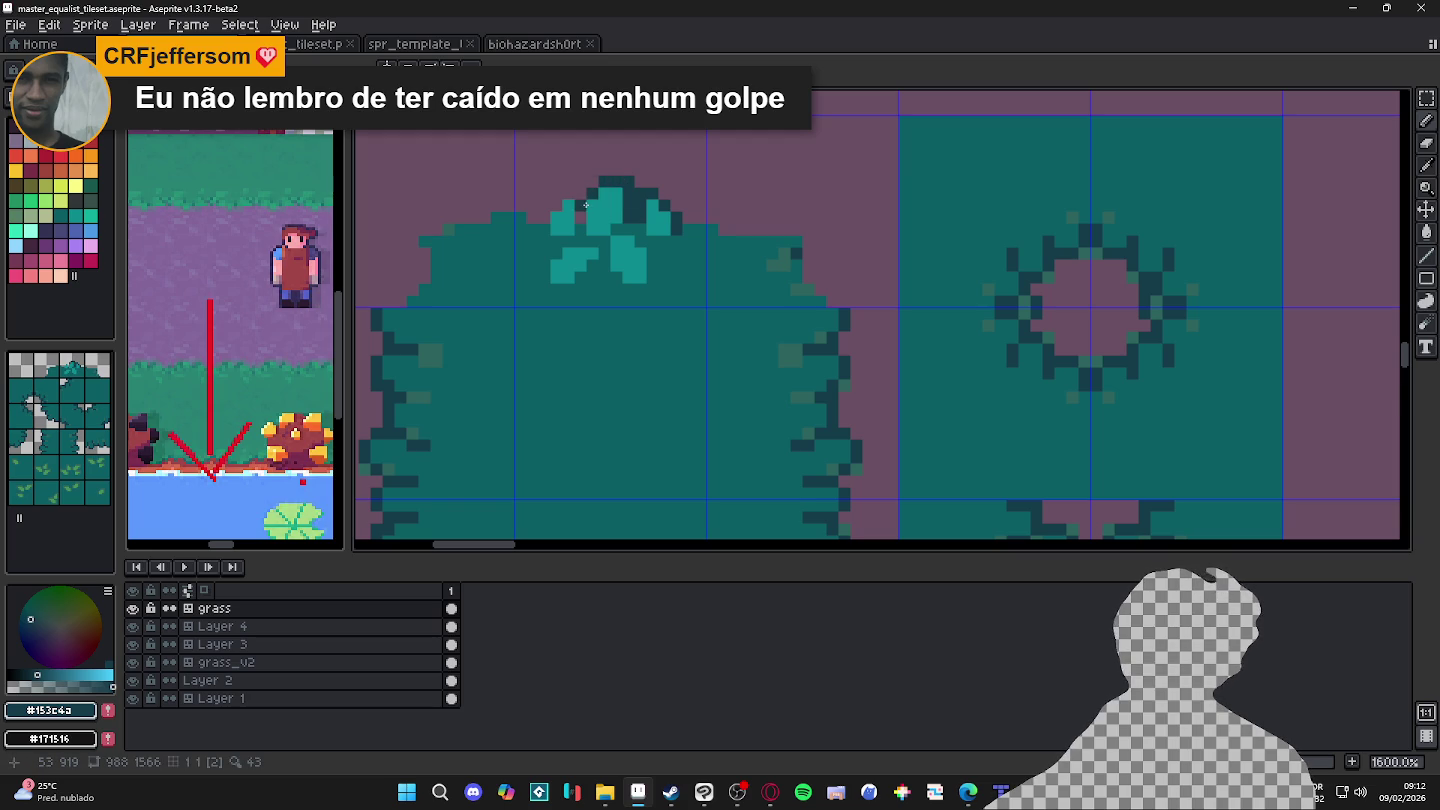
Step: Outline the clump's left edge in dark and add dark separating pixels between leaves
left_click(556, 205)
left_click(544, 218)
left_click(544, 230)
left_click_drag(570, 242, 592, 242)
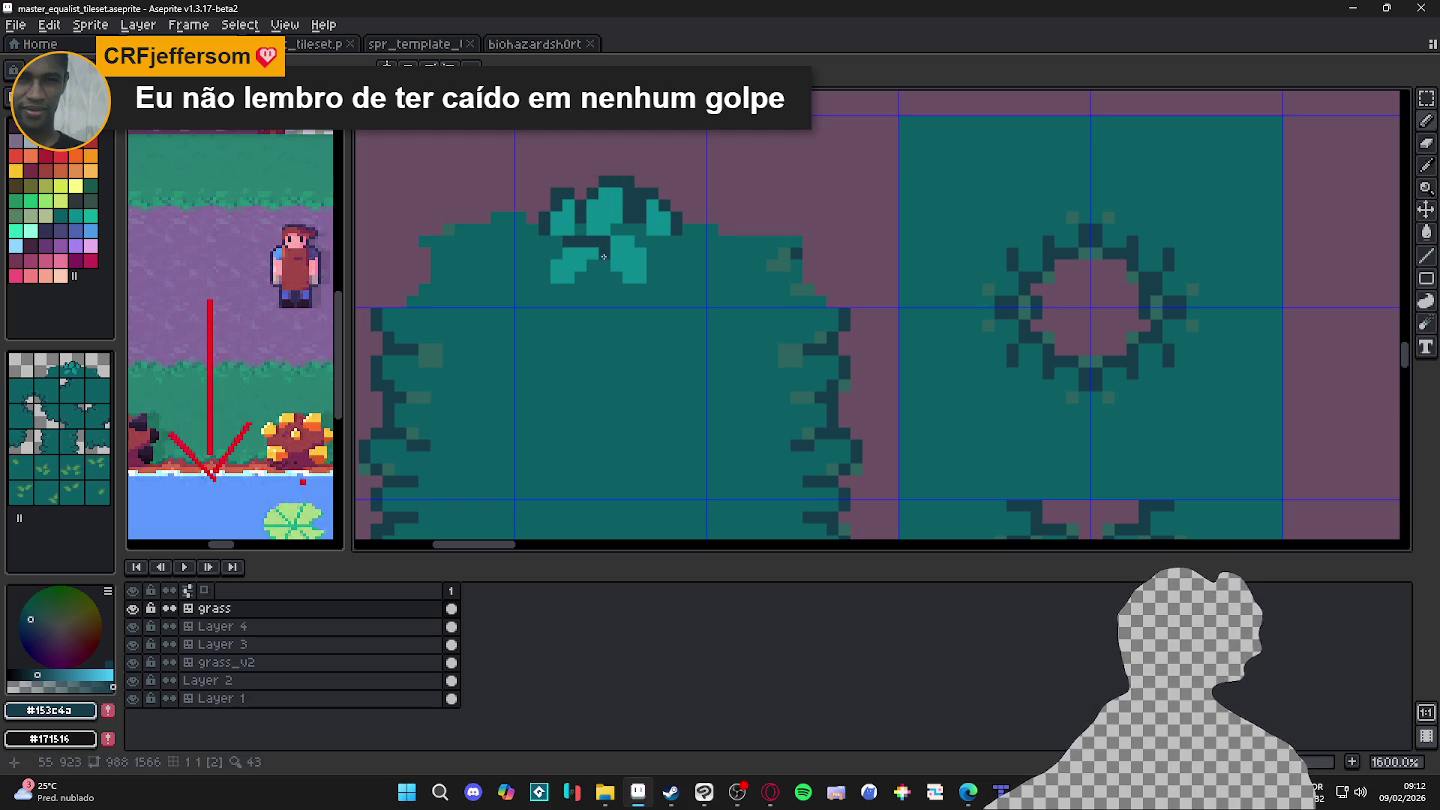
left_click(582, 278)
left_click(555, 254)
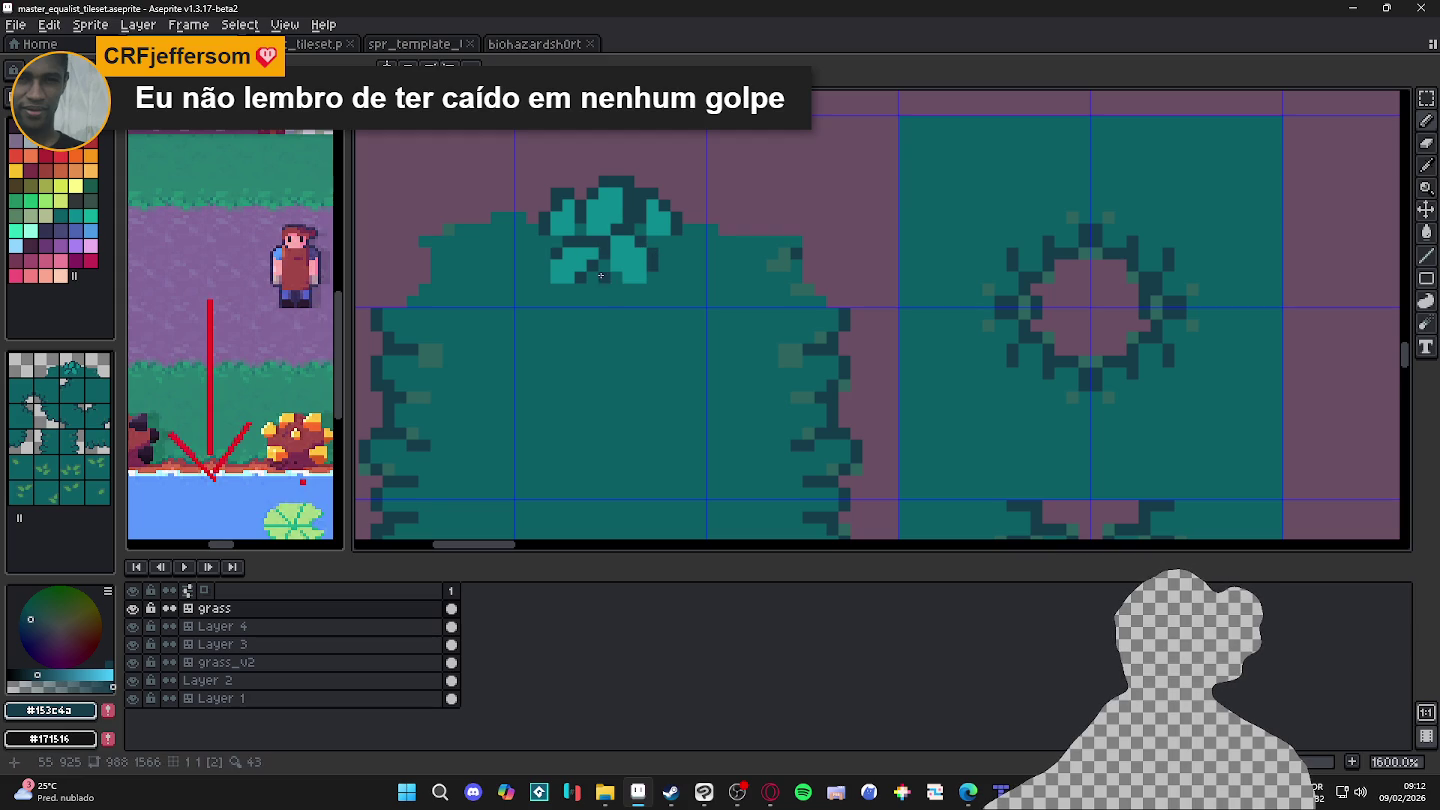
Step: Repaint the clump's bottom leaf pixels in the darker teal
scroll(604, 263, "down", 3)
scroll(660, 265, "up", 2)
left_click(660, 265, "alt")
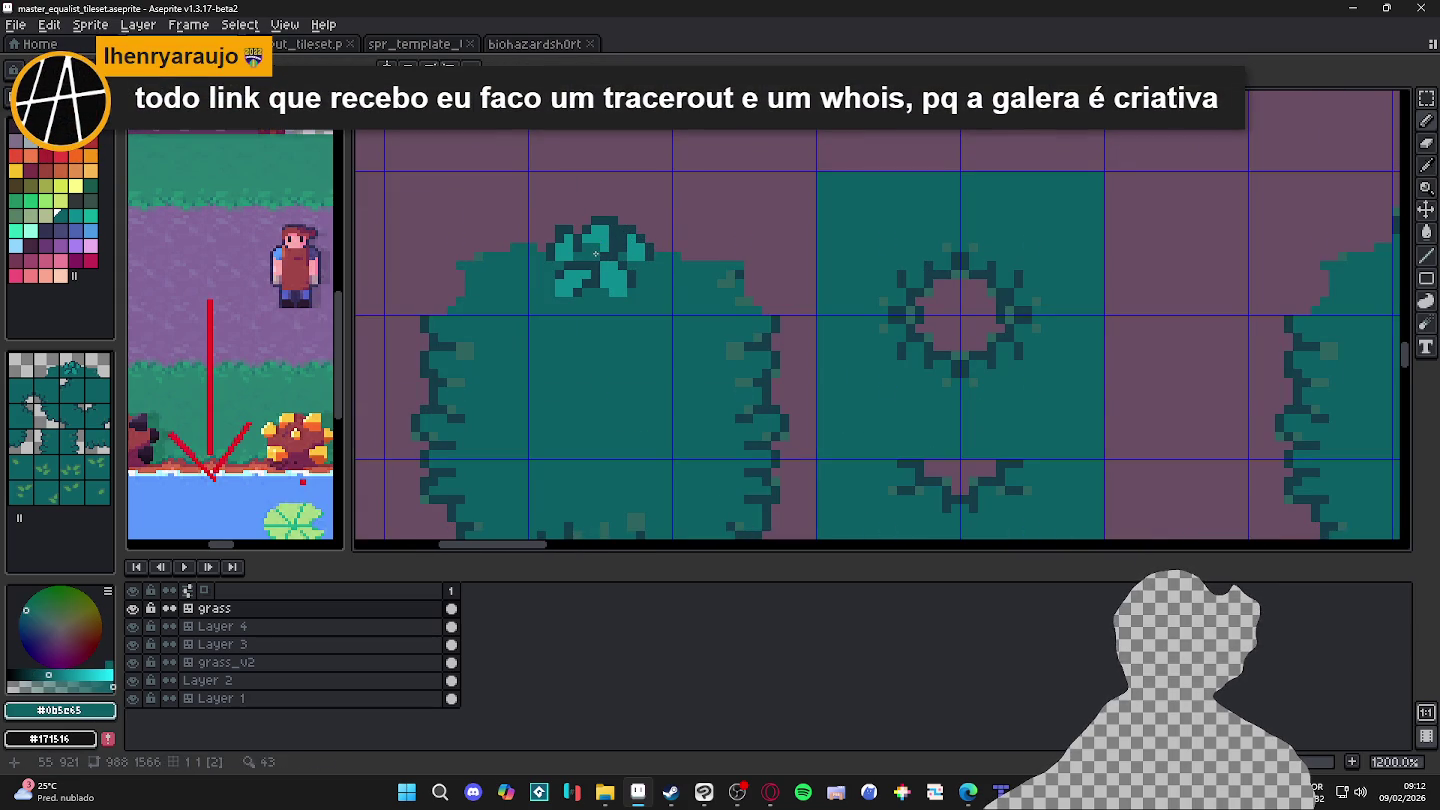
left_click(590, 241, "alt")
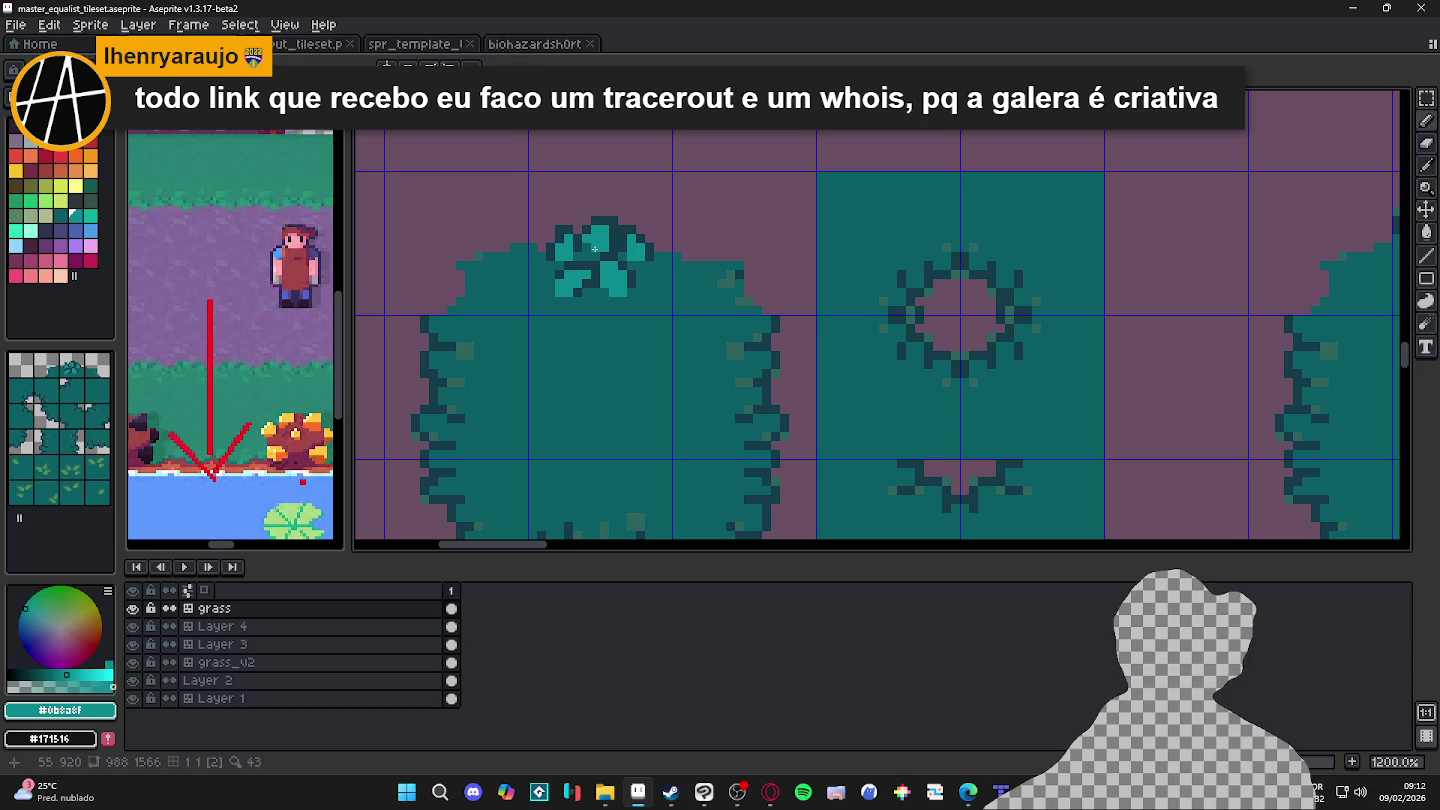
left_click(616, 287, "alt")
left_click(616, 292)
left_click(561, 292)
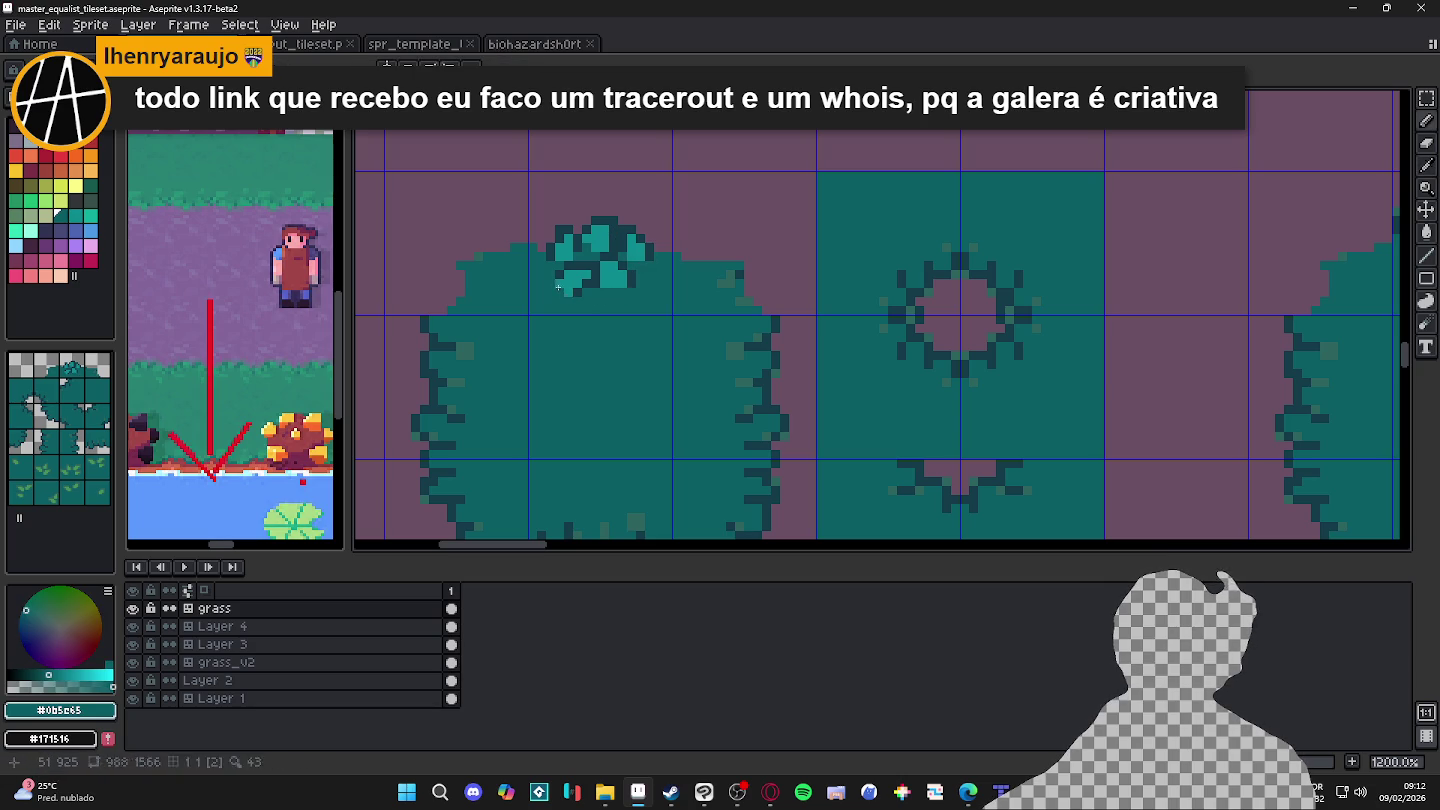
left_click(577, 274)
left_click(580, 245, "alt")
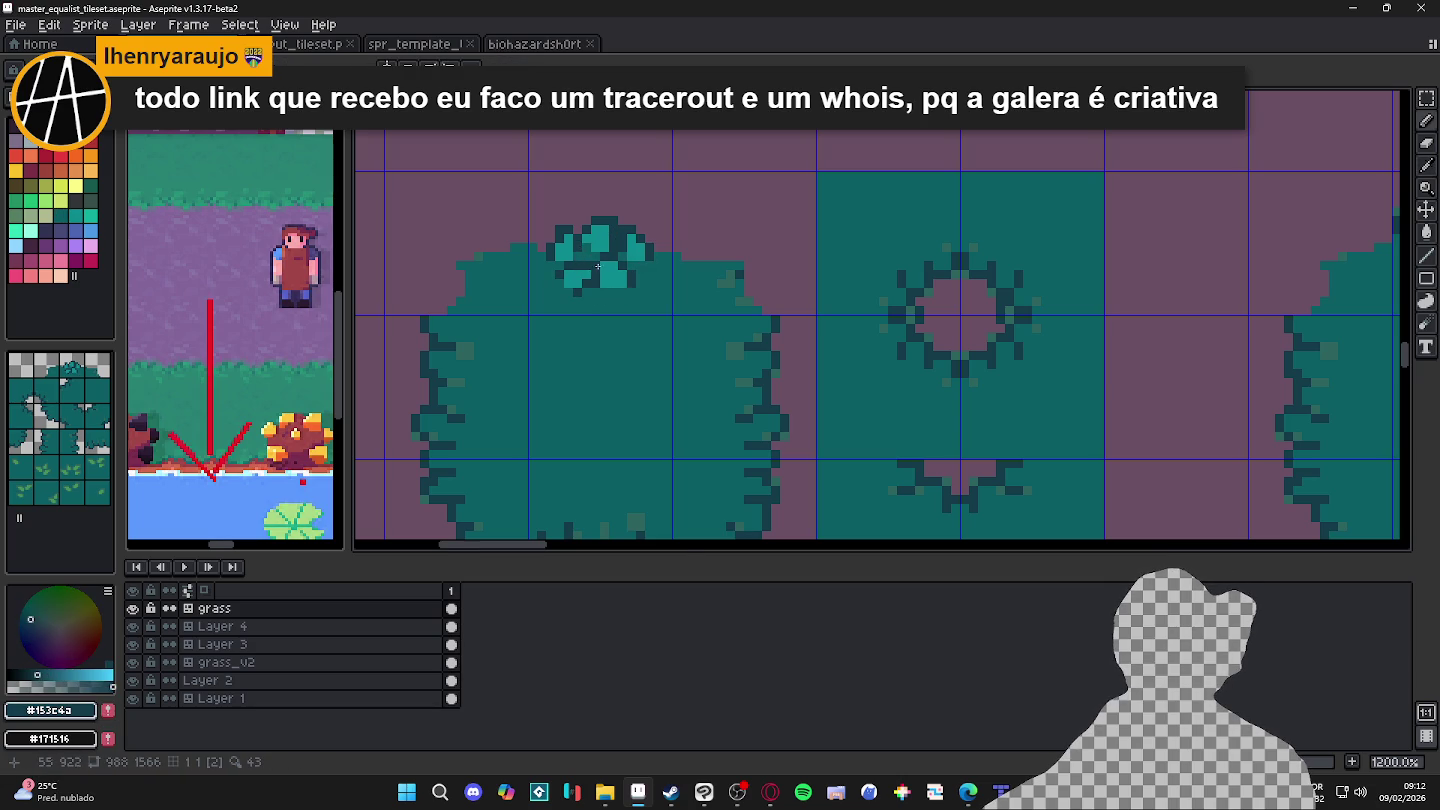
scroll(596, 266, "down", 3)
scroll(640, 290, "up", 3)
left_click(663, 297, "alt")
Step: Extend the left bush's leaf clump upward in light teal and add dark pixels along its edge
scroll(663, 297, "up", 3)
scroll(678, 262, "down", 3)
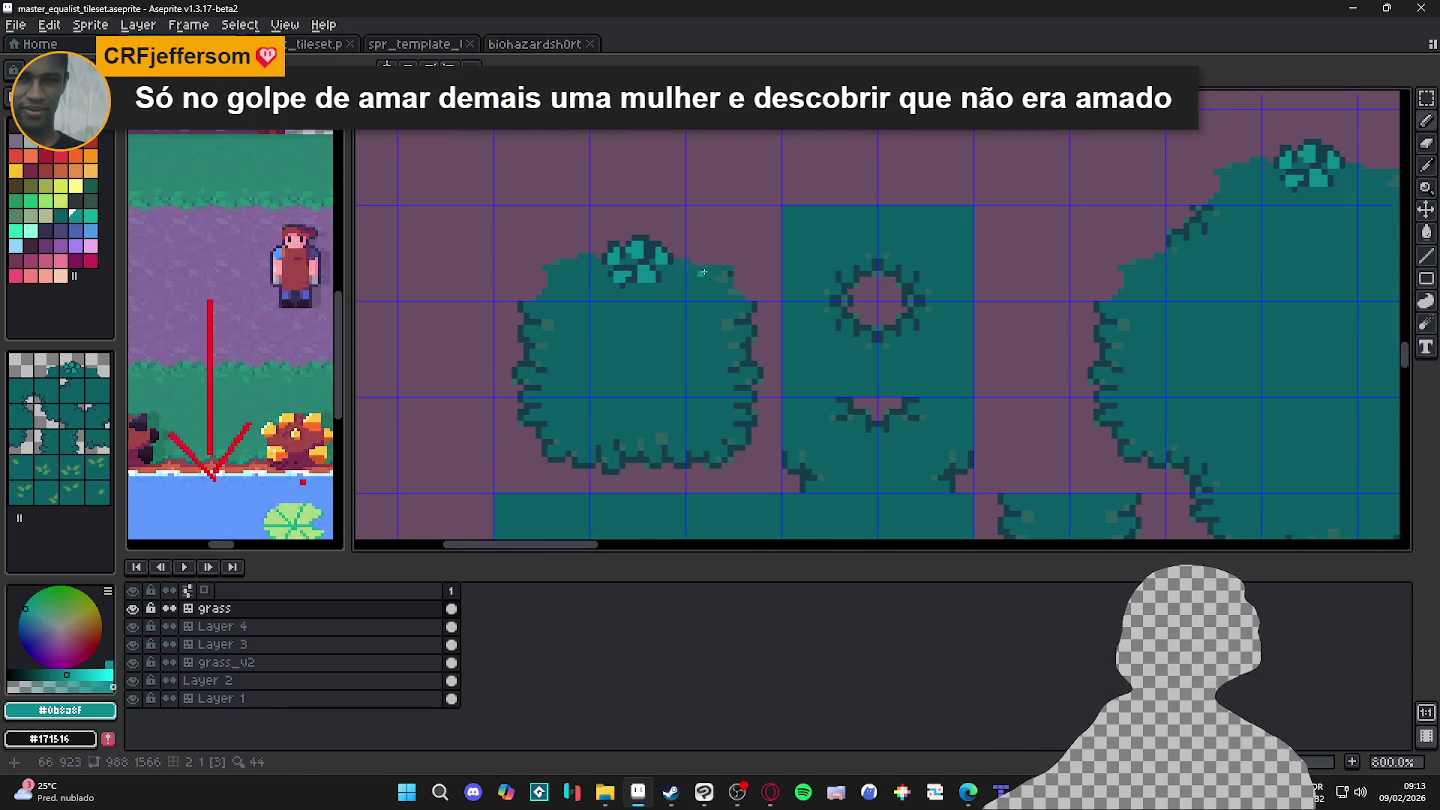
scroll(717, 273, "down", 2)
scroll(829, 260, "down", 1)
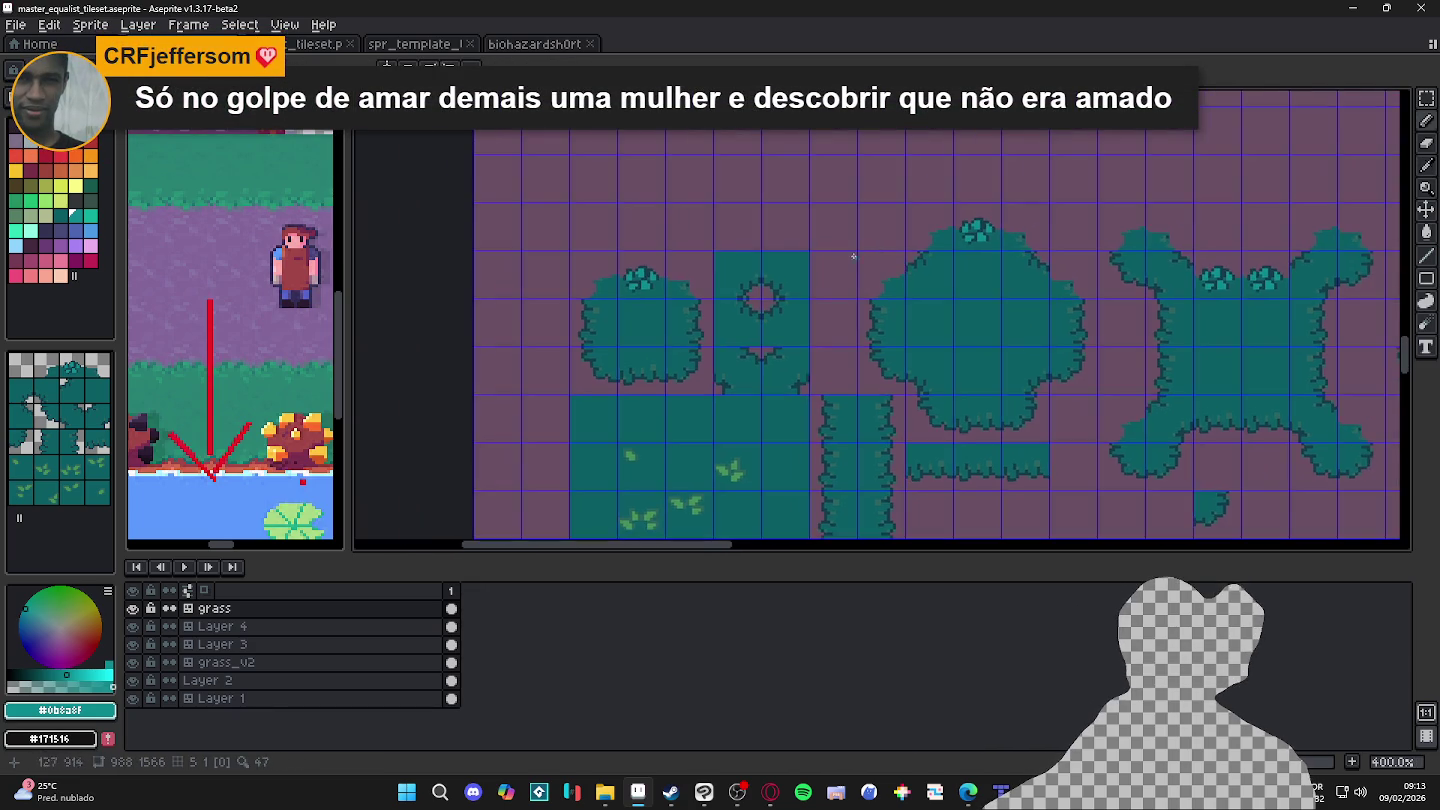
scroll(680, 290, "up", 2)
scroll(675, 338, "up", 1)
left_click(675, 338)
left_click(663, 295)
left_click(627, 315, "alt")
left_click(651, 267)
left_click(675, 267)
Step: Darken a stray pixel in the X-shaped bush's leaf clump
scroll(611, 337, "down", 2)
scroll(611, 337, "down", 1)
scroll(700, 320, "down", 1)
scroll(804, 311, "down", 1)
scroll(1000, 207, "up", 2)
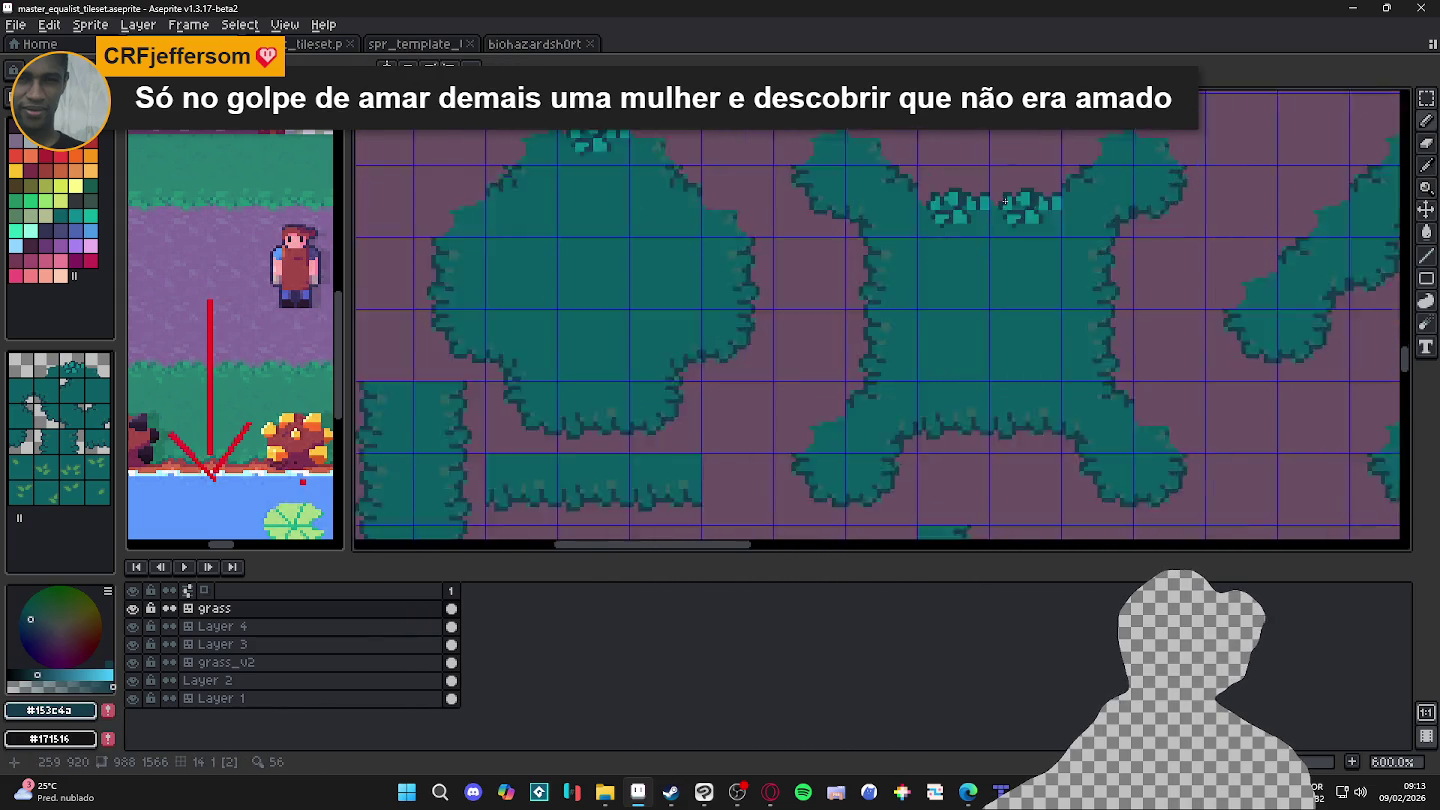
scroll(1000, 207, "up", 3)
left_click(972, 214, "alt")
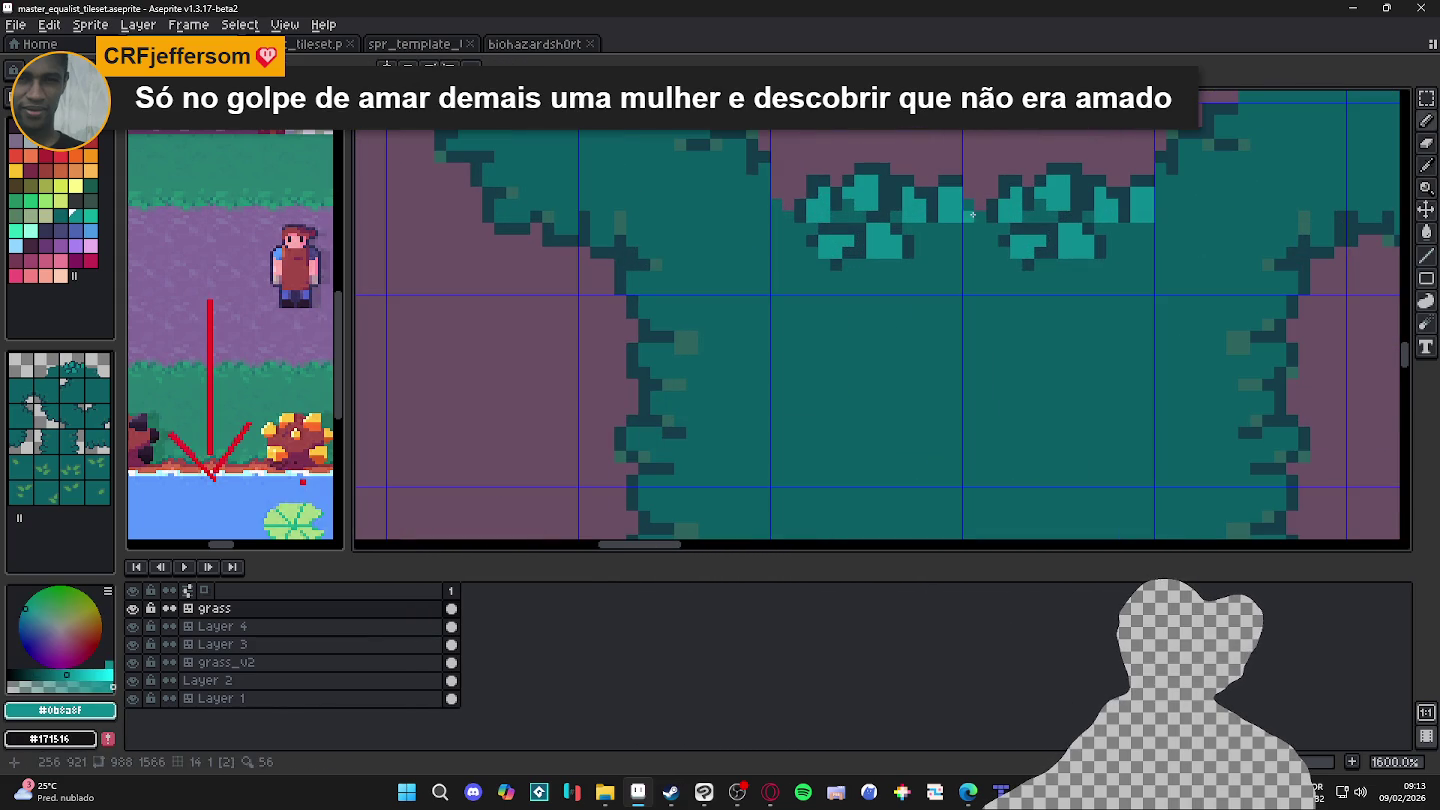
left_click(966, 190, "alt")
left_click(776, 200)
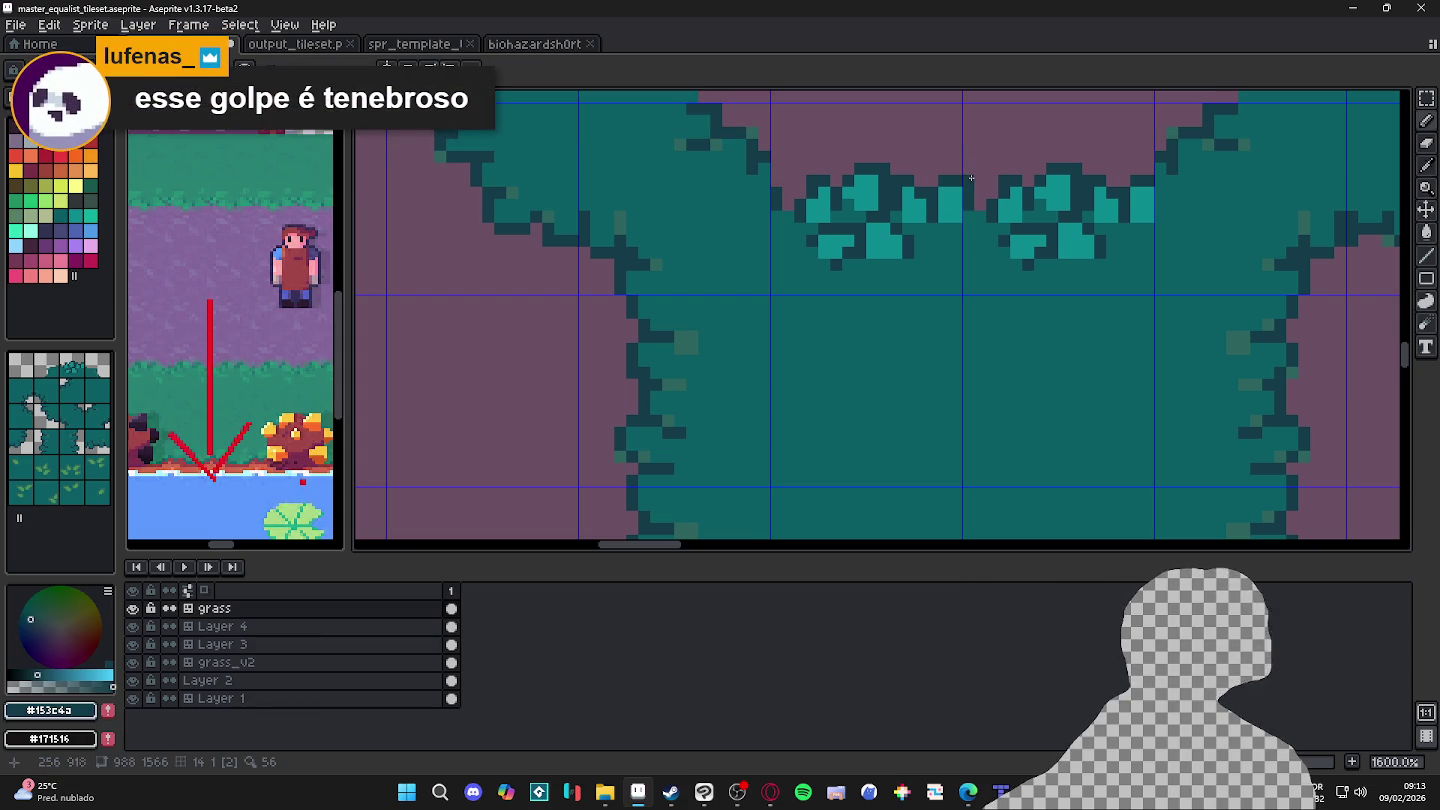
Step: Turn a dark clump pixel back to teal and darken two others along the clump
left_click(998, 231, "alt")
left_click(984, 226)
left_click(782, 222)
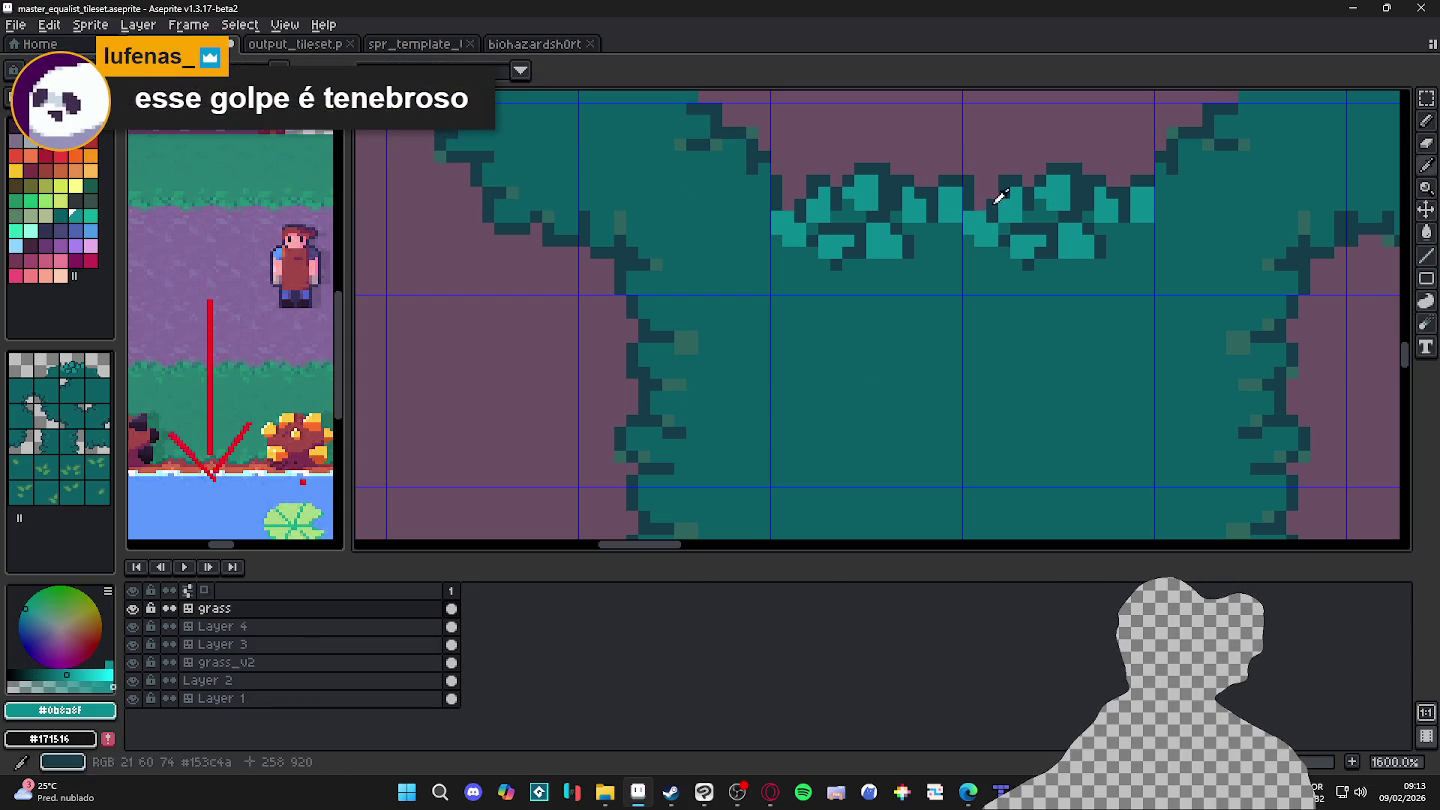
left_click(995, 203, "alt")
left_click(977, 208)
left_click(968, 241)
Step: Sample teal #0b8a8f from the left bush's leafy highlight cluster
scroll(970, 240, "down", 3)
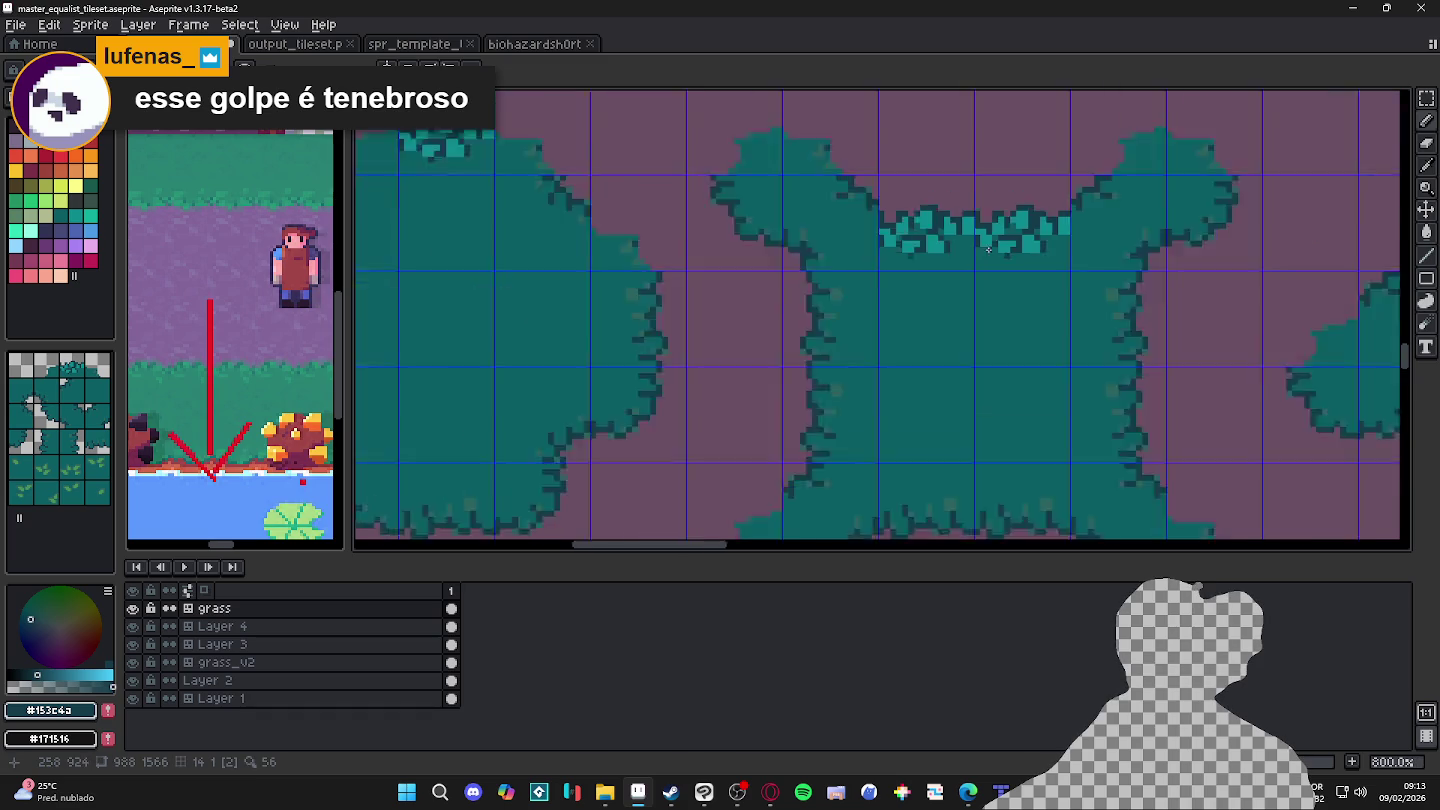
scroll(990, 260, "down", 4)
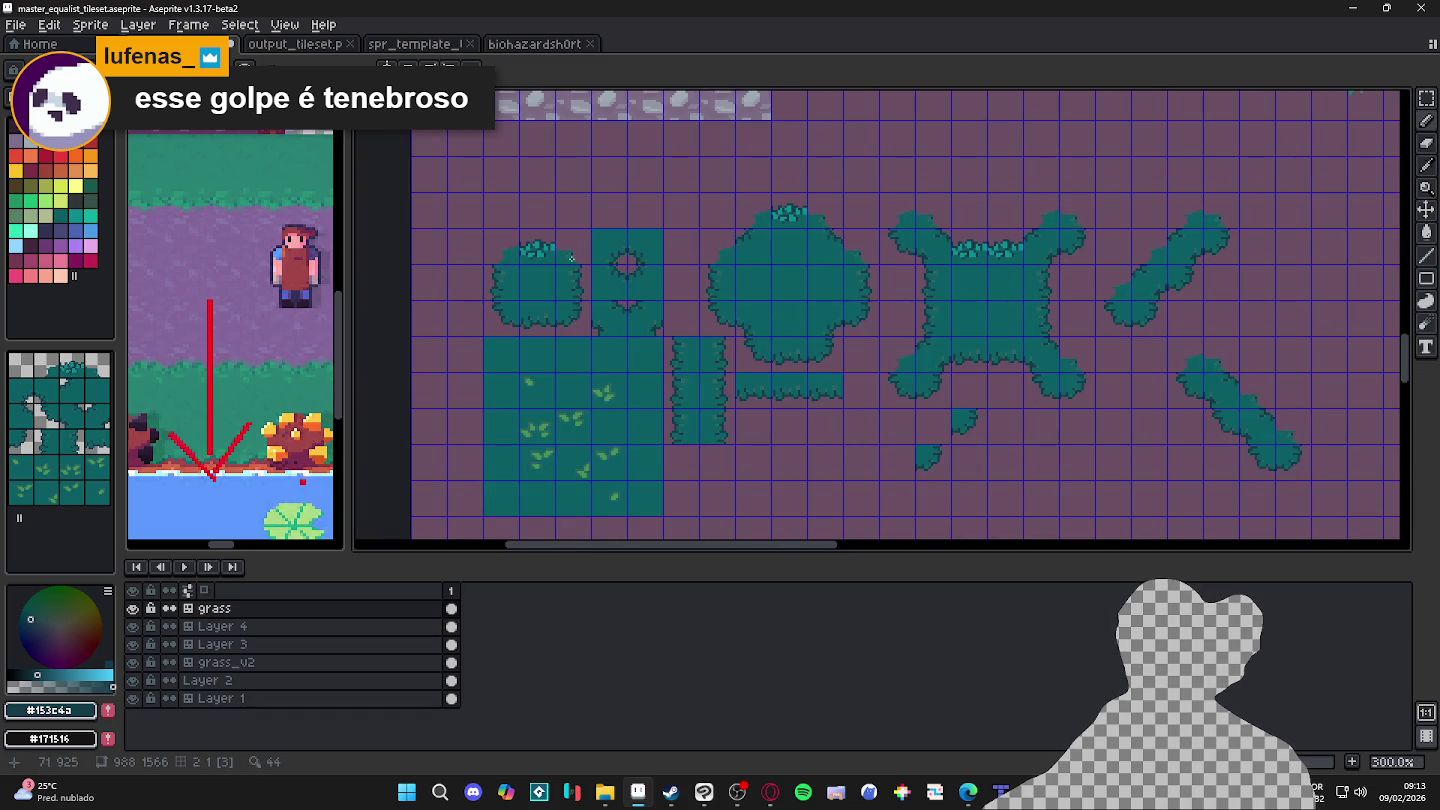
scroll(560, 260, "up", 3)
scroll(510, 262, "up", 2)
scroll(500, 268, "up", 2)
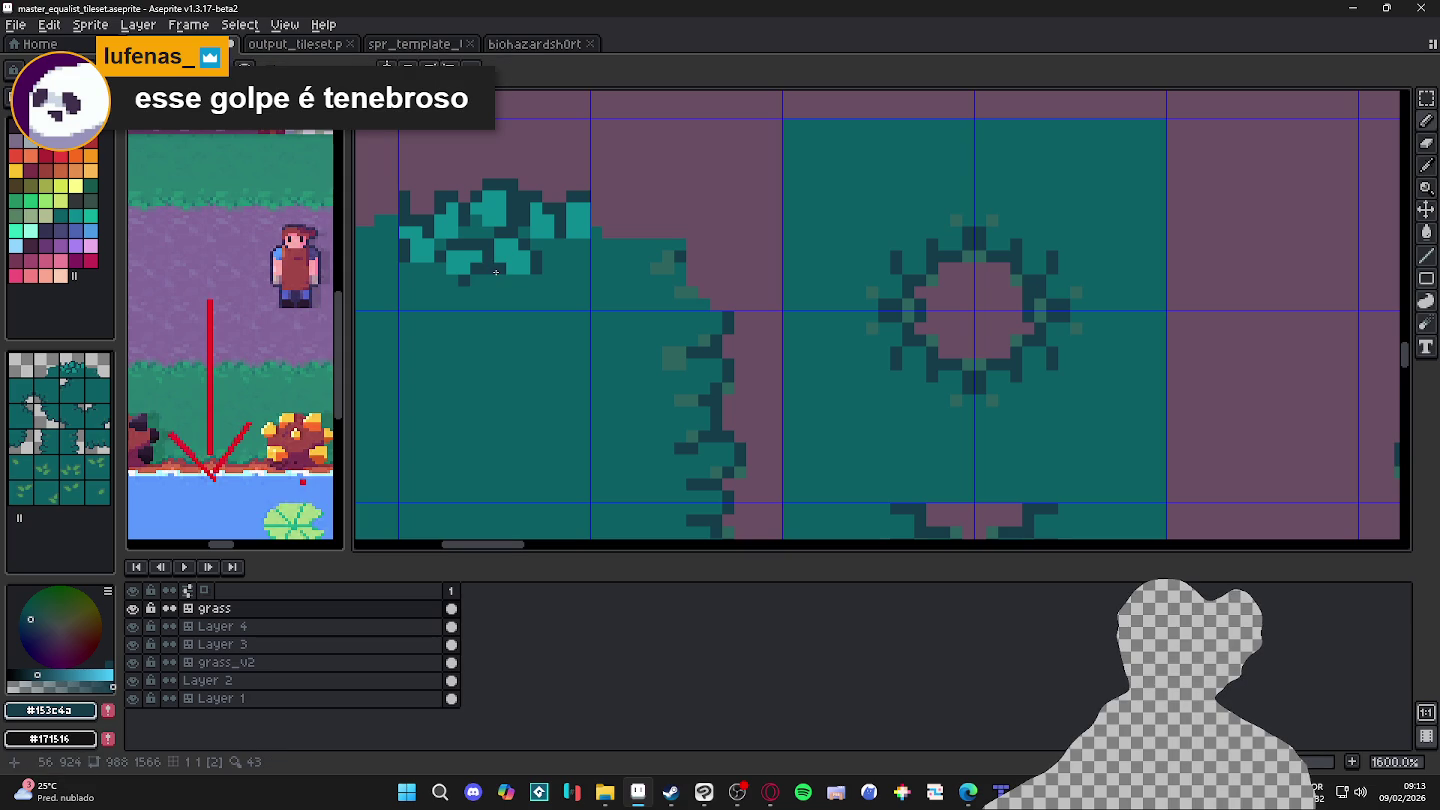
scroll(556, 300, "down", 1)
scroll(556, 300, "up", 1)
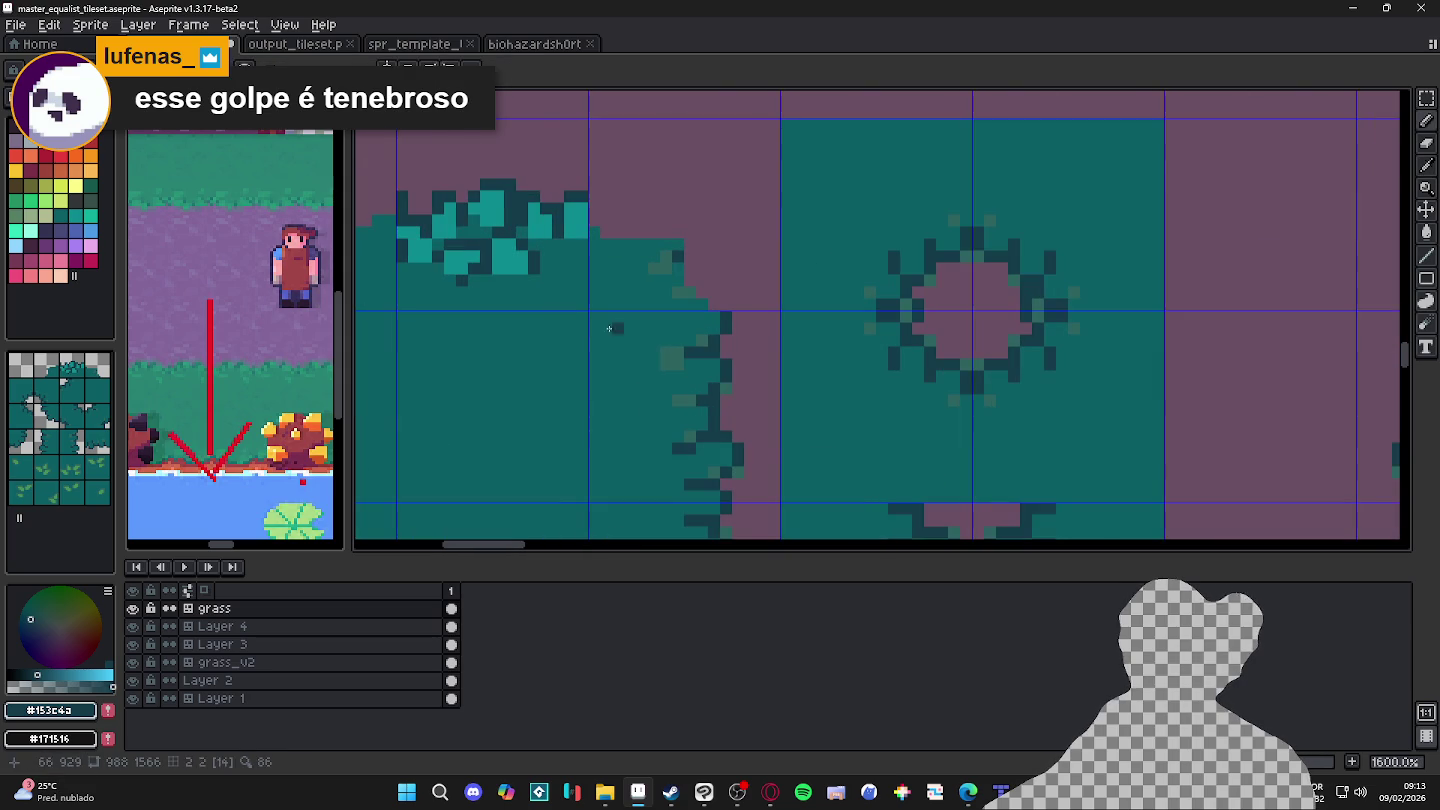
left_click(508, 258, "alt")
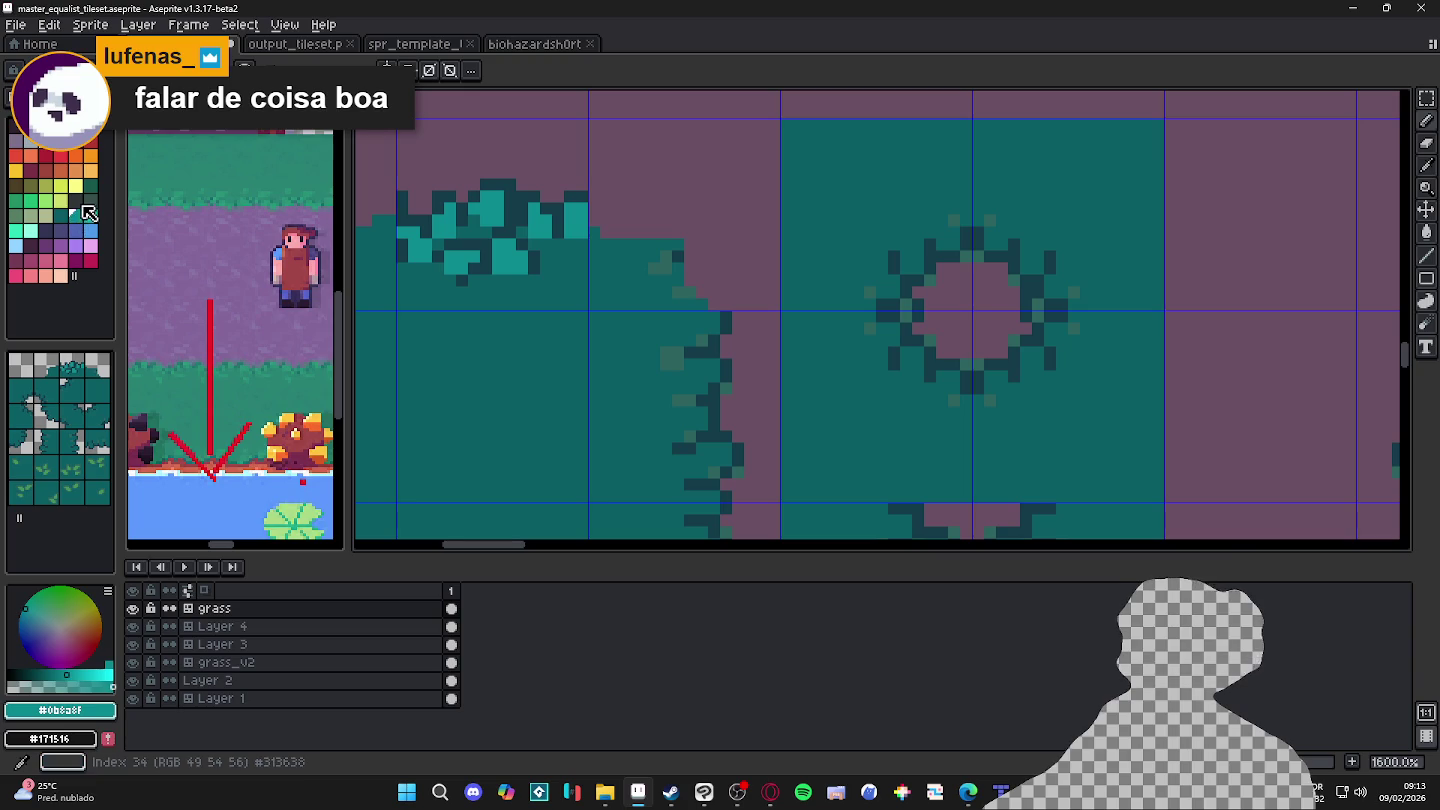
Step: Narrow the palette panel and flood-fill the bush body grey-green index 35, undoing a lighter first try
key("alt")
left_click(521, 258, "alt")
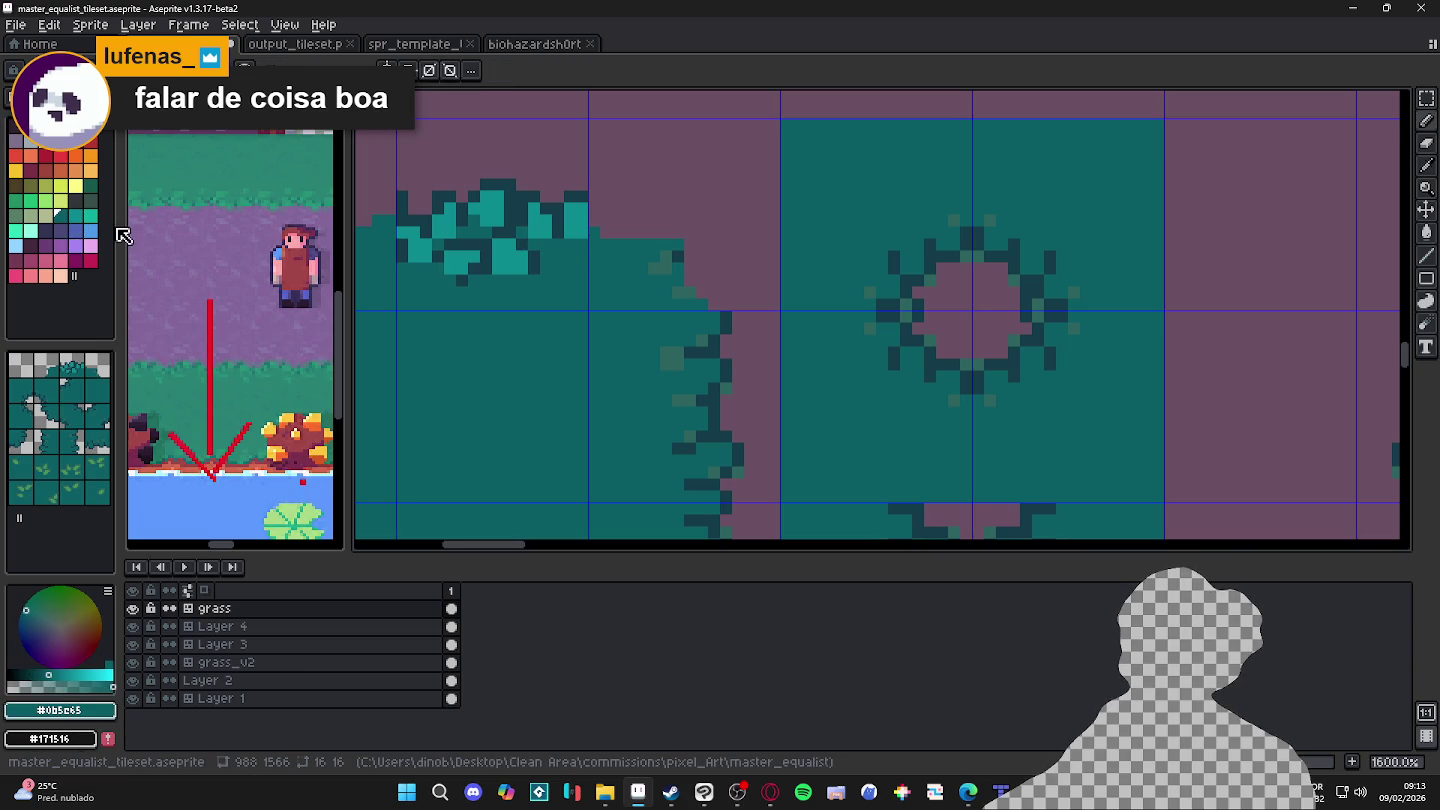
mouse_move(121, 229)
left_mouse_down()
mouse_move(63, 235)
mouse_move(42, 262)
left_mouse_up()
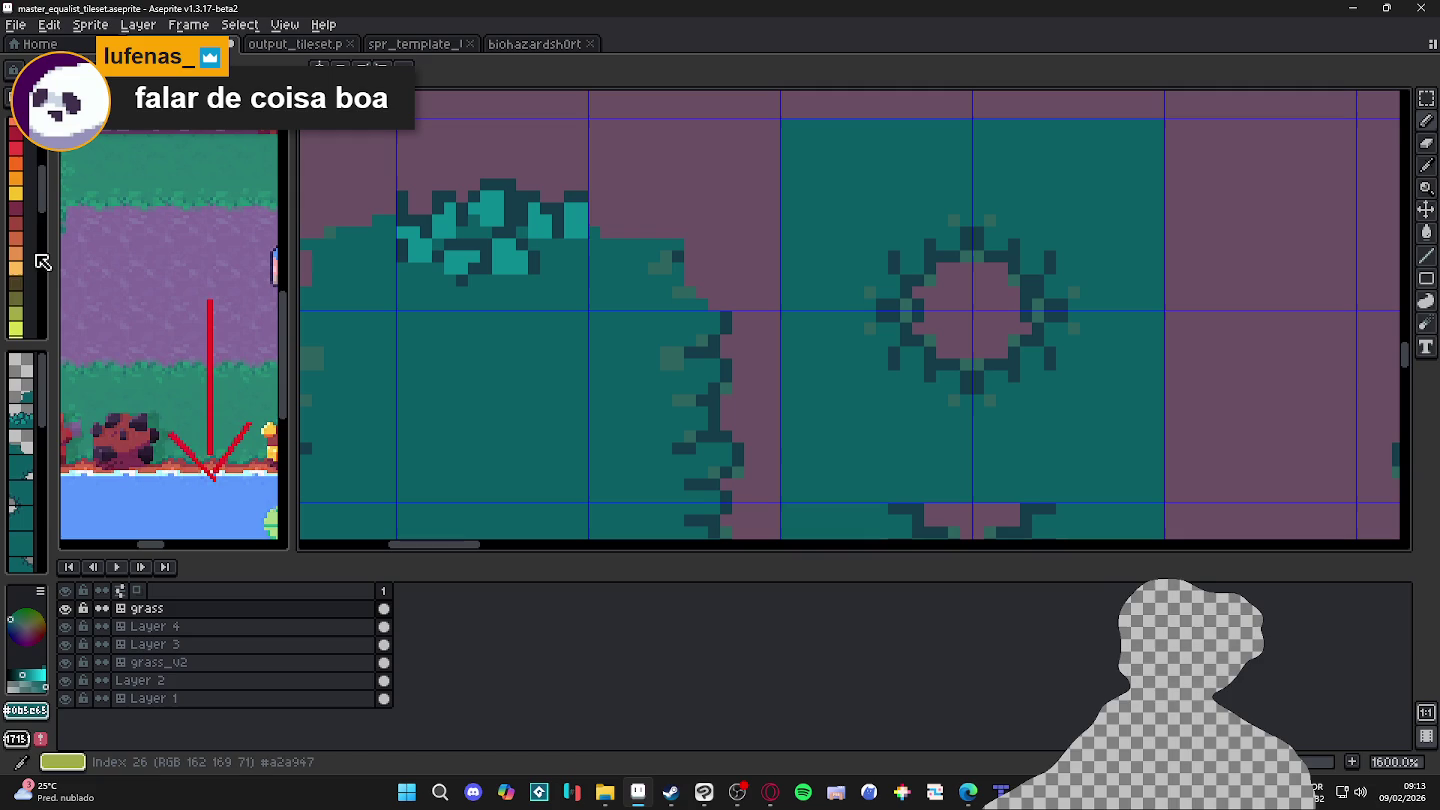
scroll(42, 262, "up", 2)
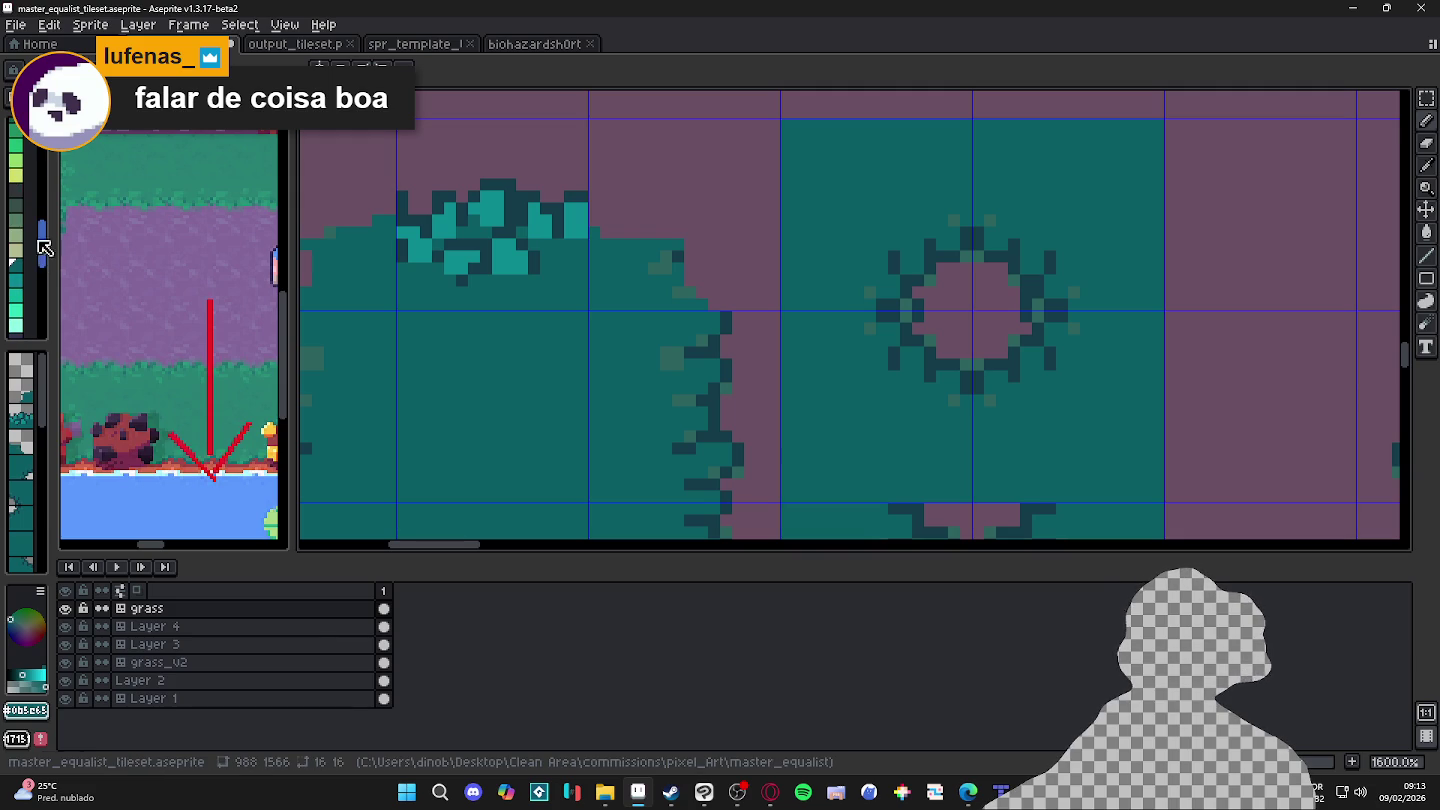
left_click(437, 324)
key("ctrl+z")
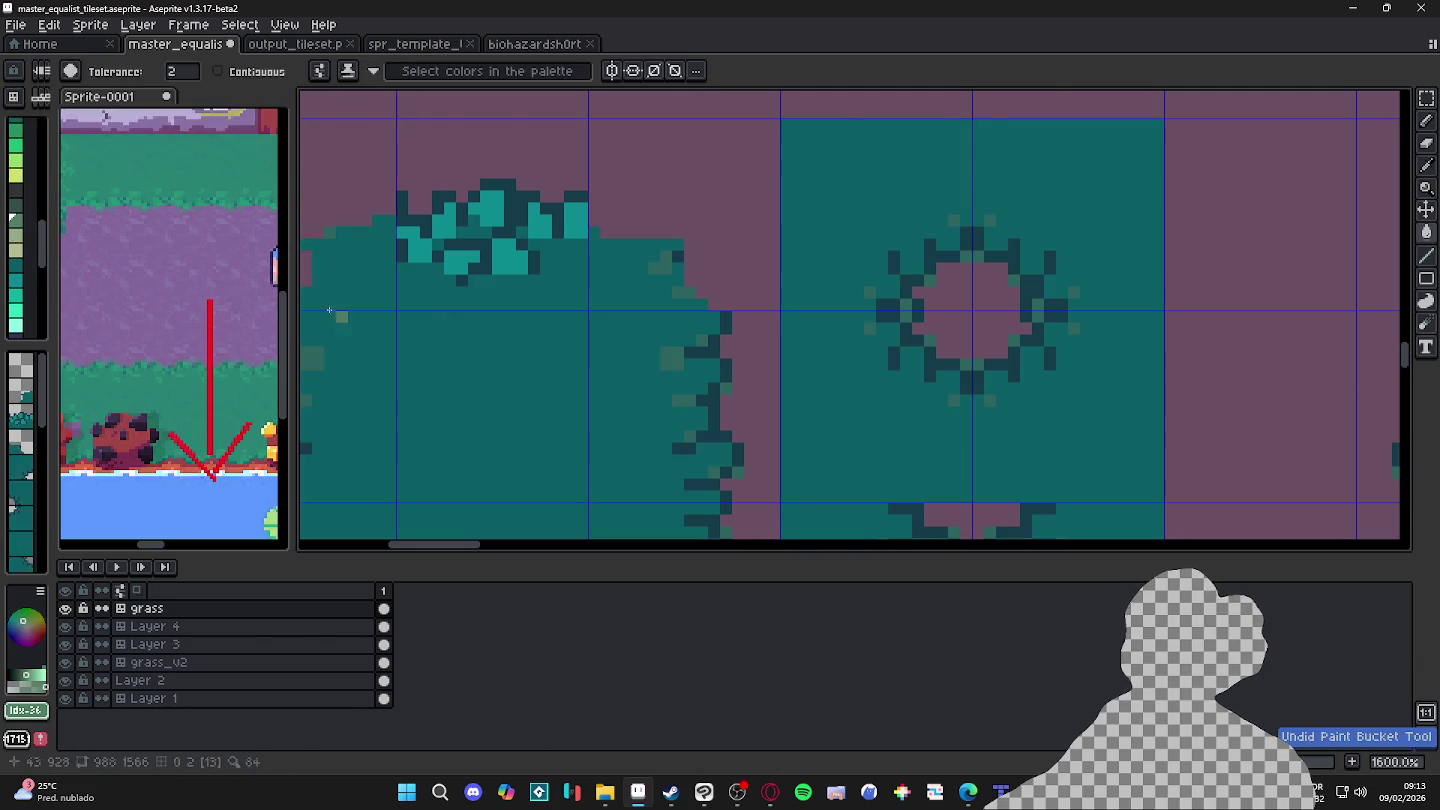
key("[")
left_click(395, 322)
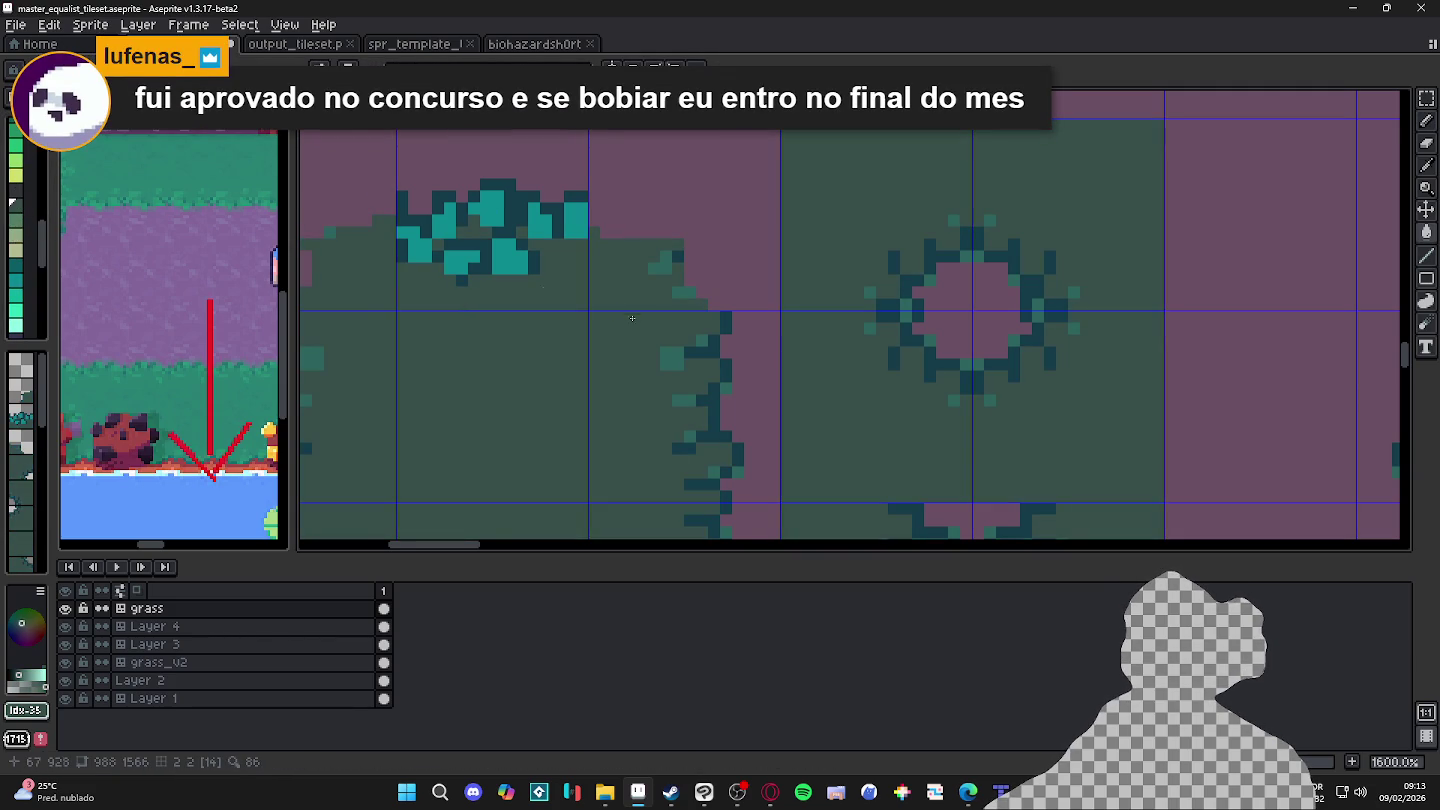
Step: Recentre on the bush and repaint the bright leaf blobs in darker teal
scroll(650, 319, "down", 3)
left_click_drag(650, 319, 728, 285)
scroll(665, 245, "up", 3)
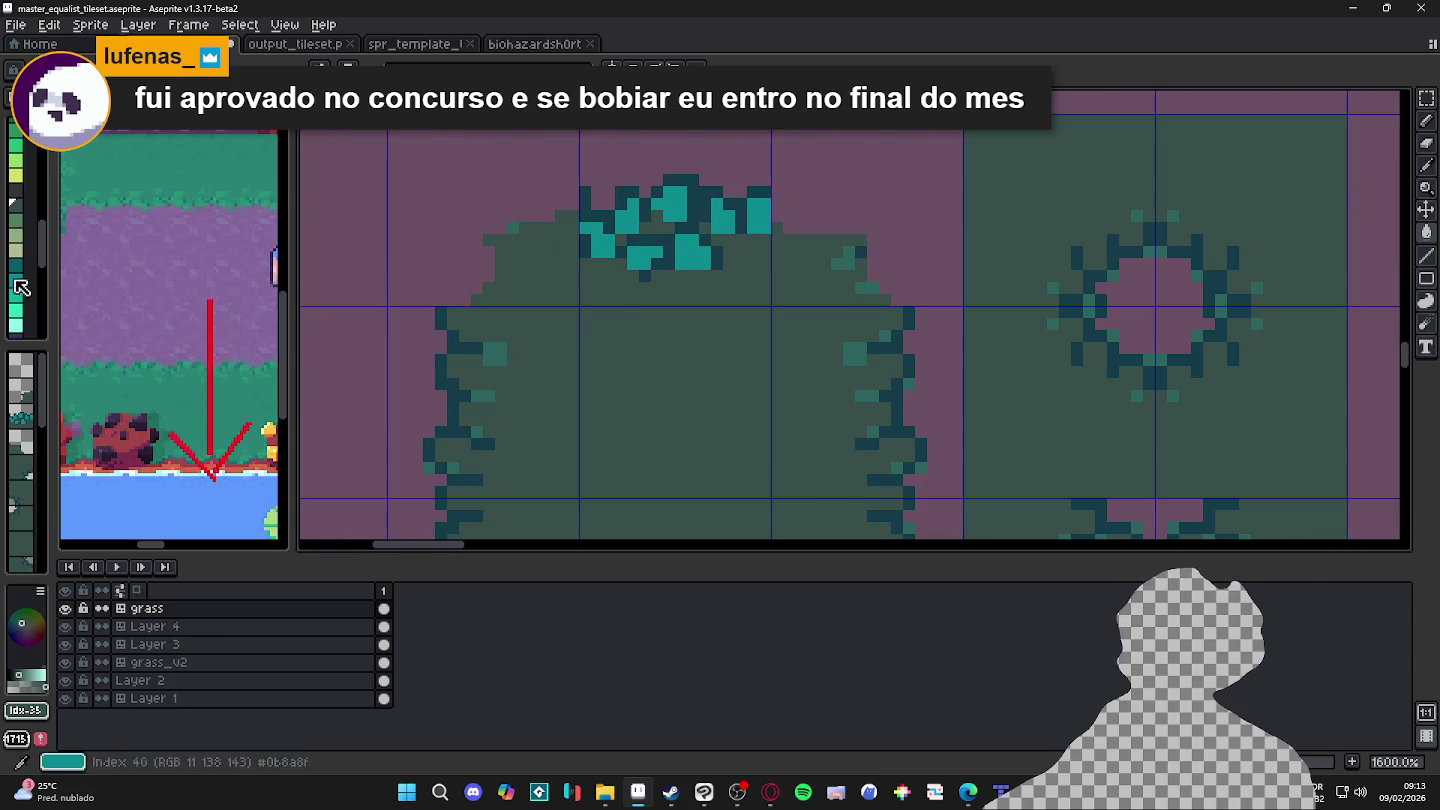
left_click(15, 263)
left_click(598, 240)
left_click(698, 249)
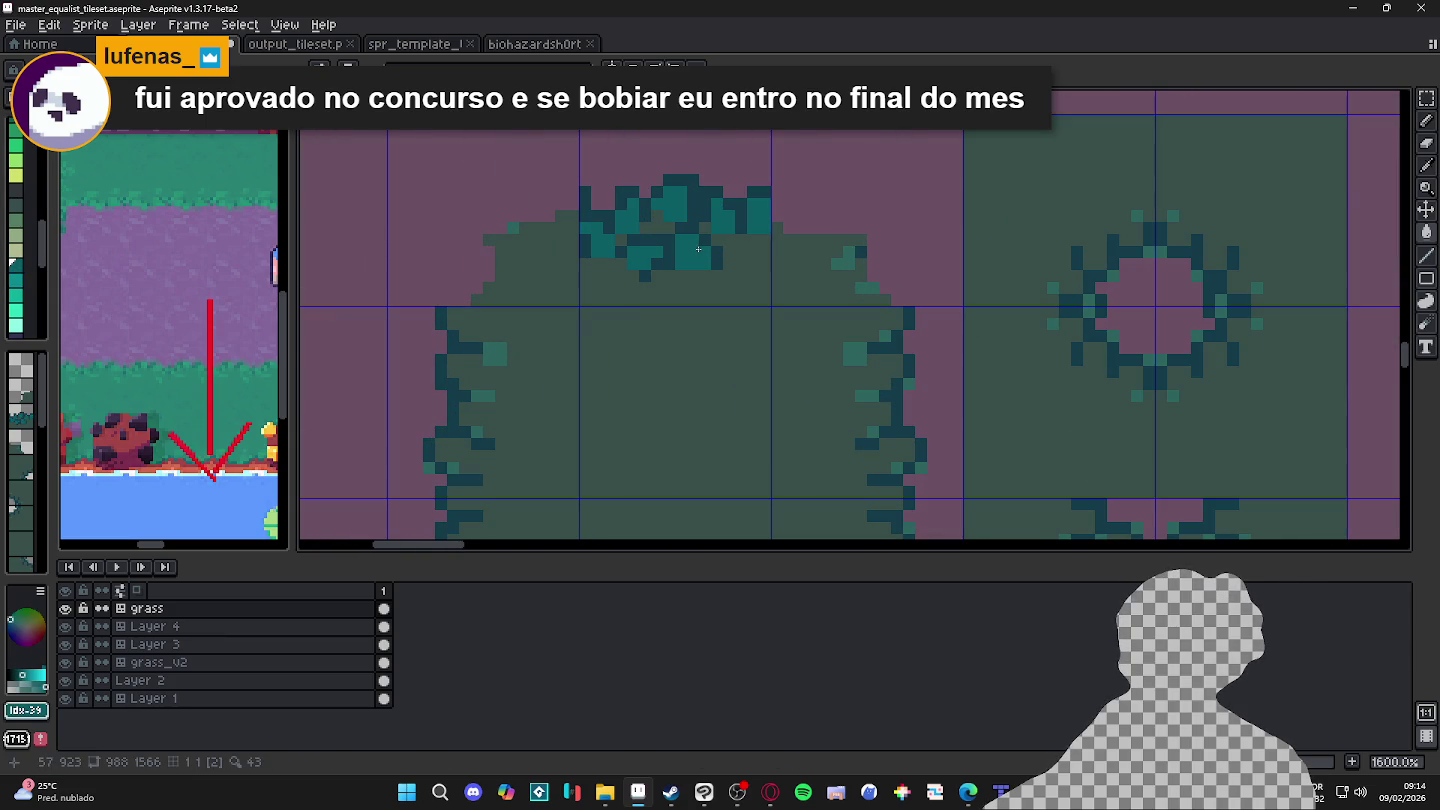
scroll(698, 246, "down", 4)
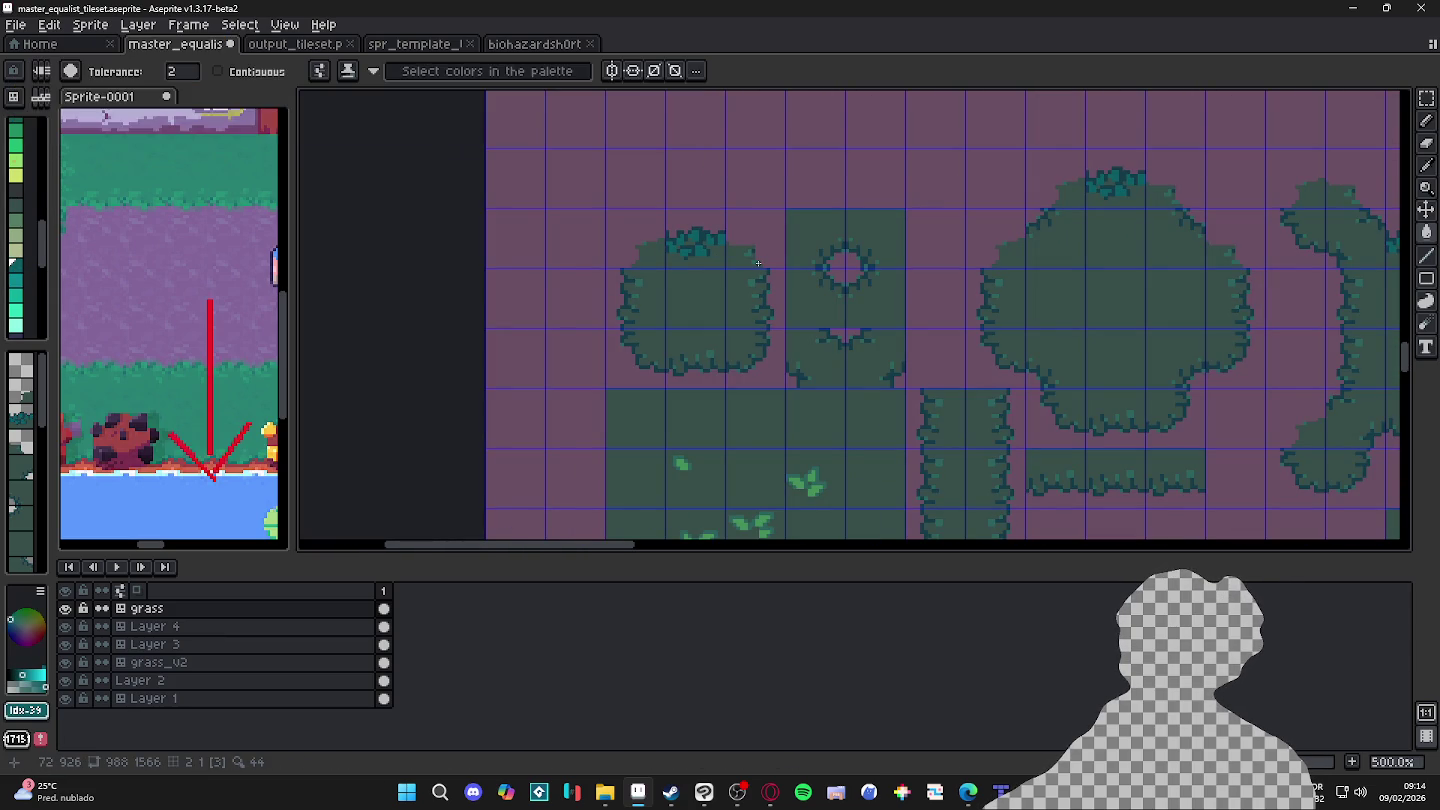
Step: Select palette index 34 and save master_equalist_tileset.aseprite
scroll(758, 263, "down", 2)
scroll(759, 263, "up", 2)
scroll(720, 275, "up", 2)
scroll(652, 296, "up", 2)
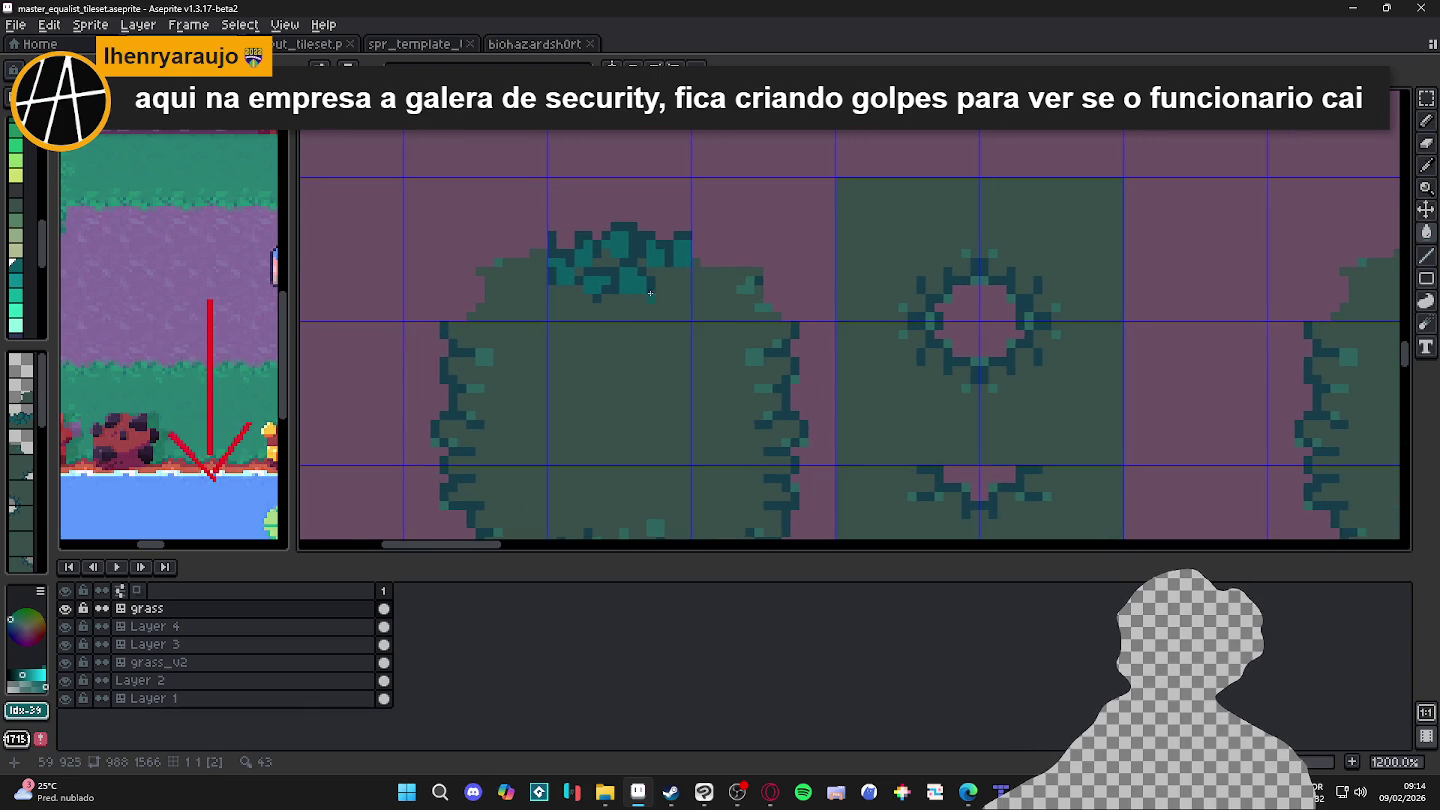
left_click(543, 230, "alt")
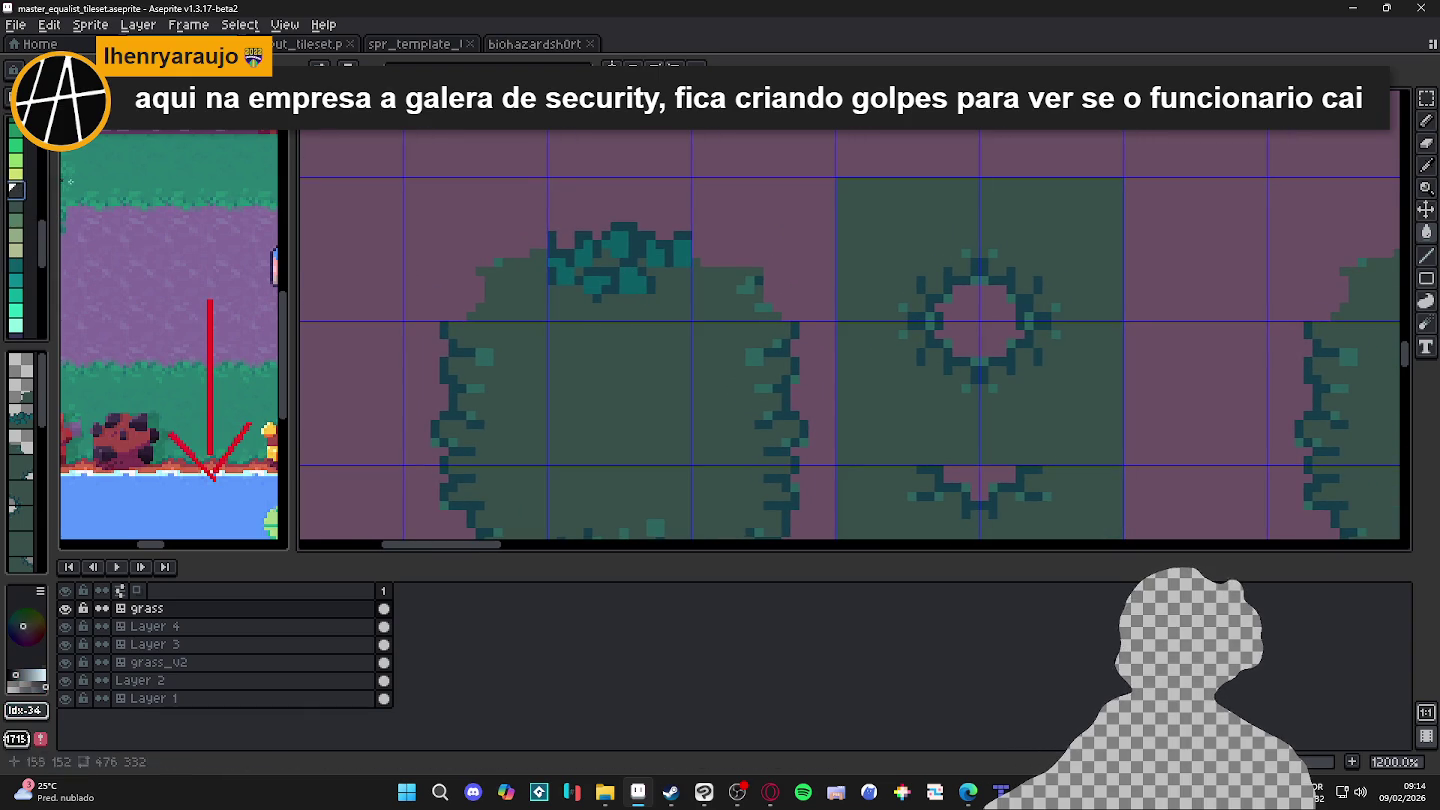
key("ctrl+s")
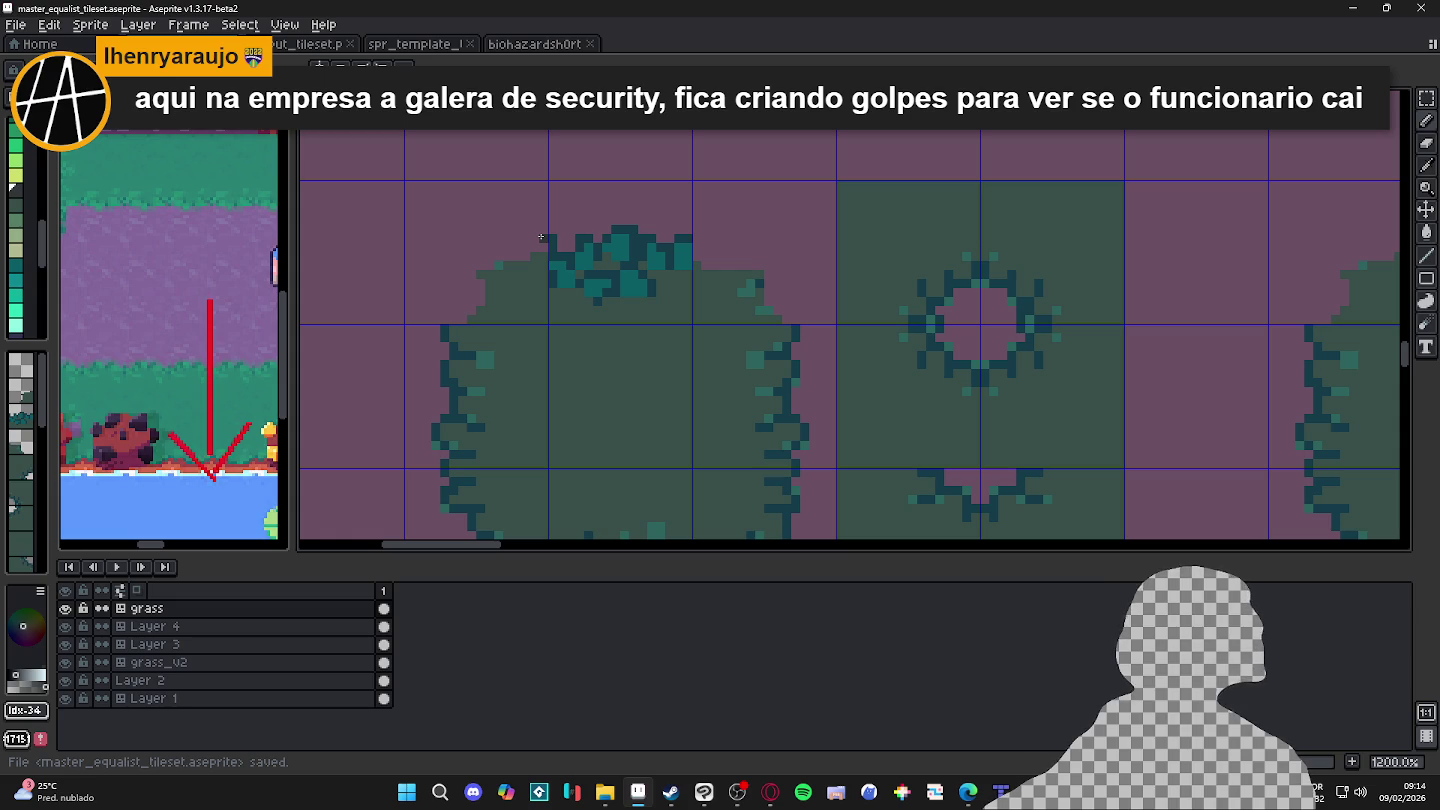
scroll(541, 237, "up", 3)
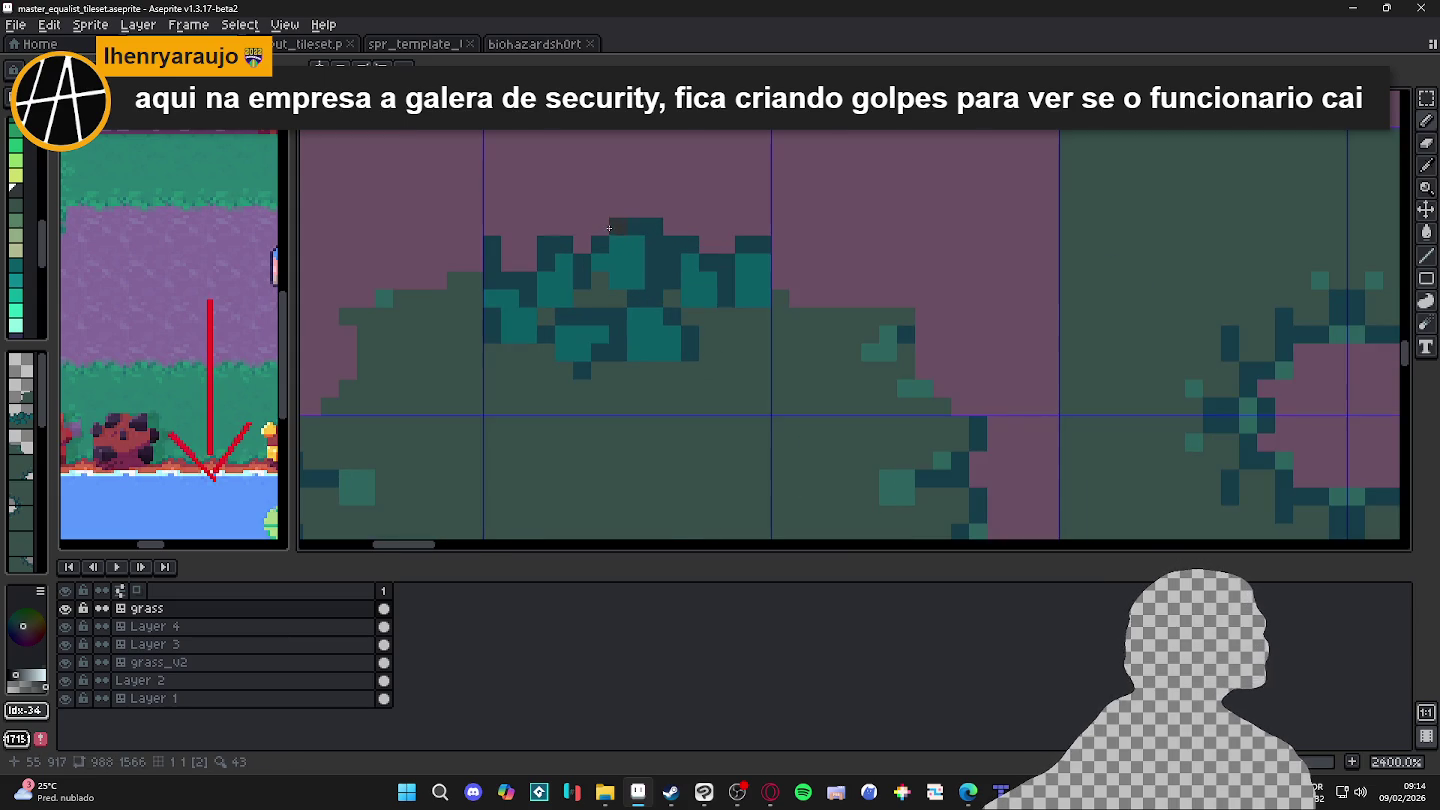
key("g")
scroll(644, 255, "down", 3)
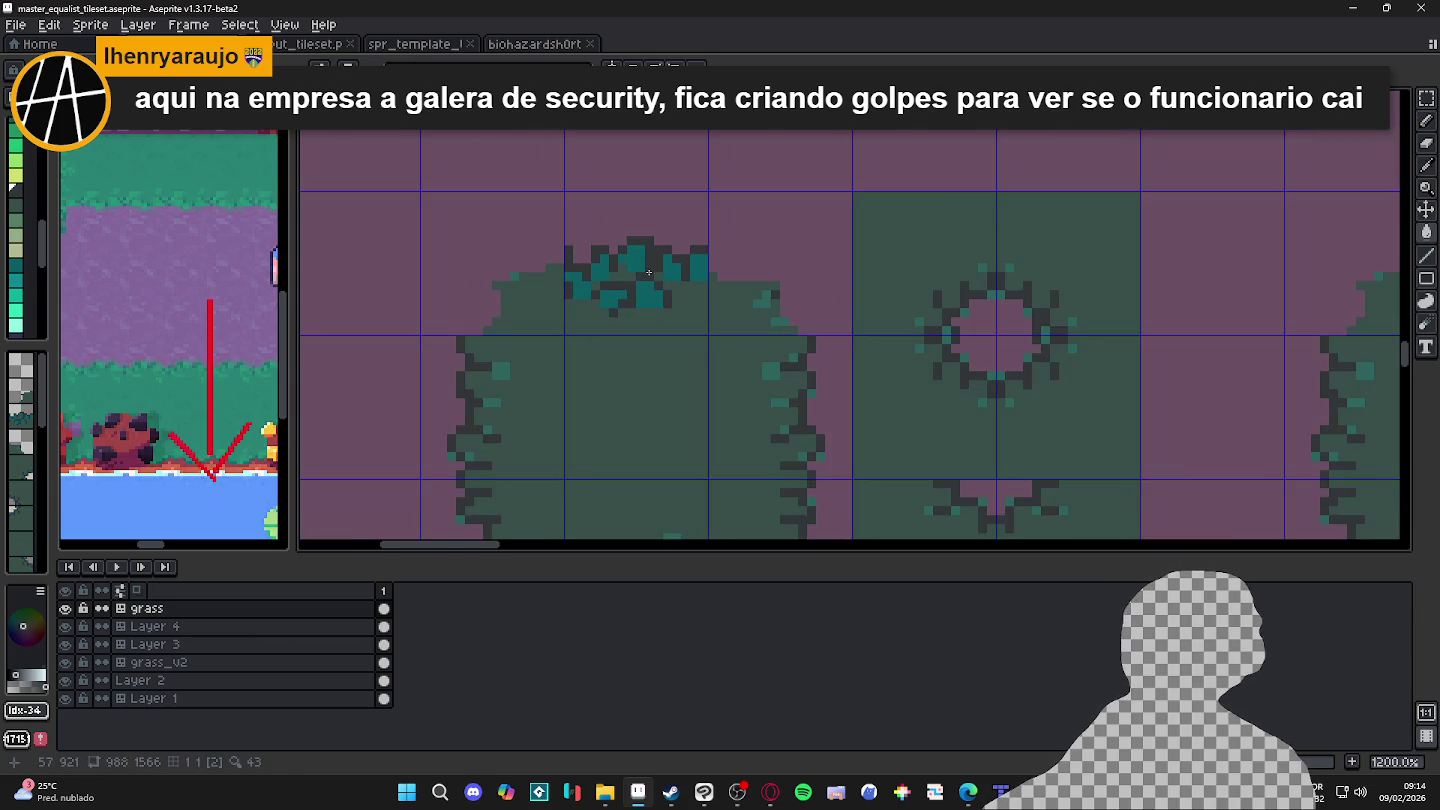
Step: Trial-fill the teal bush-top clump pixels with light green
scroll(643, 318, "up", 3)
left_click(16, 220)
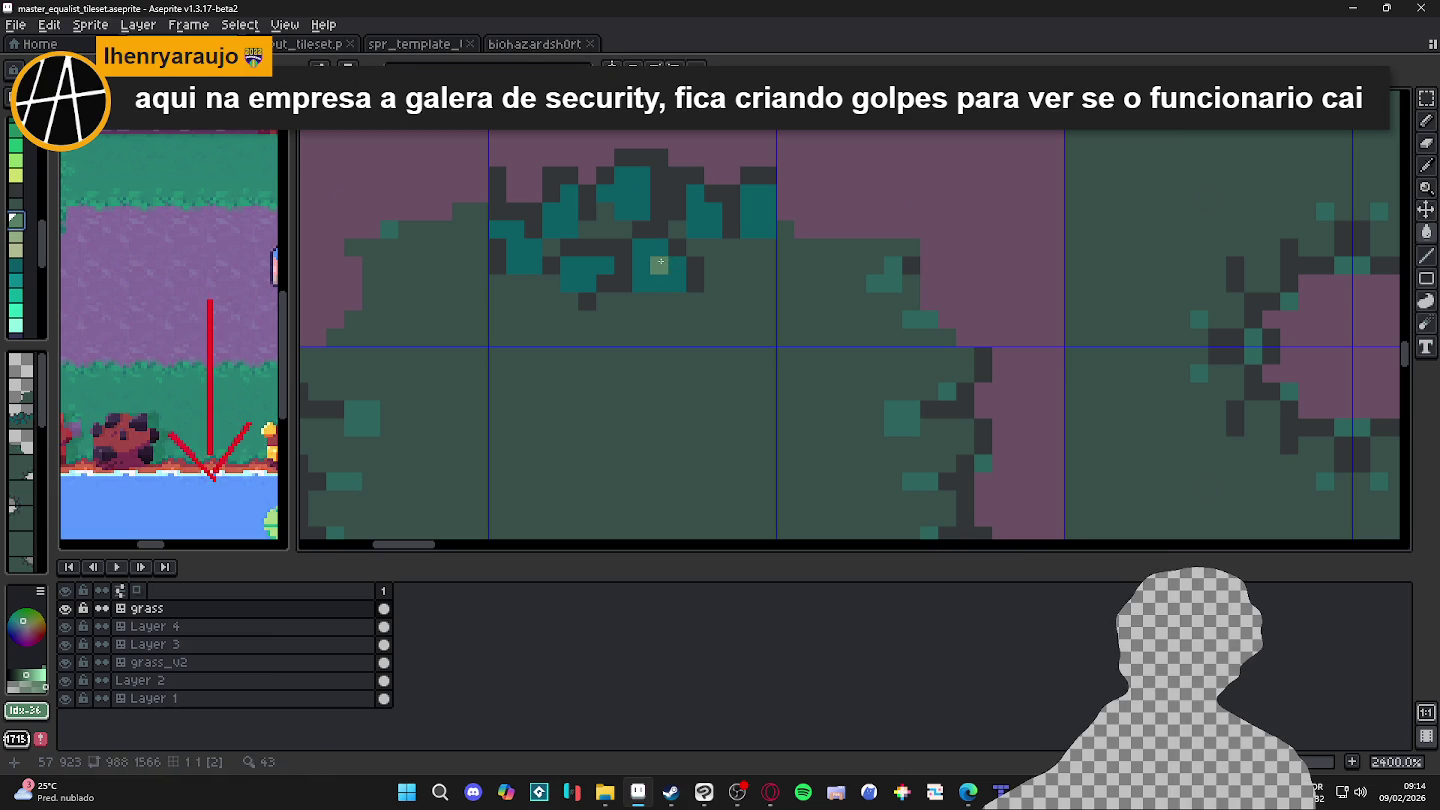
left_click(665, 277)
left_click(705, 220)
left_click(764, 208)
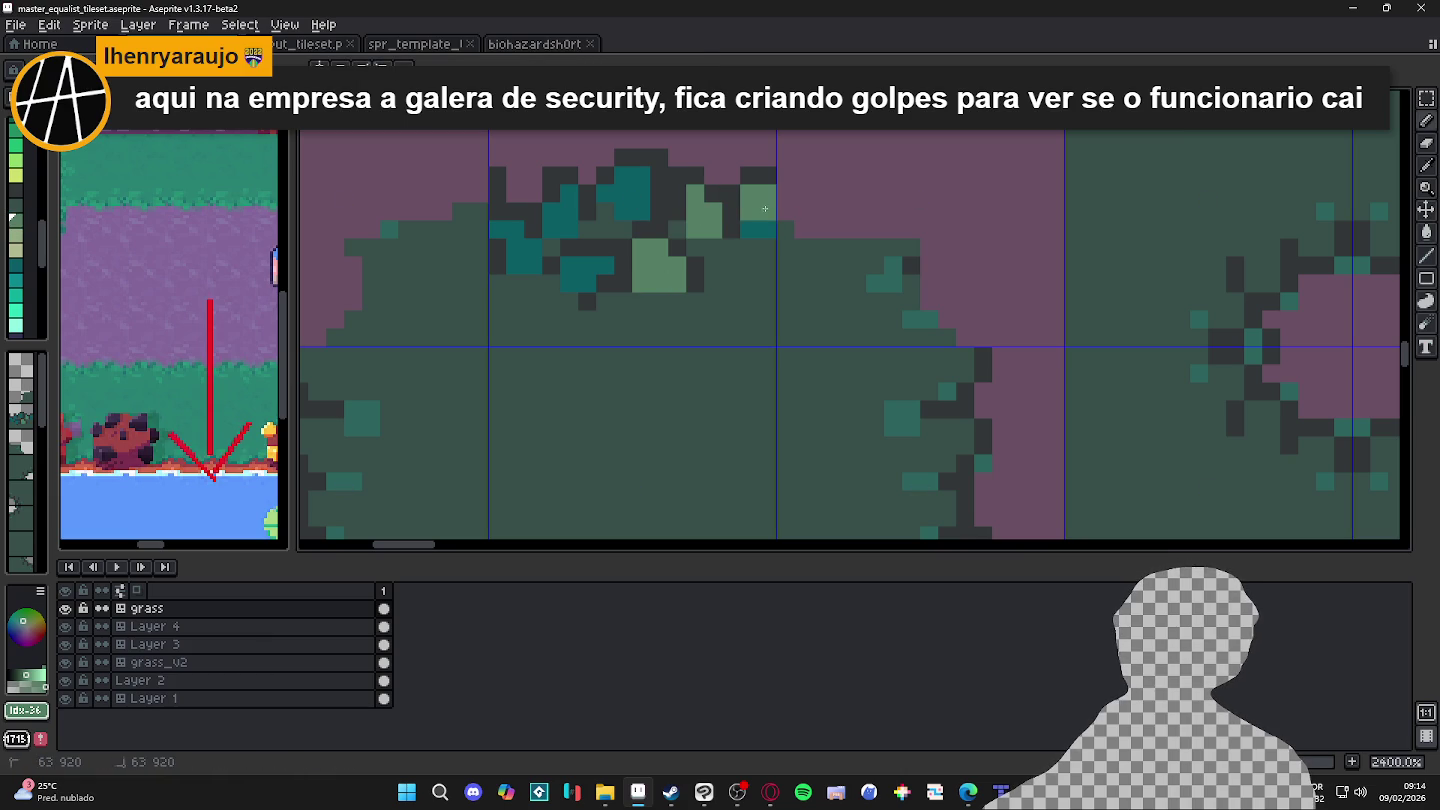
left_click(644, 198)
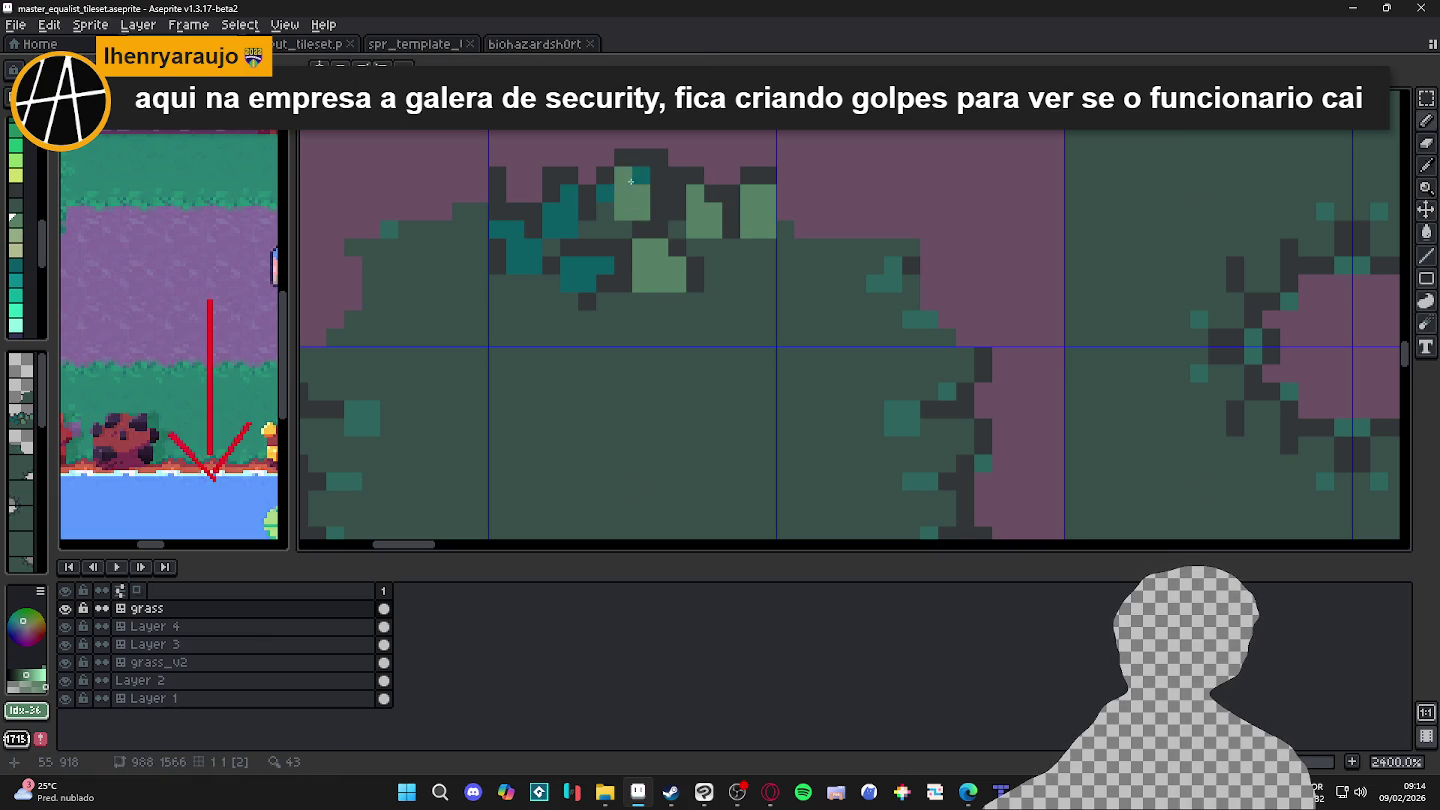
left_click(605, 193)
left_click(570, 212)
left_click(569, 229)
left_click(551, 229)
left_click(552, 213)
Step: Undo the light-green fill and the clump pixel touch-ups, keeping the clumps teal
key("ctrl+z")
left_click(587, 266)
left_click(569, 266)
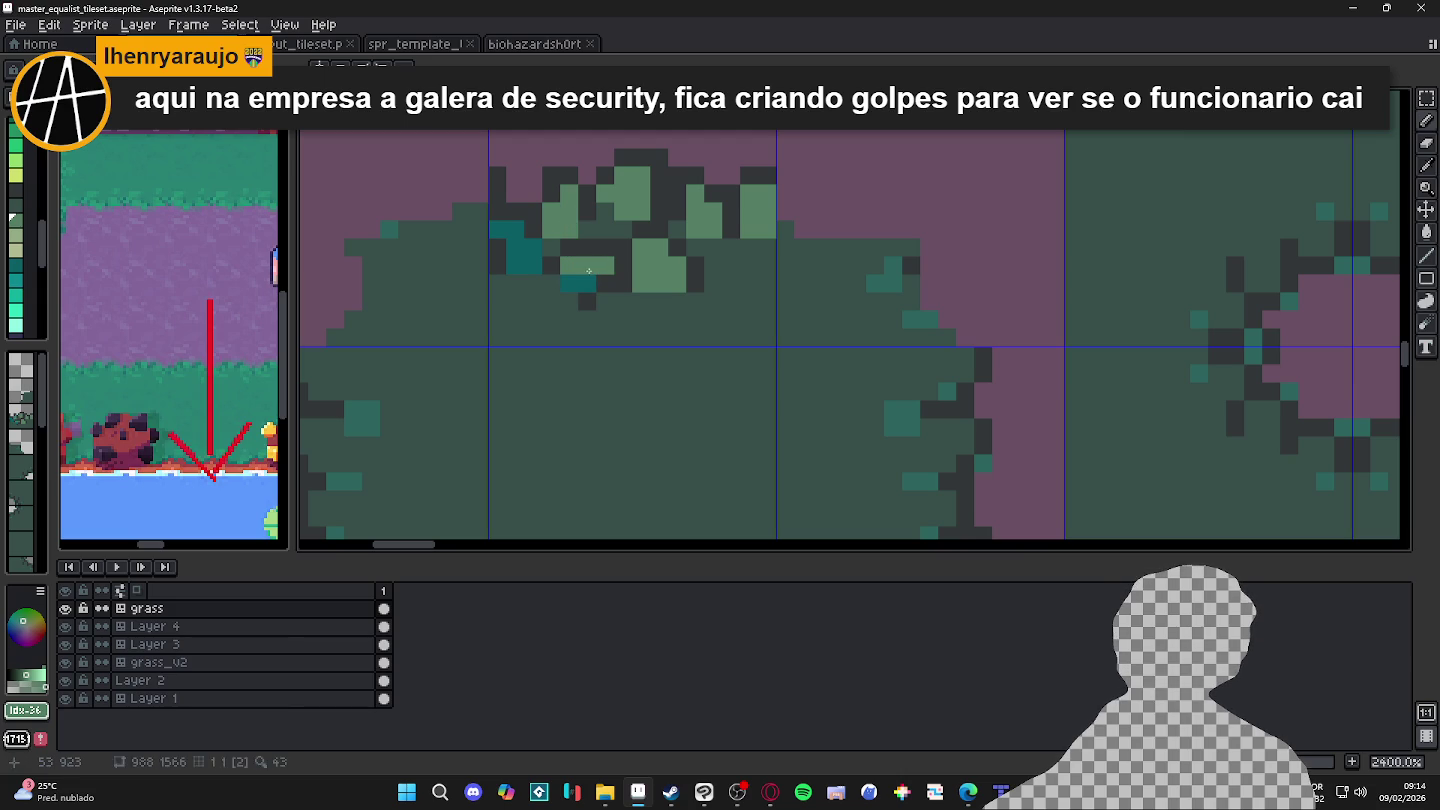
left_click(566, 285)
left_click(546, 270)
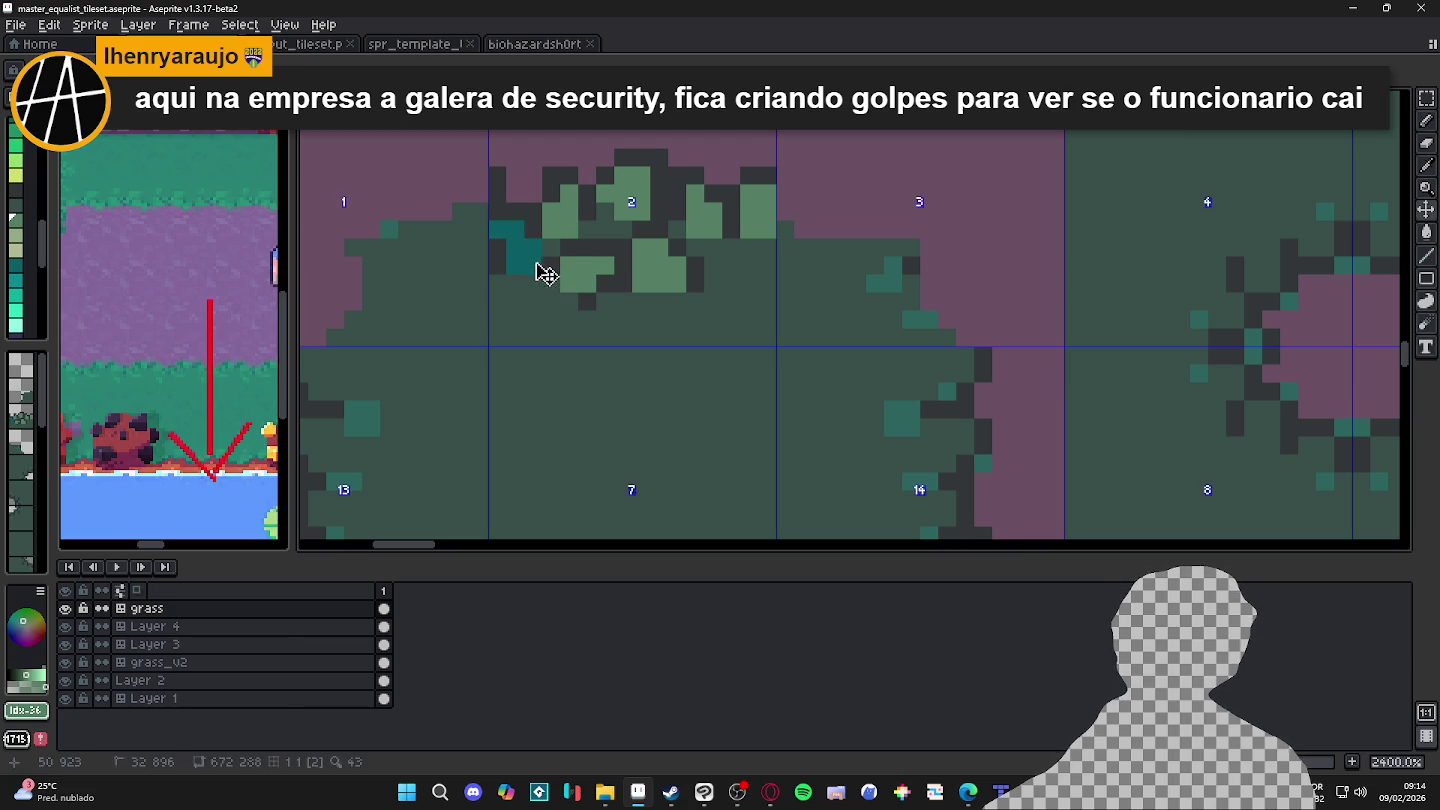
left_click(524, 248)
left_click(497, 229)
scroll(590, 288, "down", 5)
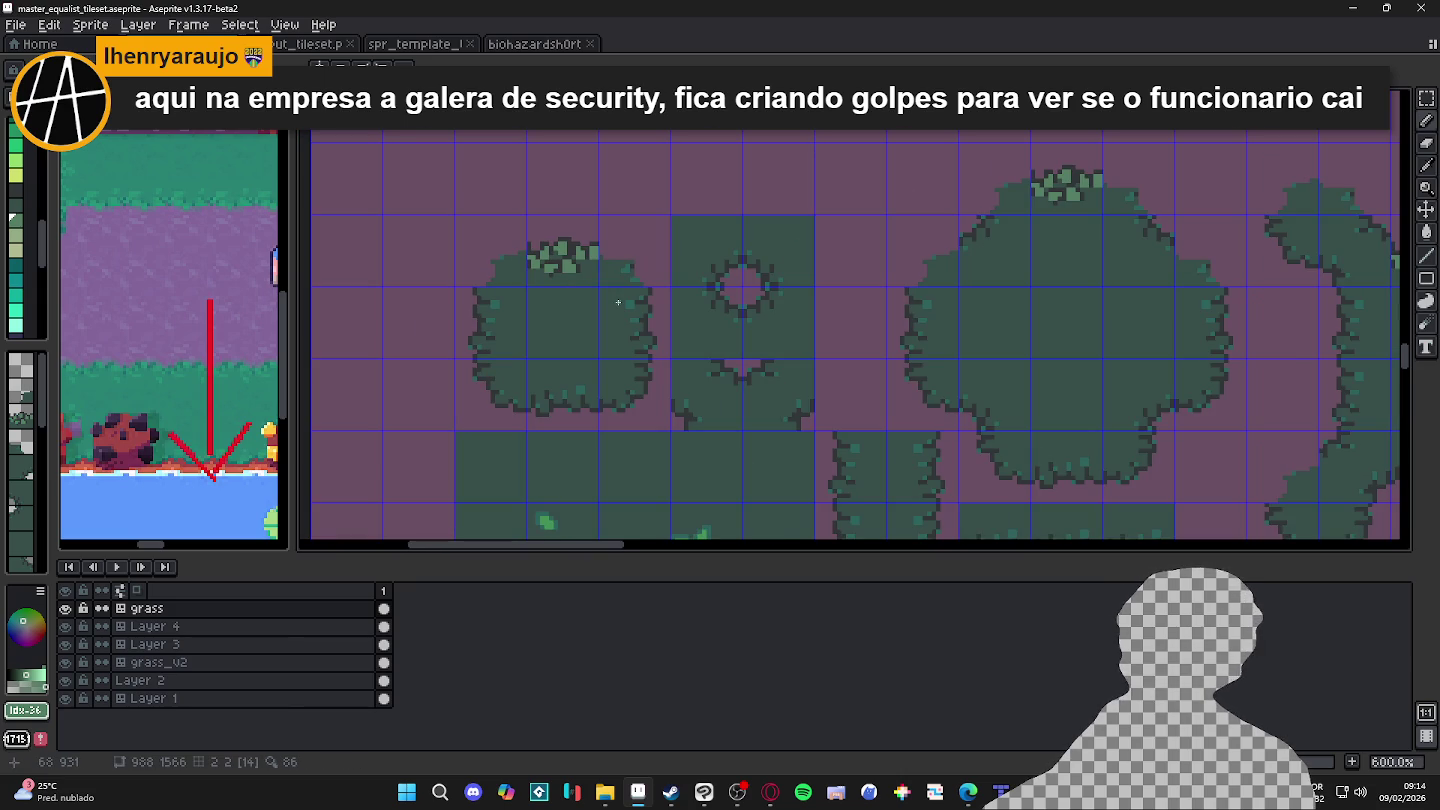
key("ctrl+z")
key("ctrl+z")
key("ctrl+z")
key("ctrl+z")
Step: Add one teal pixel and two dark #313638 outline pixels to tile 2's clump
scroll(623, 303, "down", 1)
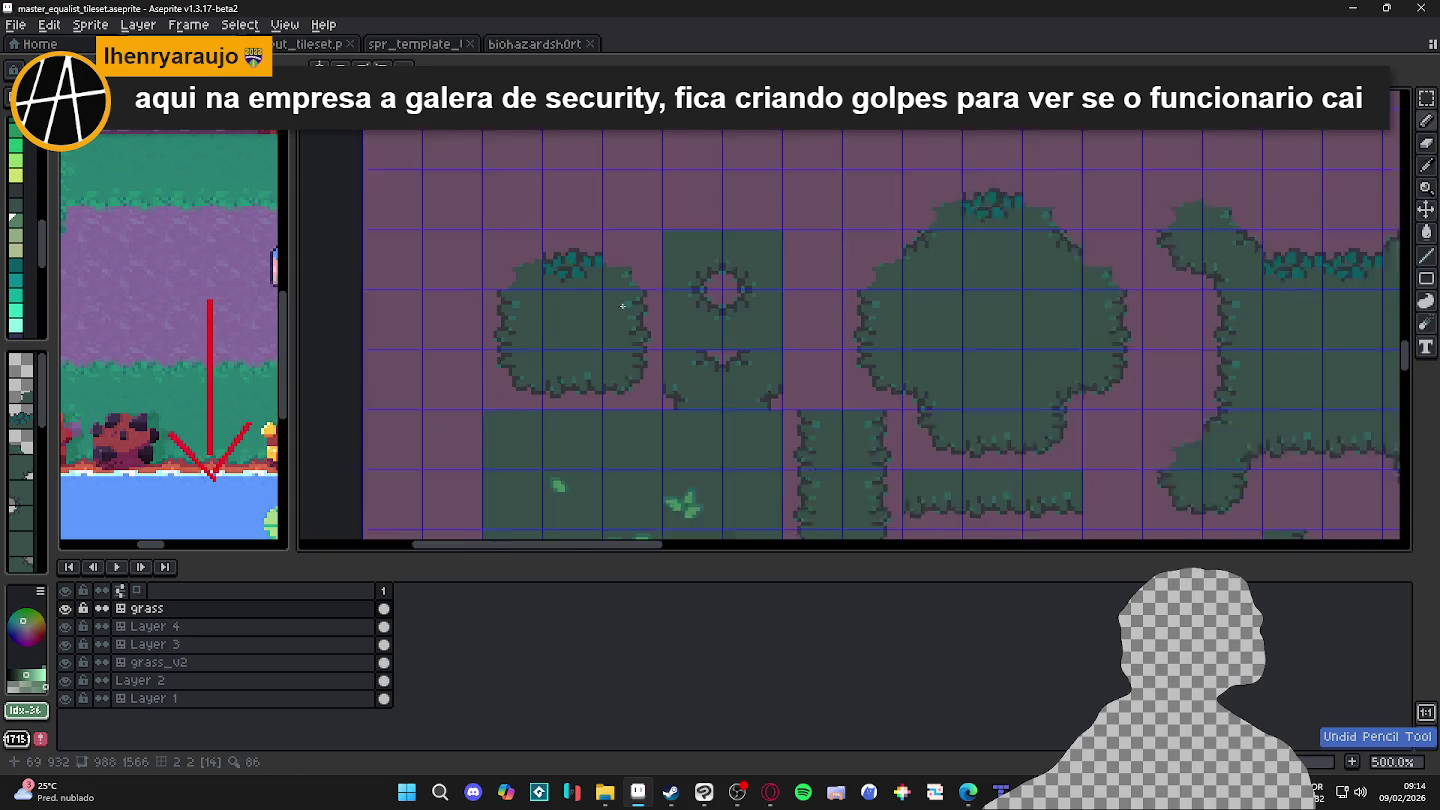
scroll(623, 303, "down", 1)
scroll(990, 301, "down", 1)
scroll(1000, 300, "up", 4)
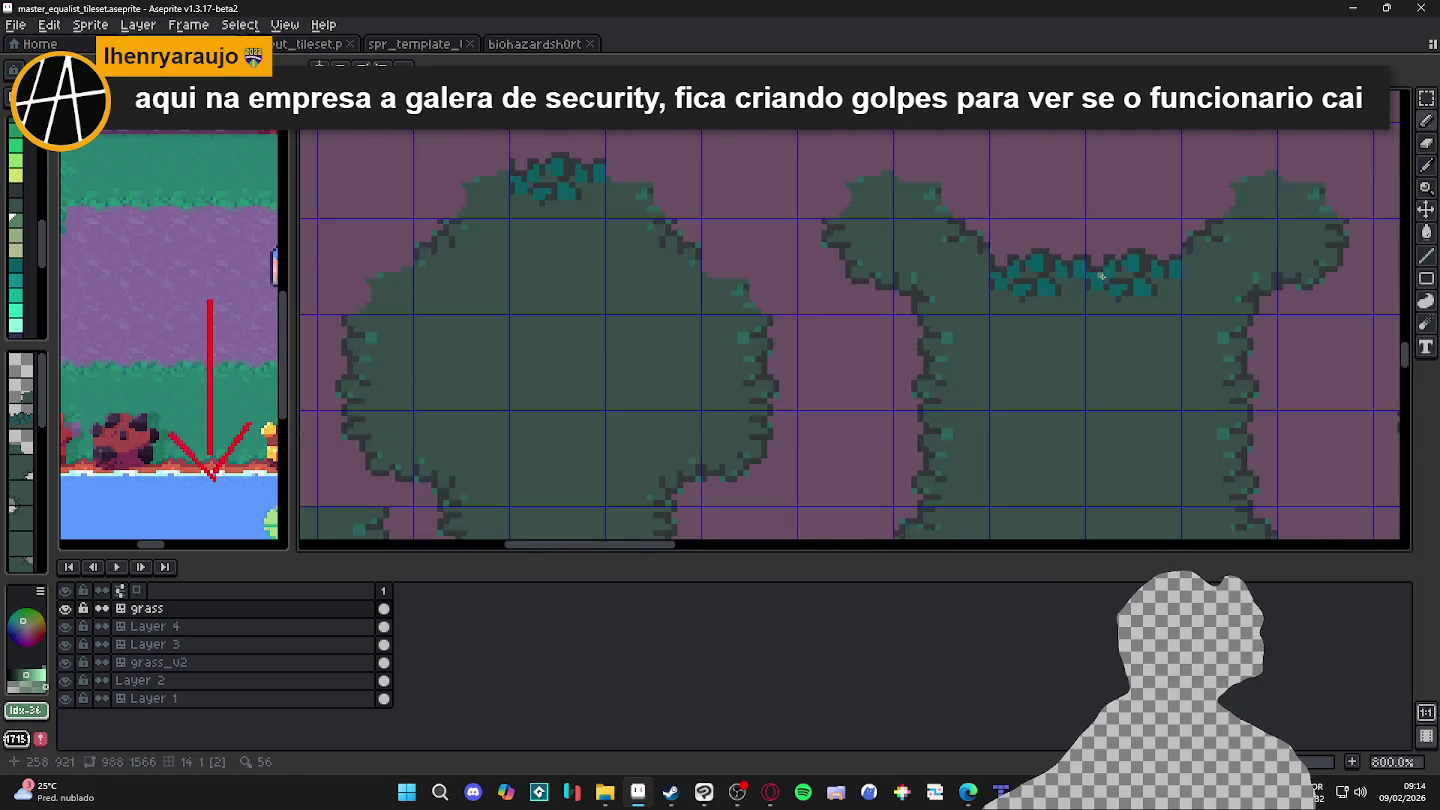
scroll(1060, 297, "up", 3)
left_click(1055, 315)
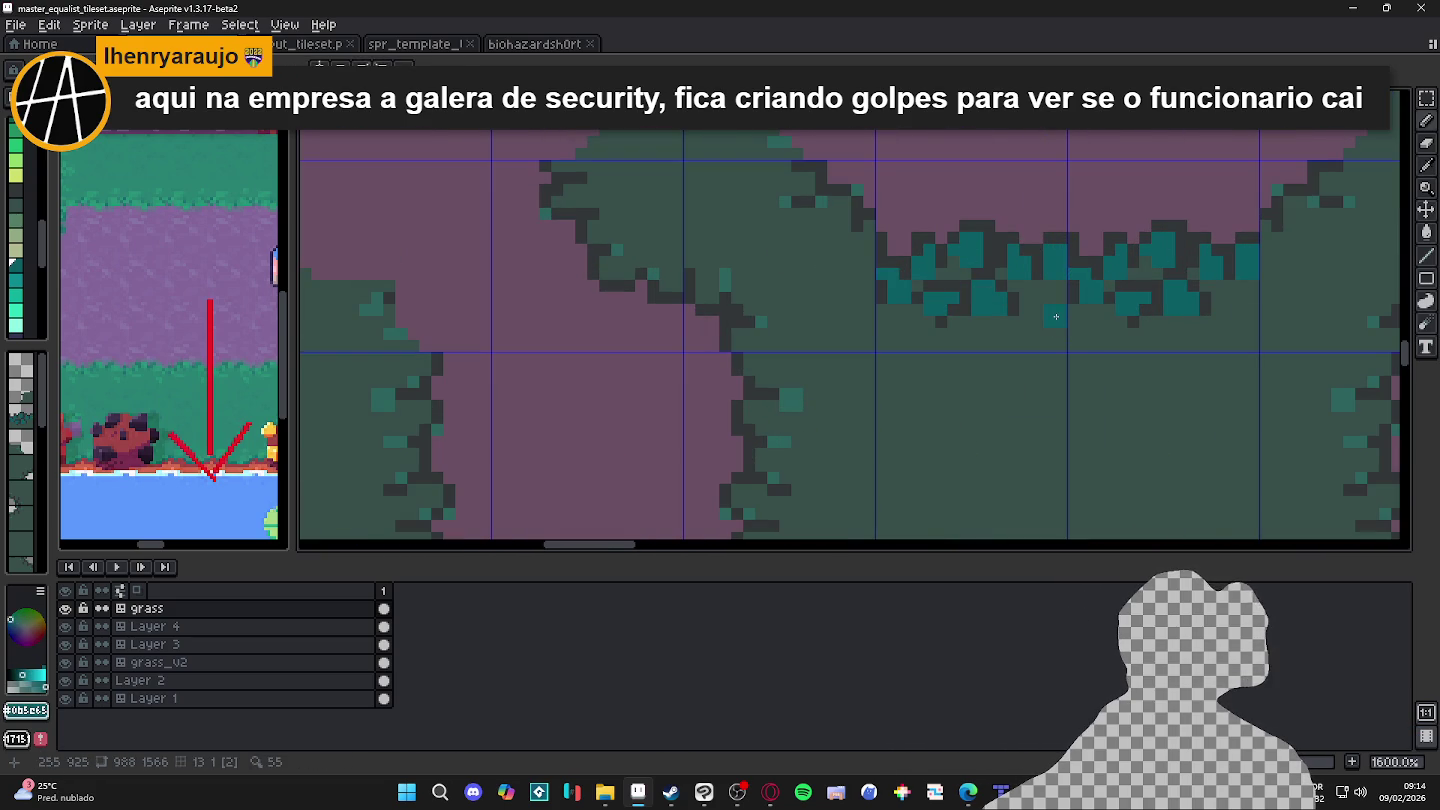
left_click(1058, 297, "alt")
left_click(1062, 308)
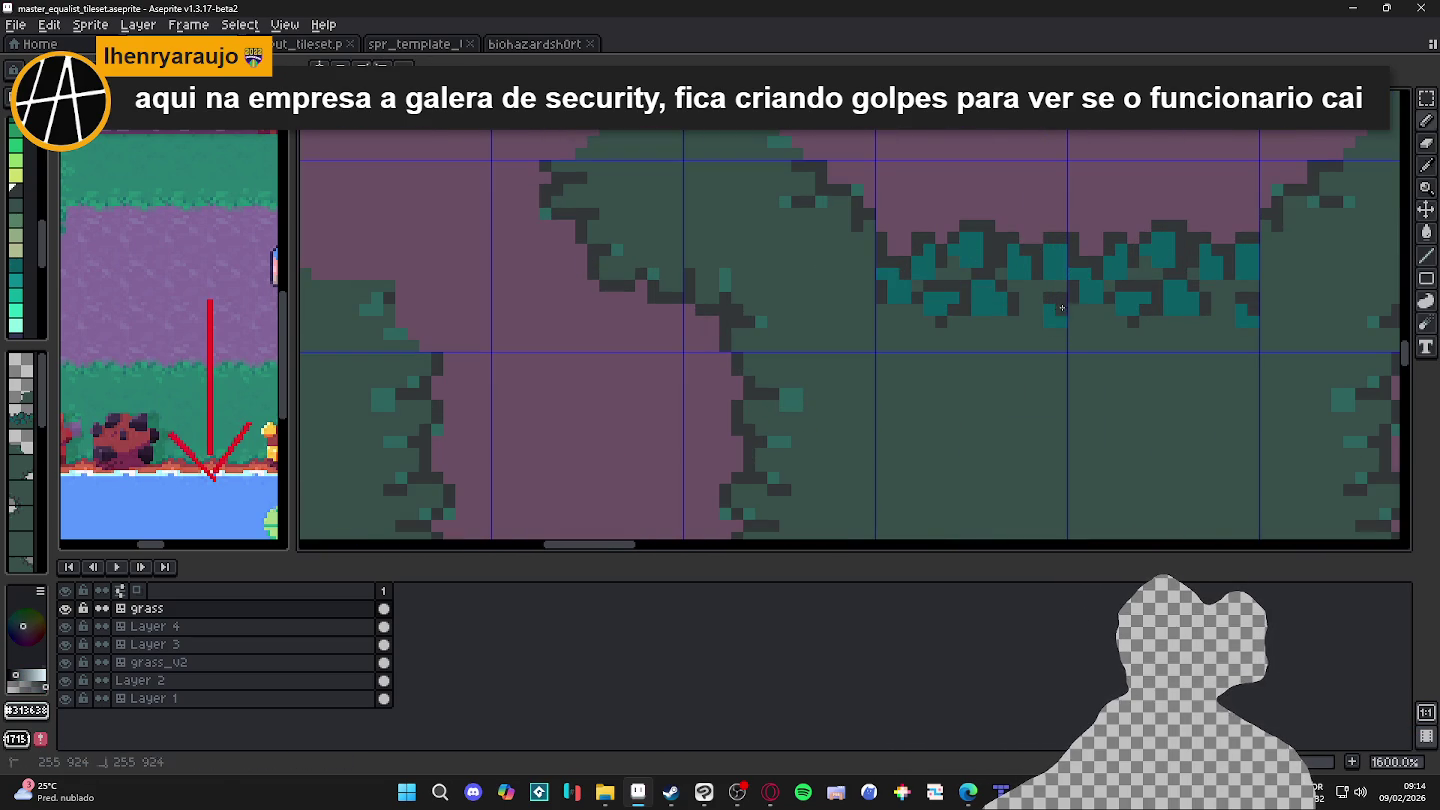
left_click(1035, 301)
scroll(1060, 327, "down", 5)
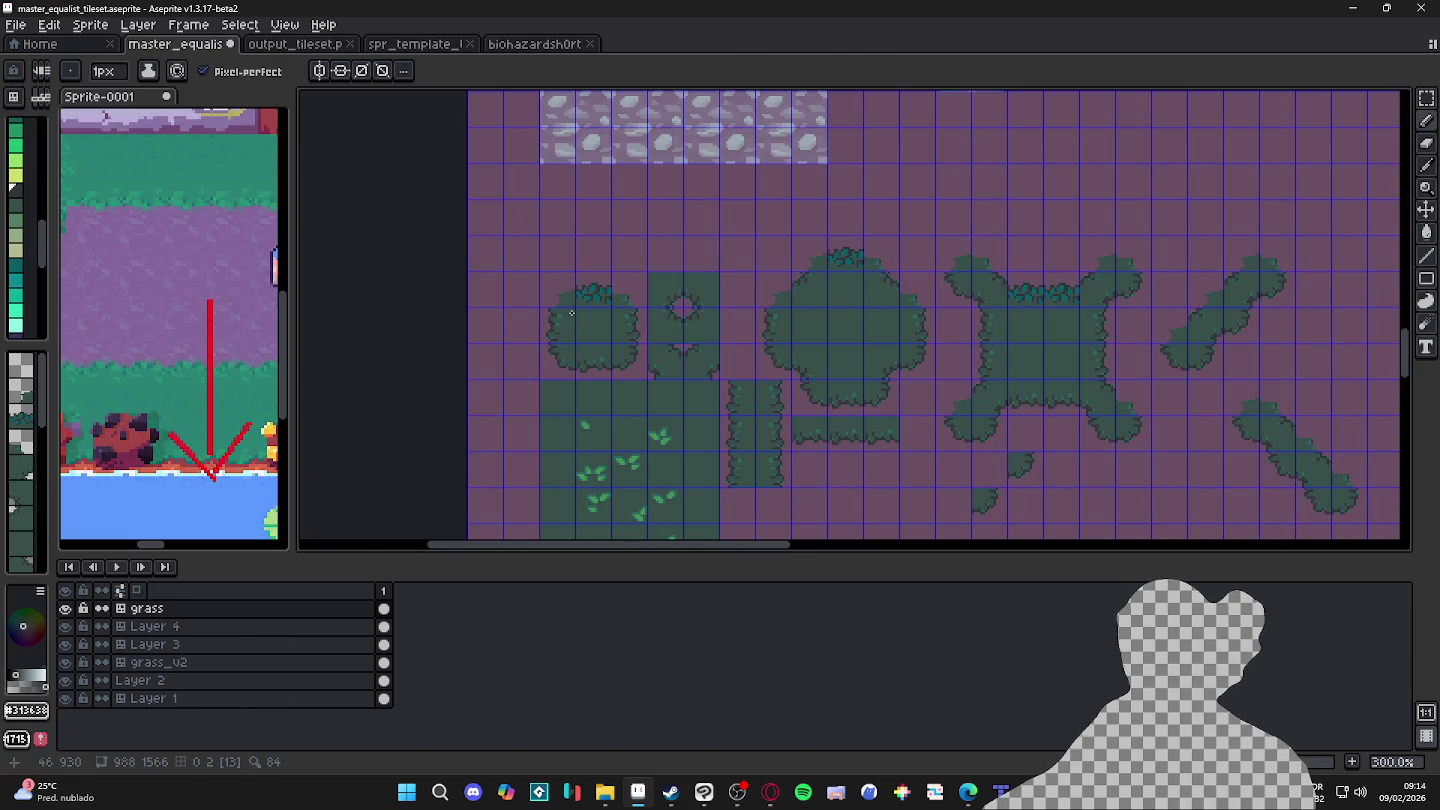
Step: Select the teal leaf colour by sampling it from the existing clump
scroll(574, 313, "up", 3)
scroll(605, 300, "up", 3)
scroll(605, 300, "up", 3)
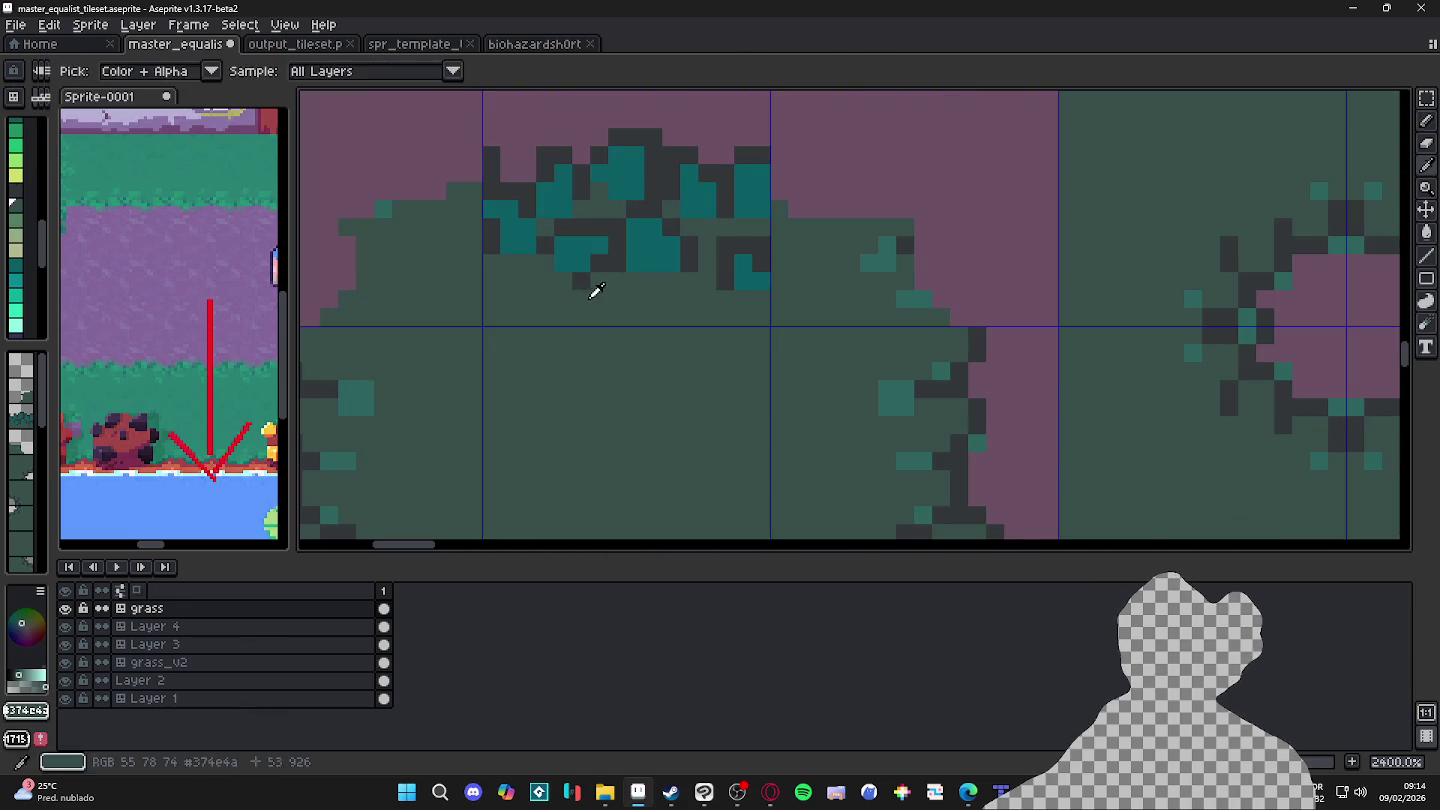
left_click(15, 262)
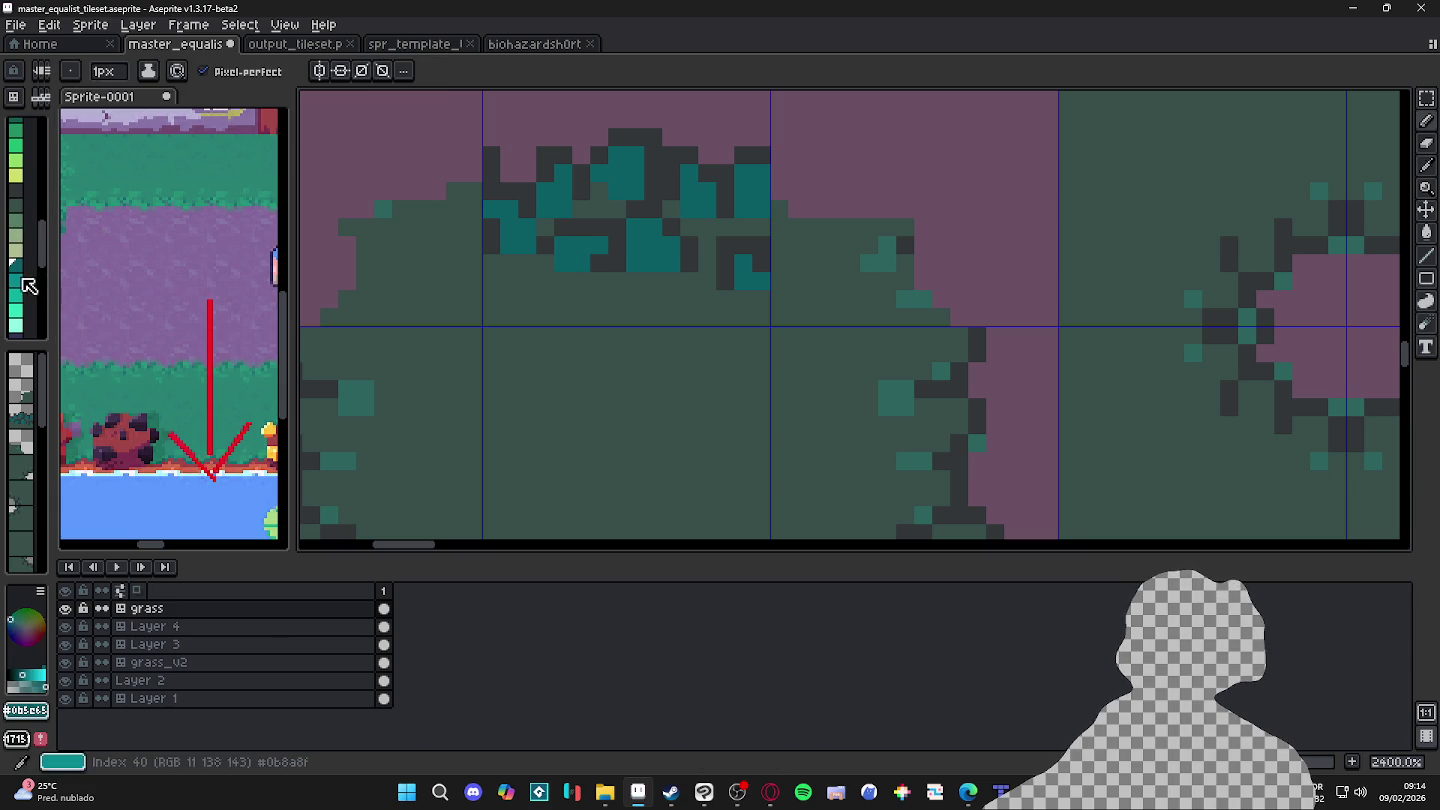
left_click(20, 279)
scroll(581, 246, "down", 2)
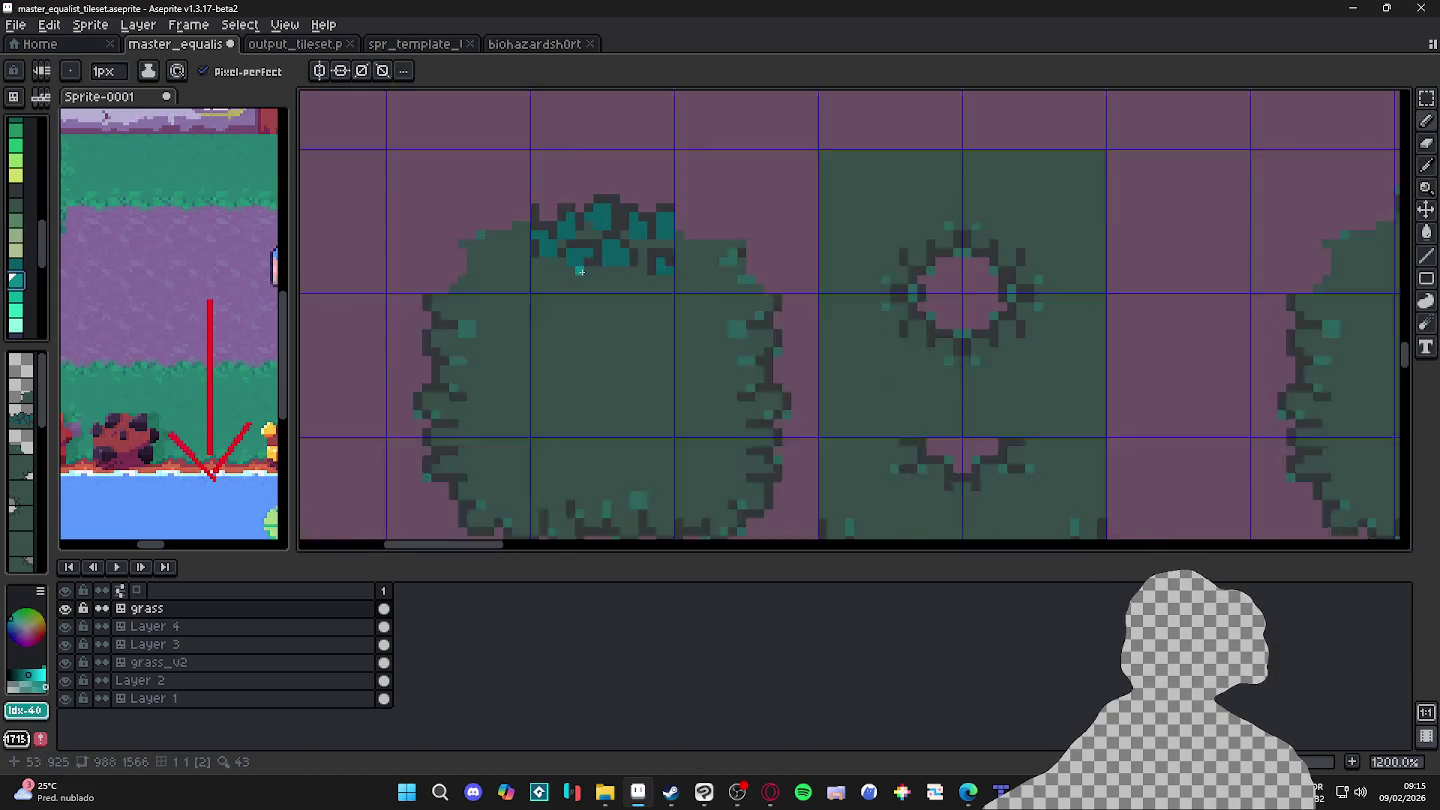
scroll(575, 245, "up", 1)
left_click(570, 243, "alt")
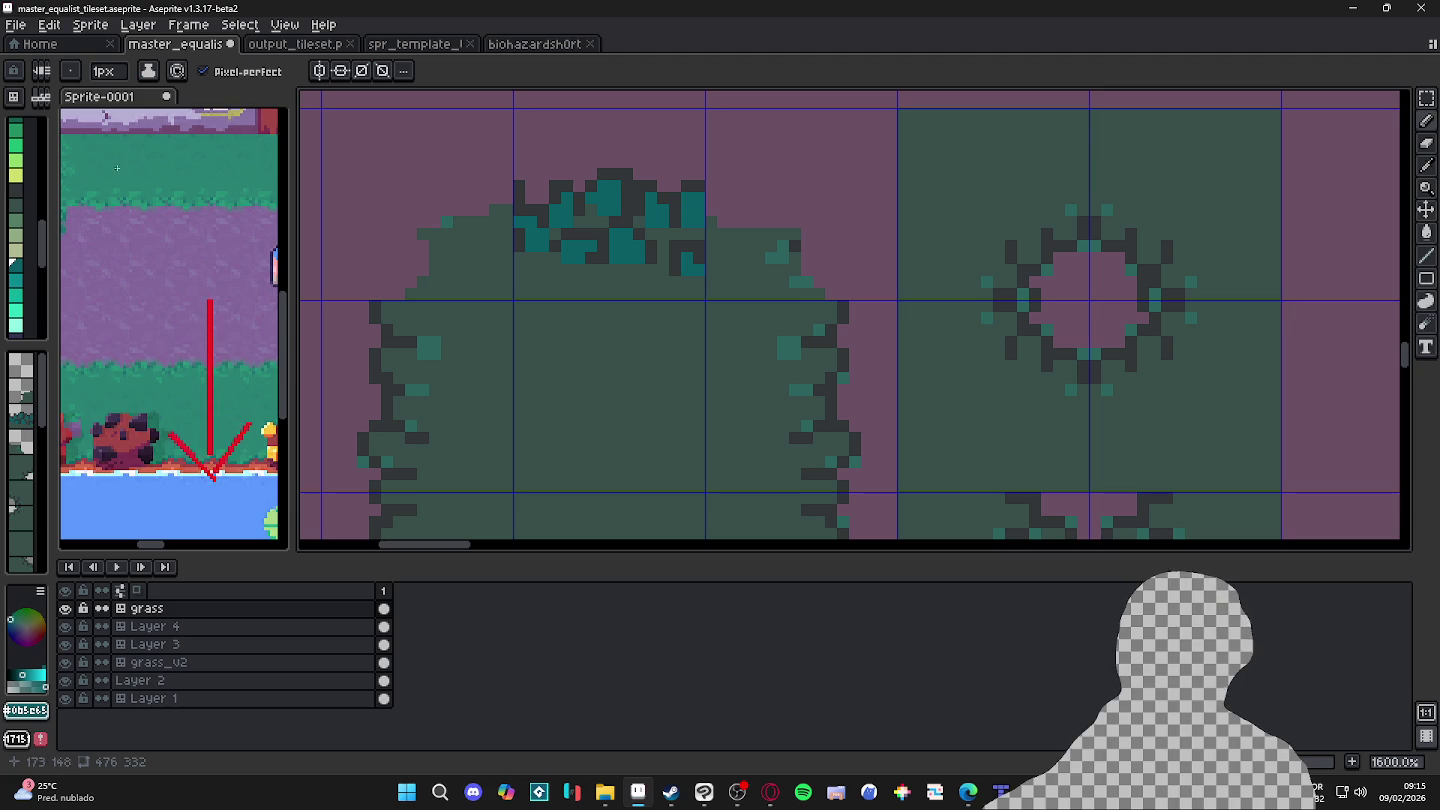
scroll(260, 230, "down", 1)
scroll(491, 229, "down", 2)
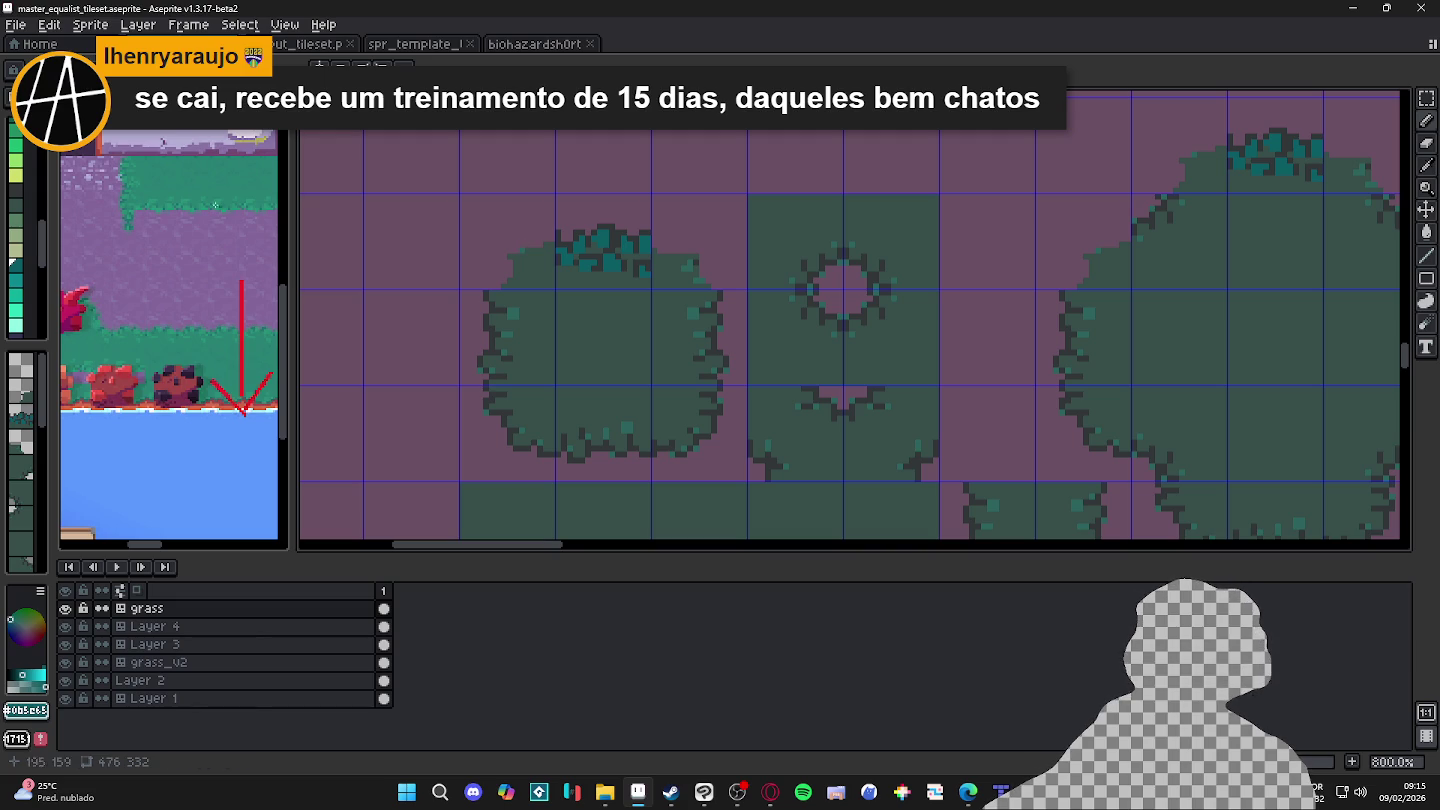
scroll(211, 213, "up", 2)
scroll(226, 233, "down", 1)
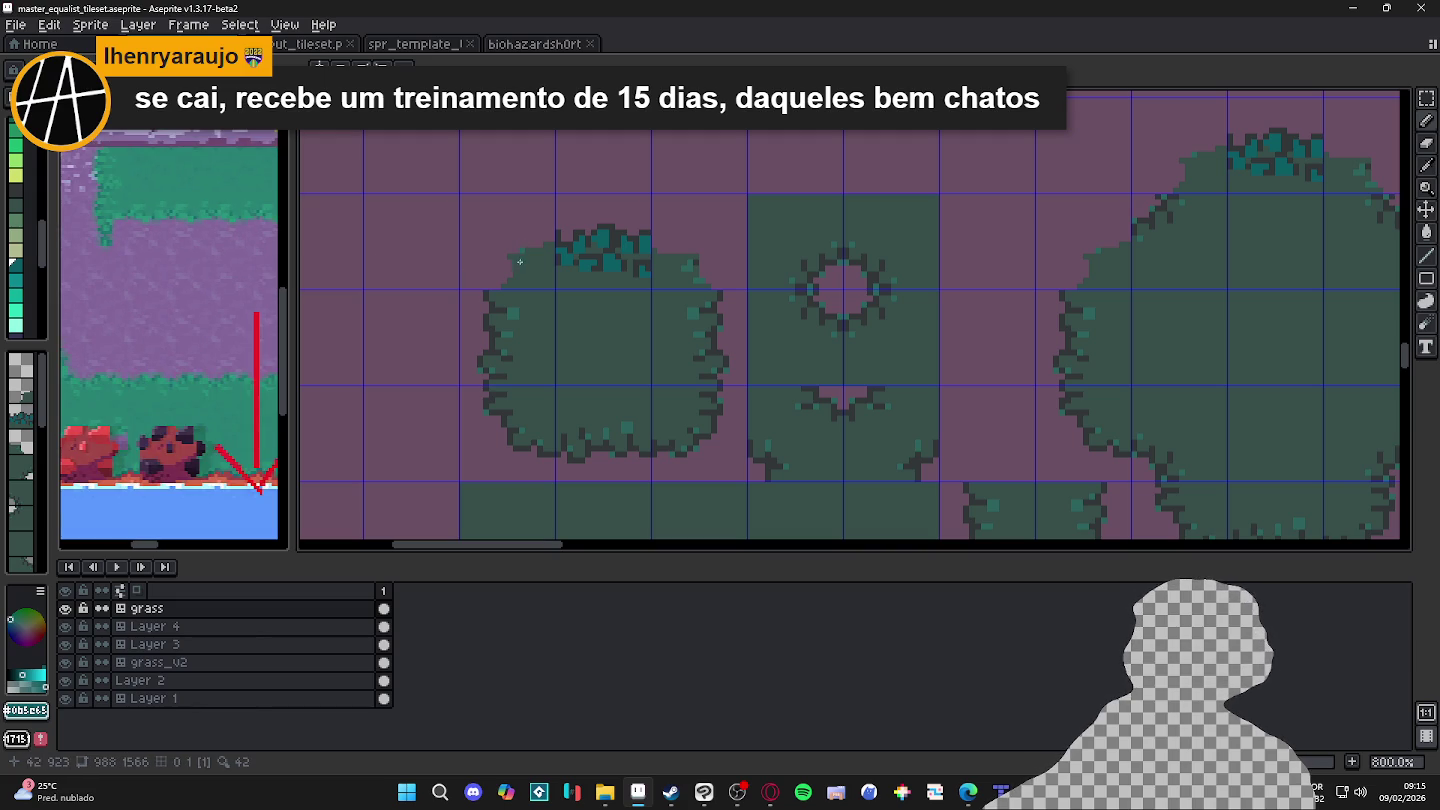
scroll(520, 248, "up", 2)
scroll(520, 248, "up", 2)
Step: Extend the teal leaf clump upward and to the left
left_click_drag(520, 248, 499, 225)
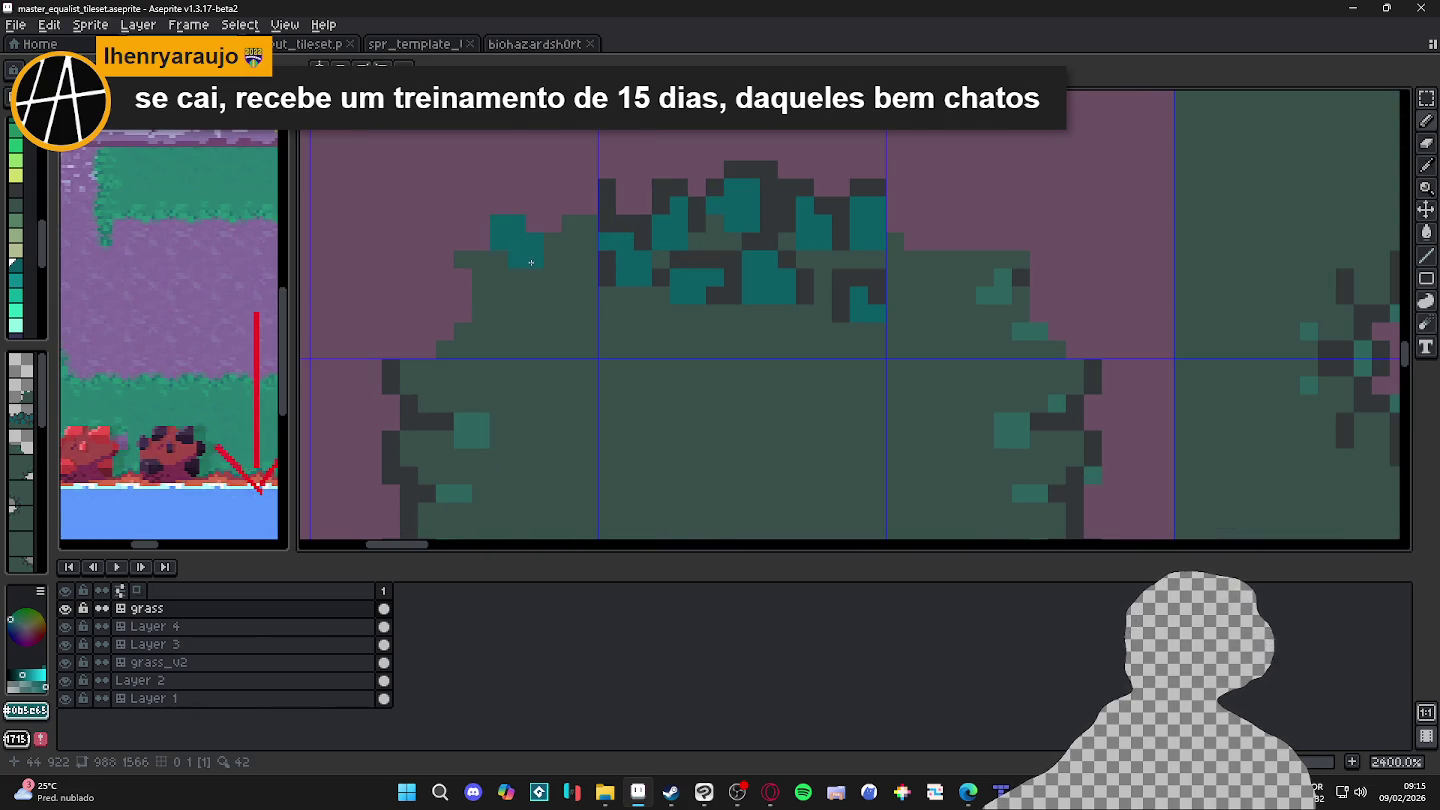
left_click(481, 231)
key("ctrl")
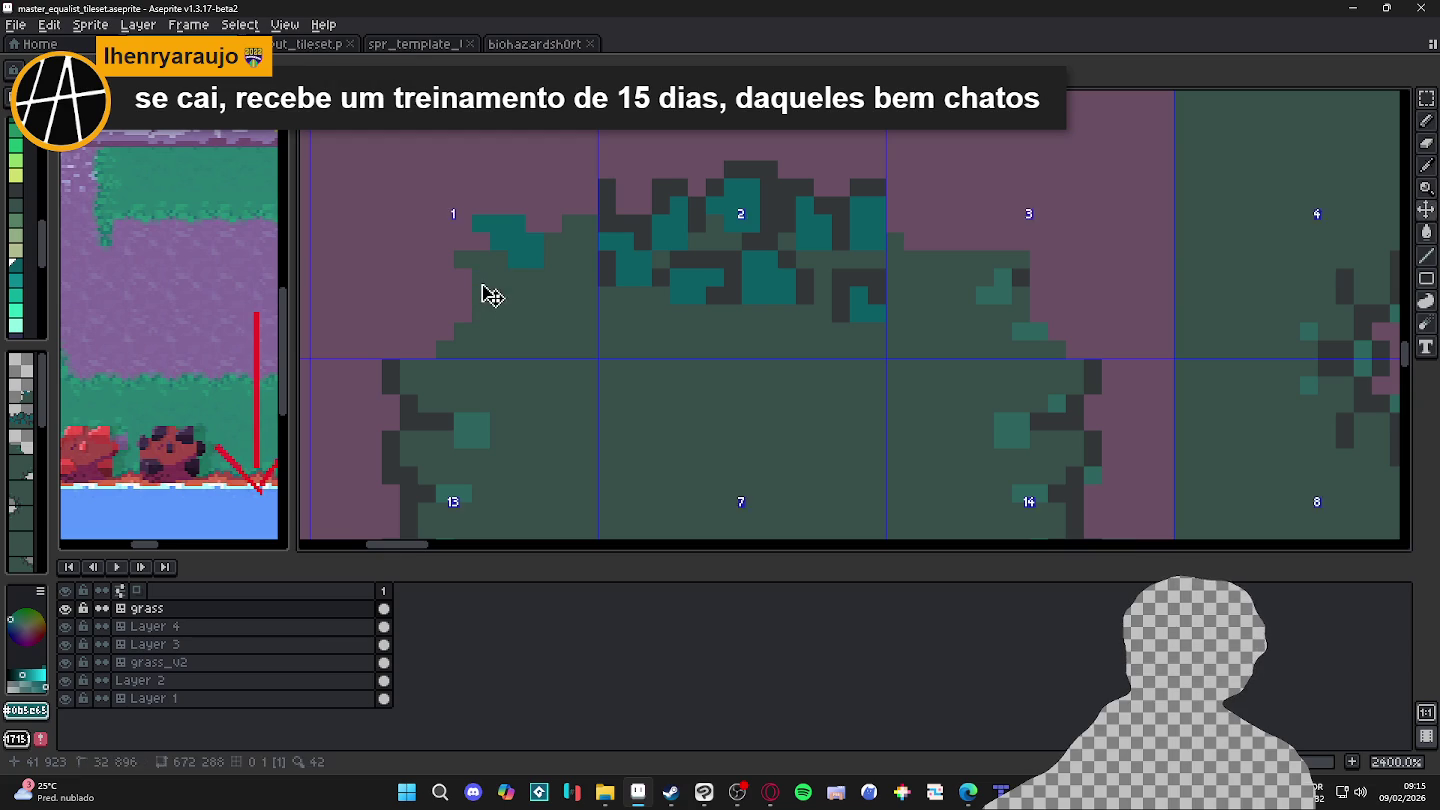
left_click_drag(468, 292, 426, 277)
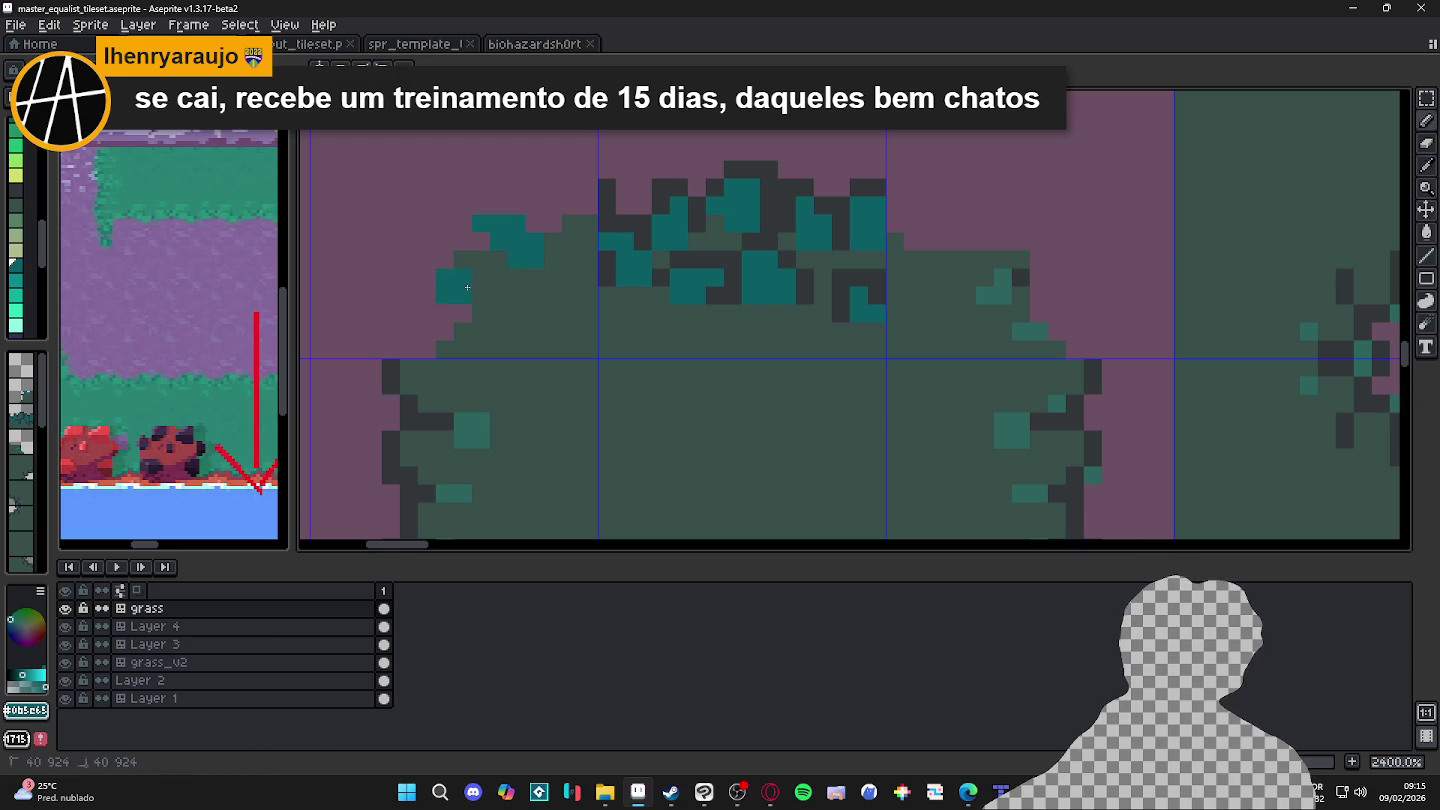
left_click_drag(553, 225, 571, 207)
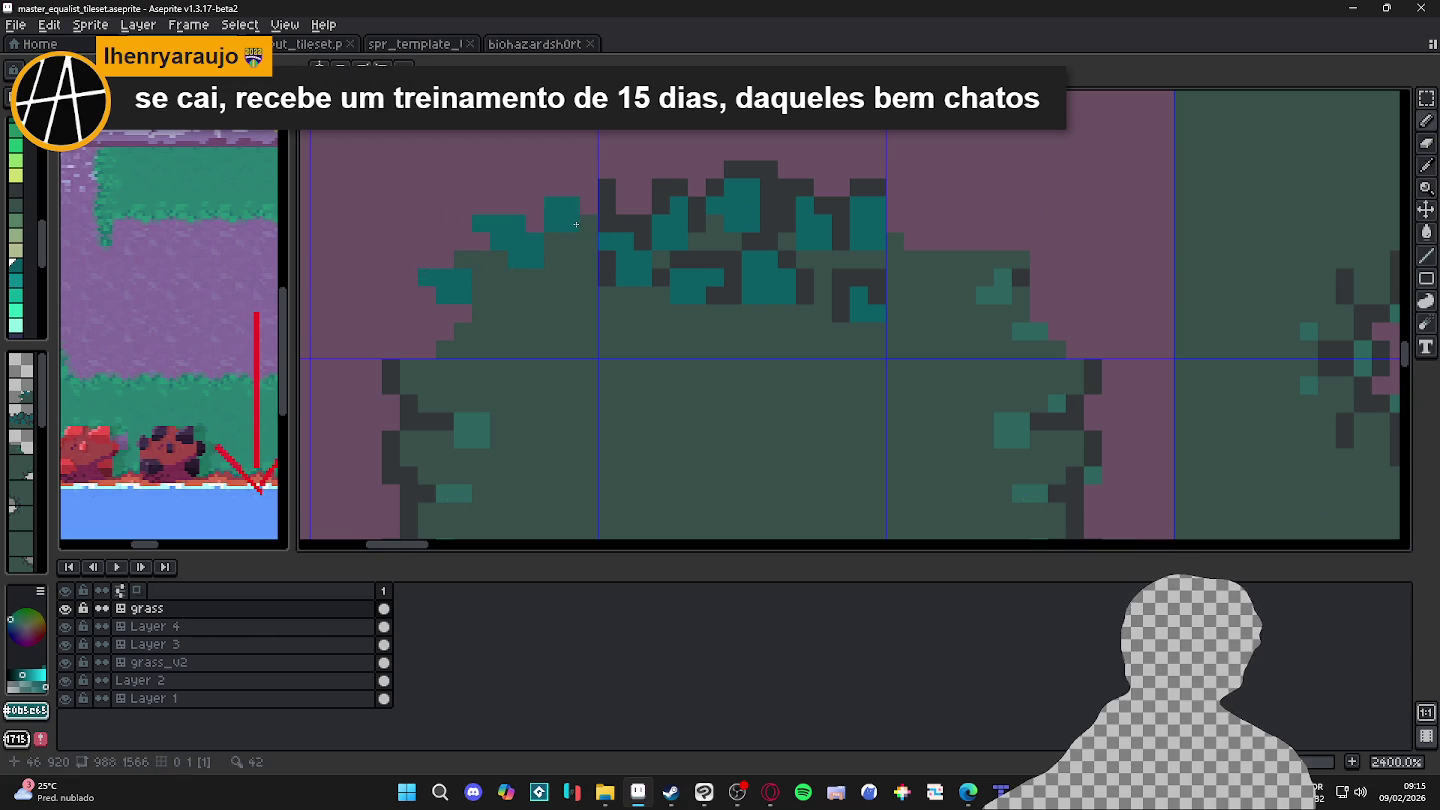
Step: Outline the new teal leaves with dark pixels
key("e")
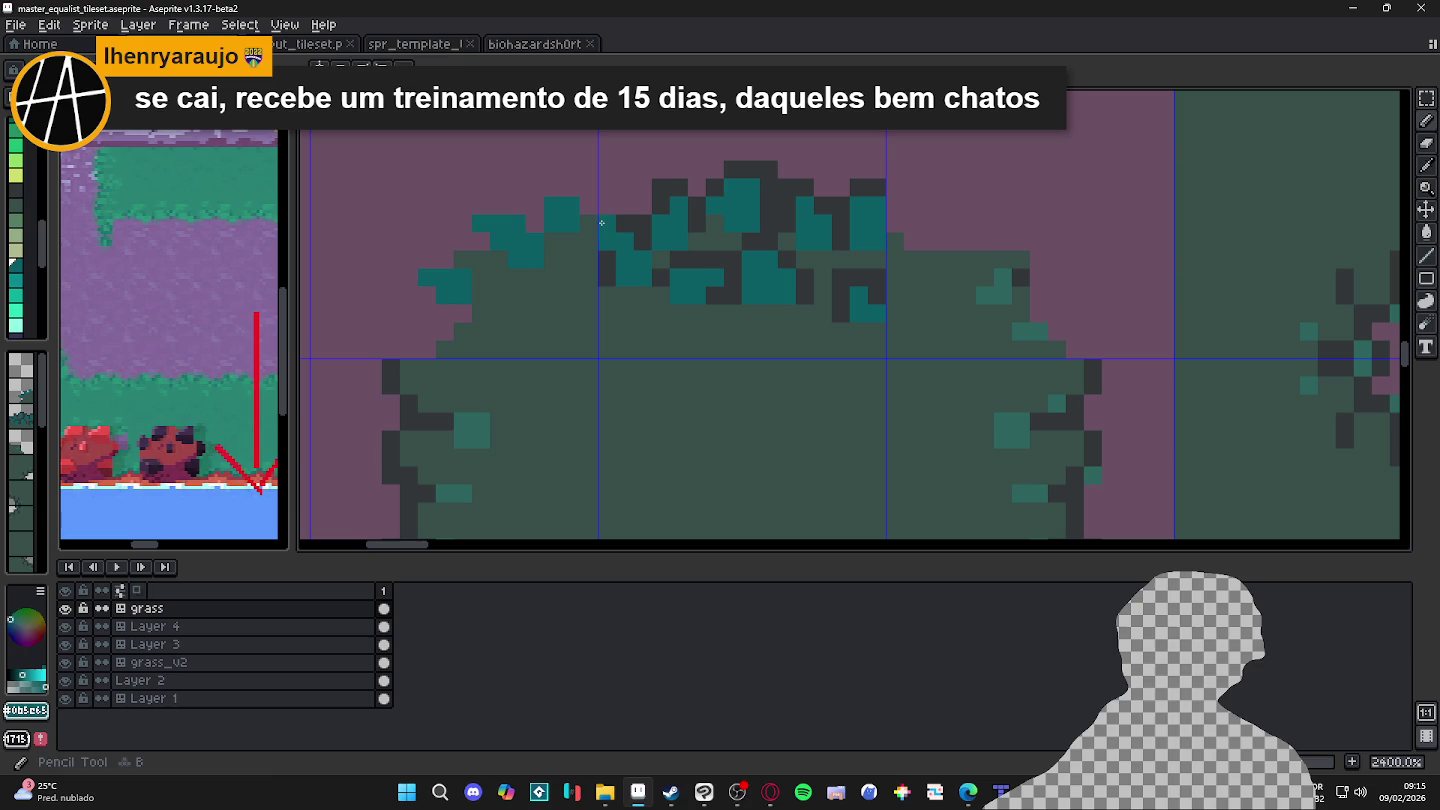
left_click(607, 224, "alt")
left_click(604, 238)
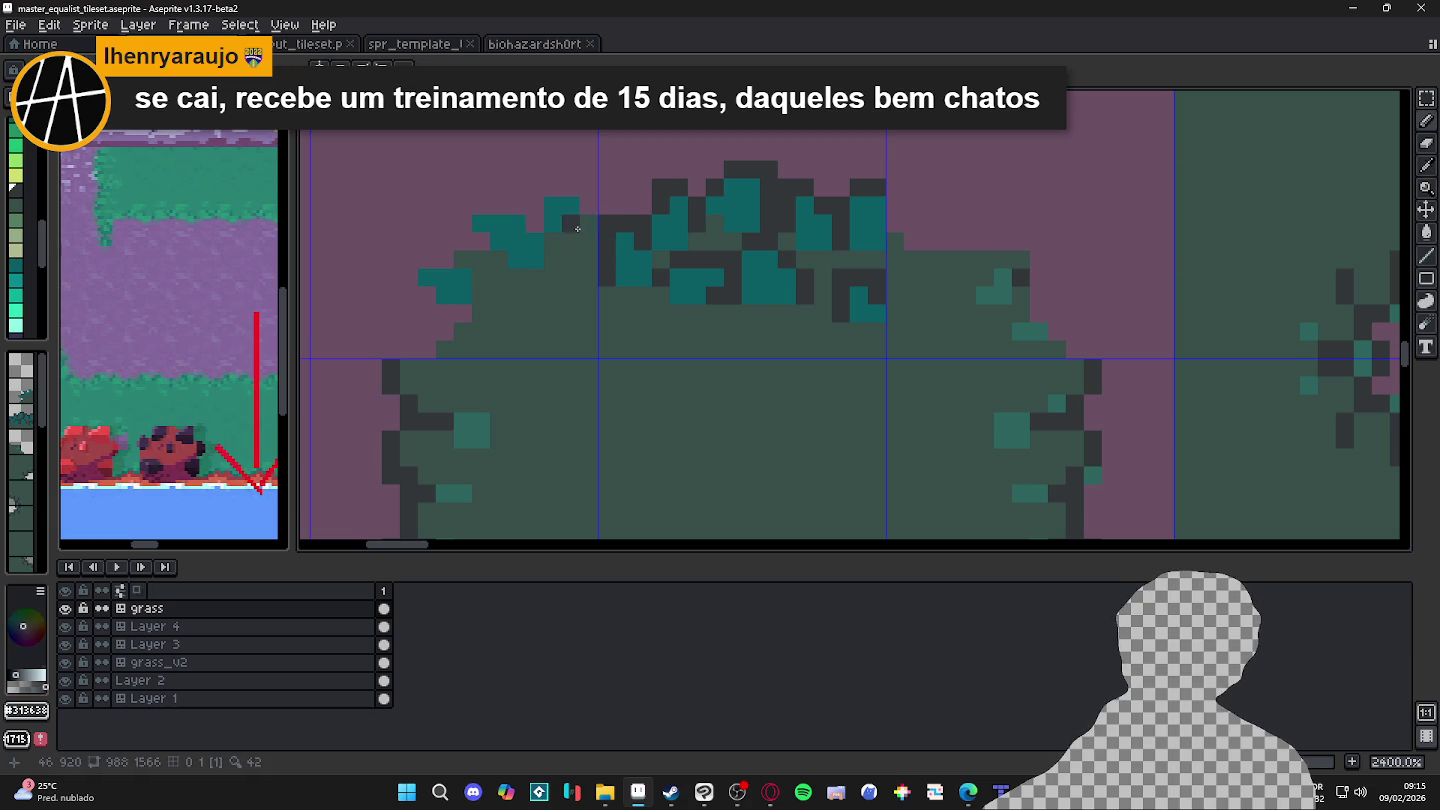
mouse_move(589, 212)
left_mouse_down()
mouse_move(570, 188)
mouse_move(535, 188)
mouse_move(534, 222)
mouse_move(467, 203)
mouse_move(470, 232)
mouse_move(499, 259)
mouse_move(420, 259)
mouse_move(408, 277)
mouse_move(424, 291)
mouse_move(409, 313)
mouse_move(391, 305)
mouse_move(409, 349)
mouse_move(445, 332)
left_mouse_up()
left_click(445, 313)
left_click(463, 313)
Step: Add teal leaves at the bush's left edge with a dark pixel beneath
left_click(460, 289, "alt")
left_click(409, 296, "alt")
left_click(453, 344, "alt")
scroll(462, 314, "down", 3)
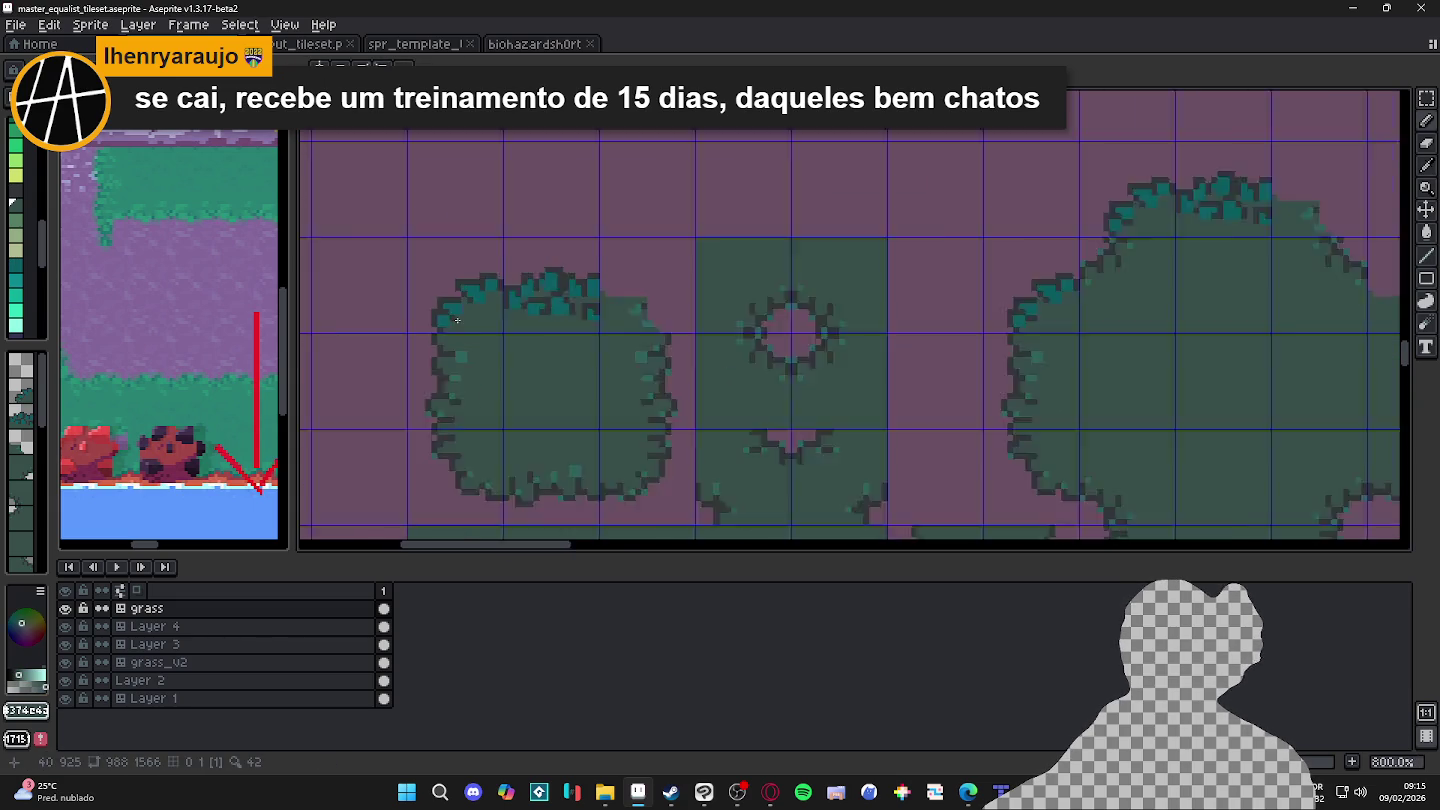
scroll(465, 298, "up", 1)
scroll(450, 285, "up", 2)
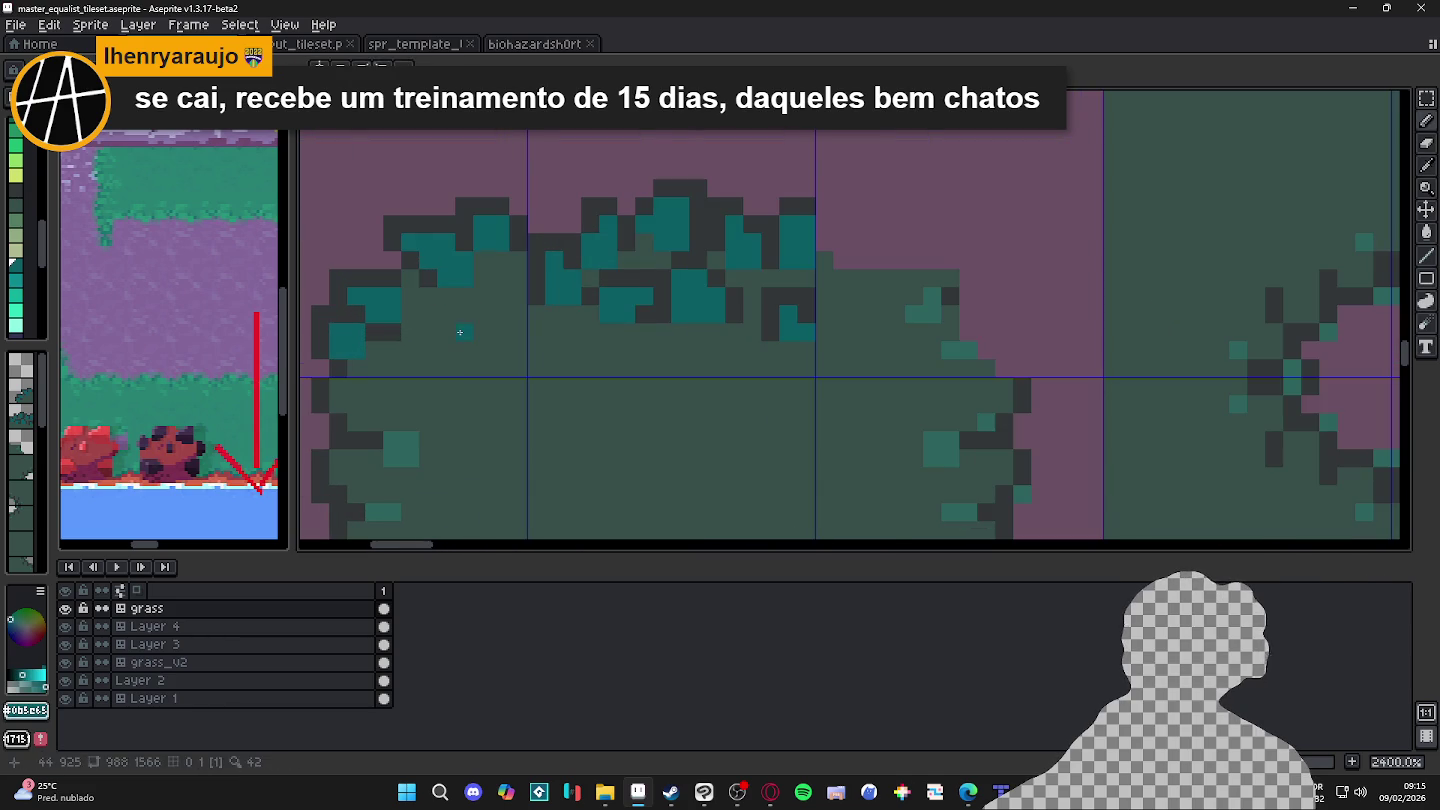
Step: Darken jagged outline pixels along the bush's left edge
left_click(434, 286, "alt")
mouse_move(463, 297)
left_mouse_down()
mouse_move(429, 297)
mouse_move(432, 320)
left_mouse_up()
left_click(445, 350)
left_click(482, 314)
scroll(506, 351, "down", 4)
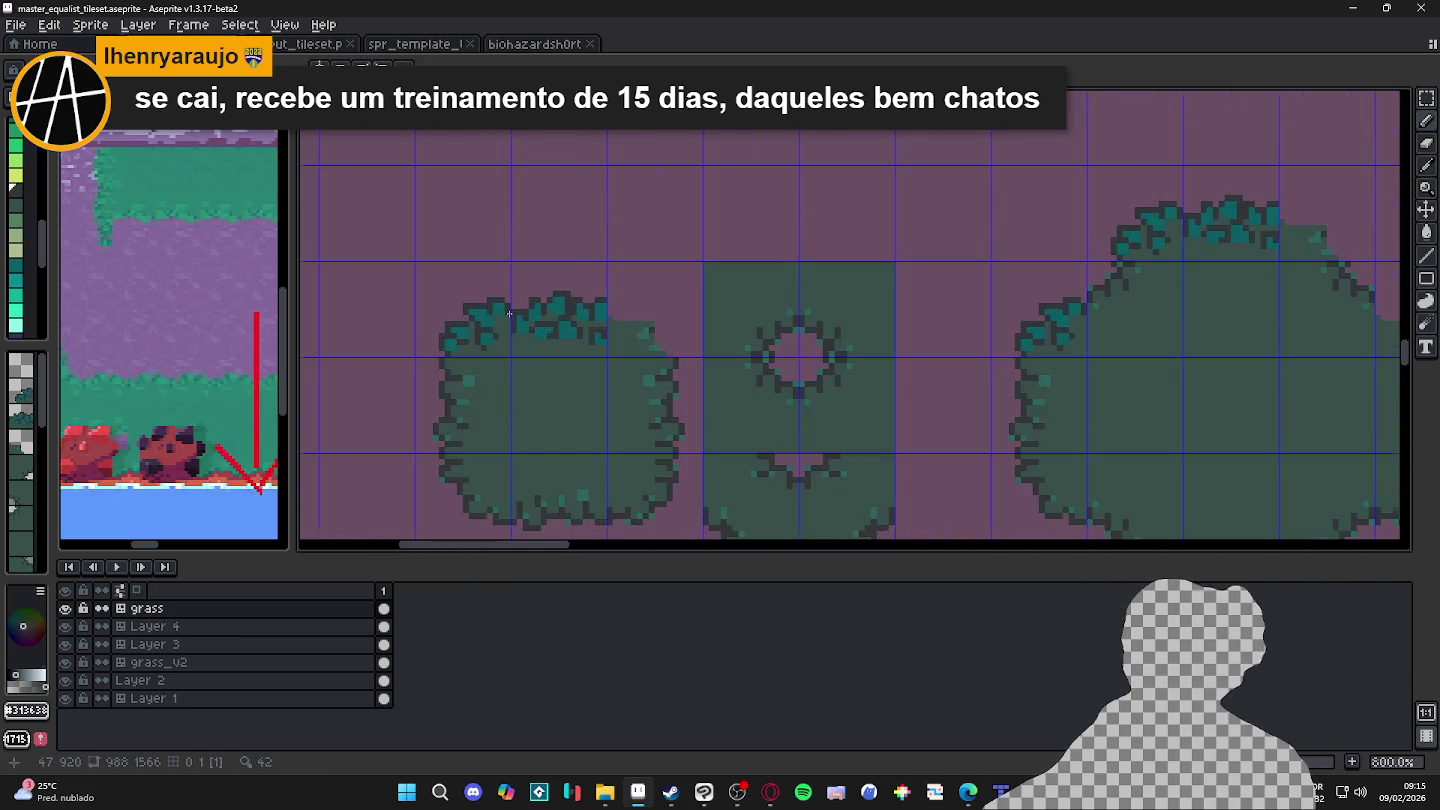
scroll(510, 340, "up", 3)
left_click(522, 324, "alt")
scroll(540, 340, "down", 1)
scroll(559, 353, "down", 1)
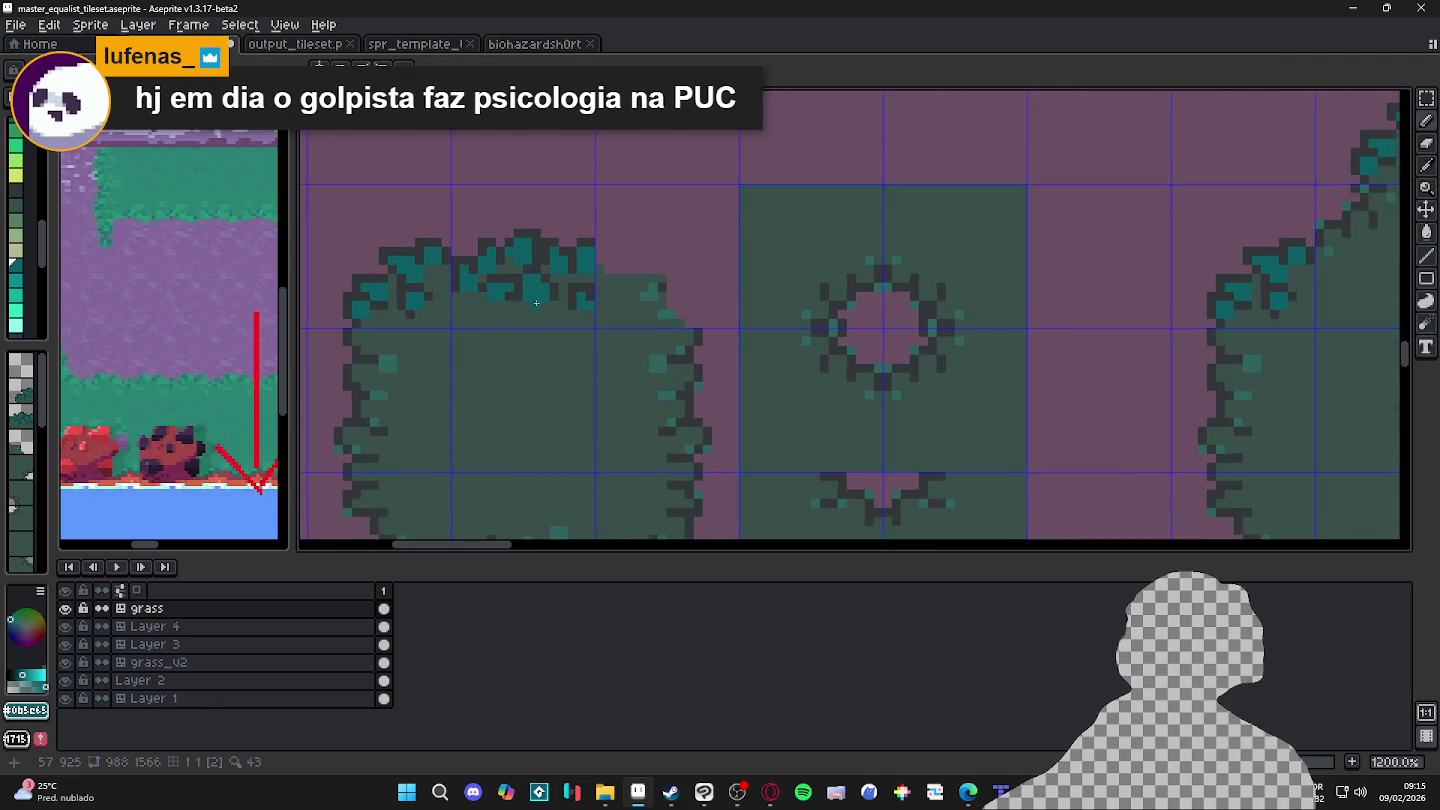
Step: Paint teal leaf pixels at the small bush's top-right corner
scroll(570, 330, "down", 1)
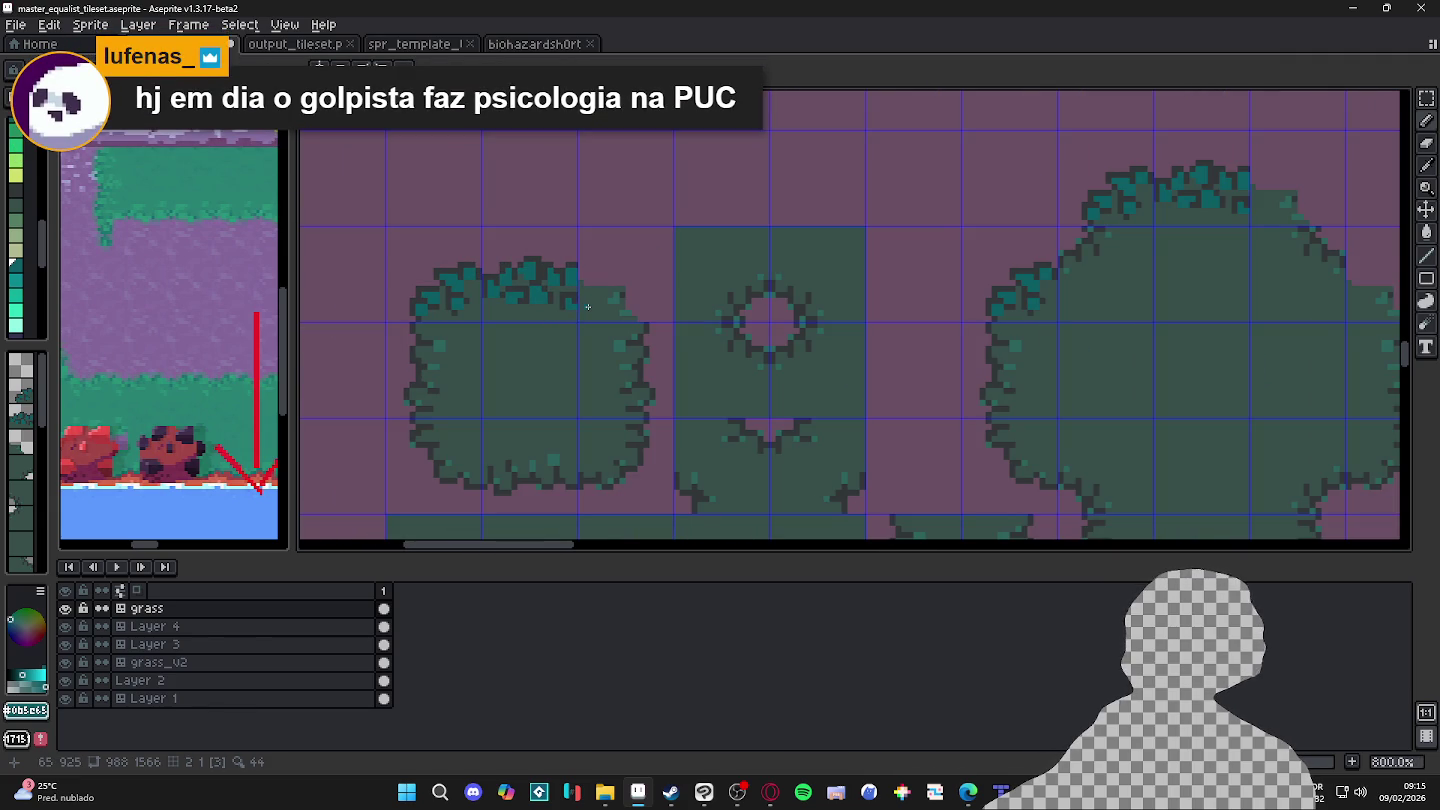
scroll(588, 307, "down", 2)
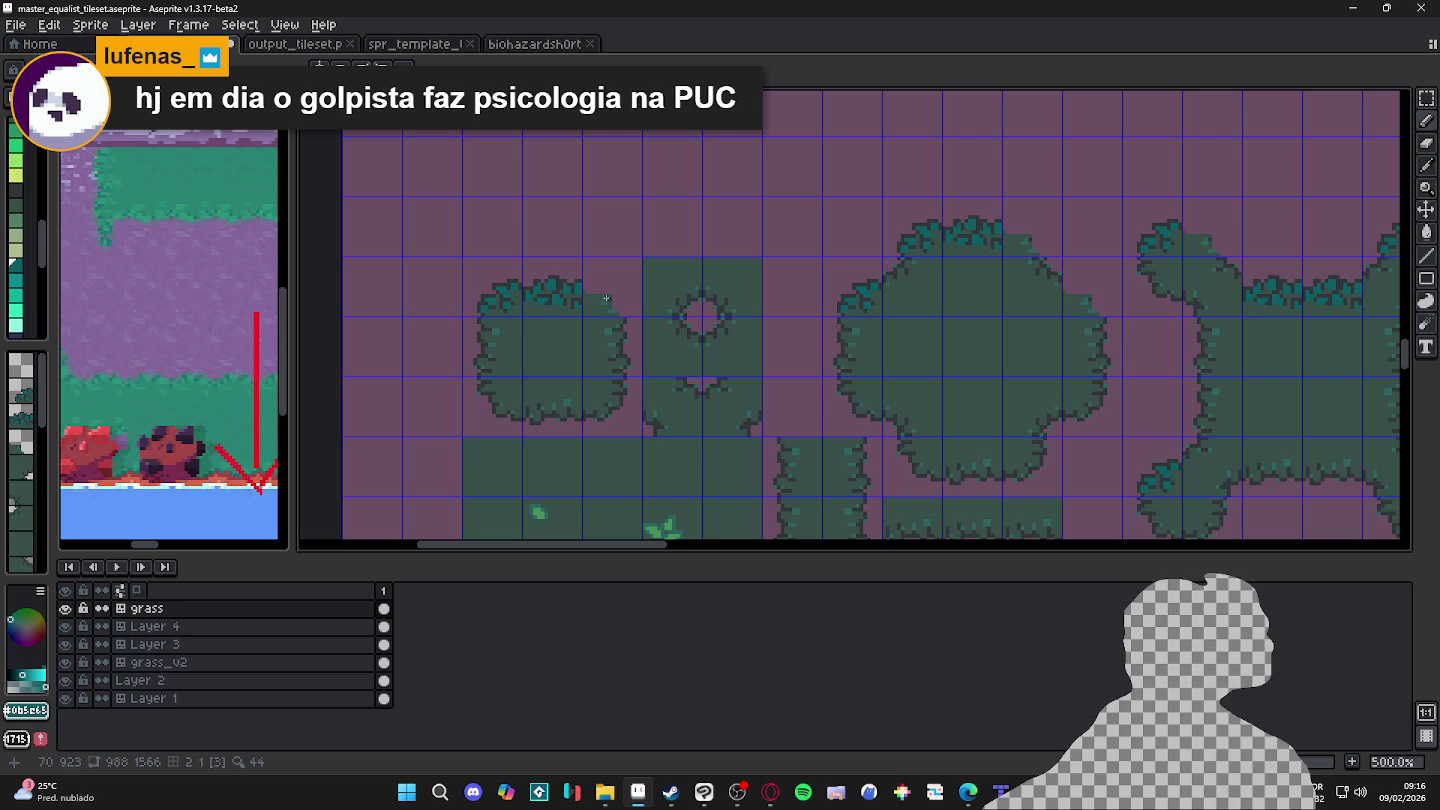
scroll(606, 298, "up", 4)
scroll(600, 290, "down", 4)
scroll(595, 275, "down", 2)
scroll(630, 295, "down", 1)
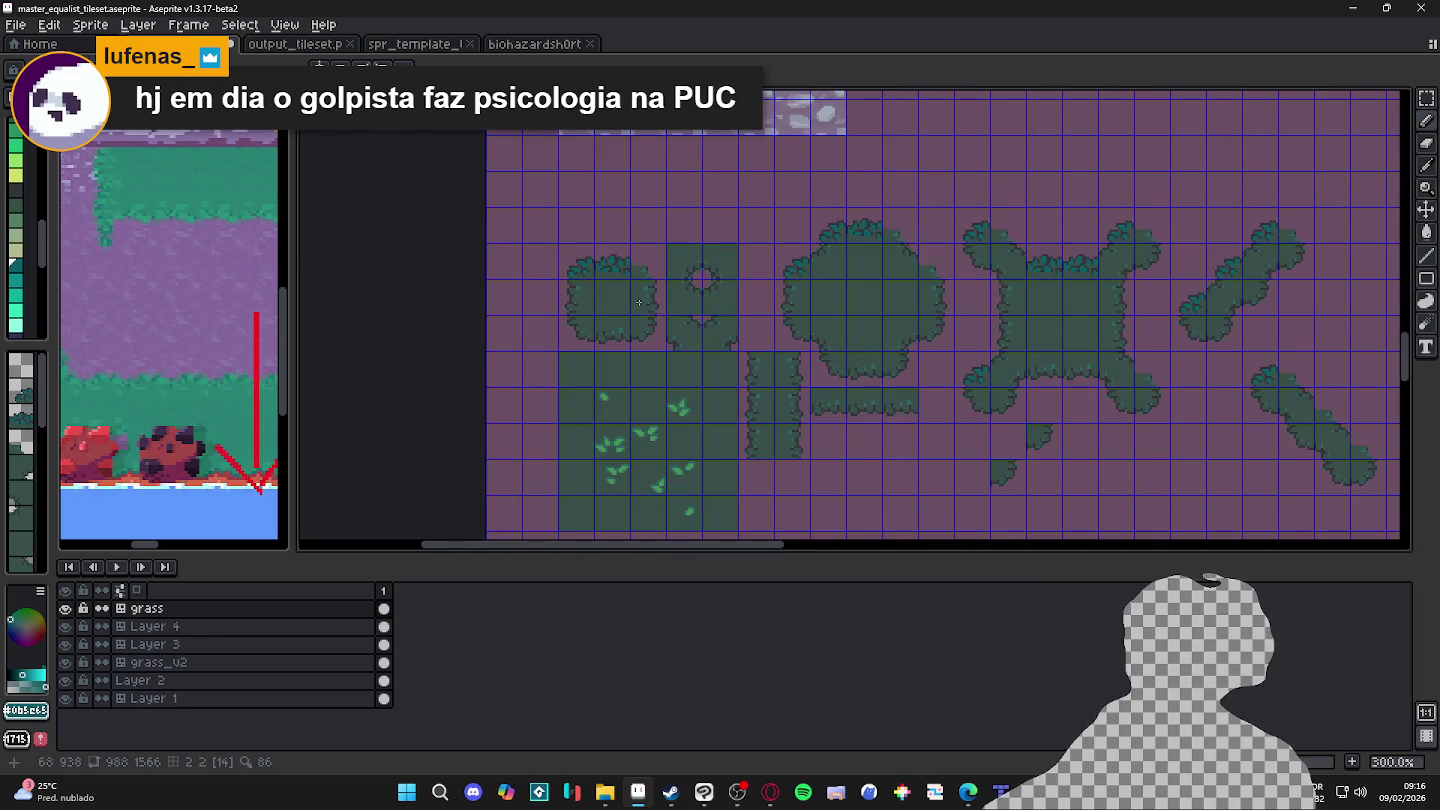
scroll(635, 300, "up", 1)
scroll(625, 295, "up", 2)
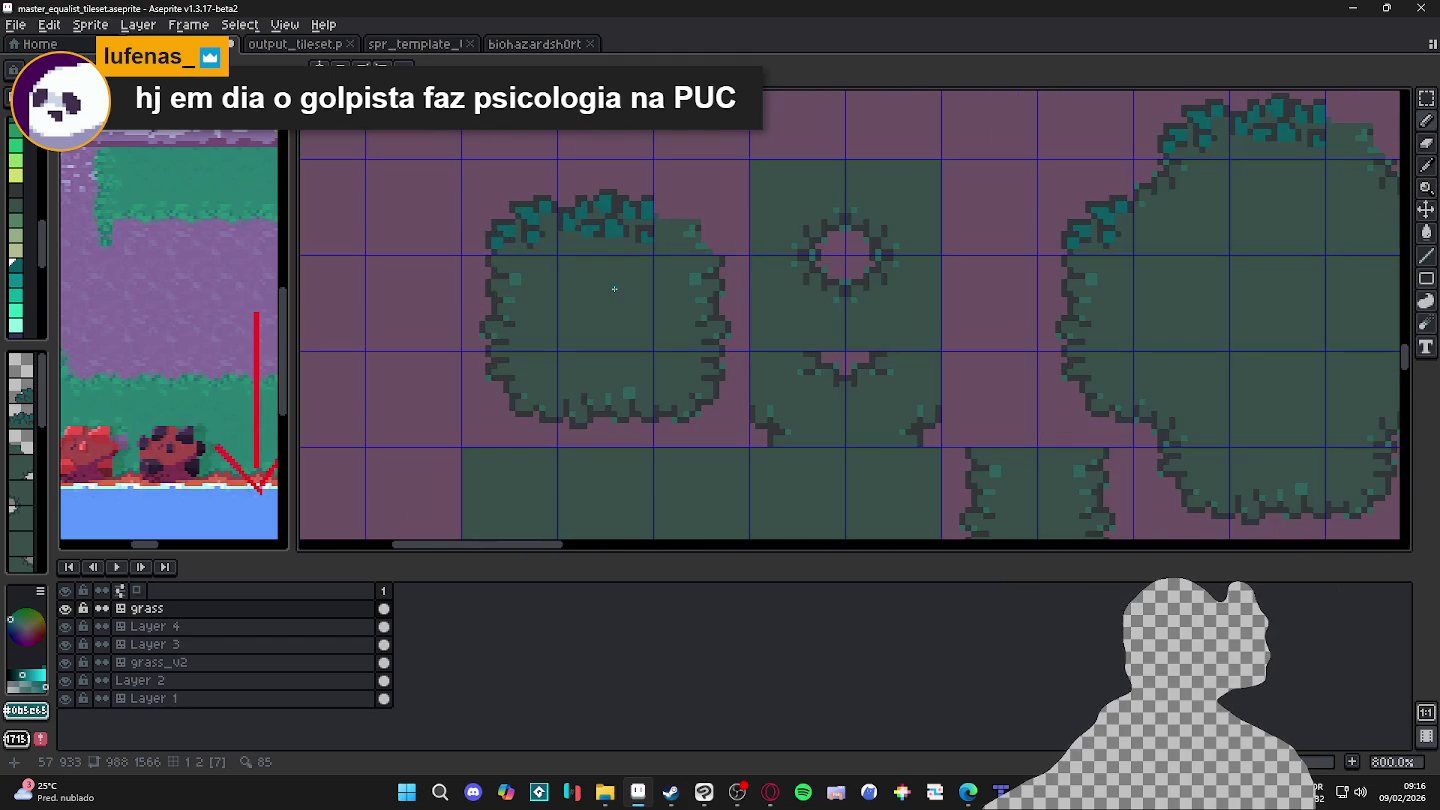
scroll(614, 289, "down", 2)
scroll(605, 284, "down", 1)
scroll(615, 265, "up", 4)
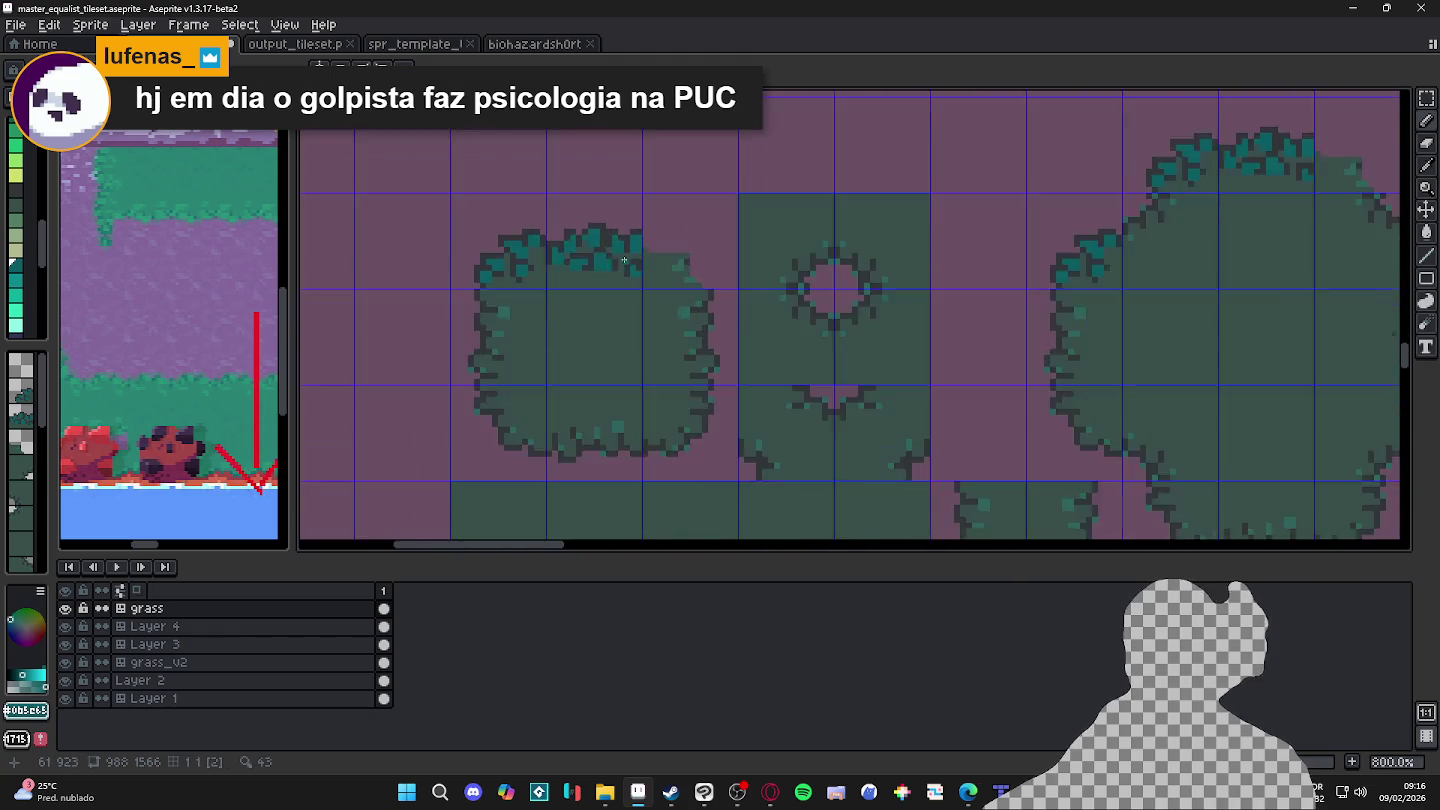
scroll(643, 231, "up", 3)
scroll(658, 250, "down", 6)
scroll(600, 272, "up", 3)
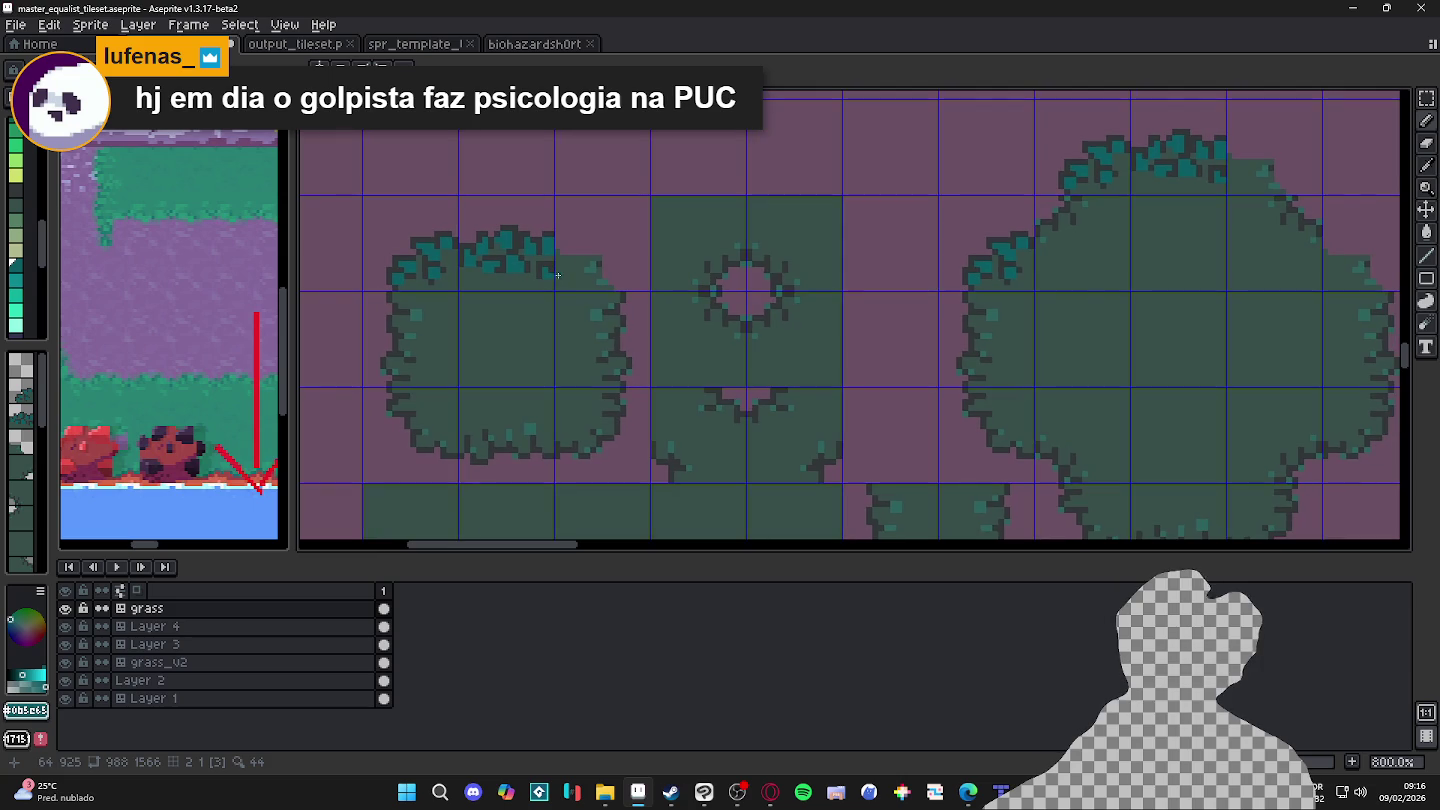
scroll(586, 266, "down", 1)
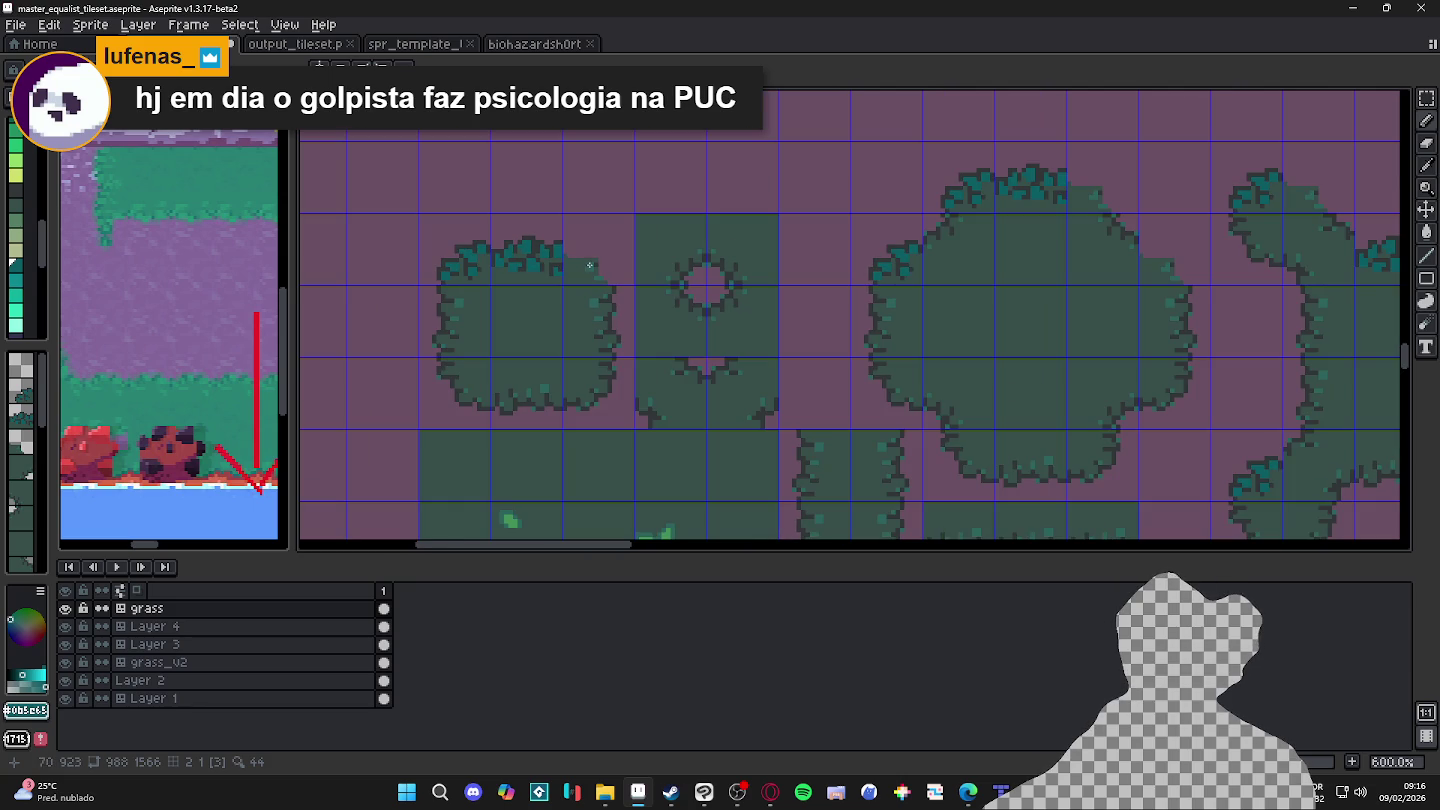
scroll(585, 262, "up", 5)
left_click(563, 227)
left_click_drag(617, 263, 617, 228)
left_click(617, 317)
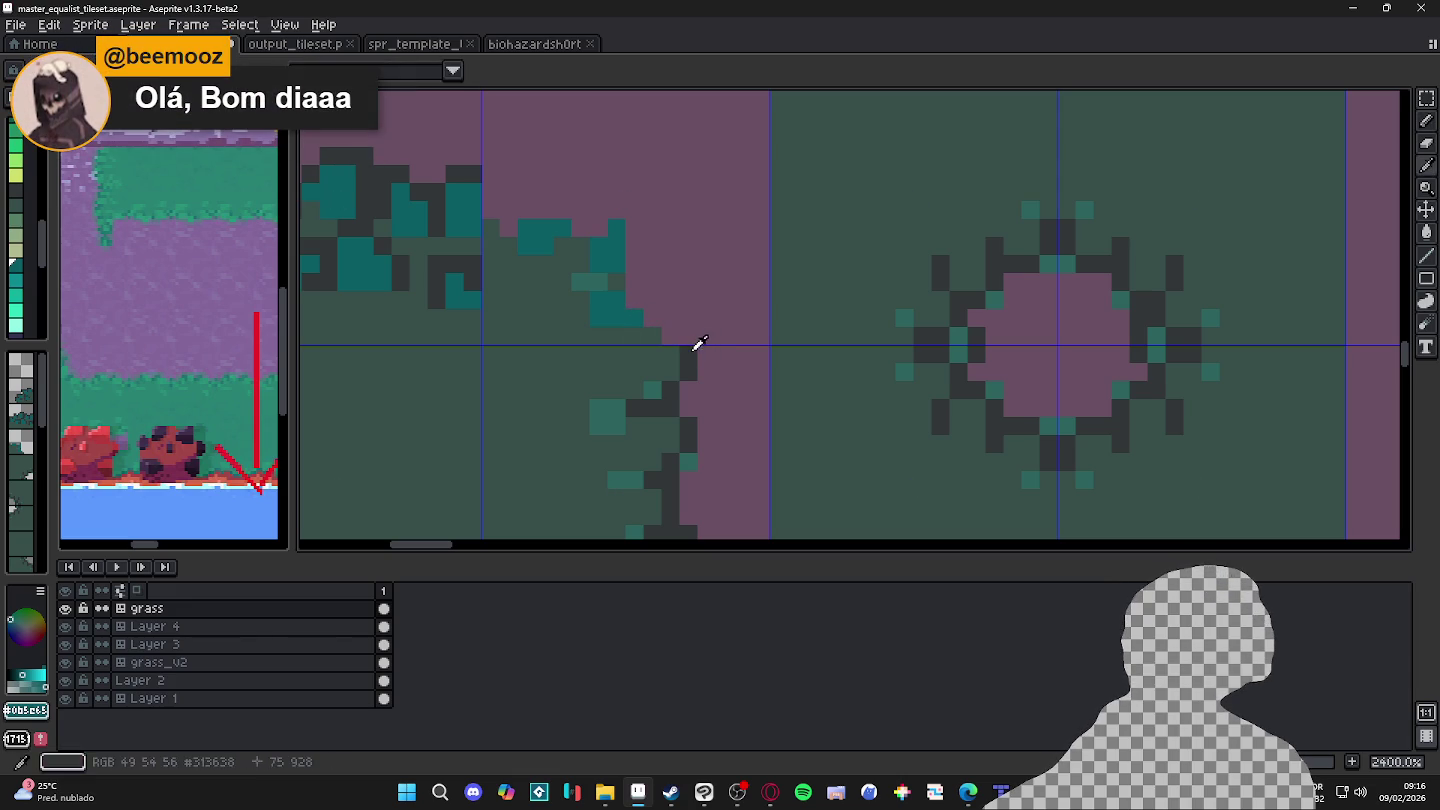
Step: Draw a jagged dark #313638 outline down the bush corner beside the teal clumps
left_click(692, 350, "alt")
left_click(636, 313)
left_click(653, 317)
left_click(635, 299)
left_click(653, 299)
left_click(617, 281)
left_click(599, 281)
left_click(635, 335)
left_click(599, 335)
left_click(617, 317)
left_click(635, 263)
left_click(635, 245)
left_click(635, 281)
left_click(635, 227)
Step: Continue the dark outline along the top of the bush corner
left_click(617, 209)
left_click(635, 209)
left_click(599, 227)
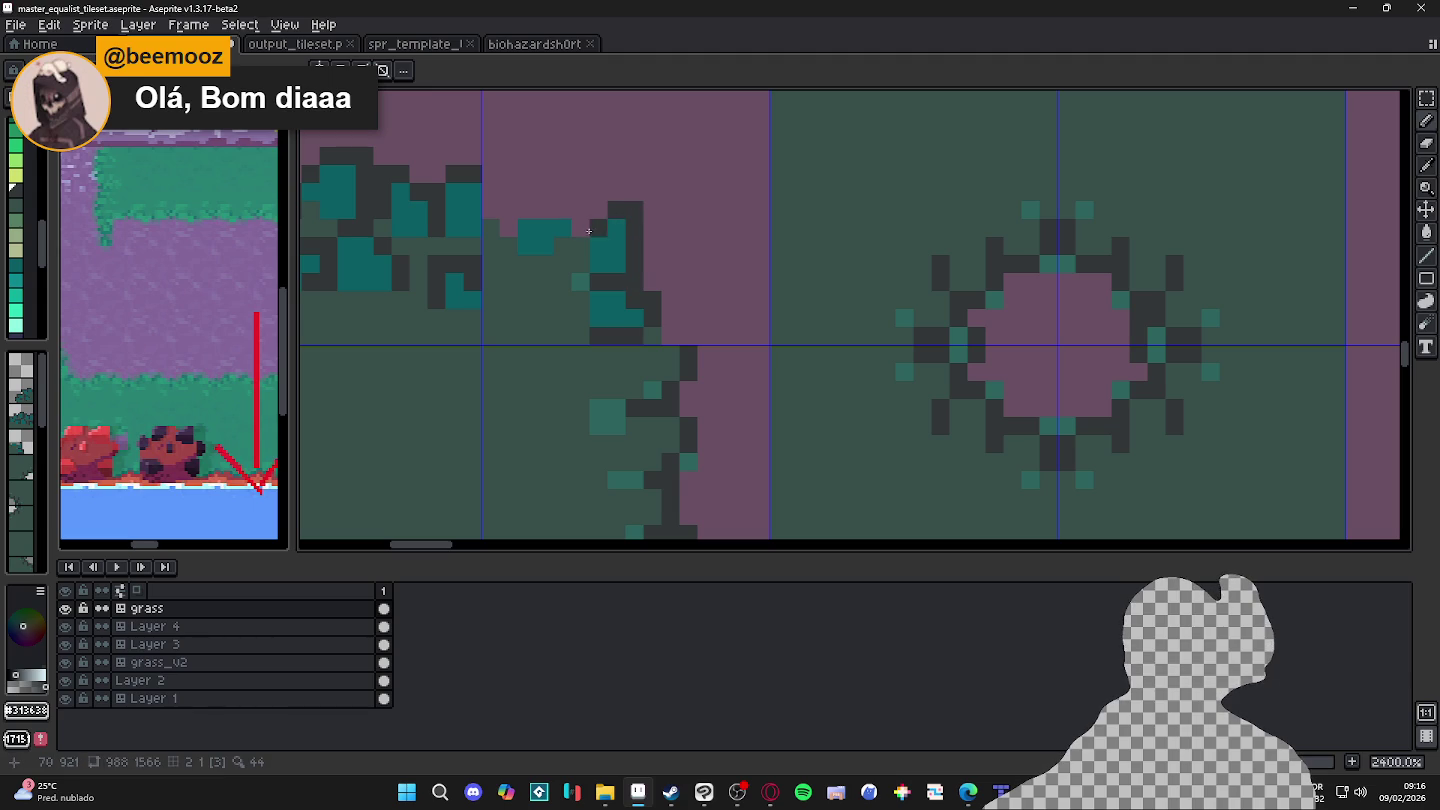
left_click(581, 227)
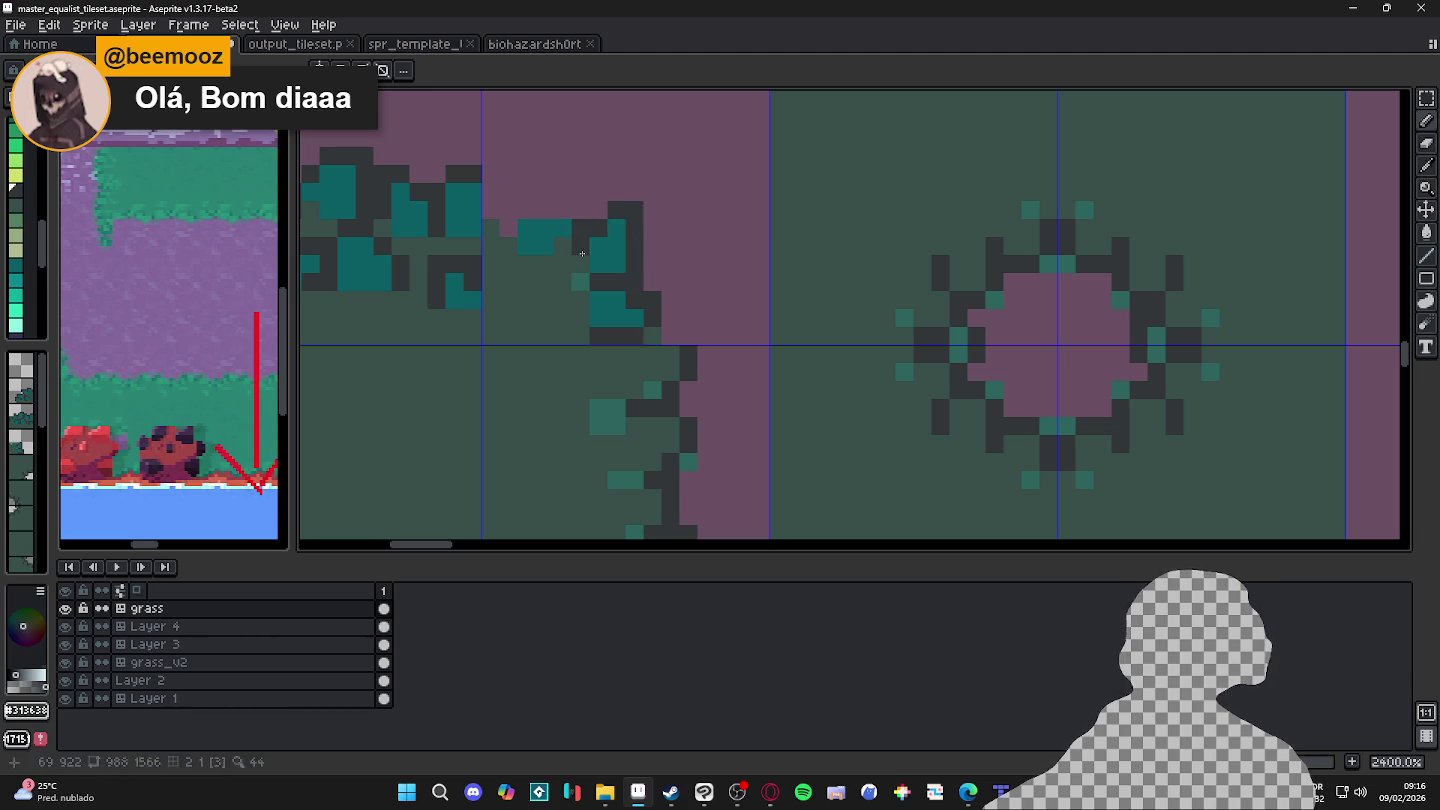
left_click(581, 209)
left_click(563, 209)
left_click(545, 209)
left_click(527, 209)
left_click(509, 227)
left_click(599, 209)
scroll(594, 206, "down", 1)
scroll(580, 241, "down", 3)
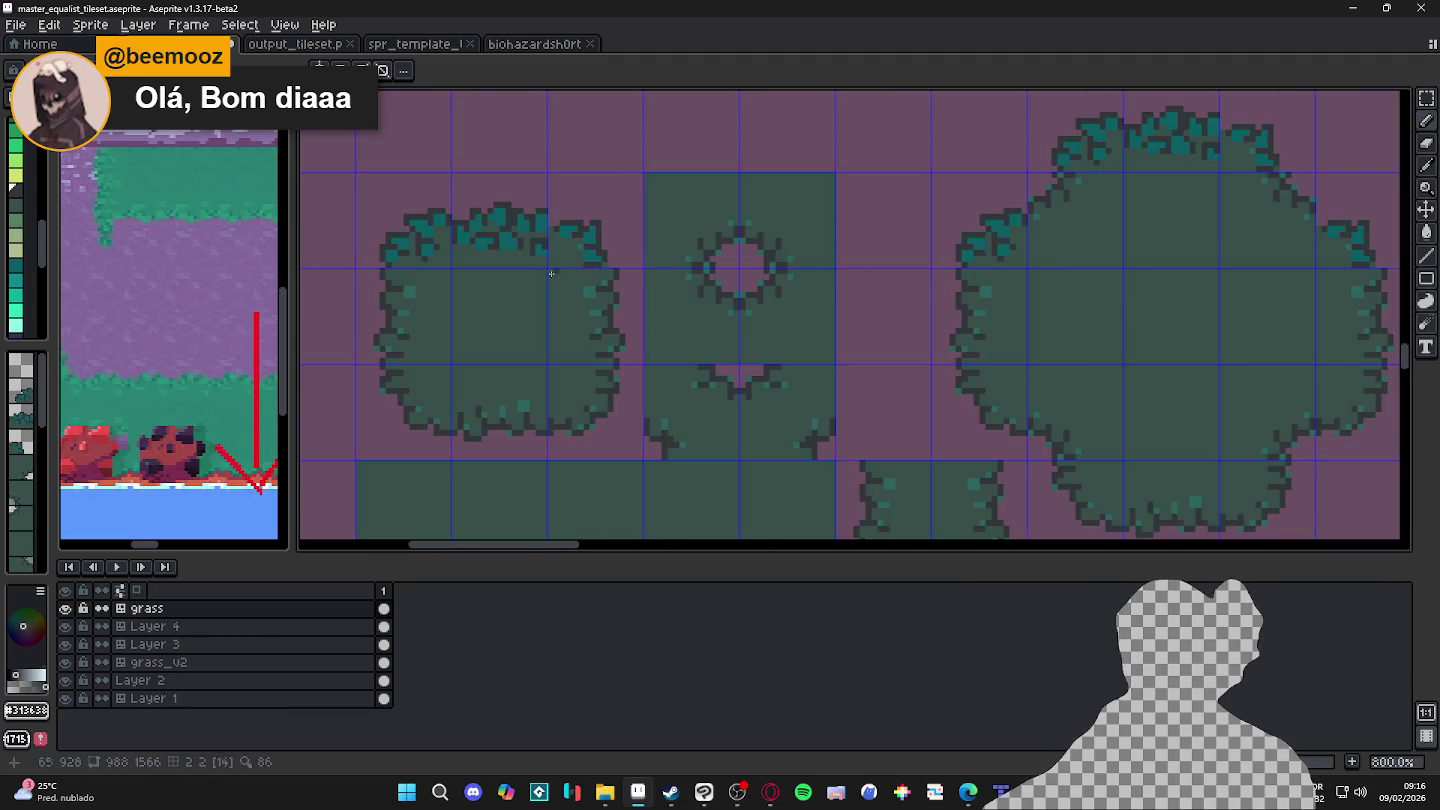
scroll(580, 241, "up", 2)
Step: Add one more teal leaf pixel to the bush's crown
left_click(594, 273, "alt")
left_click(595, 241, "alt")
left_click(564, 262)
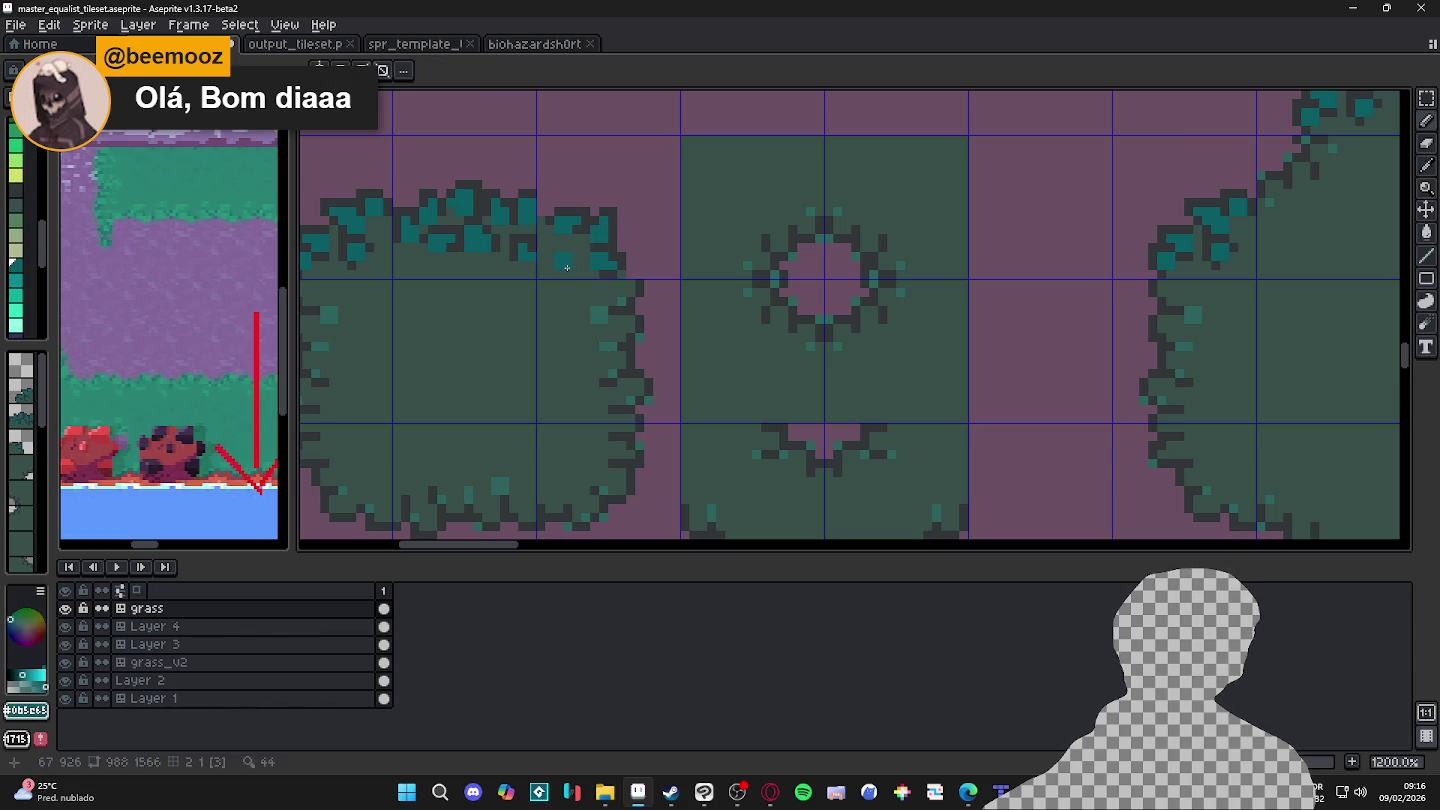
left_click(579, 265, "alt")
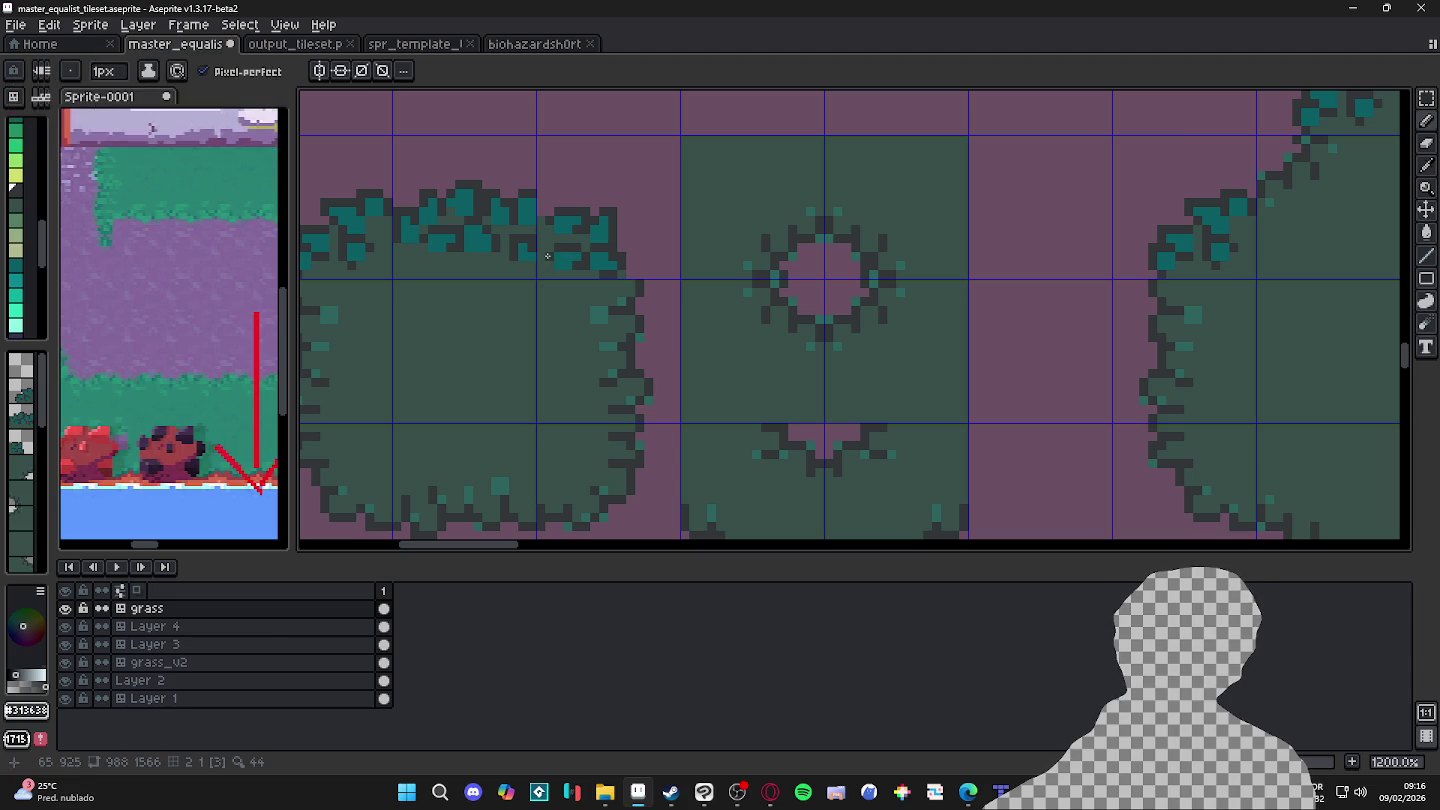
scroll(491, 269, "down", 3)
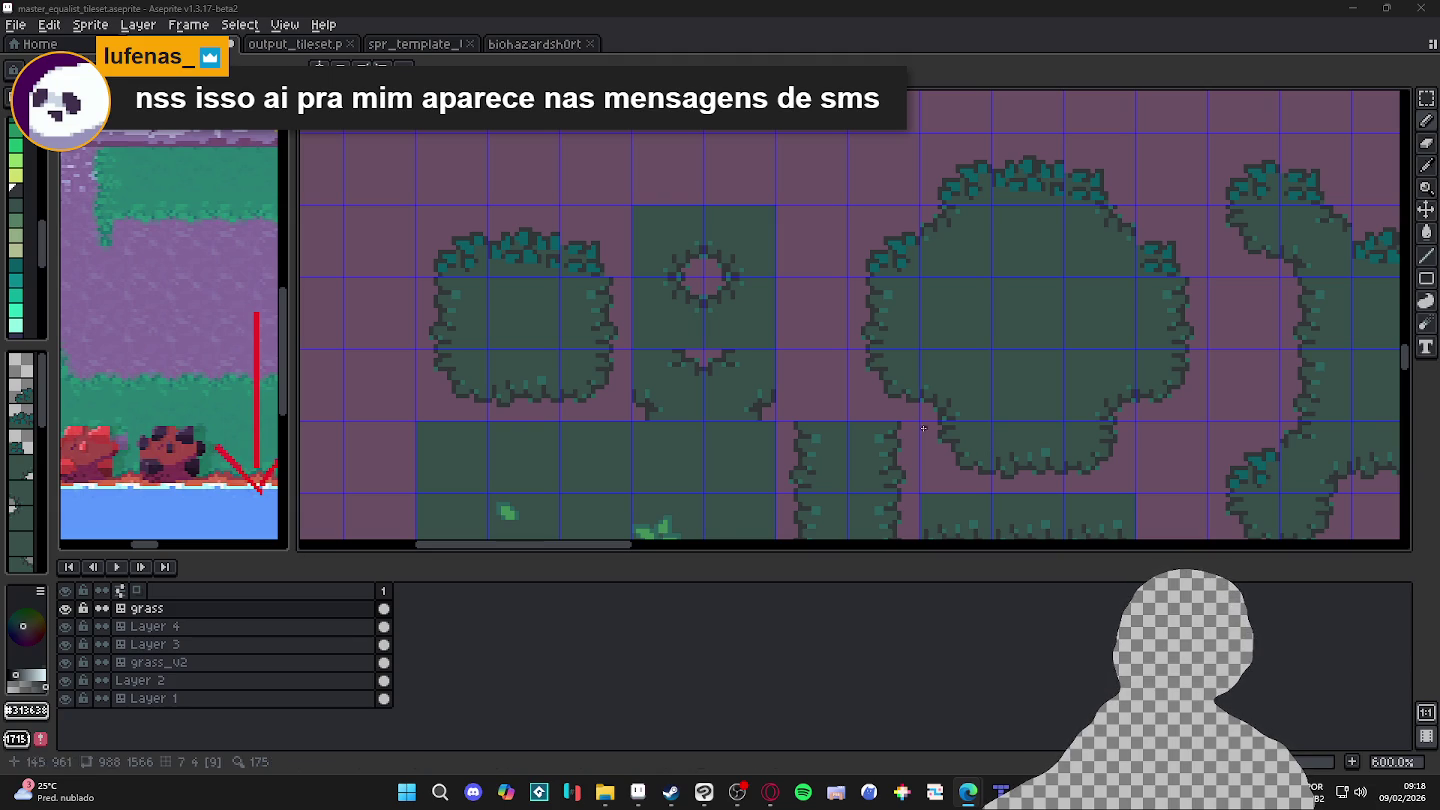
Step: Sample the teal highlight colour from the bush and save the tileset file
scroll(592, 259, "up", 4)
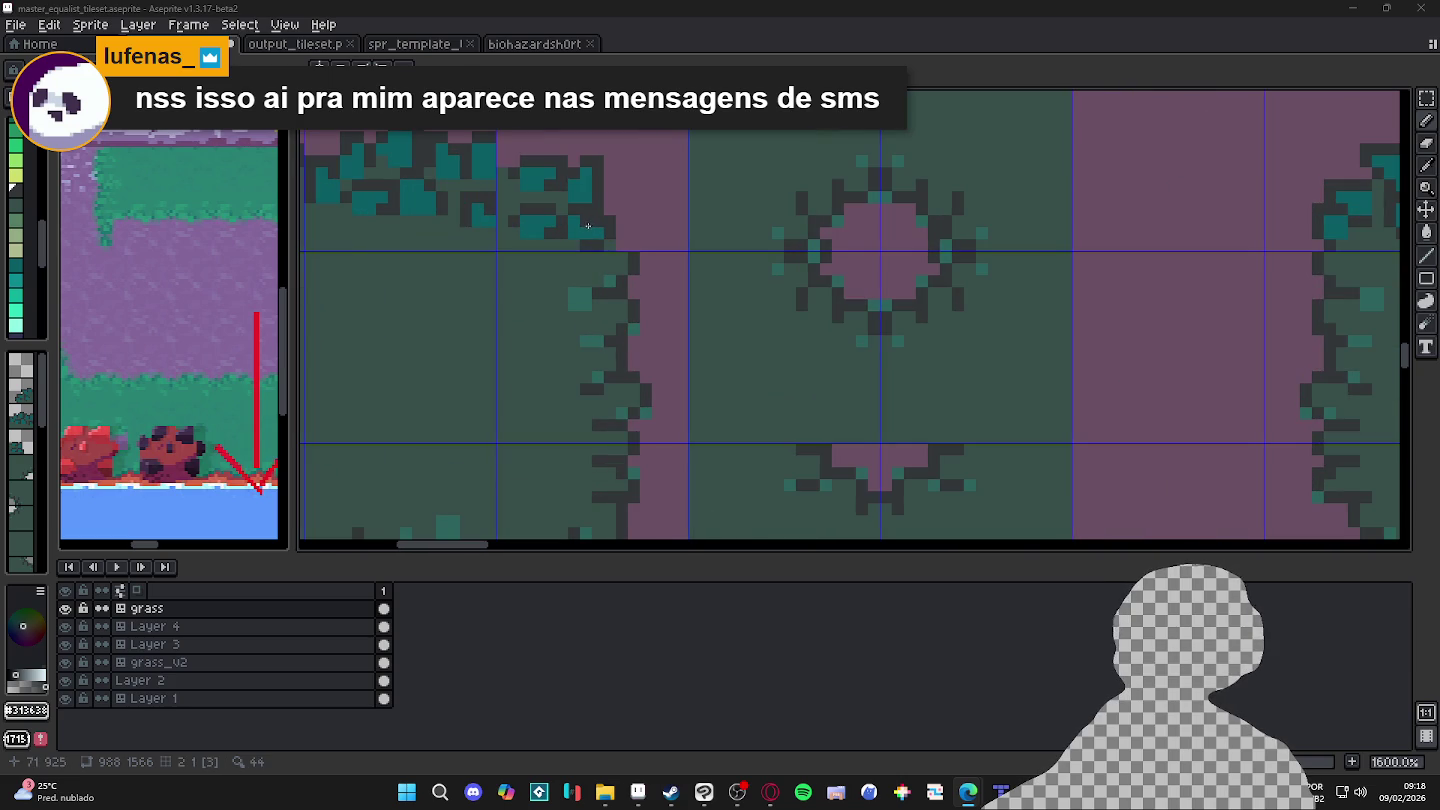
left_click(609, 281, "alt")
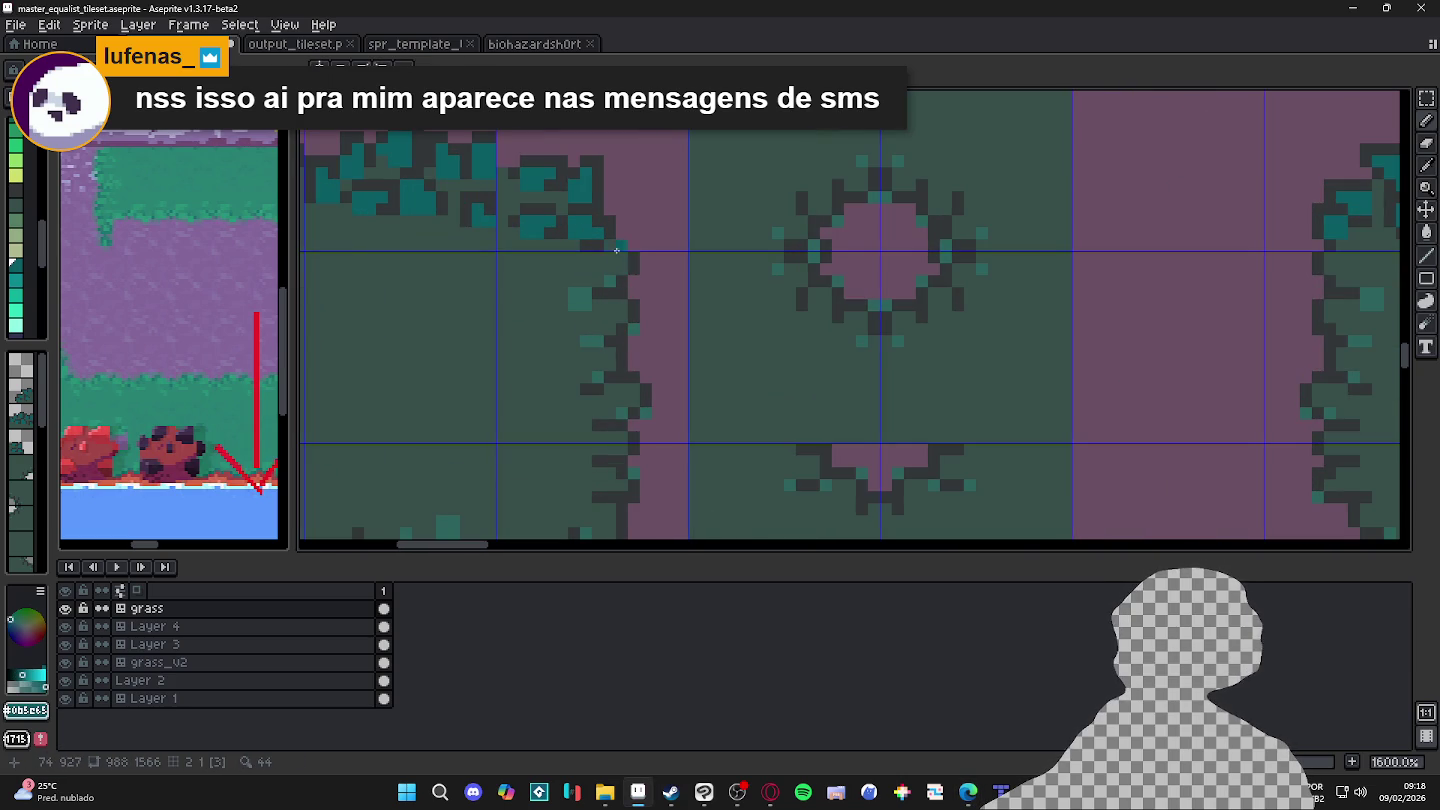
key("e")
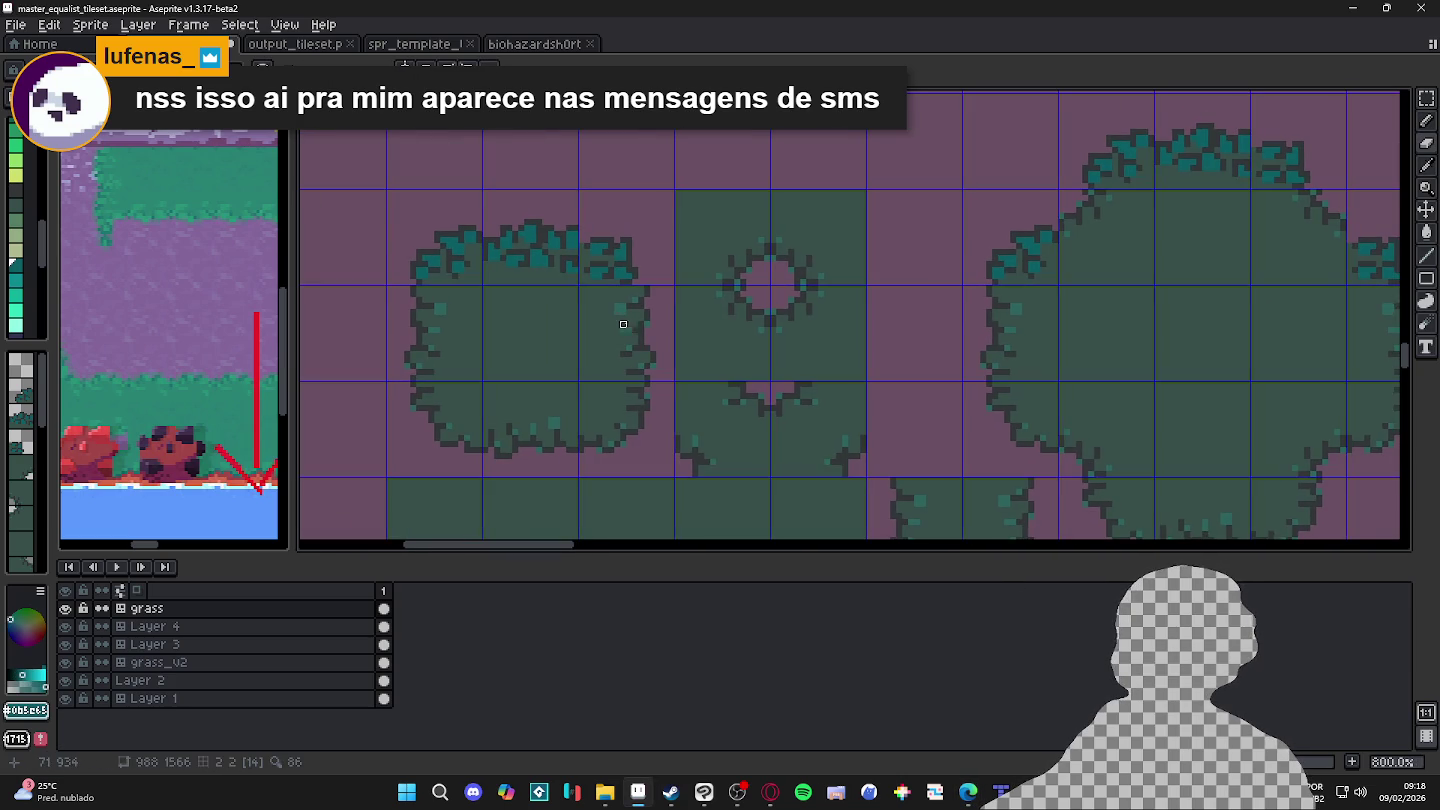
key("ctrl+s")
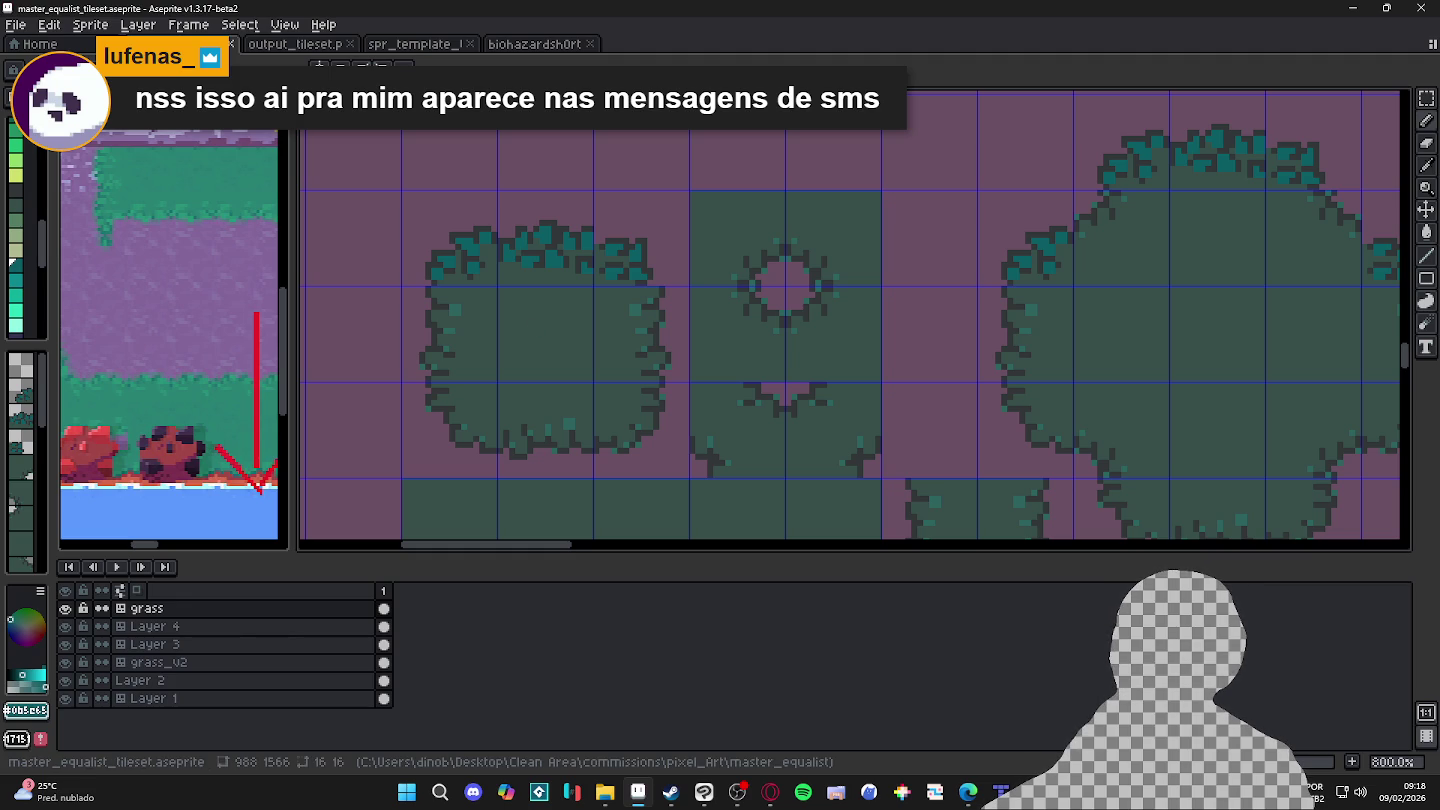
Step: Add a teal pixel on the small bush's right edge and cover stray teal pixels with green
scroll(660, 304, "up", 5)
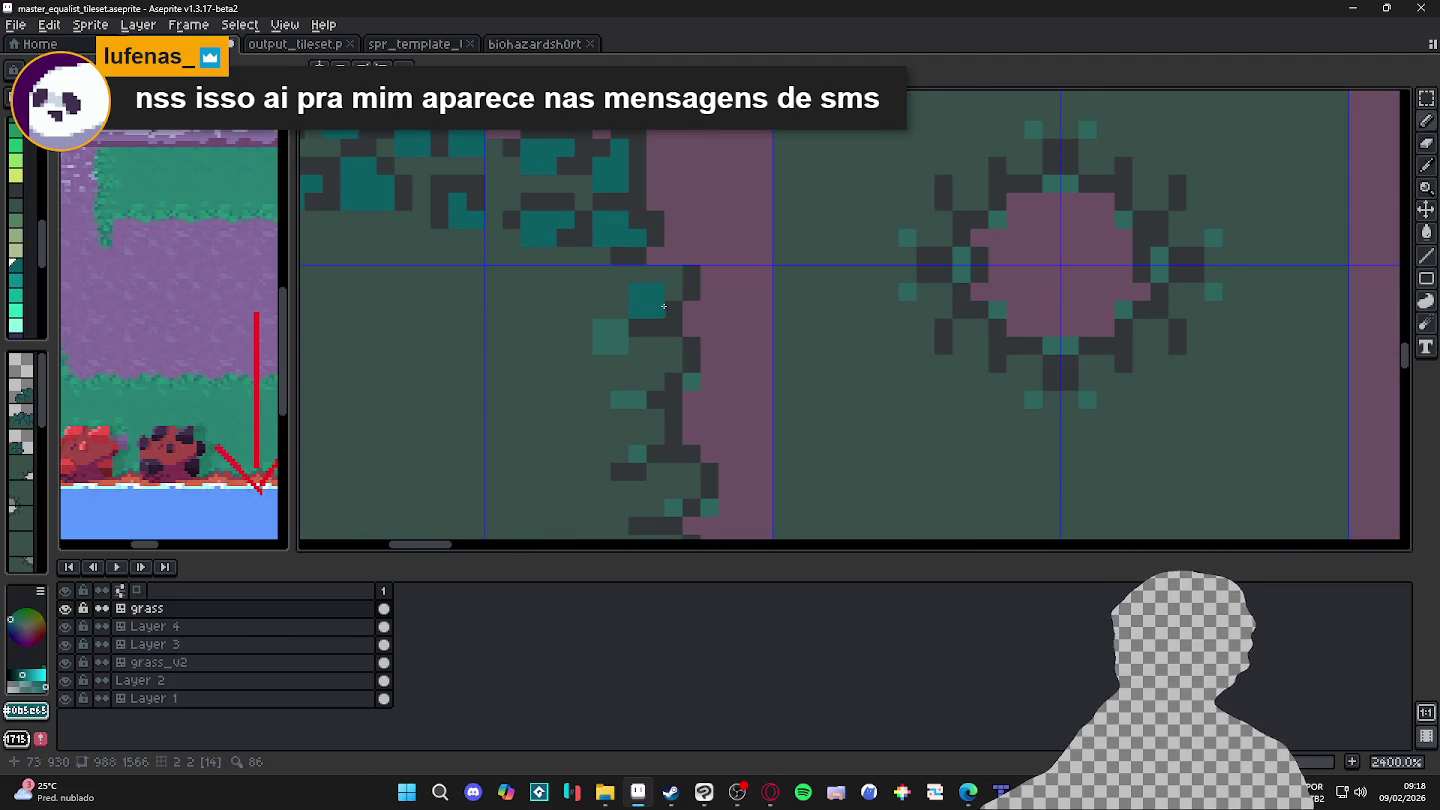
left_click(674, 291)
left_click(676, 272, "alt")
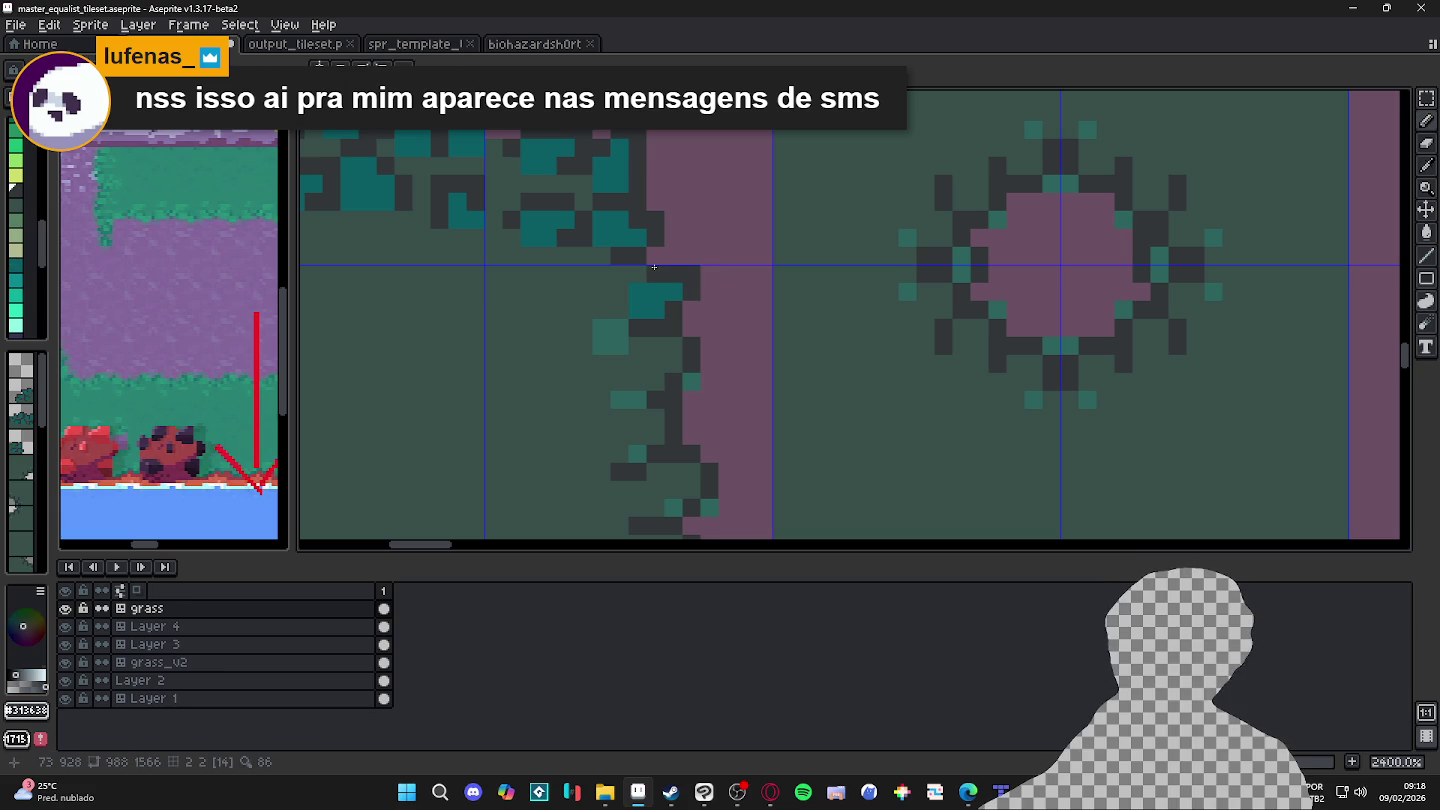
scroll(668, 295, "down", 1)
scroll(666, 300, "up", 1)
left_click(664, 302, "alt")
left_click_drag(664, 302, 650, 298)
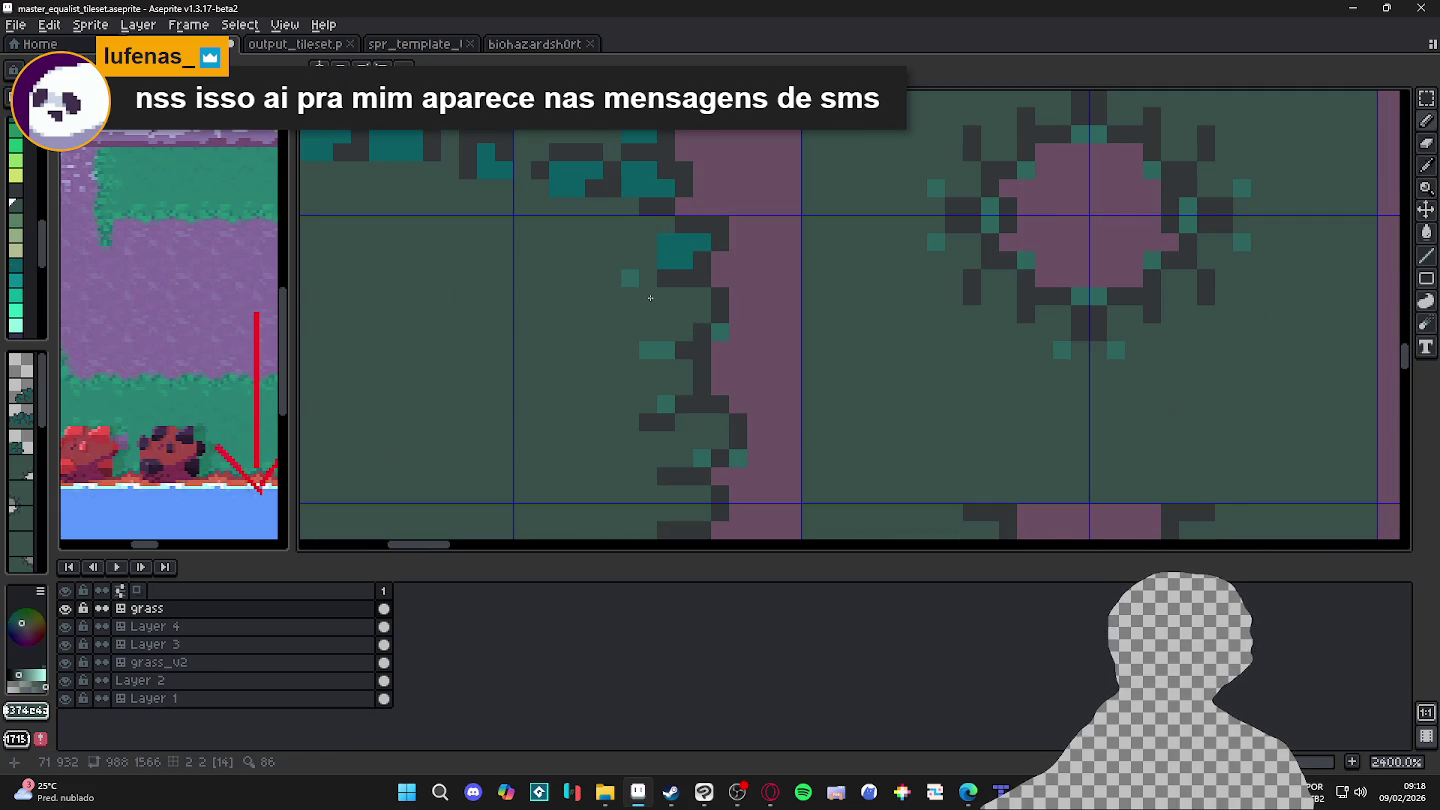
left_click(630, 278)
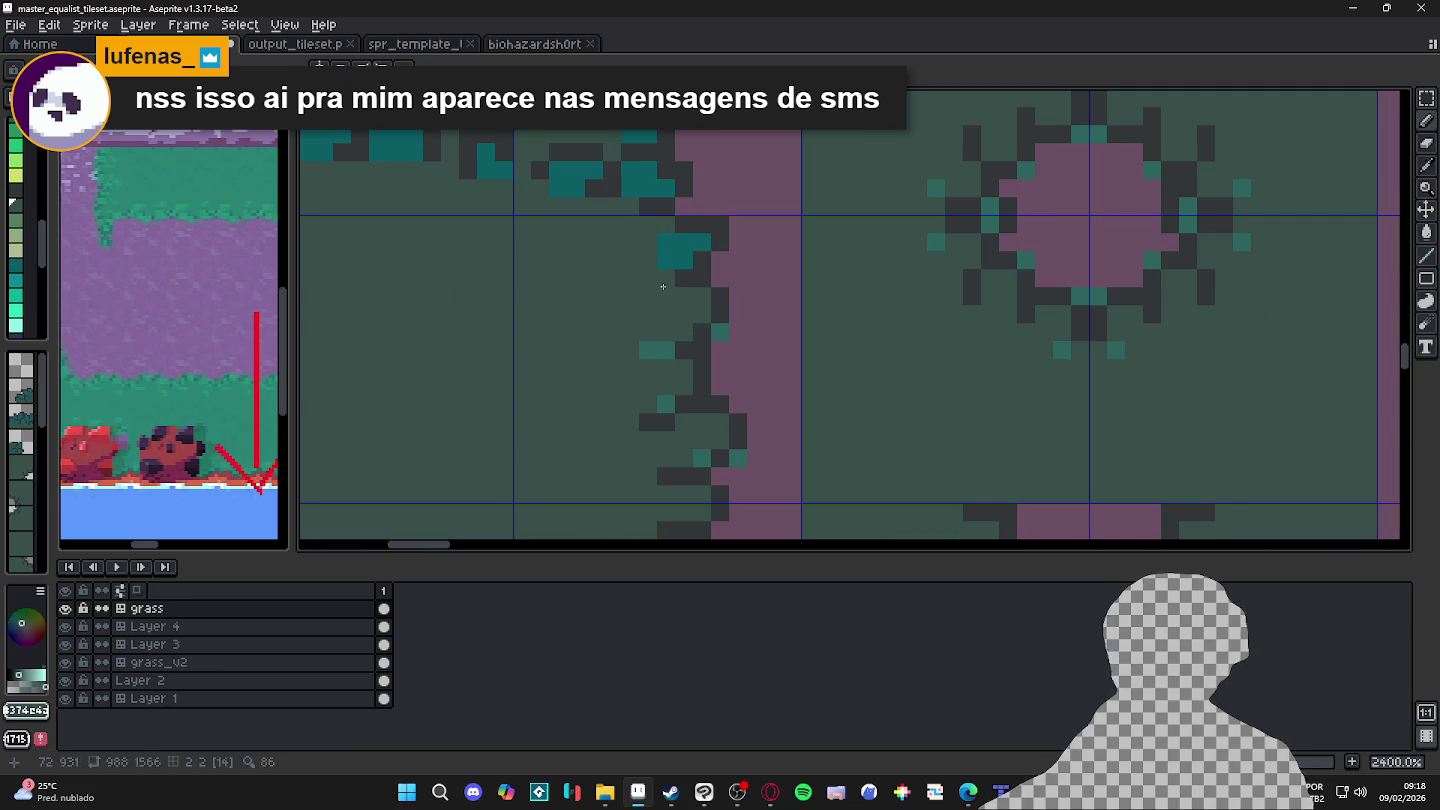
left_click(684, 271, "alt")
left_click(665, 289, "alt")
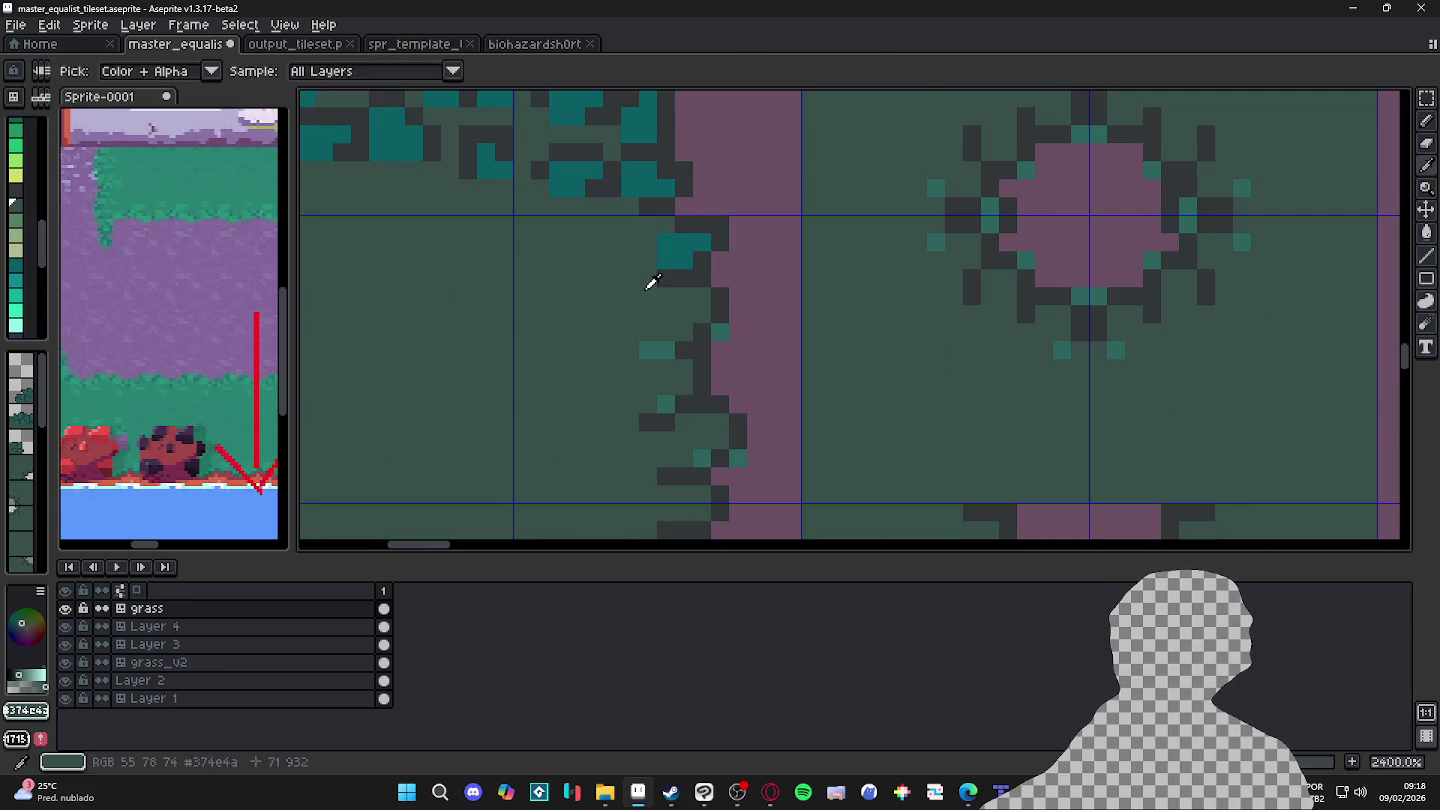
left_click(674, 255, "alt")
Step: Paint a 2x2 teal leaf clump on the bush's right edge and outline it in dark pixels
scroll(630, 262, "up", 1)
key("plus")
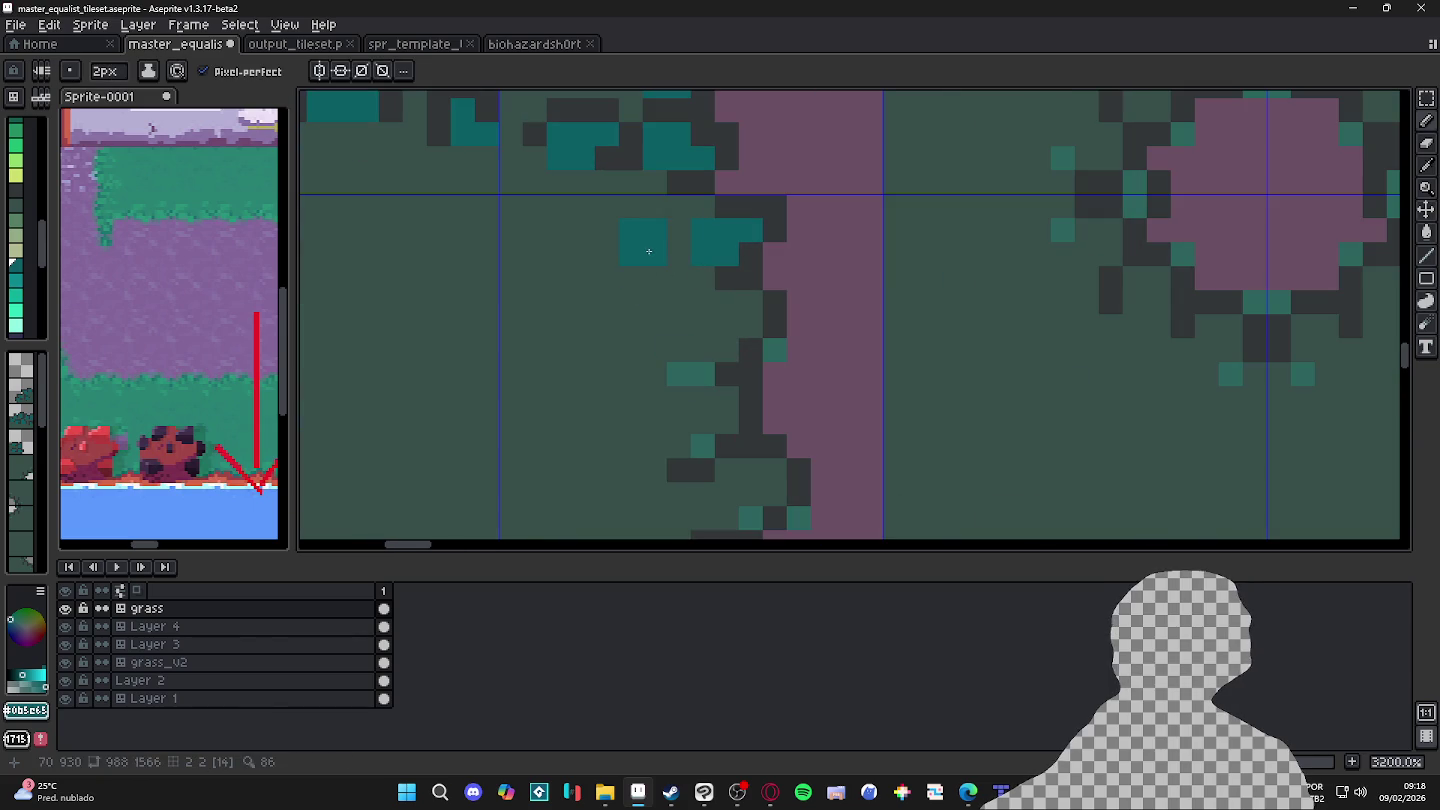
left_click_drag(641, 251, 617, 275)
key("minus")
left_click(733, 276, "alt")
left_click(652, 250)
left_click(630, 228, "alt")
left_click(655, 231)
left_click(655, 255, "alt")
left_click(679, 255)
left_click_drag(679, 231, 583, 231)
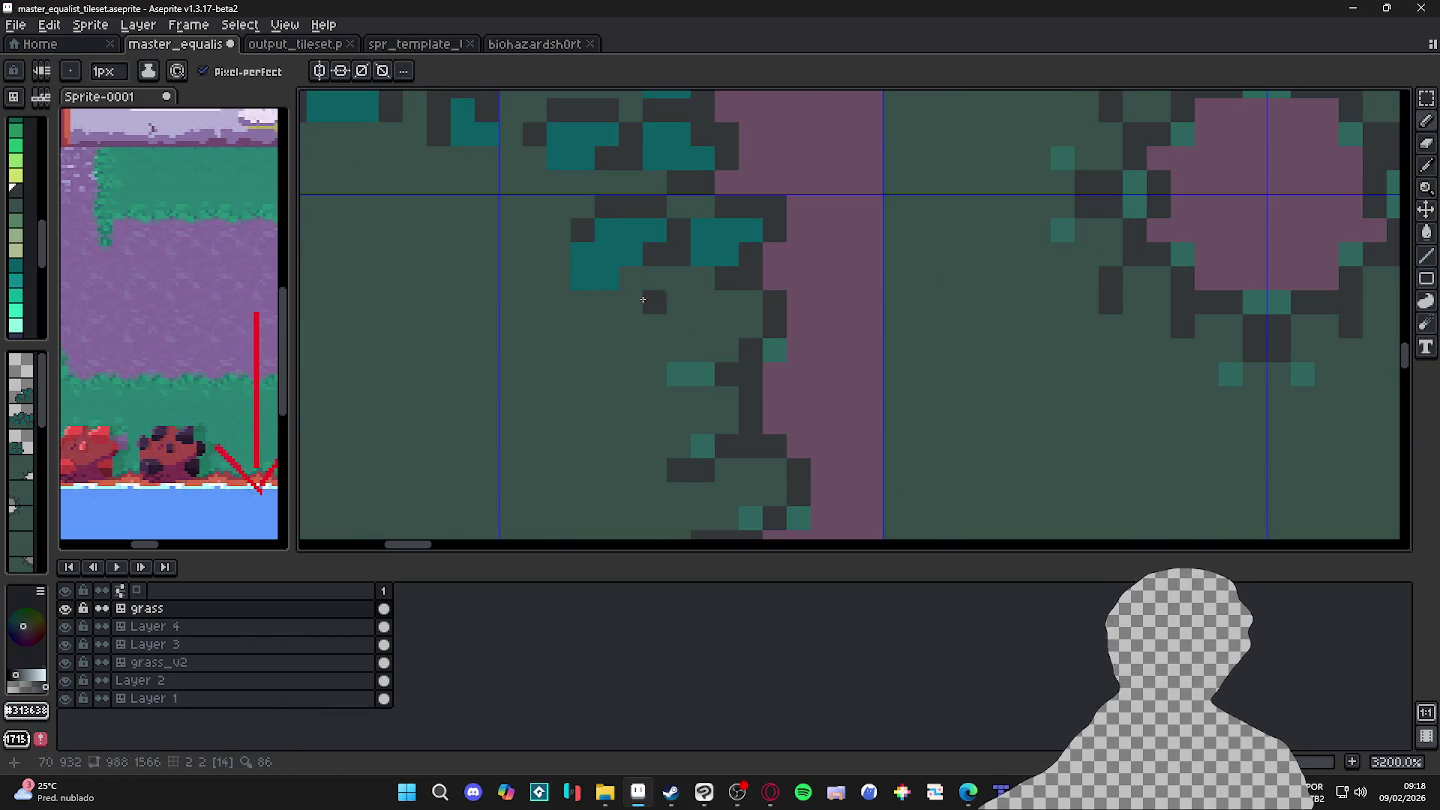
Step: Show the live tileset Preview window (F7) and move it away from the artwork
scroll(640, 290, "down", 6)
key("F7")
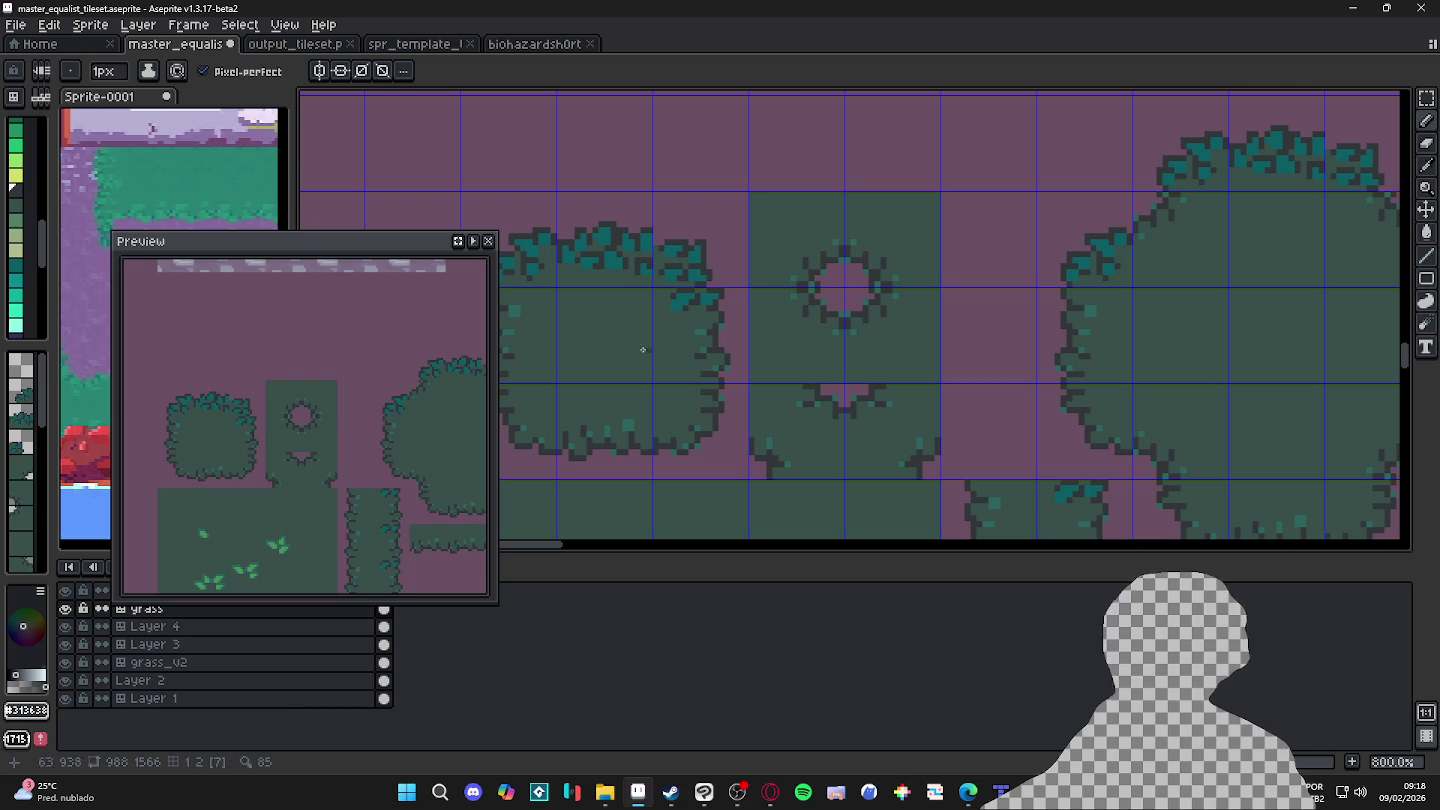
left_click_drag(360, 243, 1127, 114)
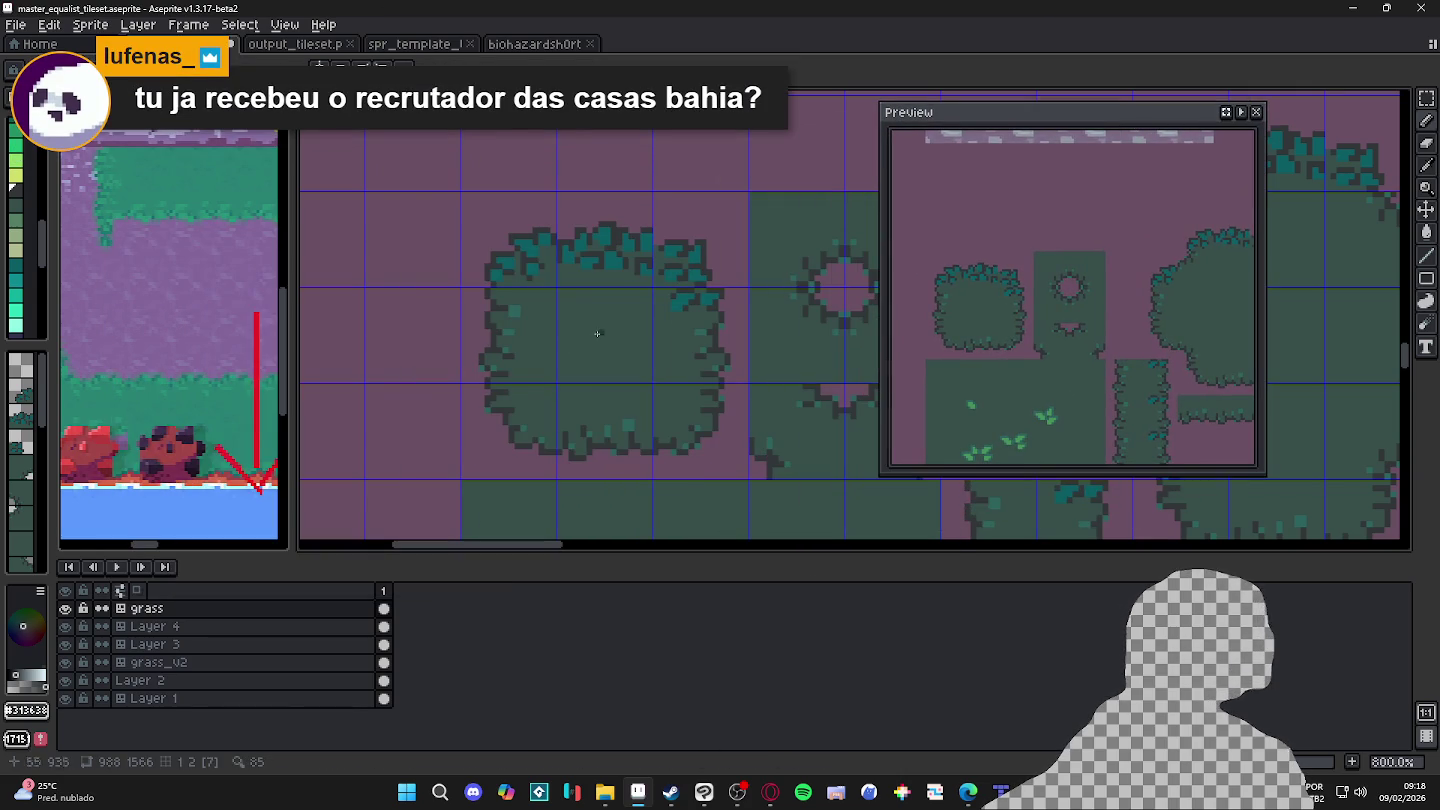
scroll(524, 349, "right", 2)
scroll(531, 347, "right", 1)
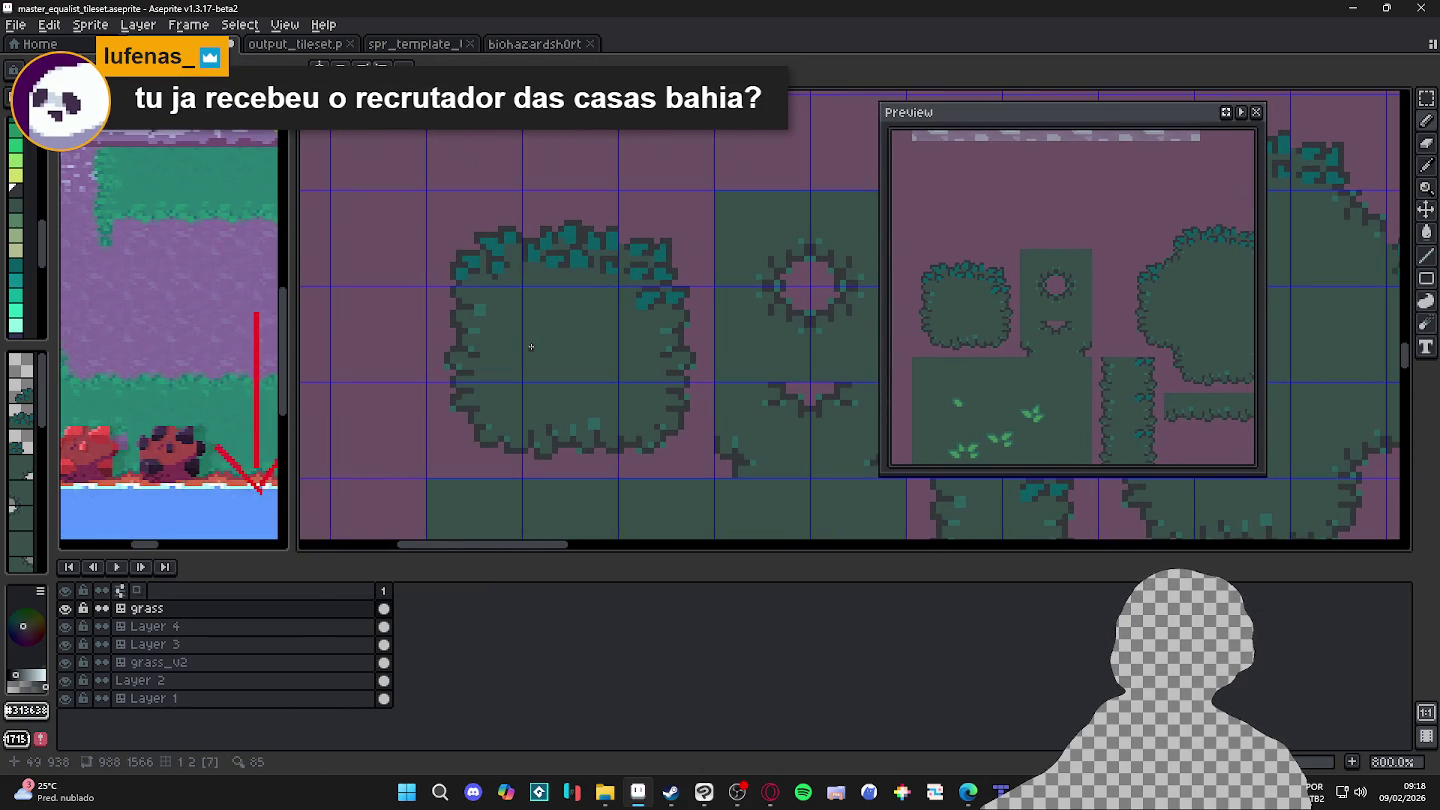
Step: Add a teal highlight pixel on the bush's right edge and darken several nearby pixels to outline
scroll(504, 343, "up", 2)
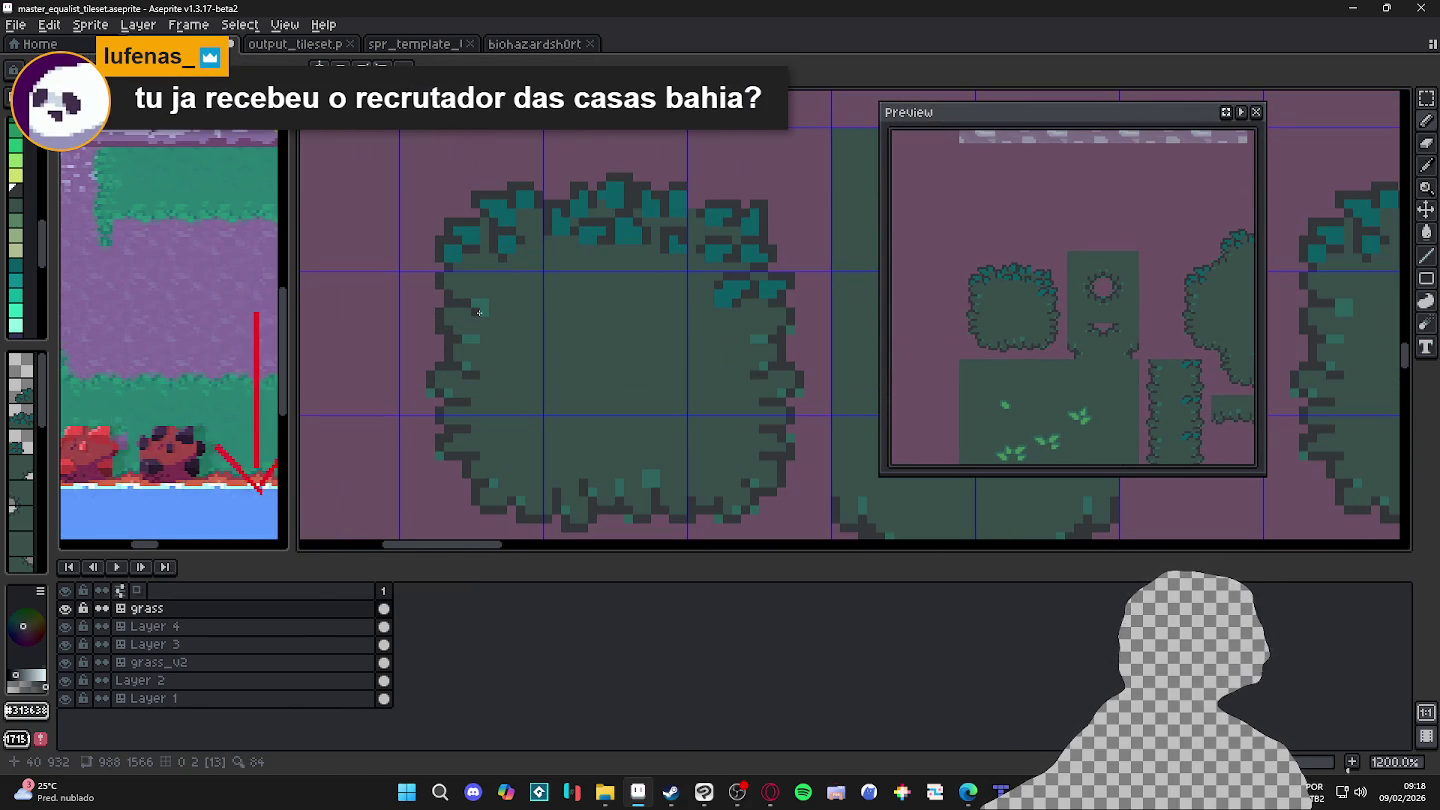
scroll(800, 300, "up", 3)
left_click(757, 341, "alt")
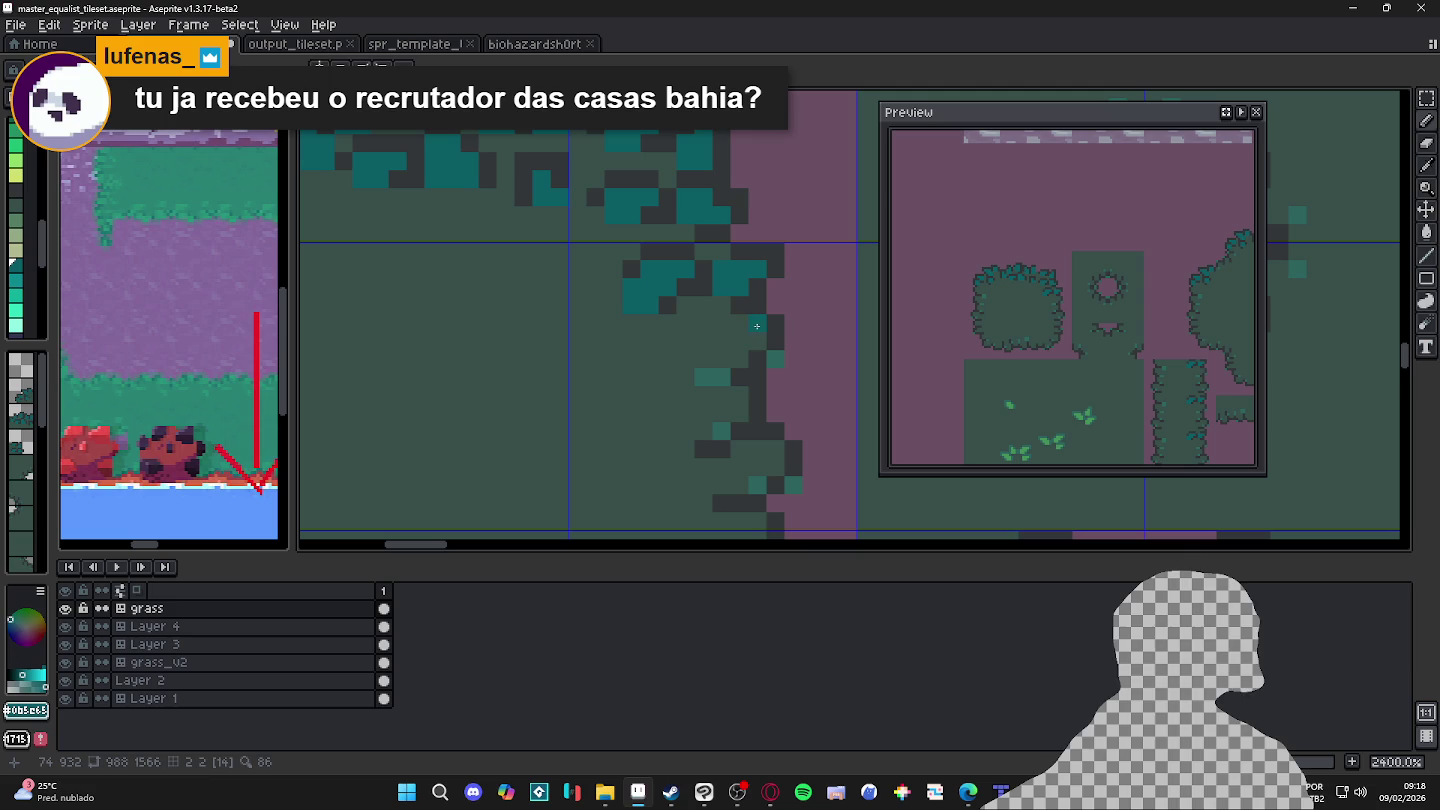
left_click(743, 338)
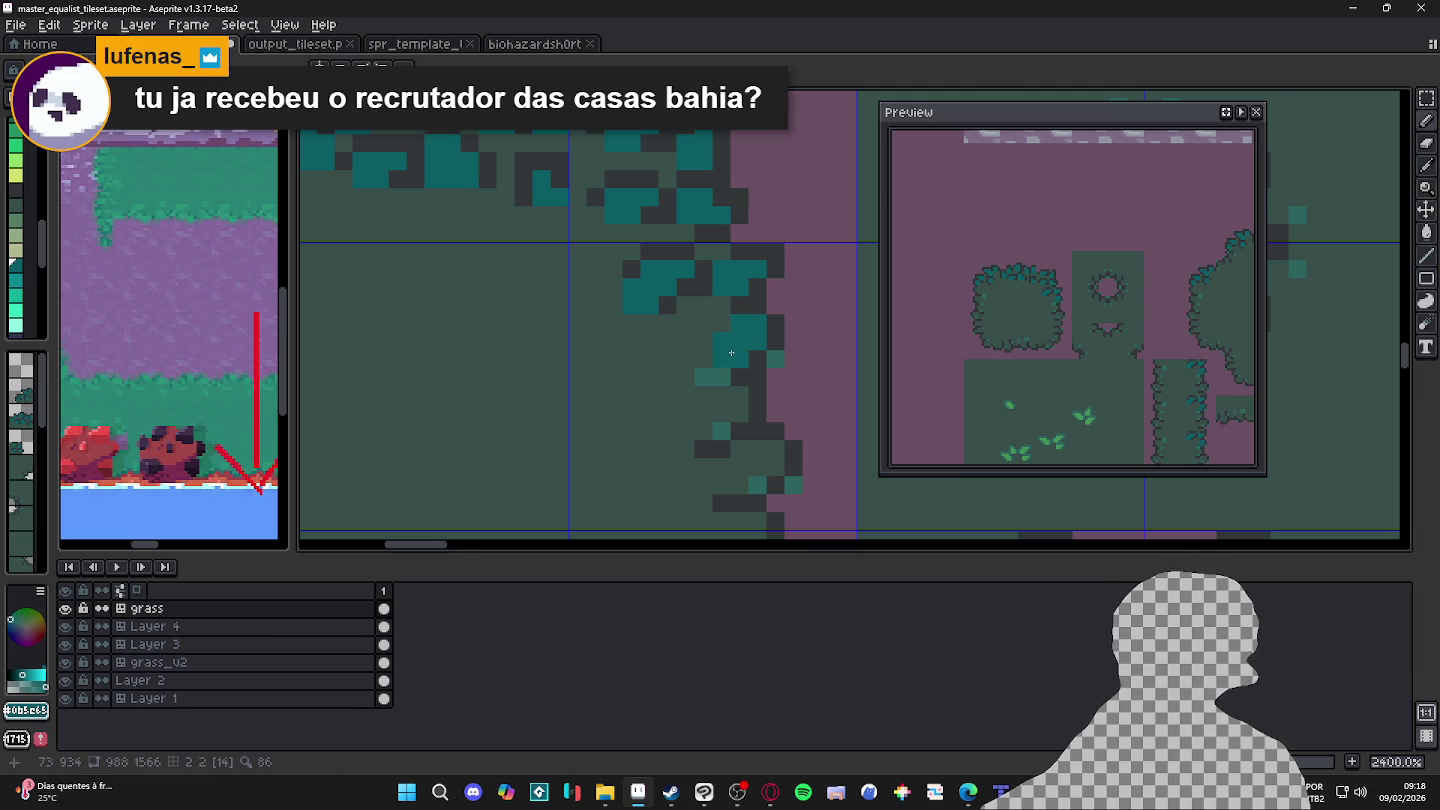
left_click(764, 321, "alt")
left_click(740, 324)
left_click(724, 375, "alt")
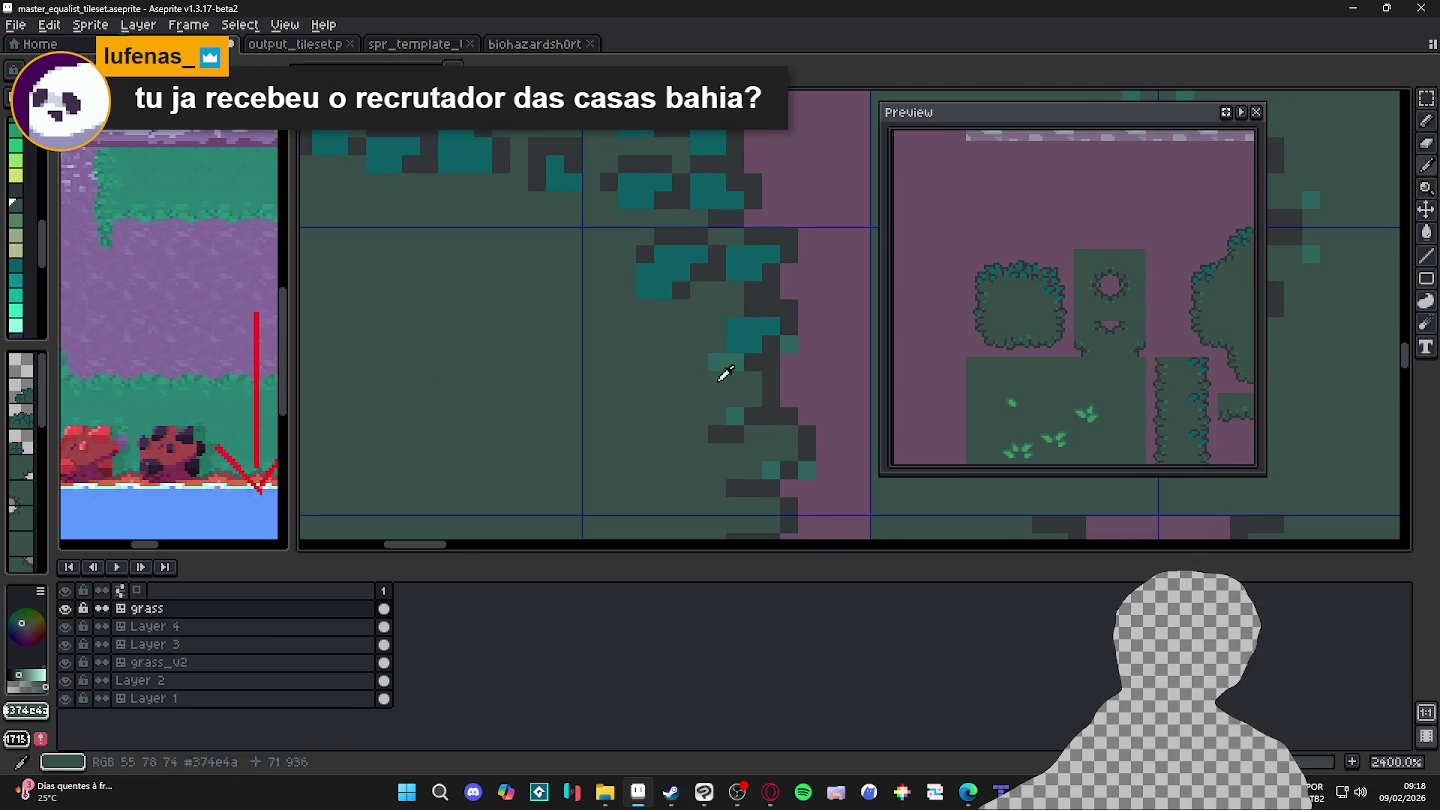
left_click(718, 362)
left_click(731, 355, "alt")
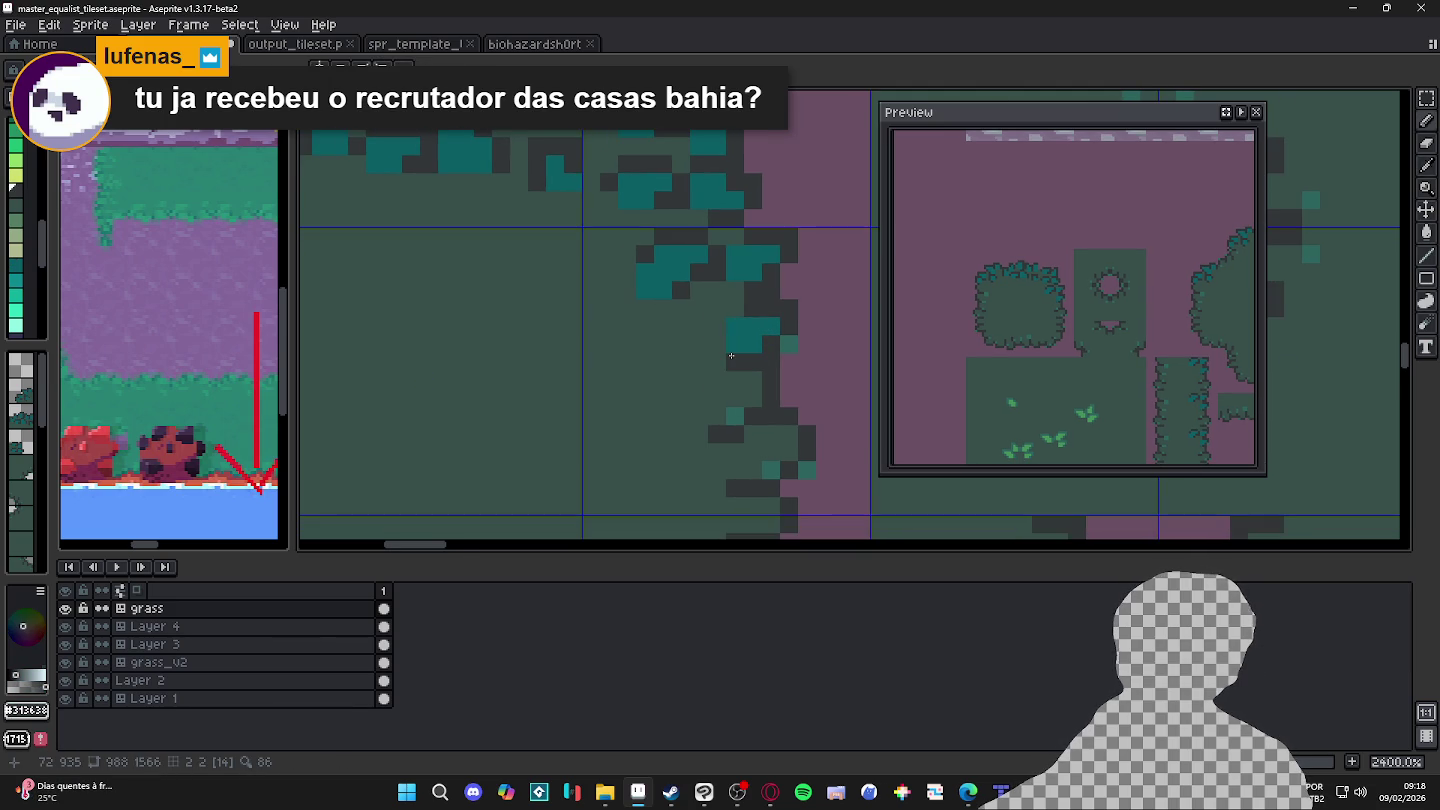
Step: Try green and dark touch-ups on the right edge, undo them, and hide tile number labels
left_click(726, 402, "alt")
left_click_drag(726, 402, 748, 411)
scroll(748, 411, "down", 1)
key("ctrl+z")
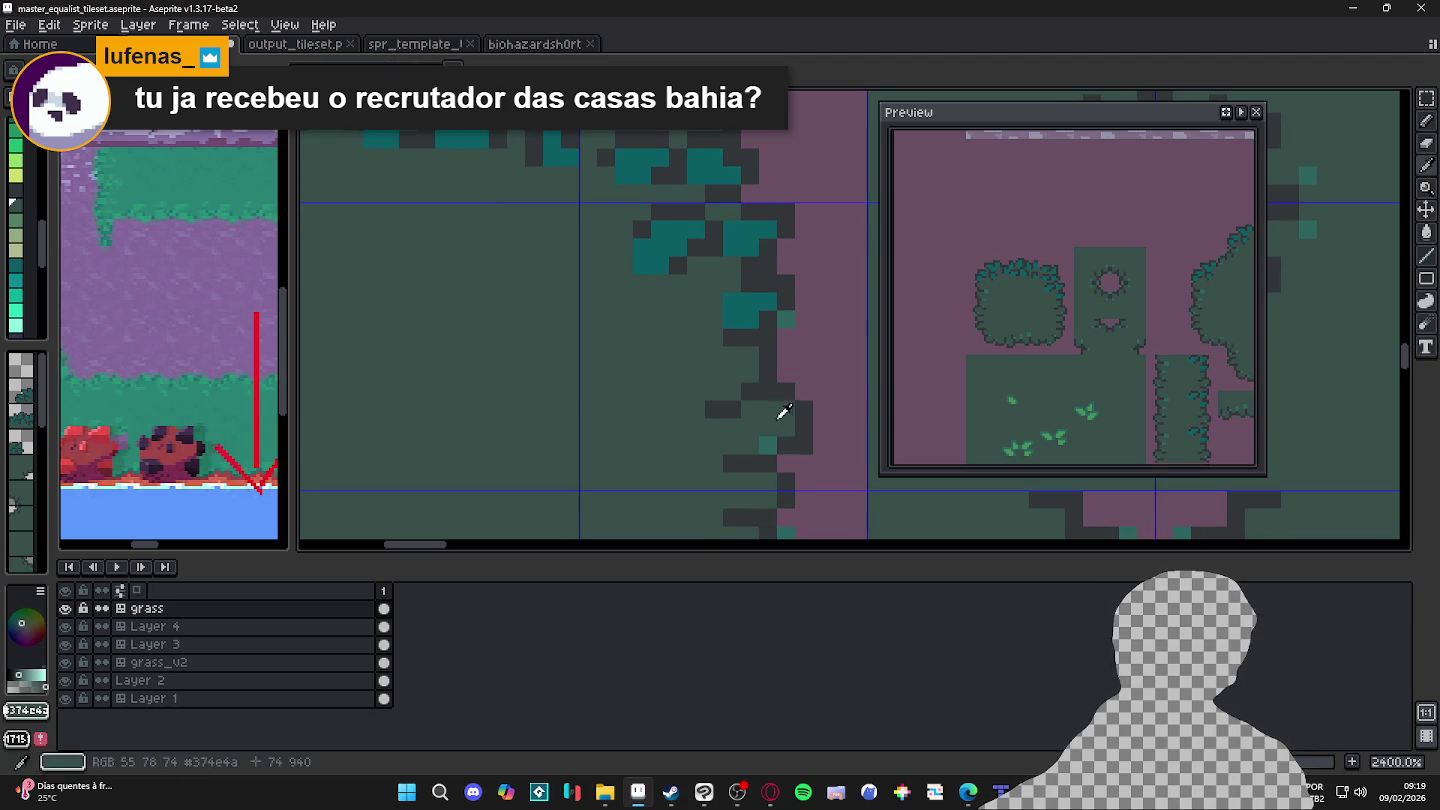
scroll(769, 416, "down", 3)
left_click(723, 374, "alt")
key("Tab")
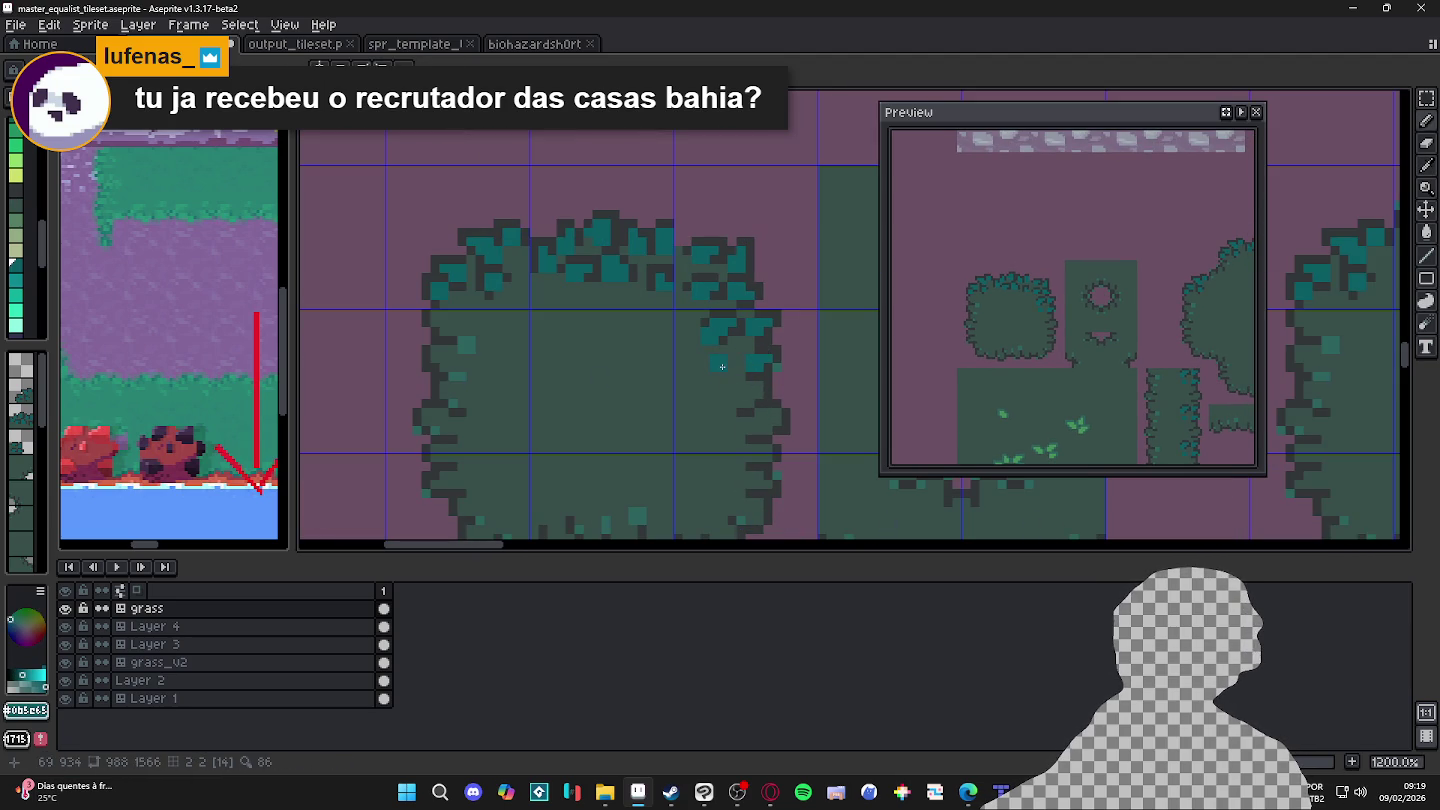
left_click(736, 355, "alt")
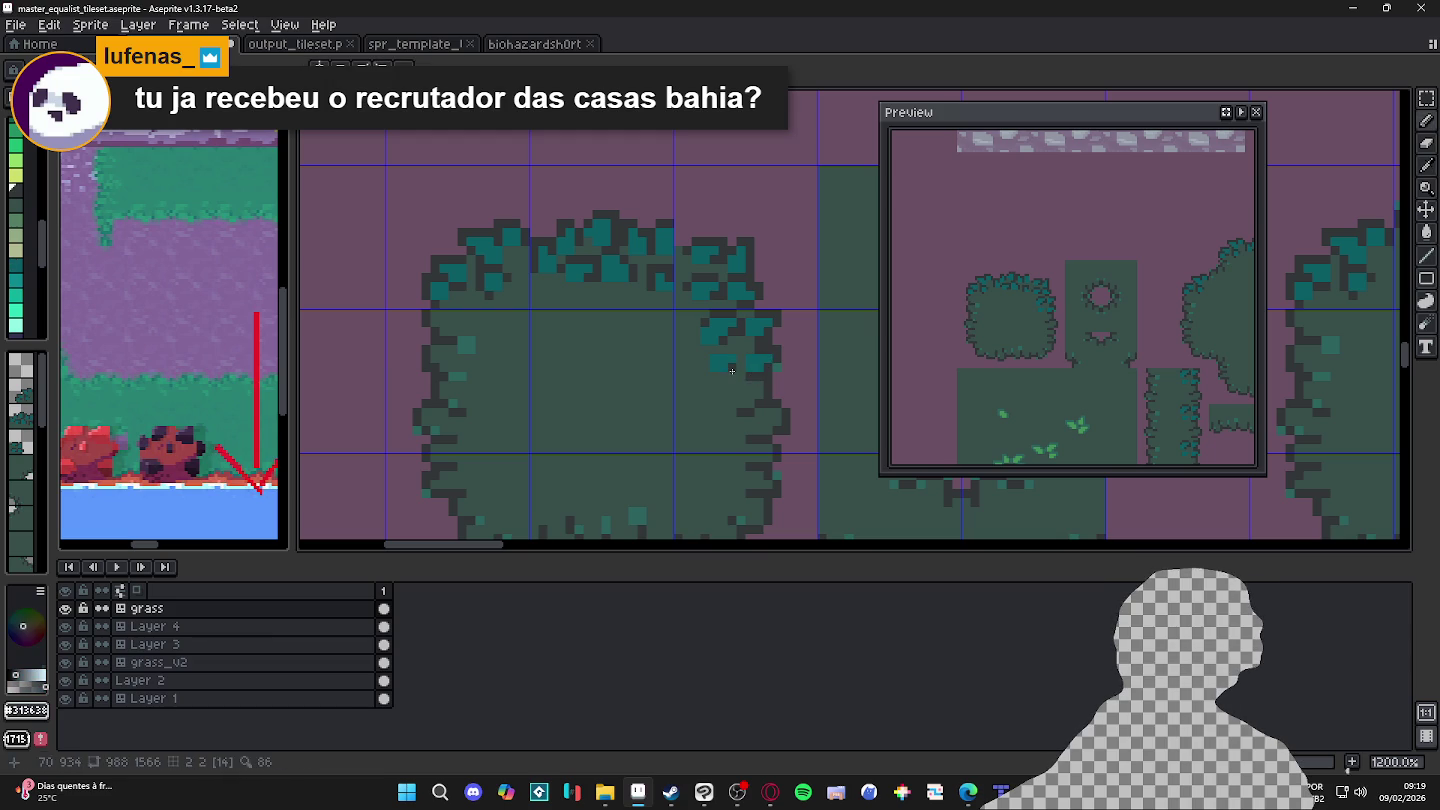
left_click(718, 351)
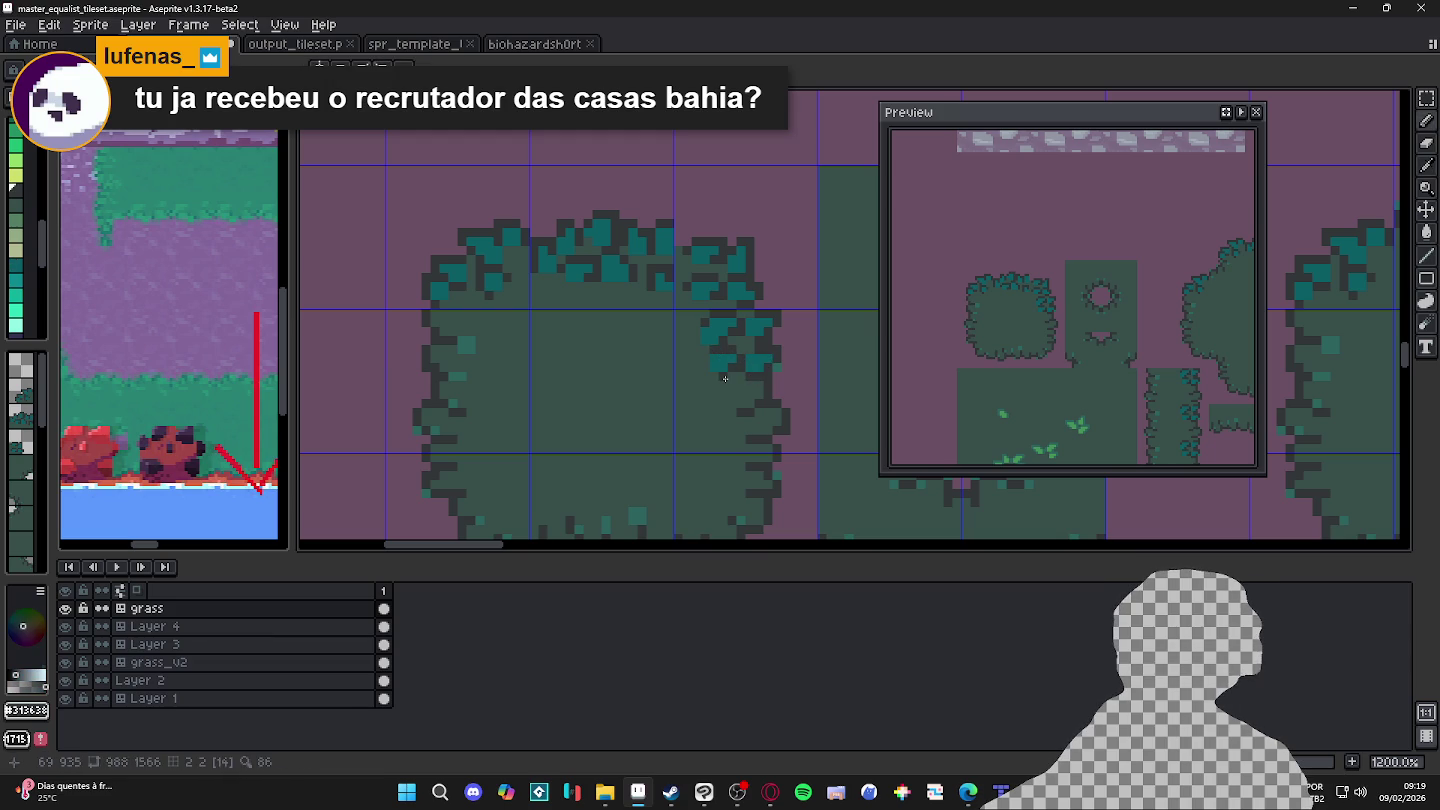
key("ctrl+z")
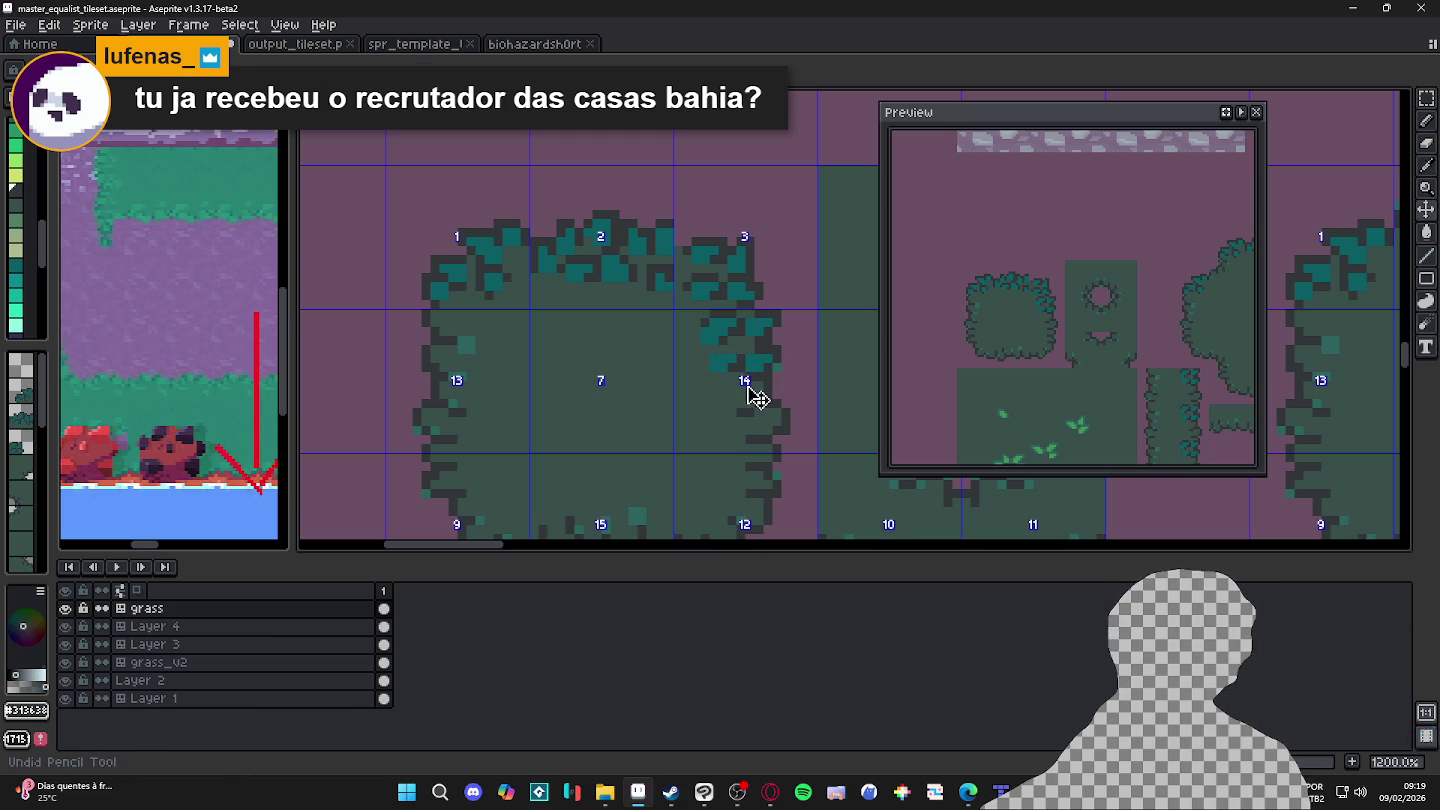
key("ctrl+z")
Step: Draw dark outline pixels and a teal leaf block along the bush's right edge
scroll(717, 379, "up", 2)
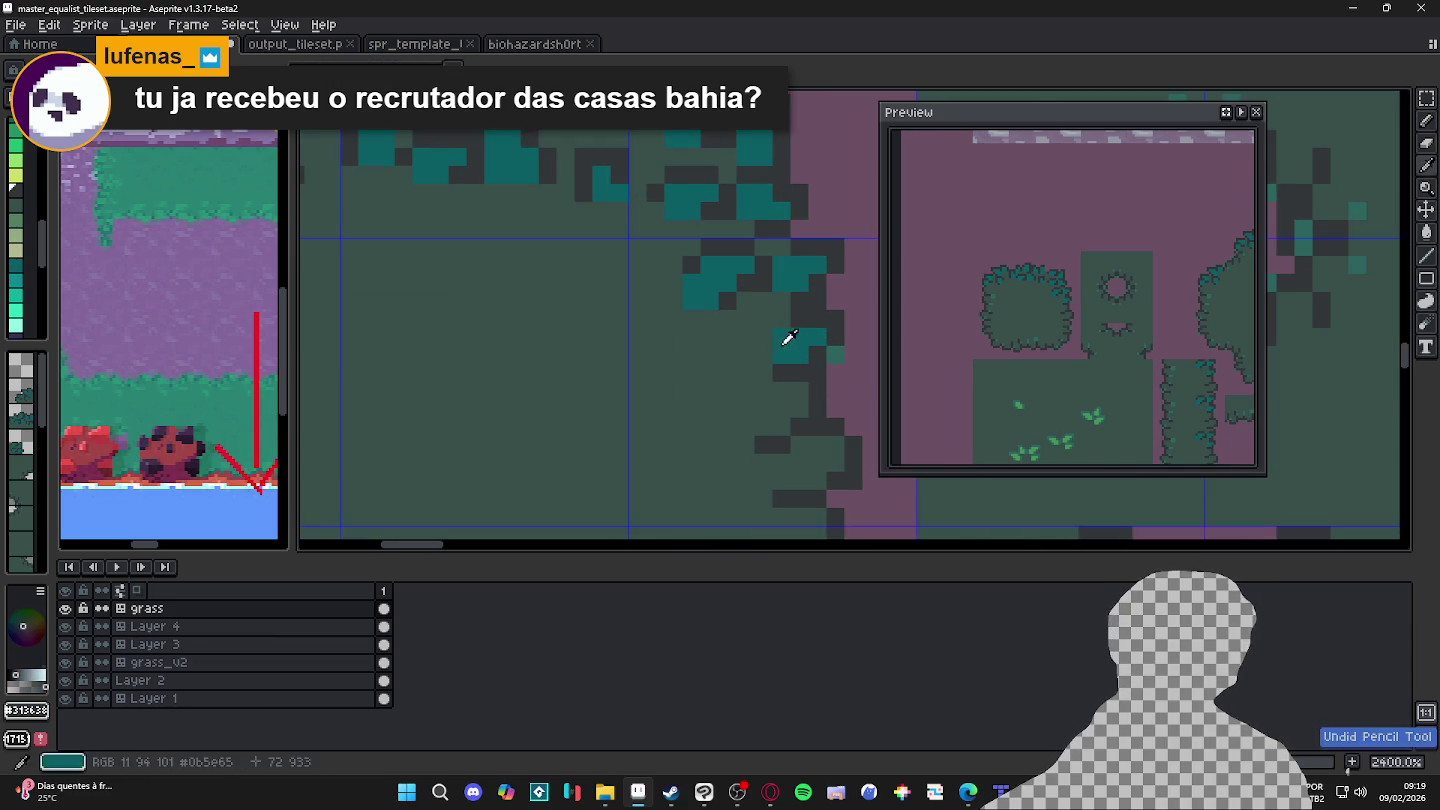
left_click(778, 334, "alt")
left_click(795, 370, "alt")
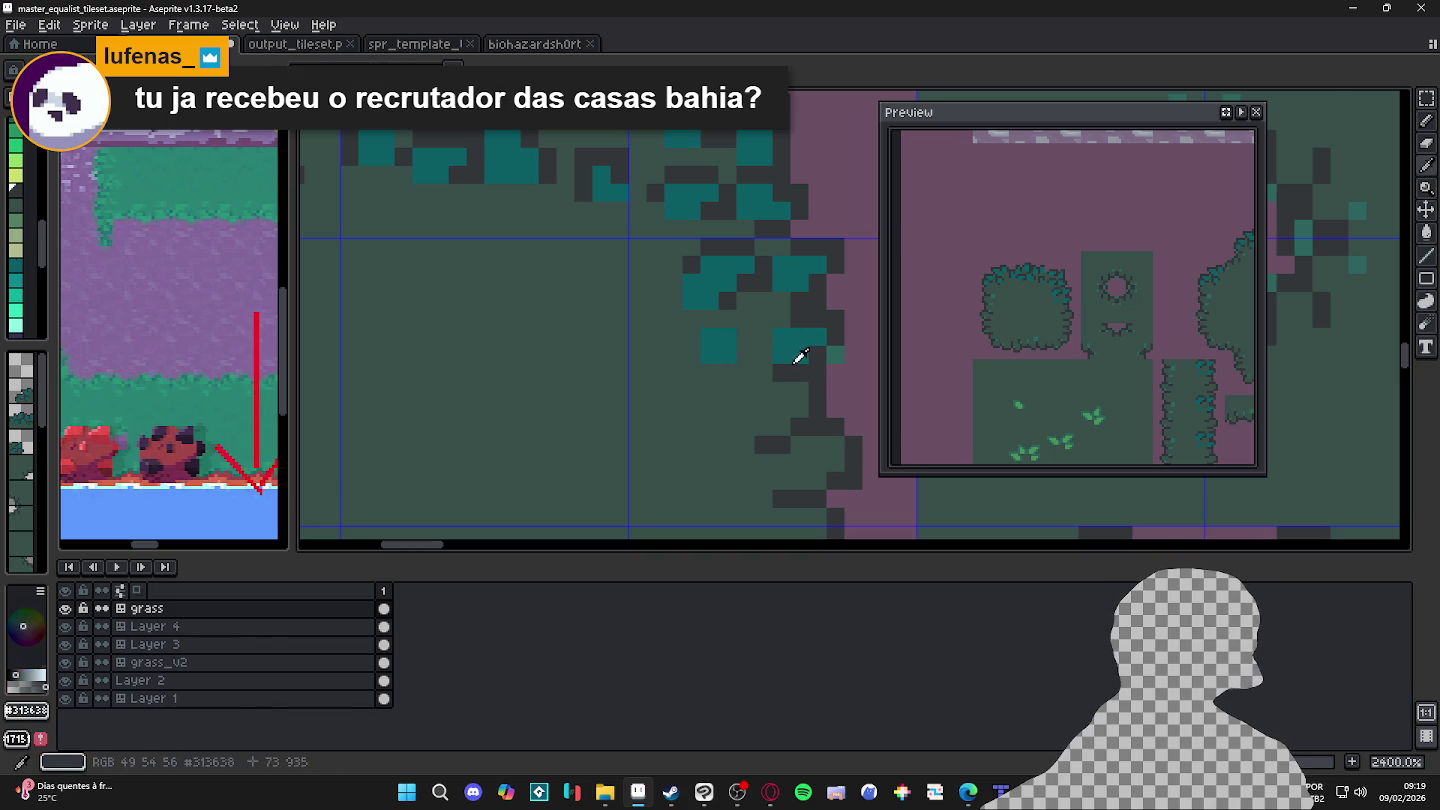
left_click(745, 351)
left_click_drag(745, 319, 724, 324)
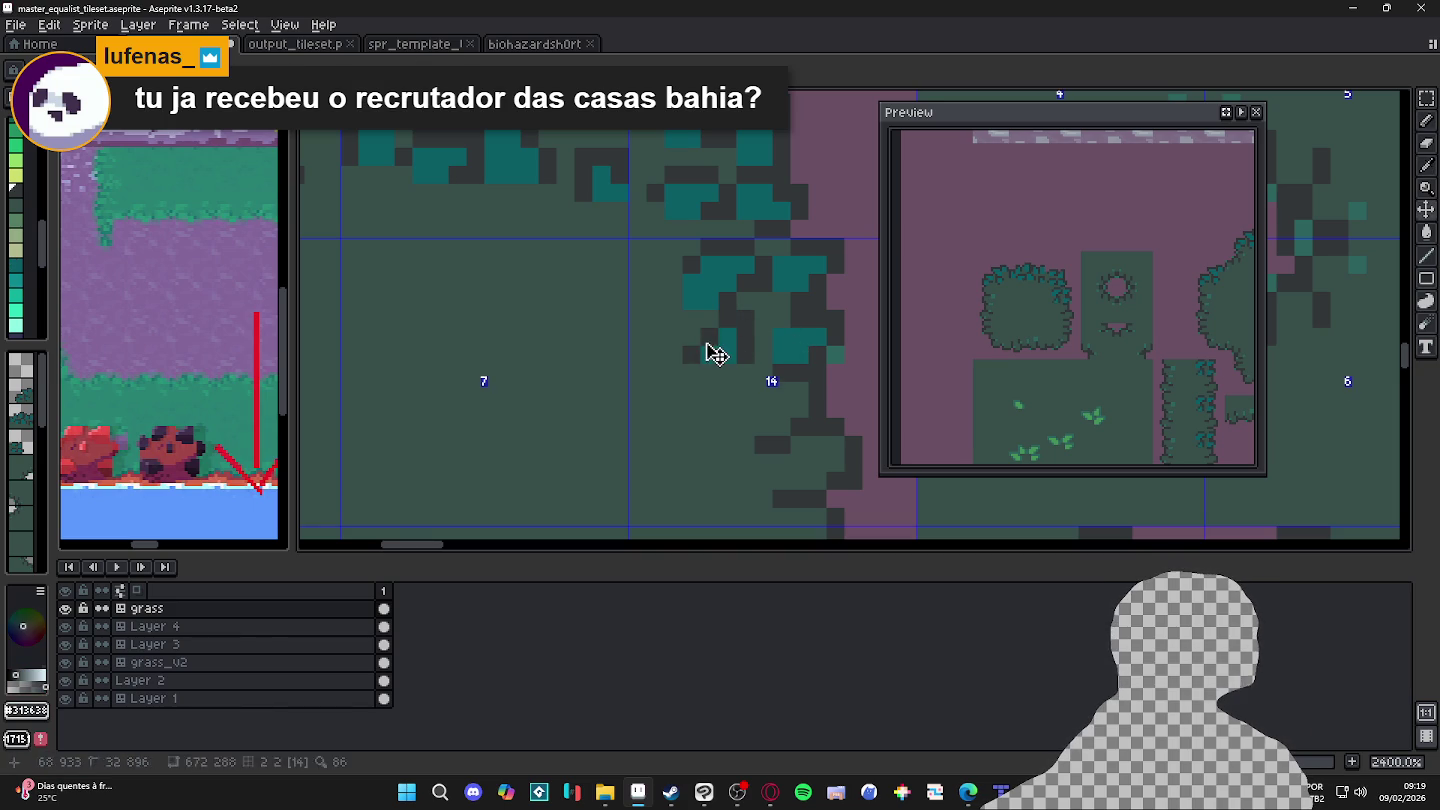
left_click_drag(689, 343, 711, 367)
left_click(733, 363, "alt")
scroll(691, 343, "down", 3)
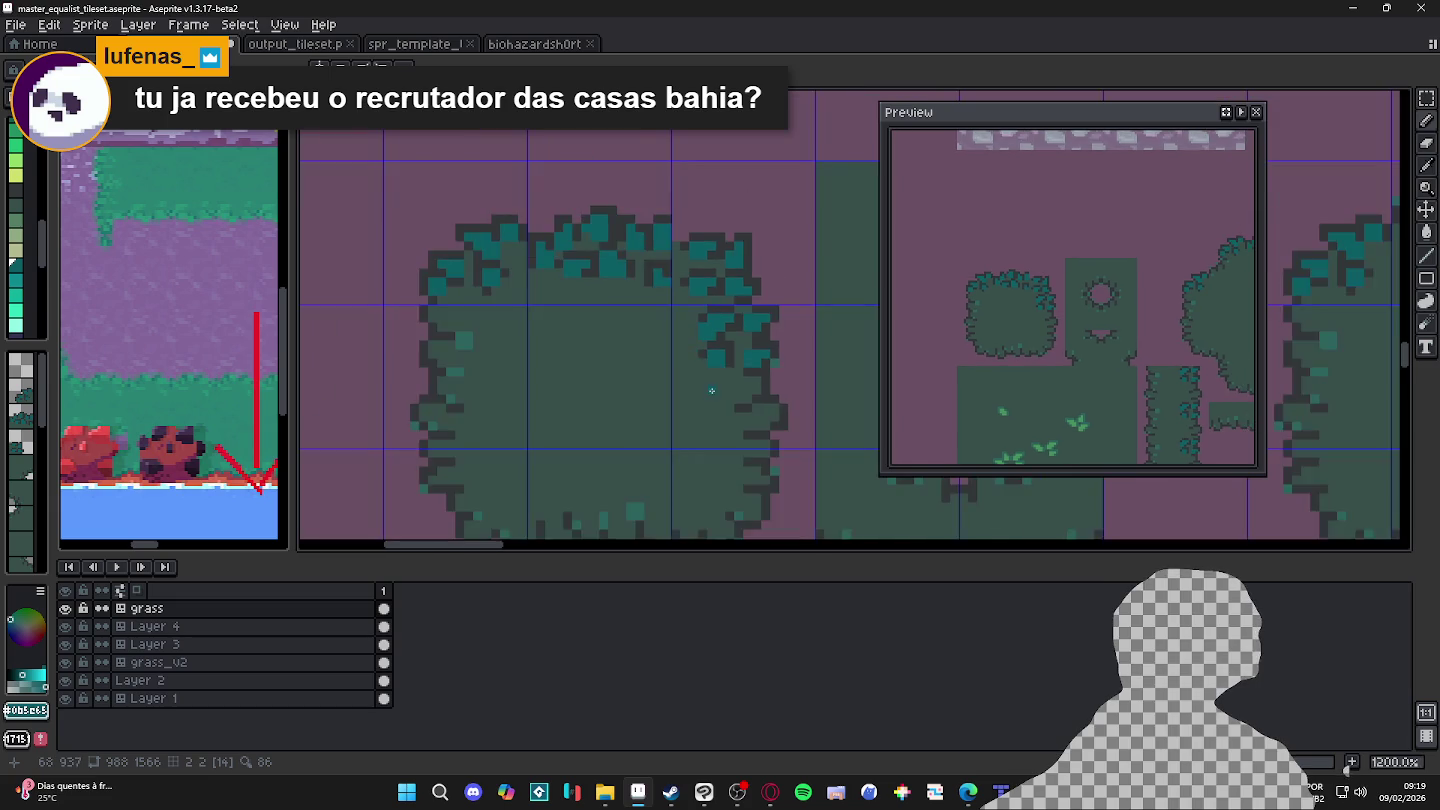
scroll(748, 343, "up", 1)
left_click(747, 343)
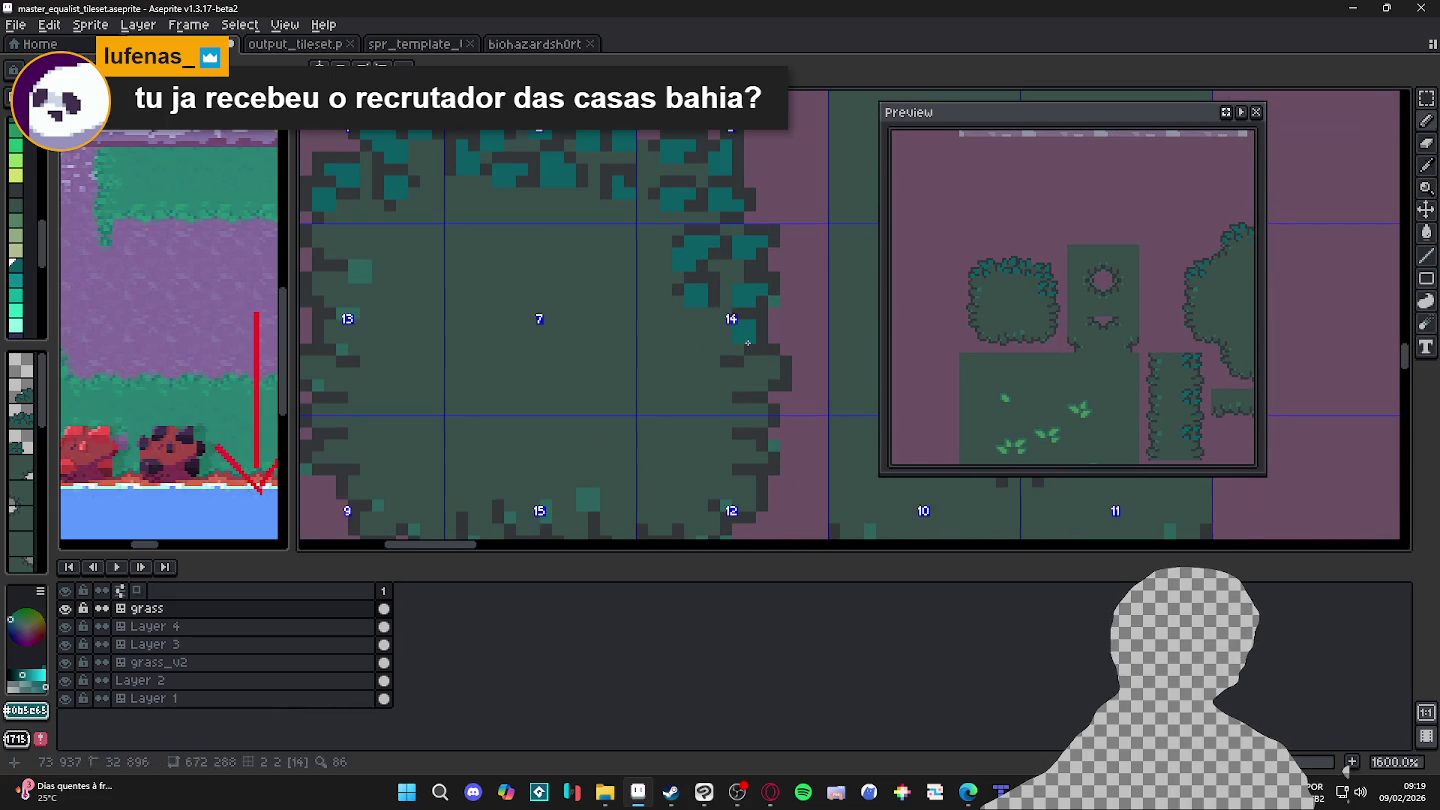
left_click(760, 344, "alt")
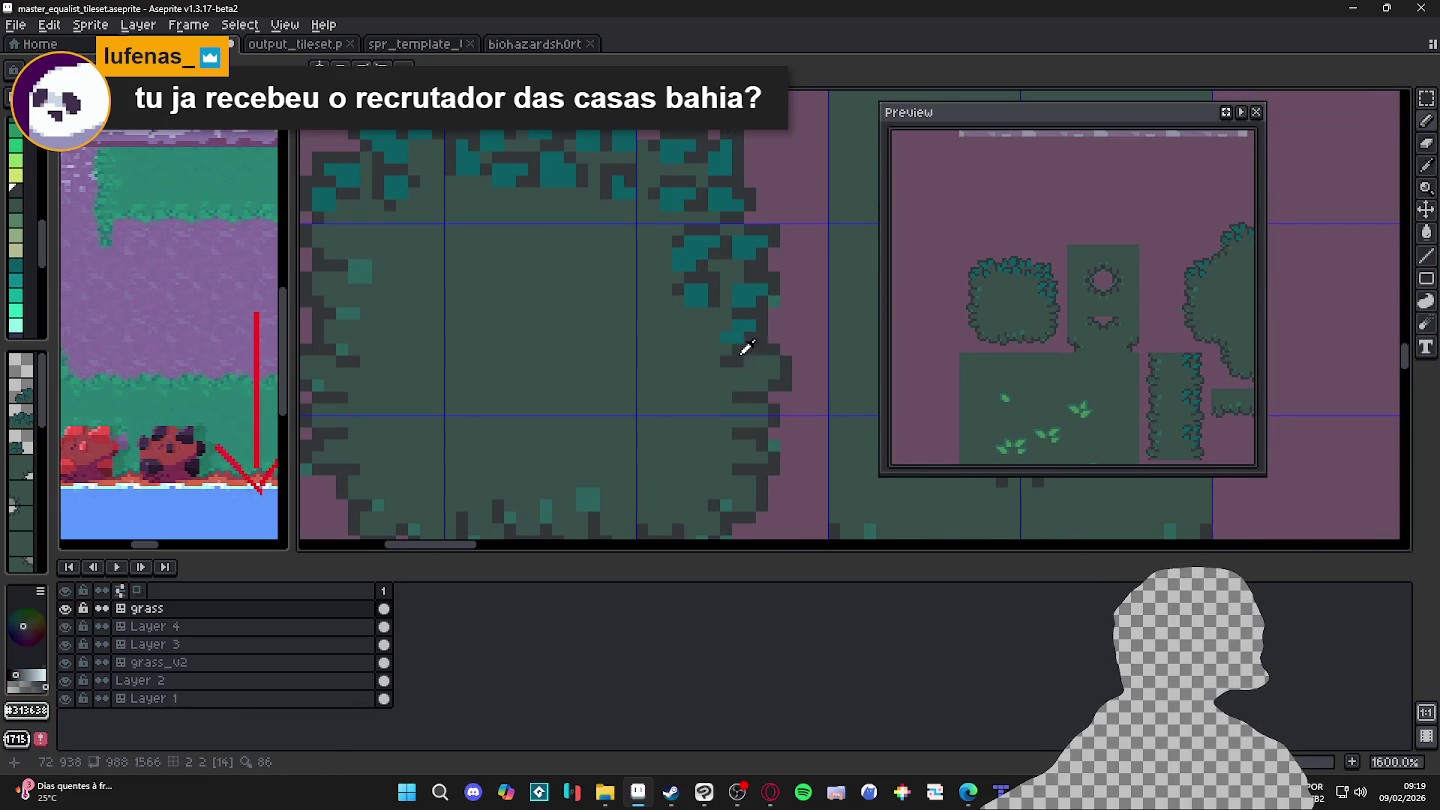
left_click(742, 328, "alt")
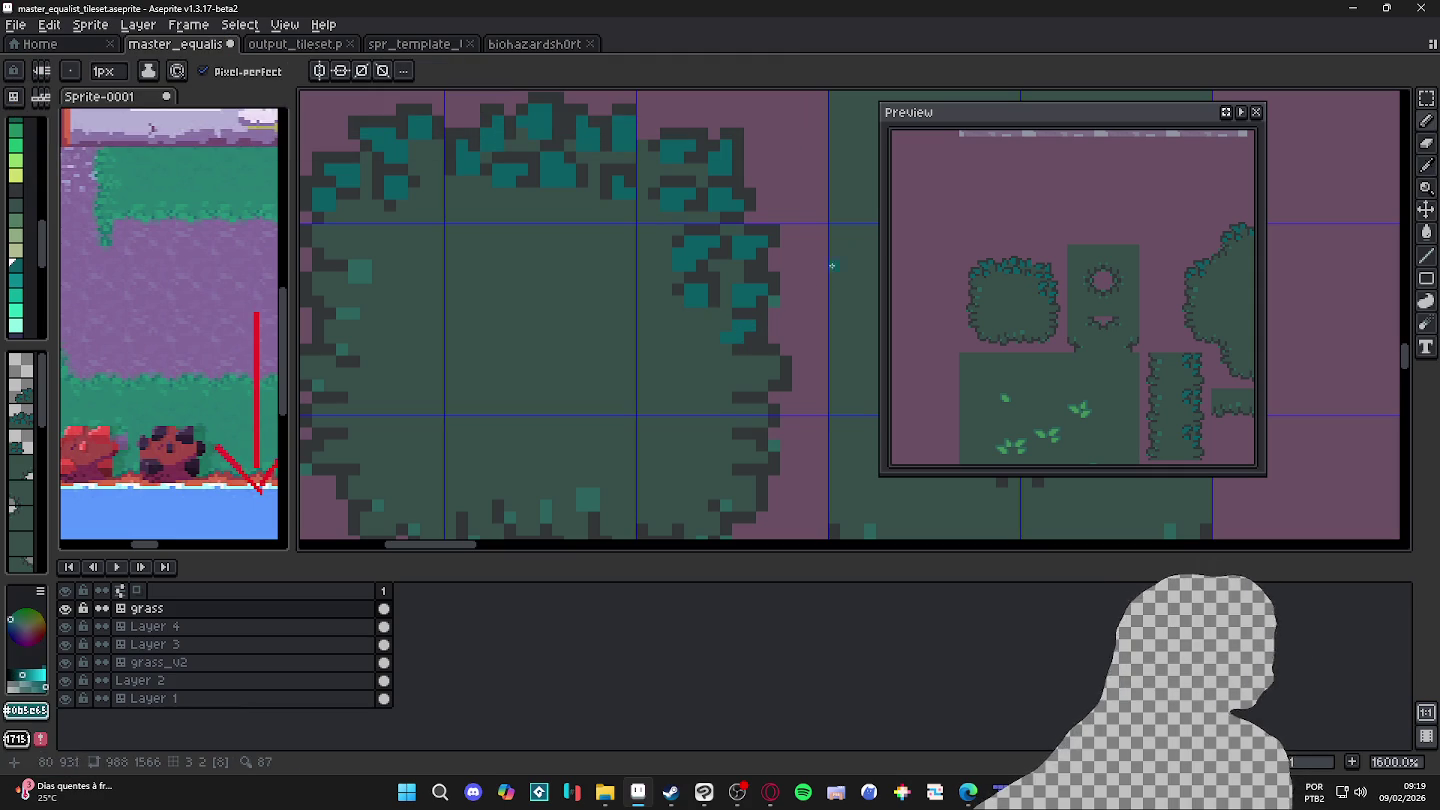
Step: Extend the dark outline at the bush's top-right and save the tileset file
left_click(660, 135, "alt")
left_click(645, 130)
left_click_drag(706, 162, 724, 163)
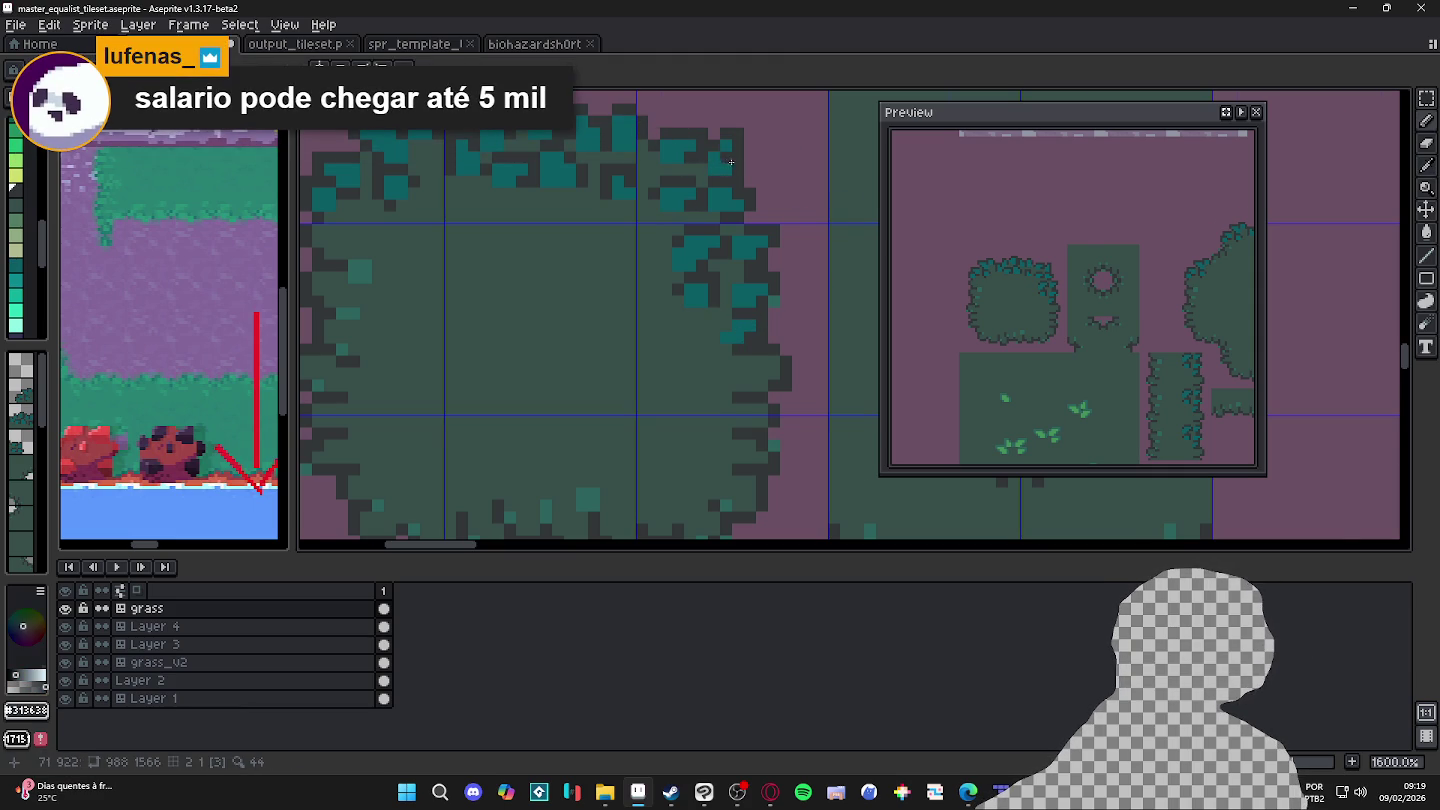
scroll(730, 162, "down", 2)
scroll(735, 190, "down", 1)
key("ctrl+s")
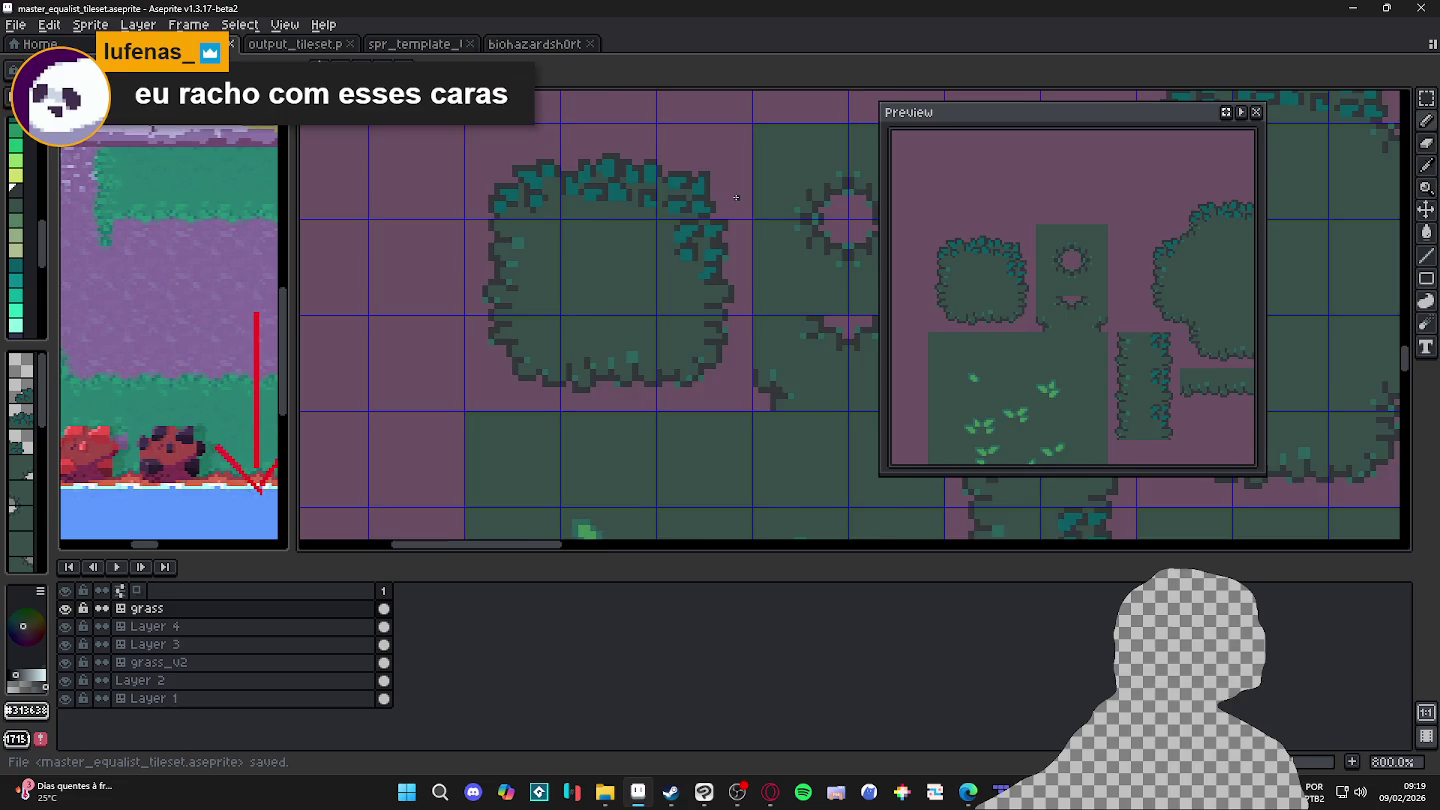
Step: On the bush's left edge, turn a teal pixel dark and paint a dark spot teal
scroll(700, 199, "down", 1)
scroll(661, 201, "up", 1)
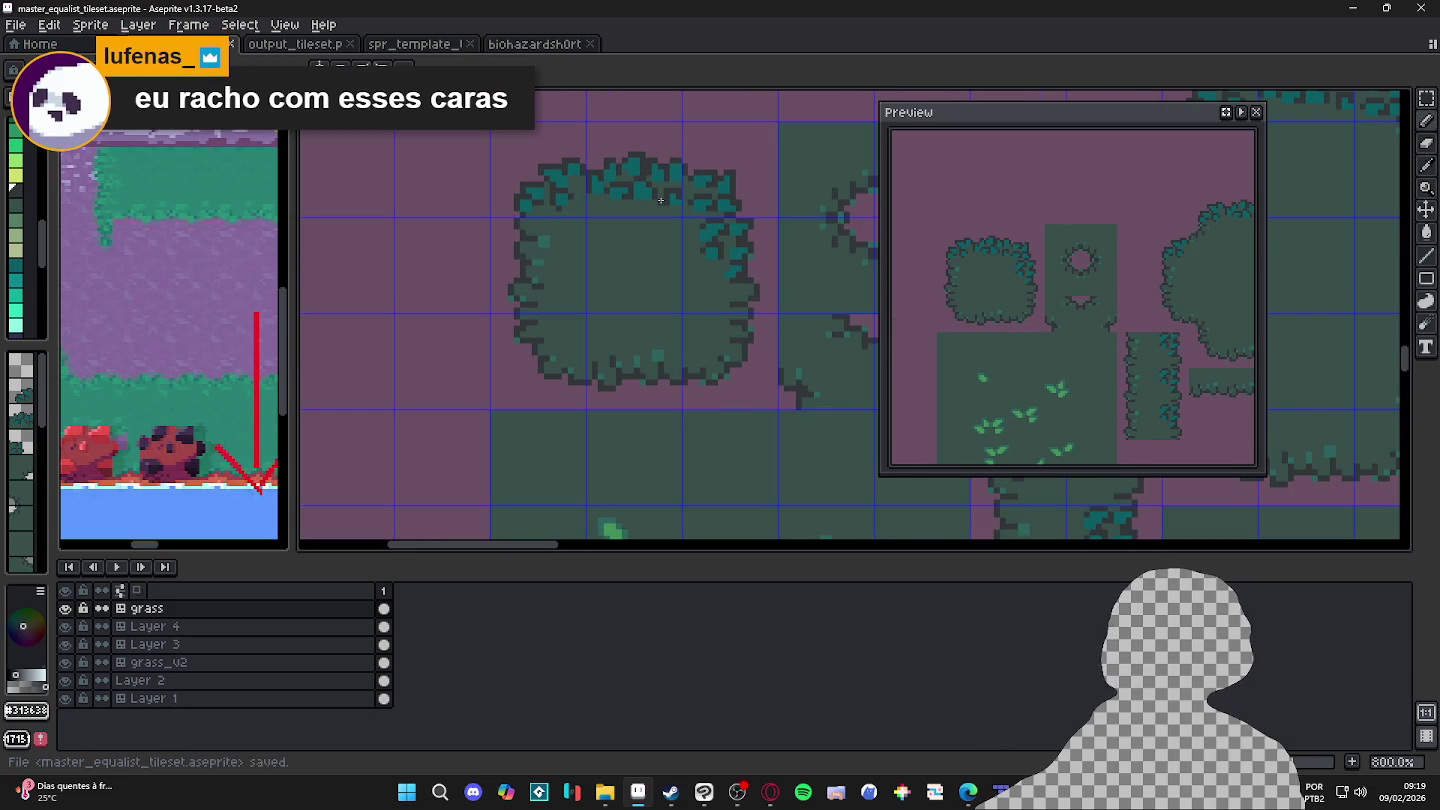
scroll(661, 200, "down", 1)
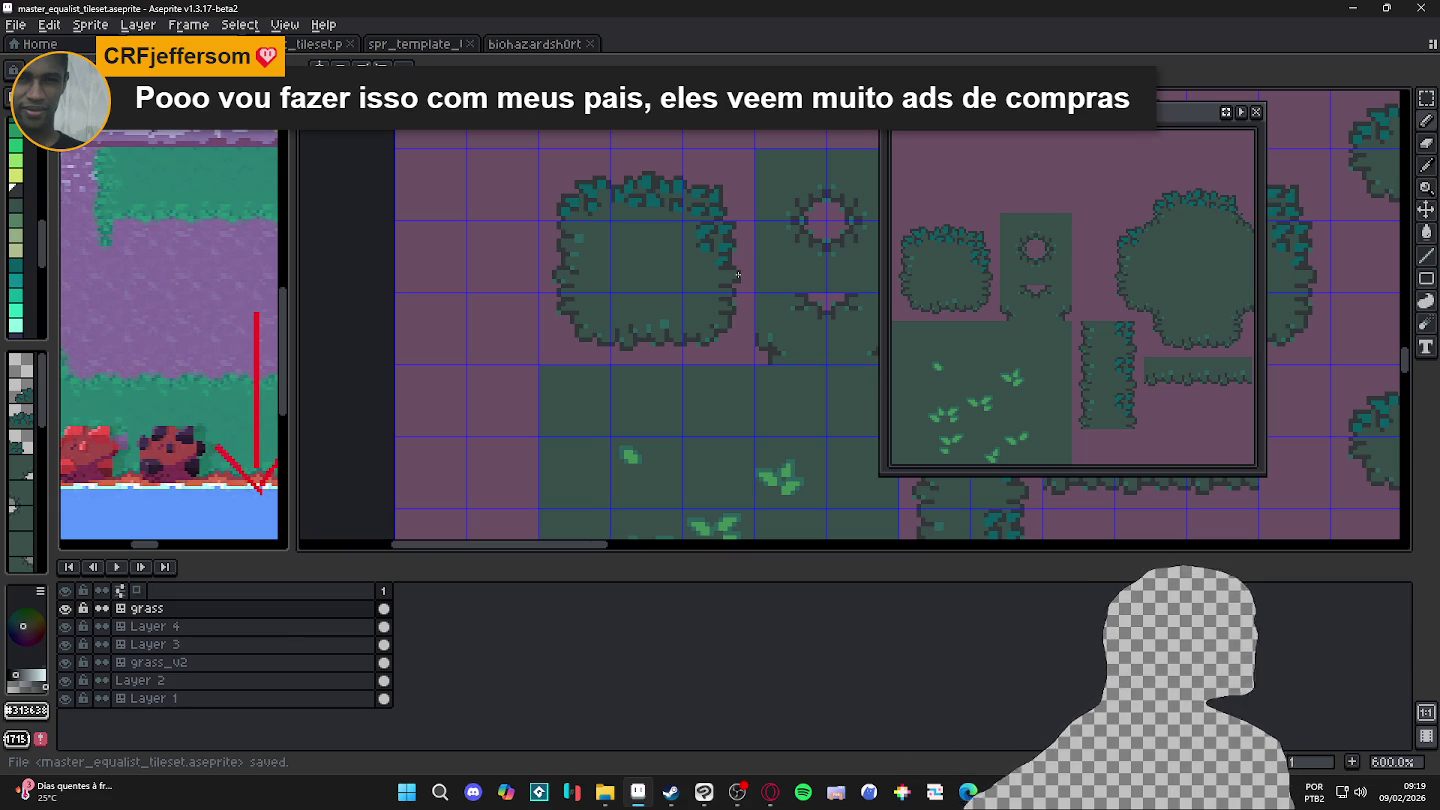
scroll(641, 181, "up", 2)
scroll(600, 220, "up", 1)
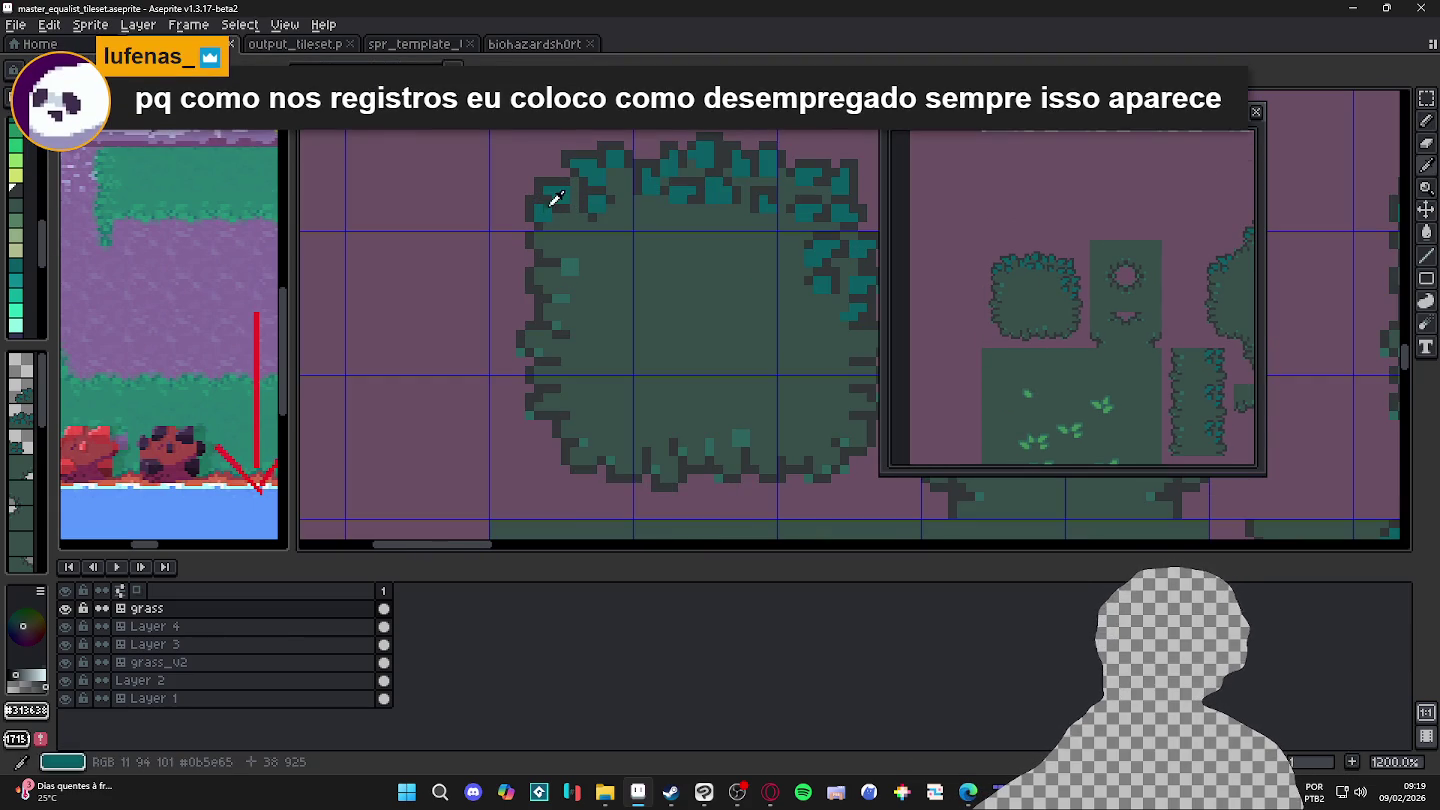
scroll(552, 252, "up", 1)
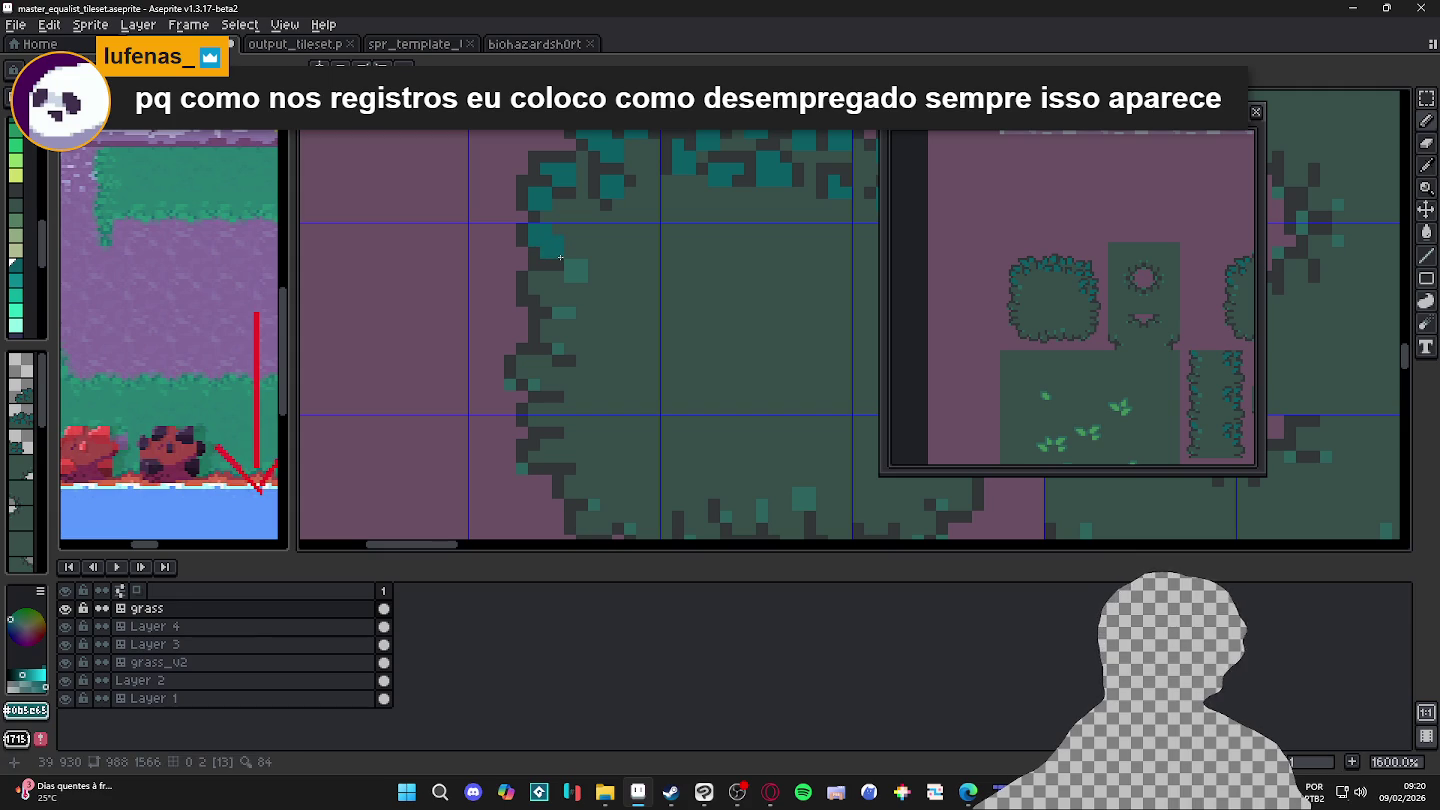
left_click(528, 241, "alt")
left_click(543, 229)
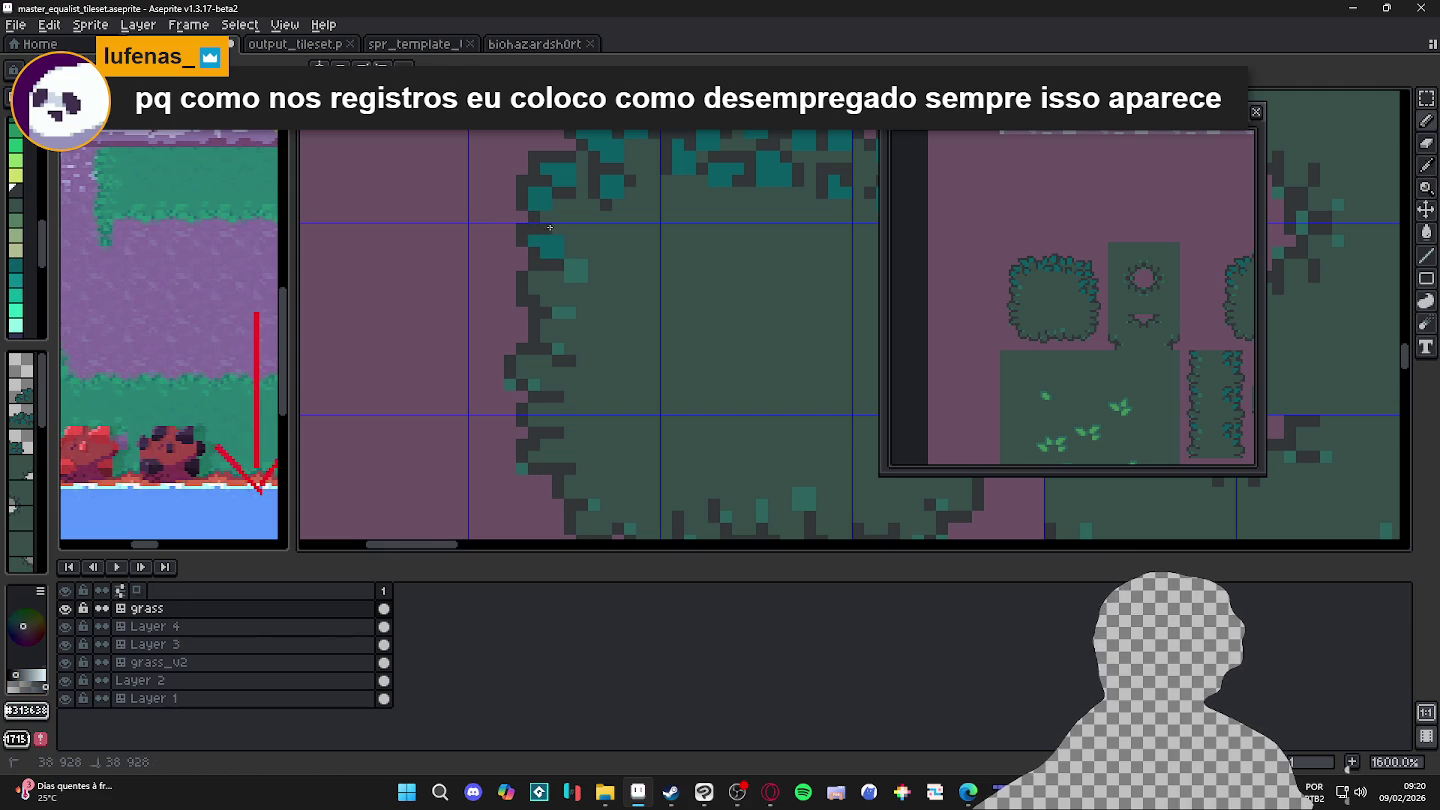
left_click(553, 241, "alt")
left_click(541, 282)
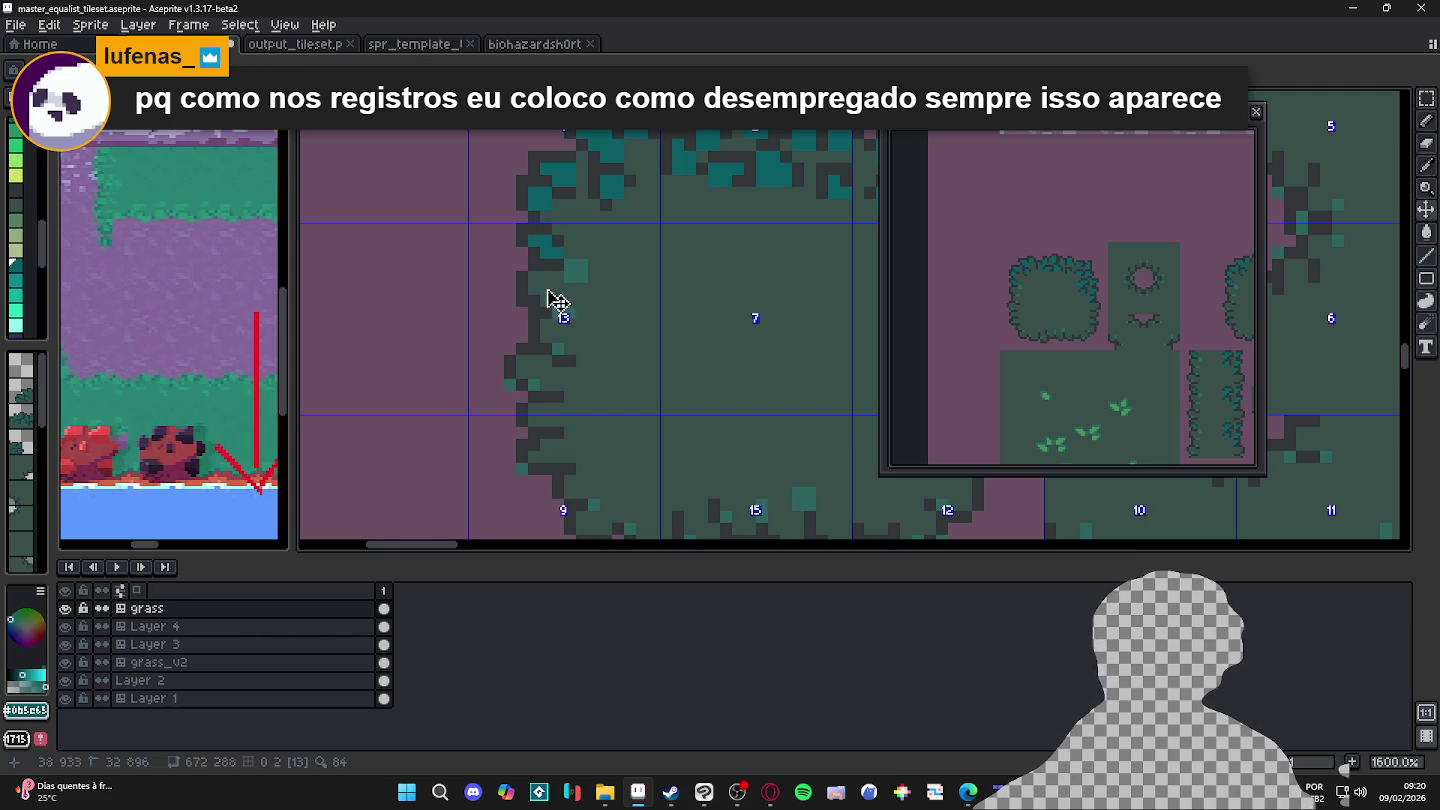
Step: Darken three stray teal pixels further down the left edge with dark green
left_click(590, 285, "alt")
left_click(575, 270)
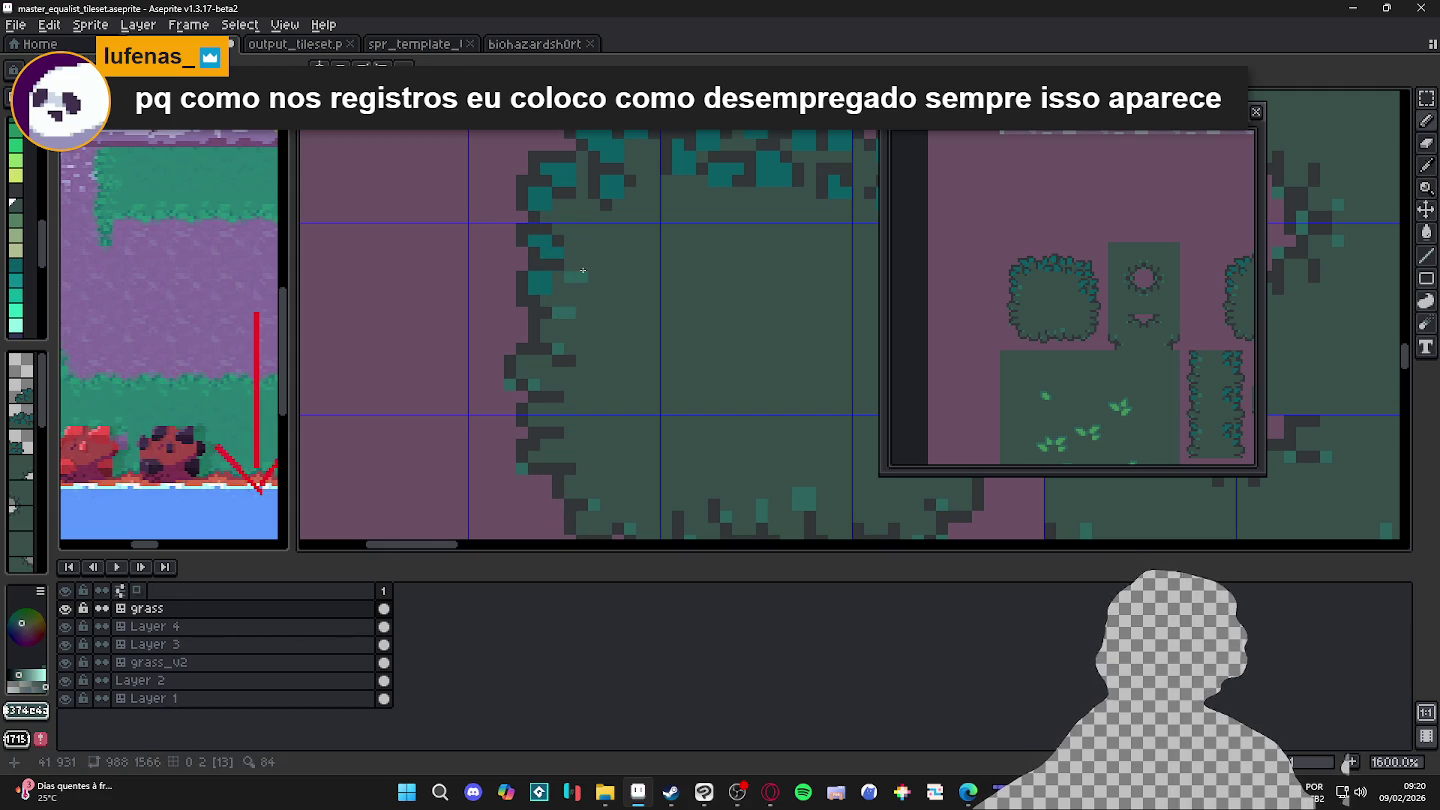
left_click(563, 313)
left_click(558, 350)
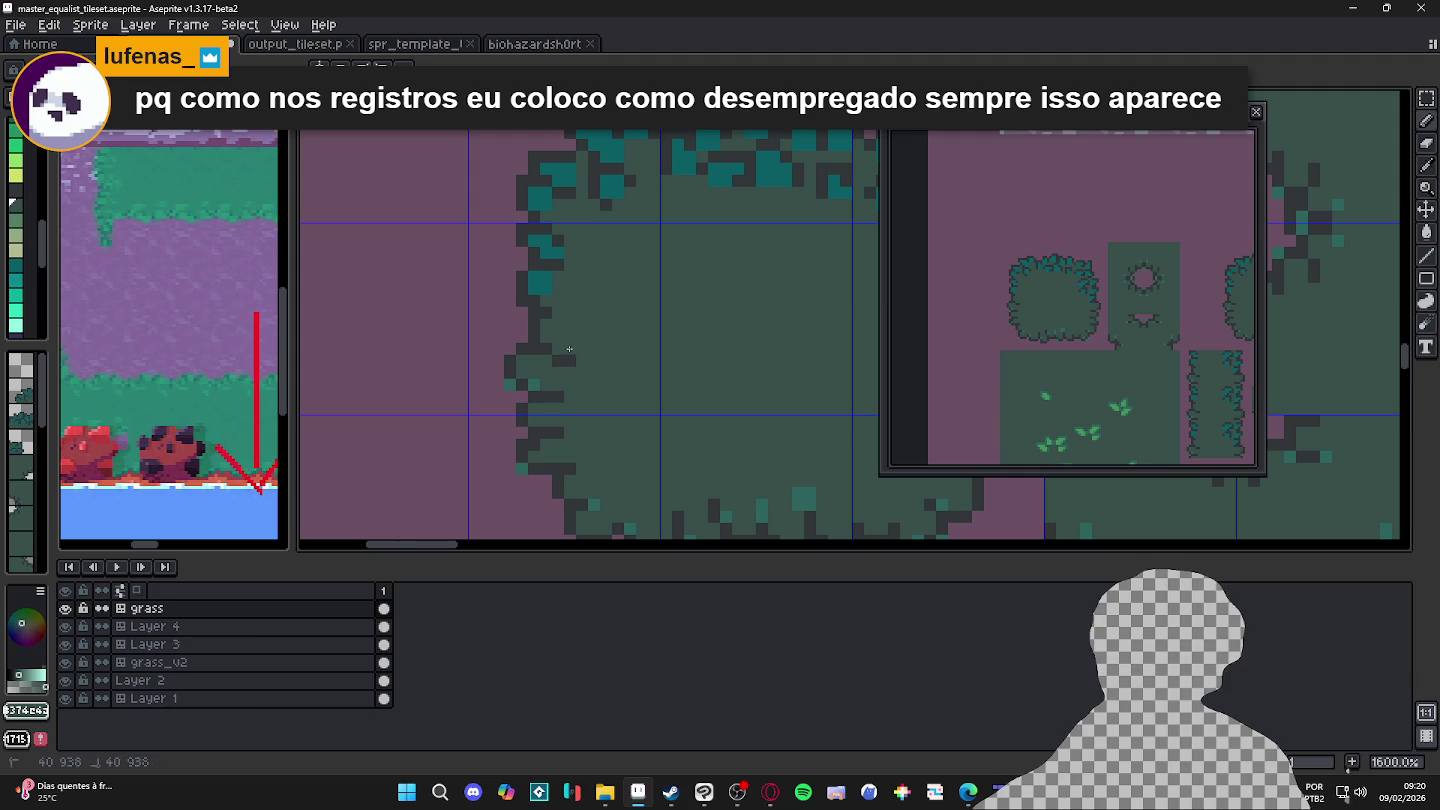
scroll(547, 384, "down", 1)
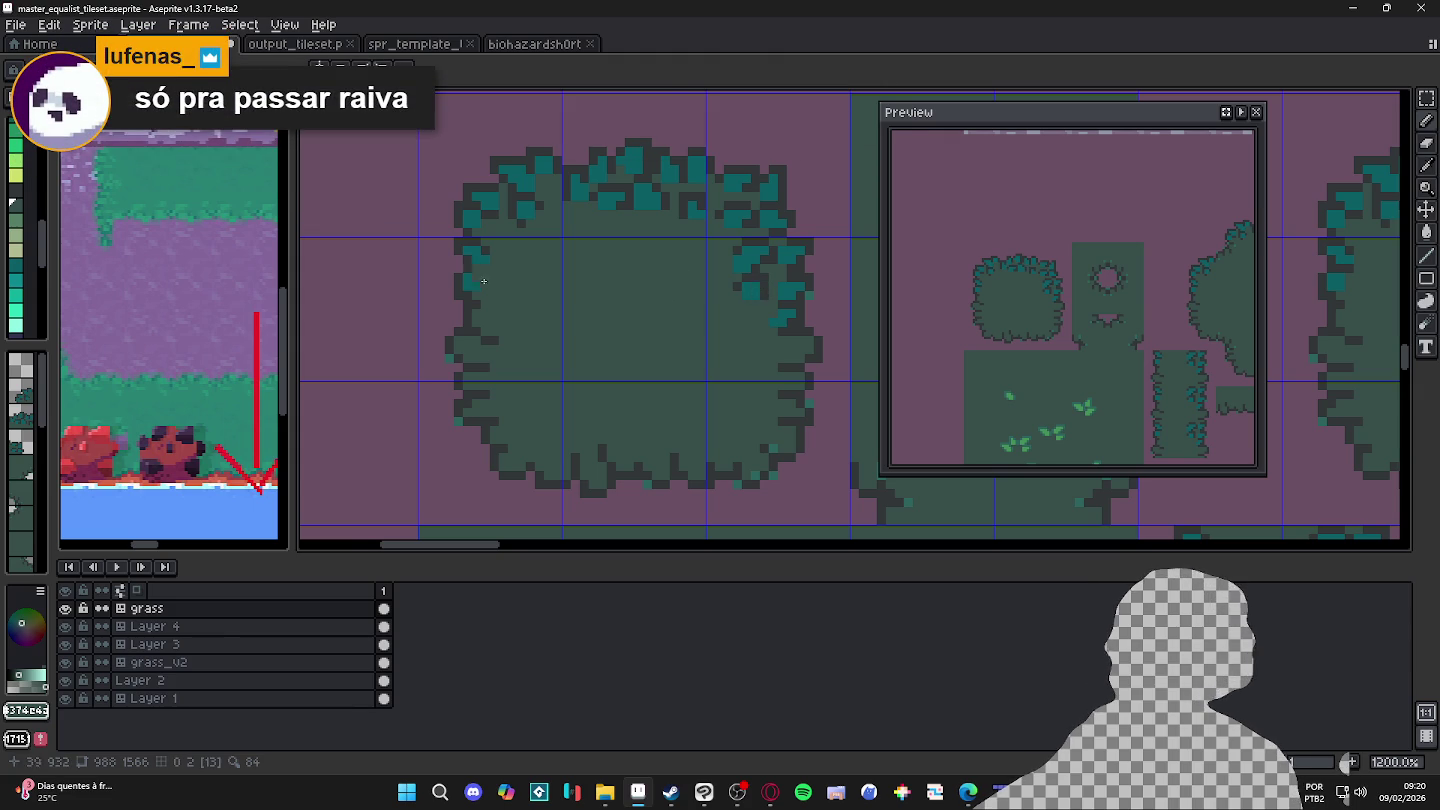
Step: Undo a stray teal pixel outside the bush and add dark outline pixels along its left edge
scroll(466, 285, "up", 3)
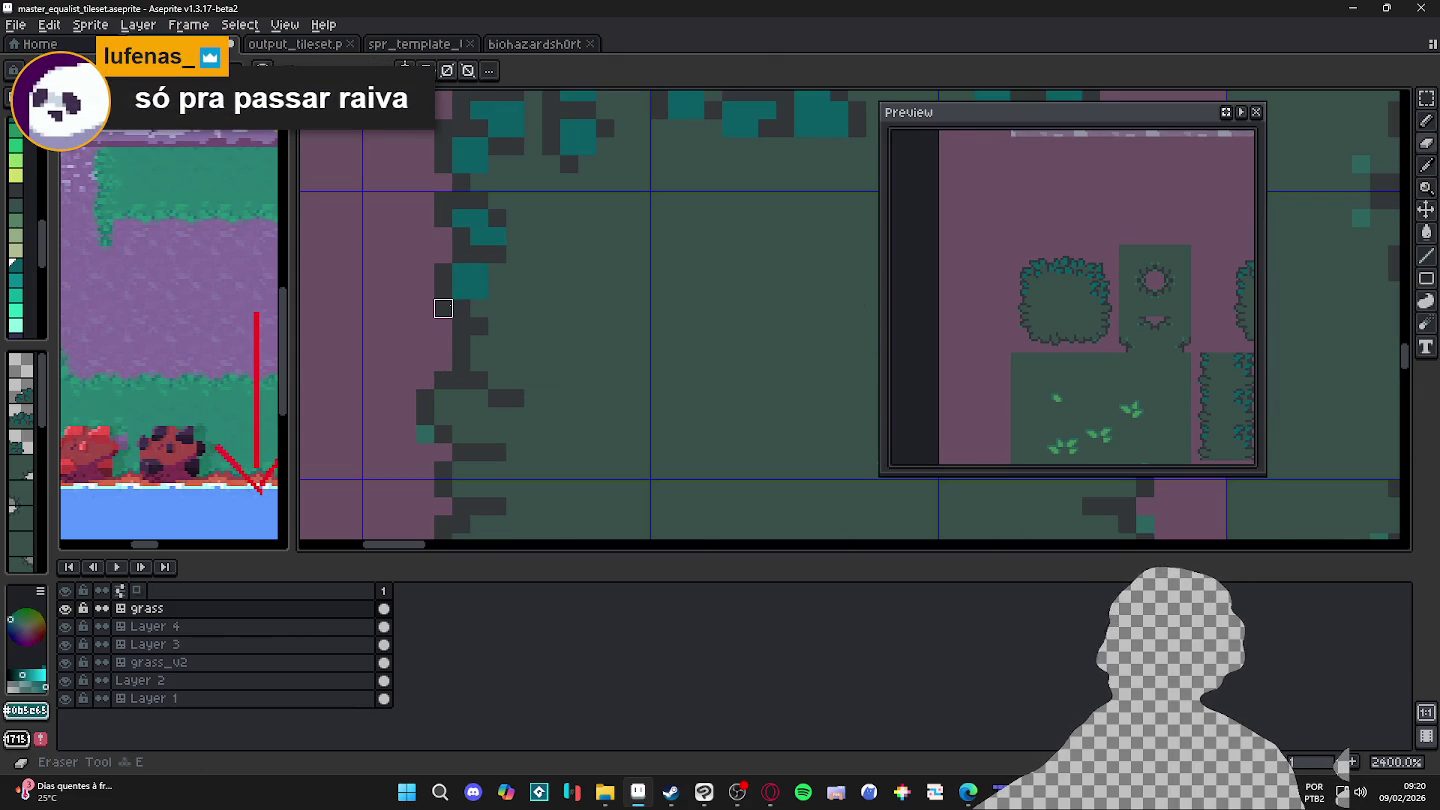
key("ctrl+z")
left_click(461, 308, "alt")
left_click(461, 290)
left_click(479, 308)
left_click(490, 309)
left_click_drag(491, 310, 456, 327)
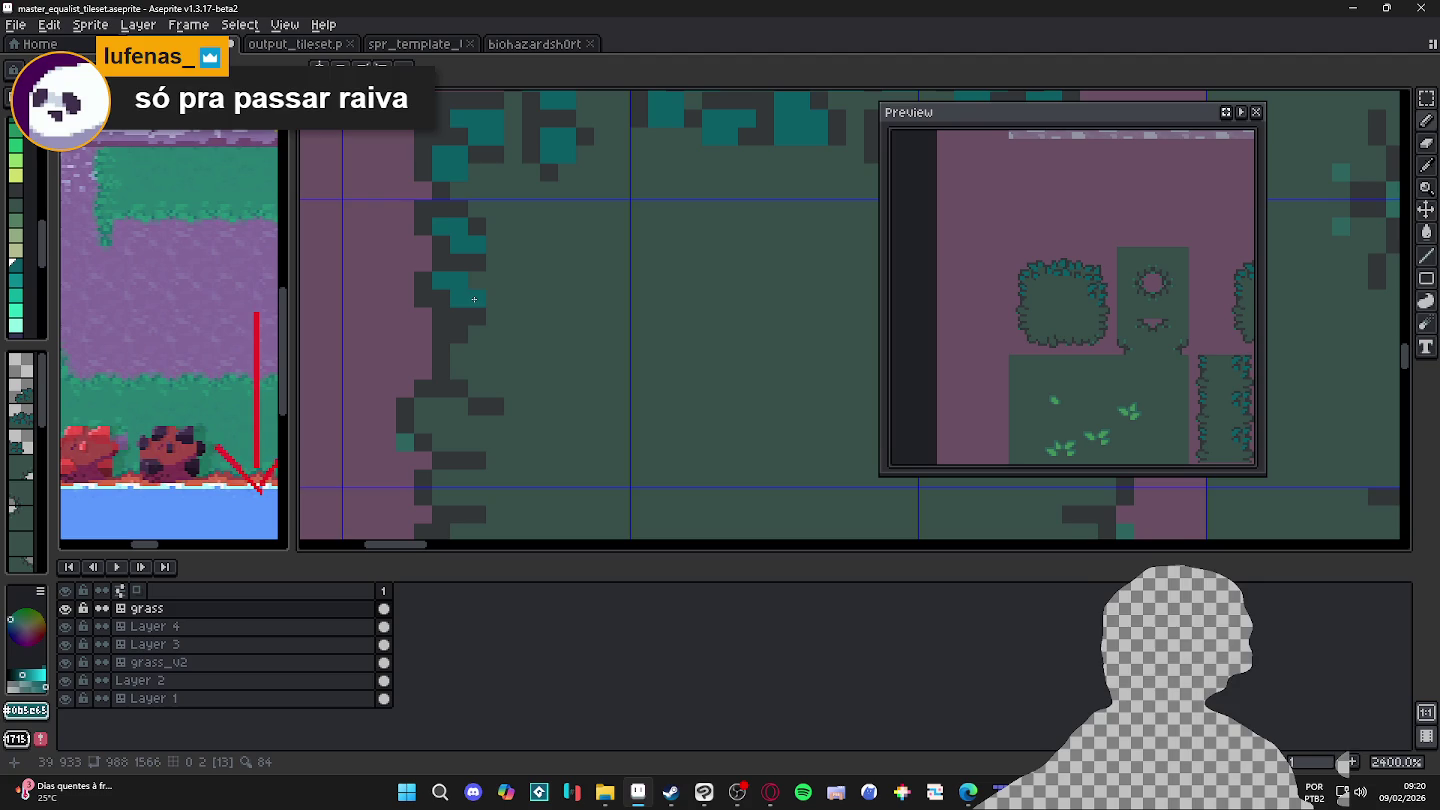
Step: Paint a small teal leaf clump just inside the bush's upper-left edge and zoom out to review
left_click(524, 253)
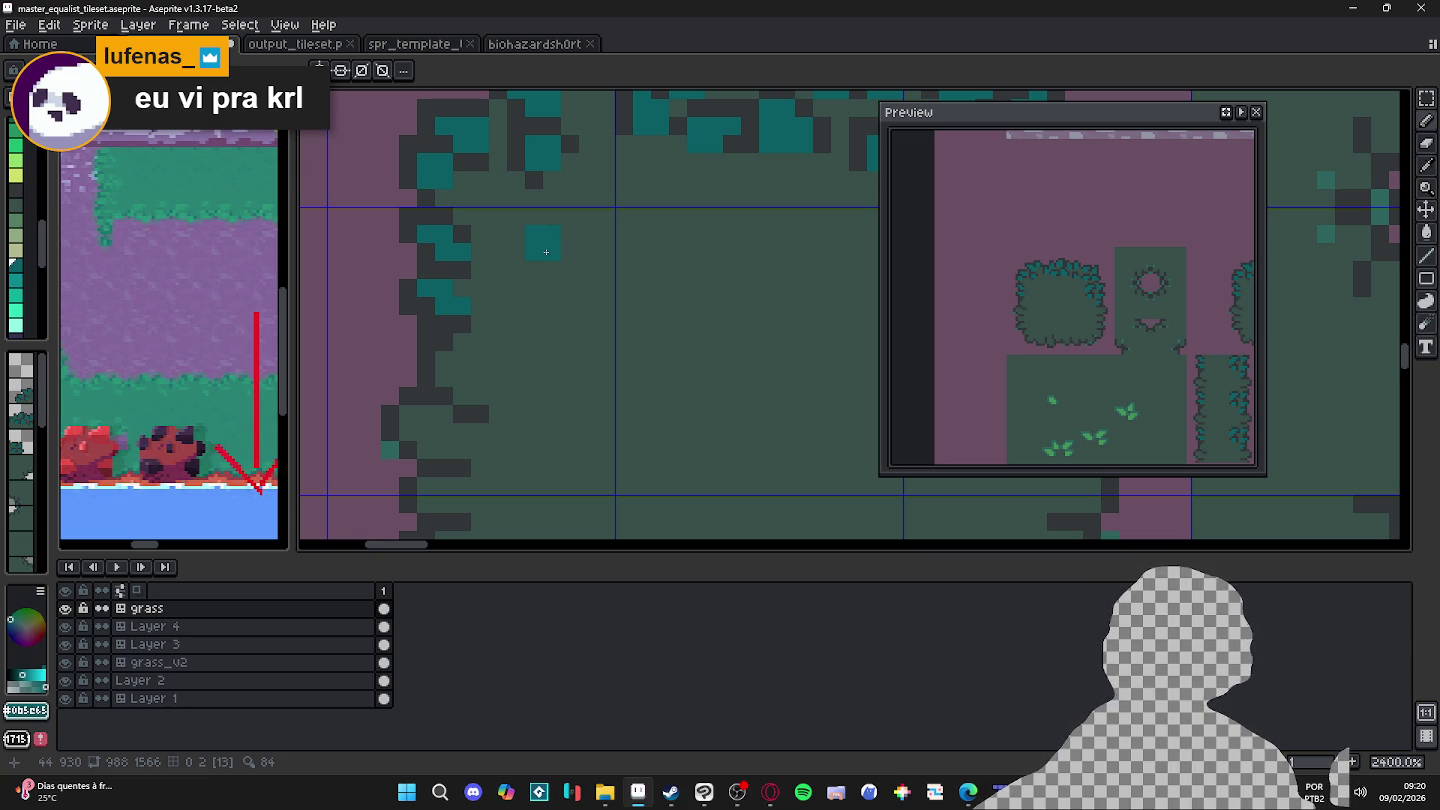
mouse_move(529, 262)
left_mouse_down()
mouse_move(511, 244)
mouse_move(533, 234)
mouse_move(551, 270)
mouse_move(503, 268)
left_mouse_up()
left_click(461, 230, "alt")
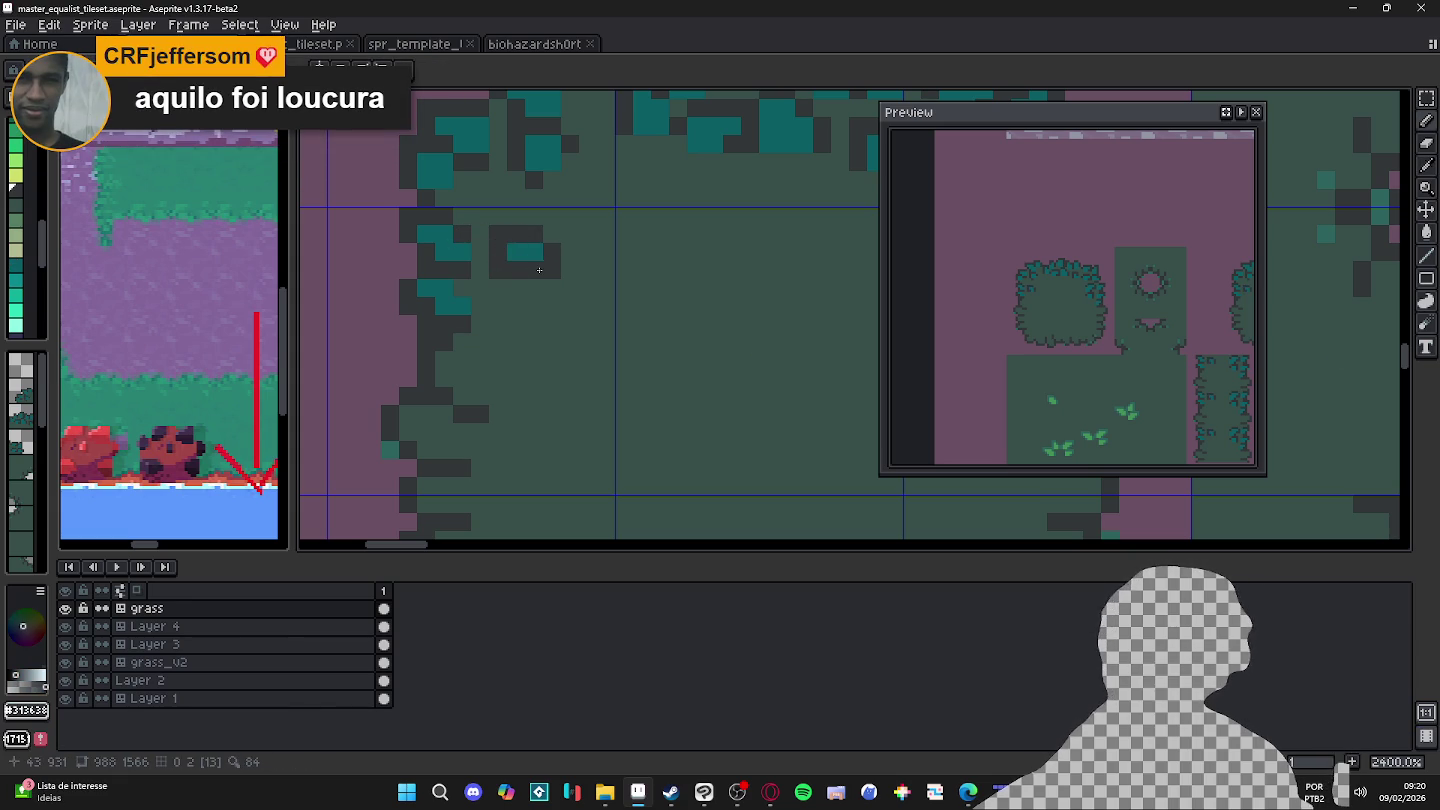
left_click(540, 256, "alt")
scroll(550, 261, "down", 3)
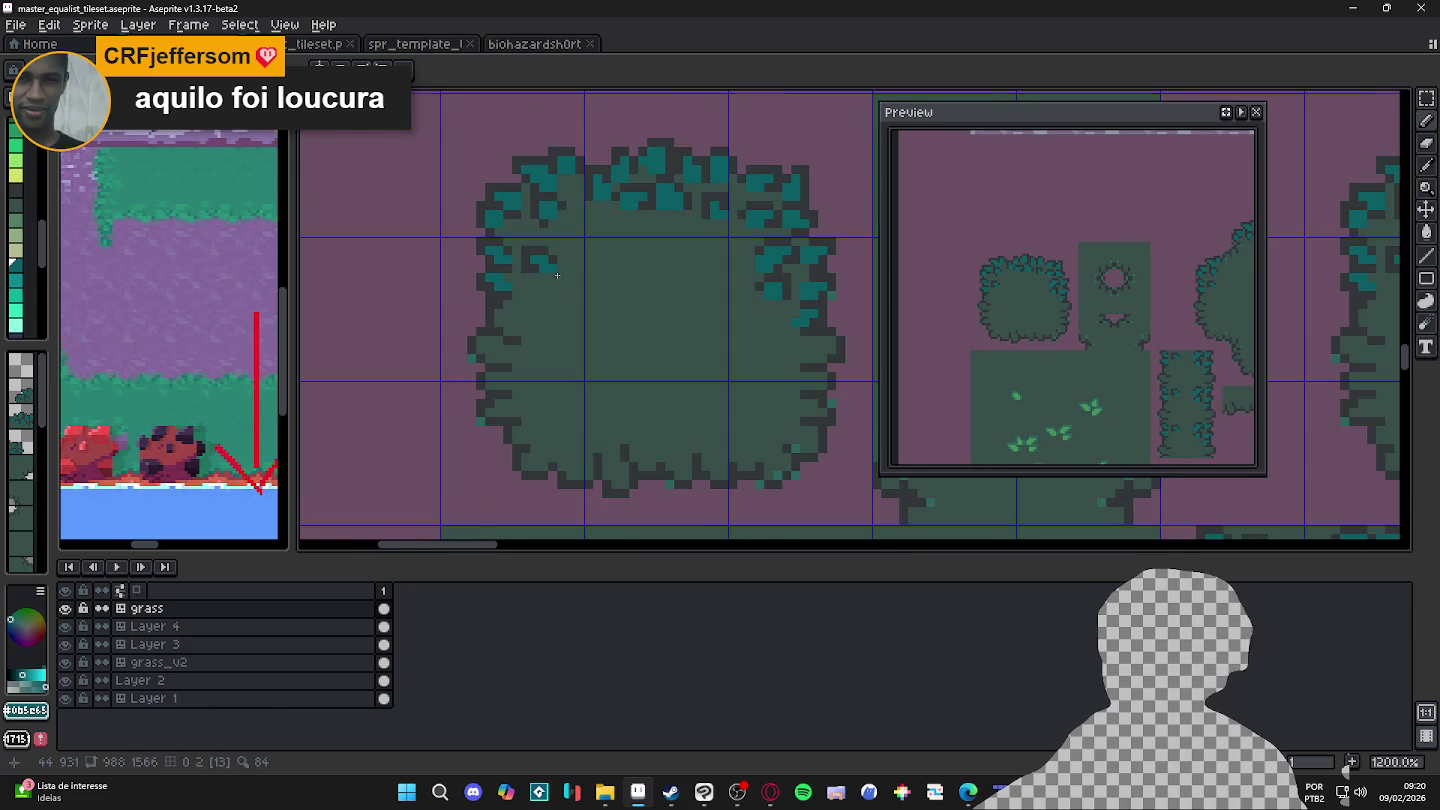
scroll(559, 269, "down", 2)
scroll(559, 269, "down", 1)
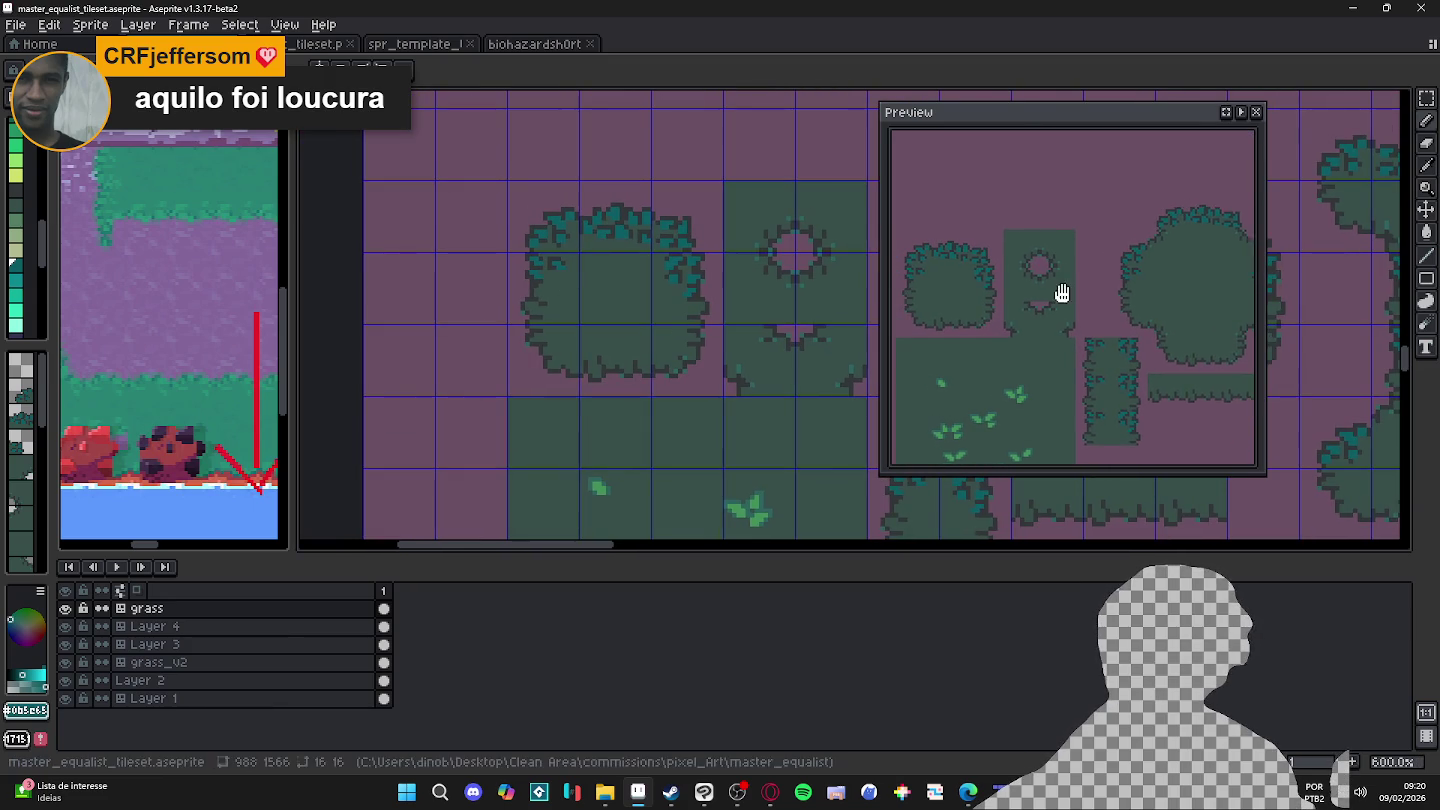
Step: Add a dark two-pixel block and outline pixels around the teal clump on the bush top
scroll(620, 250, "up", 3)
scroll(620, 250, "up", 3)
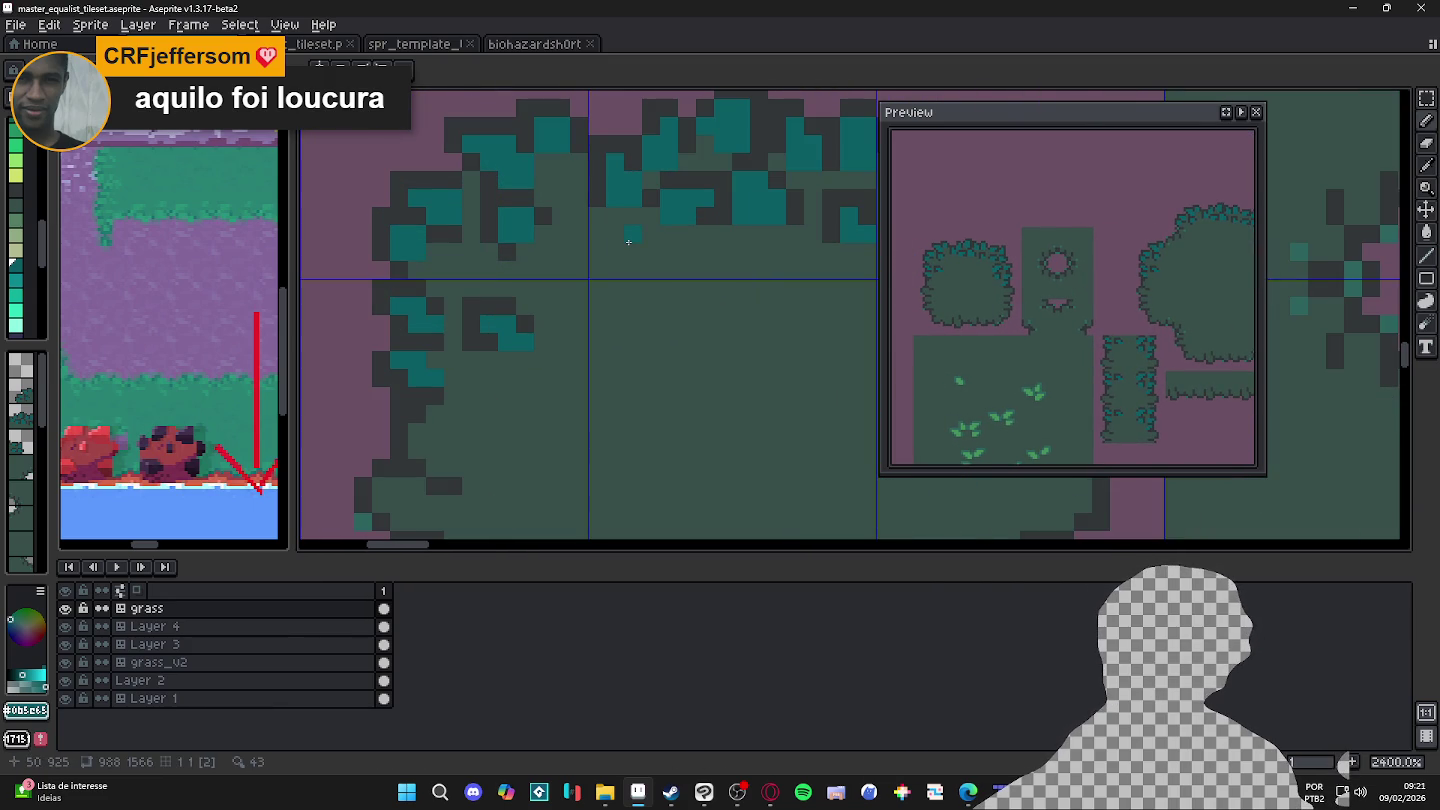
left_click(713, 212, "alt")
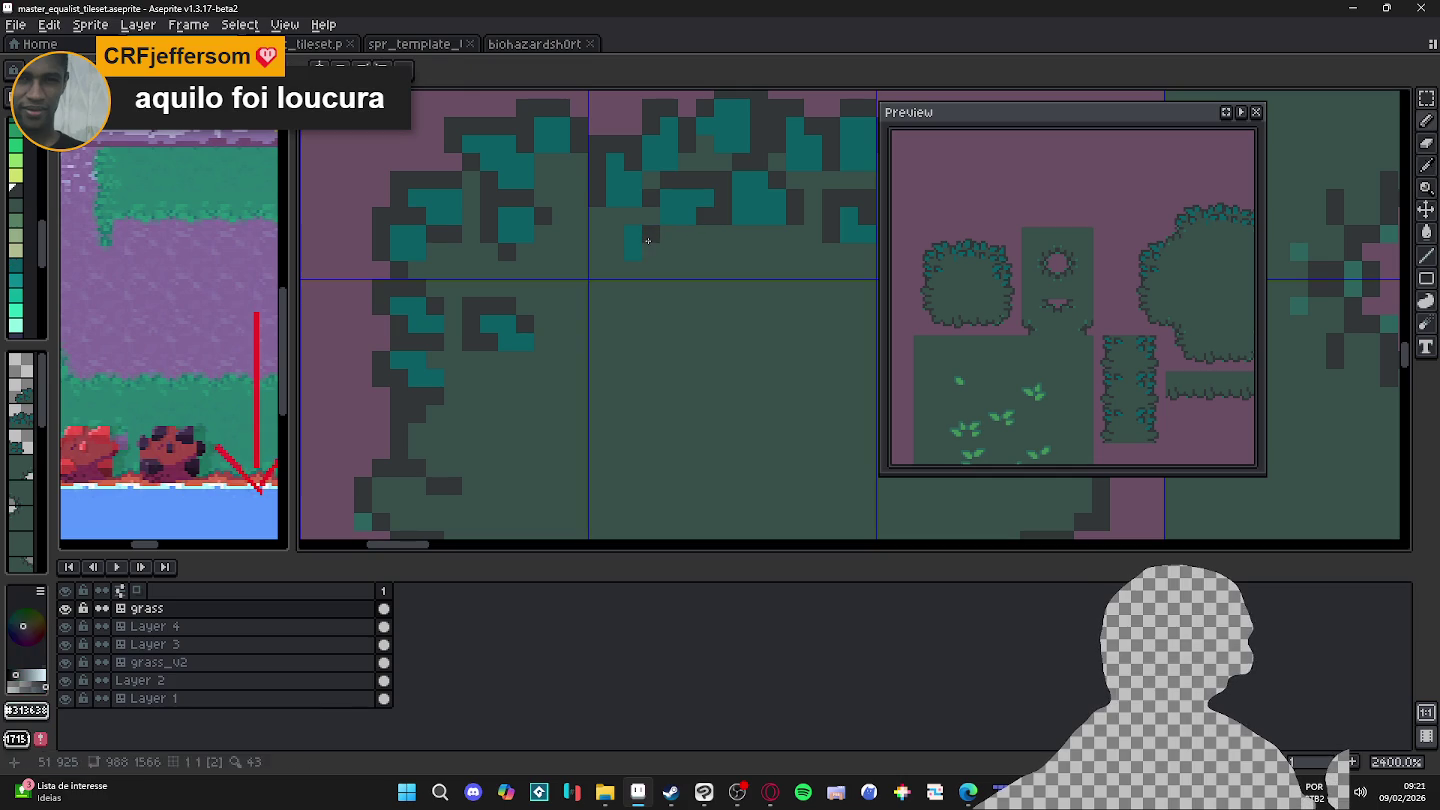
left_click_drag(614, 234, 614, 251)
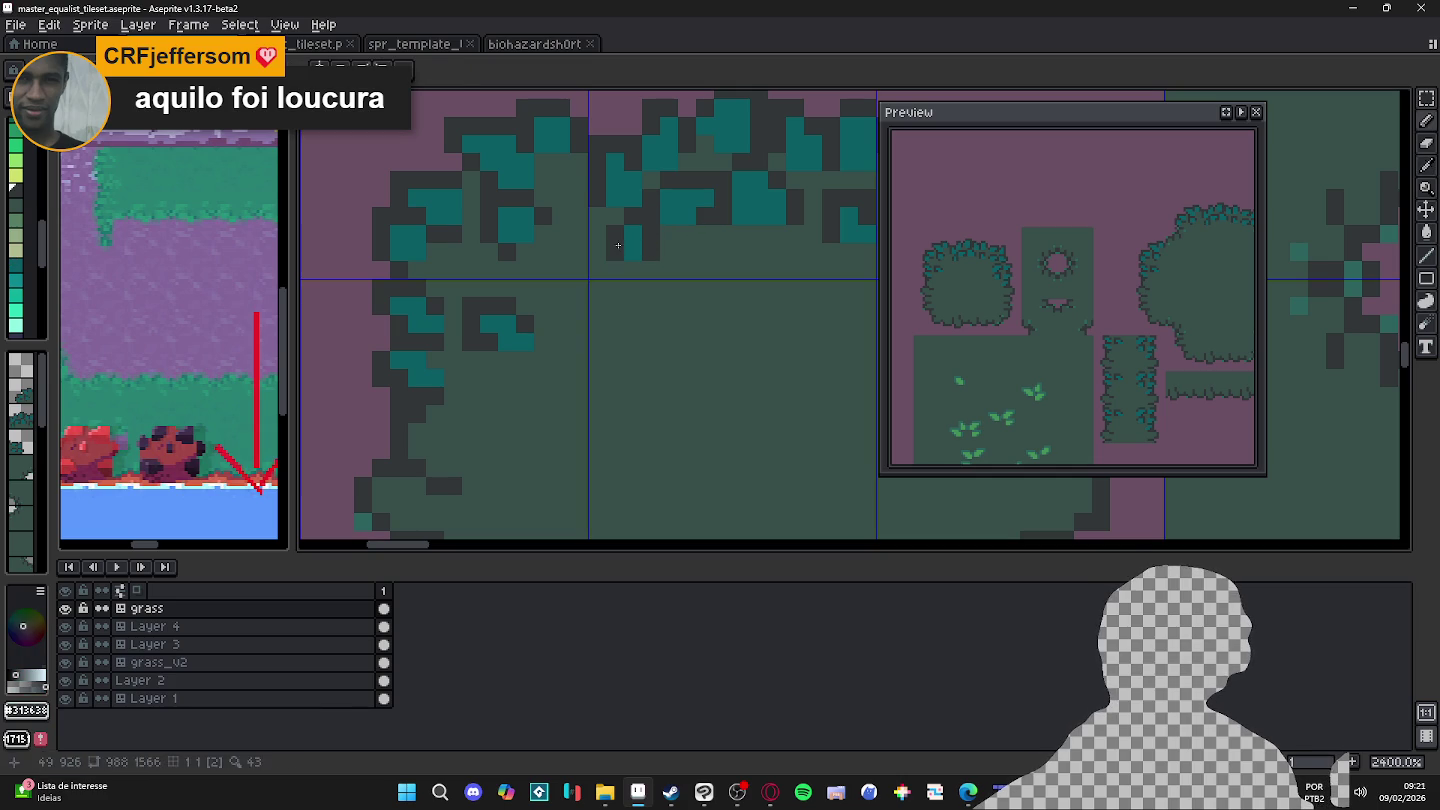
left_click(635, 236, "alt")
left_click(637, 251, "alt")
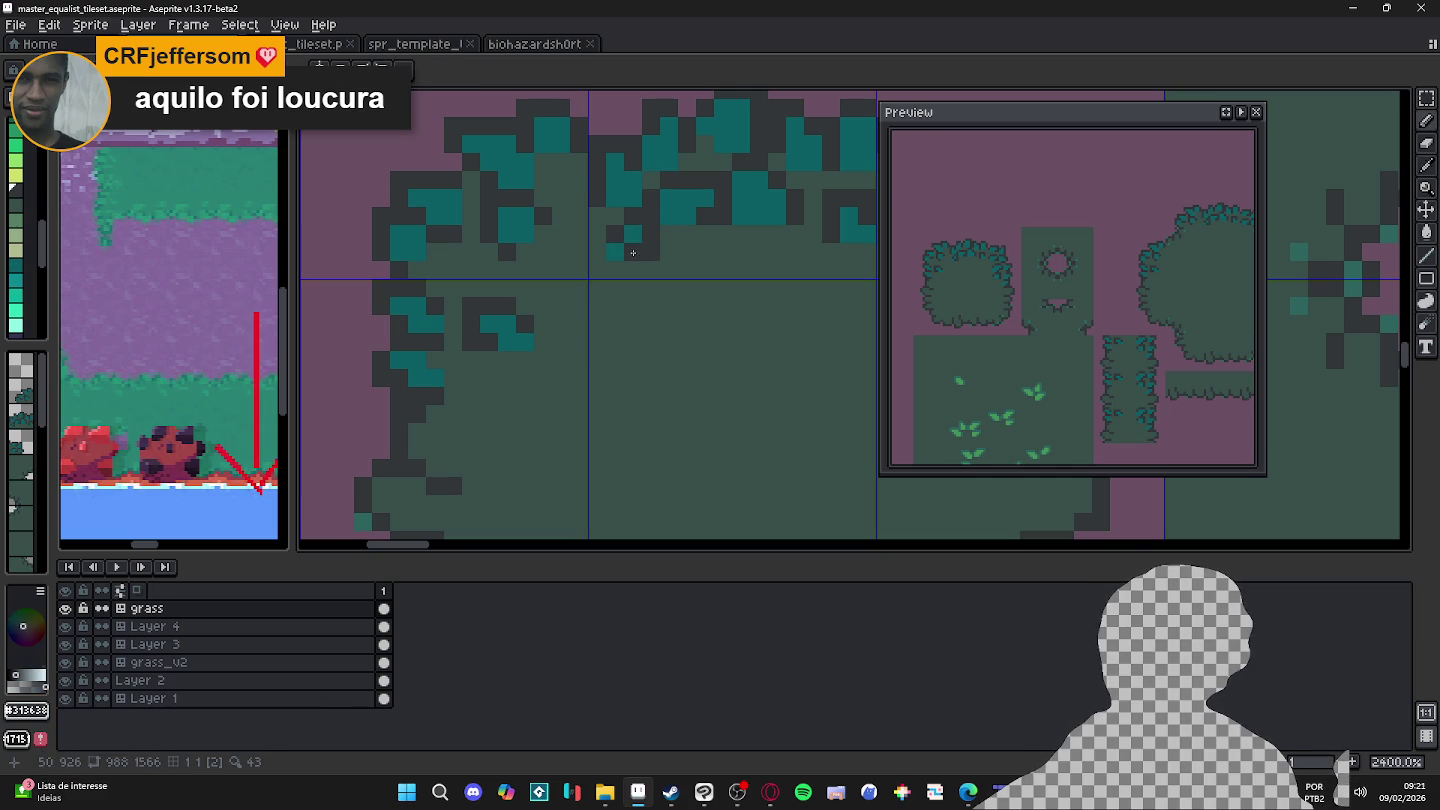
left_click(614, 251)
left_click(626, 241, "alt")
left_click(614, 234)
left_click(618, 224, "alt")
left_click(596, 252)
left_click(614, 251)
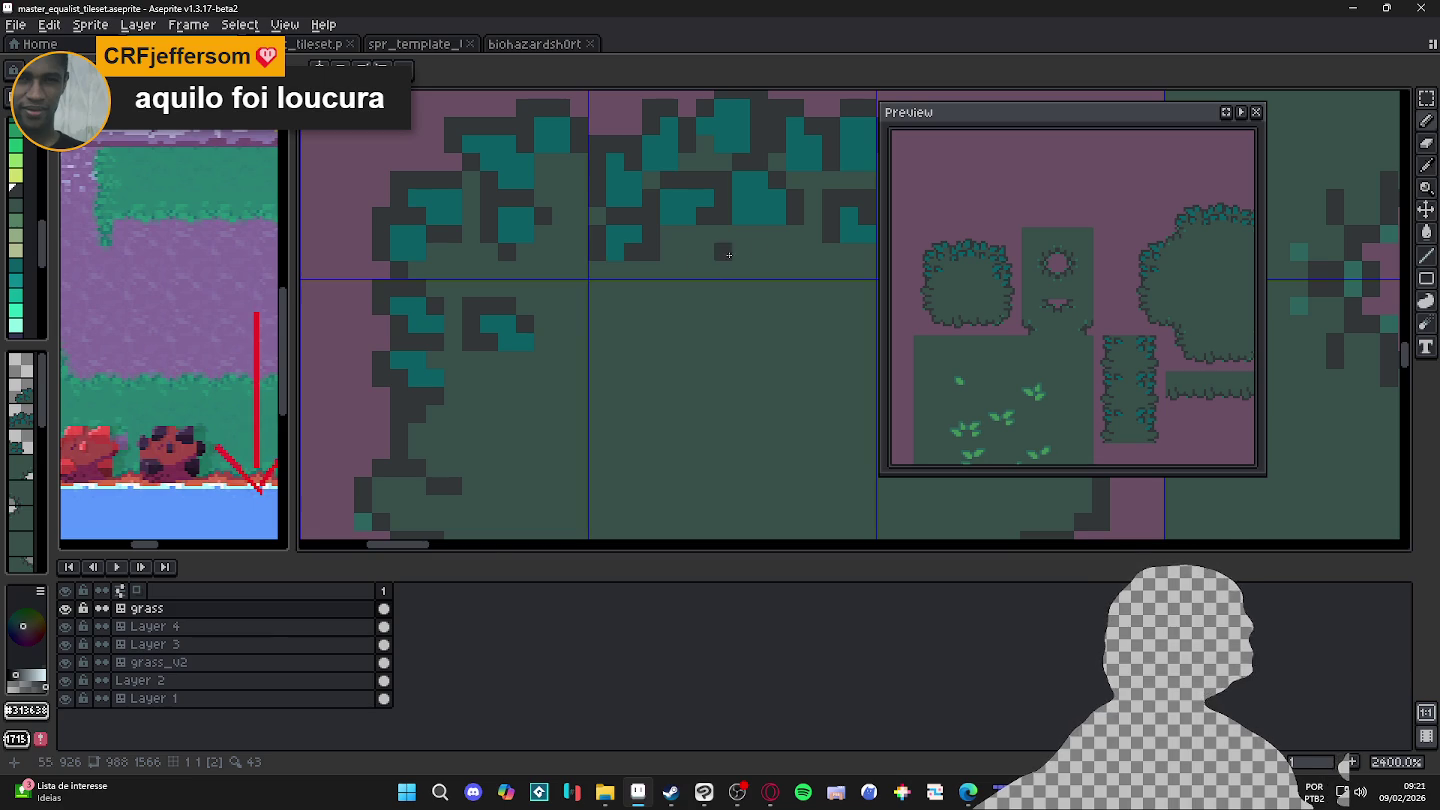
Step: Add teal highlight and dark outline pixels along the bush's left edge
scroll(660, 295, "down", 1)
scroll(487, 271, "down", 1)
left_click(487, 271, "alt")
left_click(494, 287)
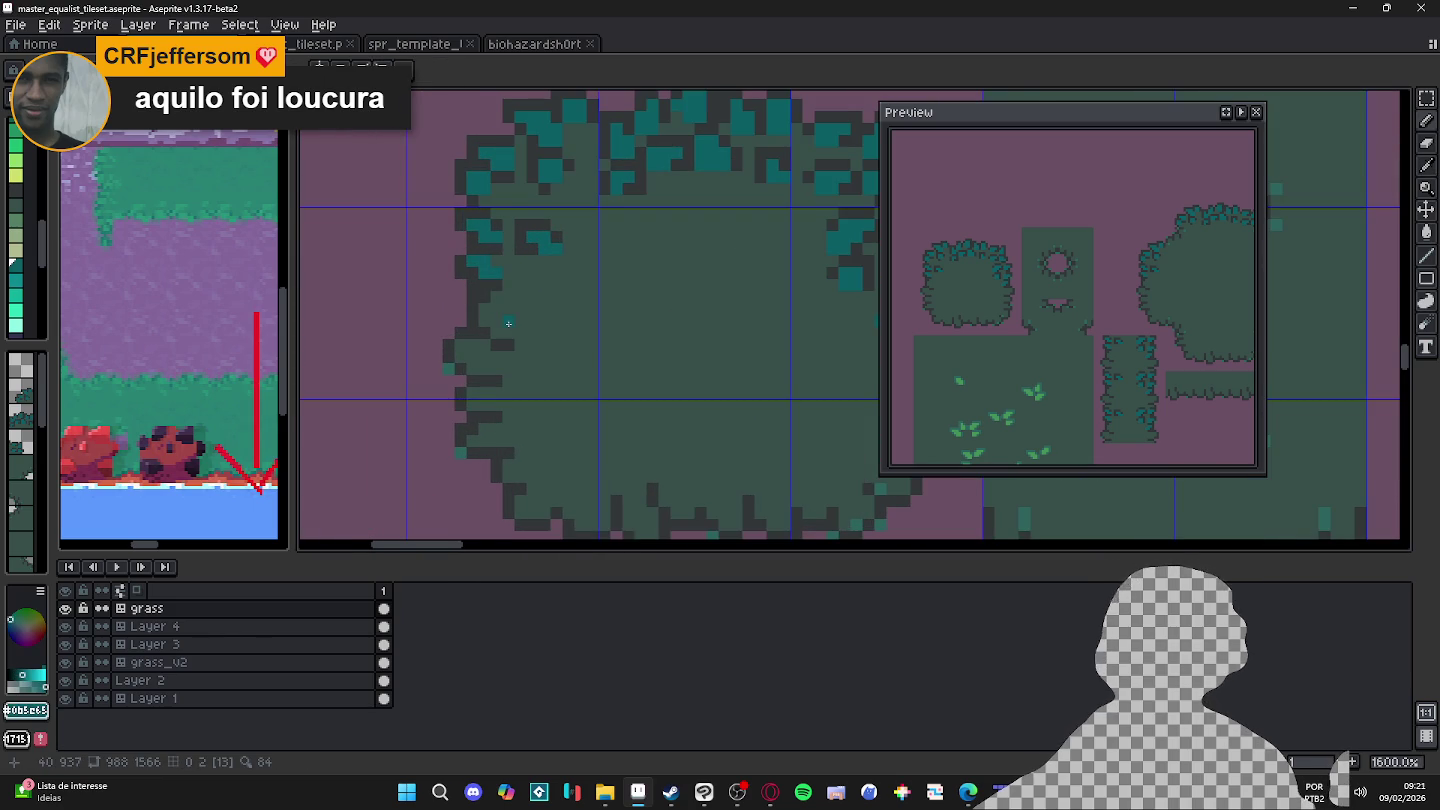
scroll(508, 323, "up", 1)
left_click_drag(478, 283, 496, 300)
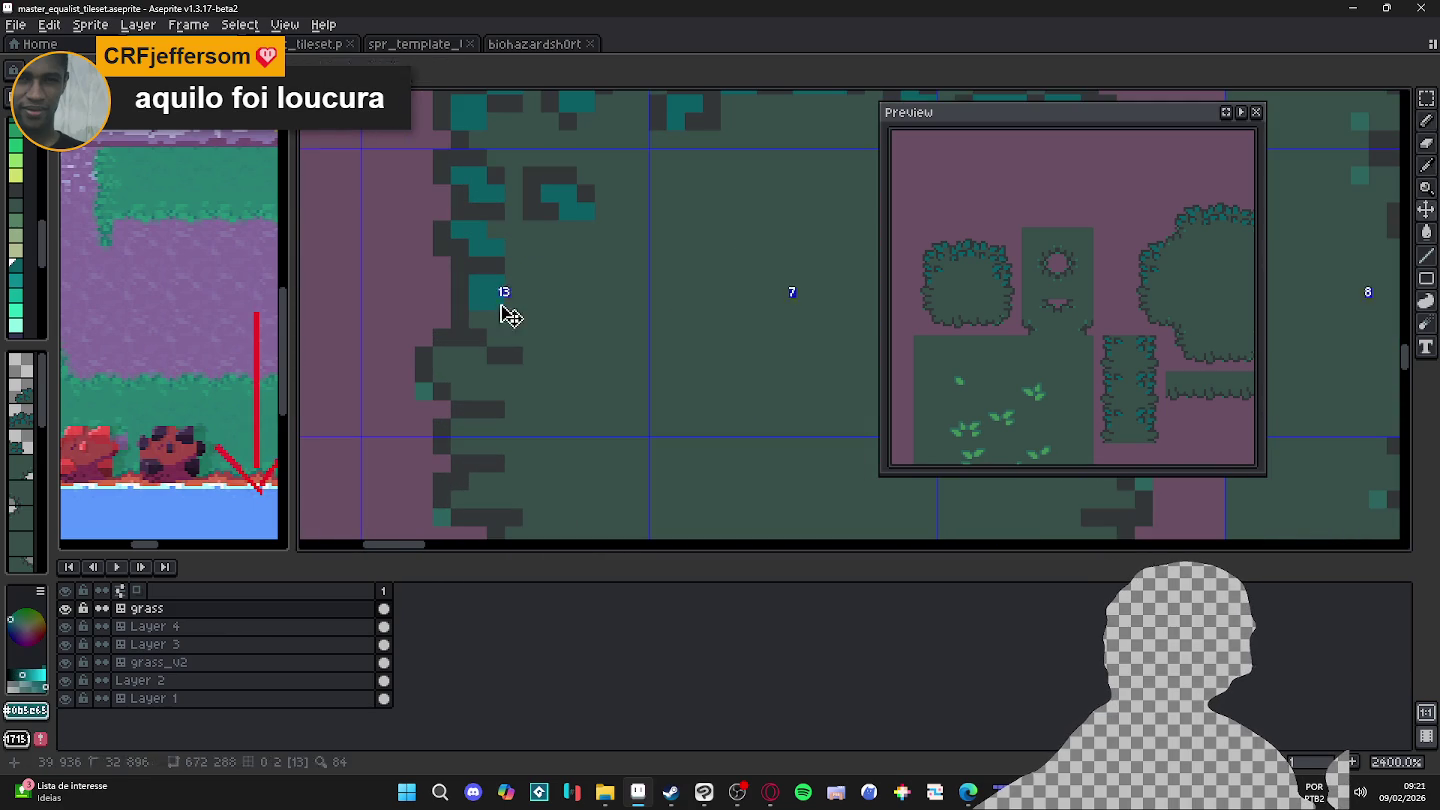
left_click(460, 300, "alt")
left_click(494, 316)
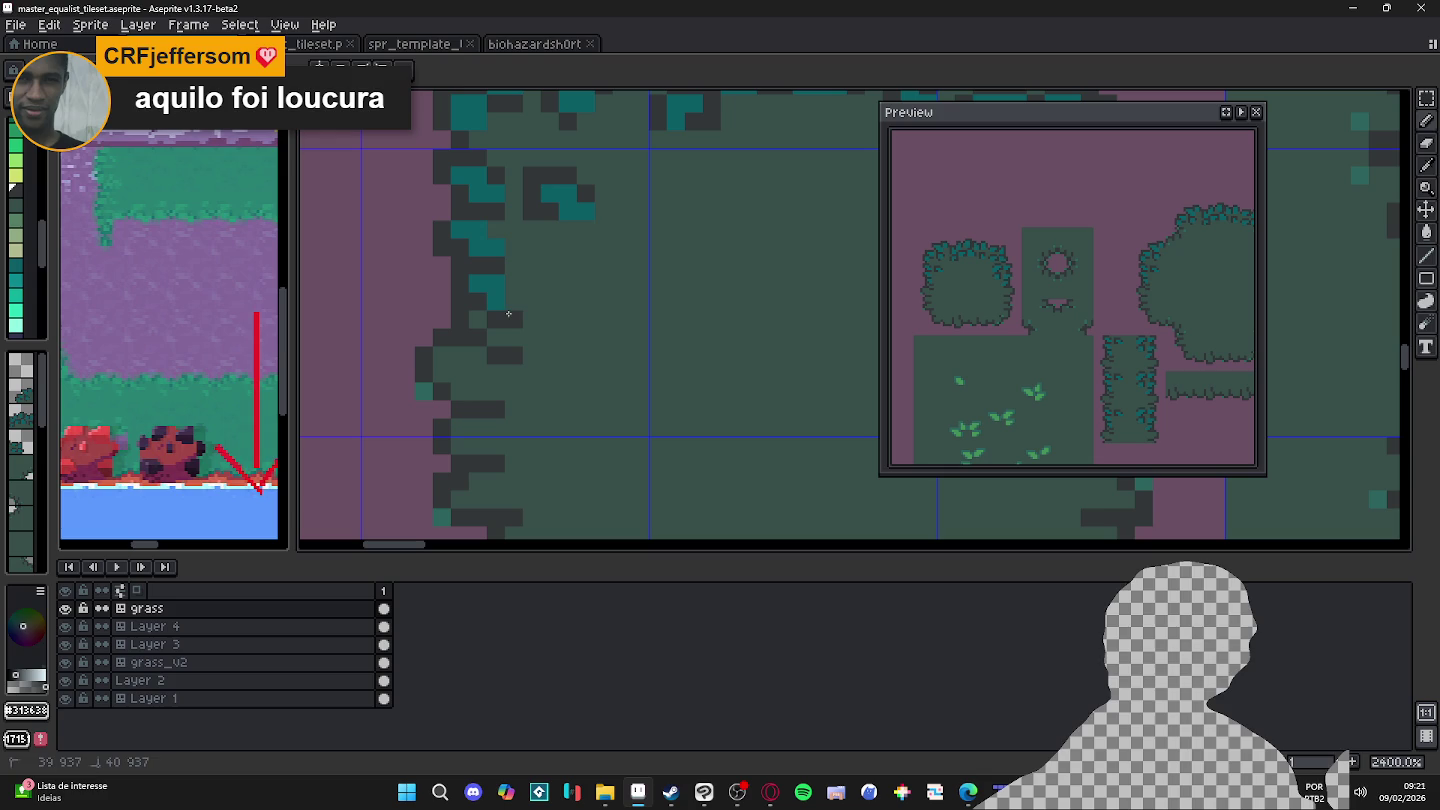
left_click(498, 289, "alt")
left_click(488, 320)
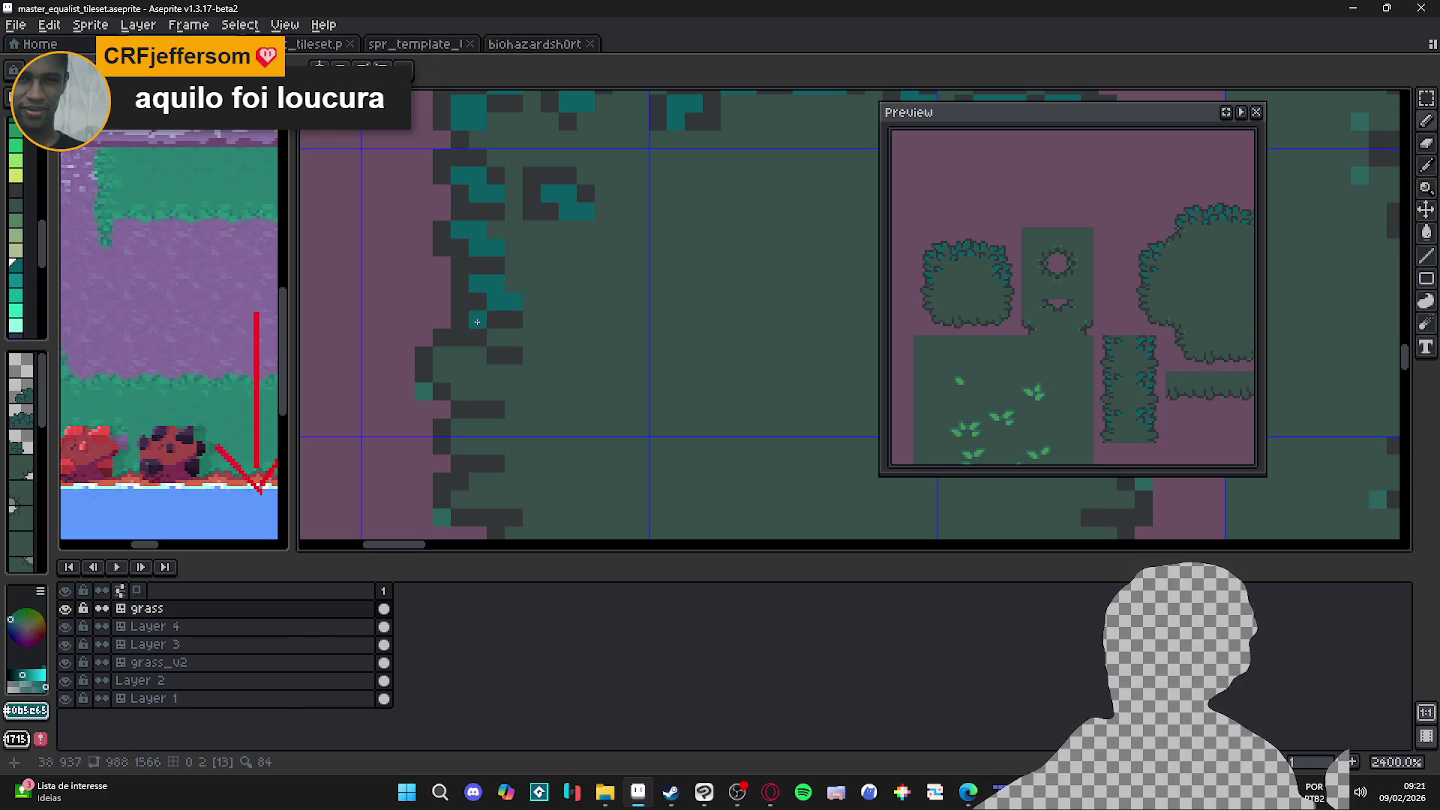
Step: Darken left-edge pixels into a jagged outline, with extra dark pixels sticking outward
left_click(460, 320, "alt")
left_click(478, 320)
left_click(496, 337)
left_click(513, 337)
left_click(442, 301)
left_click(424, 301)
left_click(442, 284)
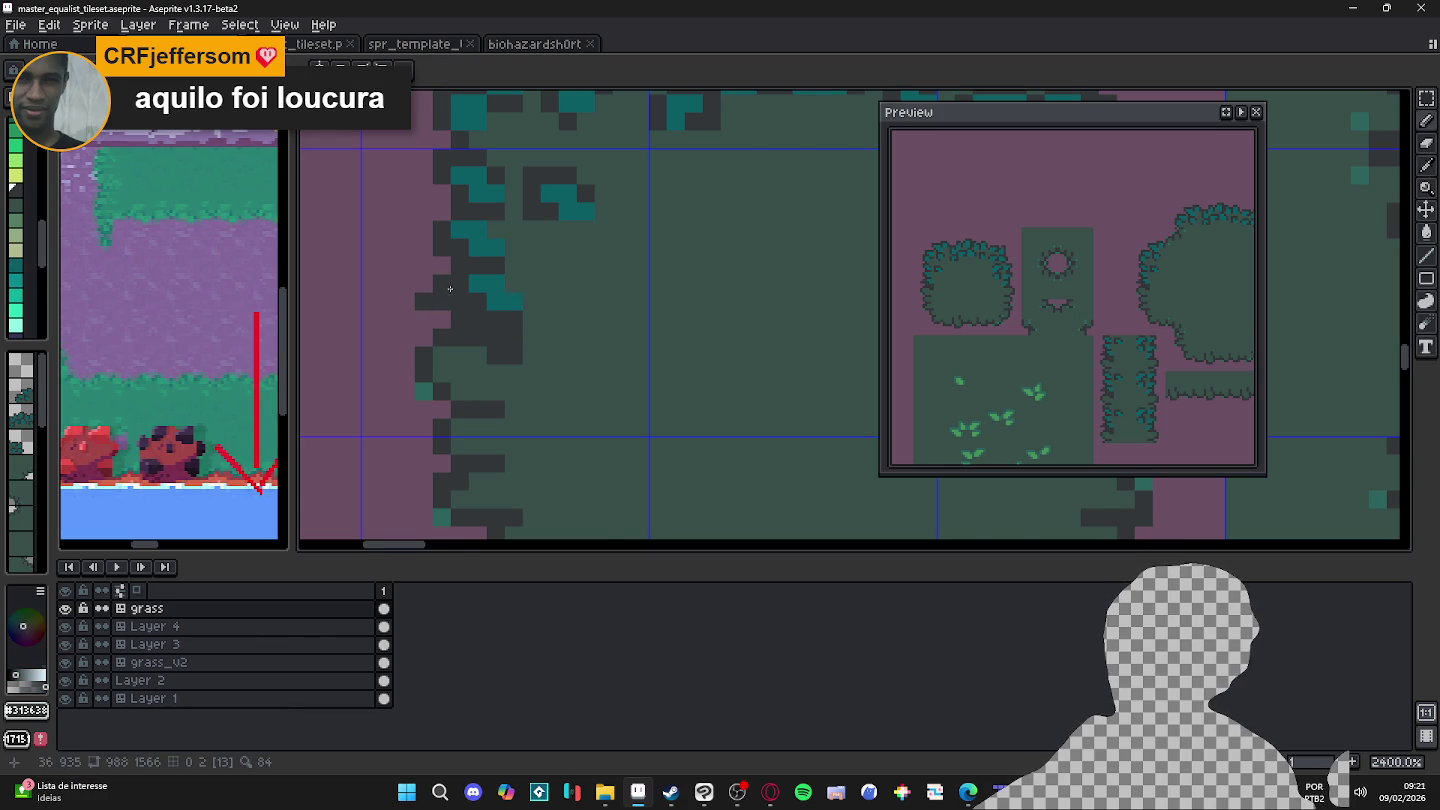
Step: Save master_equalist_tileset.aseprite
scroll(448, 288, "down", 1)
scroll(476, 298, "down", 3)
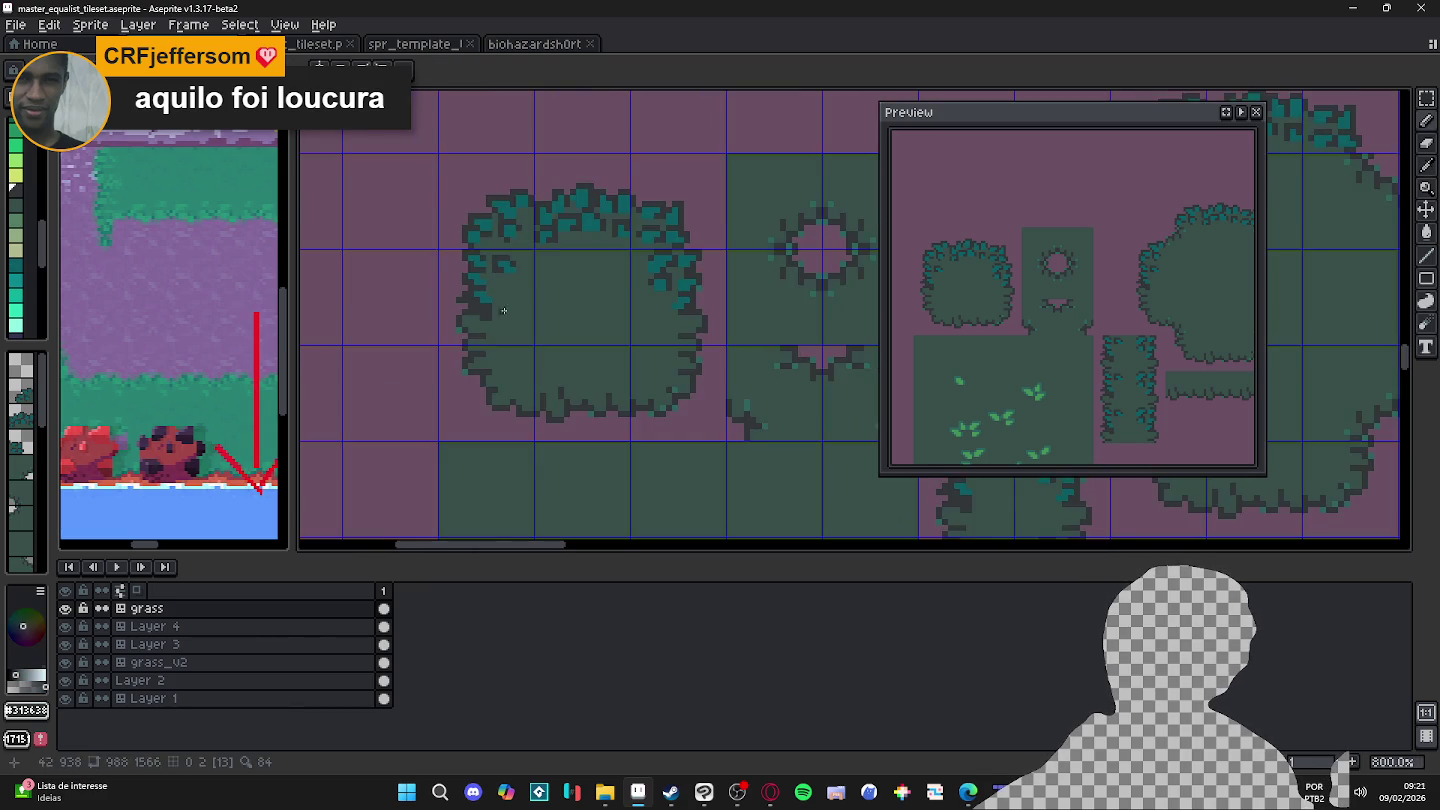
key("ctrl+s")
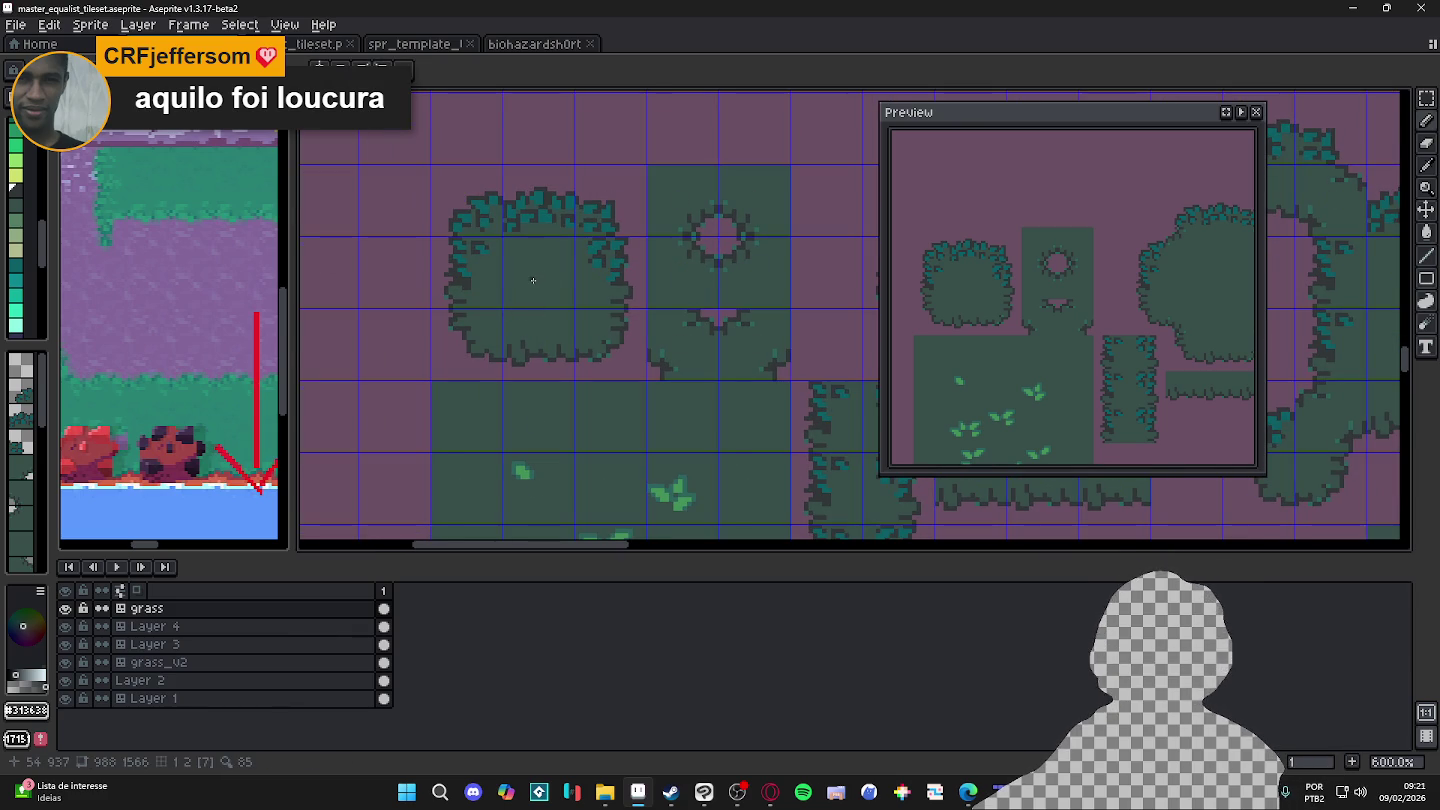
scroll(535, 281, "down", 3)
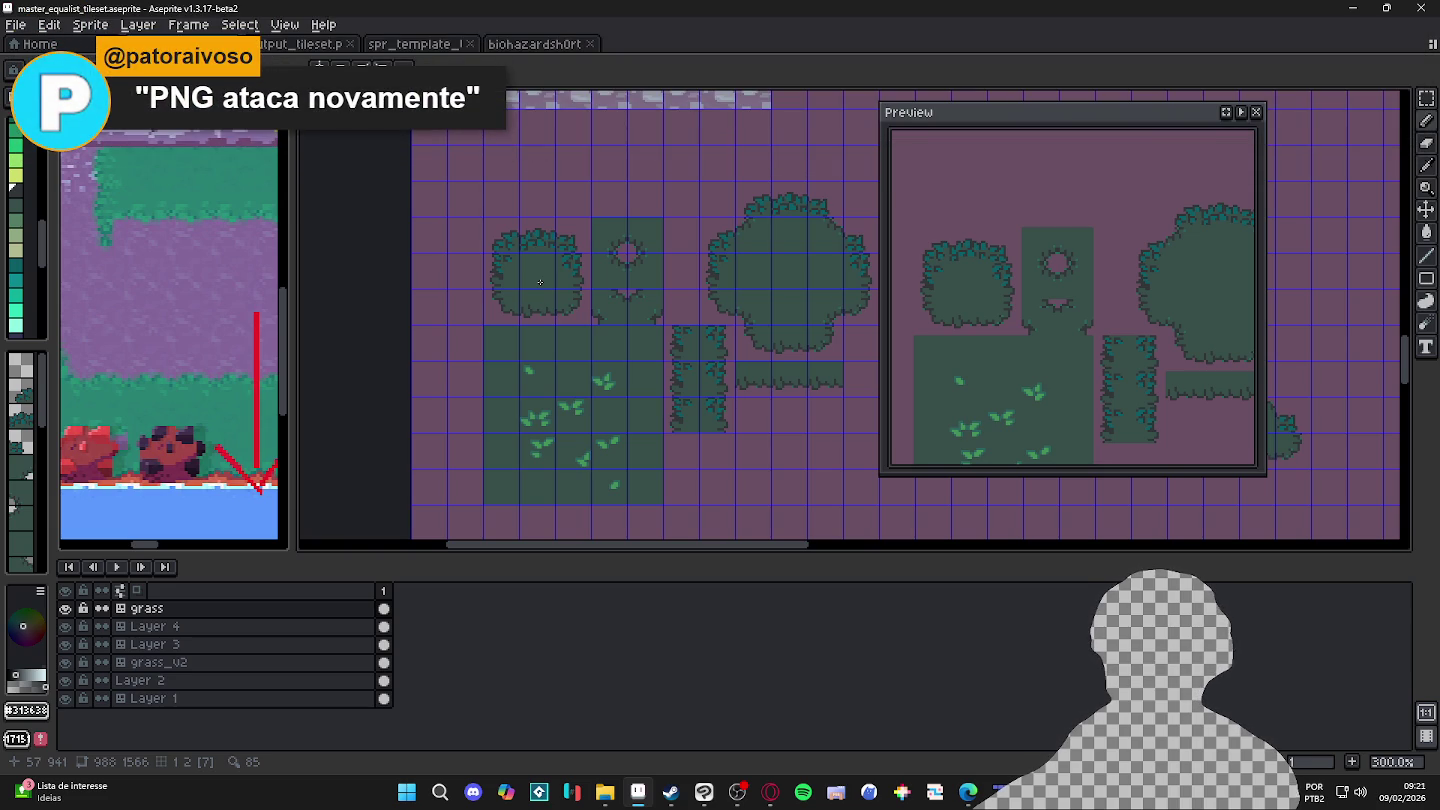
Step: Paint a teal leaf clump along the bush's left edge
scroll(540, 283, "up", 3)
scroll(535, 266, "up", 4)
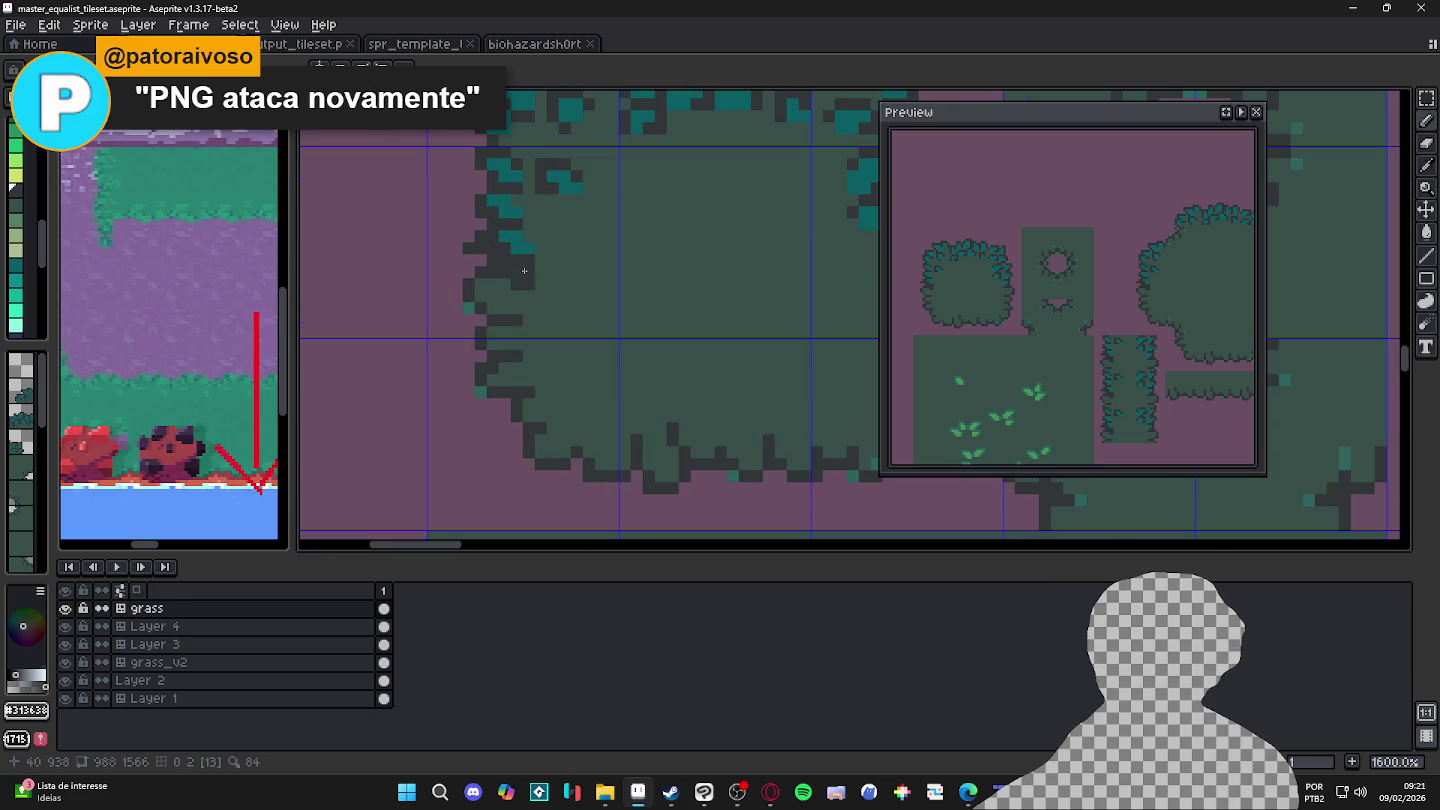
left_click(524, 253, "alt")
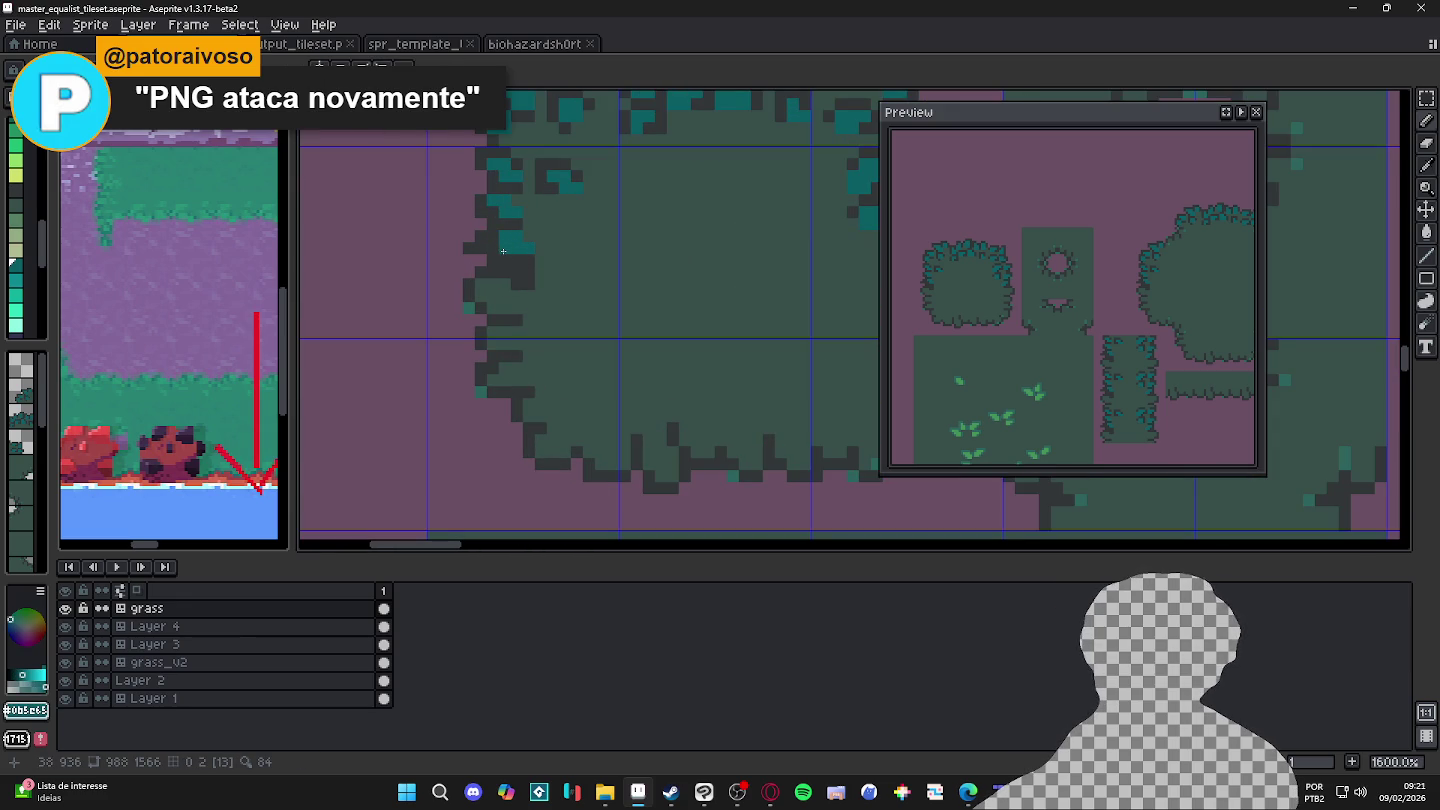
left_click(505, 247)
left_click_drag(505, 247, 491, 247)
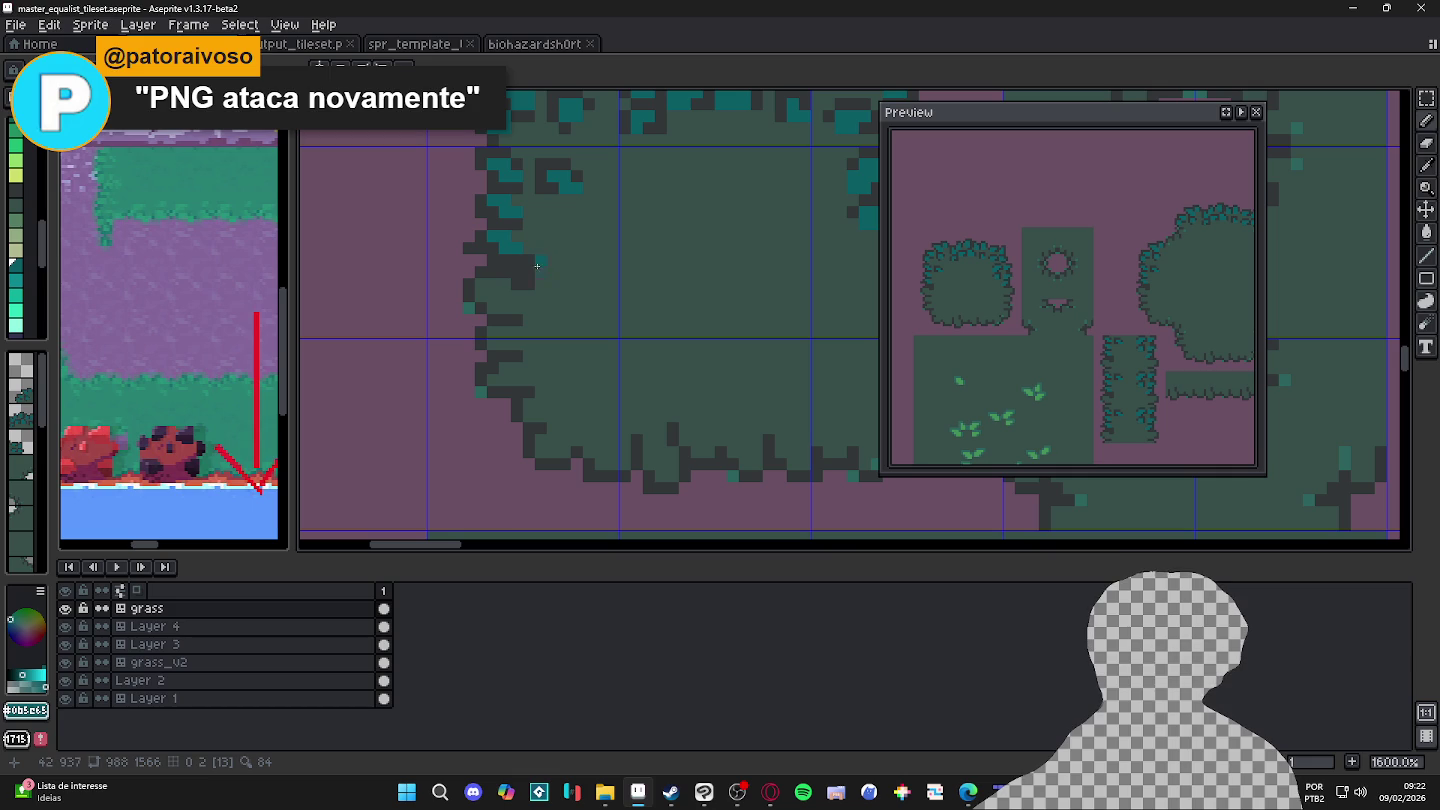
left_click(492, 283)
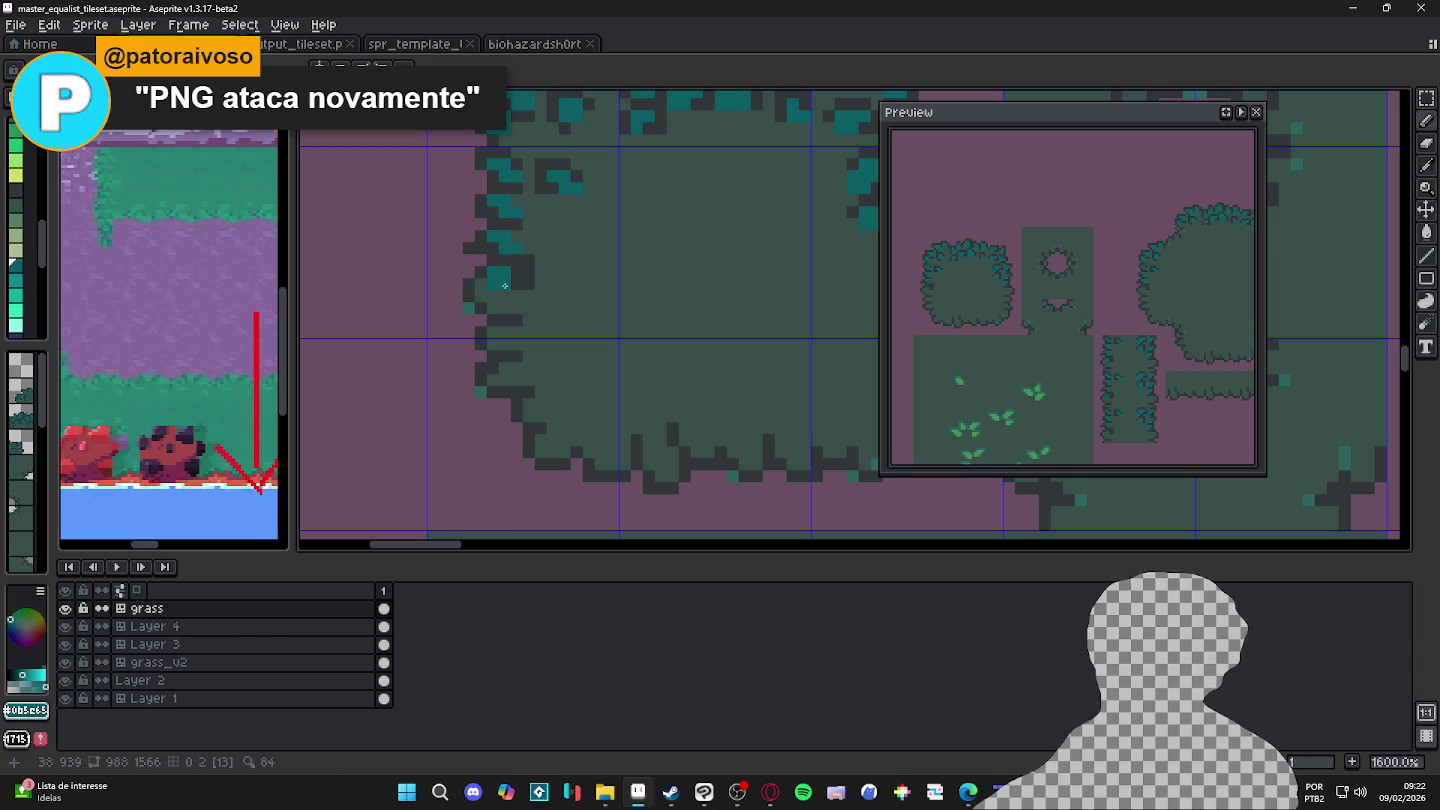
left_click(517, 272)
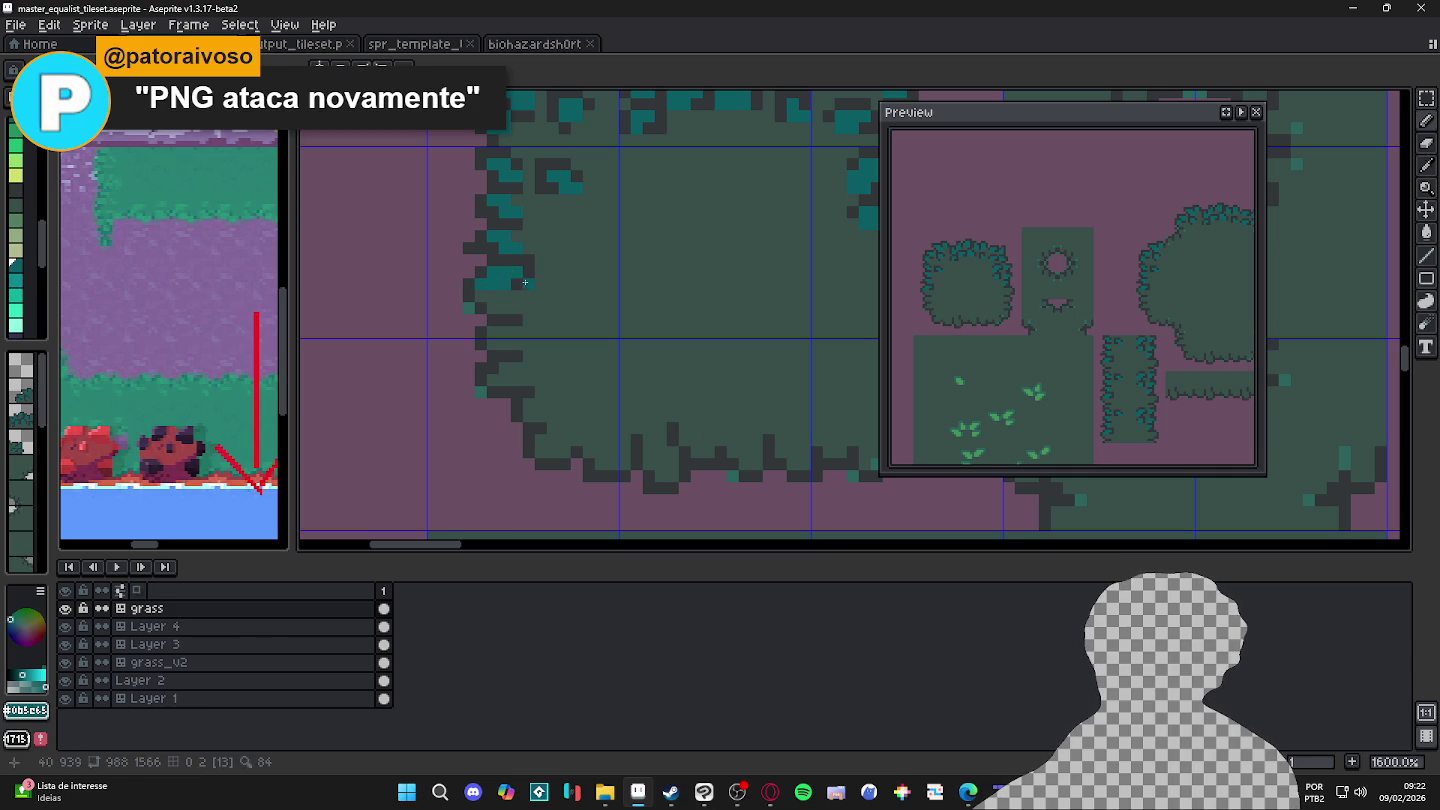
Step: Add dark outline pixels beside the left edge, plus a lower teal pixel ringed in dark
left_click(546, 289, "alt")
left_click(479, 291, "alt")
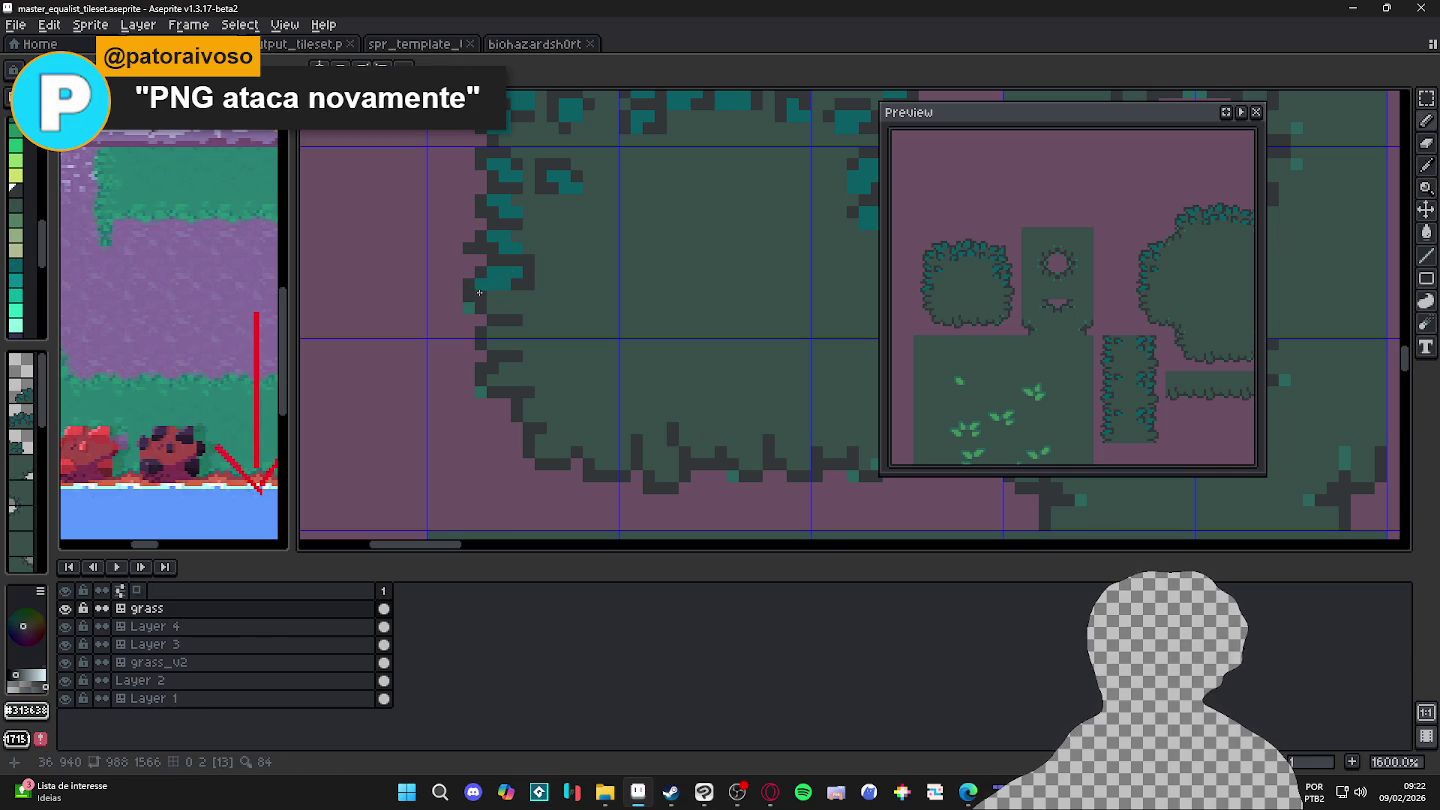
left_click(467, 309)
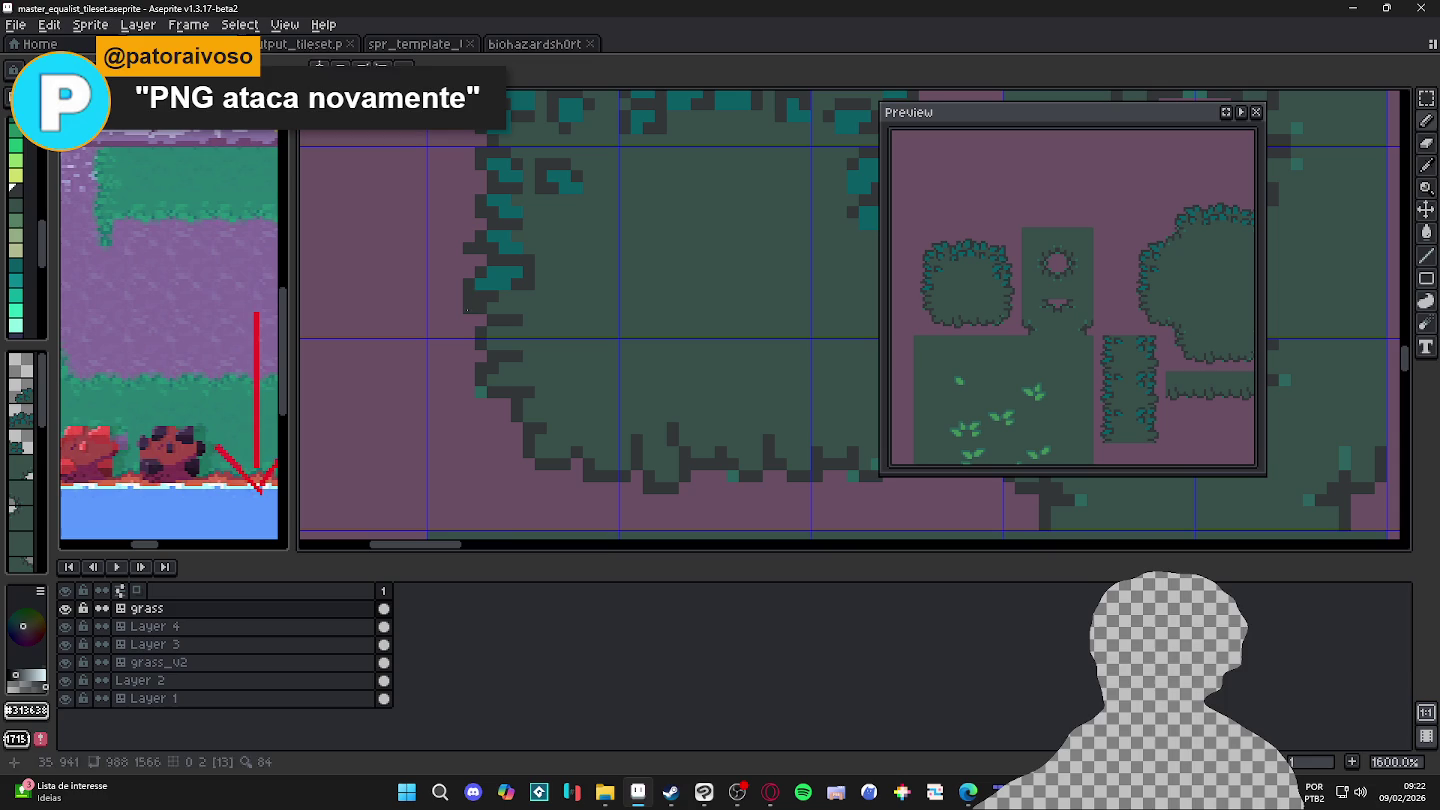
left_click(508, 267, "alt")
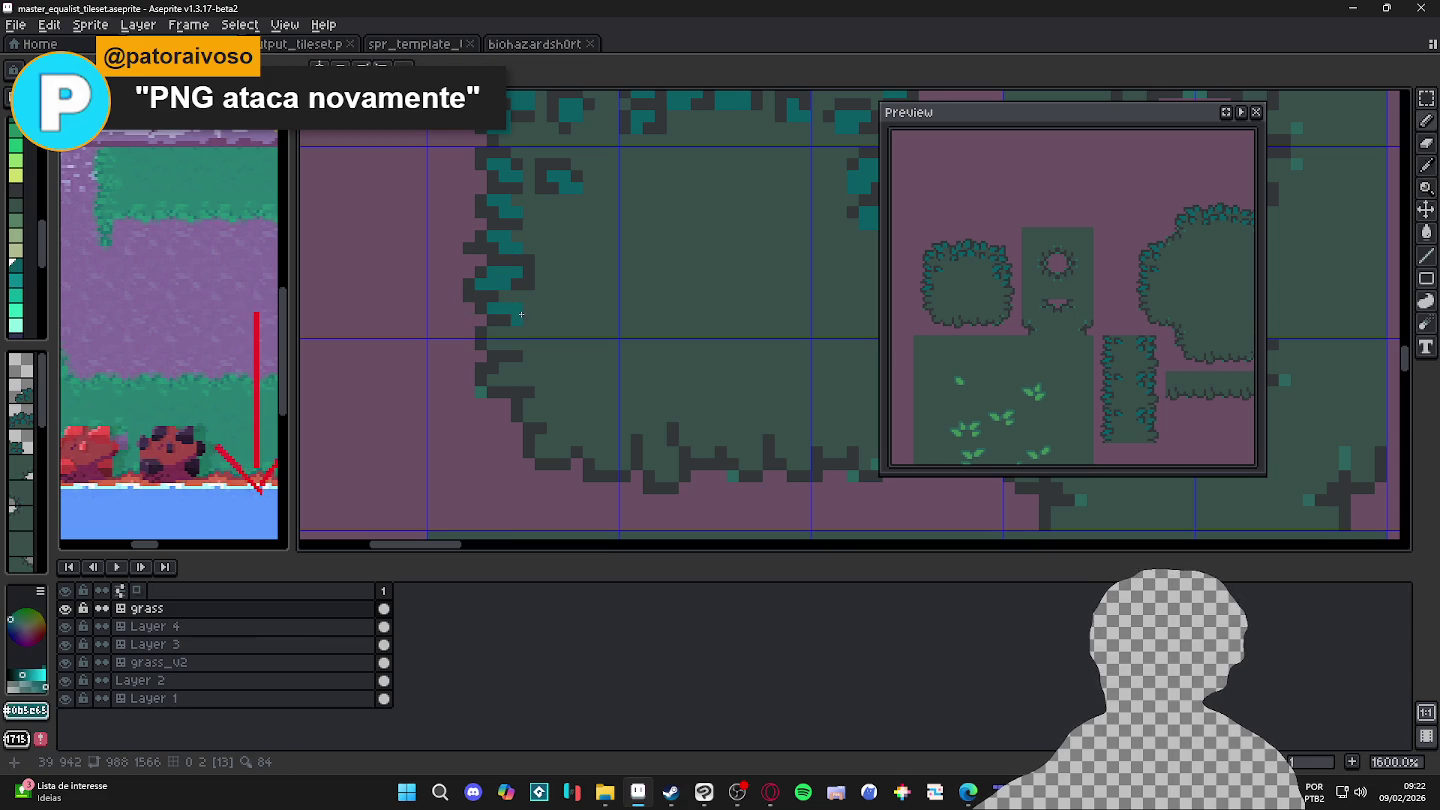
left_click(506, 320)
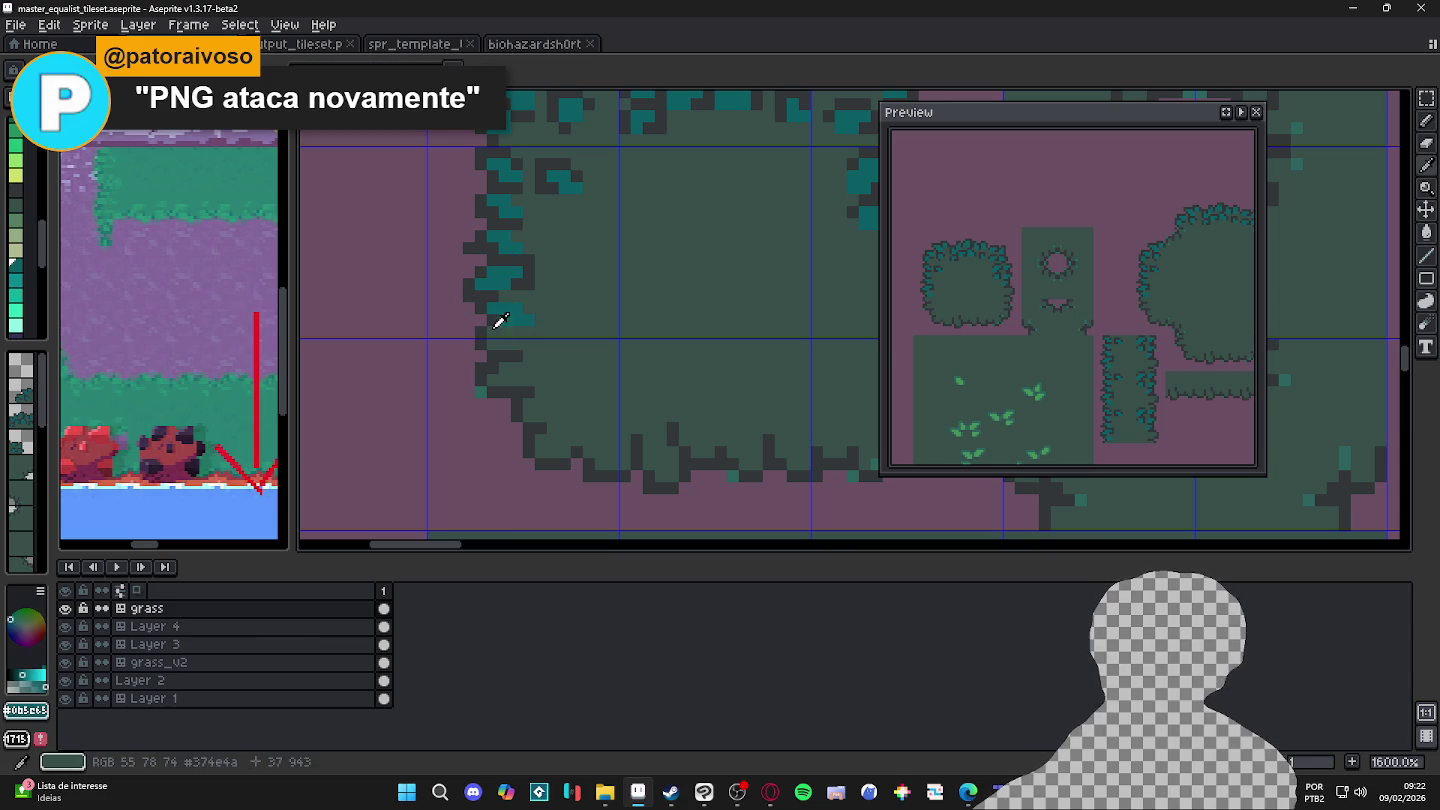
left_click(500, 315, "alt")
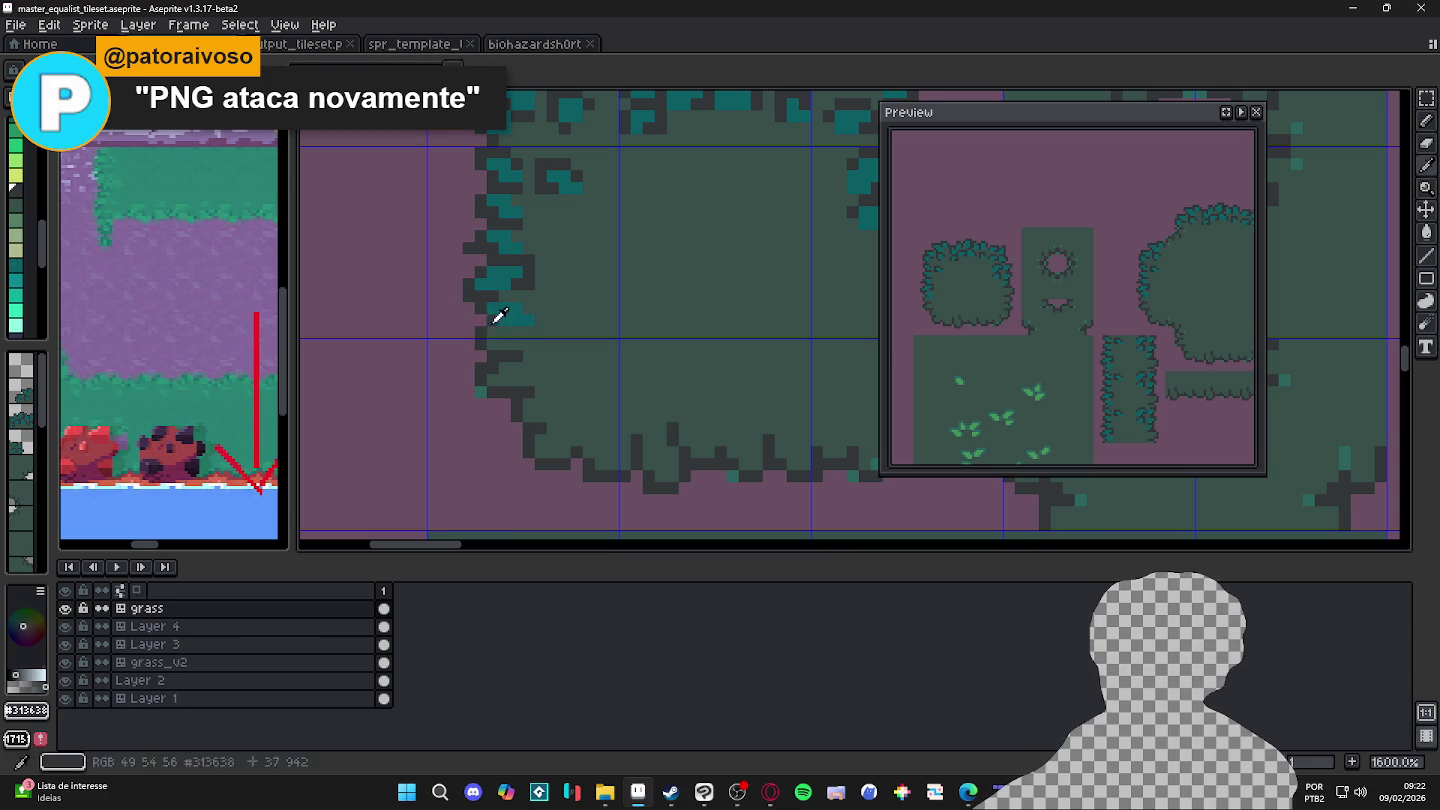
left_click(493, 333)
left_click(529, 297)
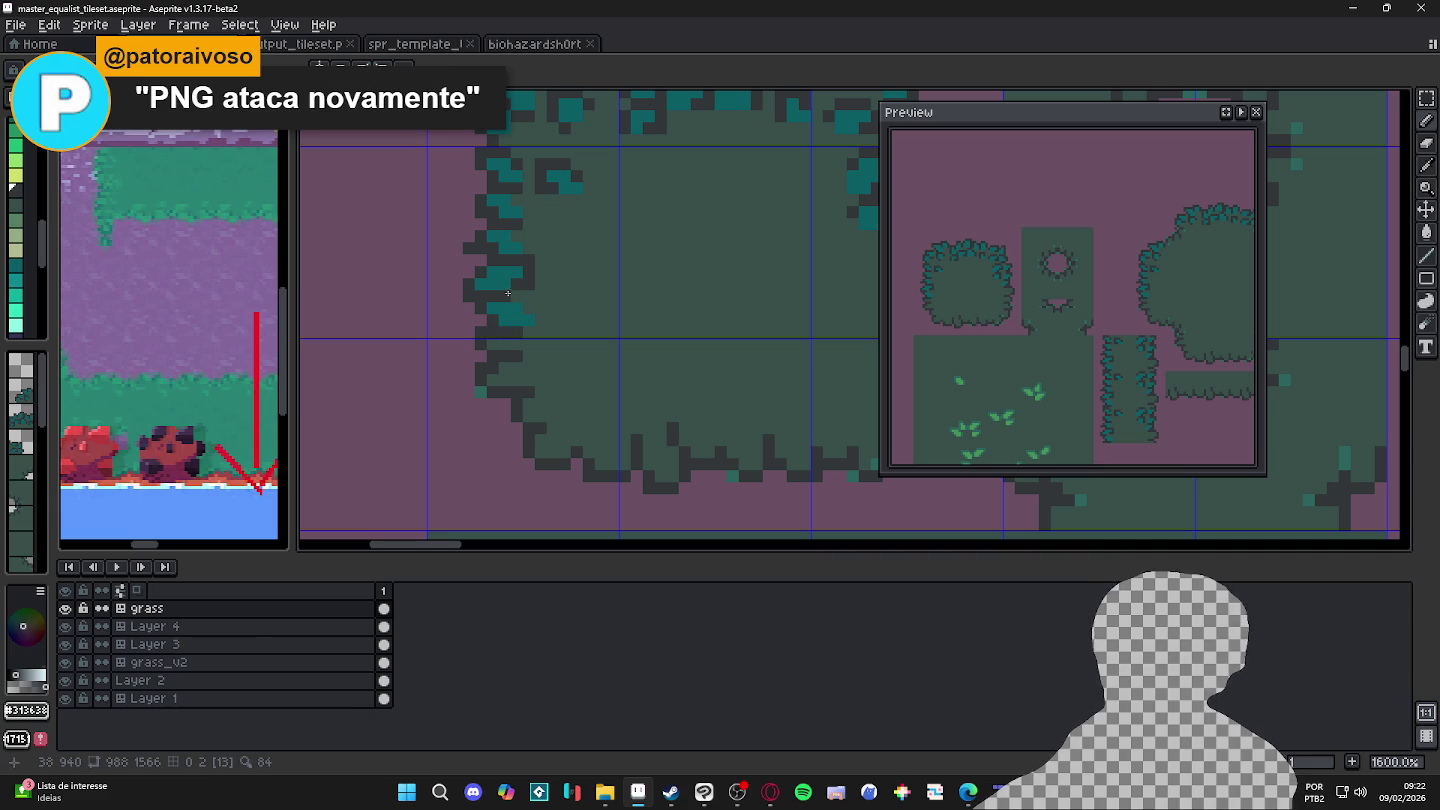
Step: Add a small teal clump inside the bush's top-left and outline it in dark
left_click_drag(546, 299, 537, 305)
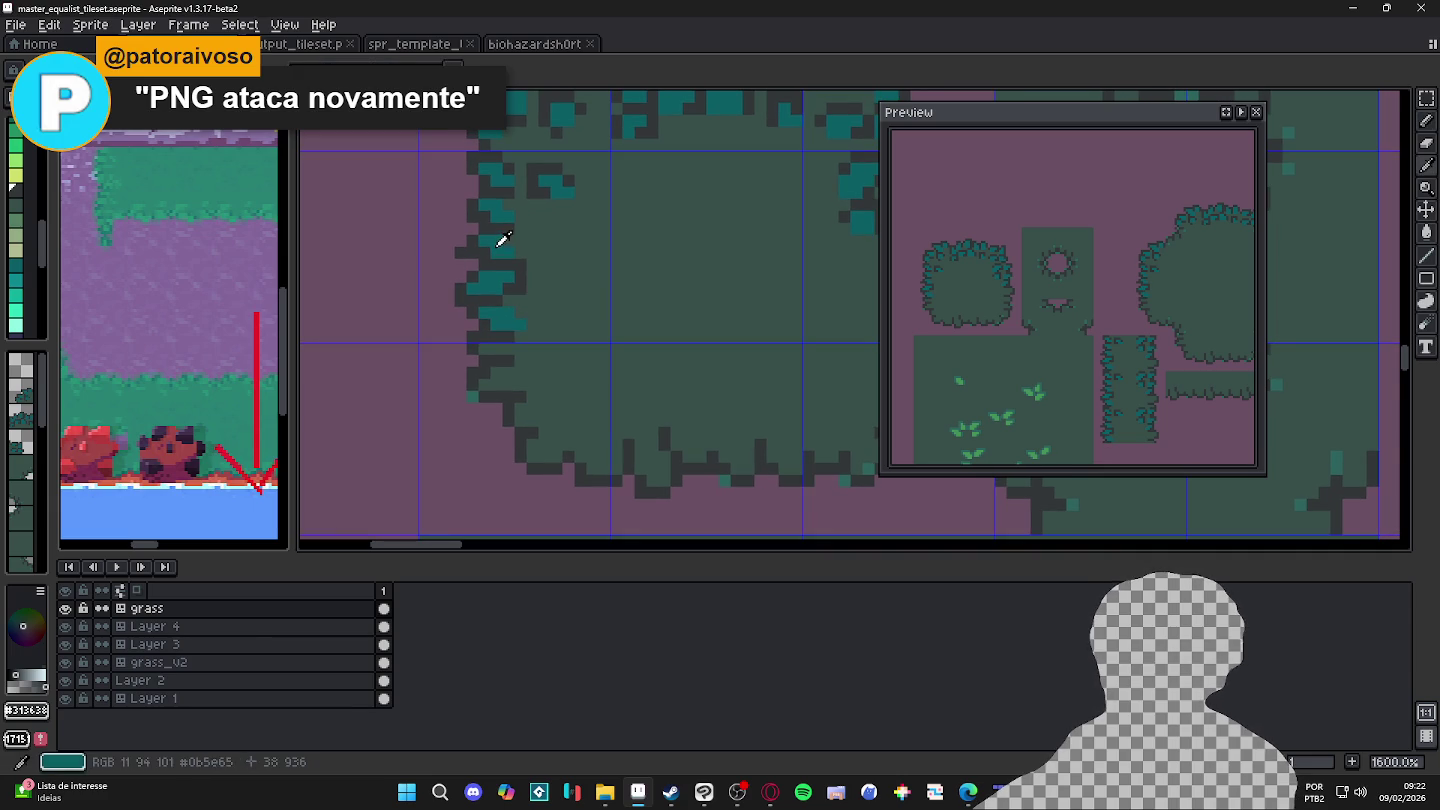
left_click(511, 242, "alt")
left_click(561, 249)
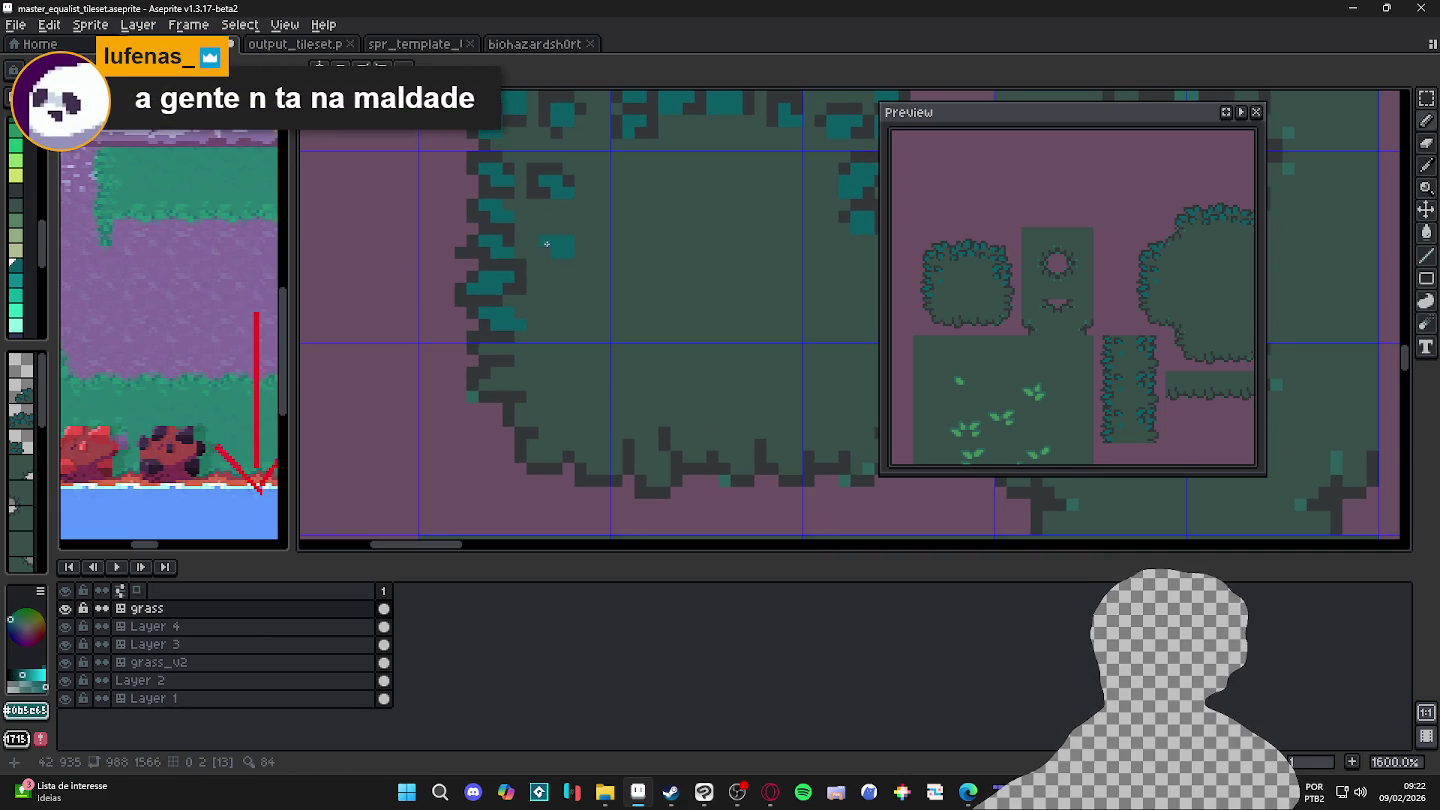
left_click(572, 177, "alt")
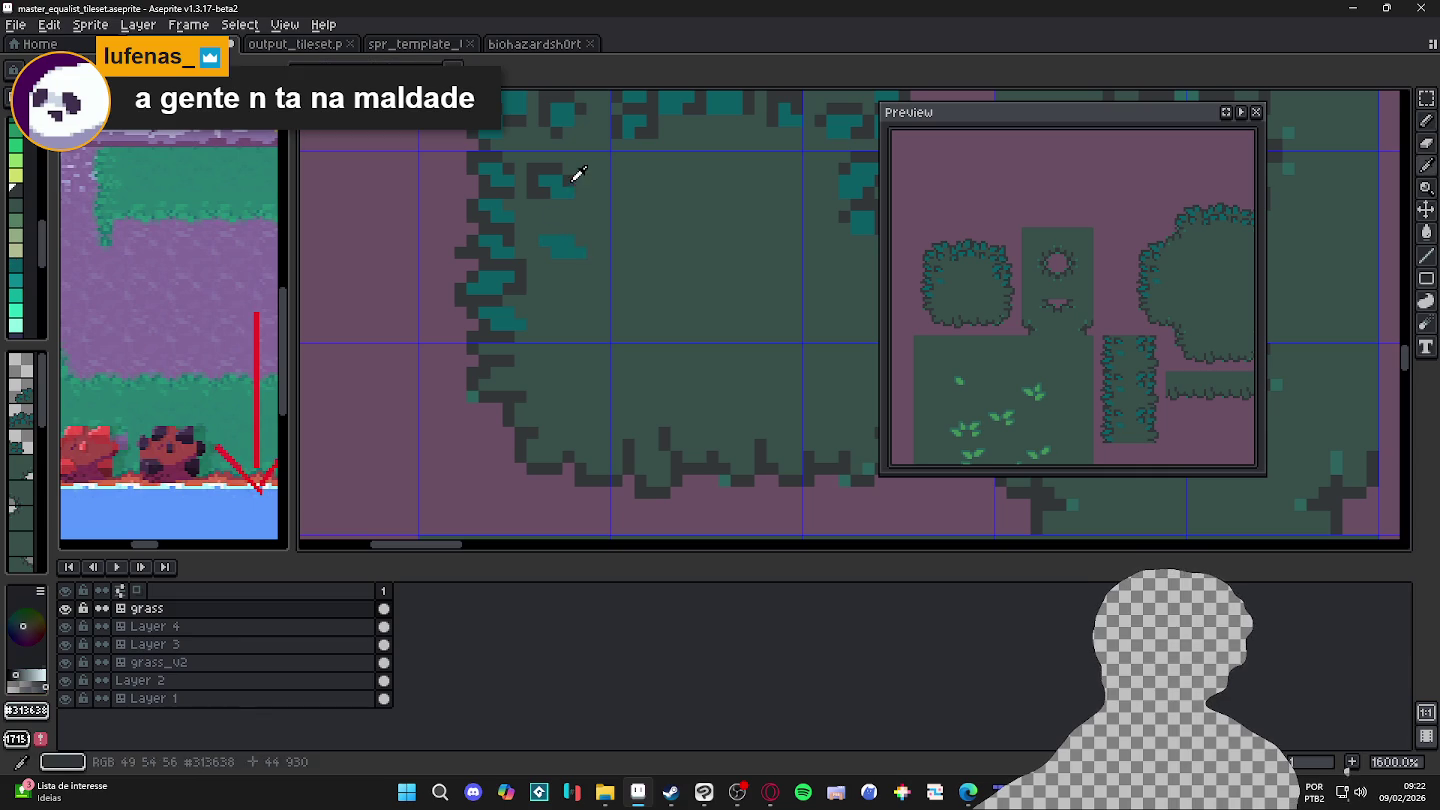
mouse_move(554, 229)
left_mouse_down()
mouse_move(532, 230)
mouse_move(536, 242)
left_mouse_up()
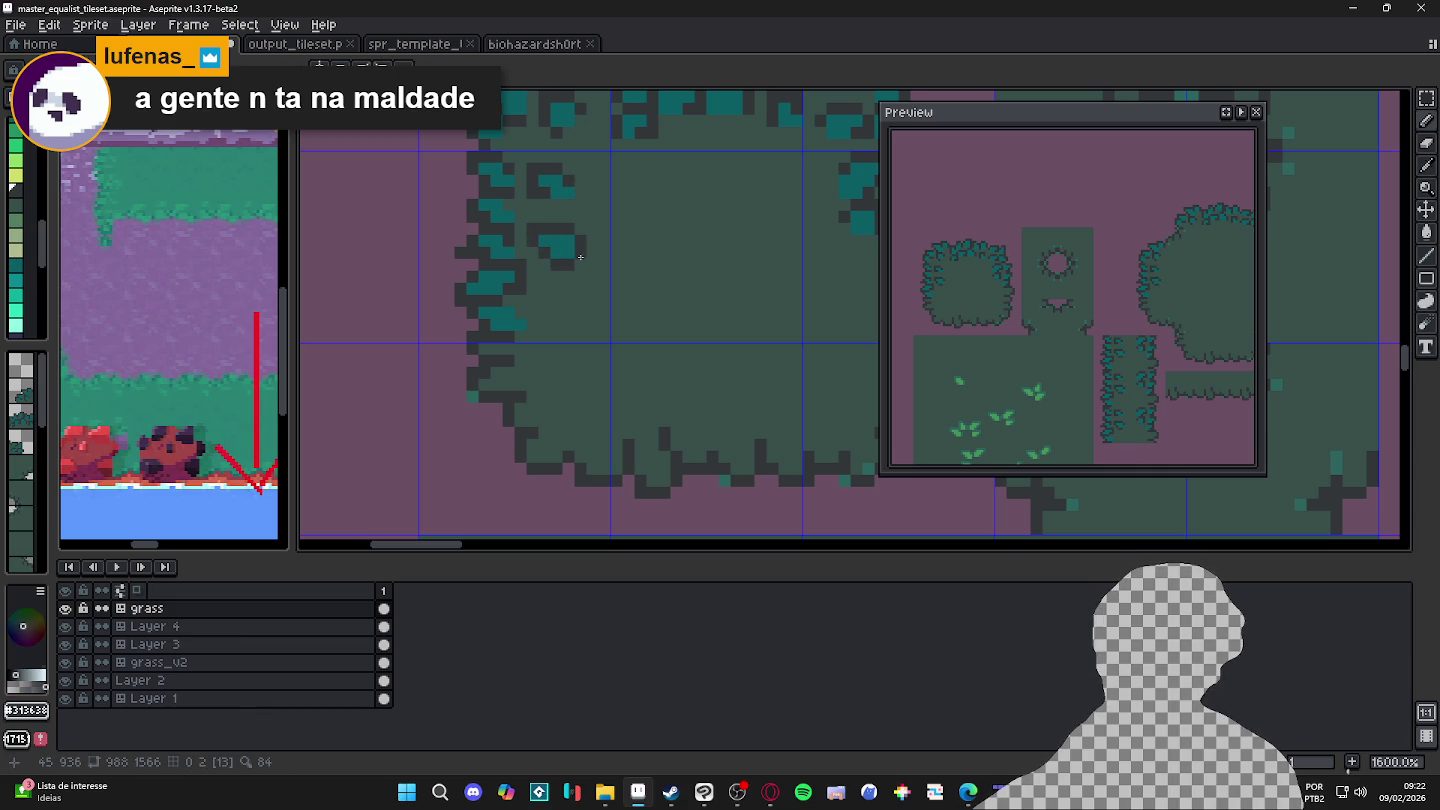
scroll(585, 280, "down", 3)
left_click_drag(585, 285, 566, 262)
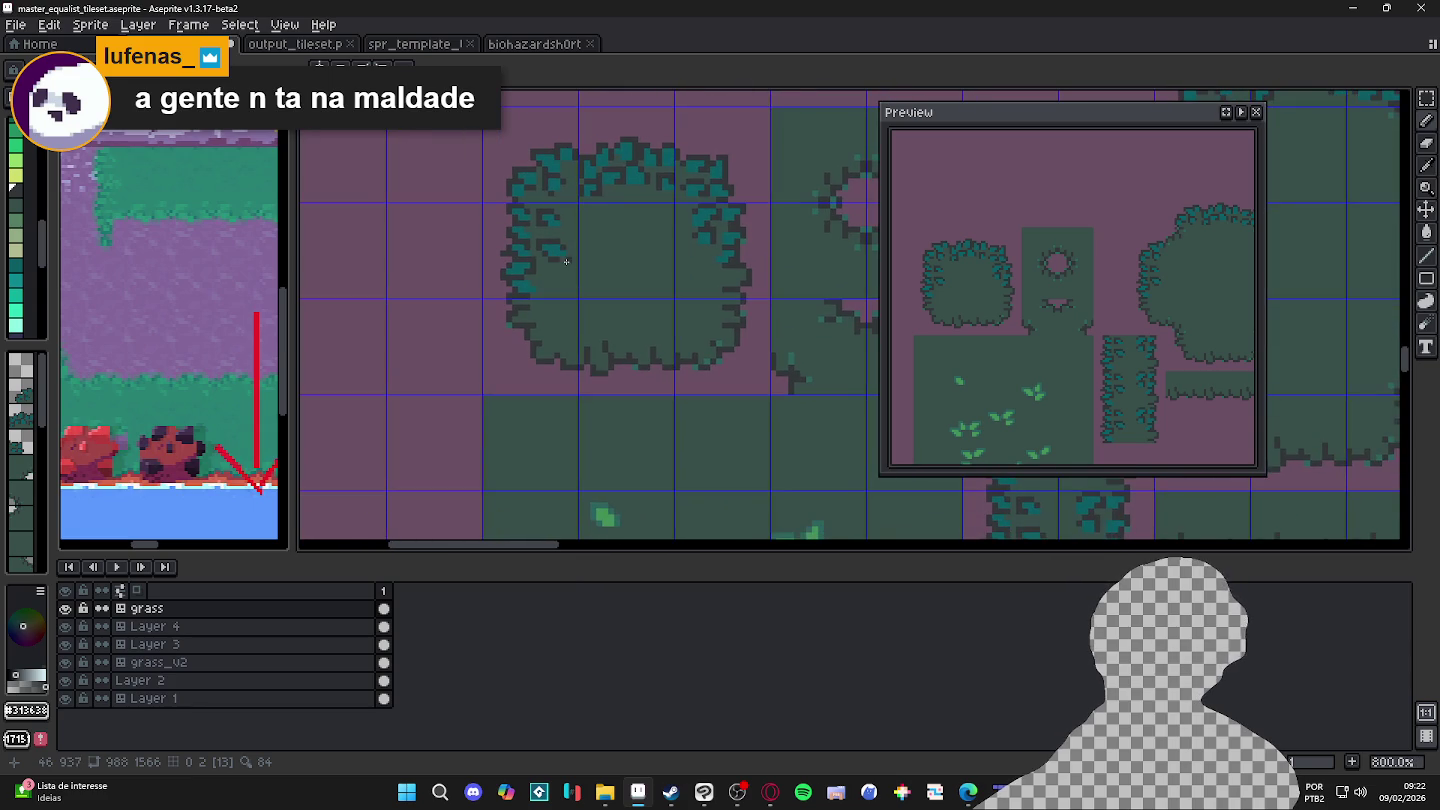
Step: Select the small leaf clump by the left edge, move it up-left, and commit it
scroll(565, 260, "up", 3)
scroll(518, 224, "up", 2)
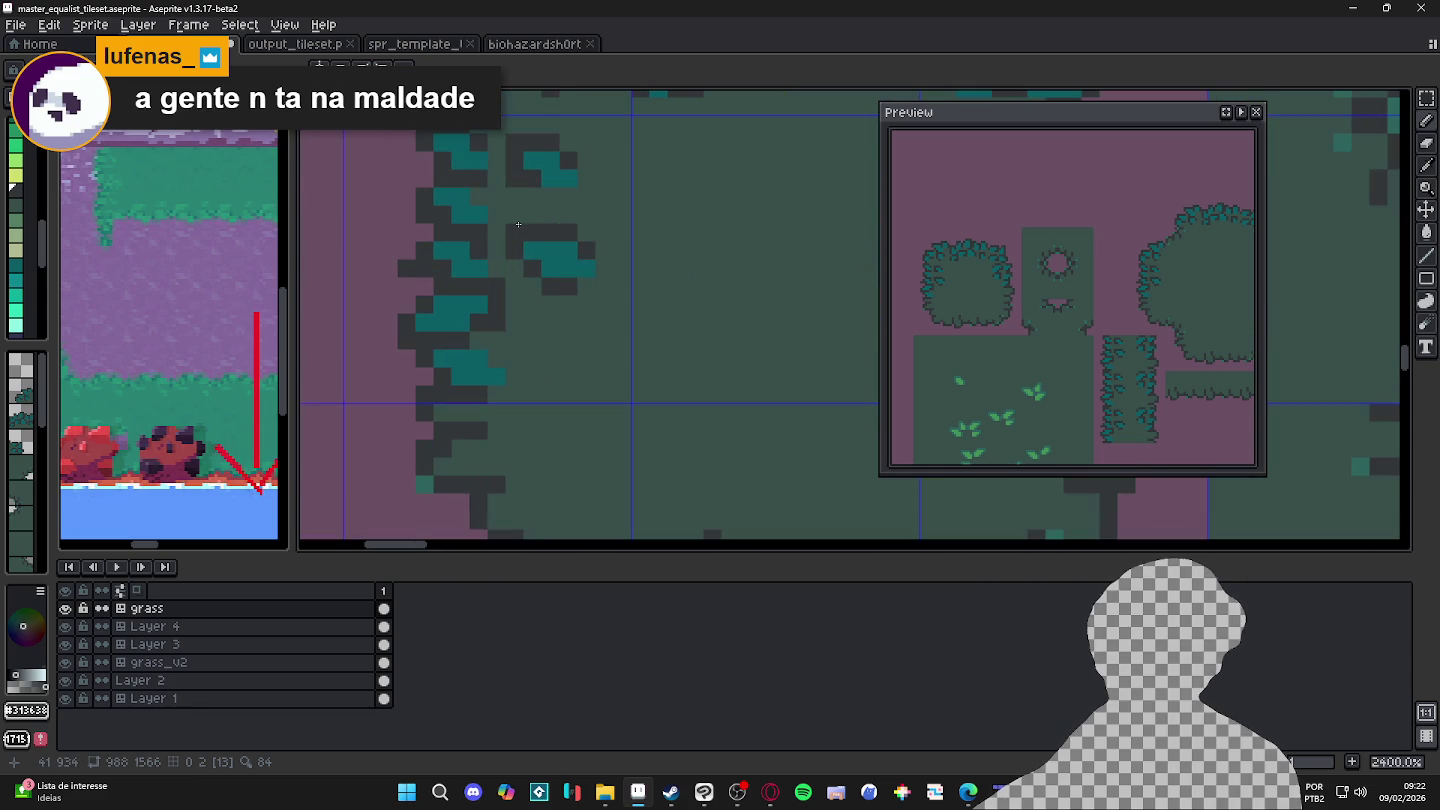
left_click_drag(515, 227, 596, 296)
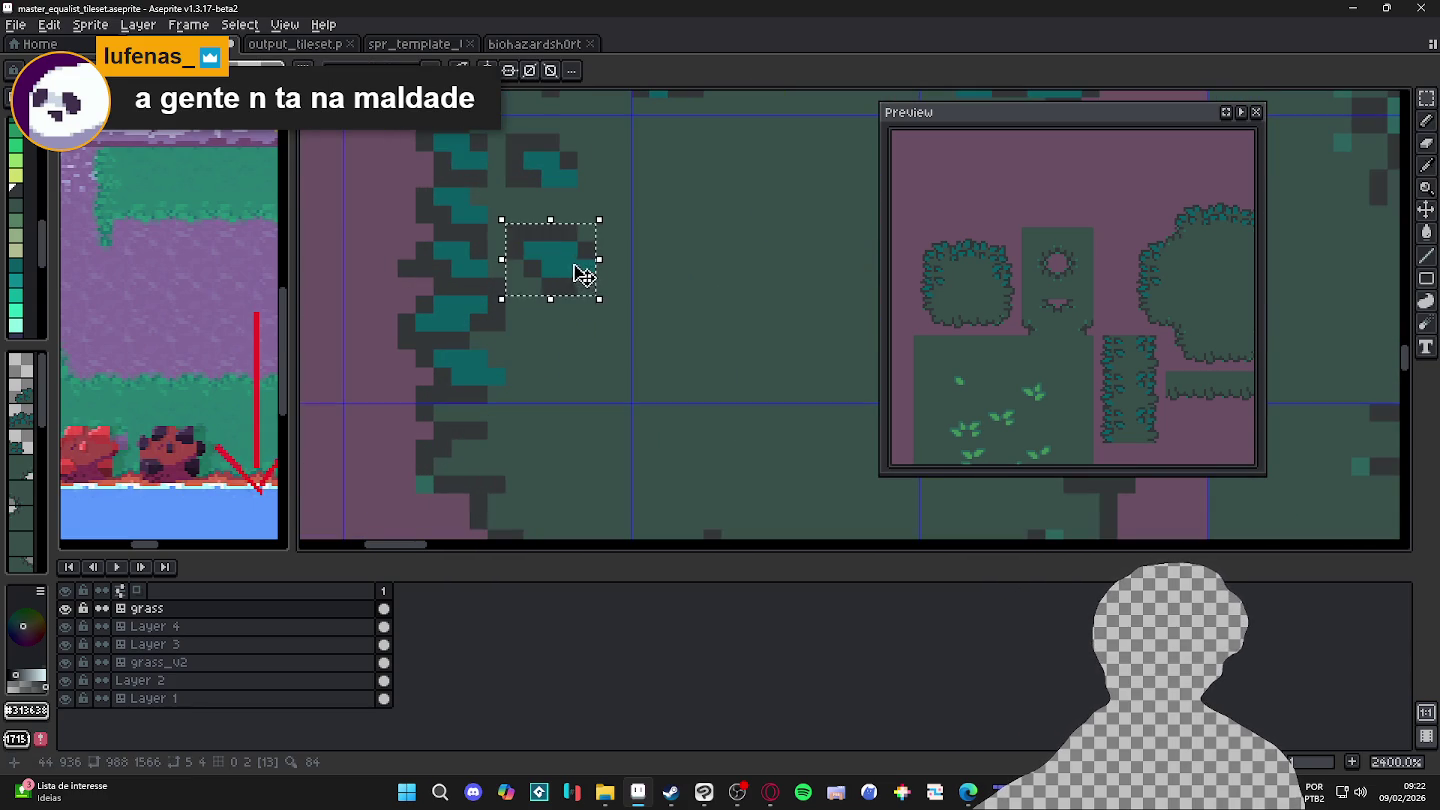
mouse_move(504, 221)
left_mouse_down()
mouse_move(607, 278)
mouse_move(562, 242)
left_mouse_up()
scroll(578, 268, "up", 1)
scroll(550, 291, "up", 1)
scroll(604, 309, "down", 1)
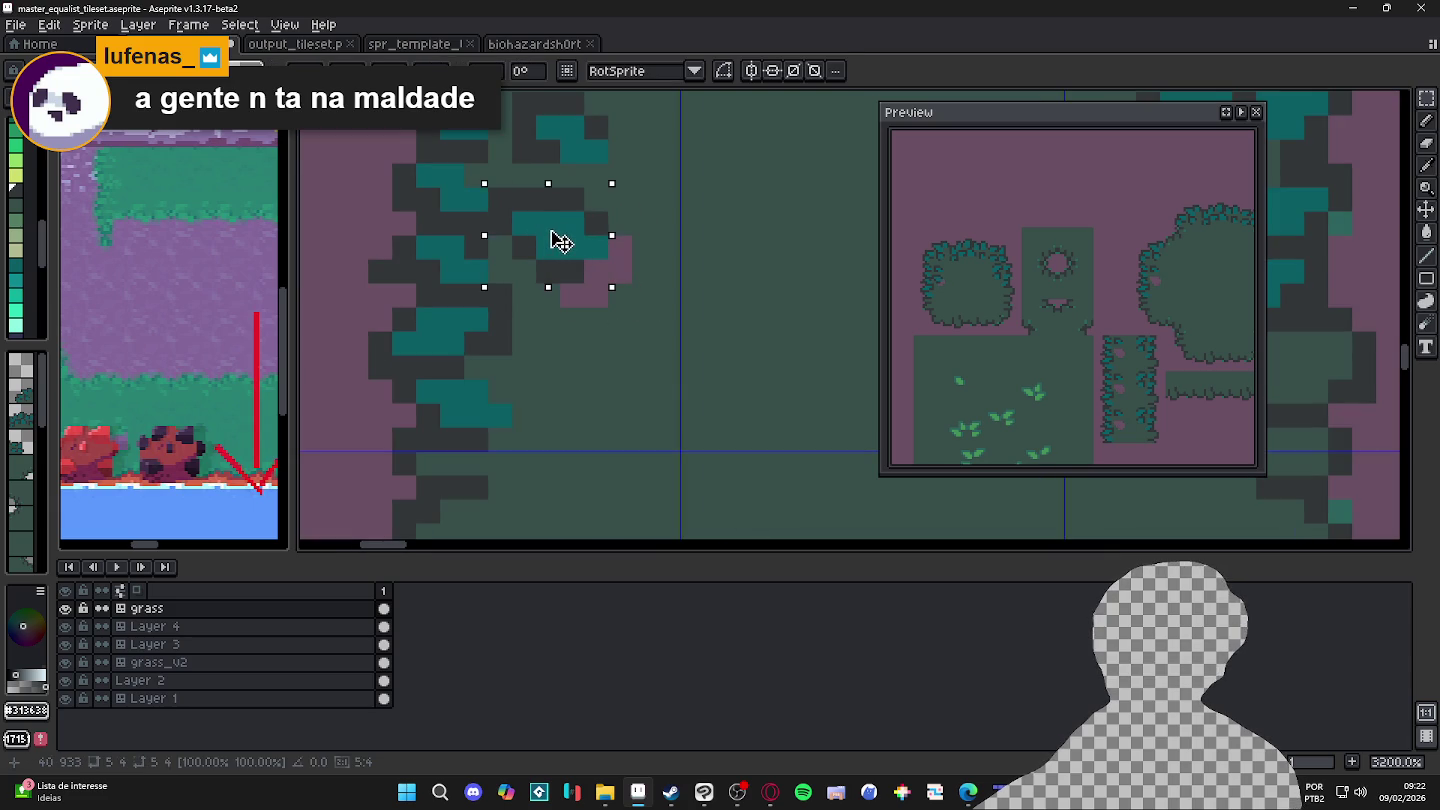
key("b")
Step: Cover the leftover pink pixels with background green and save master_equalist_tileset.aseprite
left_click(566, 292, "alt")
mouse_move(572, 296)
left_mouse_down()
mouse_move(620, 272)
mouse_move(618, 248)
left_mouse_up()
scroll(605, 252, "down", 1)
scroll(575, 256, "down", 1)
scroll(545, 260, "down", 1)
key("ctrl+s")
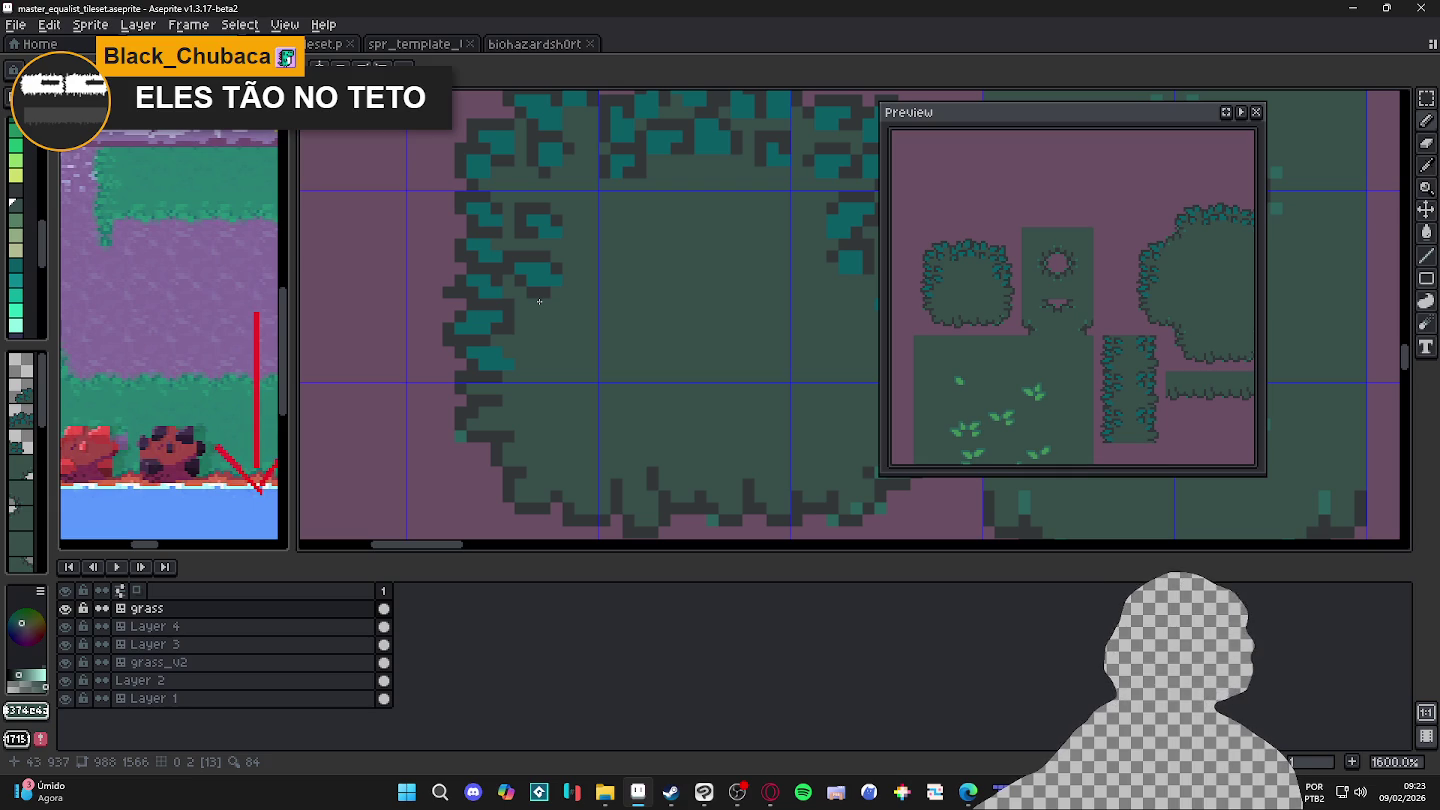
Step: Paint a teal block on the bush's lower-left edge with dark pixels around it
scroll(539, 301, "up", 2)
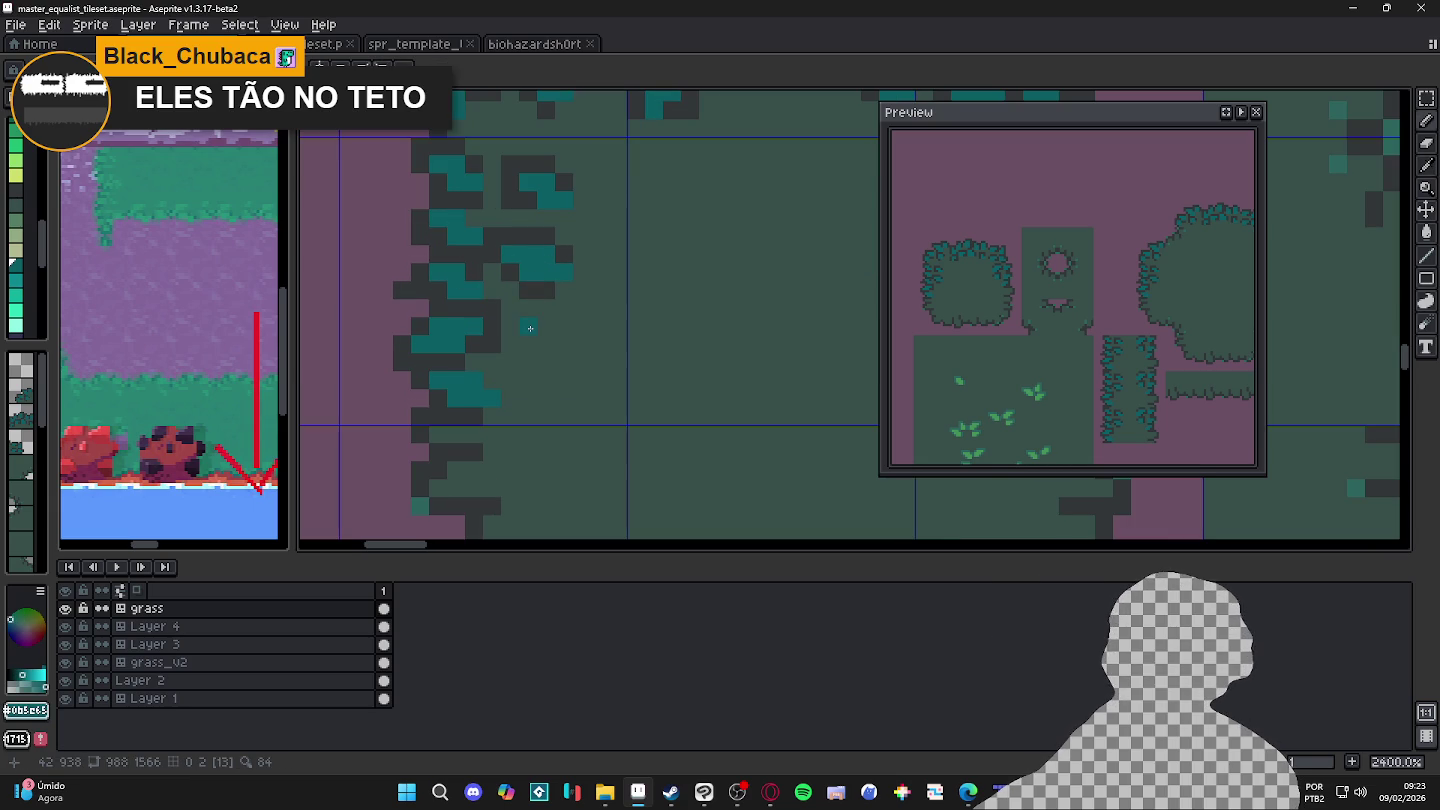
scroll(580, 264, "up", 3)
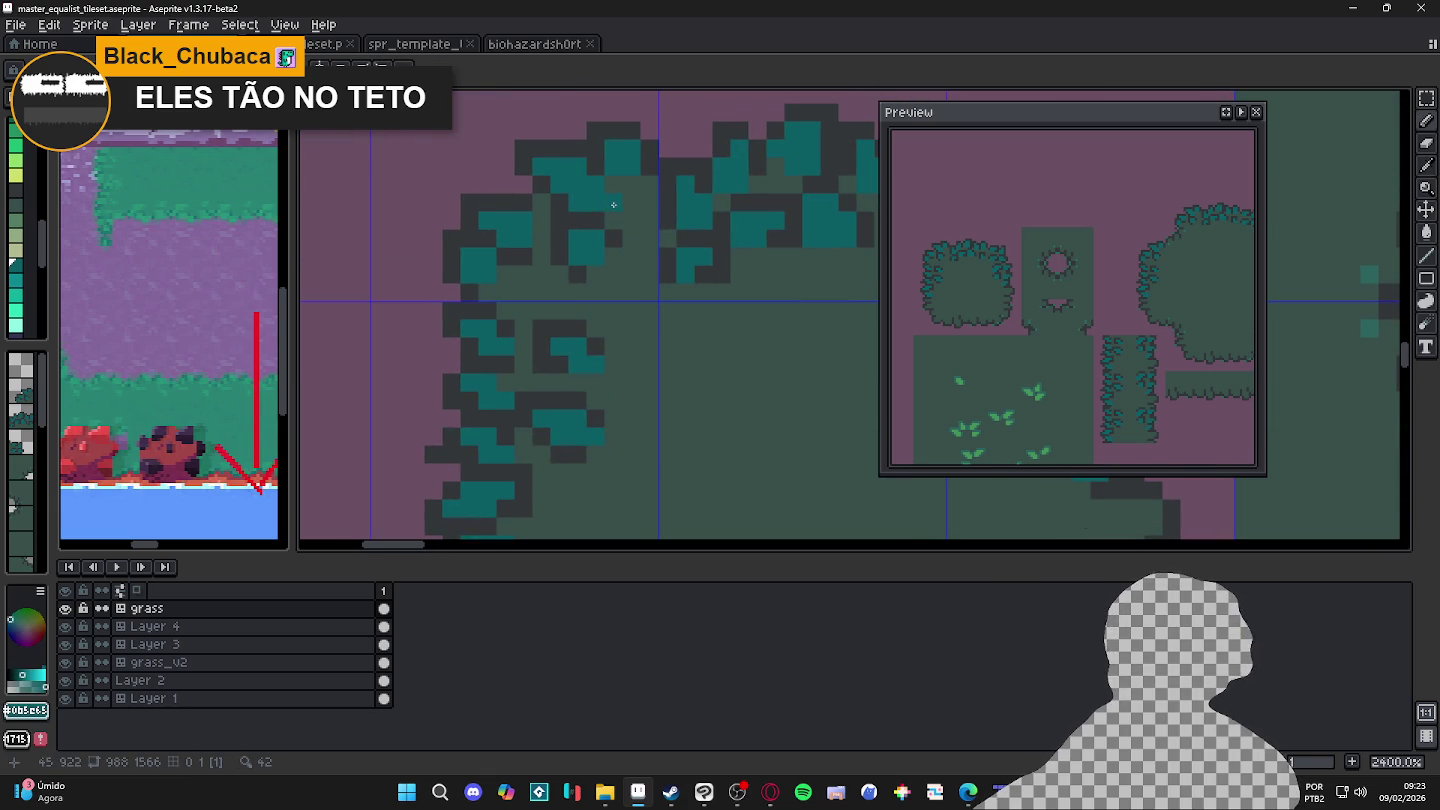
scroll(582, 340, "down", 2)
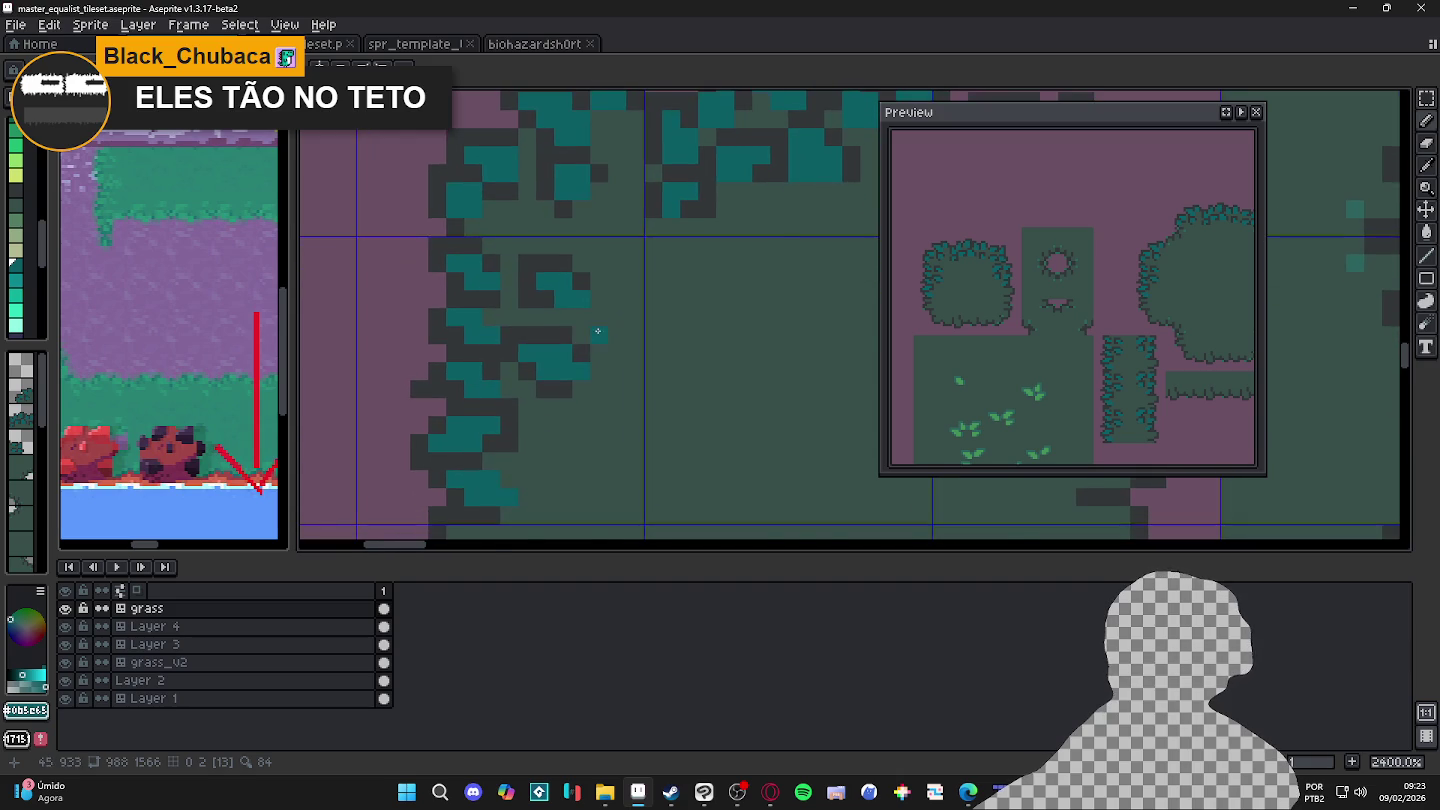
scroll(600, 340, "down", 3)
scroll(637, 375, "down", 3)
scroll(498, 355, "up", 1)
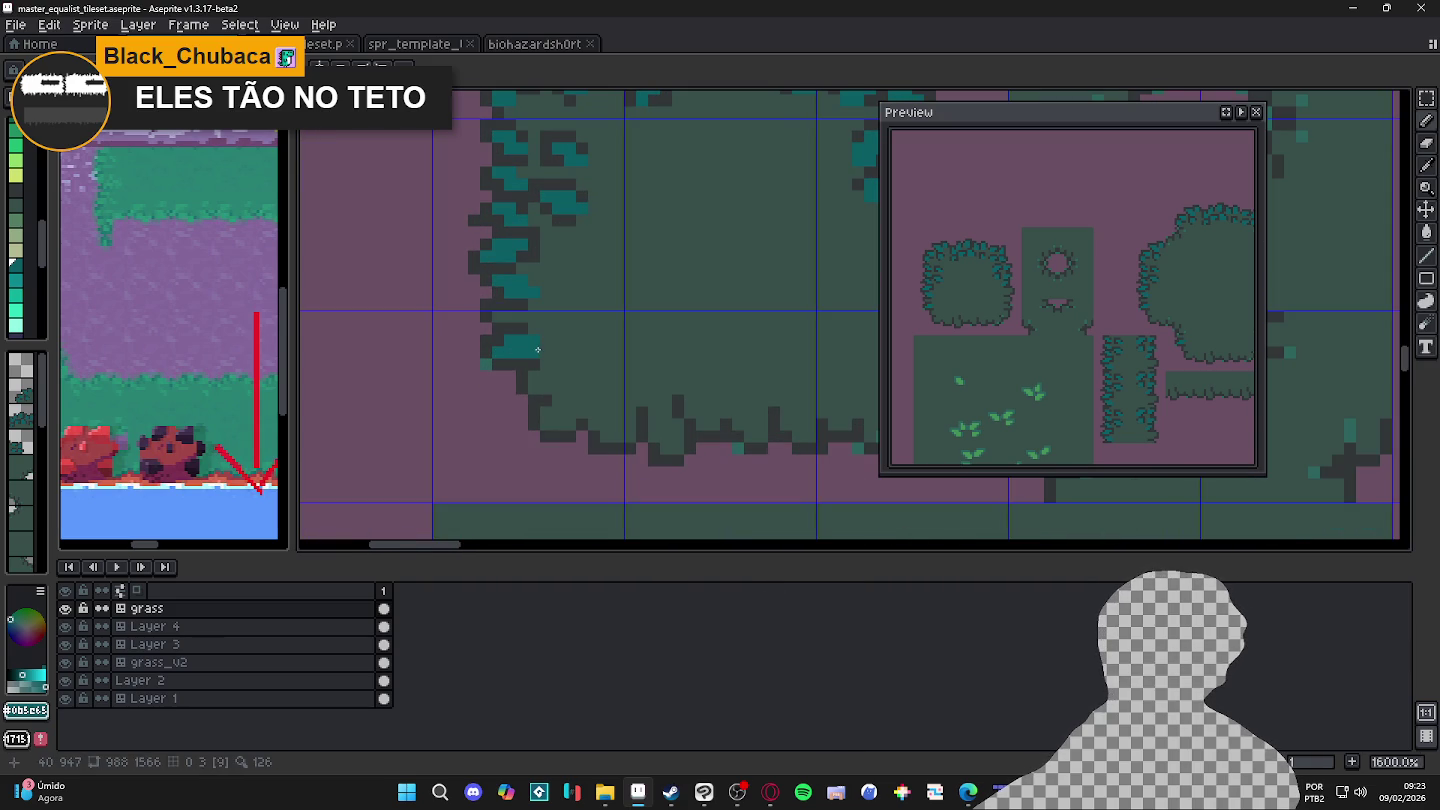
left_click_drag(528, 392, 540, 400)
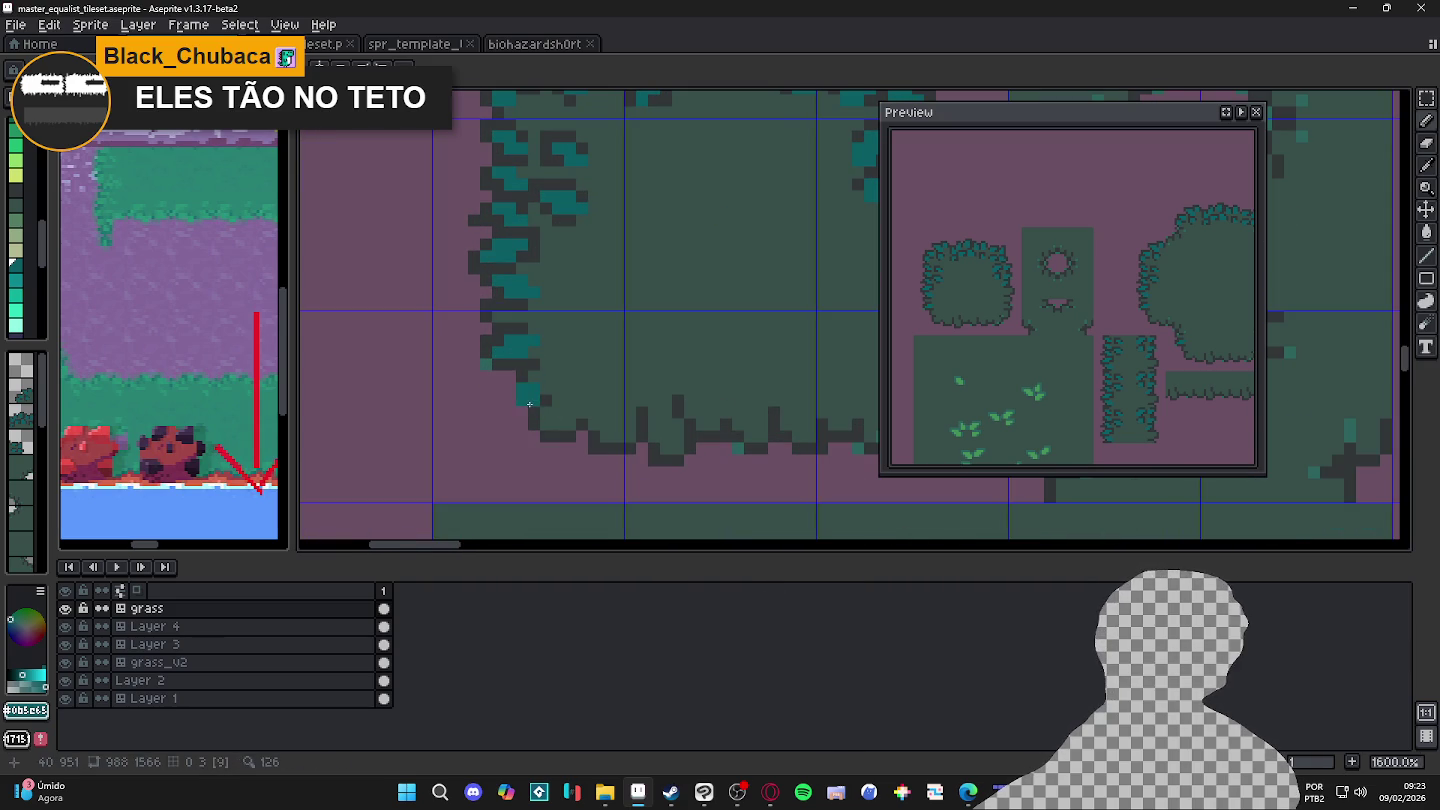
left_click(522, 374, "alt")
left_click(516, 390)
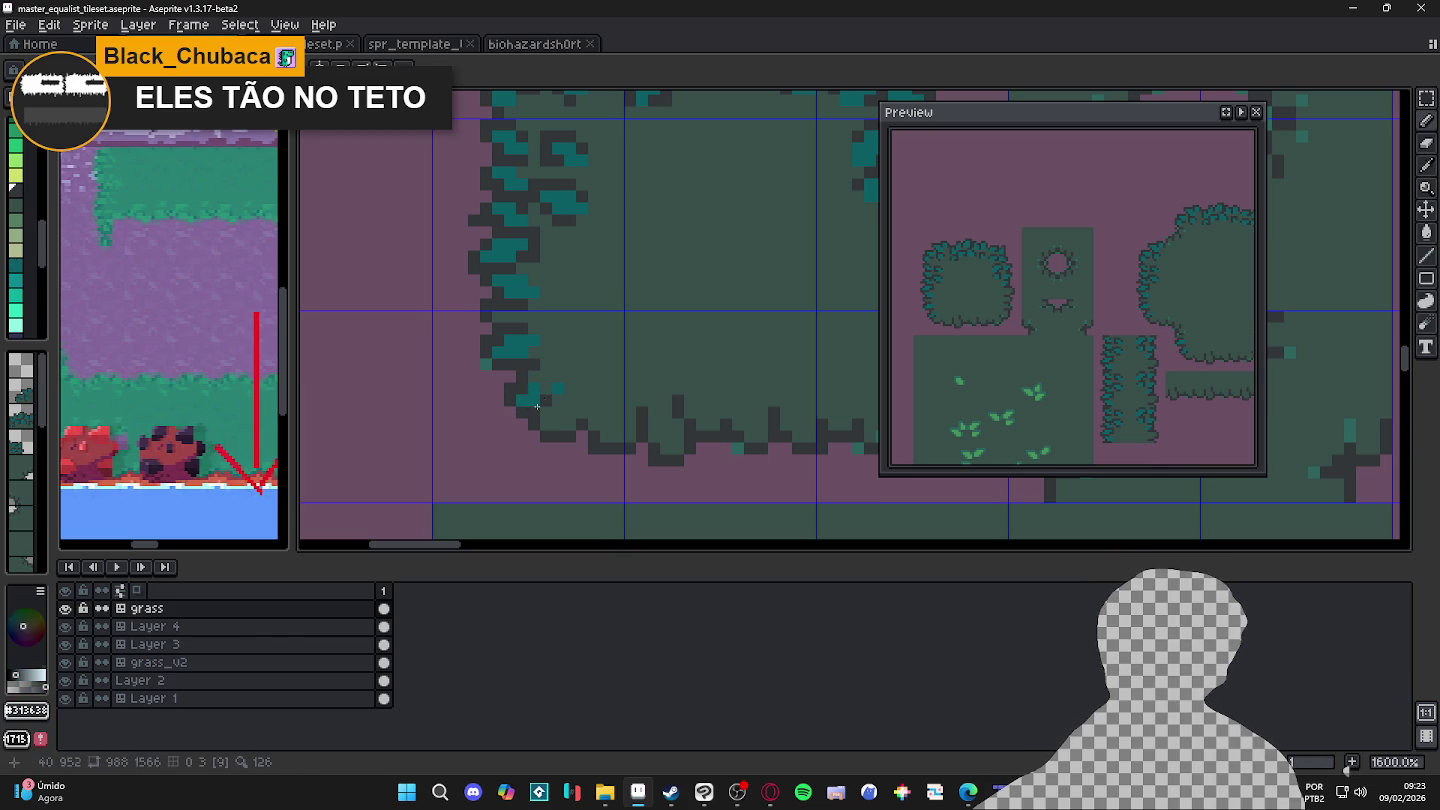
Step: Recolour a dark edge pixel teal at the bush's lower-left edge
left_click(545, 388, "alt")
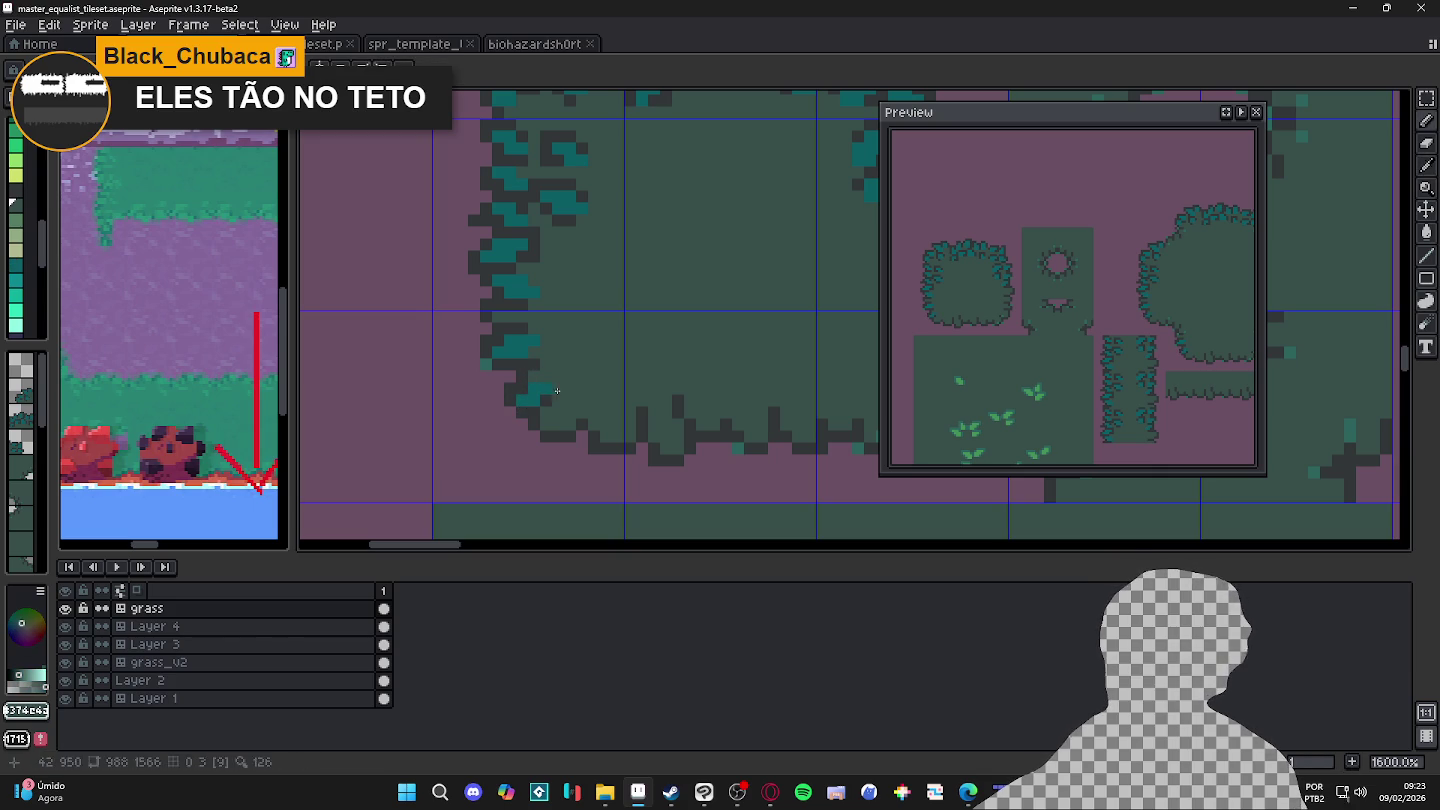
left_click(558, 427)
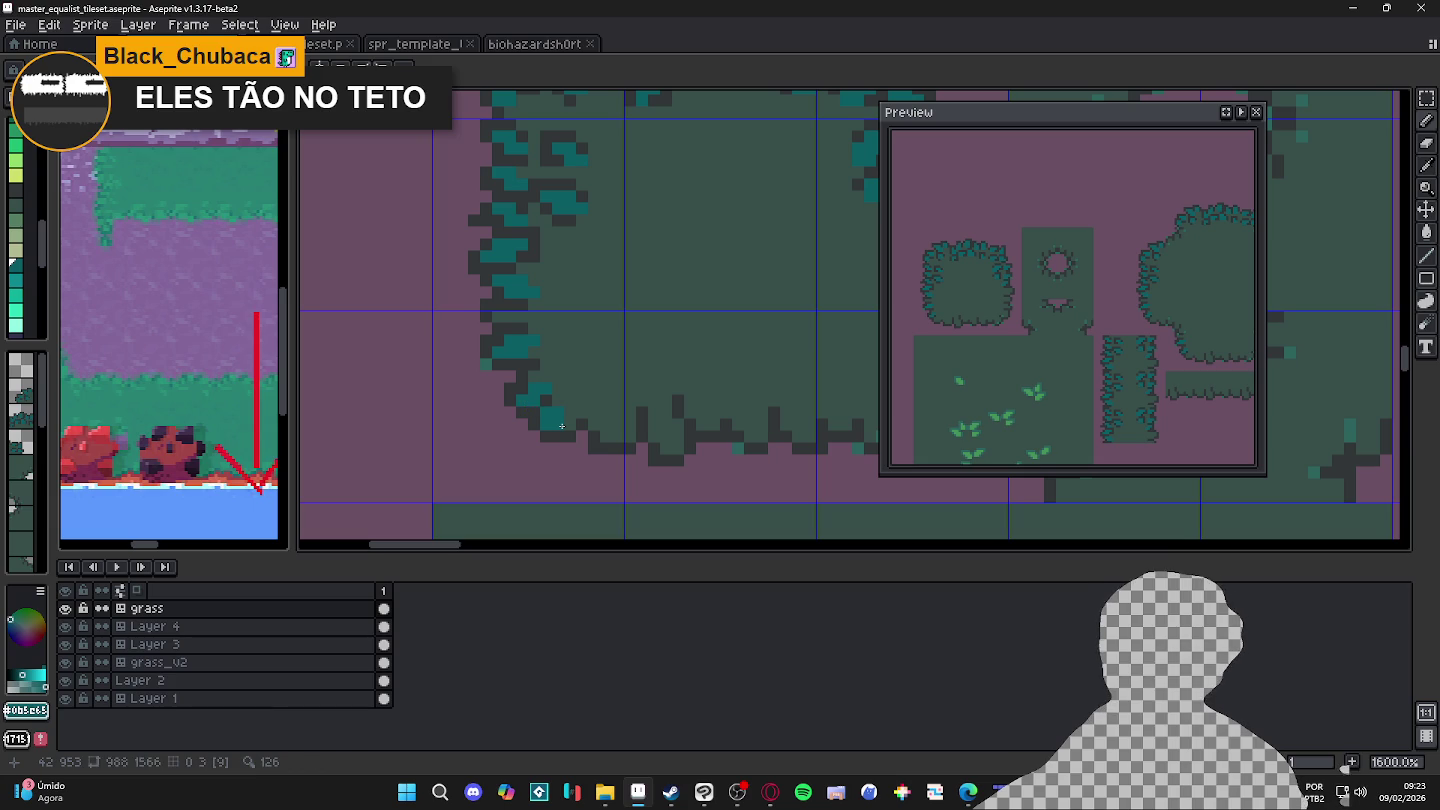
left_click(564, 423)
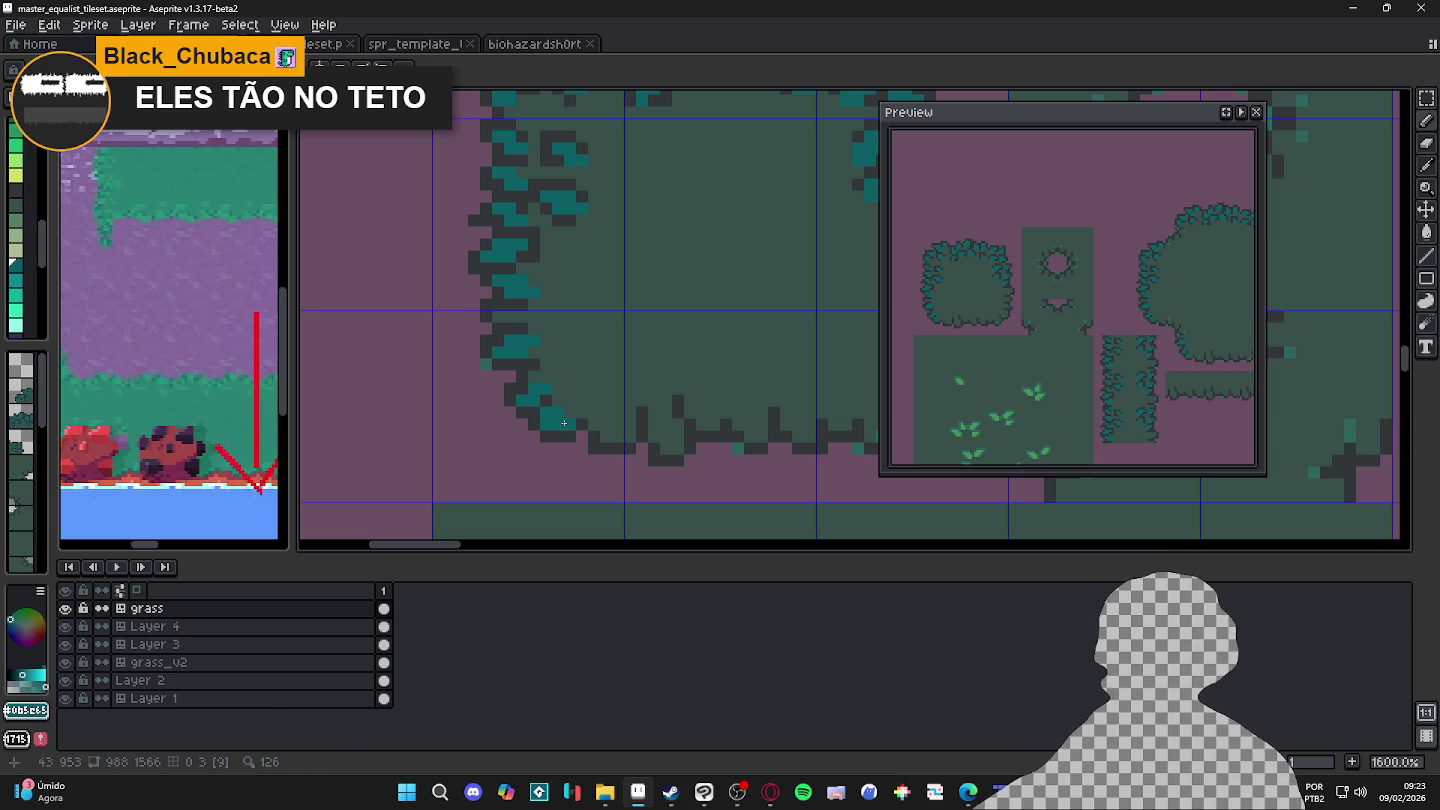
left_click(968, 792)
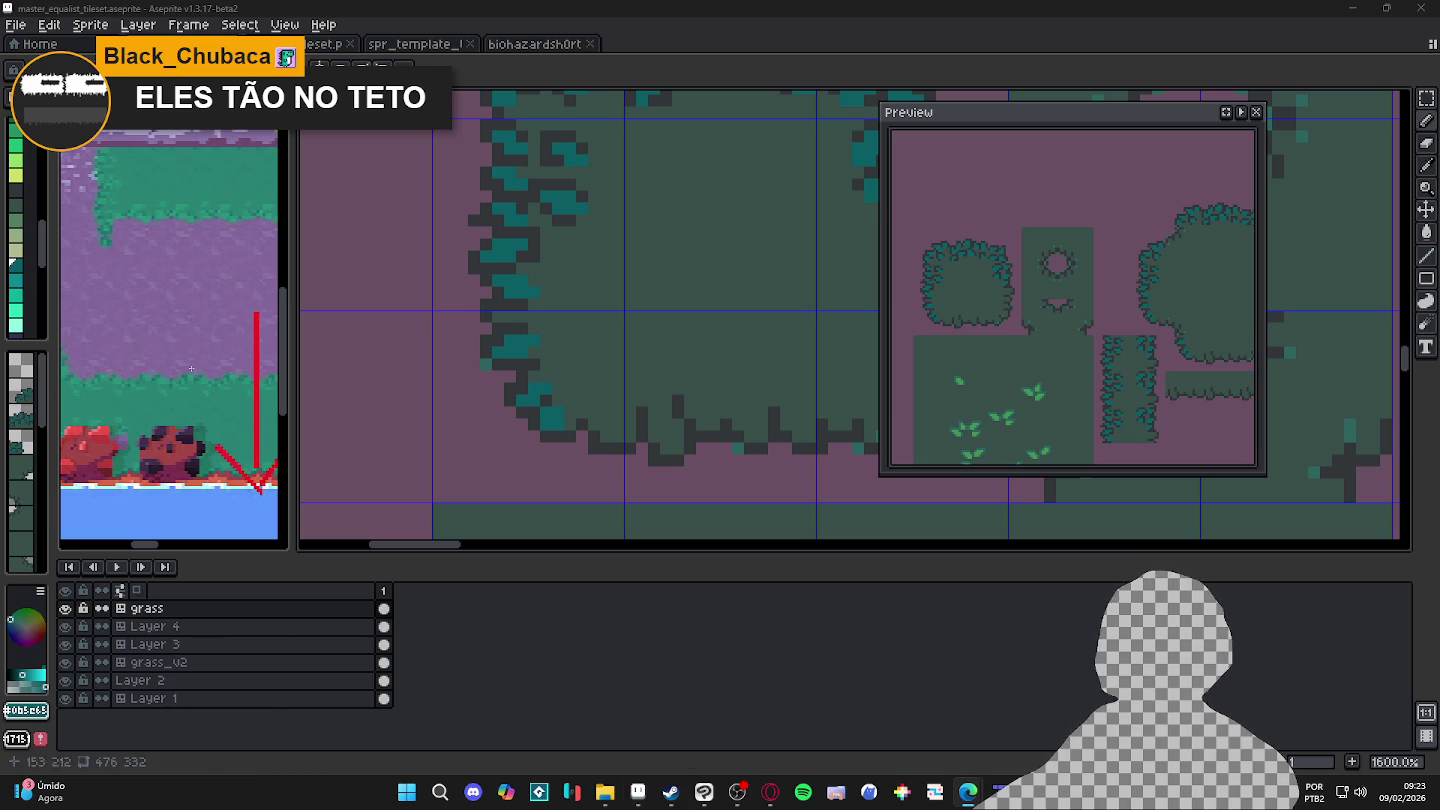
left_click(557, 410)
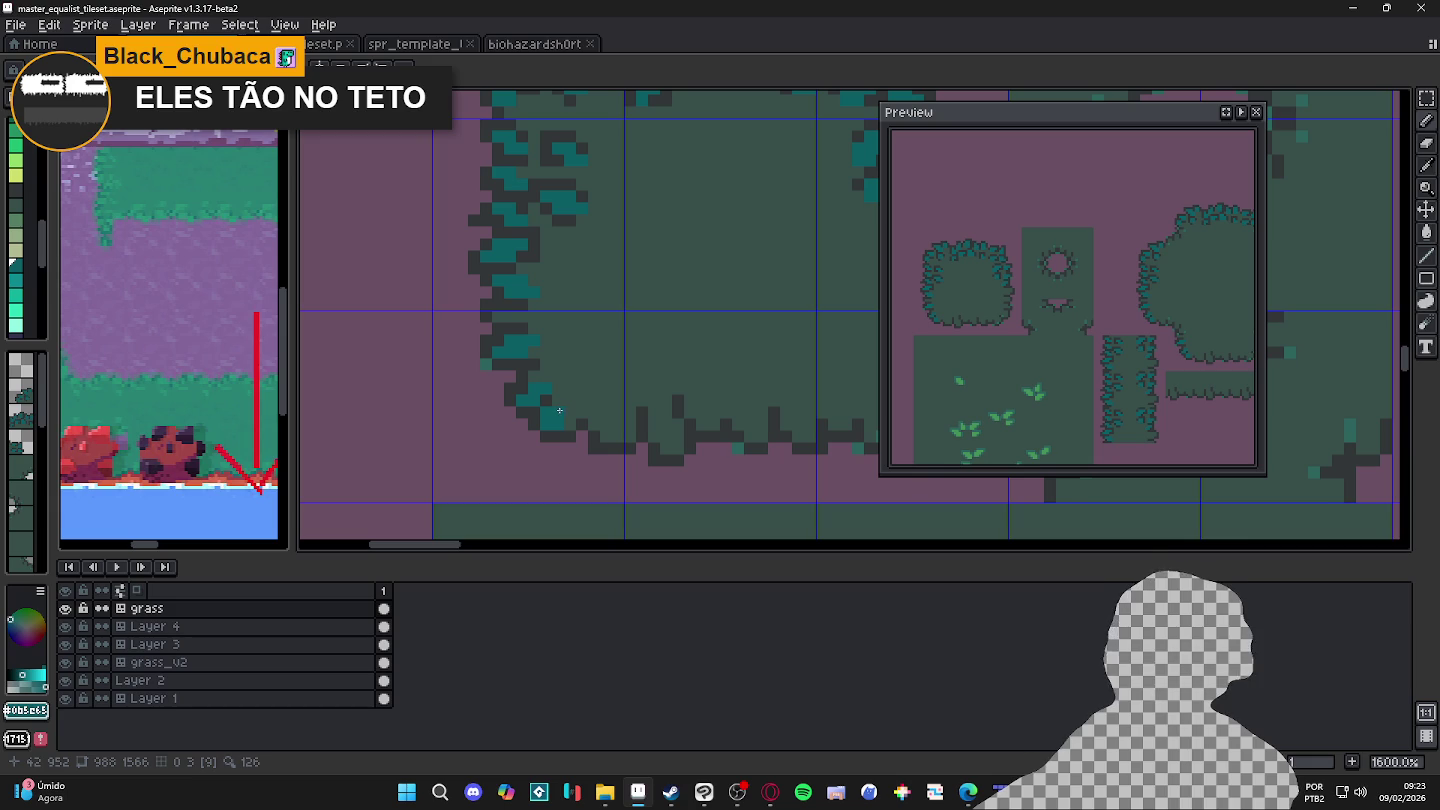
Step: Paint teal leaf pixels into the lower-left corner, framed by two dark outline pixels
left_click(566, 429, "alt")
left_click(556, 415, "alt")
left_click_drag(590, 425, 560, 360)
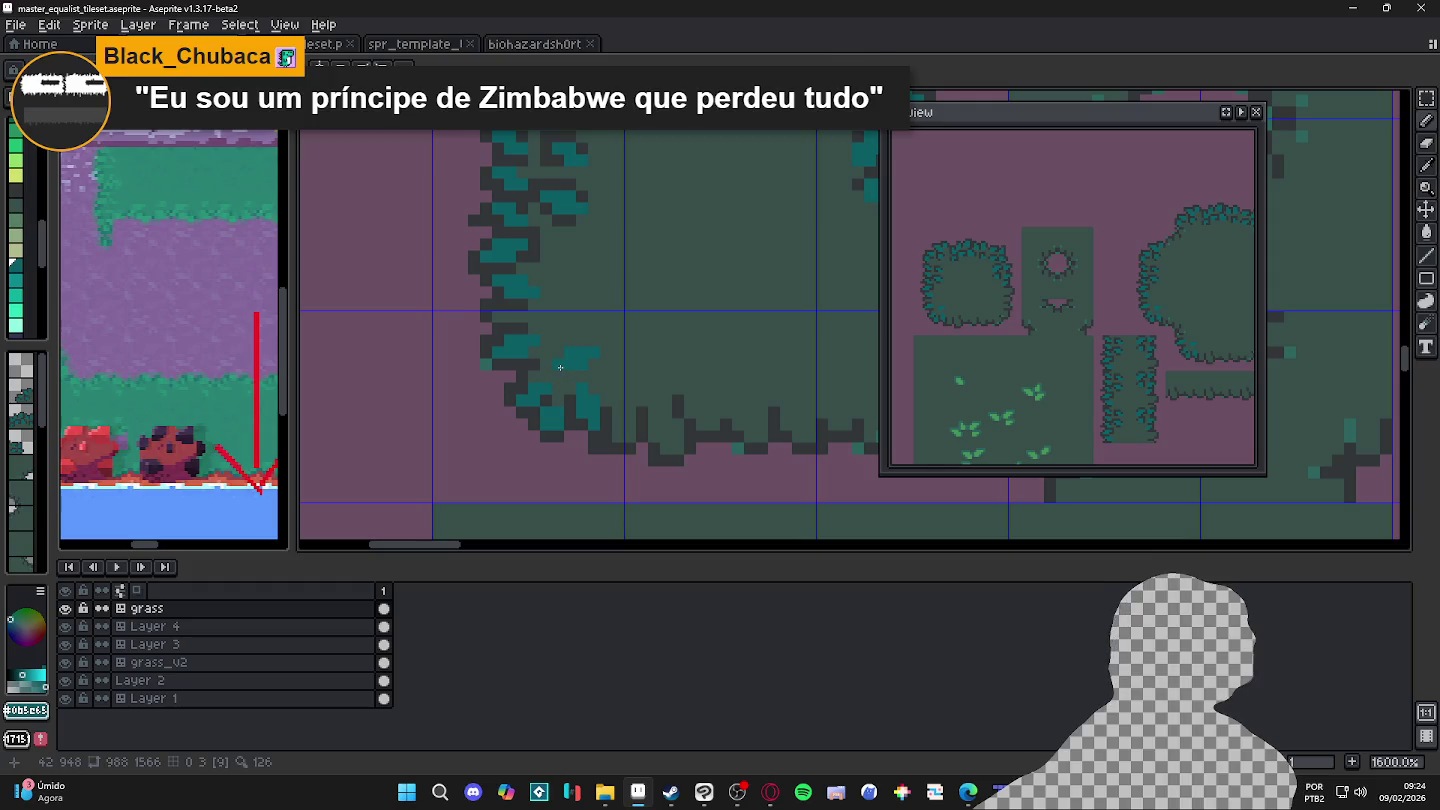
left_click(550, 364, "alt")
left_click(566, 364)
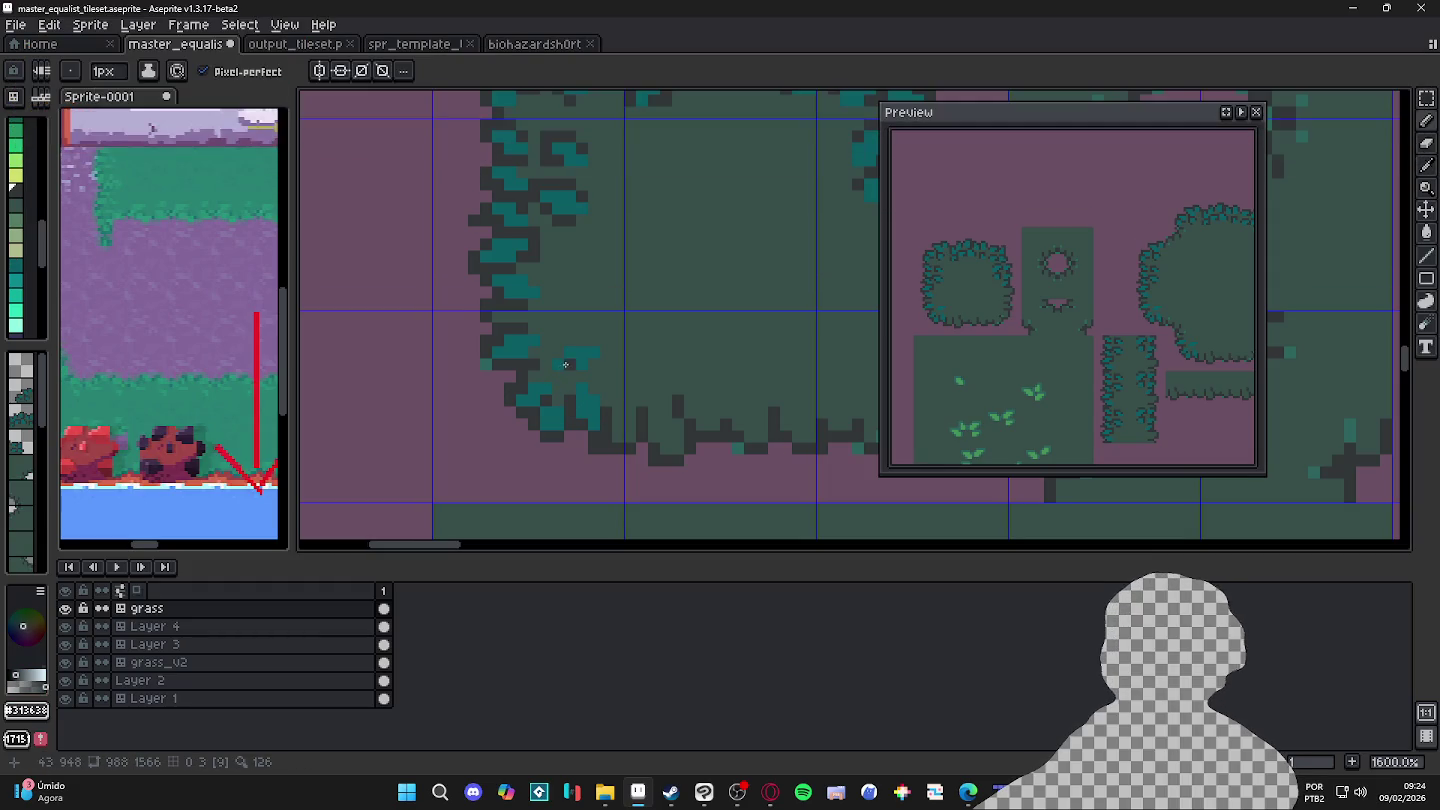
left_click(551, 361)
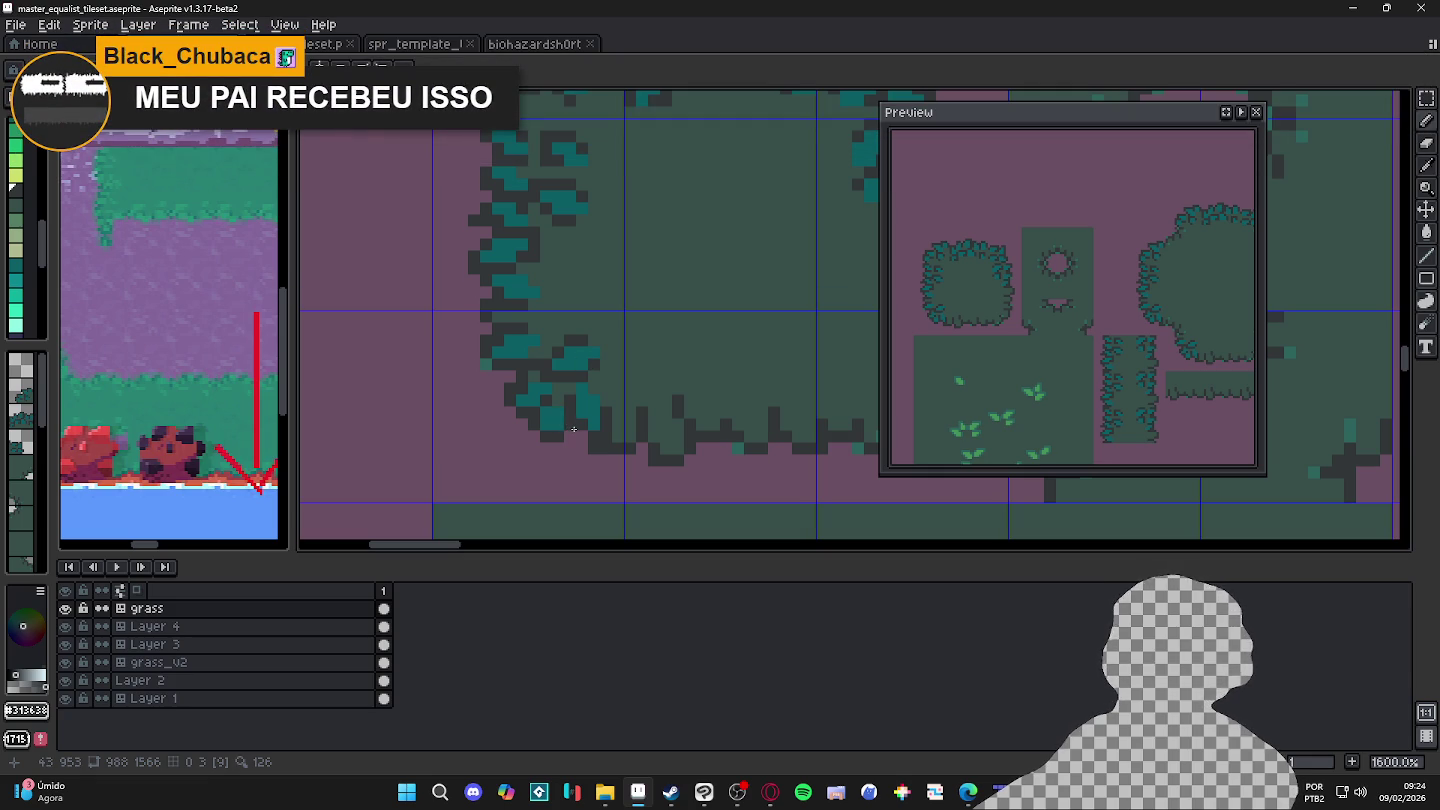
Step: Touch up the left-edge leaf clump with one extra teal pixel and two dark outline pixels
key("b")
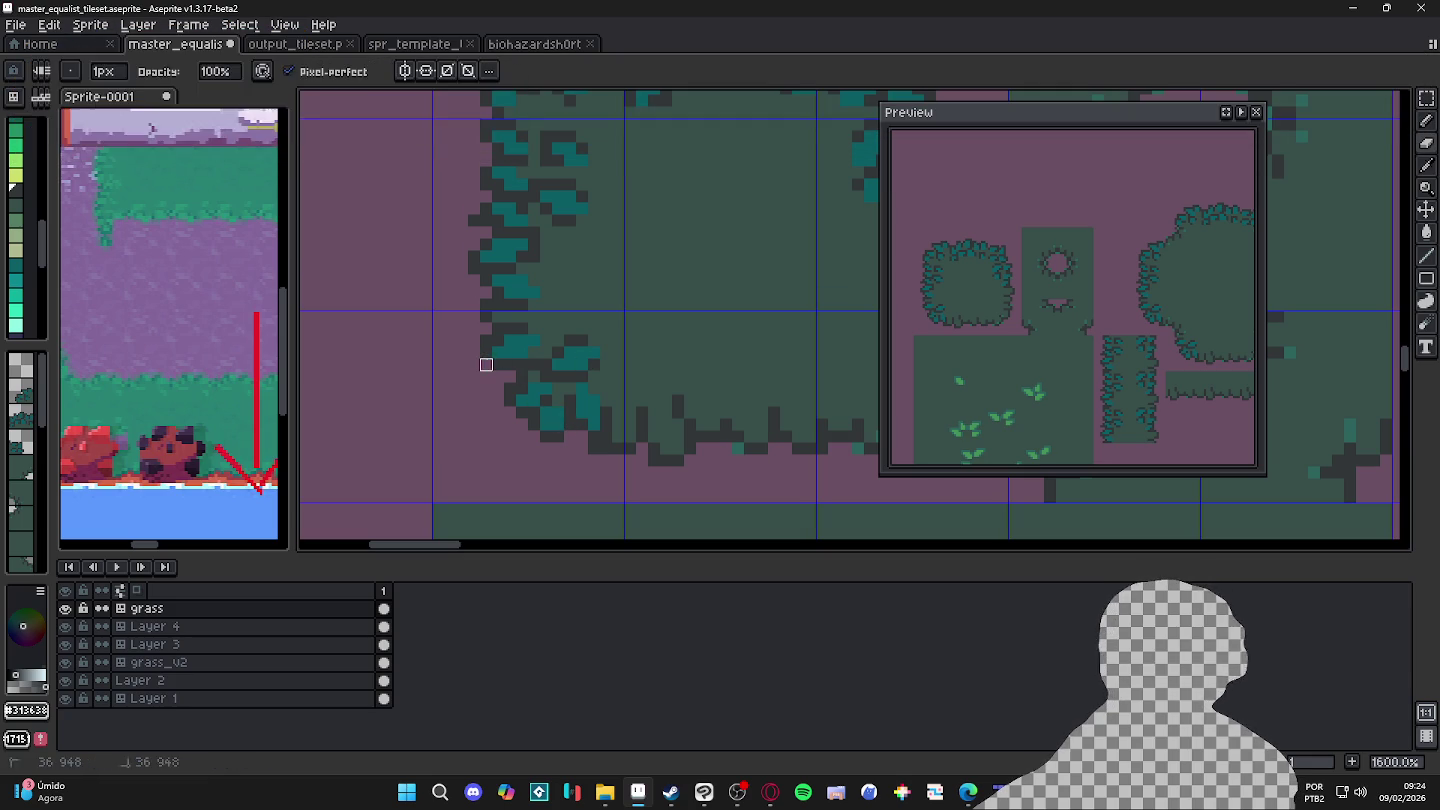
left_click(592, 413, "alt")
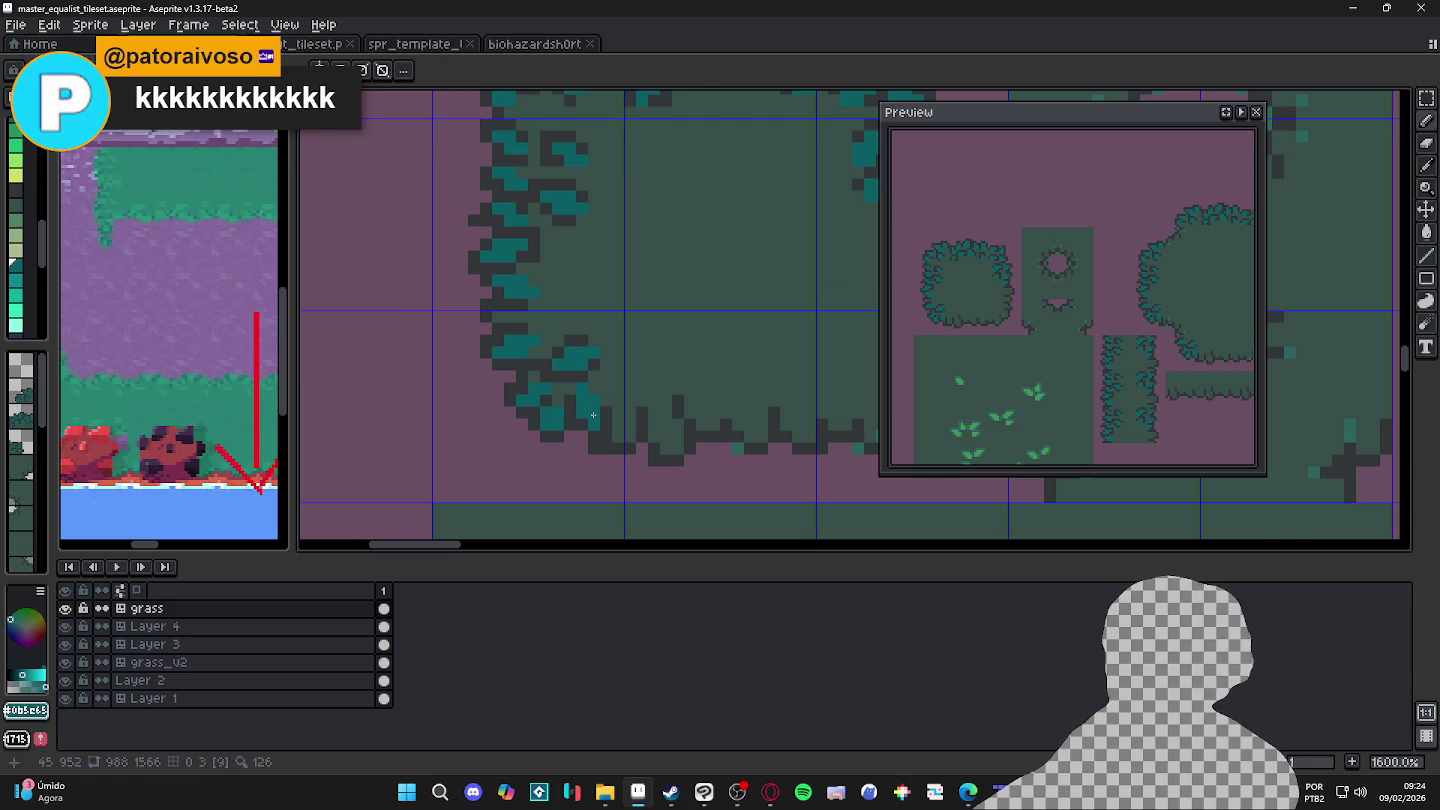
scroll(592, 413, "down", 1)
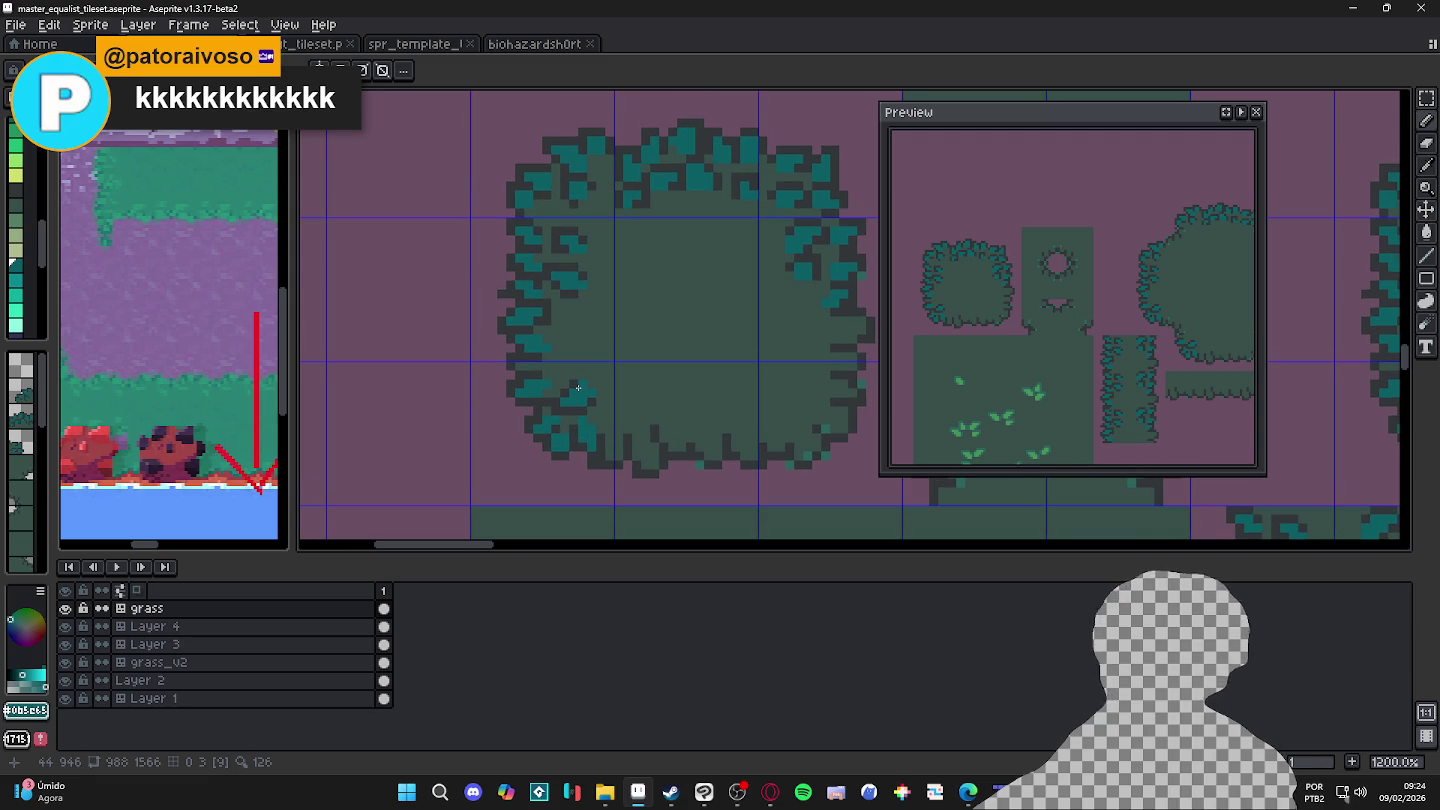
scroll(583, 330, "up", 1)
left_click(583, 330)
left_click(561, 333, "alt")
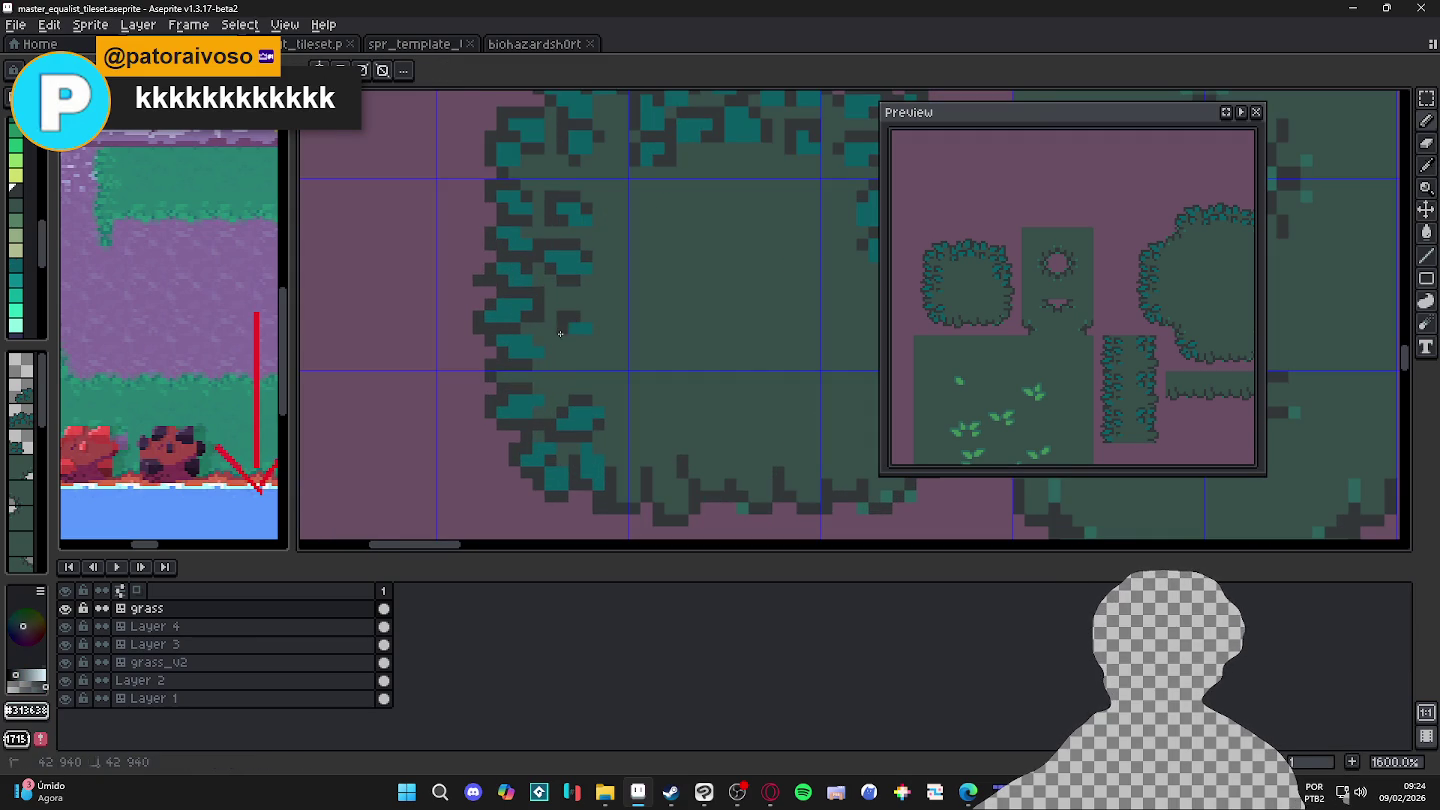
left_click(575, 332)
left_click(583, 328, "alt")
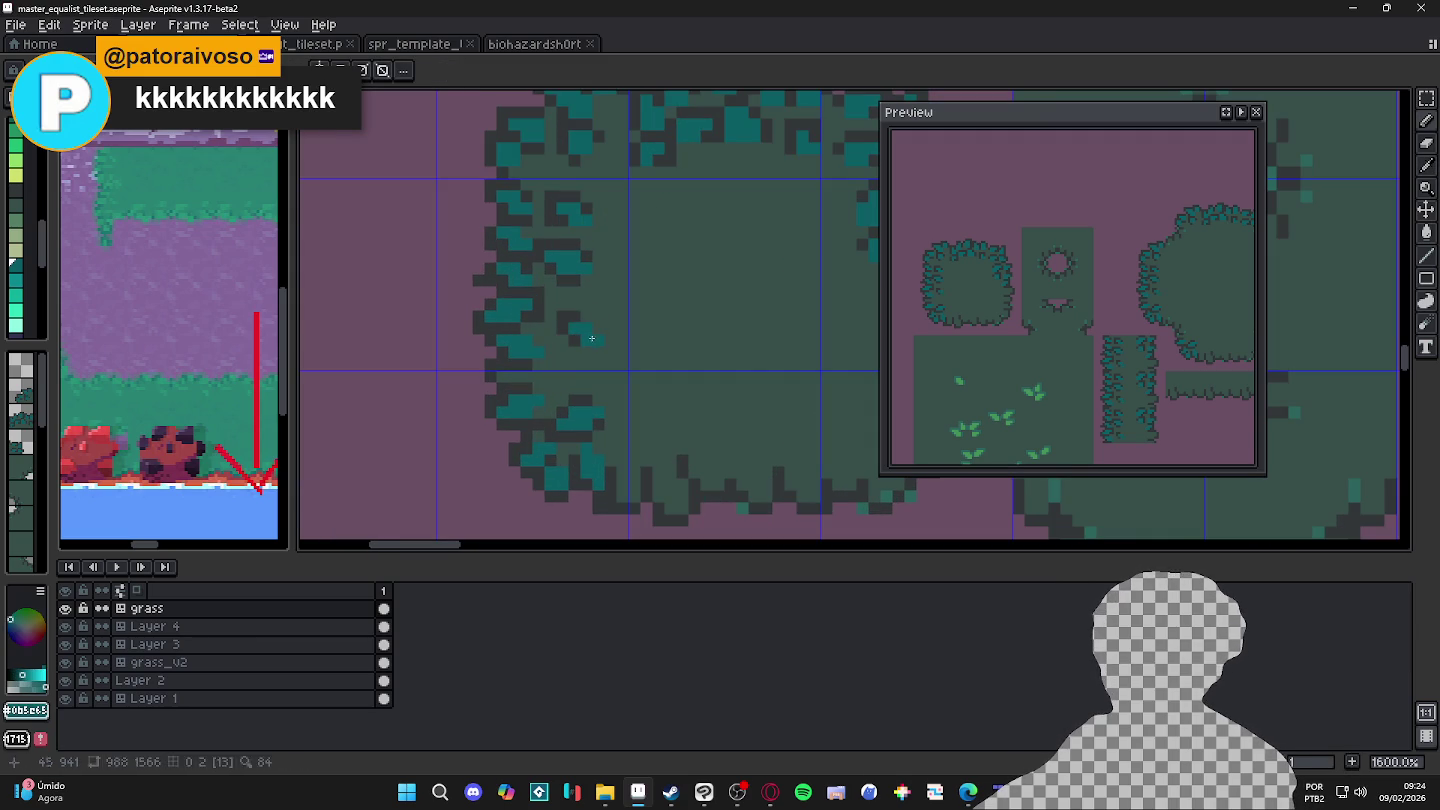
left_click(578, 334, "alt")
left_click(587, 317)
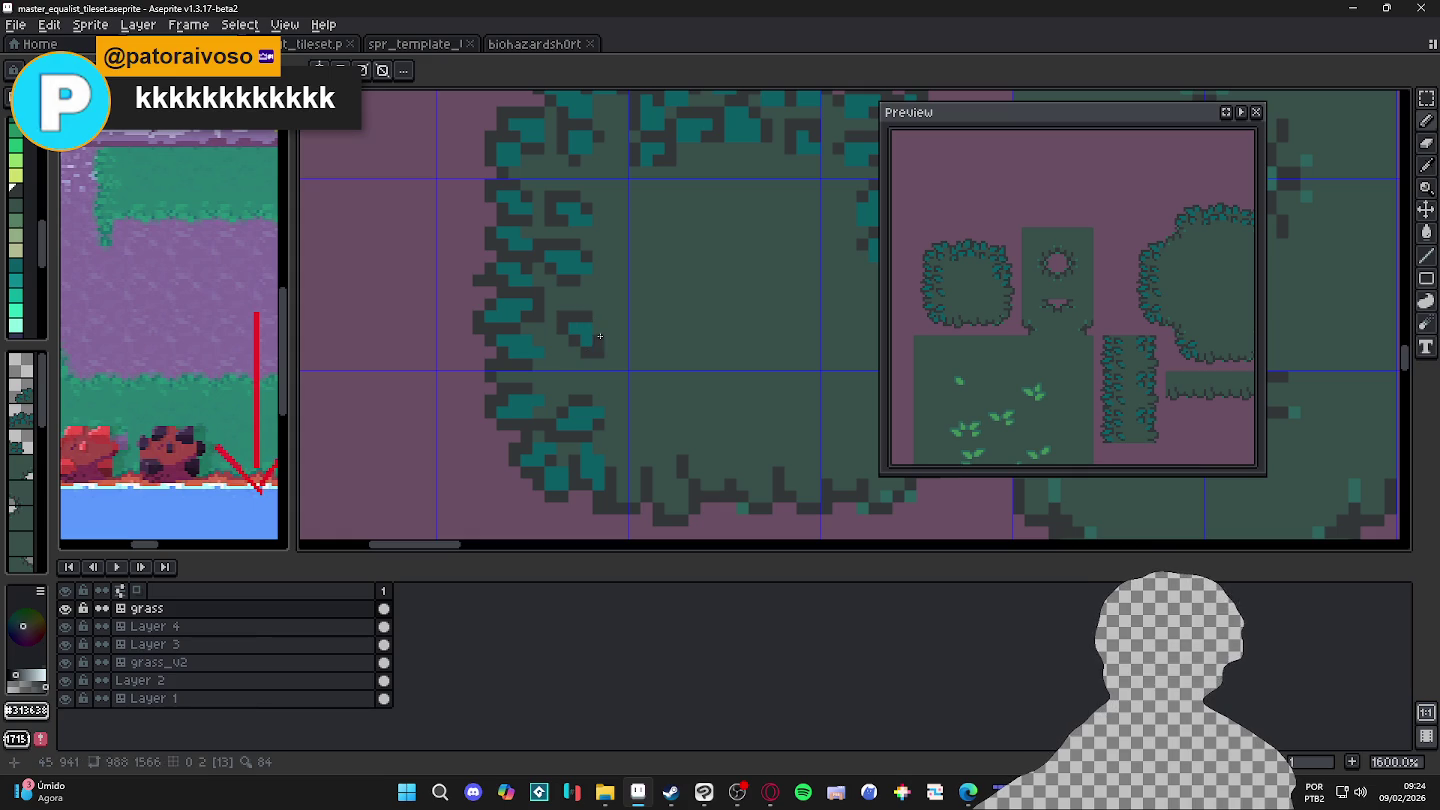
scroll(583, 336, "up", 2)
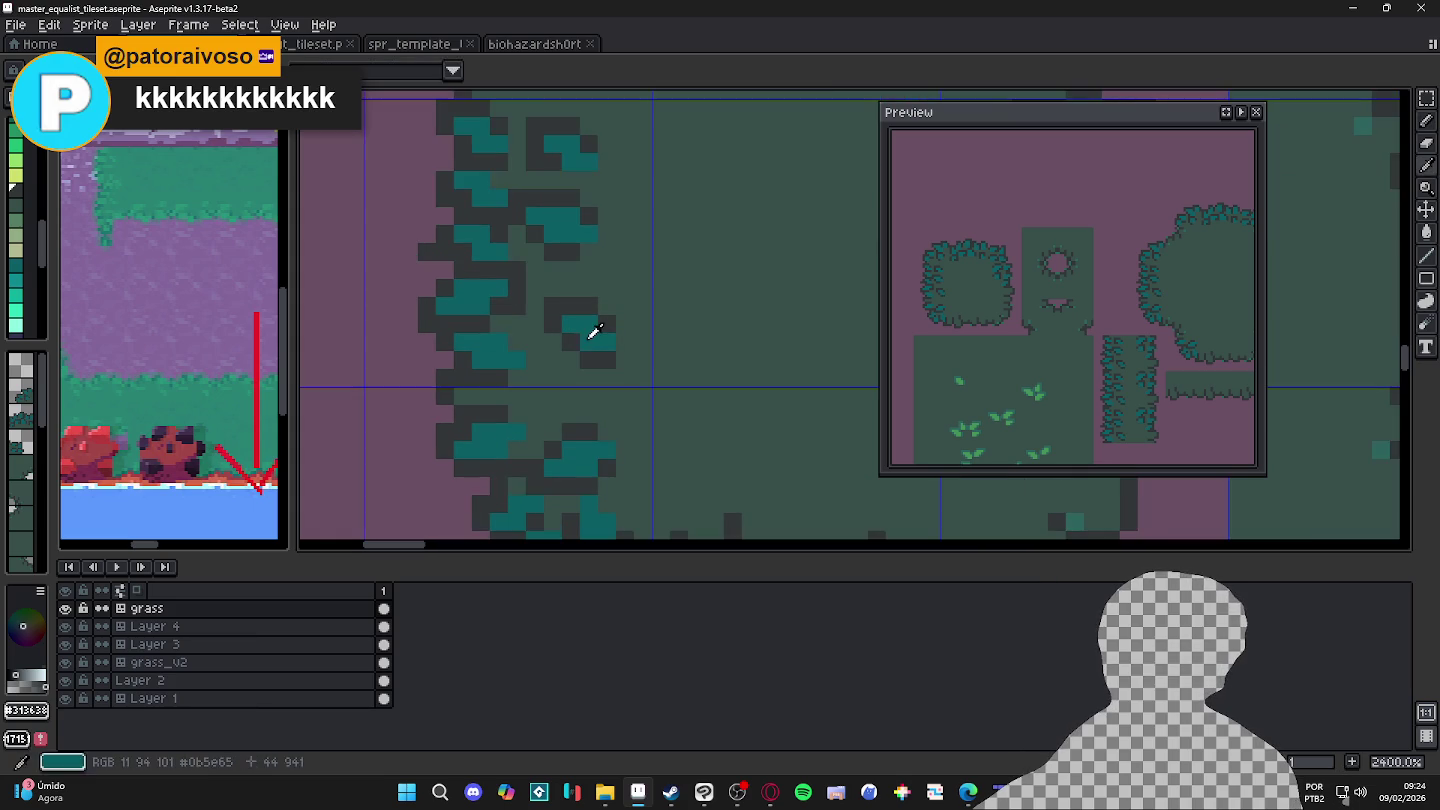
left_click(560, 371, "alt")
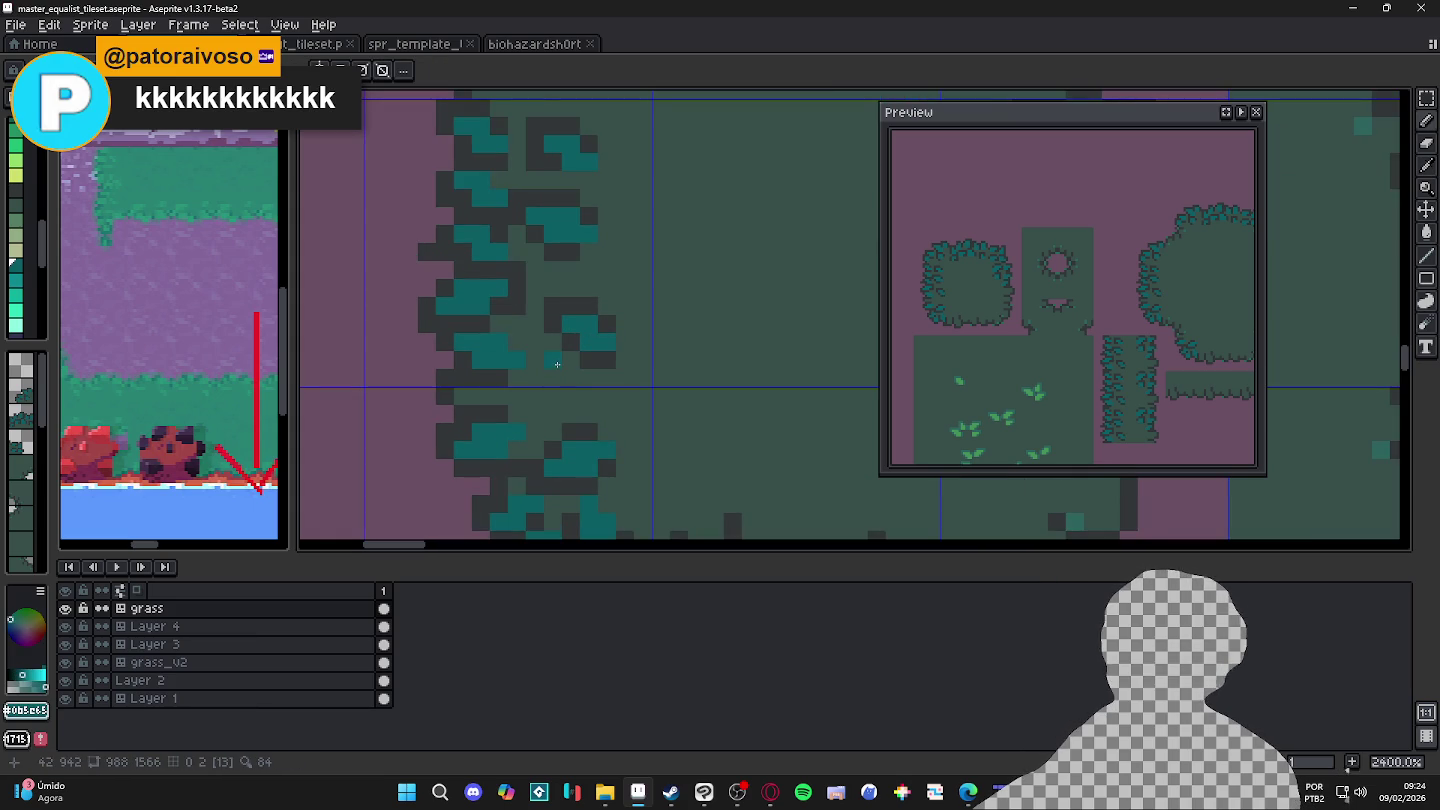
left_click(556, 363, "alt")
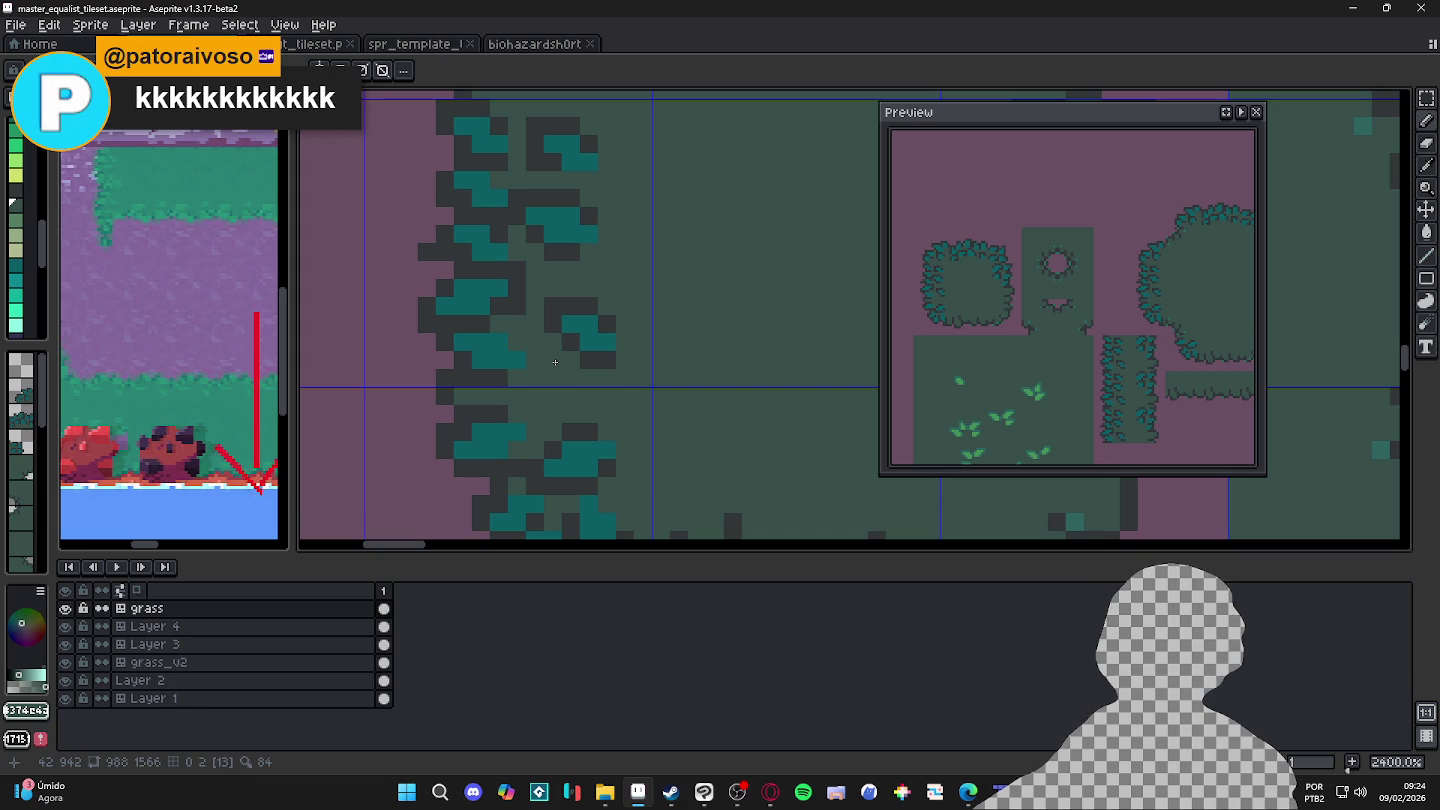
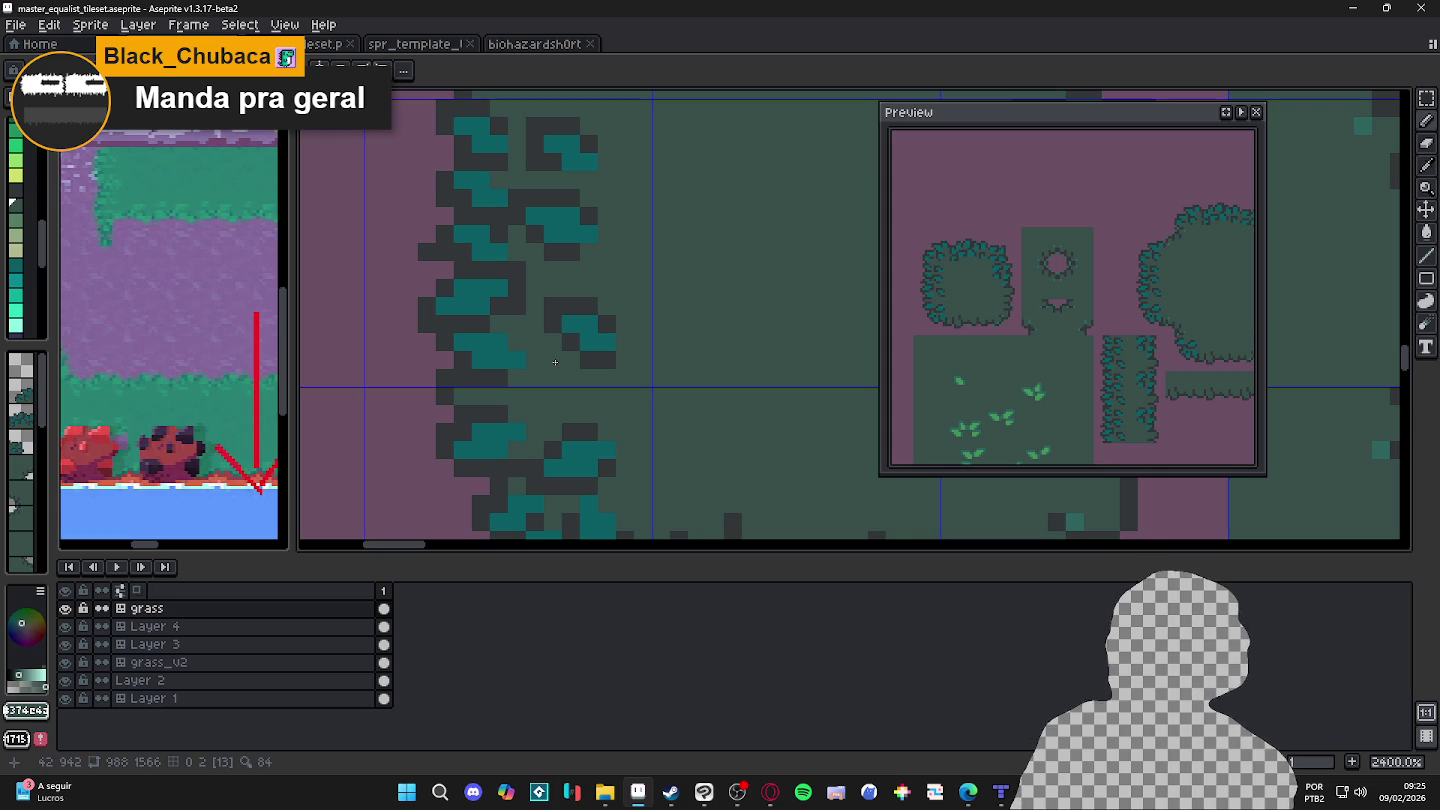
Step: Select the small teal-and-dark pixel clump on the bush's left edge and move it
scroll(575, 324, "up", 1)
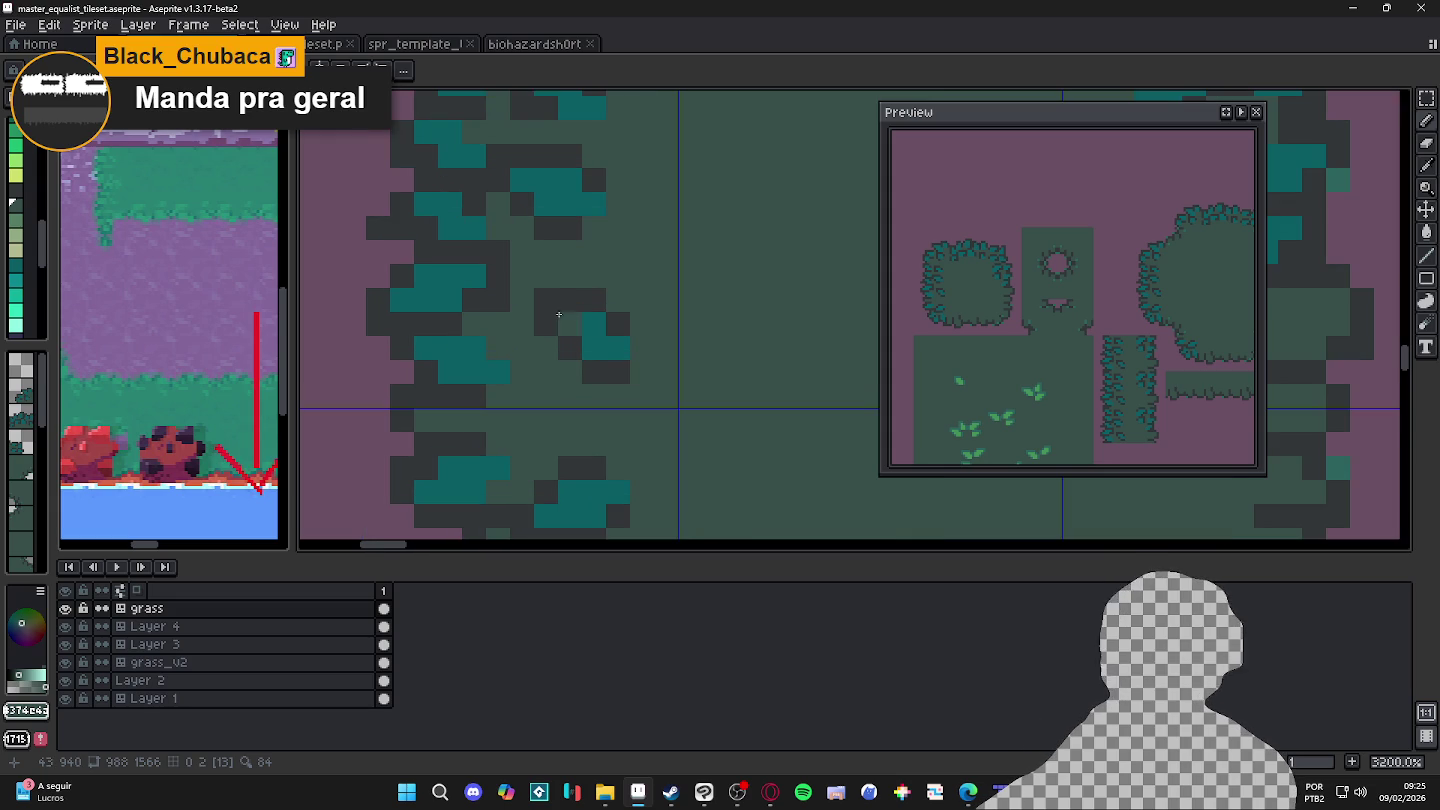
key("m")
mouse_move(534, 287)
left_mouse_down()
mouse_move(607, 335)
mouse_move(561, 262)
left_mouse_up()
scroll(617, 375, "up", 1)
left_click_drag(520, 311, 527, 340)
scroll(526, 345, "down", 3)
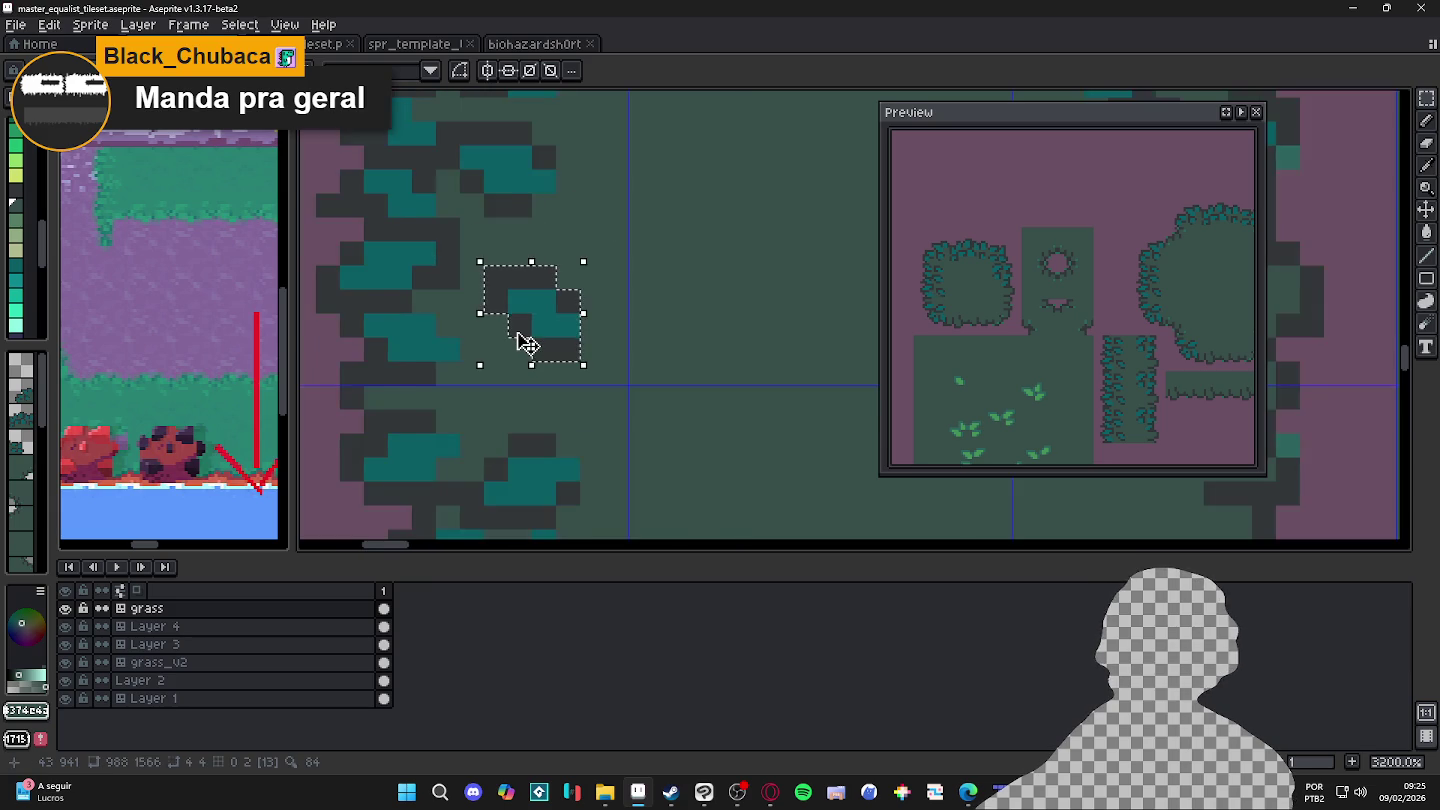
scroll(530, 330, "down", 2)
left_click(548, 330)
Step: Deselect and paint the nearby pink gaps on the left edge dark green
key("ctrl+d")
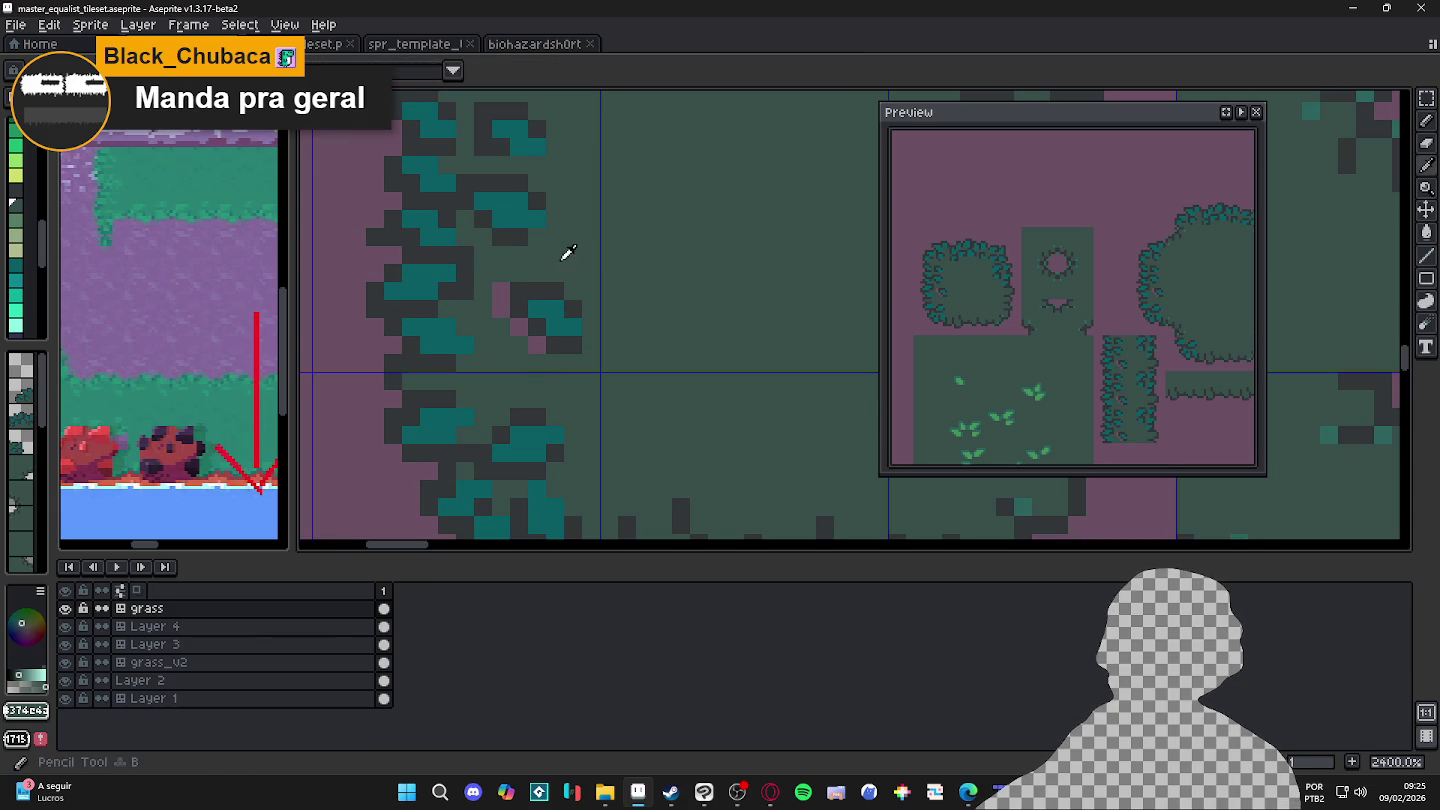
left_click_drag(502, 300, 531, 345)
scroll(531, 344, "down", 5)
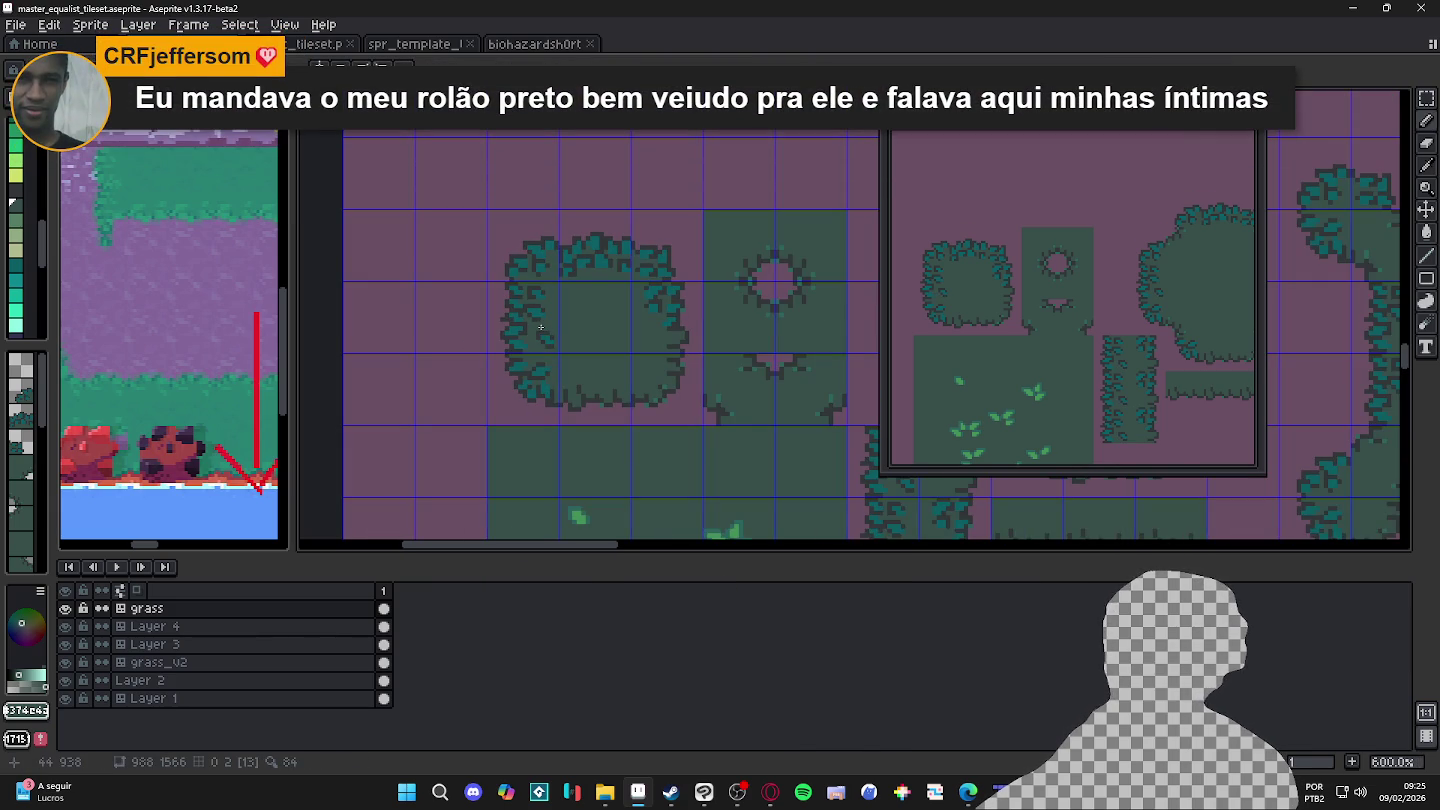
Step: Paint several teal pixels on the bush top dark gray
scroll(600, 276, "up", 4)
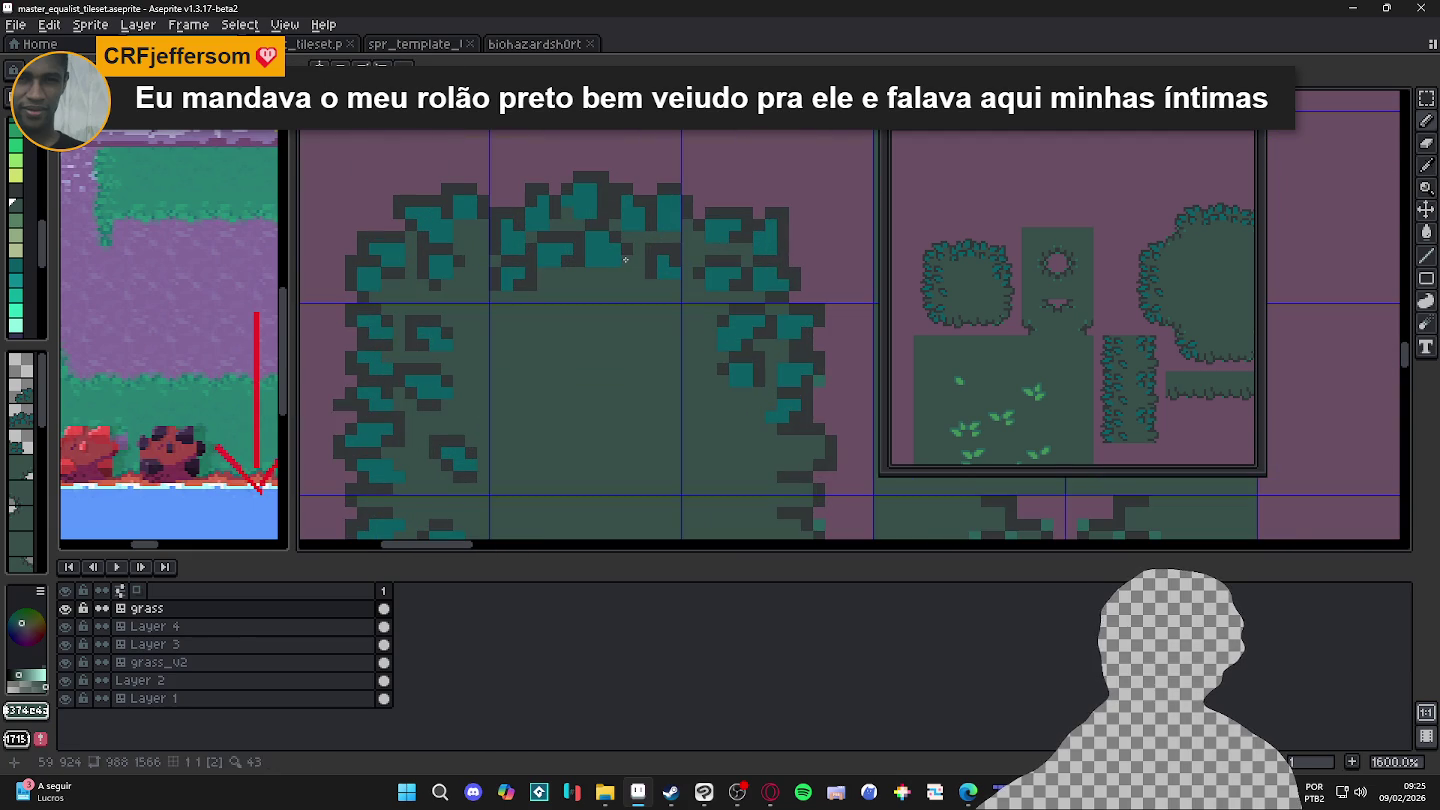
left_click(616, 239, "alt")
left_click_drag(616, 238, 609, 261)
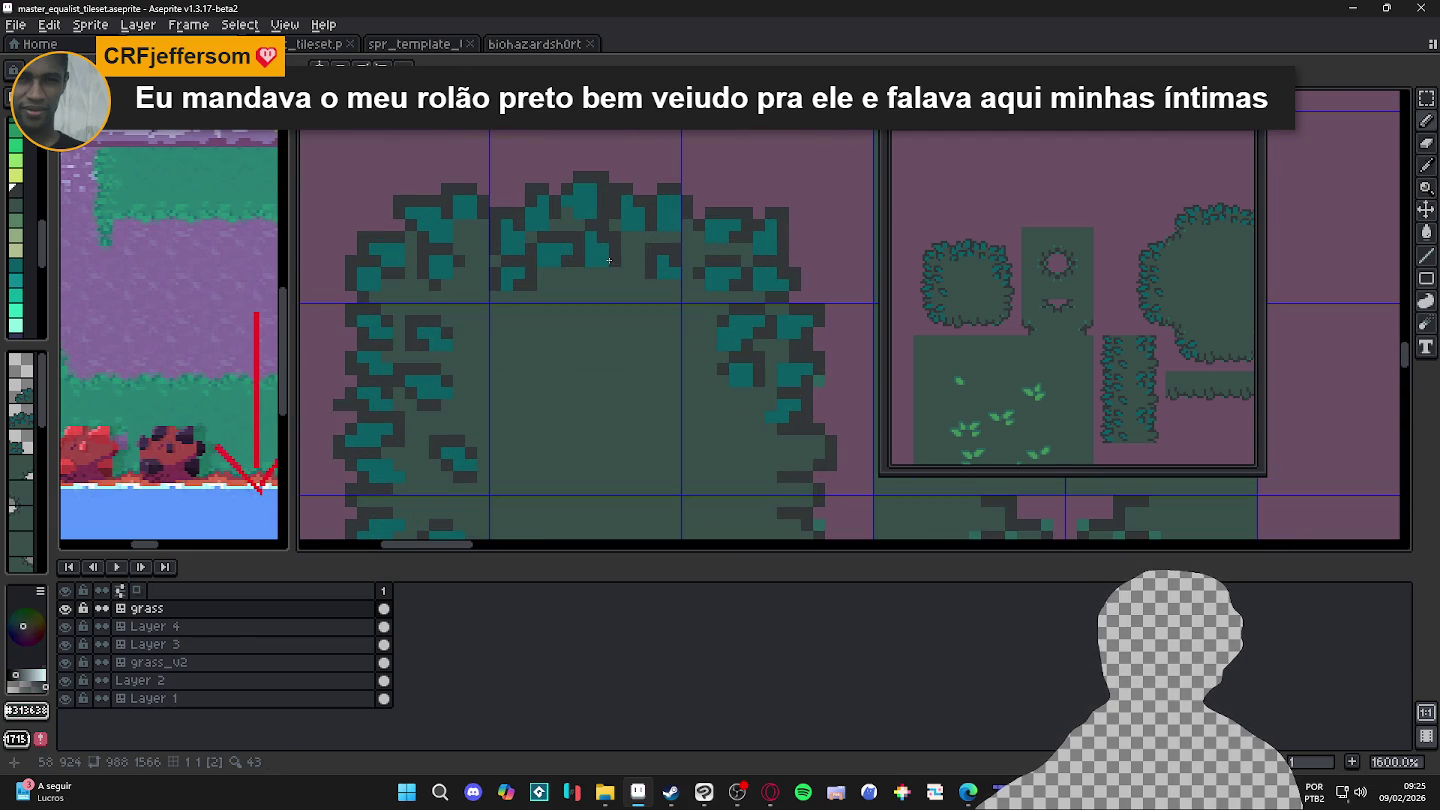
left_click(616, 236, "alt")
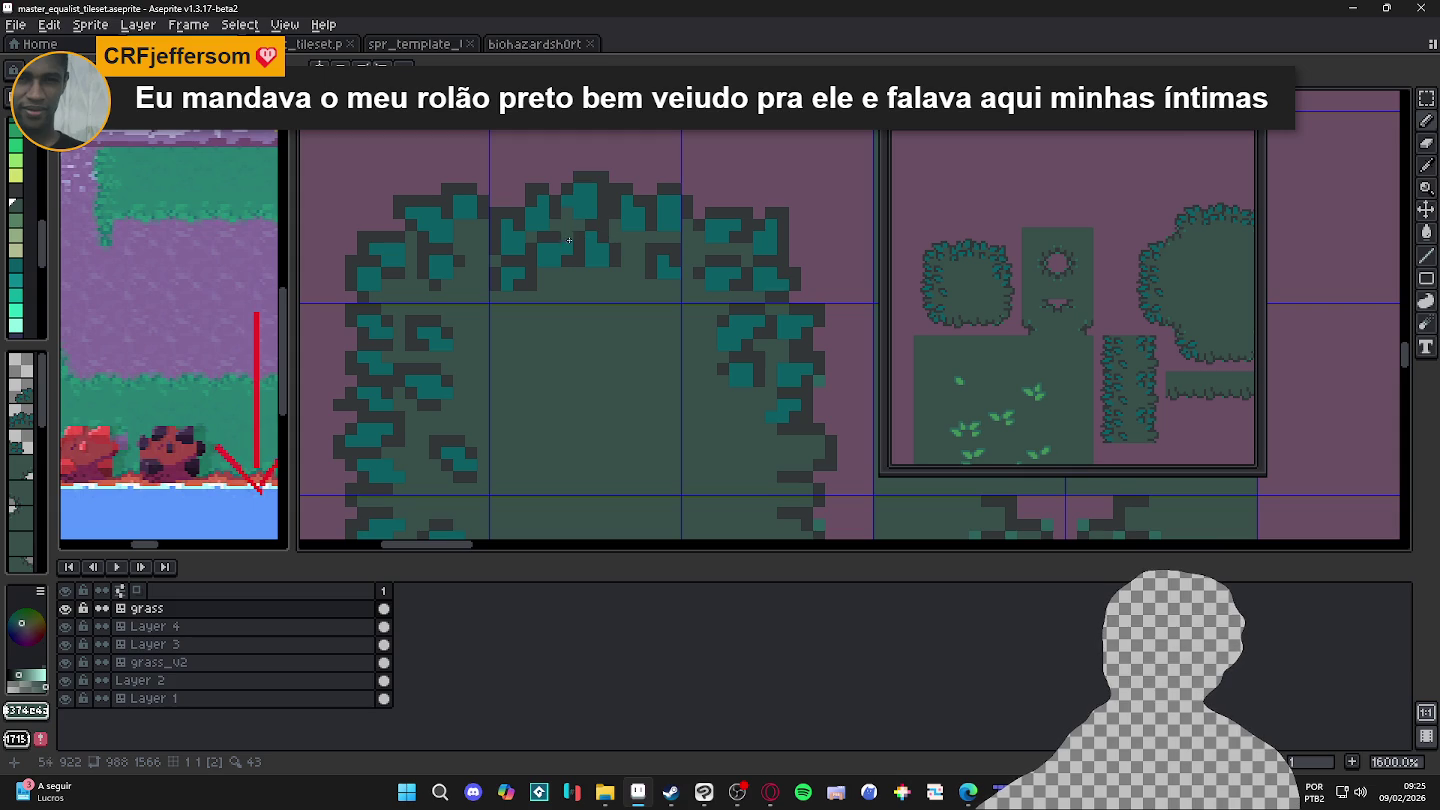
left_click(545, 239, "alt")
left_click(541, 248)
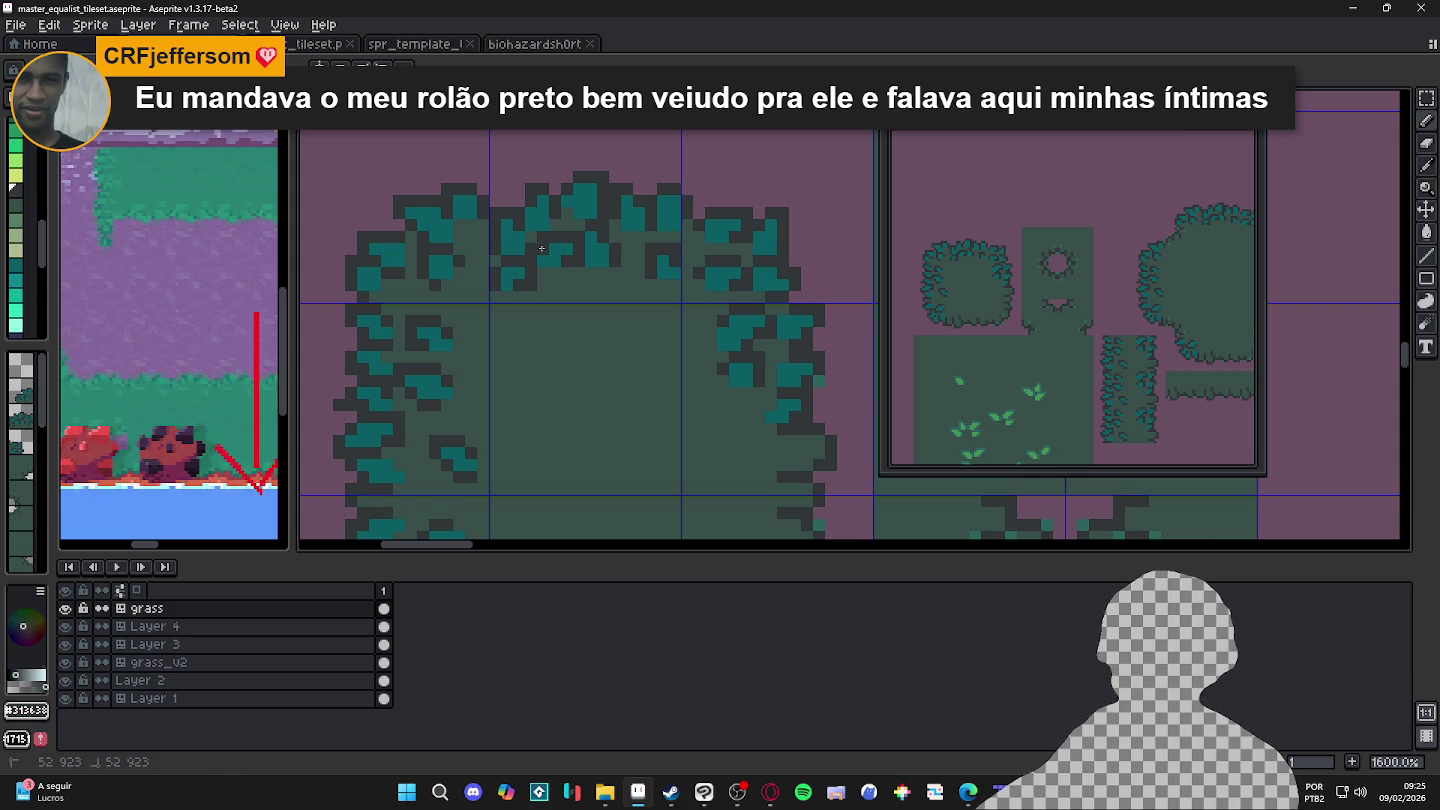
Step: Save master_equalist_tileset.aseprite
scroll(541, 248, "down", 1)
key("ctrl+s")
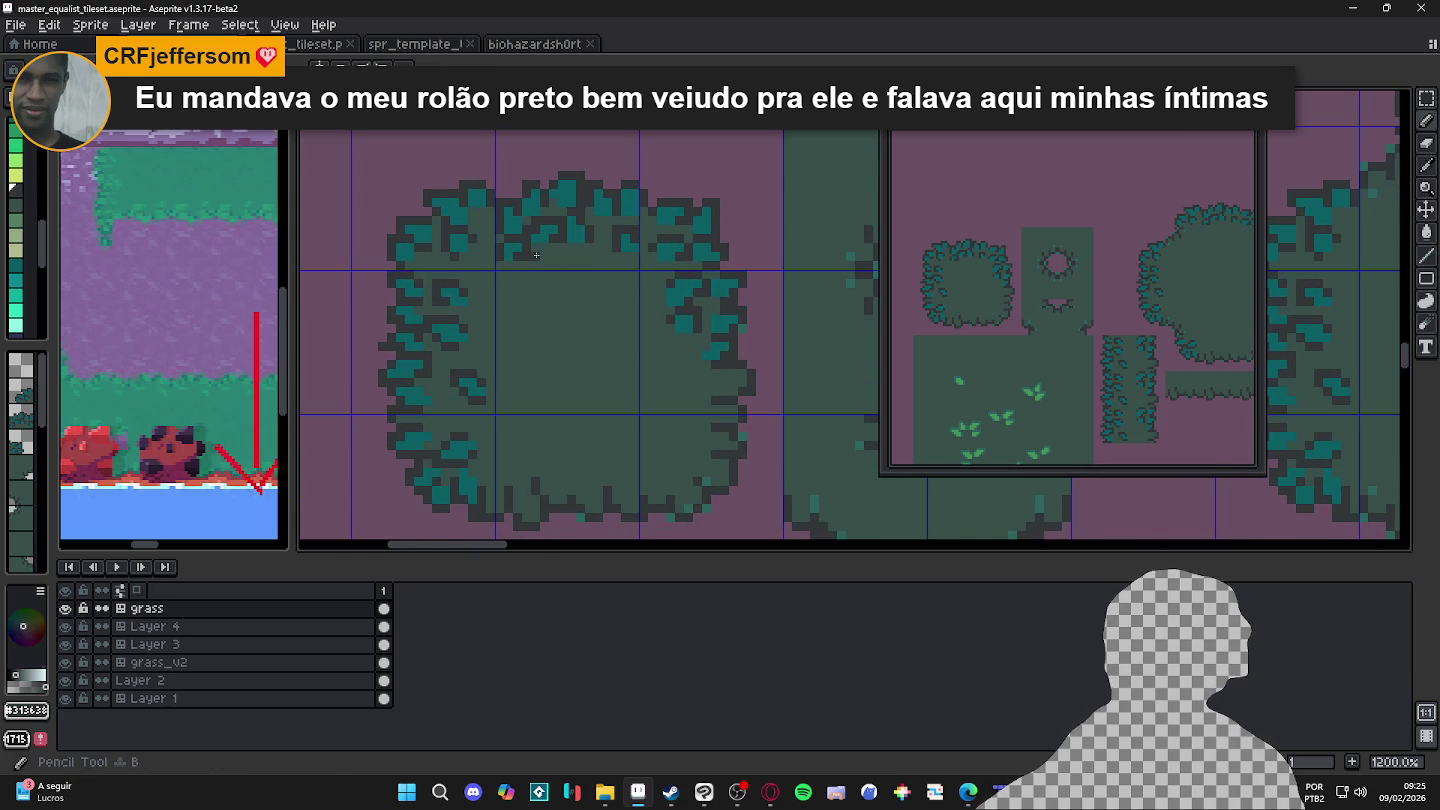
scroll(555, 292, "down", 1)
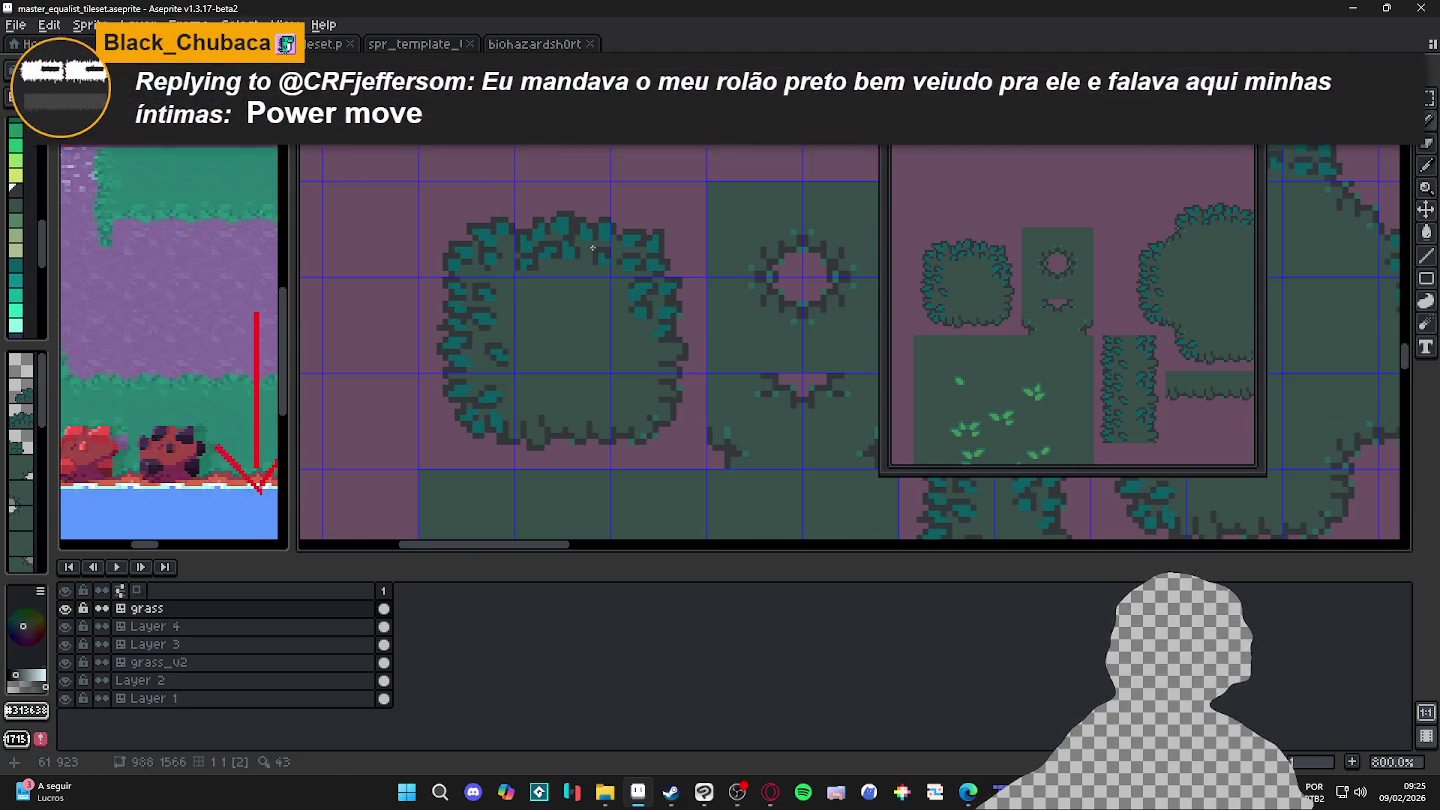
key("ctrl+s")
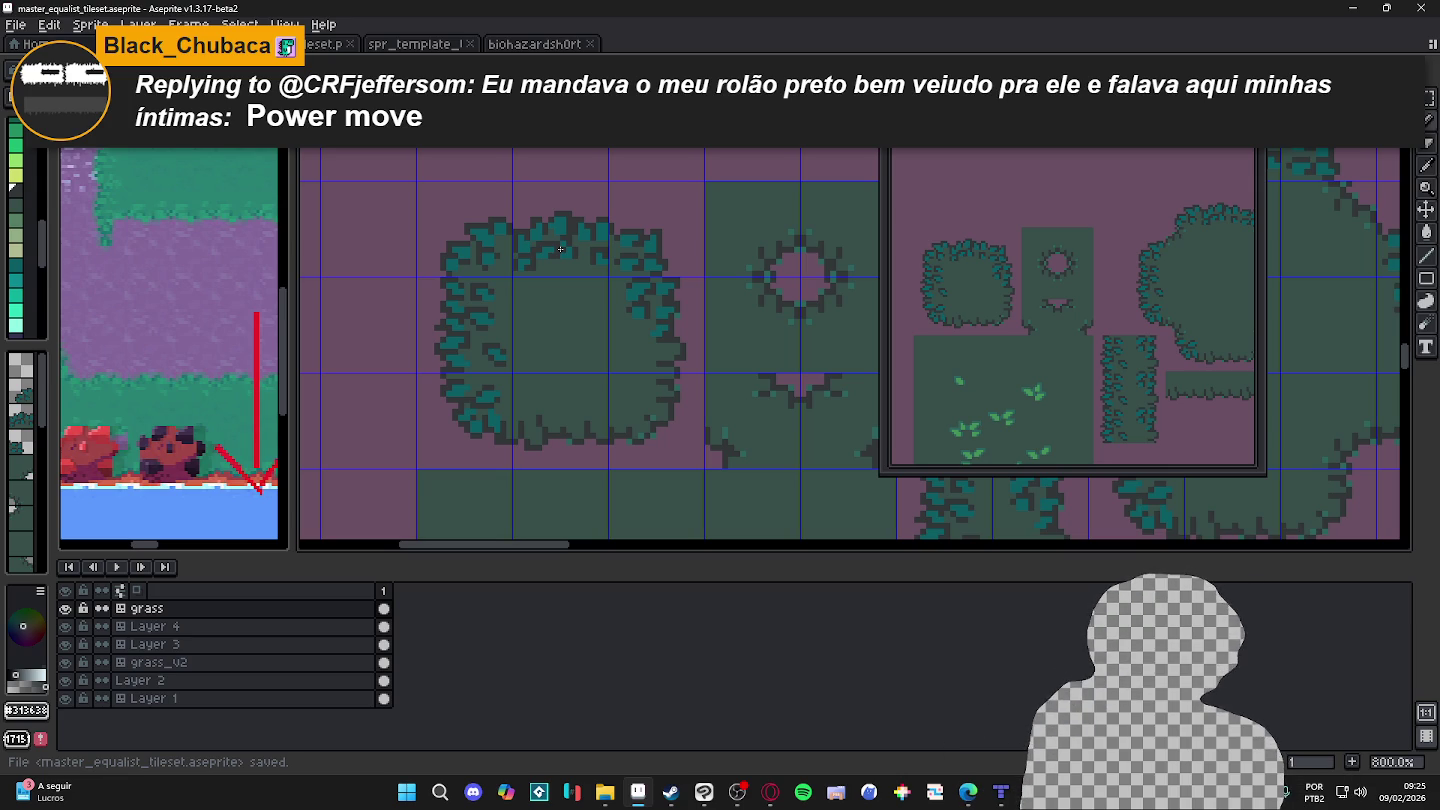
Step: Add dark outline pixels above and along the bush's top and upper-left edge
scroll(562, 248, "up", 5)
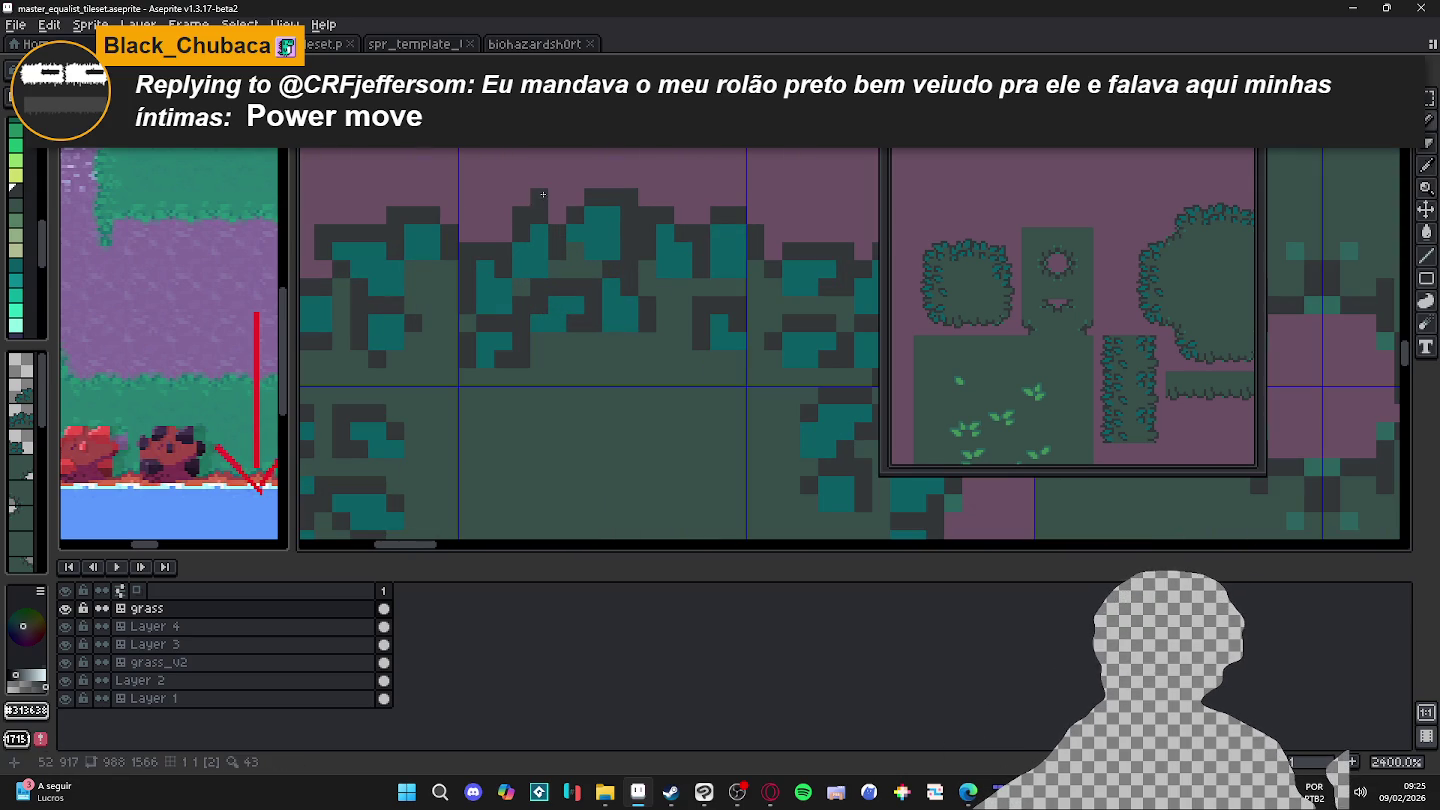
left_click(557, 196)
left_click(539, 196)
left_click(535, 178)
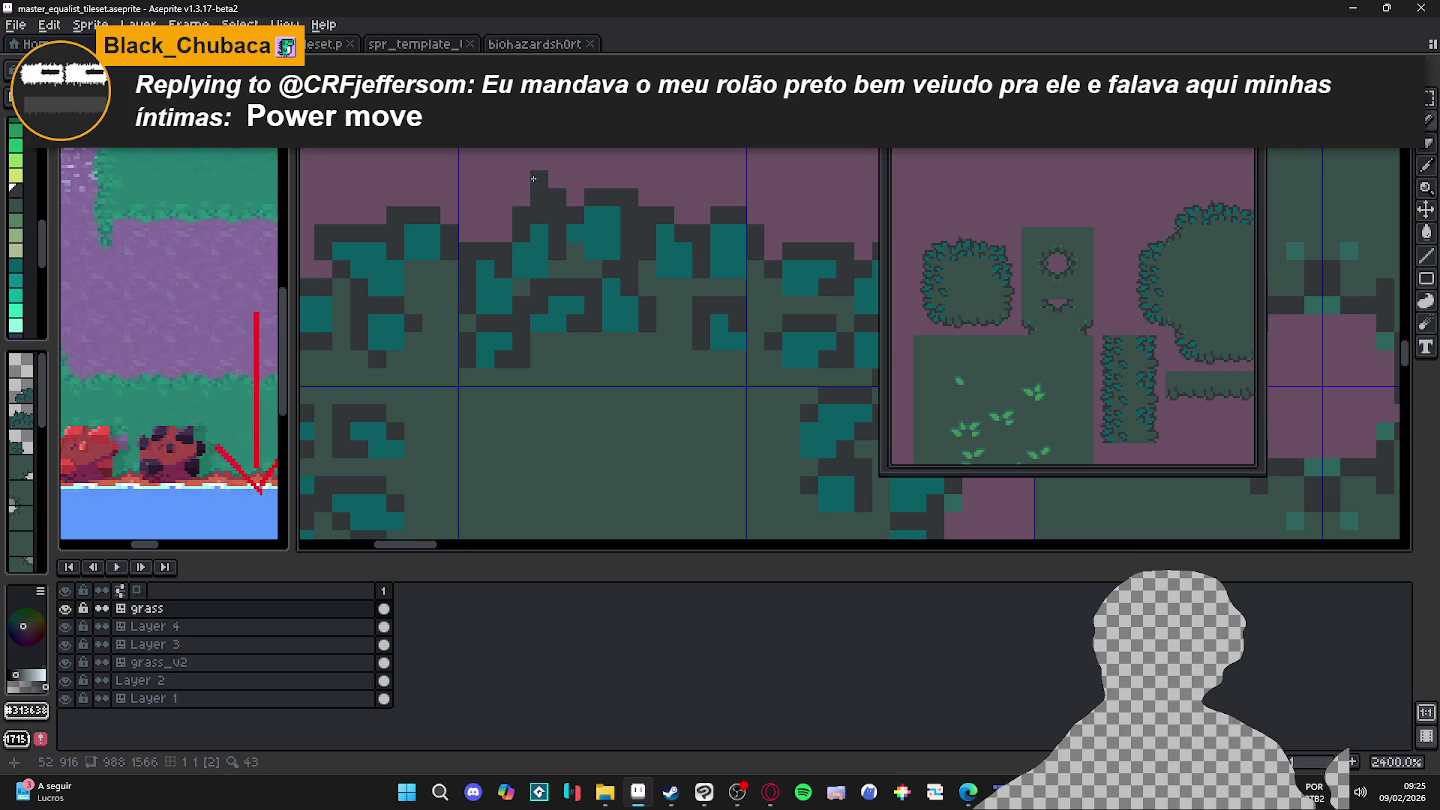
left_click_drag(468, 214, 486, 214)
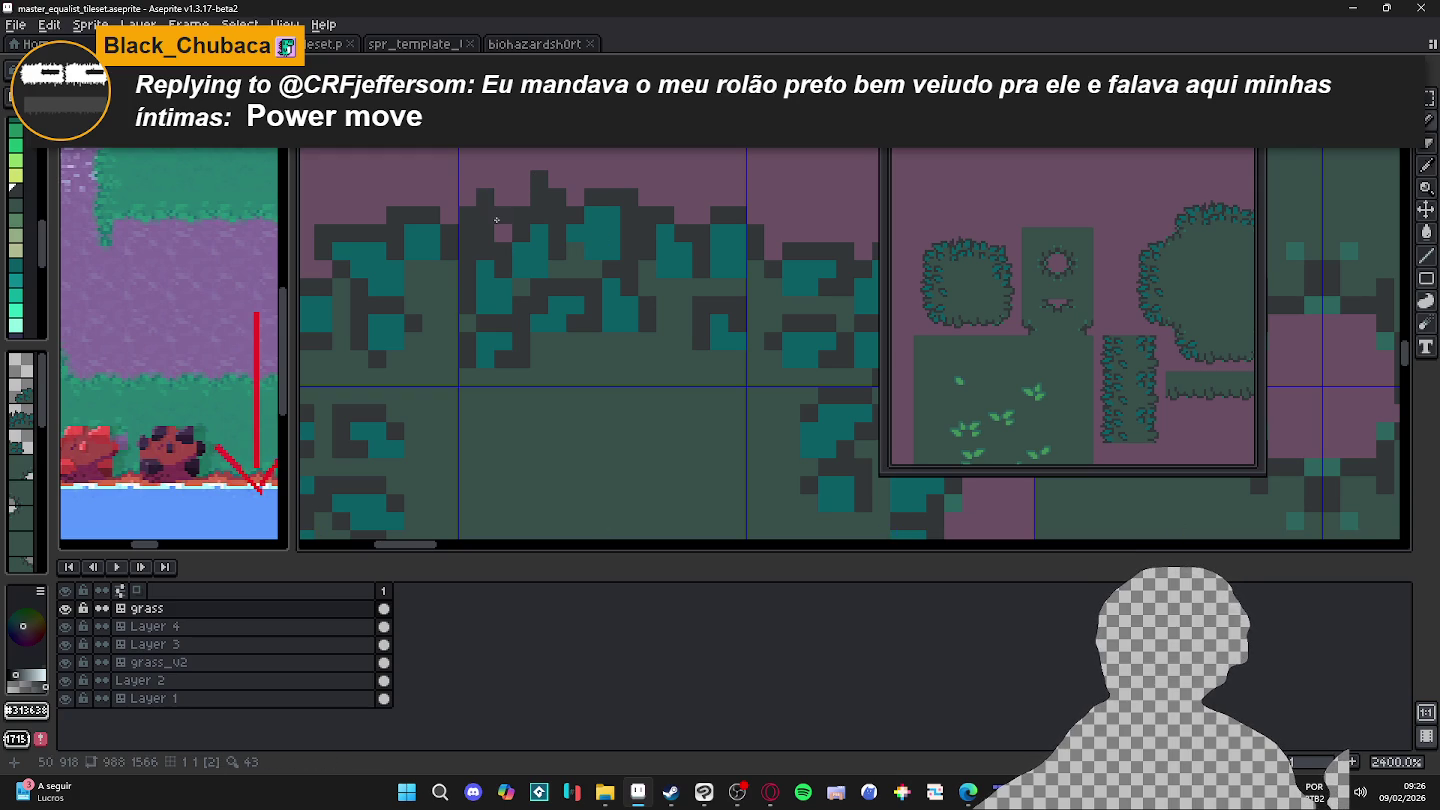
left_click_drag(494, 219, 617, 234)
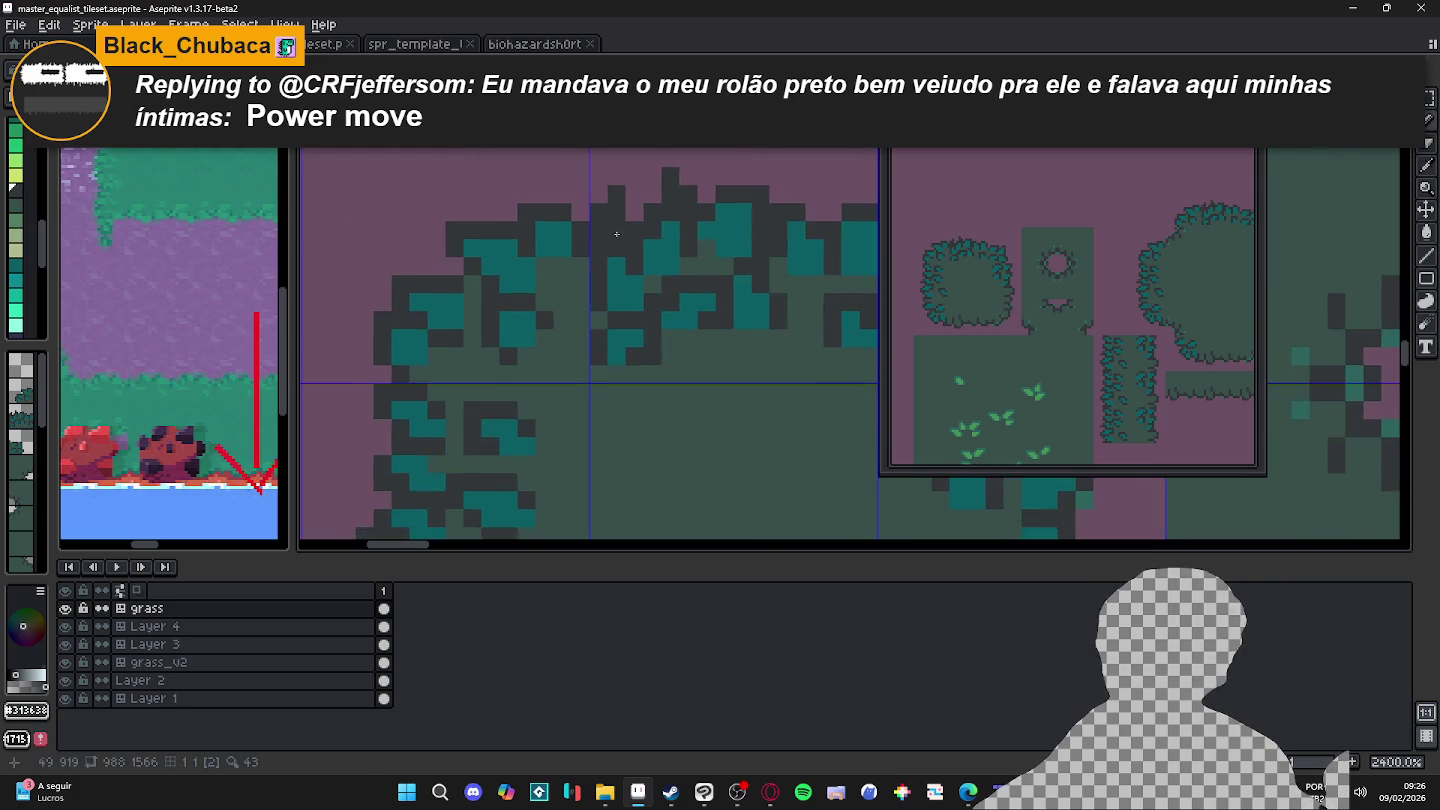
scroll(616, 234, "down", 2)
scroll(448, 385, "up", 1)
scroll(447, 384, "up", 1)
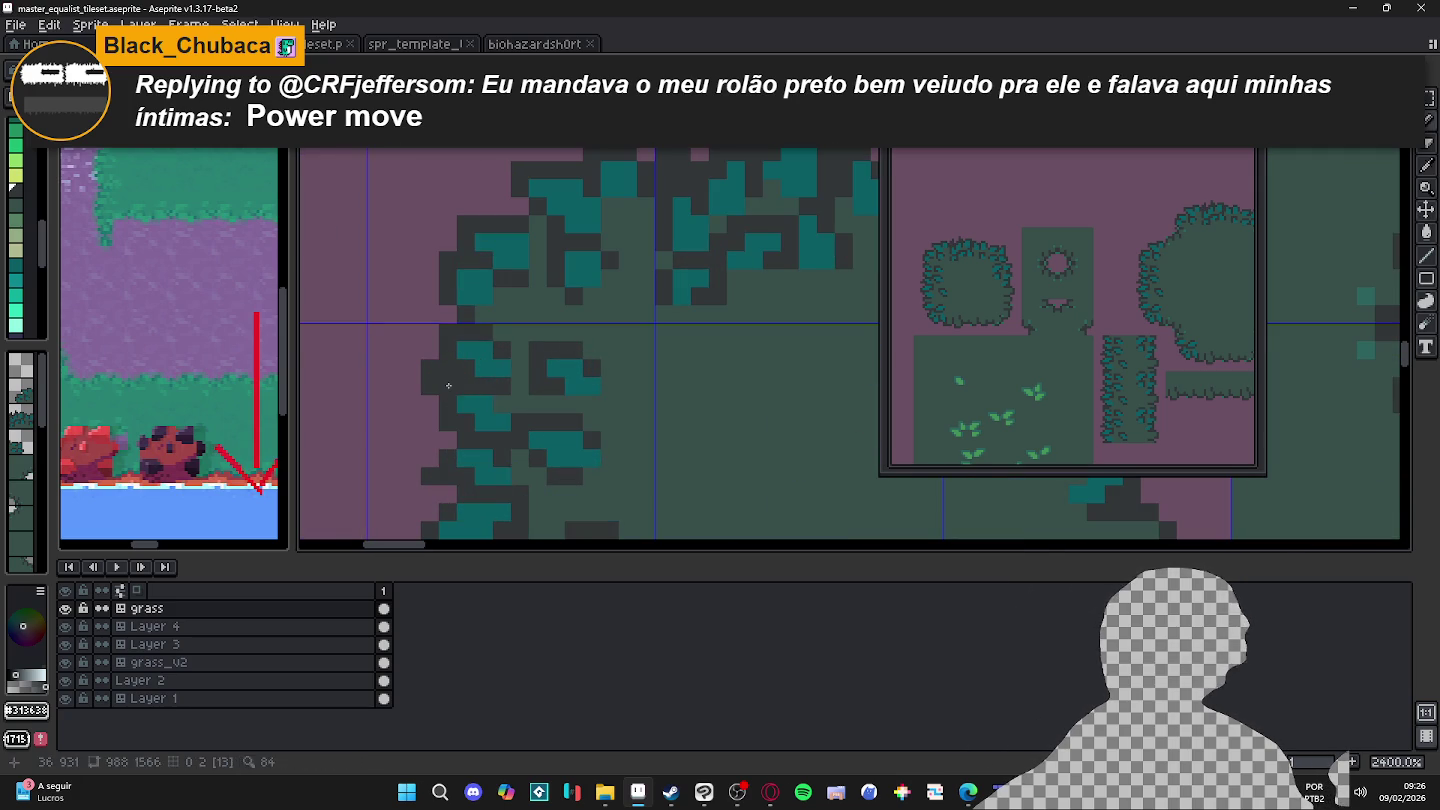
scroll(428, 294, "down", 1)
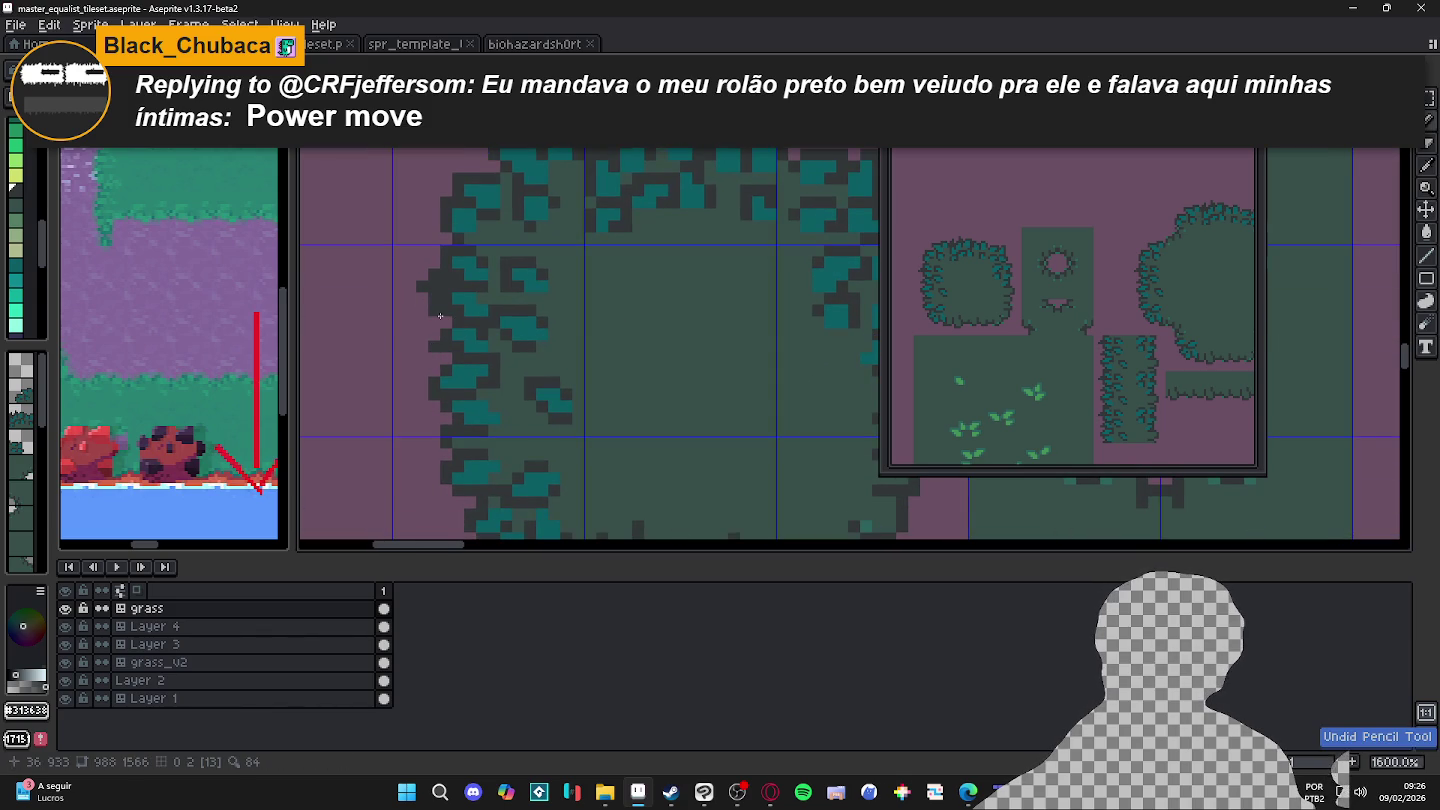
Step: Add dark pixels along the bush's lower-left base edge, then return to the top
left_click(440, 326)
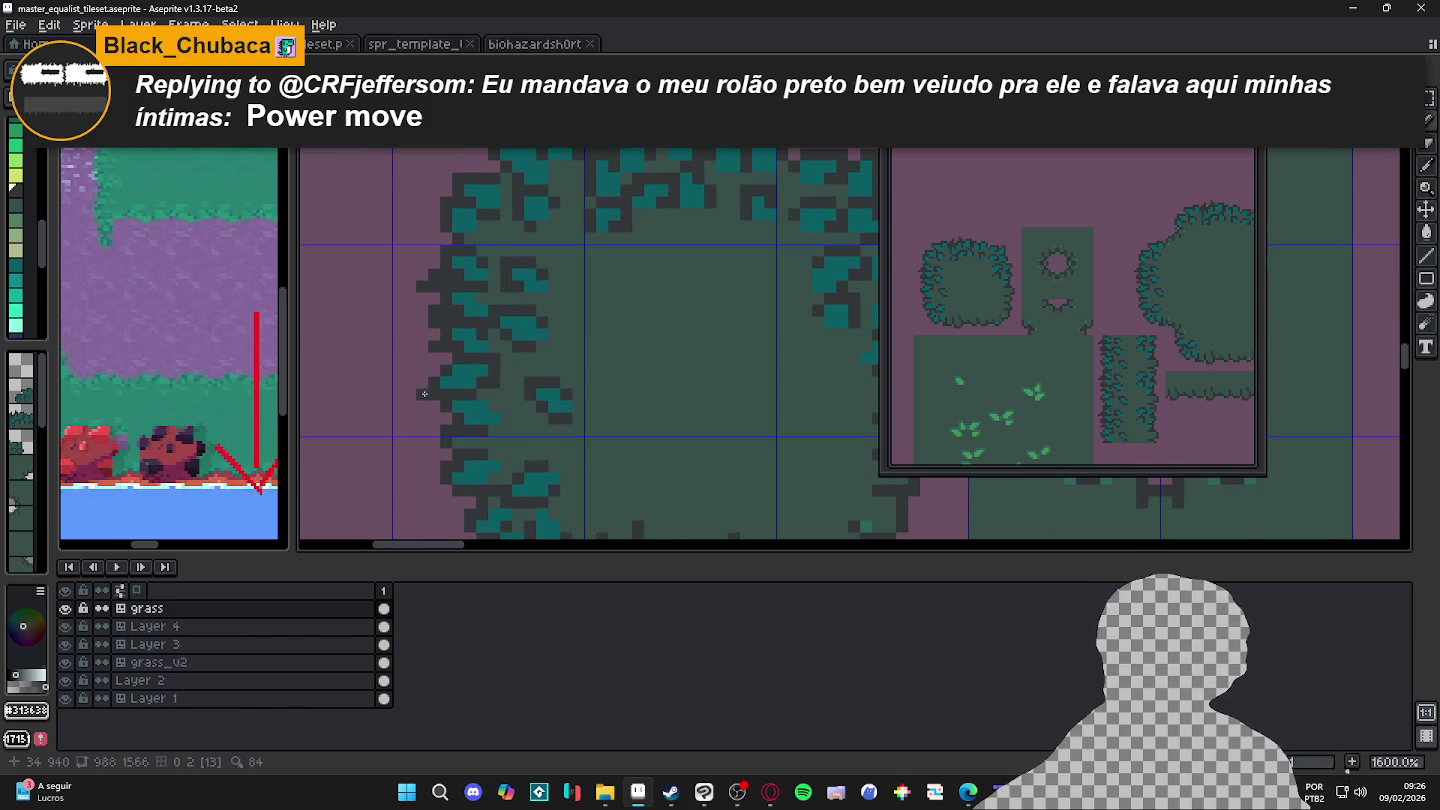
scroll(430, 399, "down", 2)
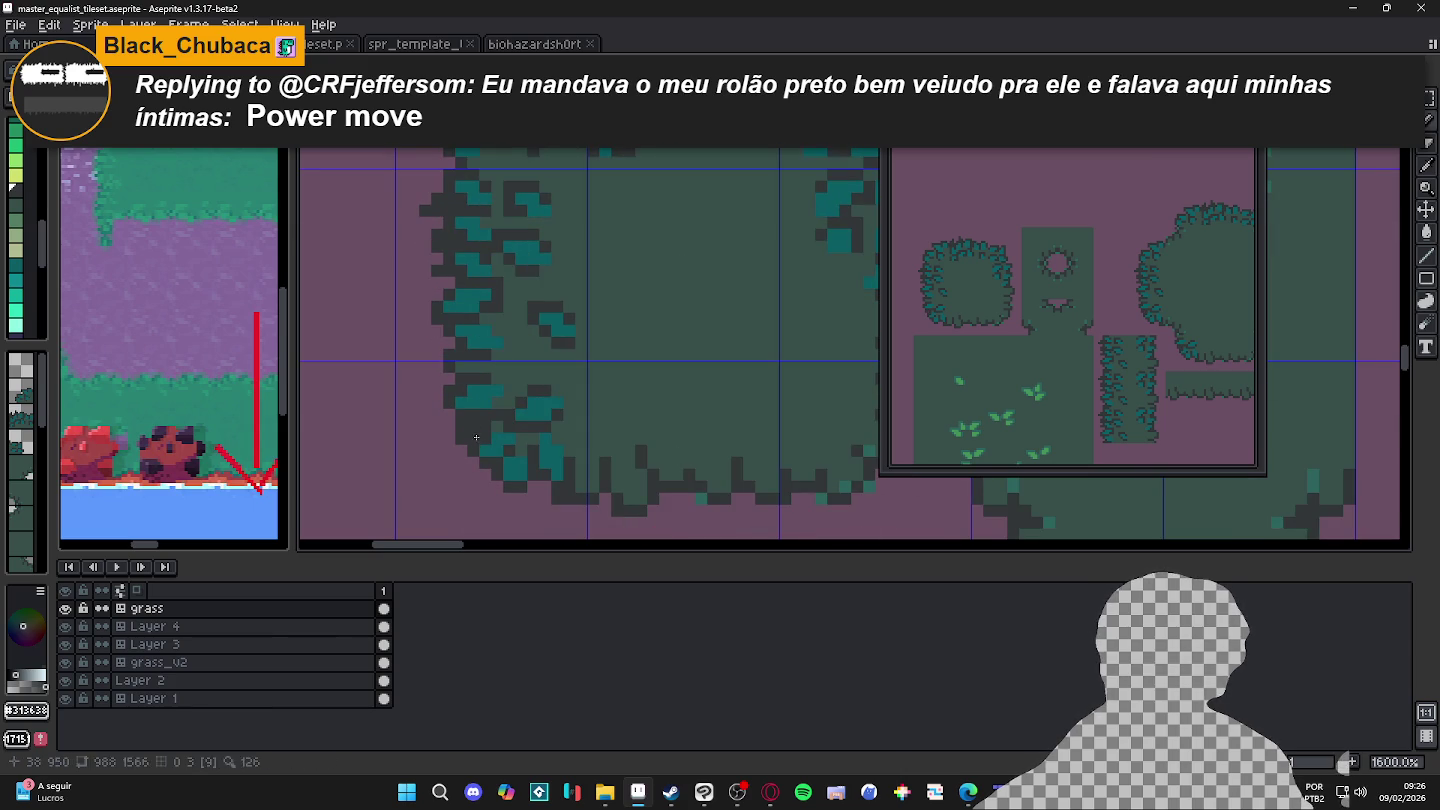
scroll(472, 432, "down", 1)
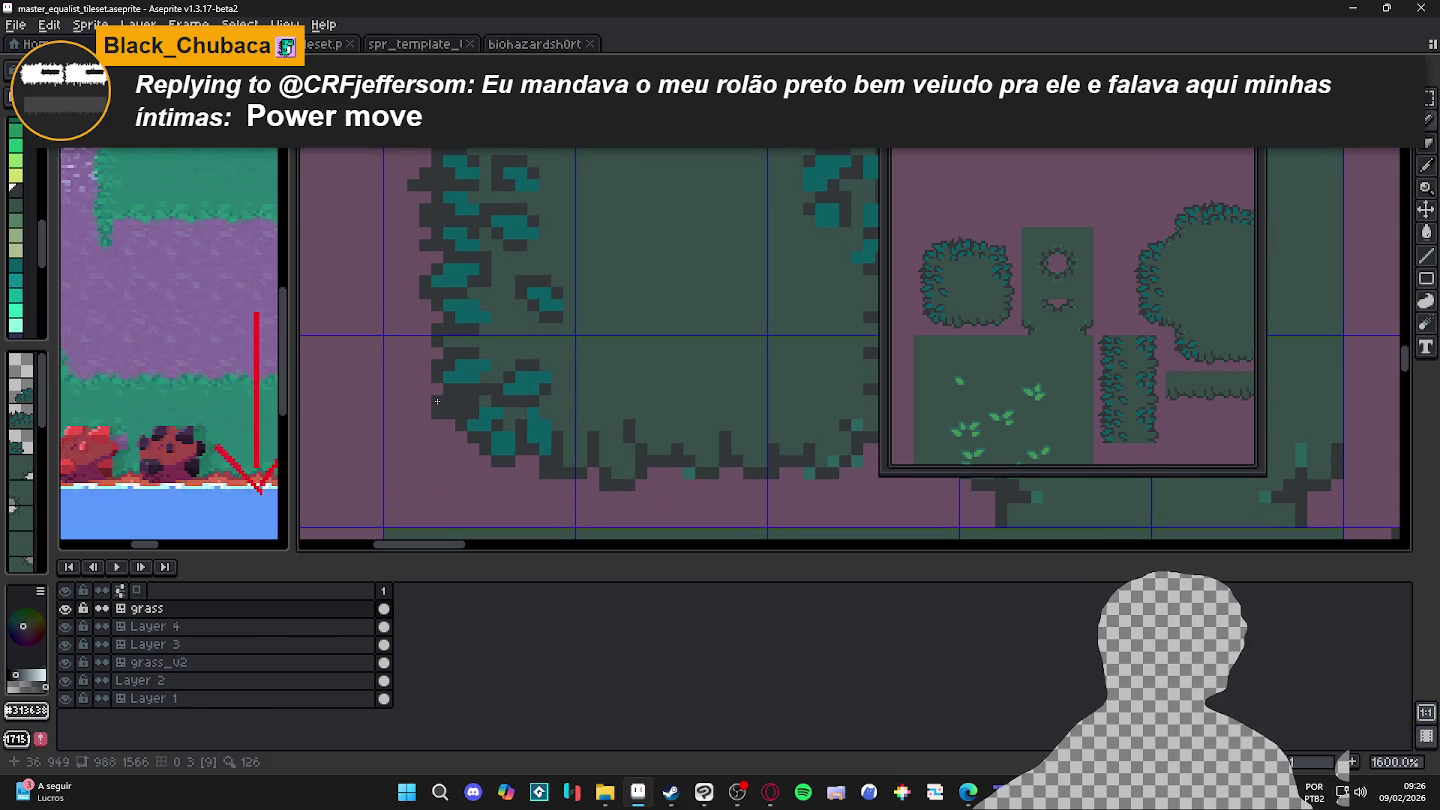
left_click(530, 473)
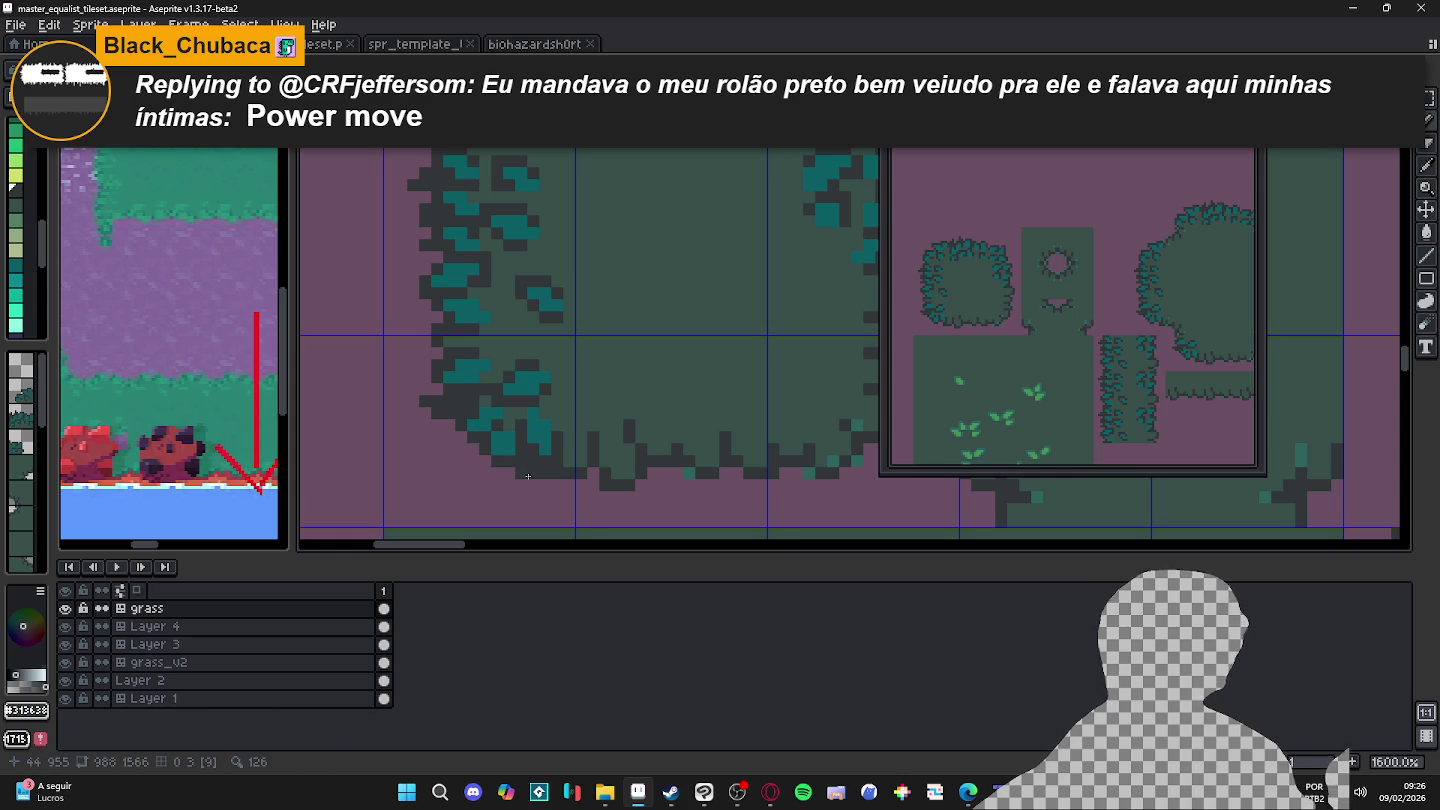
left_click(527, 483)
left_click(463, 456)
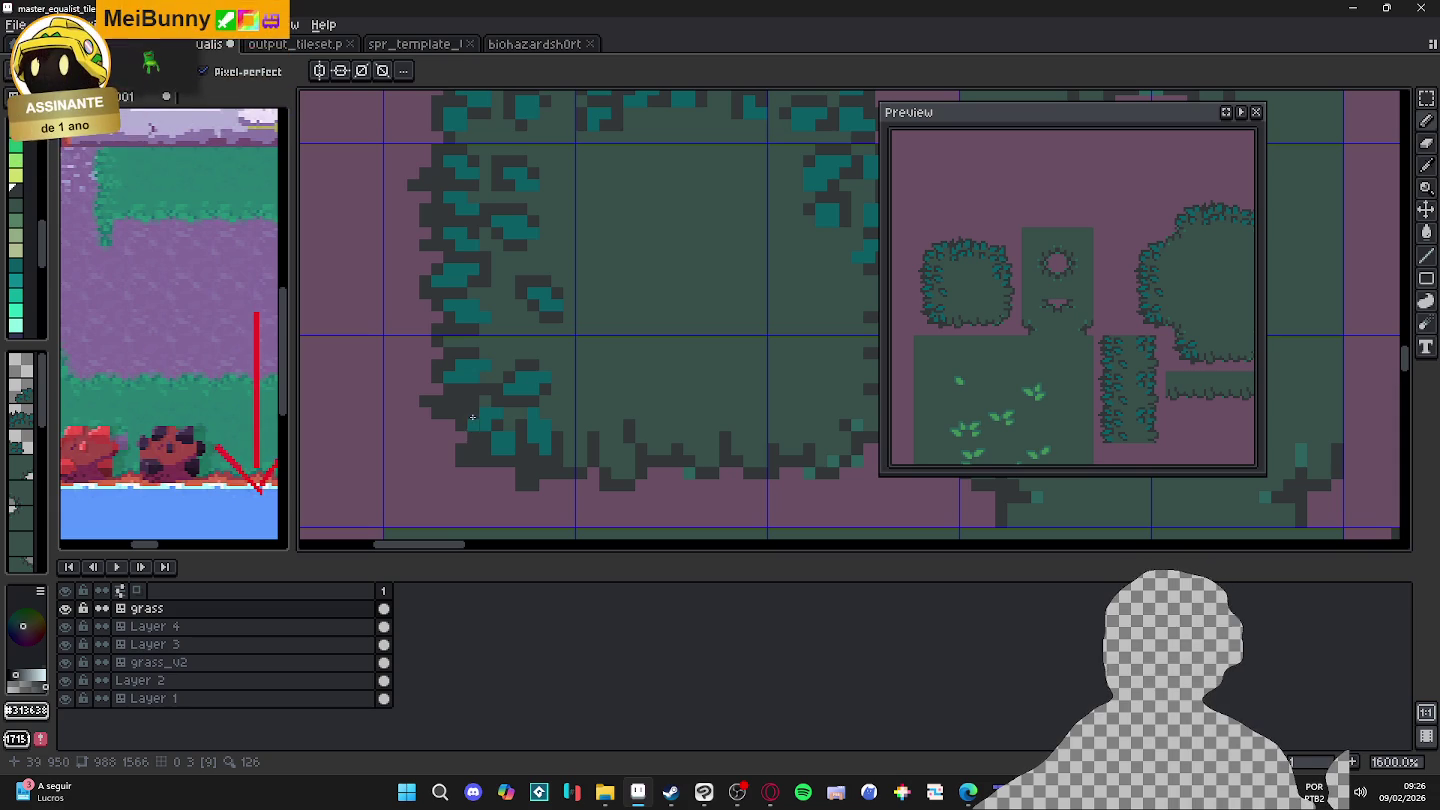
left_click_drag(506, 335, 512, 362)
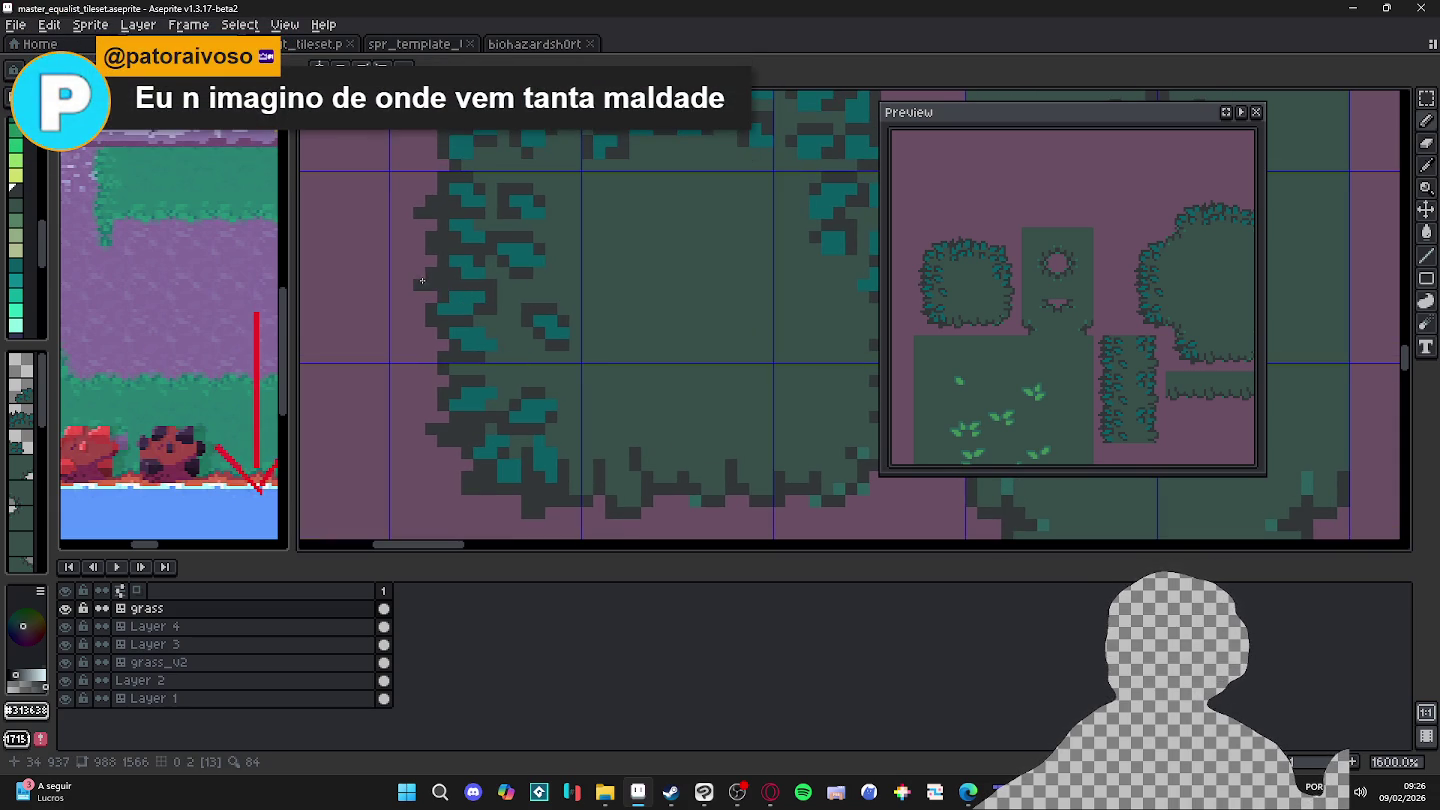
mouse_move(423, 187)
left_mouse_down()
mouse_move(436, 227)
mouse_move(438, 180)
left_mouse_up()
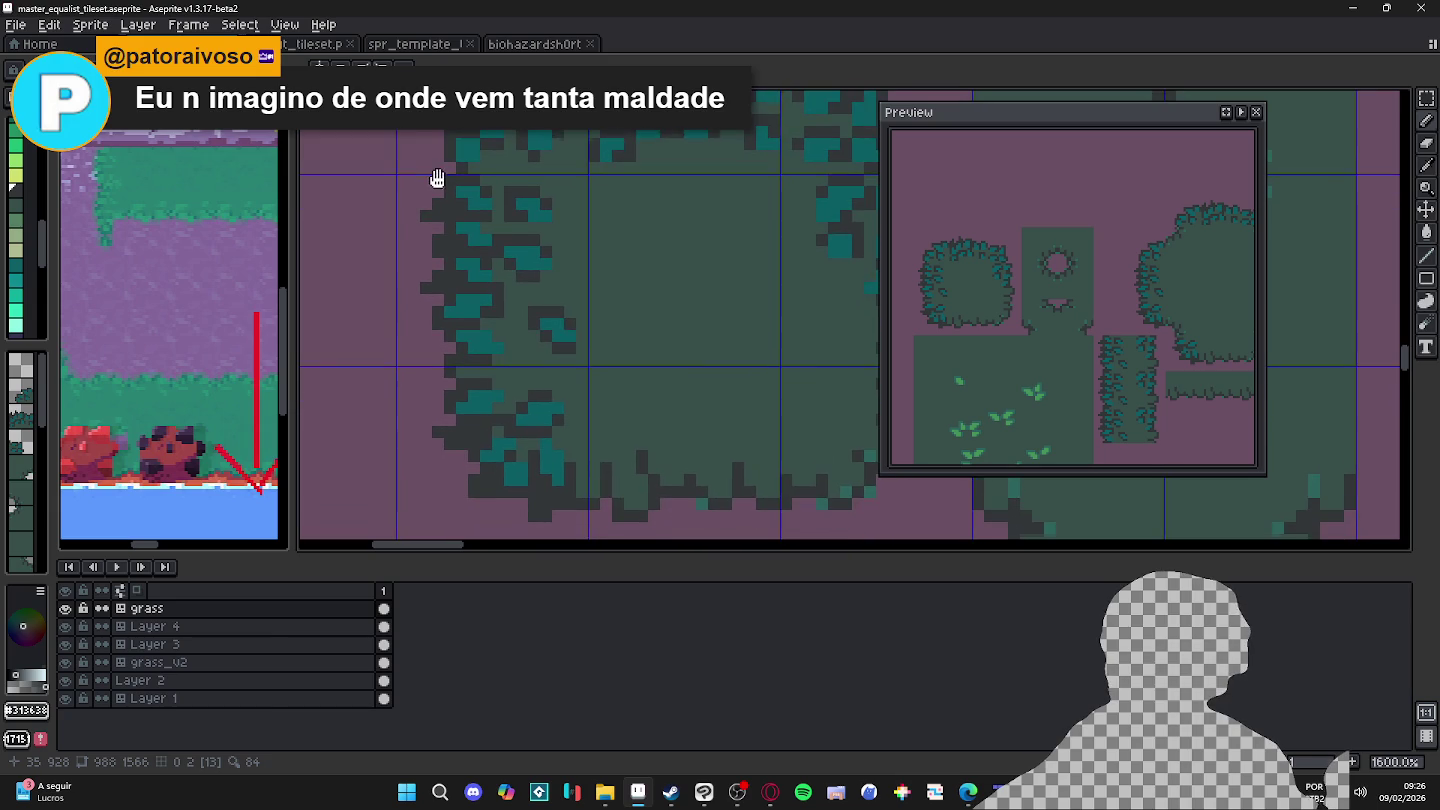
scroll(473, 220, "up", 3)
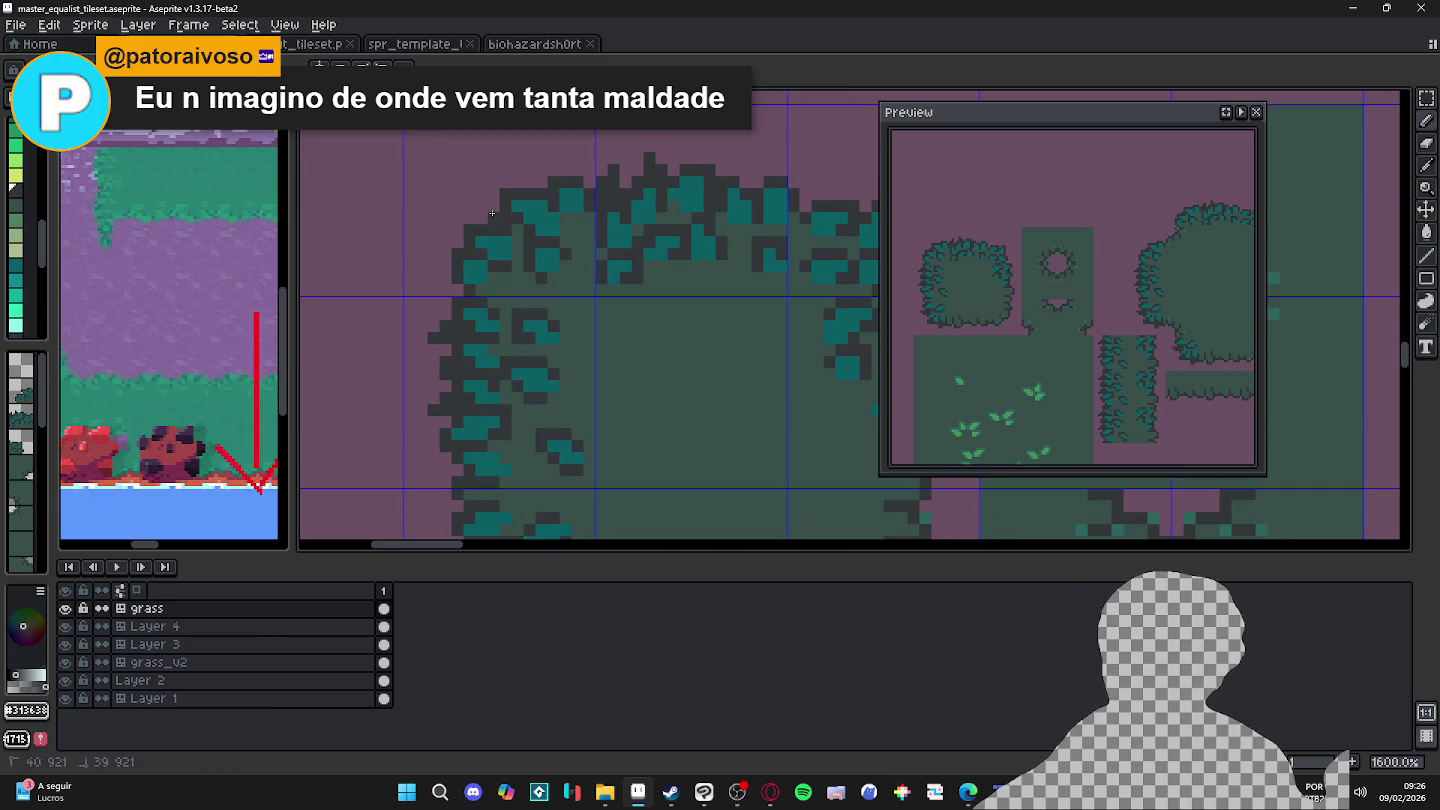
left_click(482, 206)
Step: Draw trial dark strokes on the bush's upper-left outline and undo them
left_click_drag(483, 208, 471, 201)
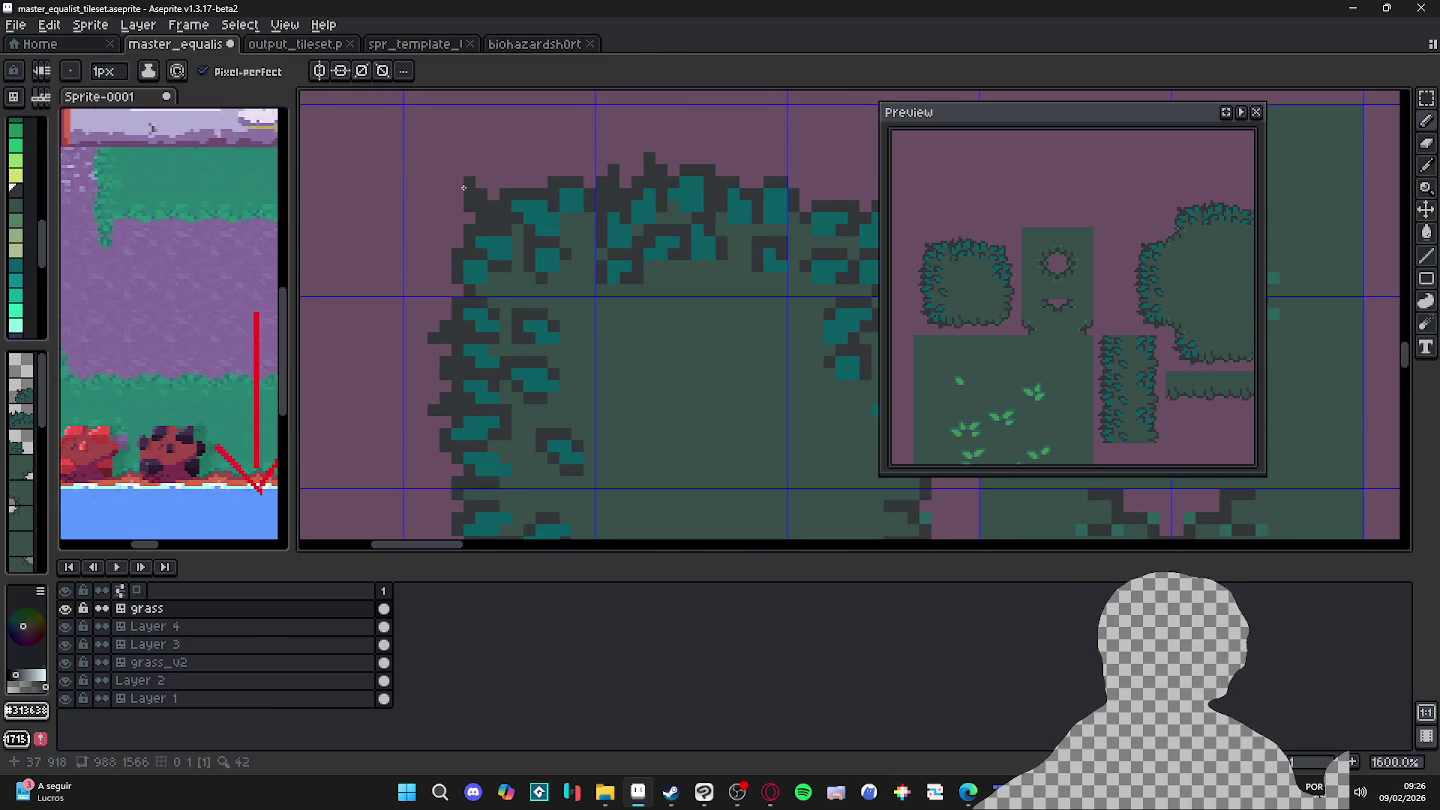
key("ctrl+z")
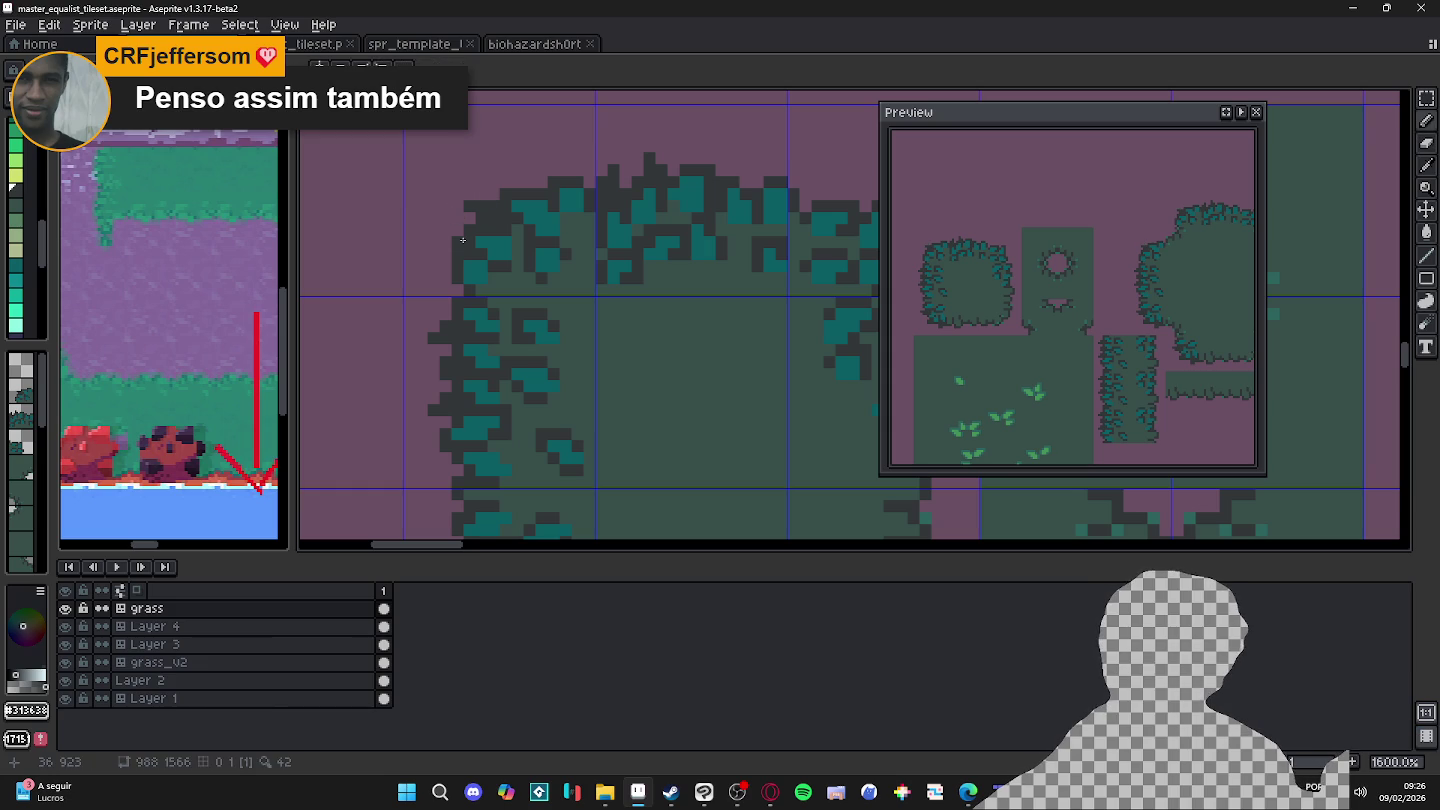
left_click_drag(447, 230, 461, 245)
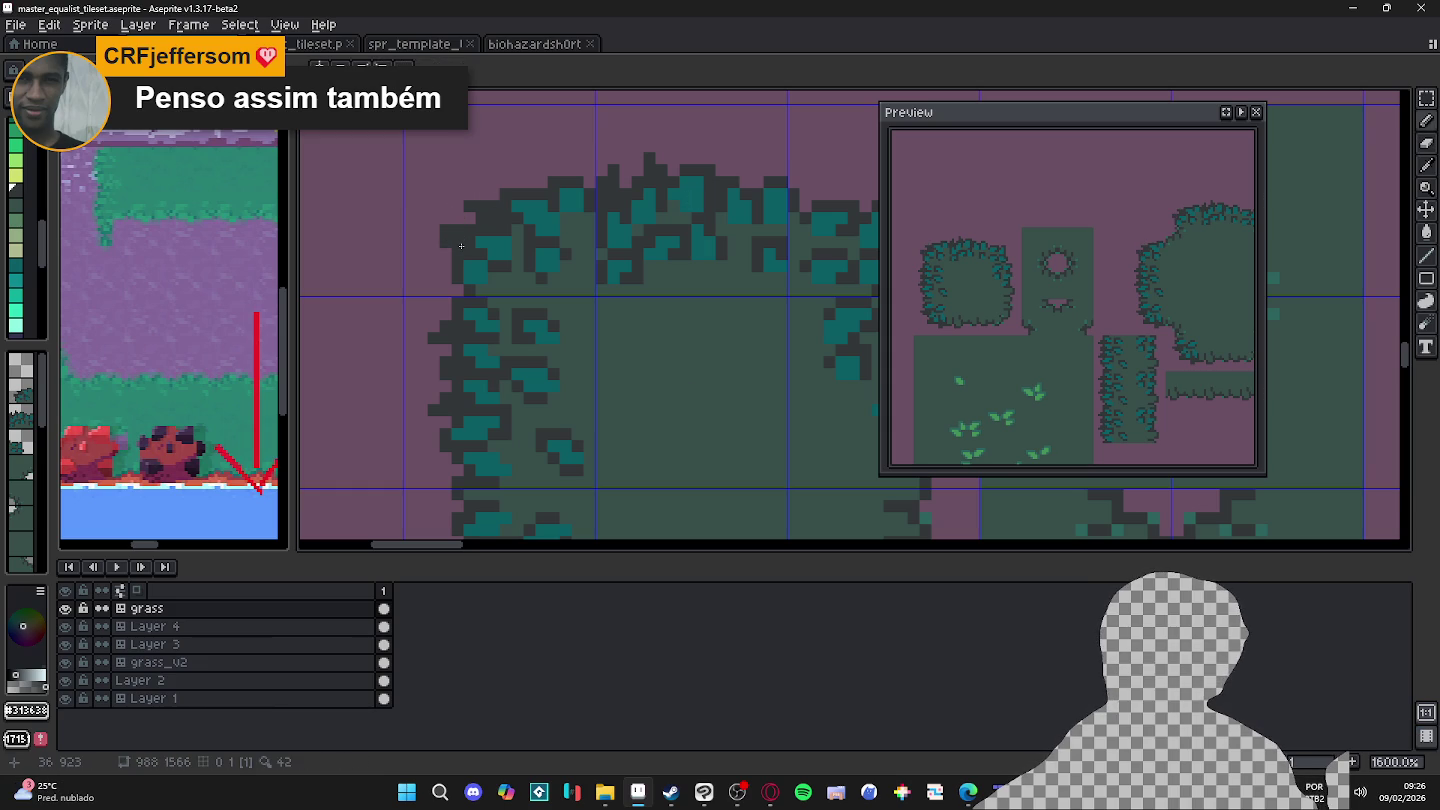
key("ctrl+z")
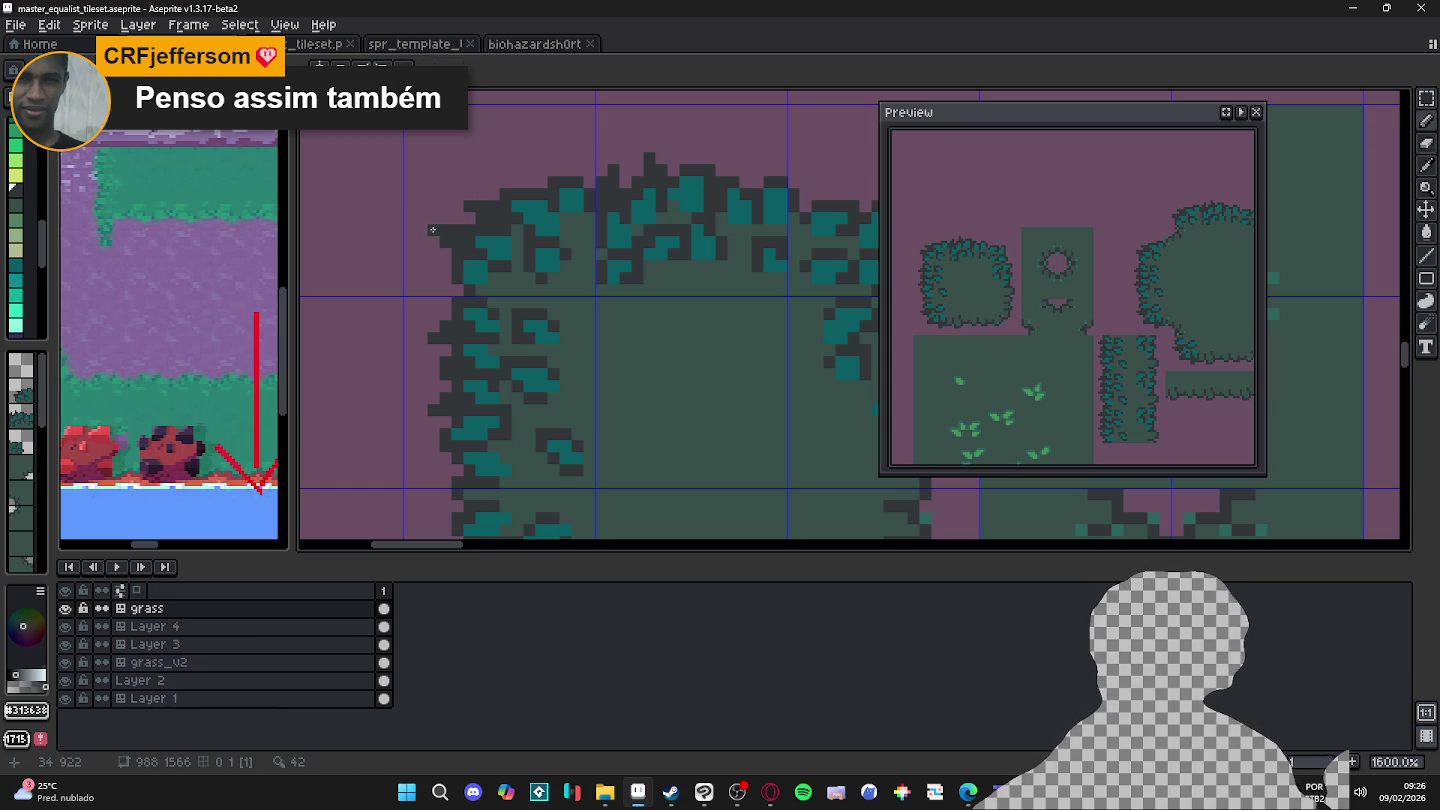
key("ctrl+z")
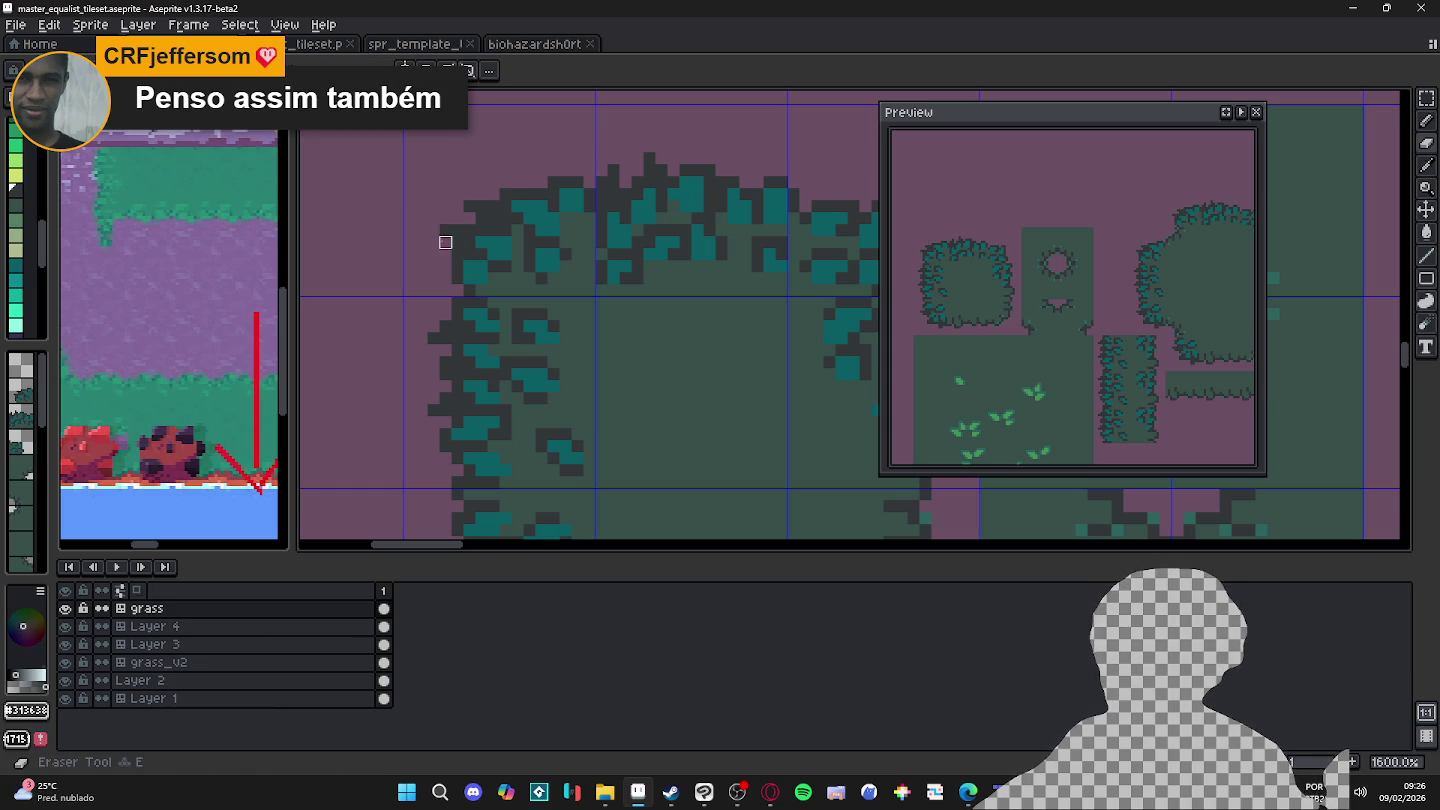
Step: Erase a pixel lower on the bush and save master_equalist_tileset.aseprite
key("e")
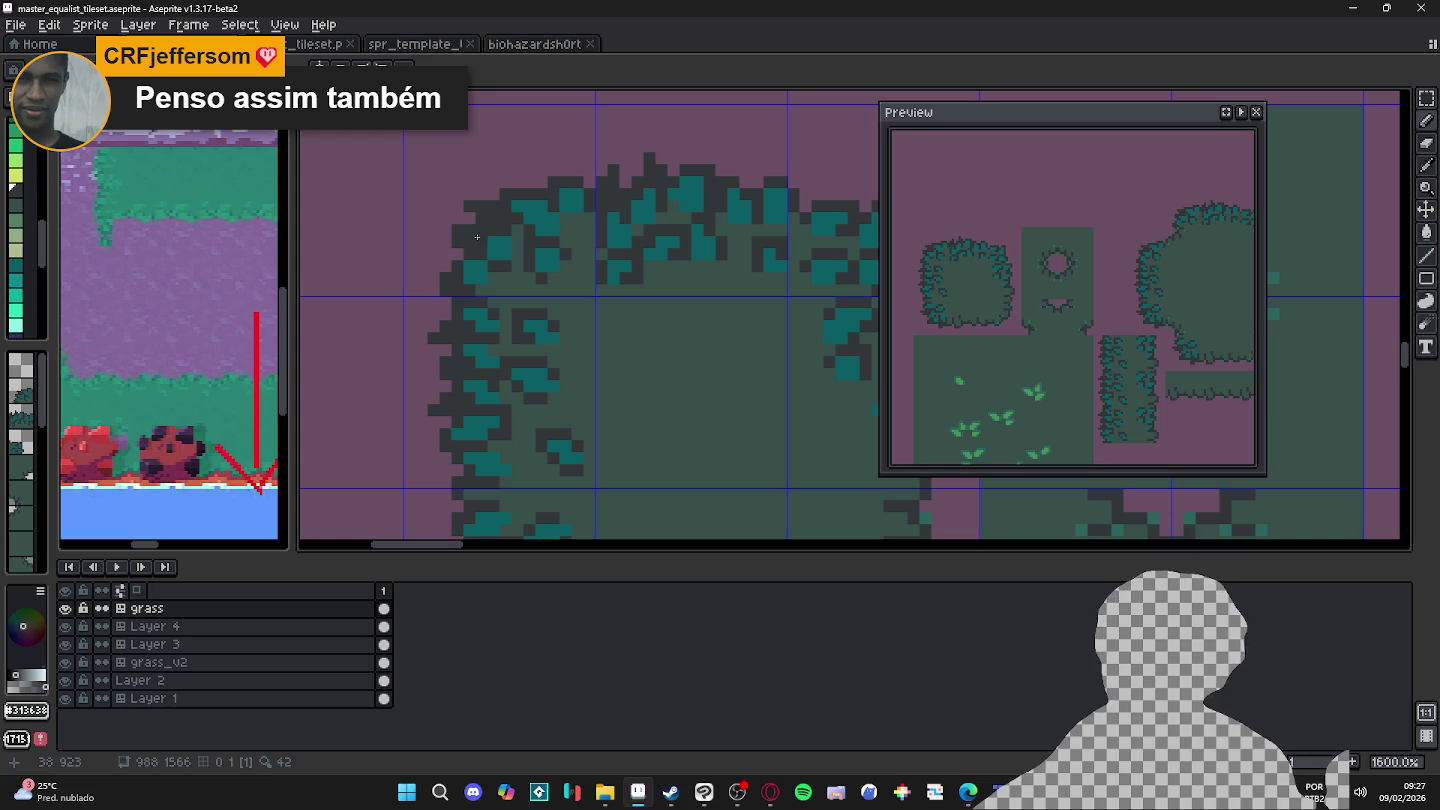
scroll(563, 215, "down", 1)
scroll(481, 300, "down", 1)
scroll(391, 391, "down", 1)
left_click(439, 390)
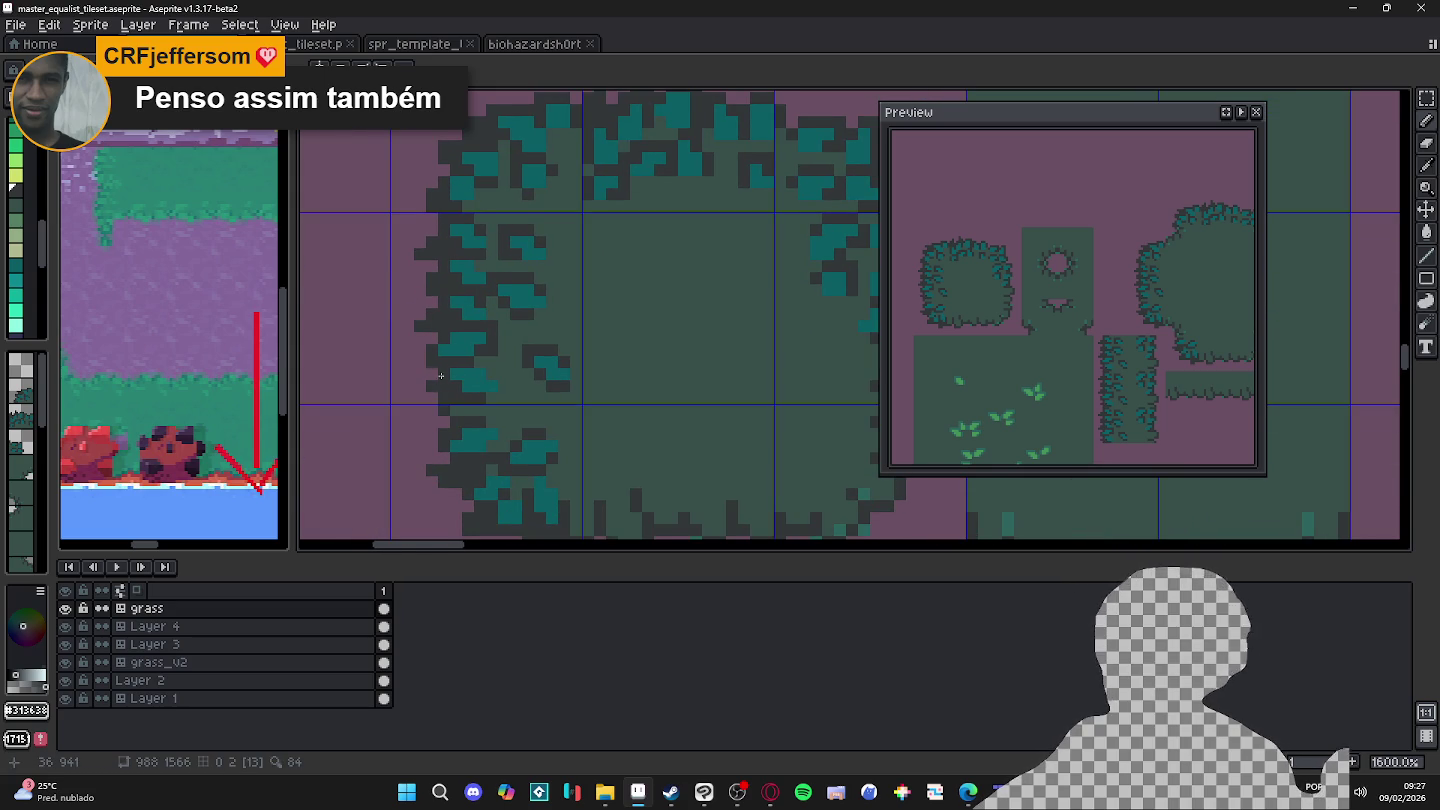
key("ctrl+s")
Step: Add a dark pixel to the bush's top edge and save again
scroll(458, 336, "up", 1)
scroll(458, 269, "up", 1)
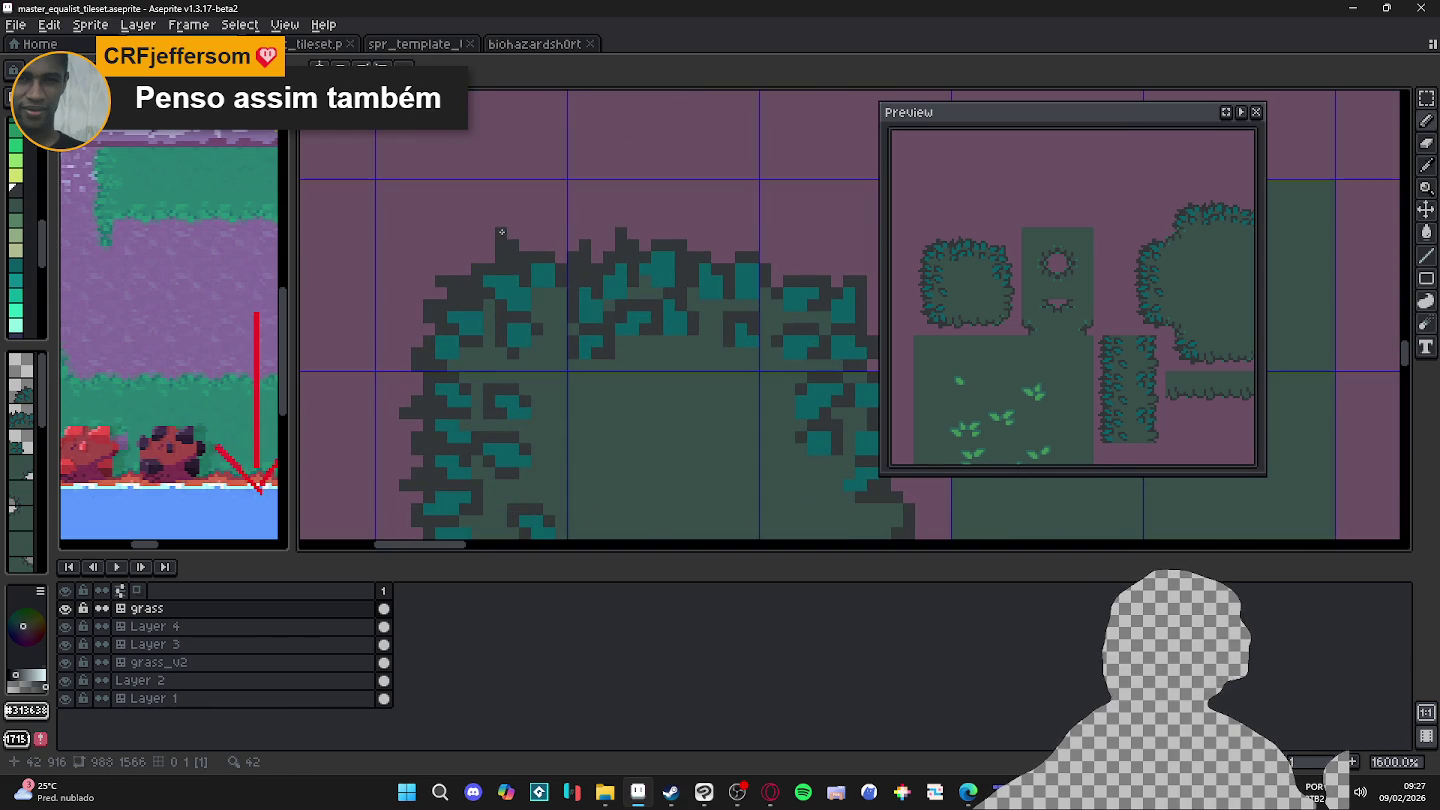
left_click(486, 248)
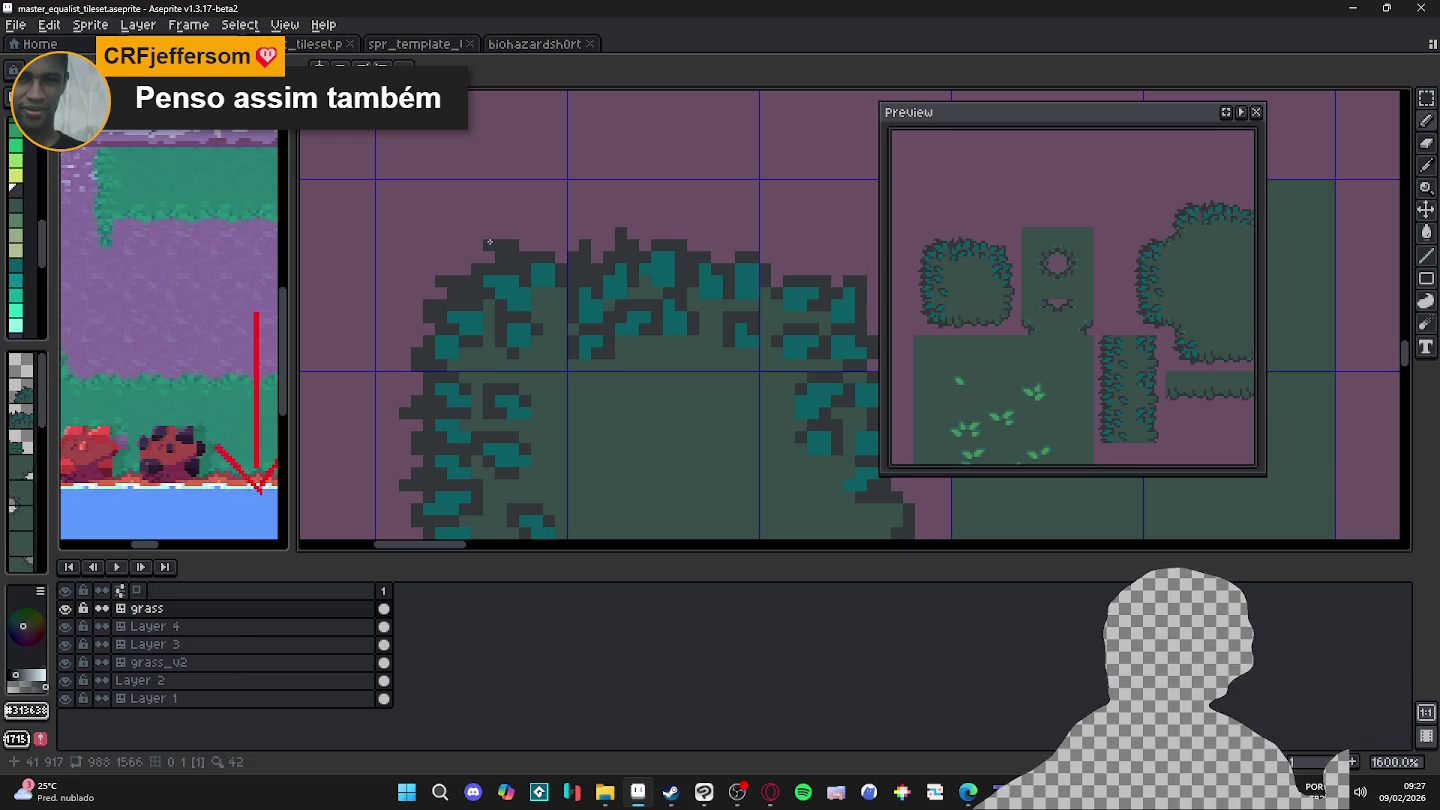
scroll(571, 273, "down", 2)
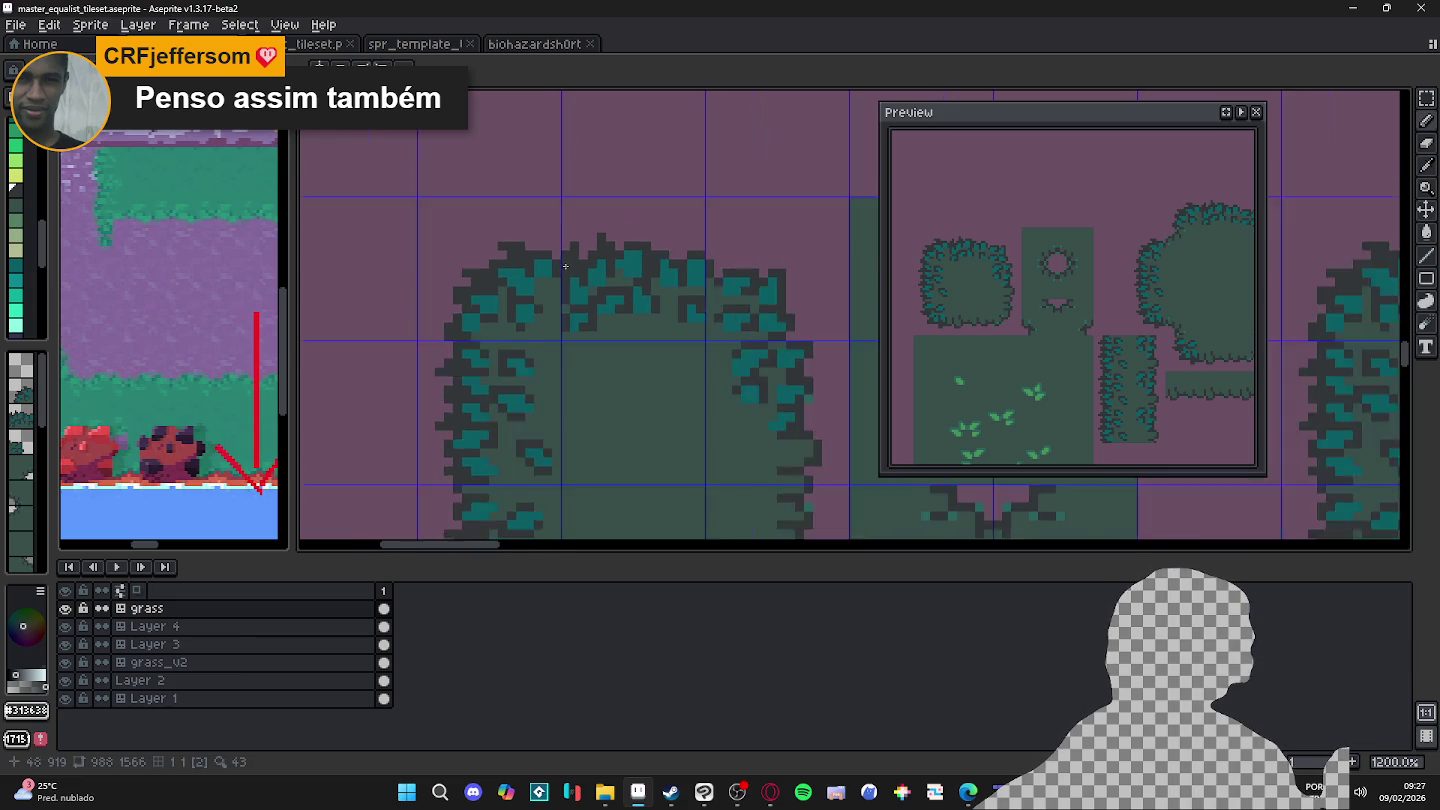
scroll(578, 274, "down", 1)
scroll(580, 273, "down", 1)
key("ctrl+s")
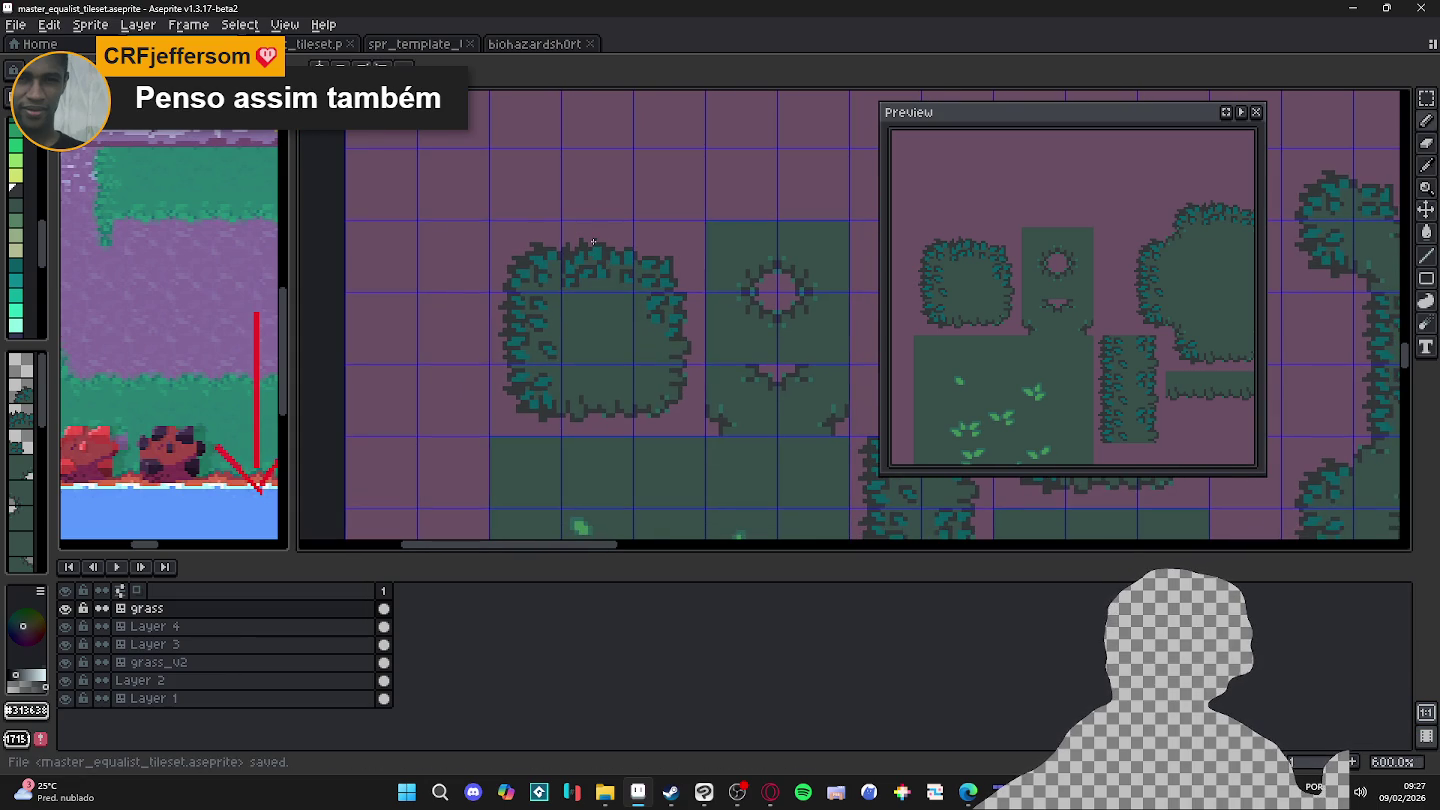
scroll(589, 236, "down", 1)
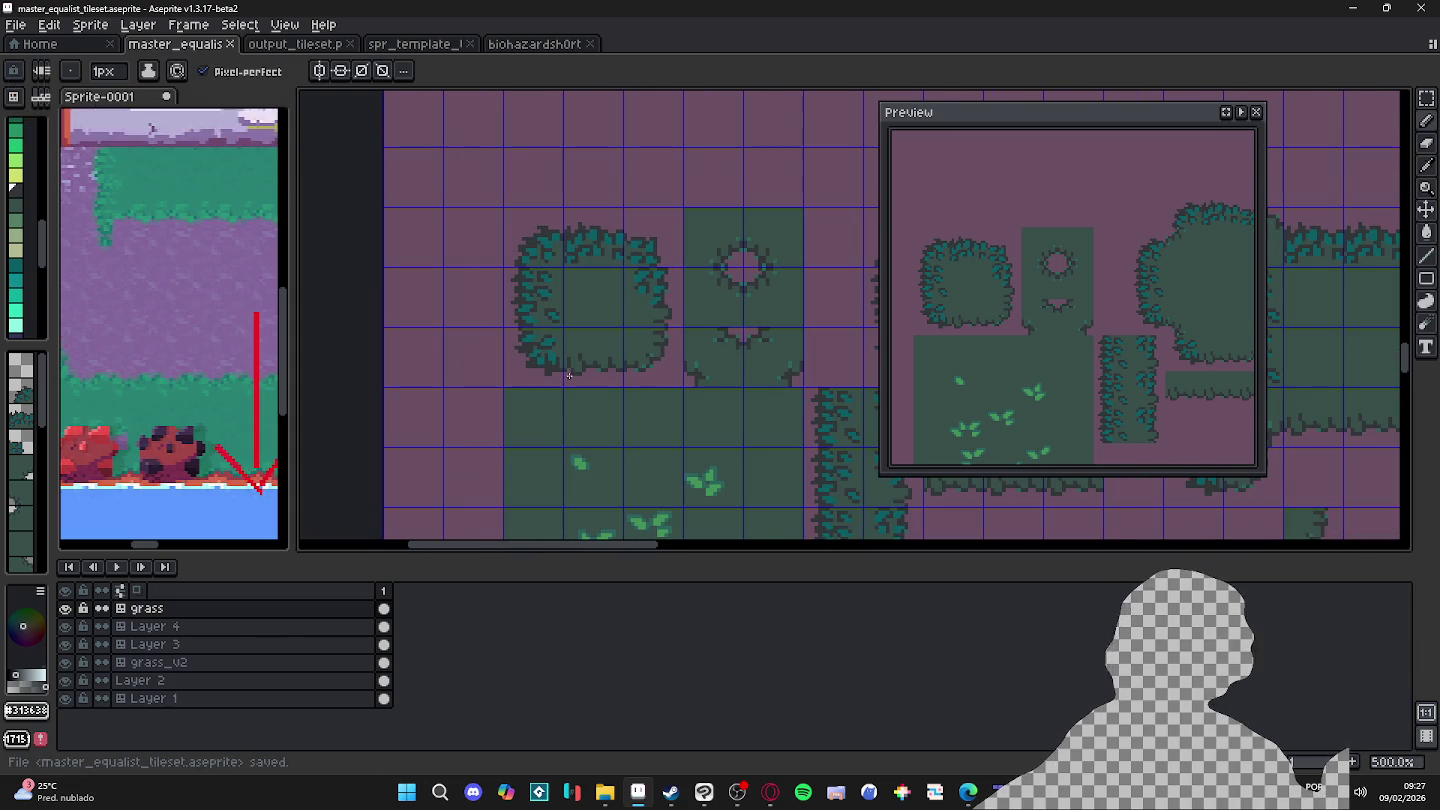
key("ctrl+s")
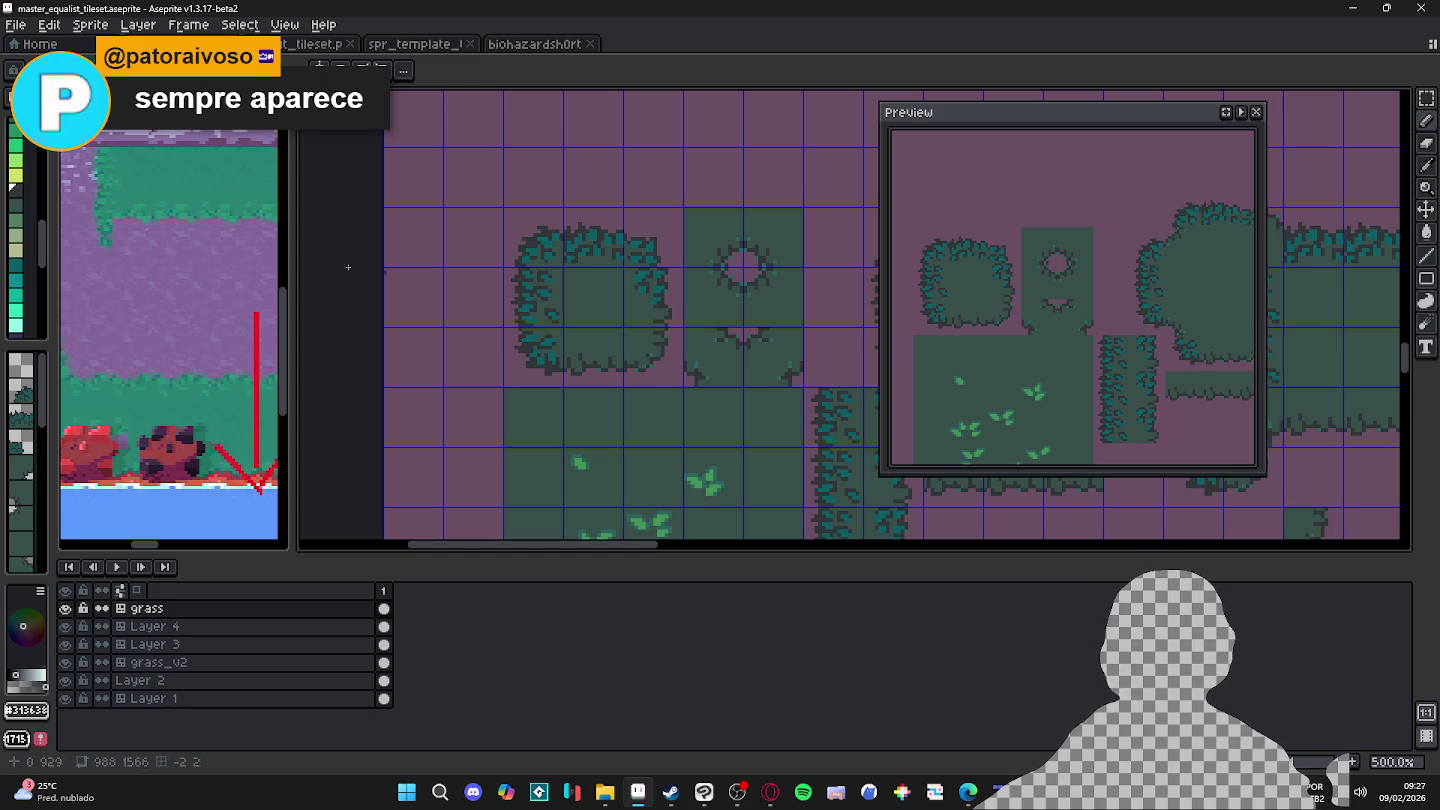
key("alt+Tab")
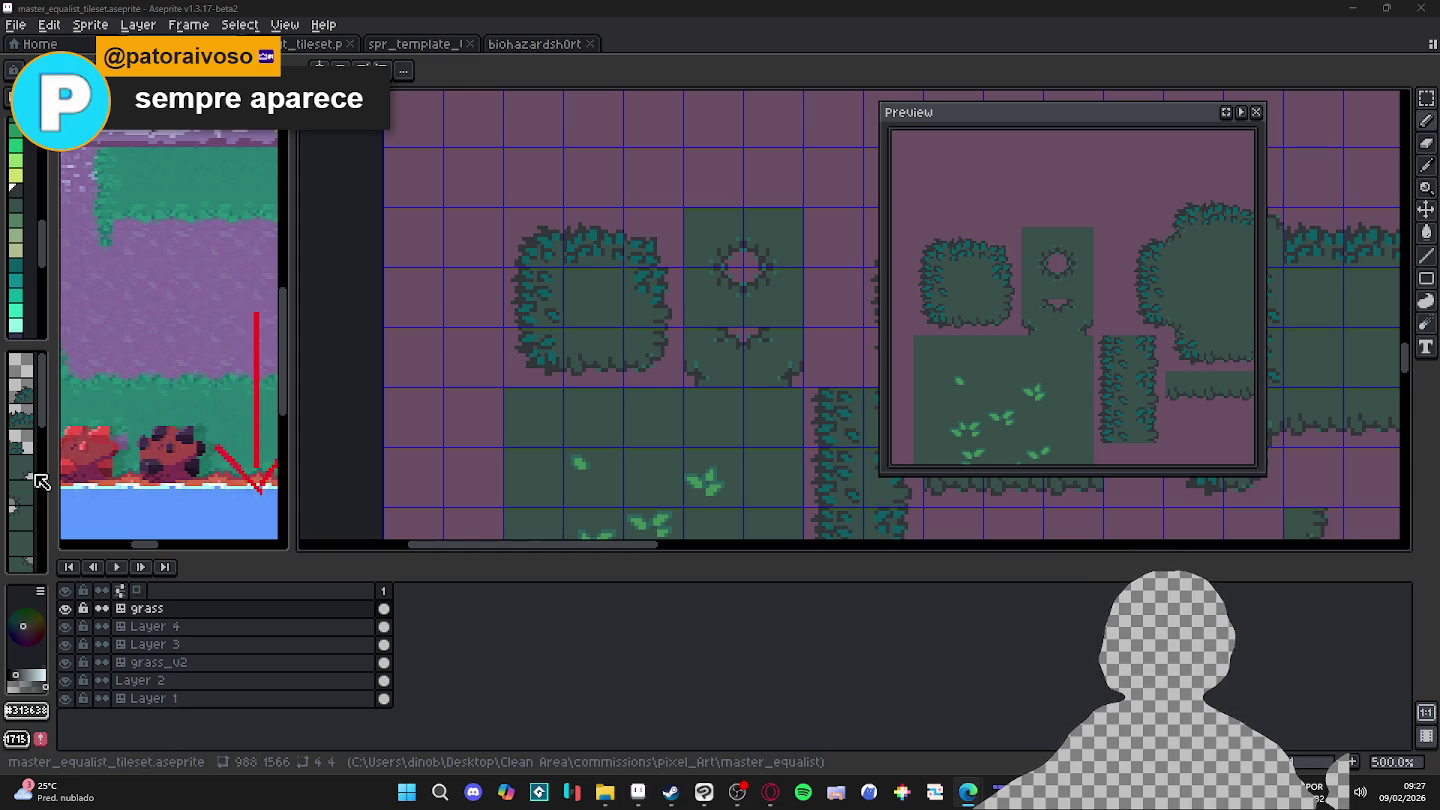
scroll(608, 373, "up", 1)
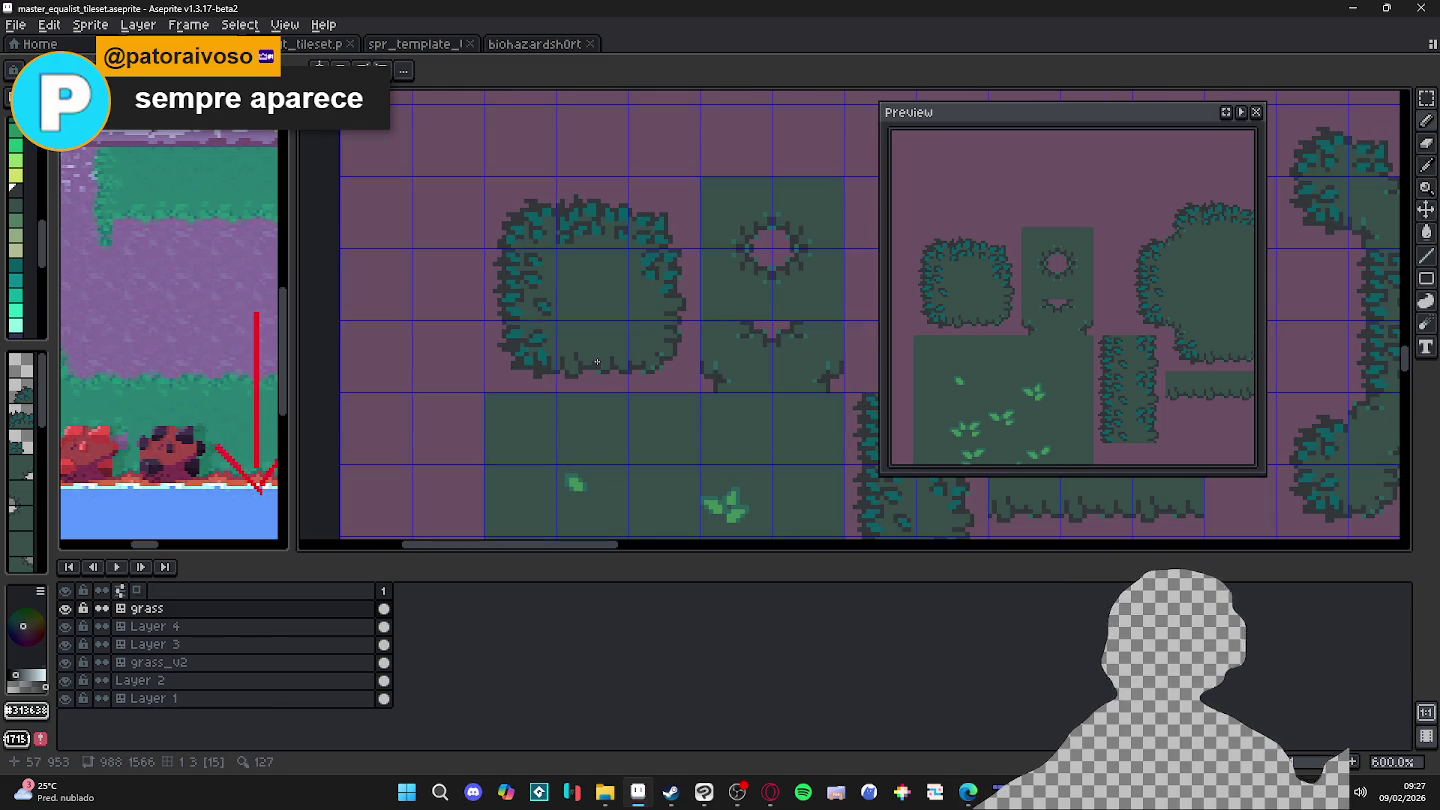
key("m")
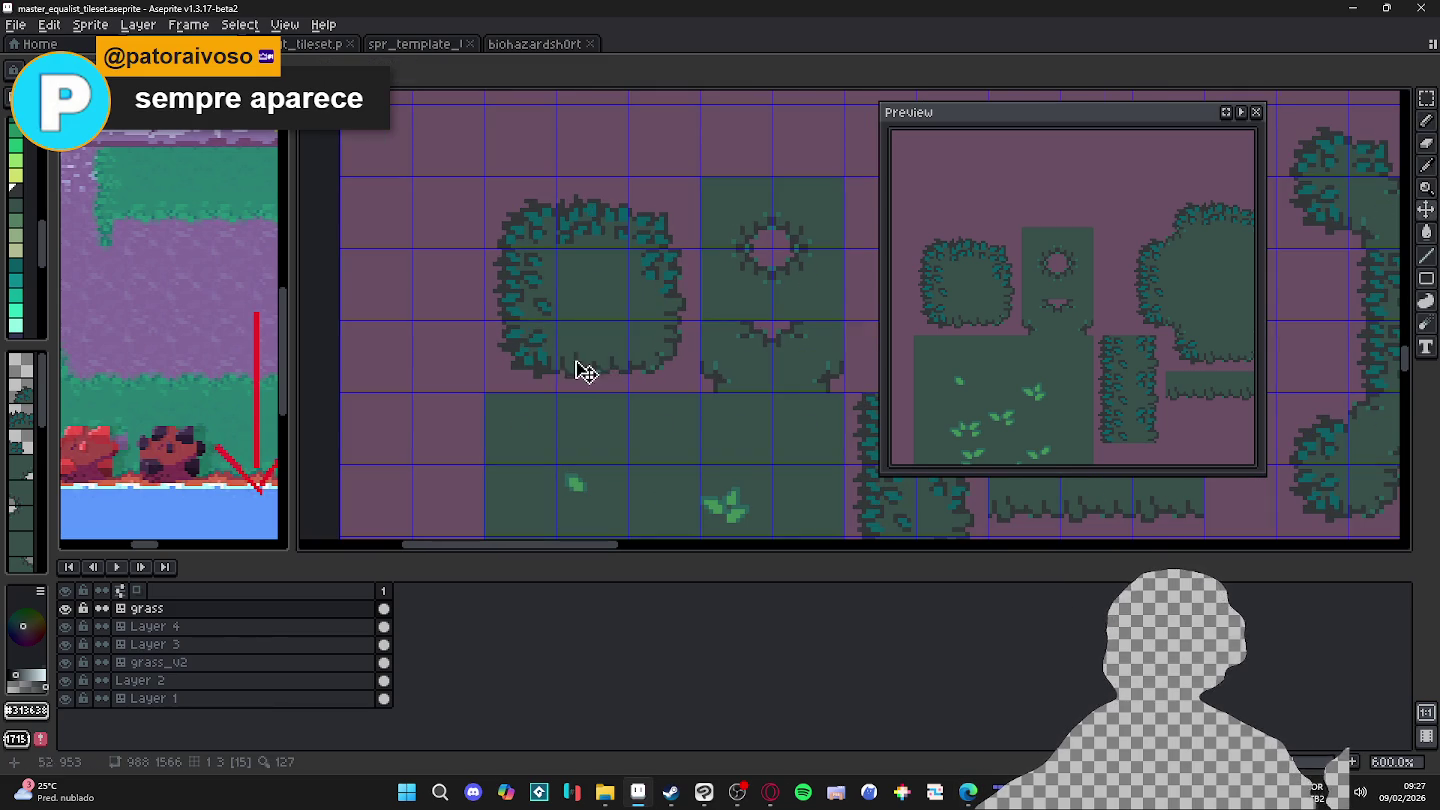
scroll(589, 374, "up", 3)
Step: Move the strip along the bush's bottom edge up slightly
left_click_drag(466, 391, 846, 308)
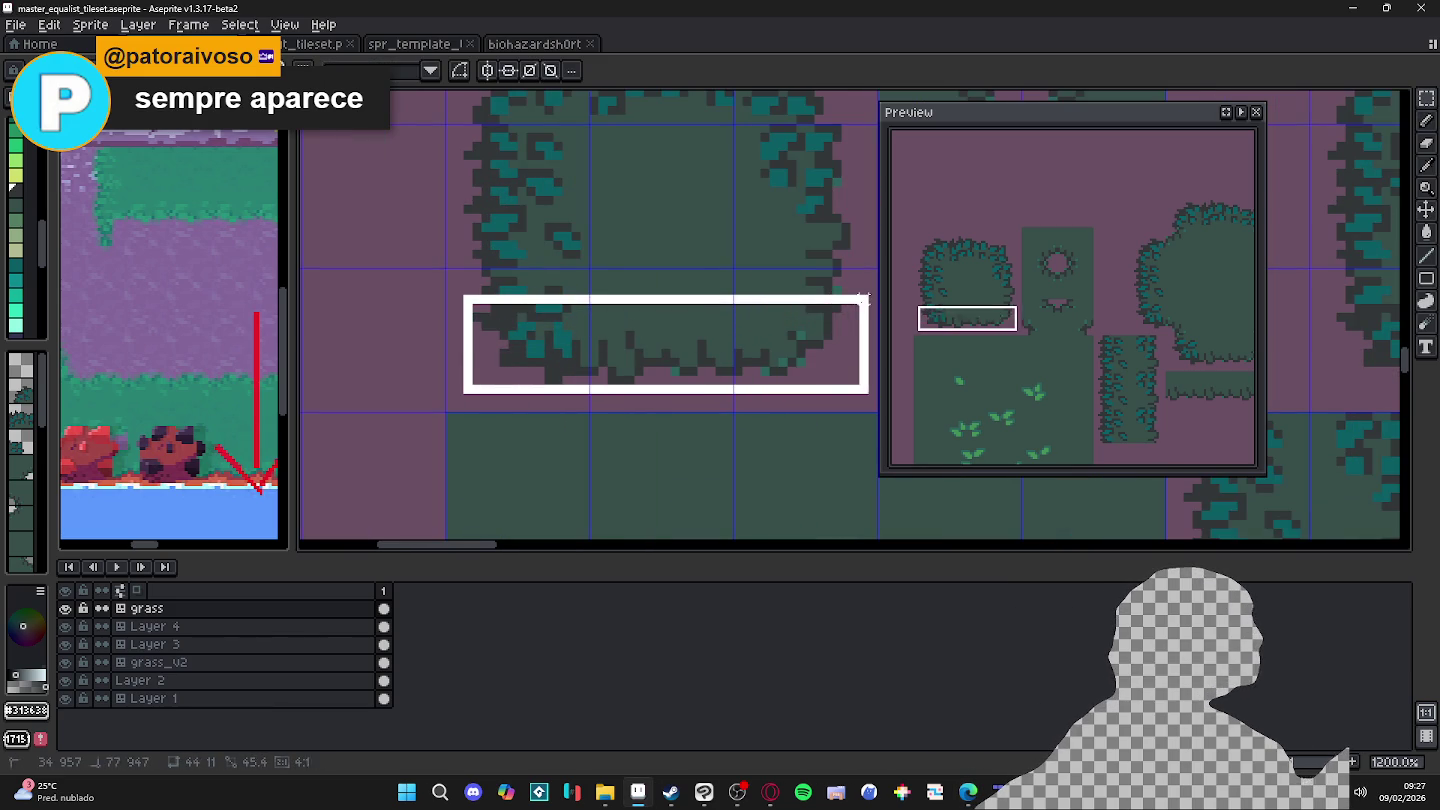
left_click_drag(746, 370, 745, 334)
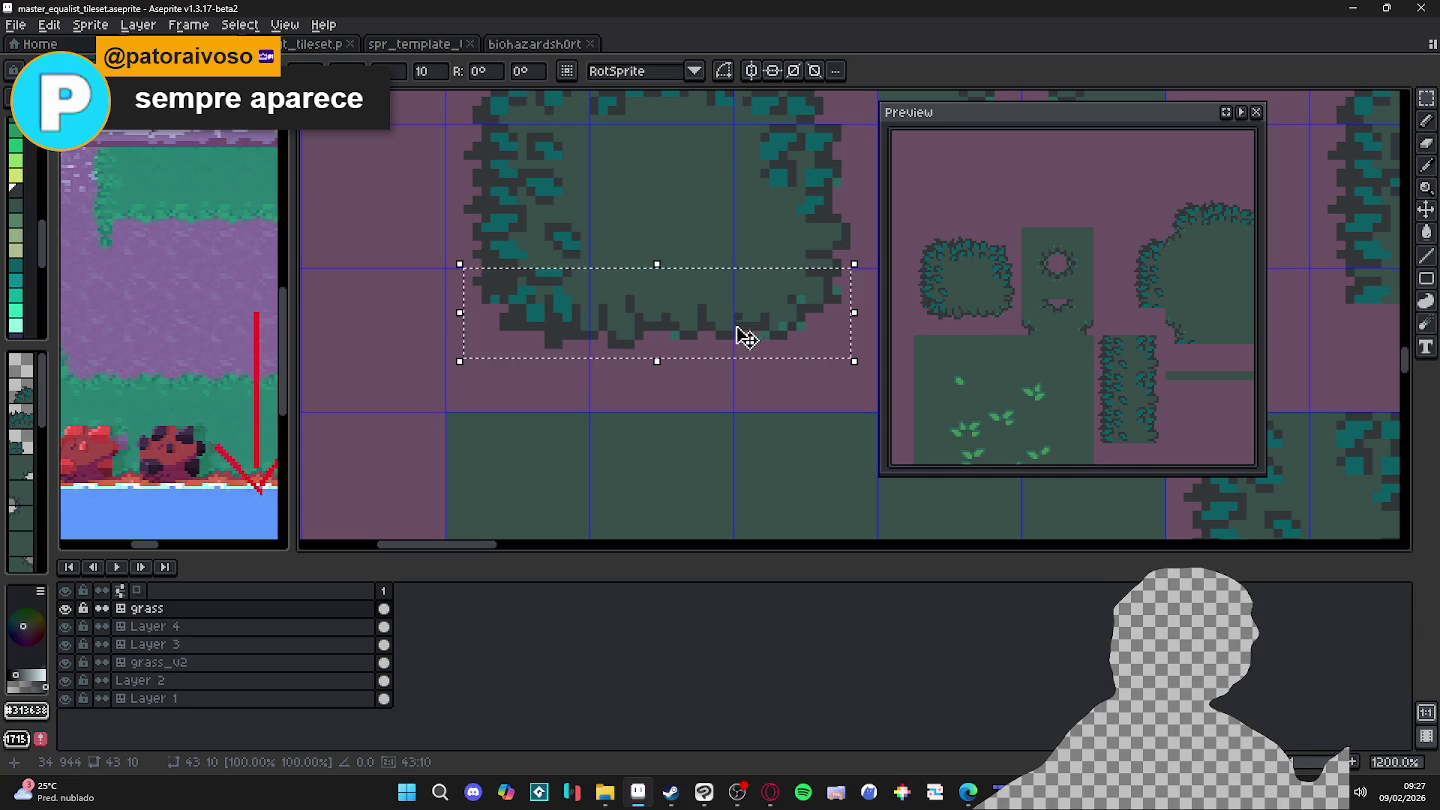
key("ctrl+d")
scroll(602, 298, "up", 1)
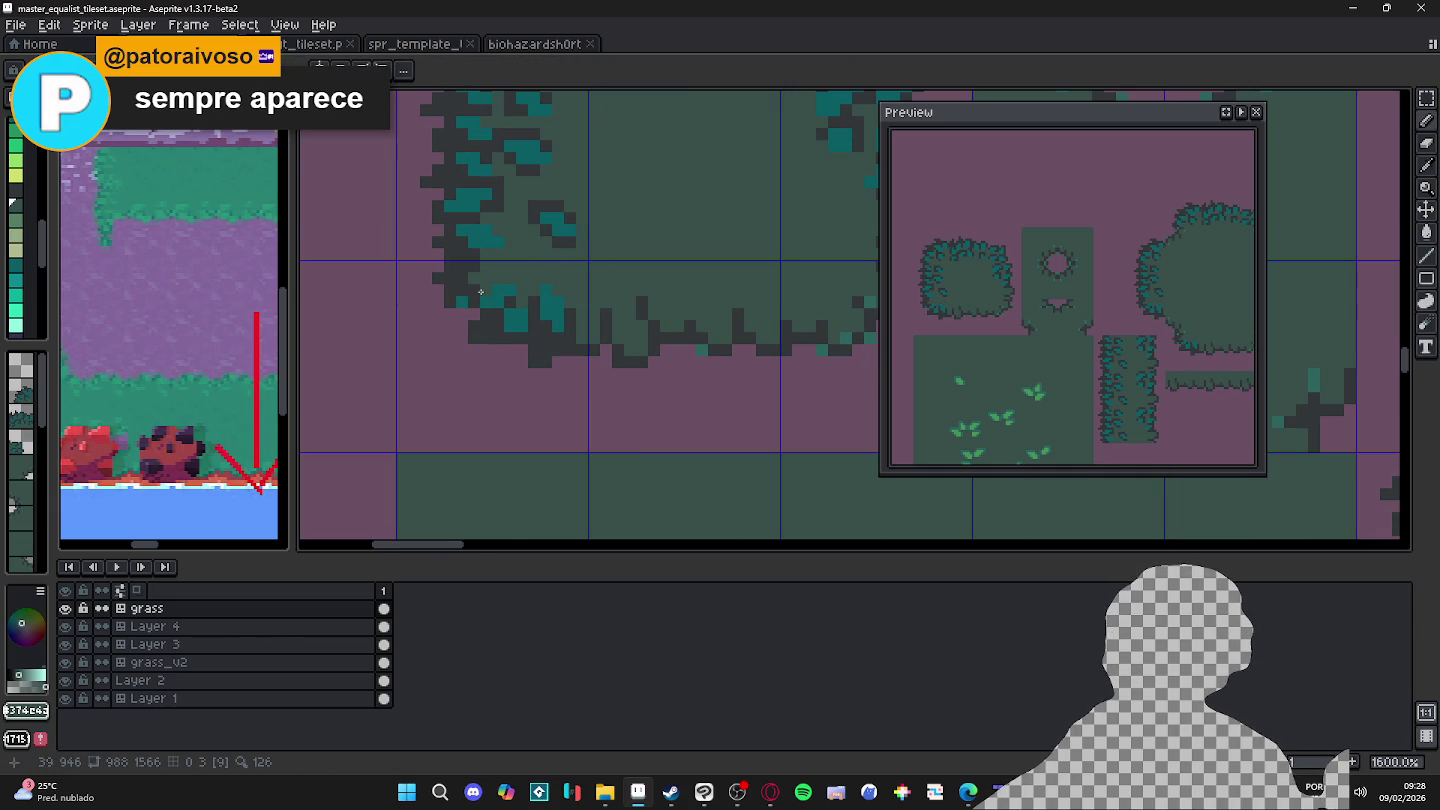
Step: Sample outline #313638 and fill #374c43 colours and recolour a teal pixel at the base
key("alt")
left_click(472, 300, "alt")
key("alt")
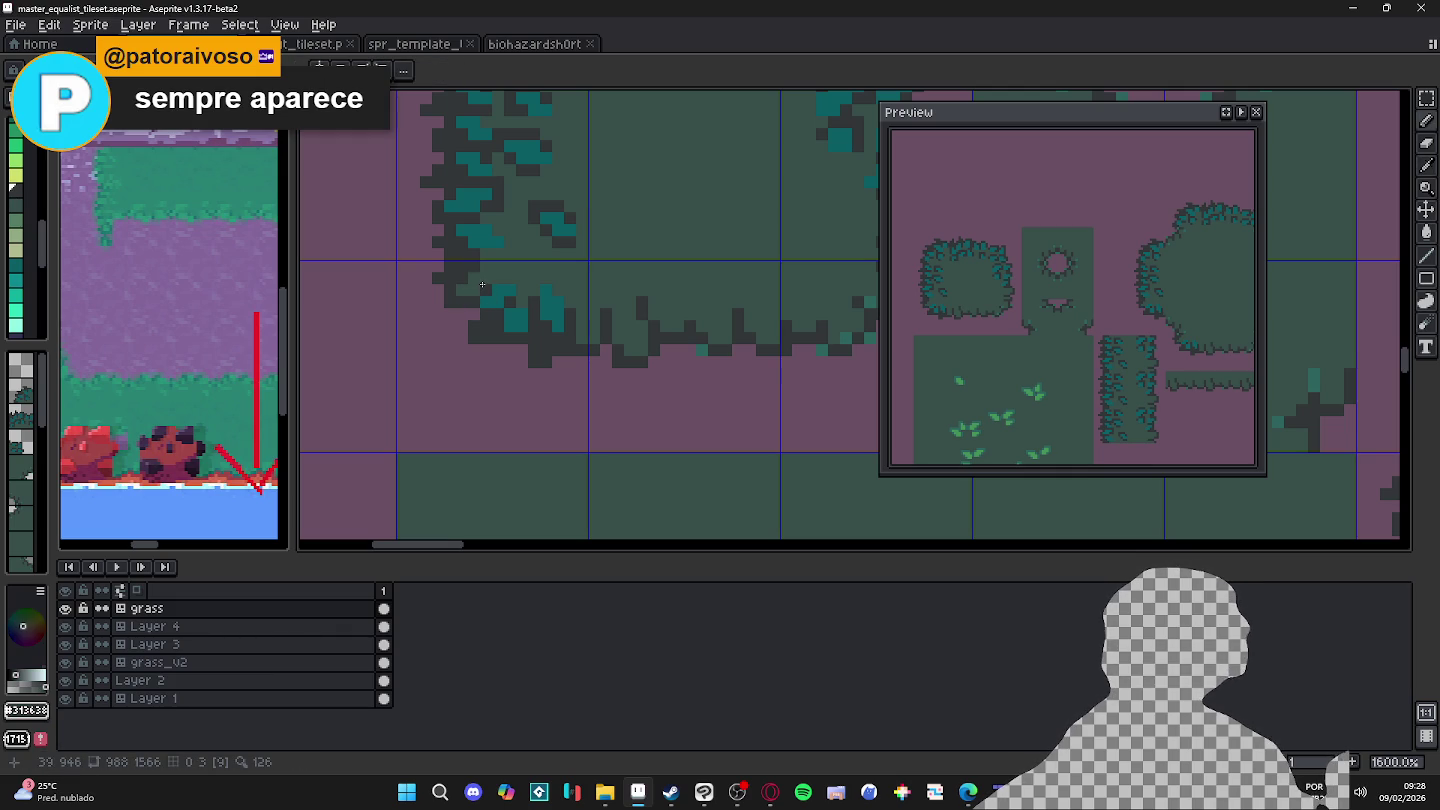
left_click(545, 279, "alt")
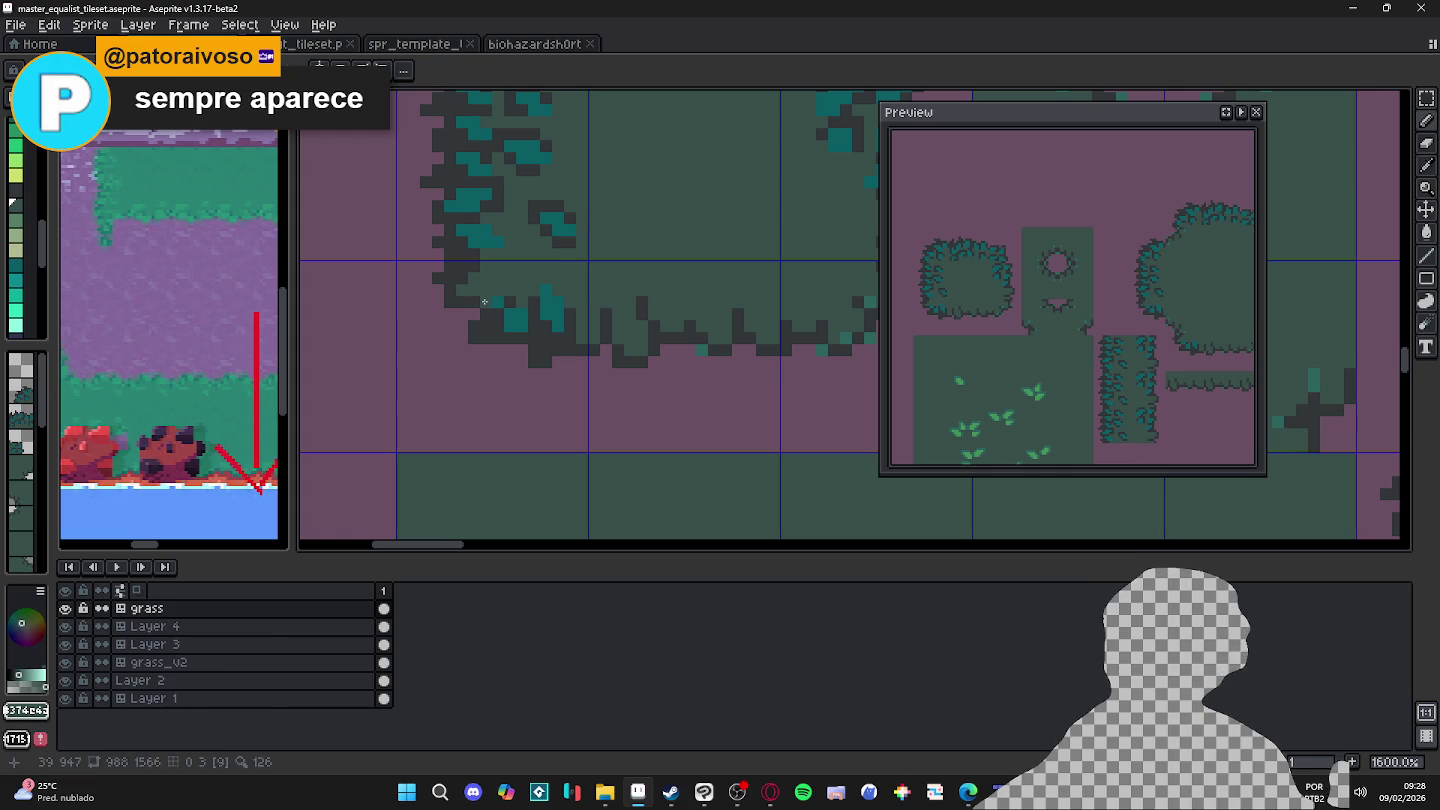
key("alt")
left_click(475, 299, "alt")
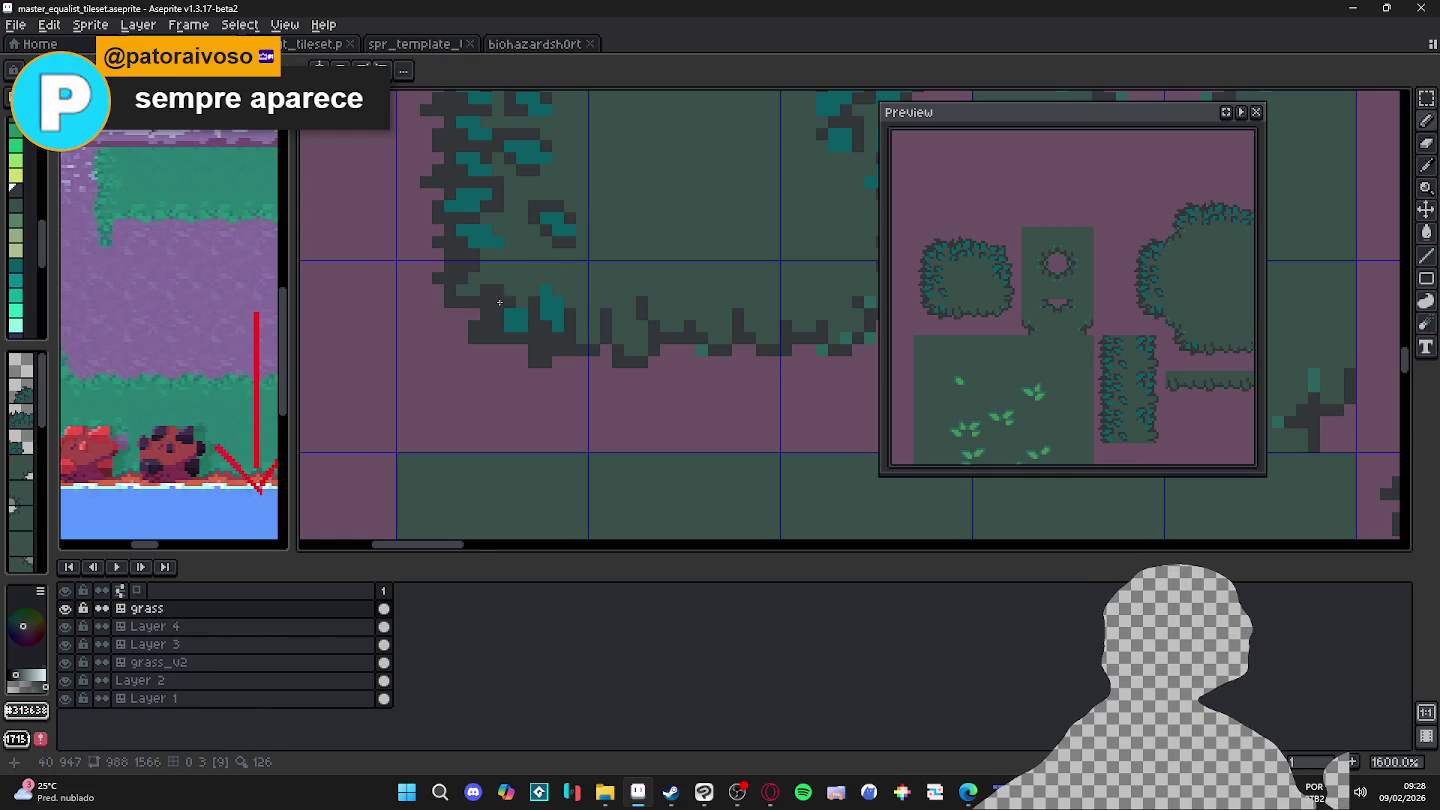
left_click(478, 275, "alt")
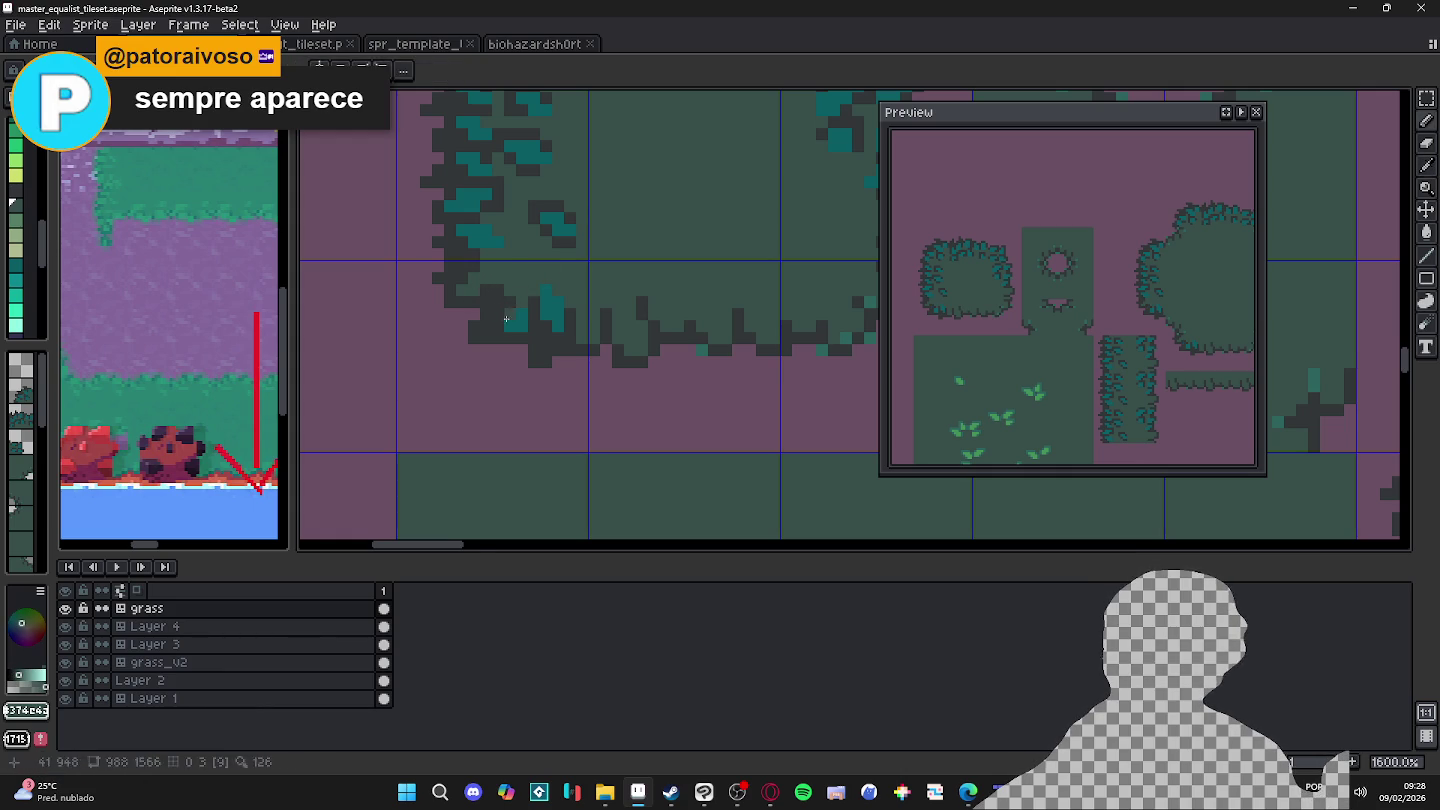
left_click(526, 322)
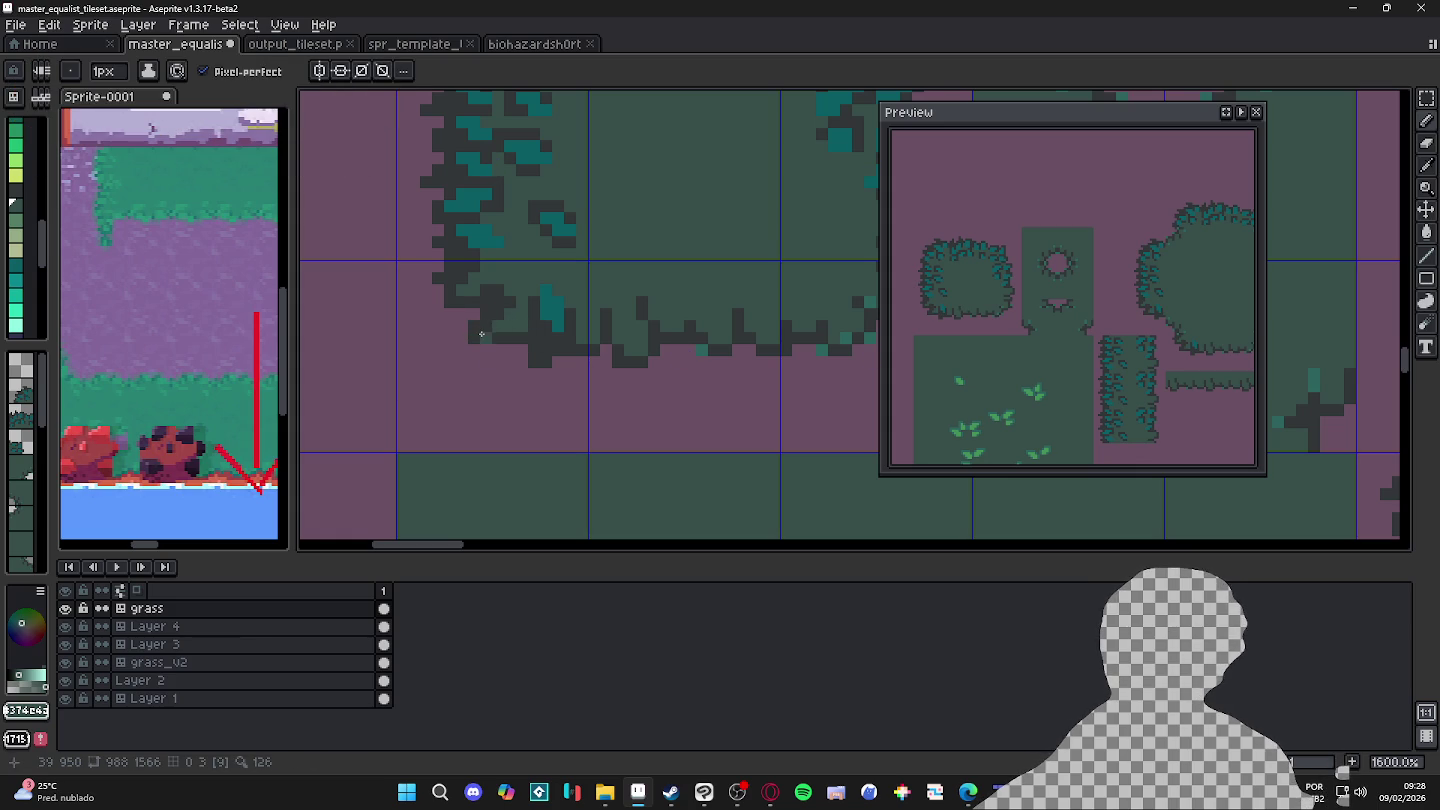
Step: Erase a stray dark pixel below the bush edge and restore the row's left-end pixel
key("e")
left_click(473, 327)
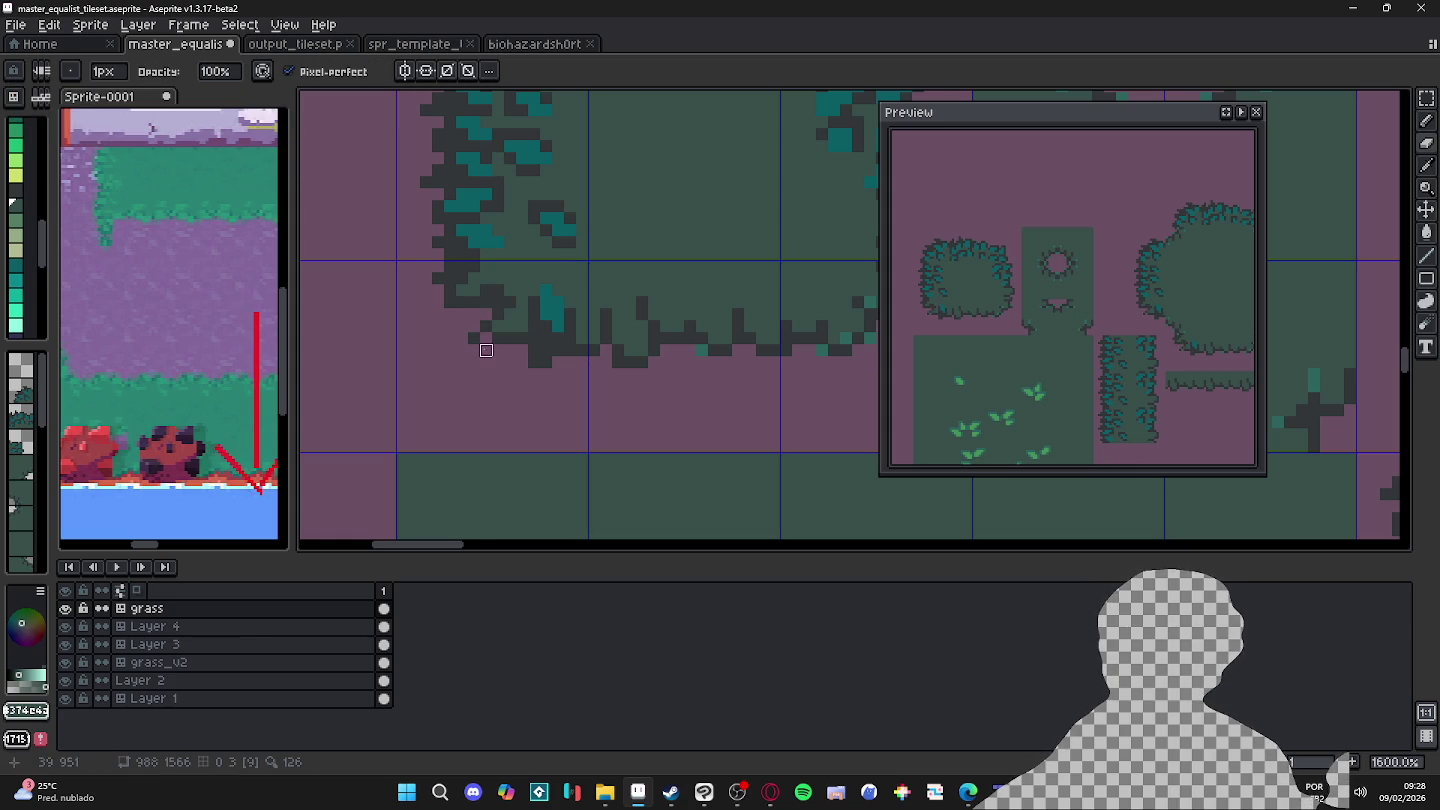
key("b")
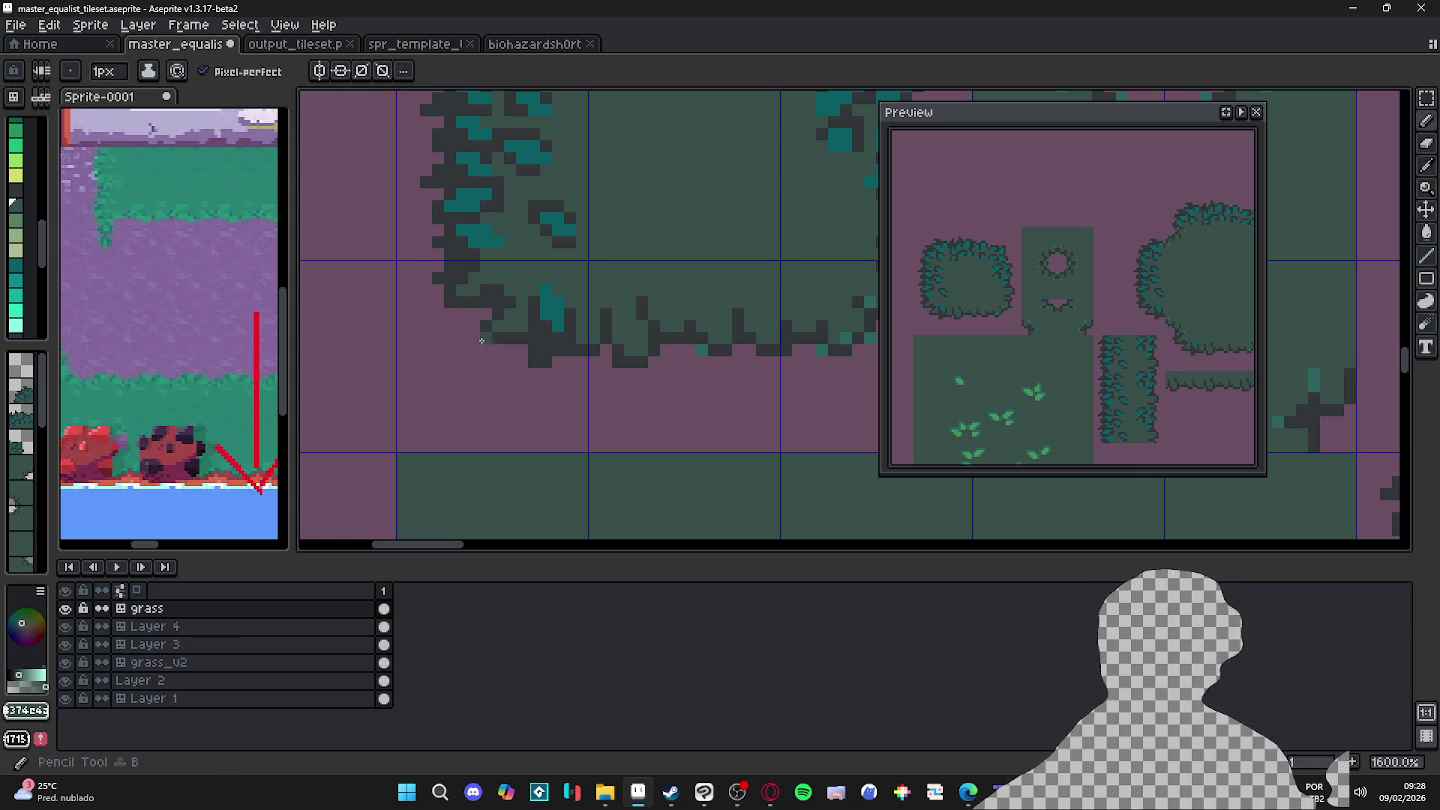
left_click(485, 336, "alt")
left_click(476, 334)
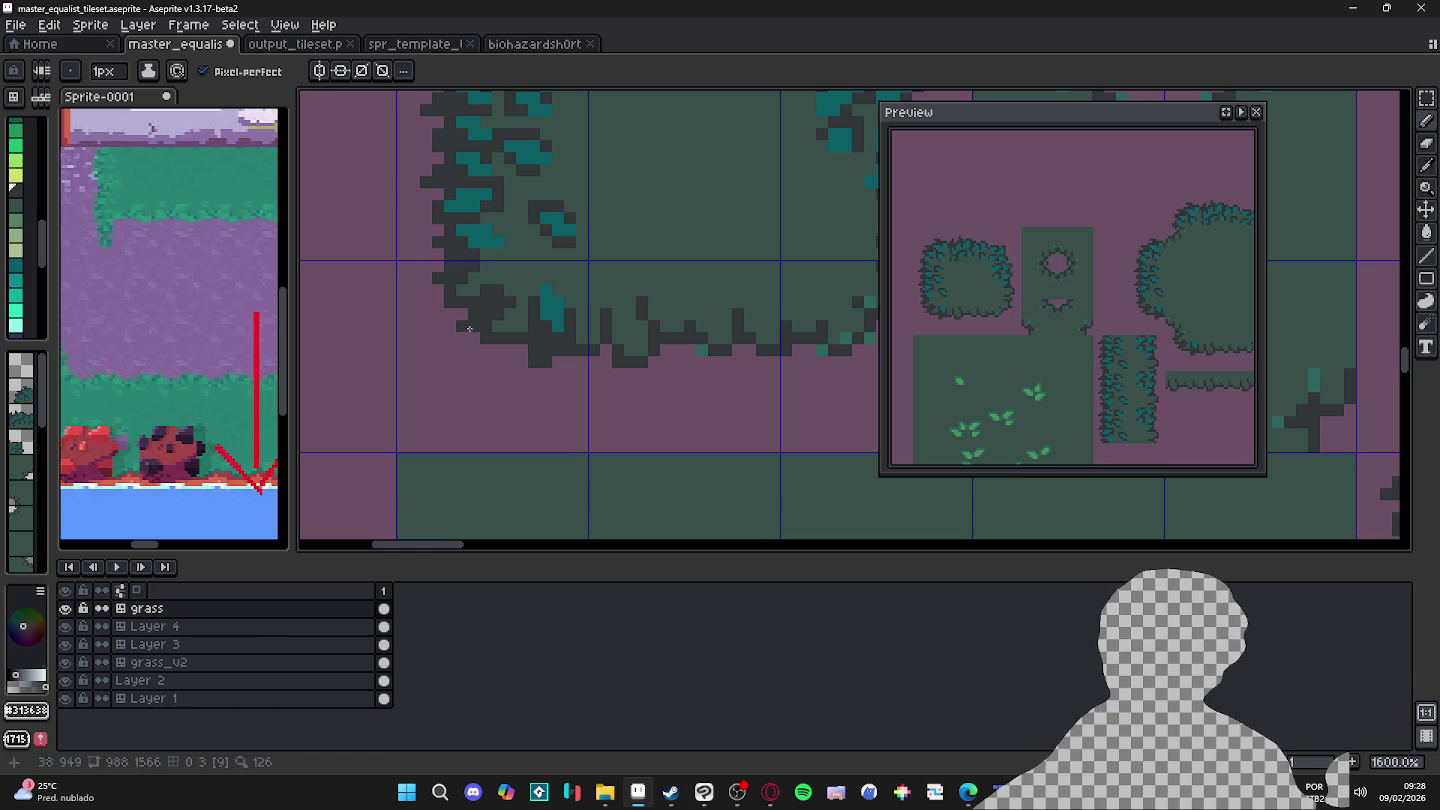
Step: Paint dark #313638 pixels down the bush's lower-left outline
left_click(502, 316, "alt")
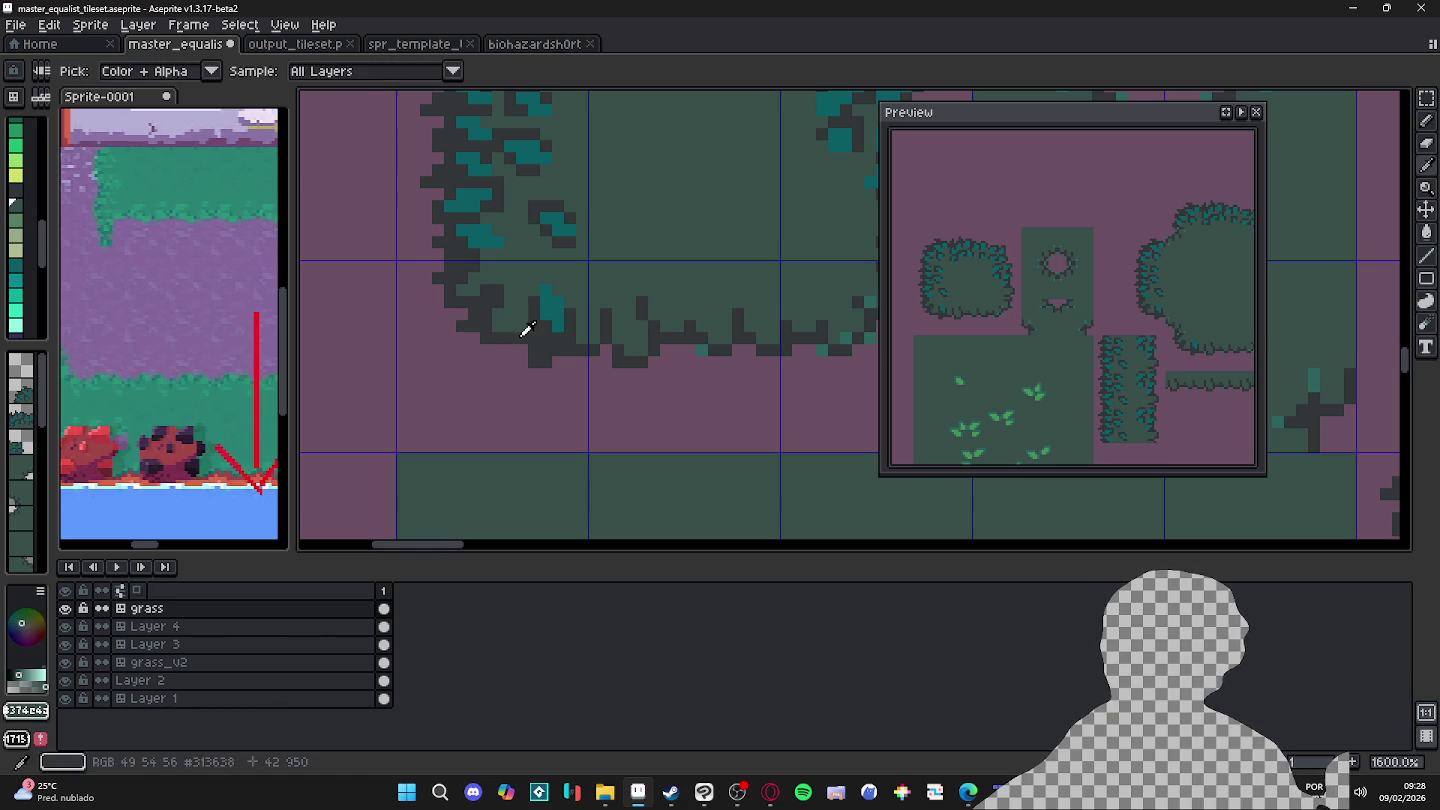
left_click(517, 336, "alt")
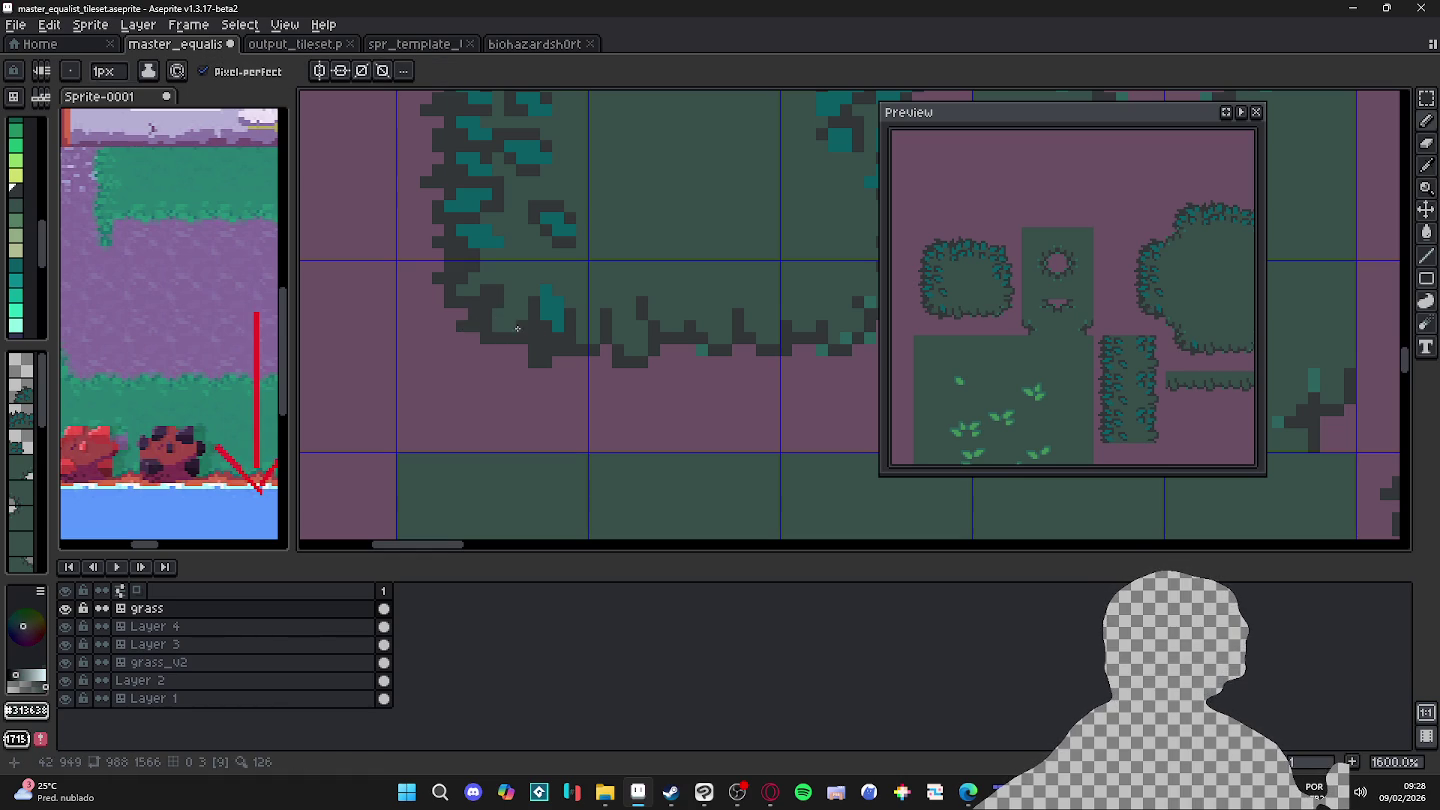
left_click(464, 333)
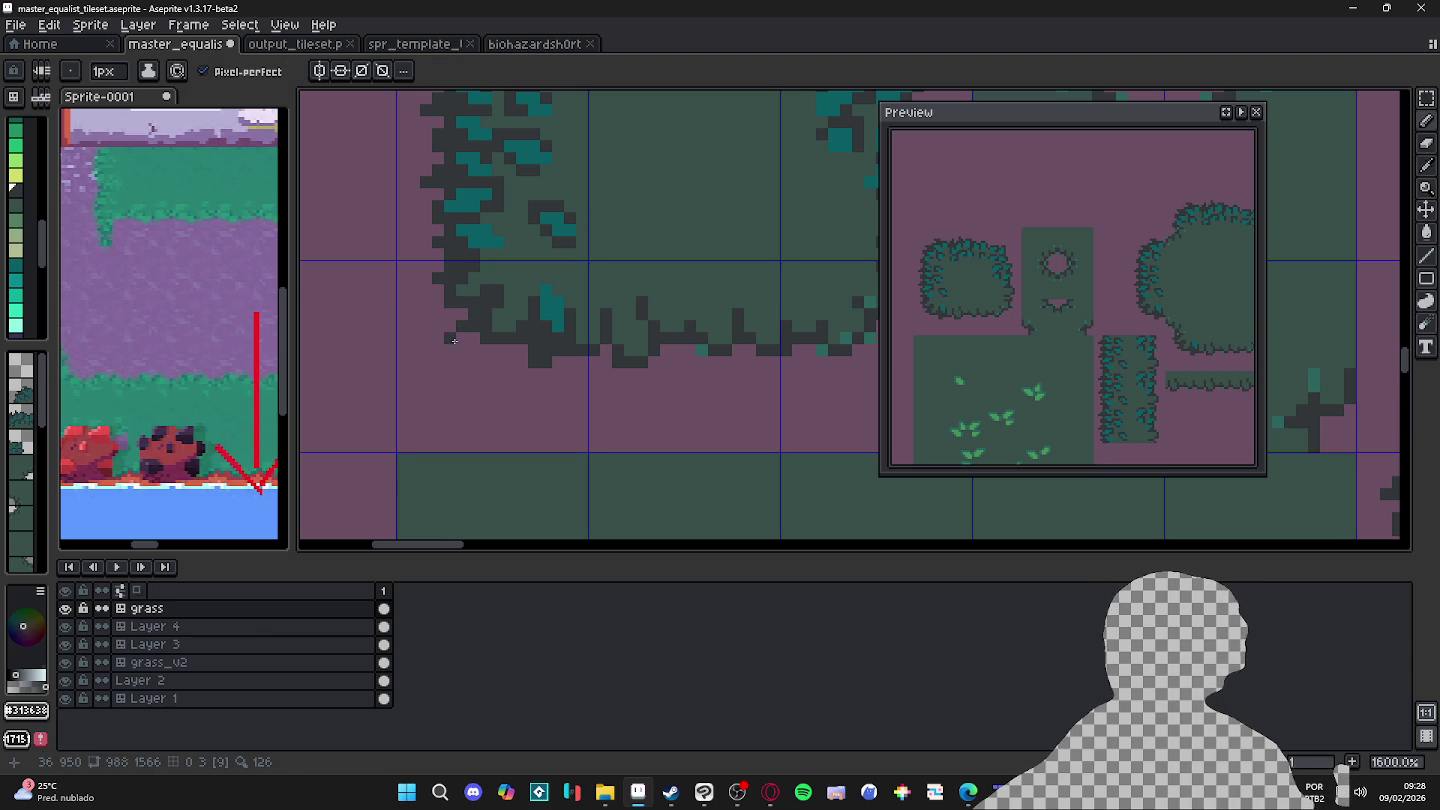
left_click(463, 344)
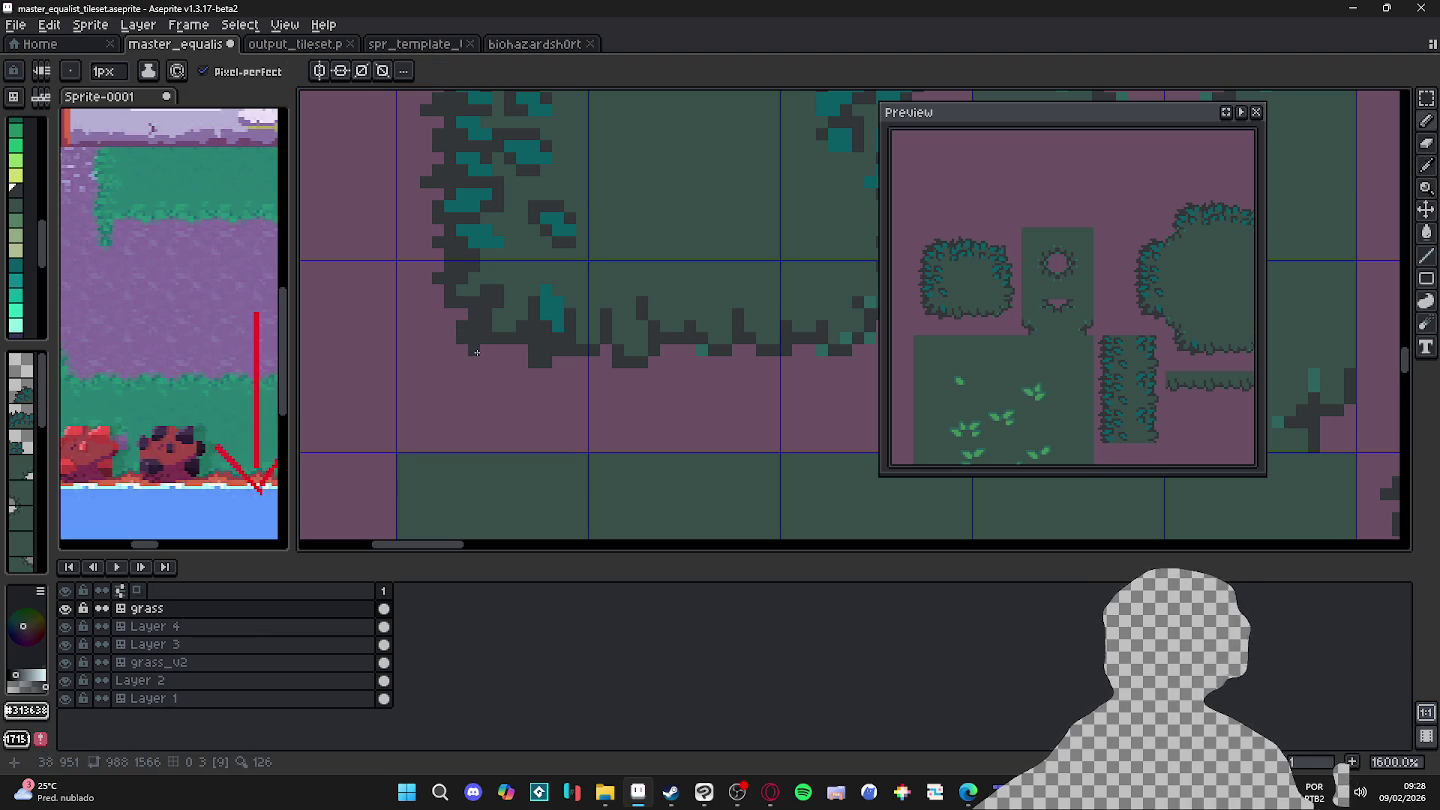
left_click(463, 354)
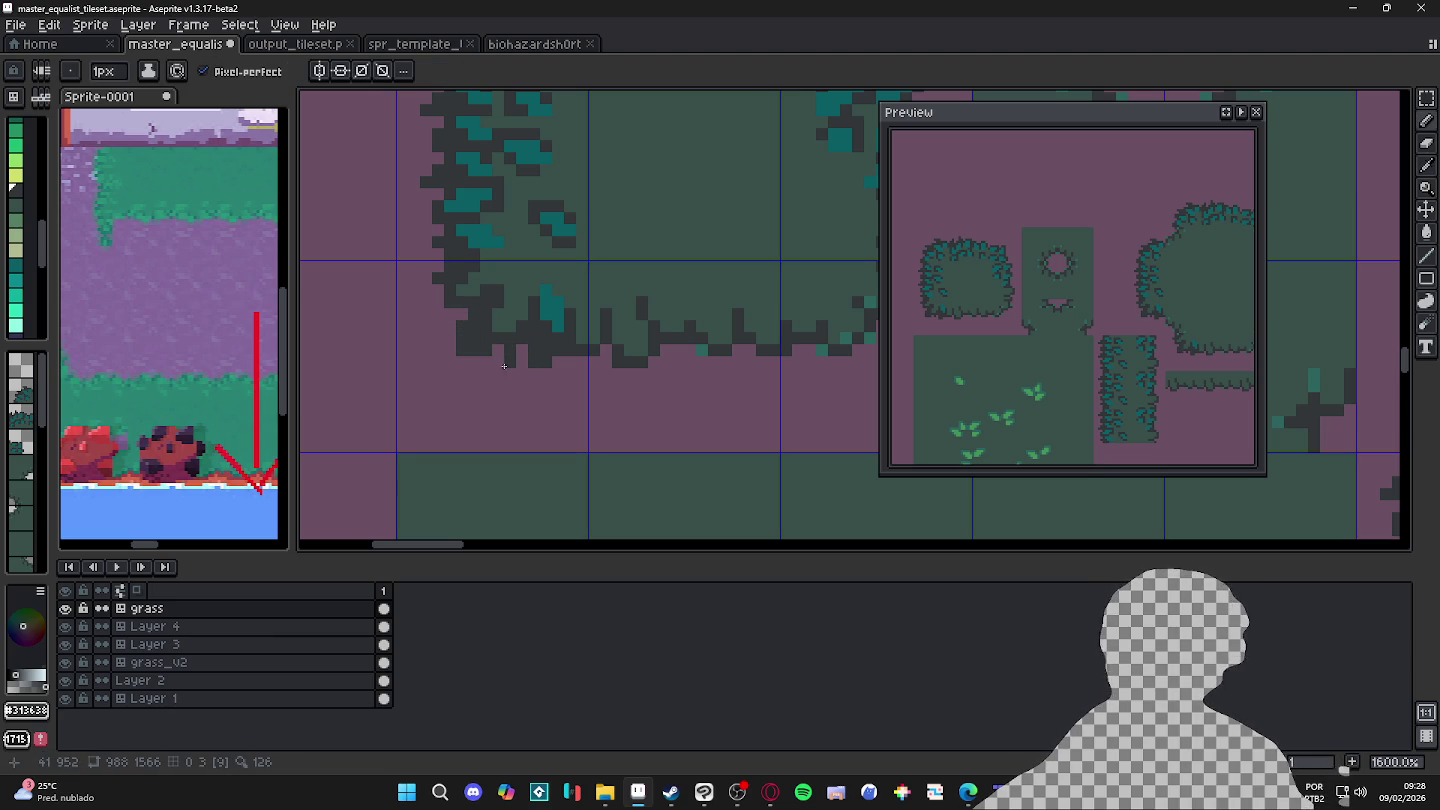
left_click(552, 306, "alt")
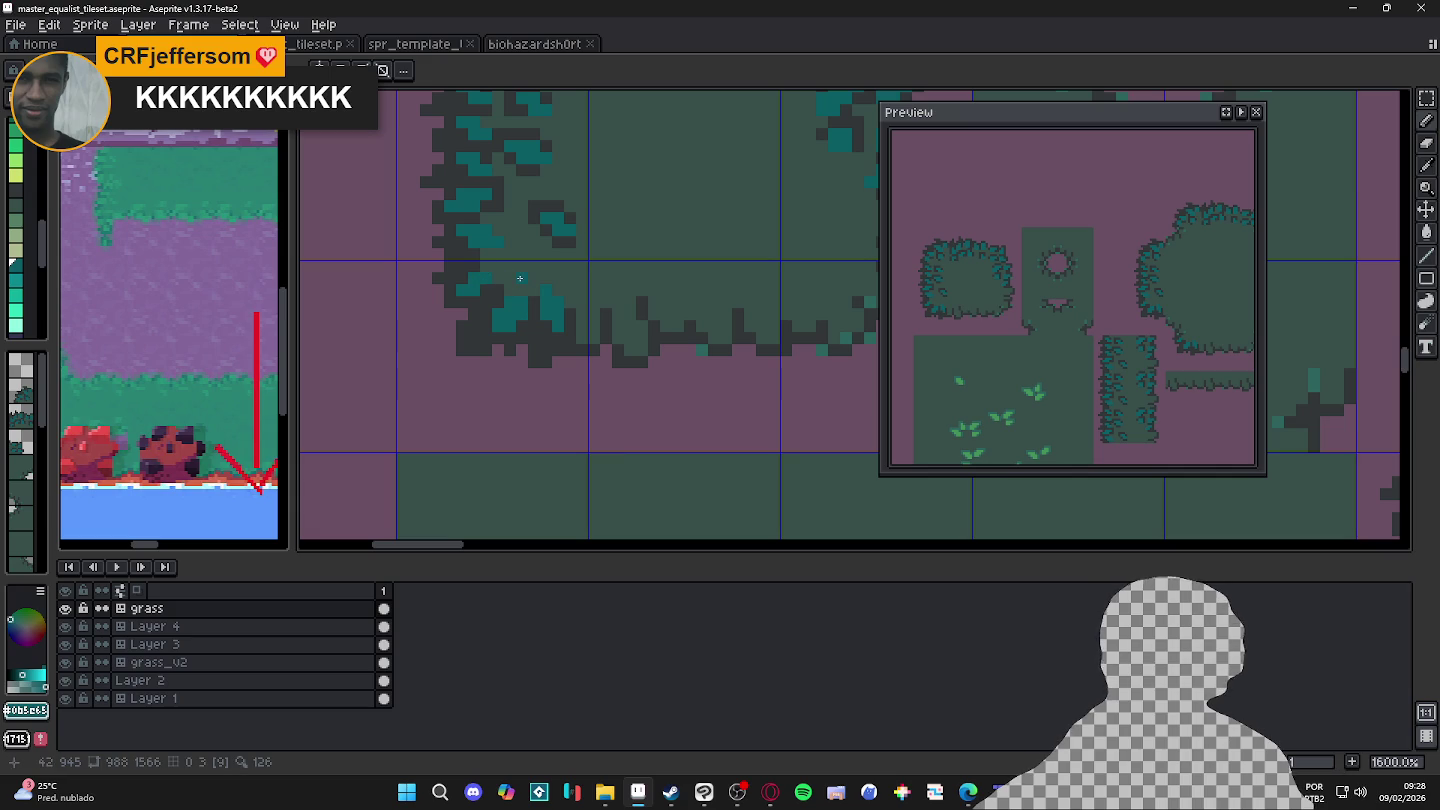
Step: Clear the dark columns beneath the bush edge and repaint dark pixels at its lower-left
scroll(540, 298, "down", 3)
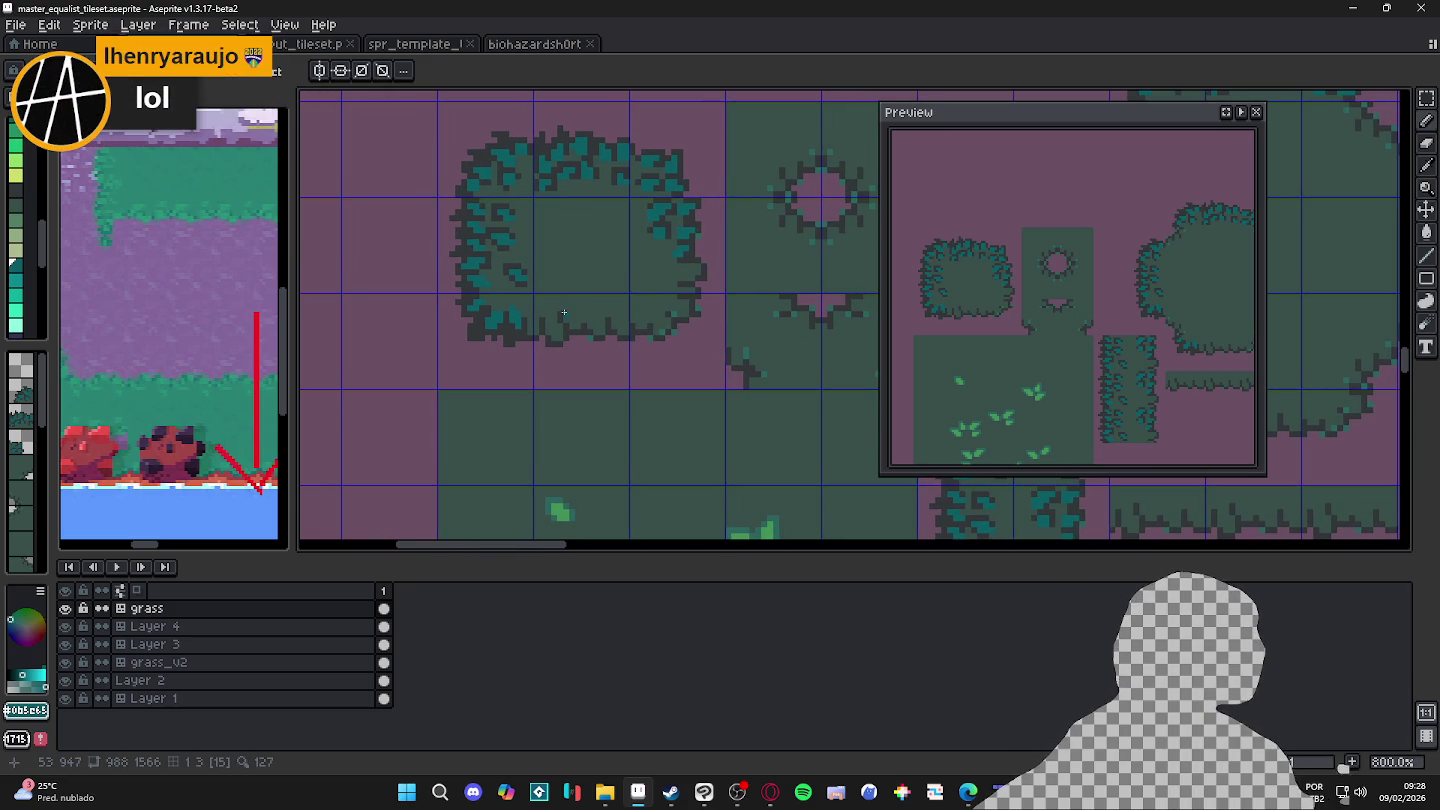
left_click_drag(563, 302, 558, 370)
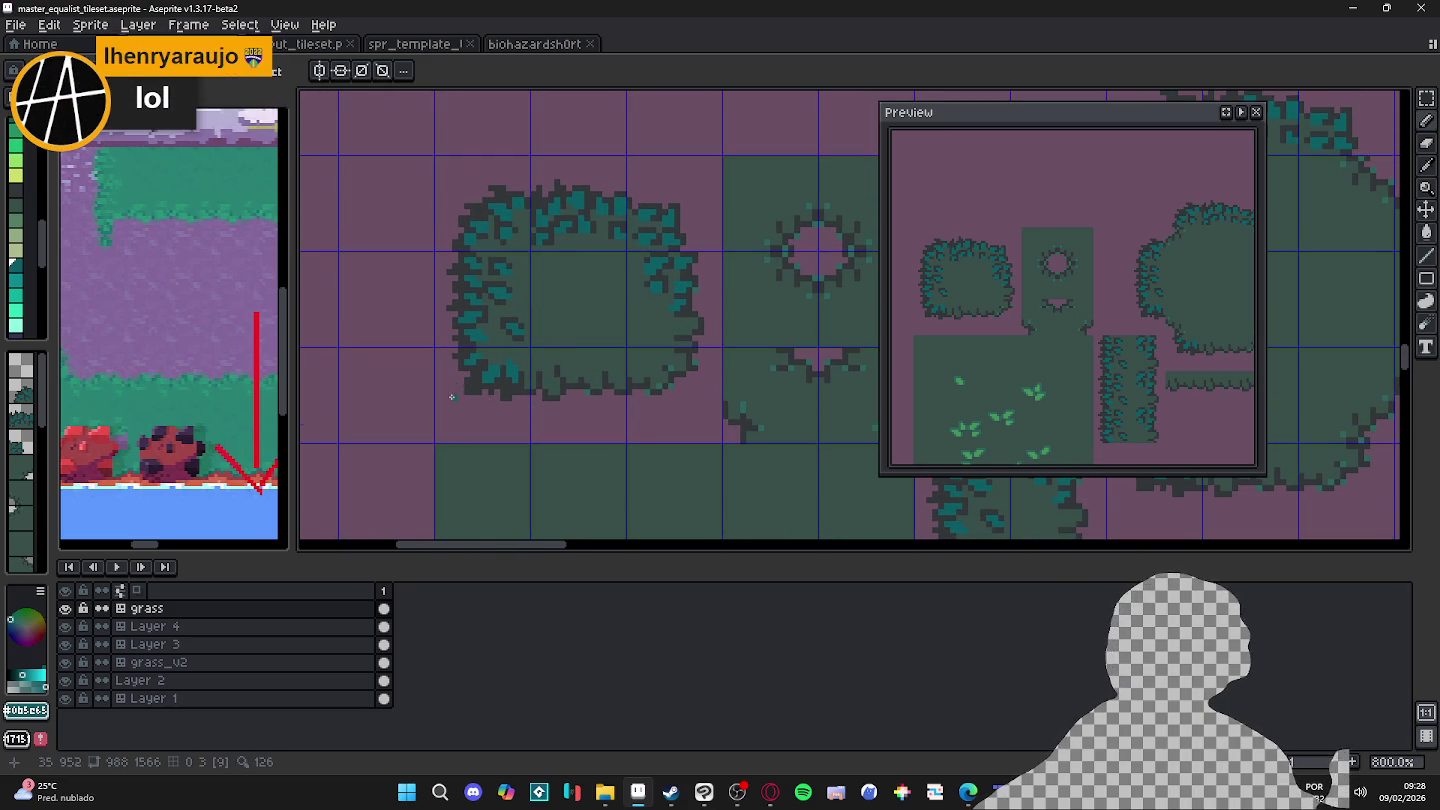
scroll(463, 400, "up", 3)
mouse_move(466, 374)
left_mouse_down()
mouse_move(469, 411)
mouse_move(483, 414)
left_mouse_up()
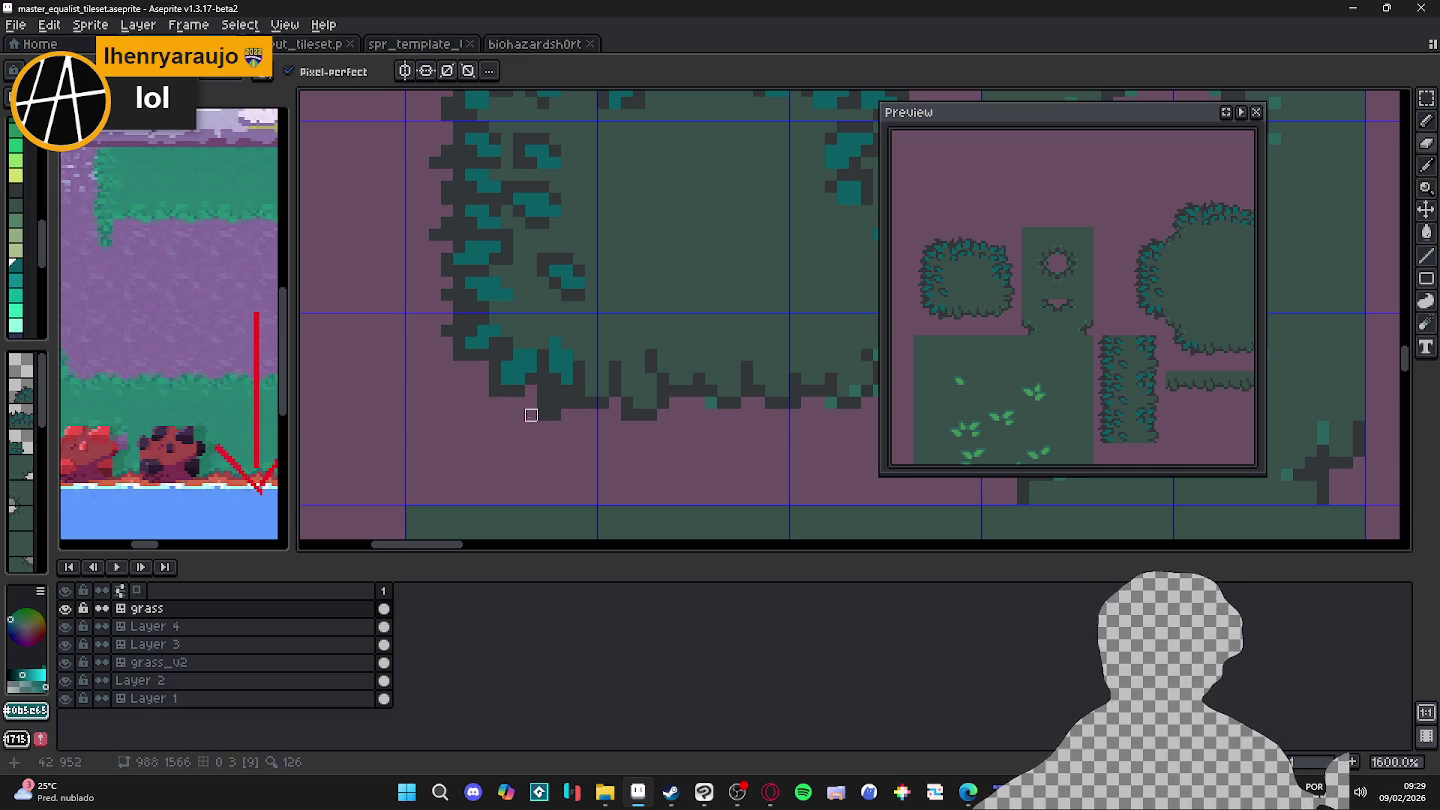
left_click(490, 364, "alt")
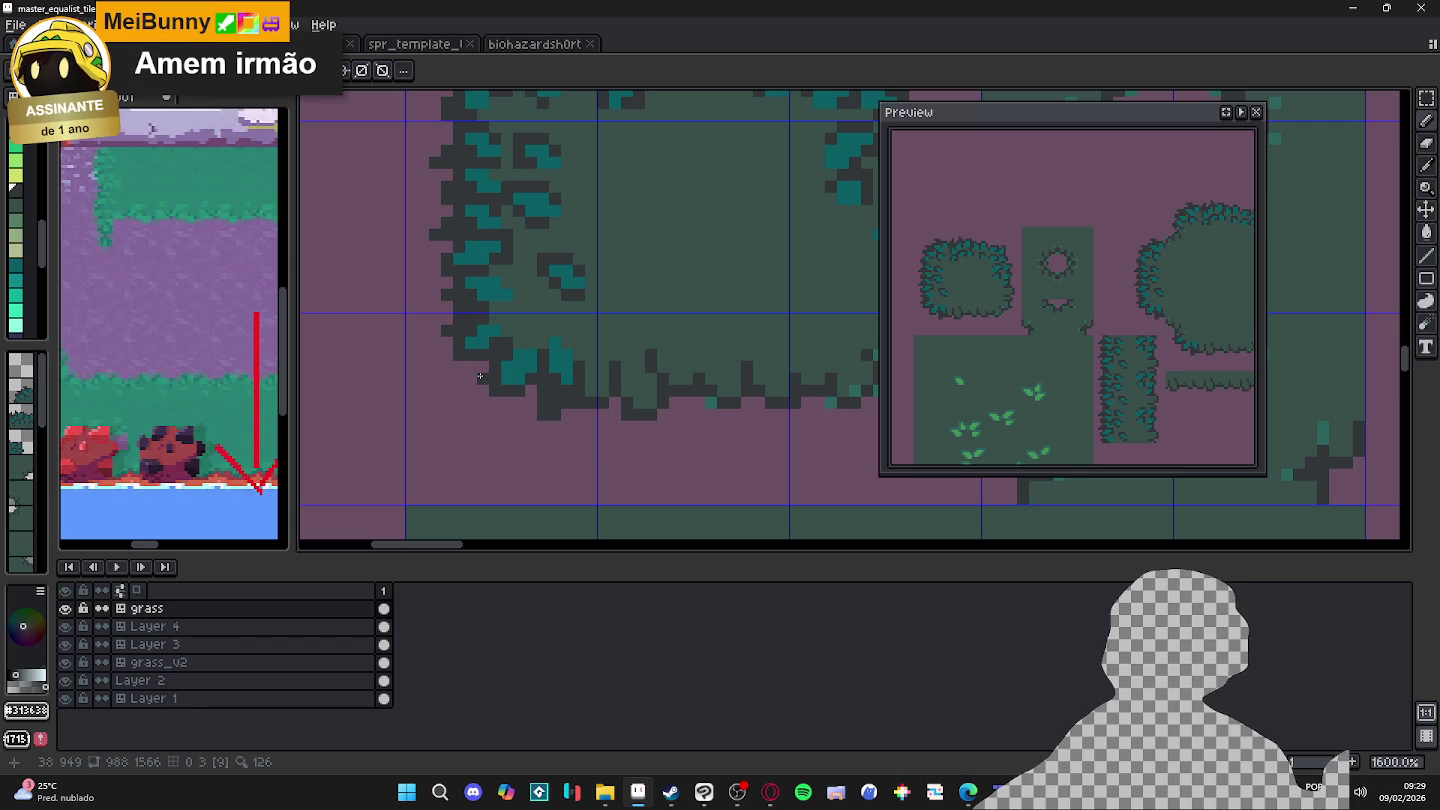
left_click(471, 388)
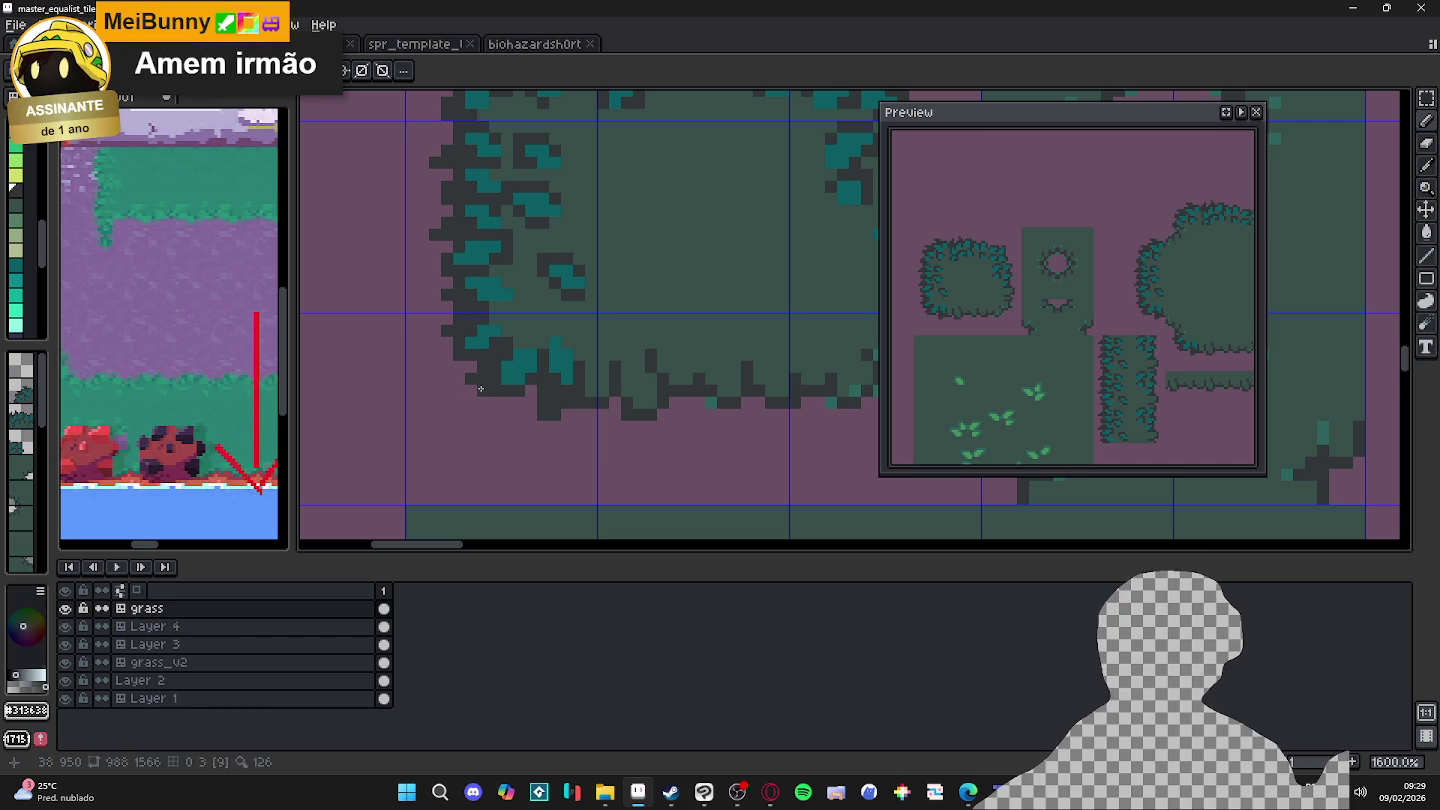
left_click(472, 402)
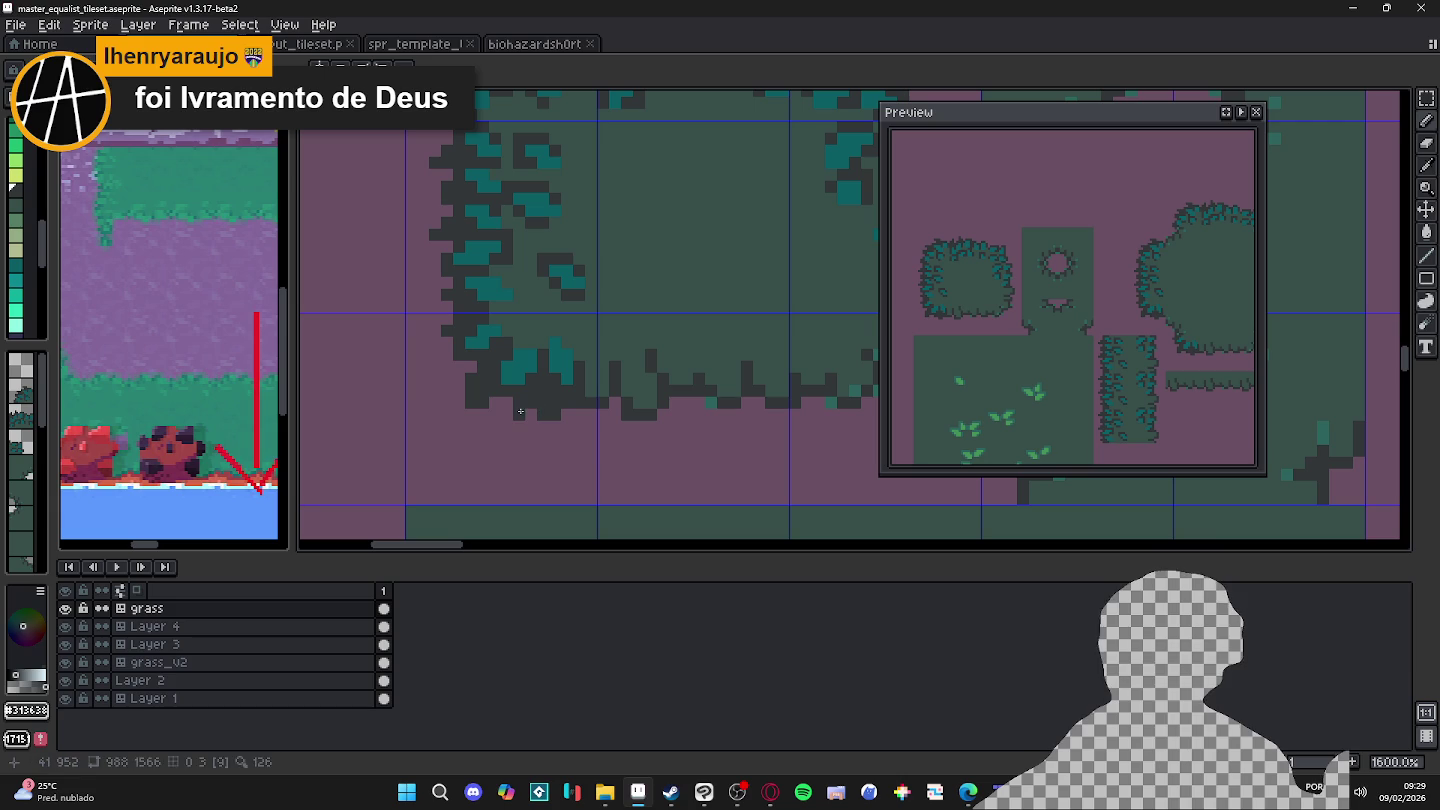
Step: Add a dark pixel below the bush edge and save the tileset
key("e")
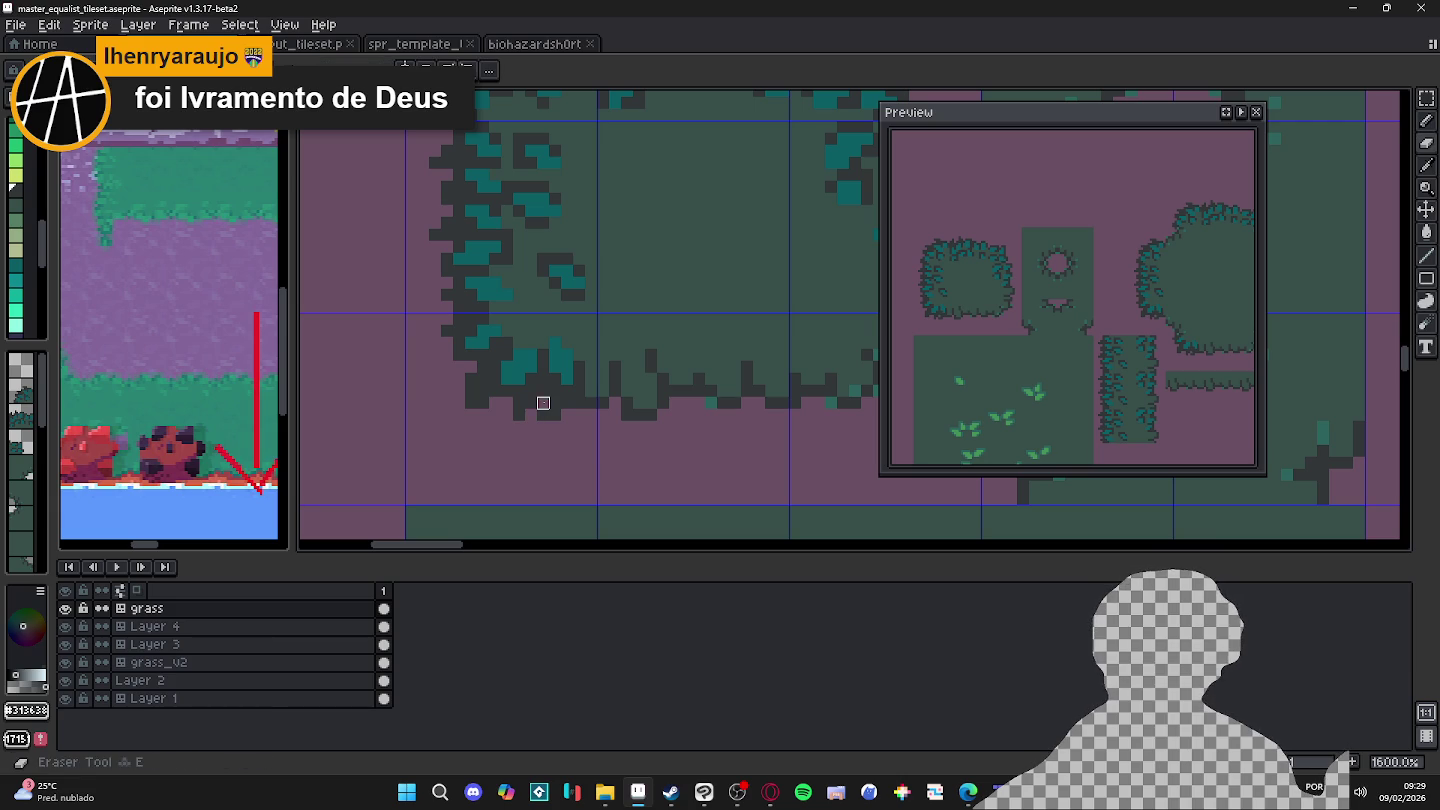
key("b")
left_click(577, 412)
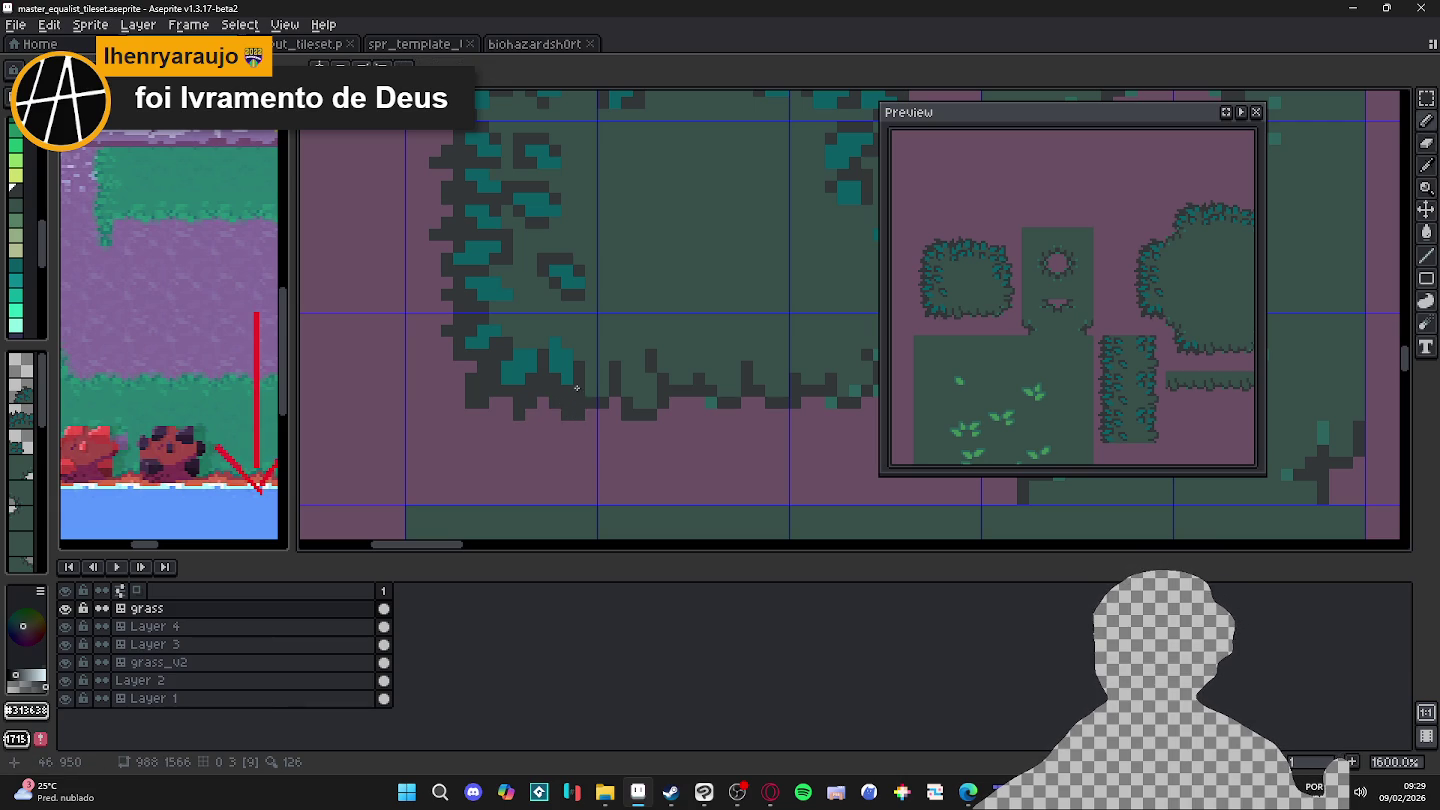
key("ctrl+s")
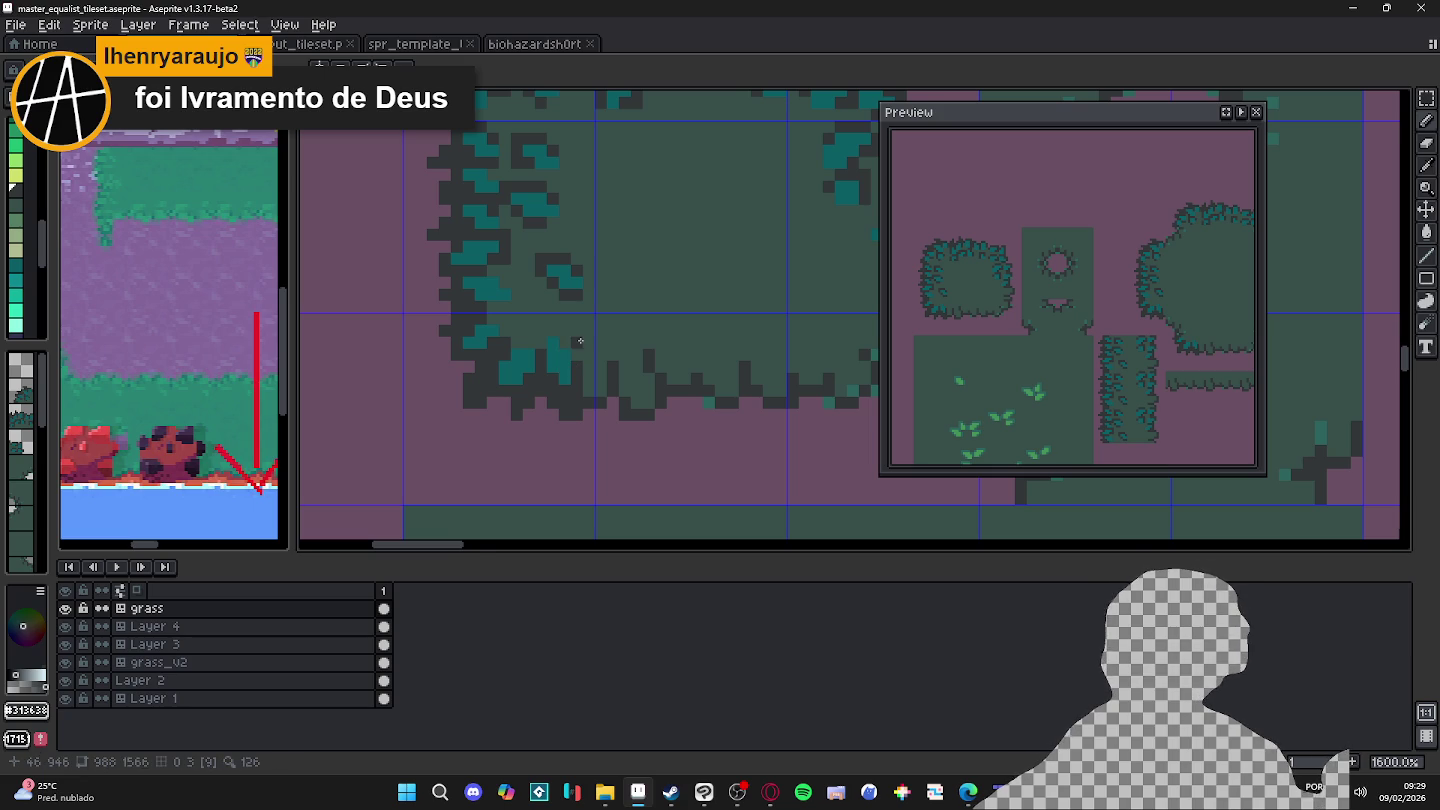
scroll(586, 334, "down", 1)
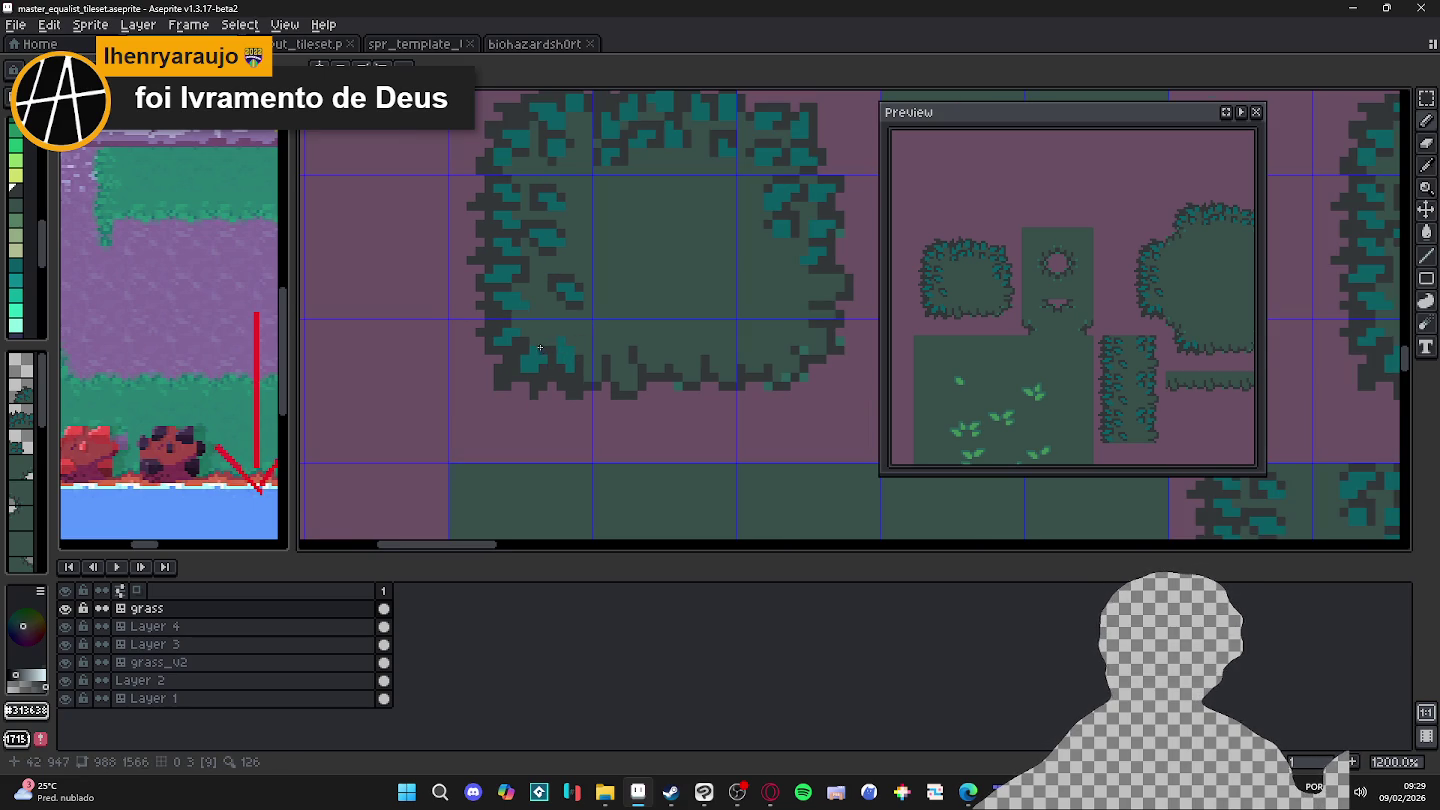
scroll(530, 346, "up", 1)
scroll(533, 338, "down", 1)
scroll(536, 334, "down", 2)
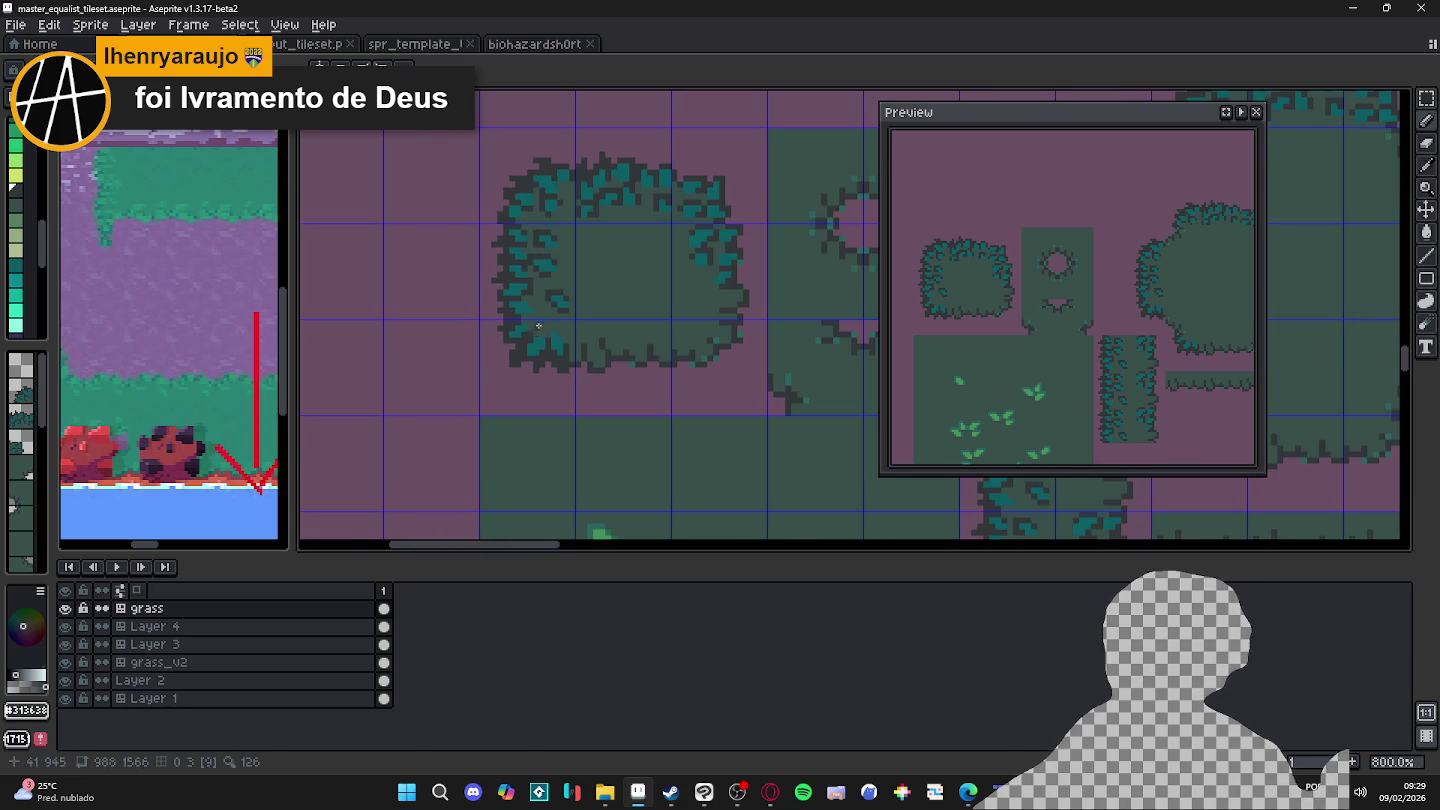
scroll(520, 315, "up", 3)
scroll(518, 311, "down", 3)
scroll(515, 300, "up", 1)
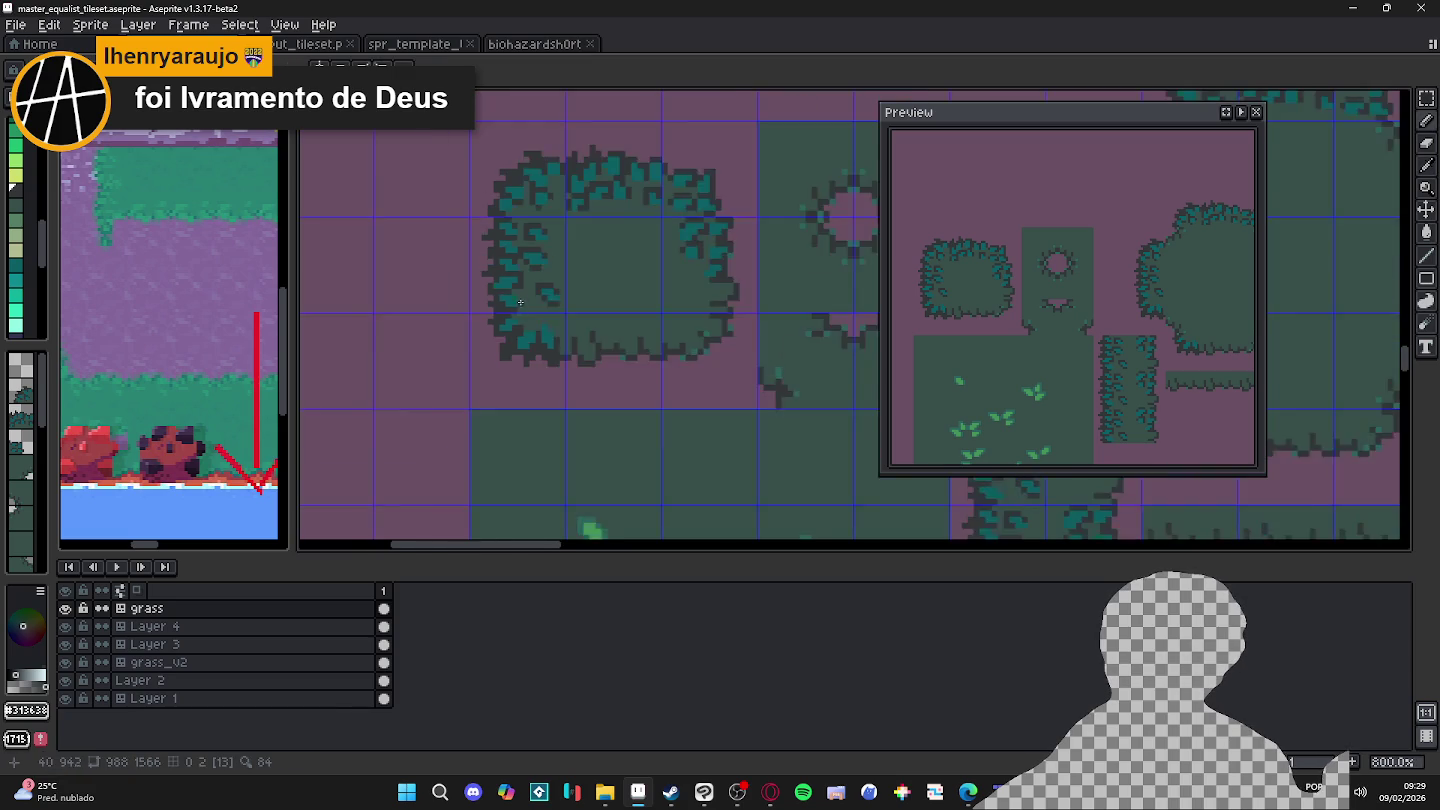
scroll(510, 291, "up", 2)
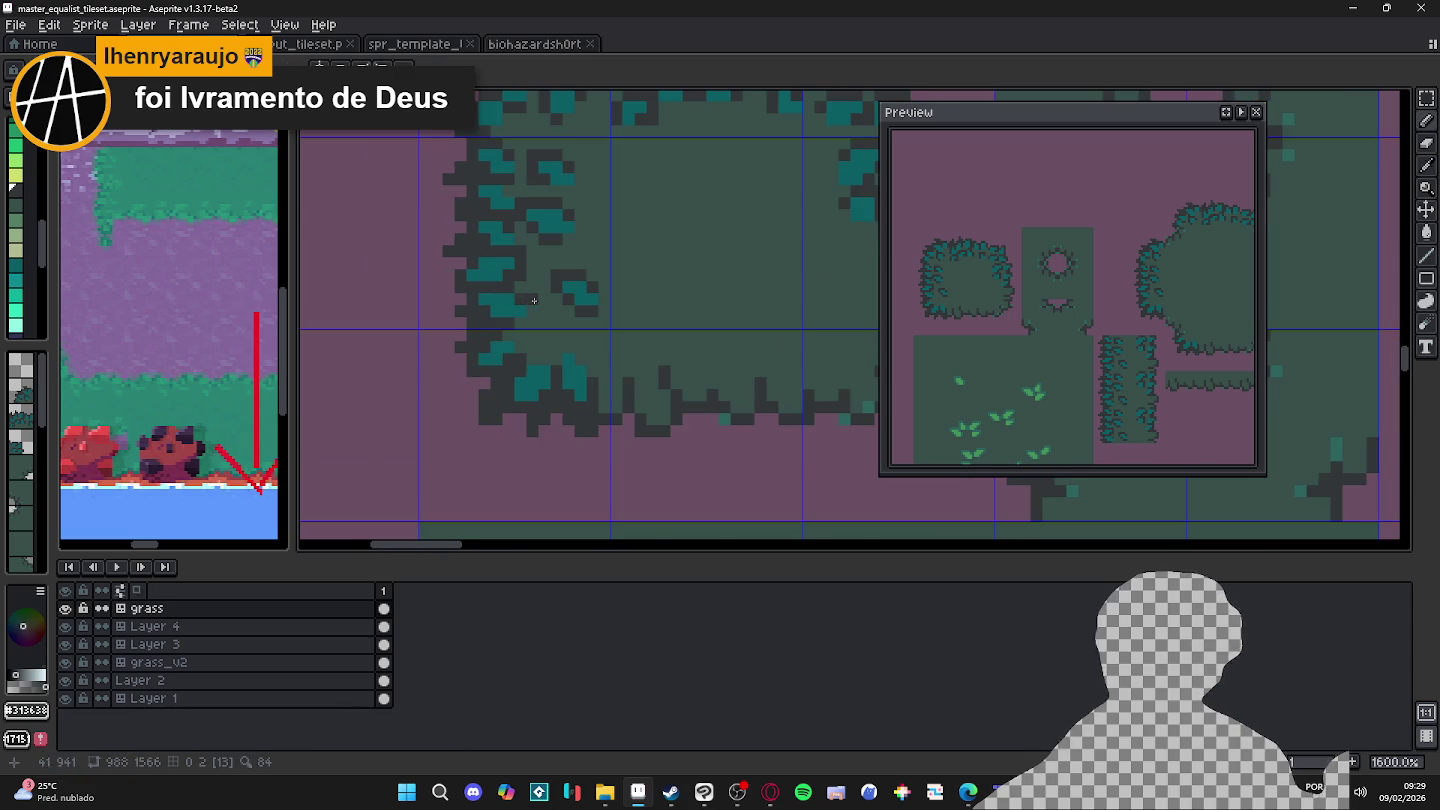
scroll(558, 300, "down", 3)
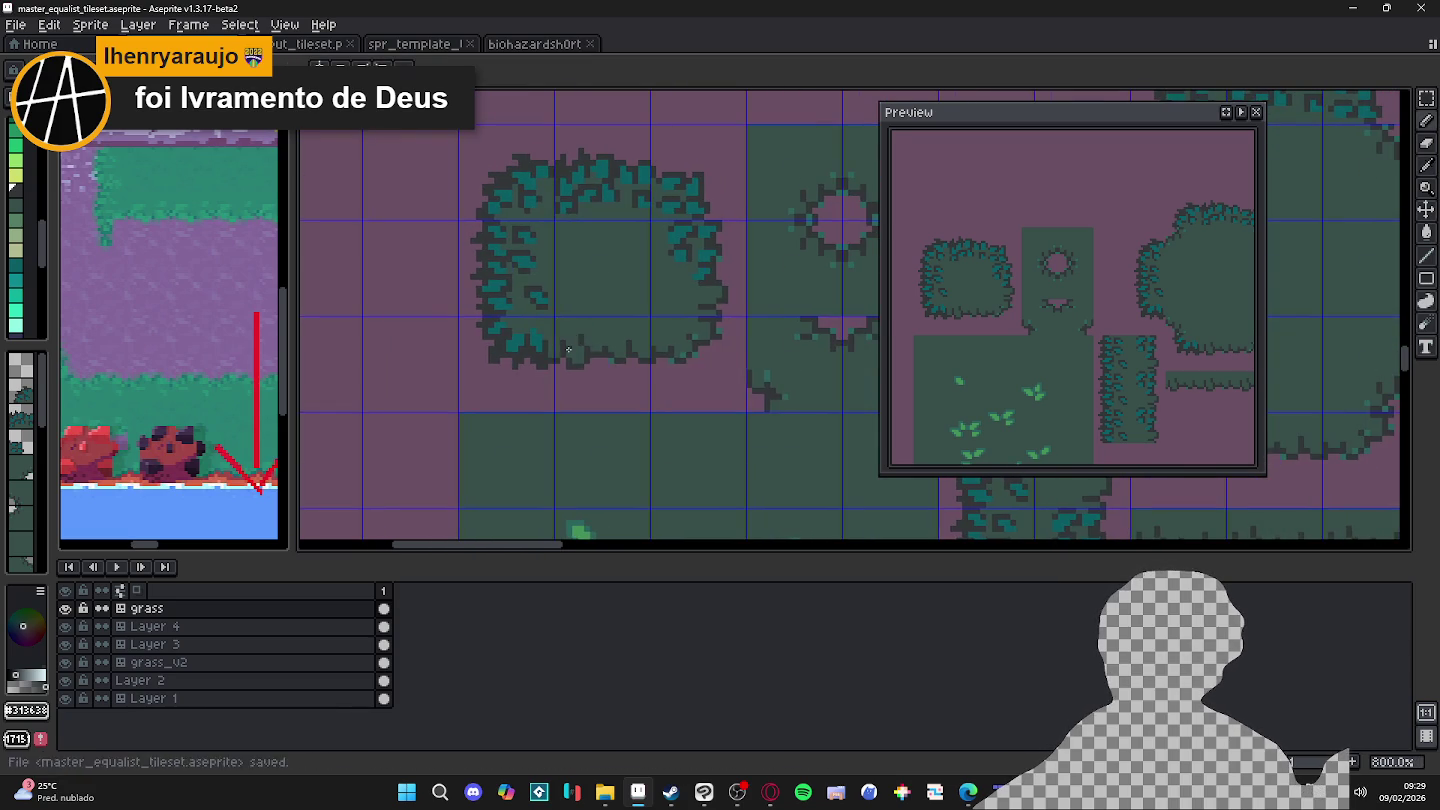
scroll(530, 330, "up", 3)
left_click(523, 337, "alt")
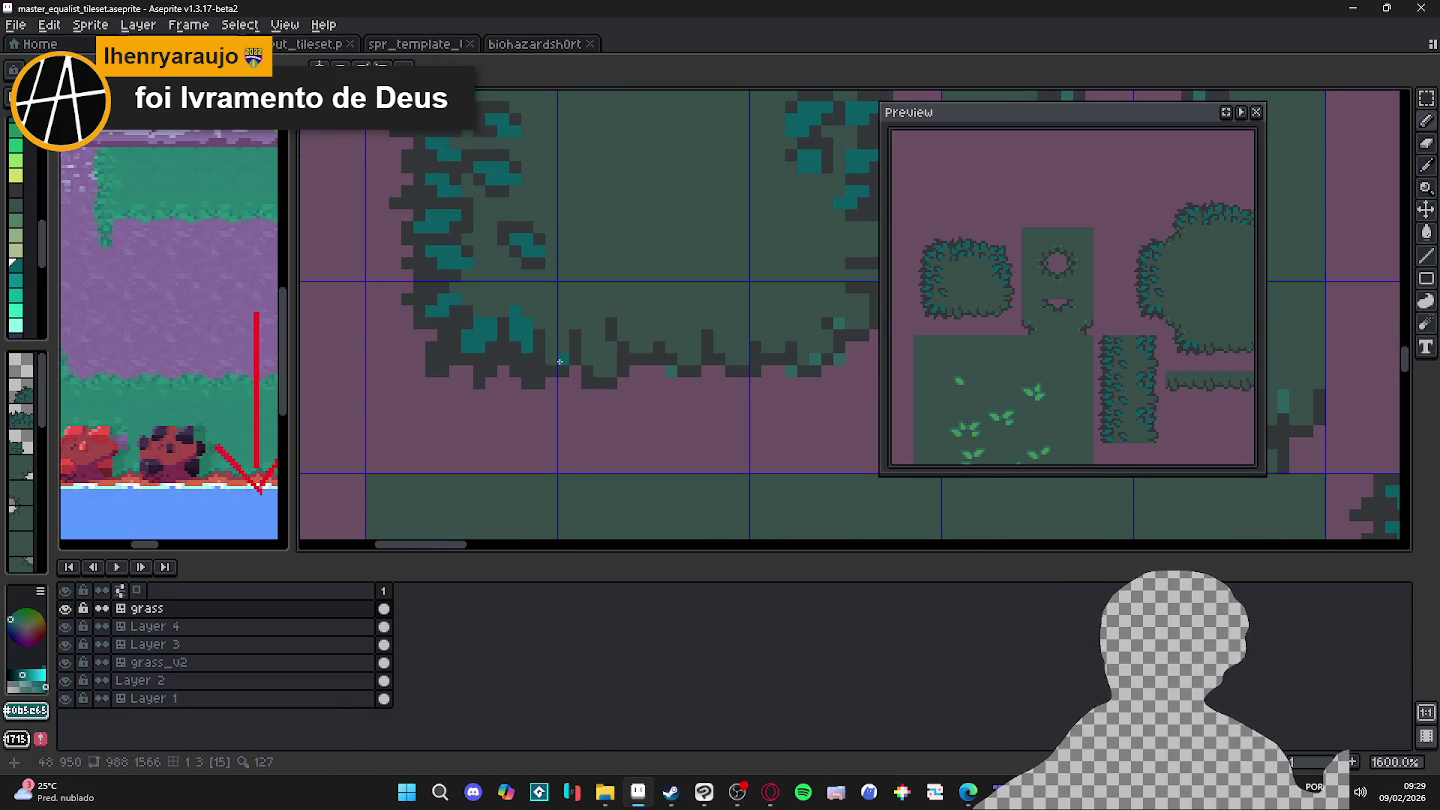
left_click_drag(554, 353, 554, 337)
left_click(557, 368, "alt")
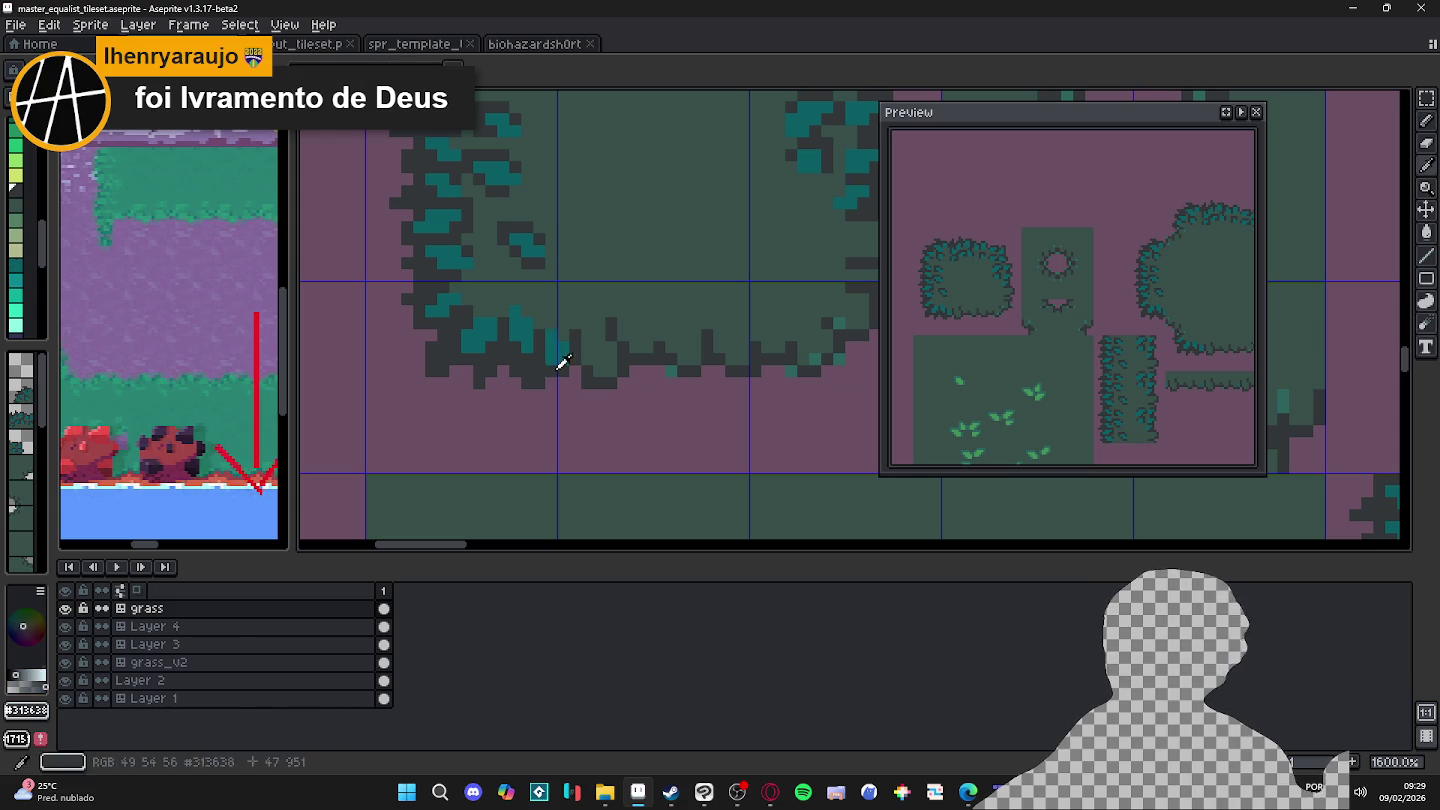
key("ctrl+z")
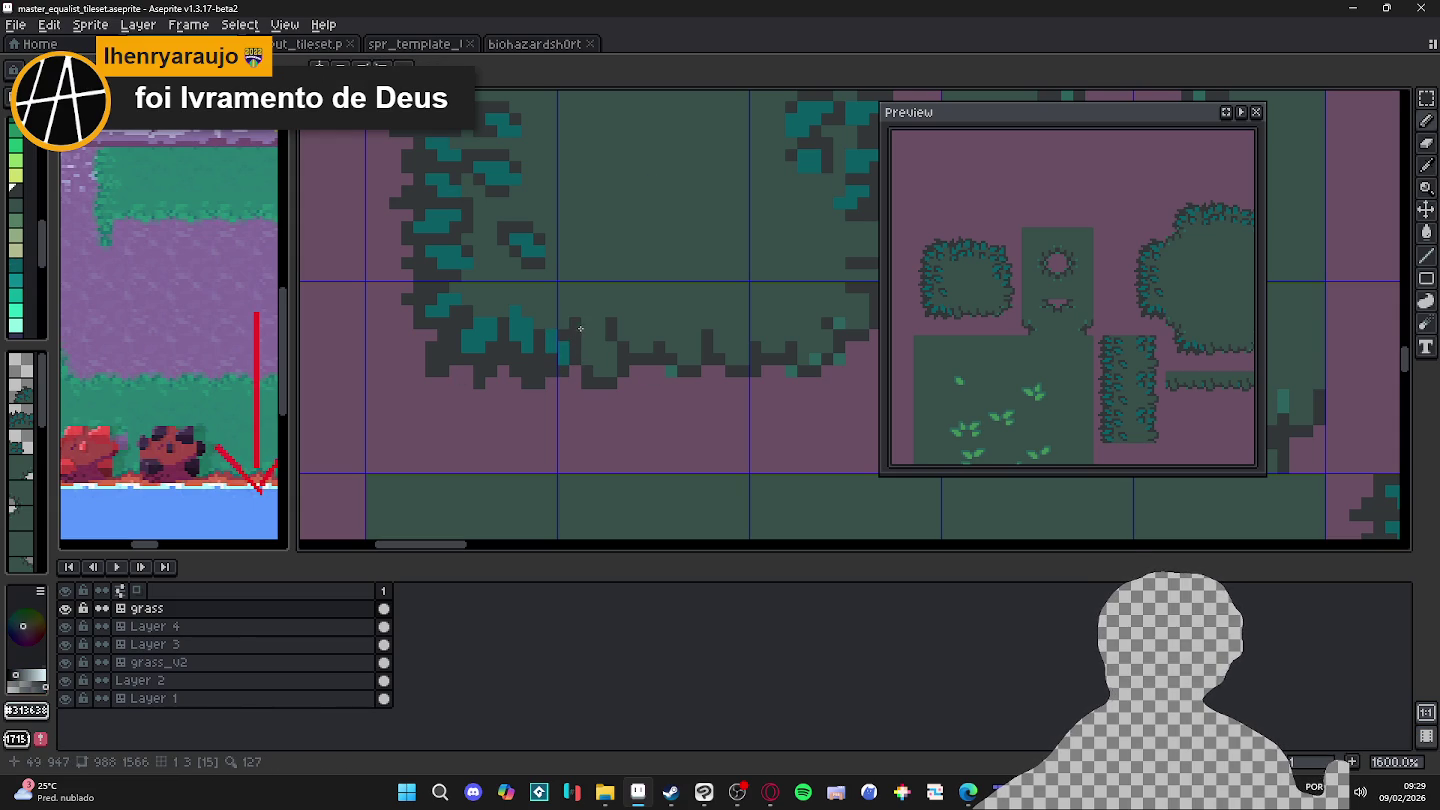
left_click_drag(573, 325, 566, 334)
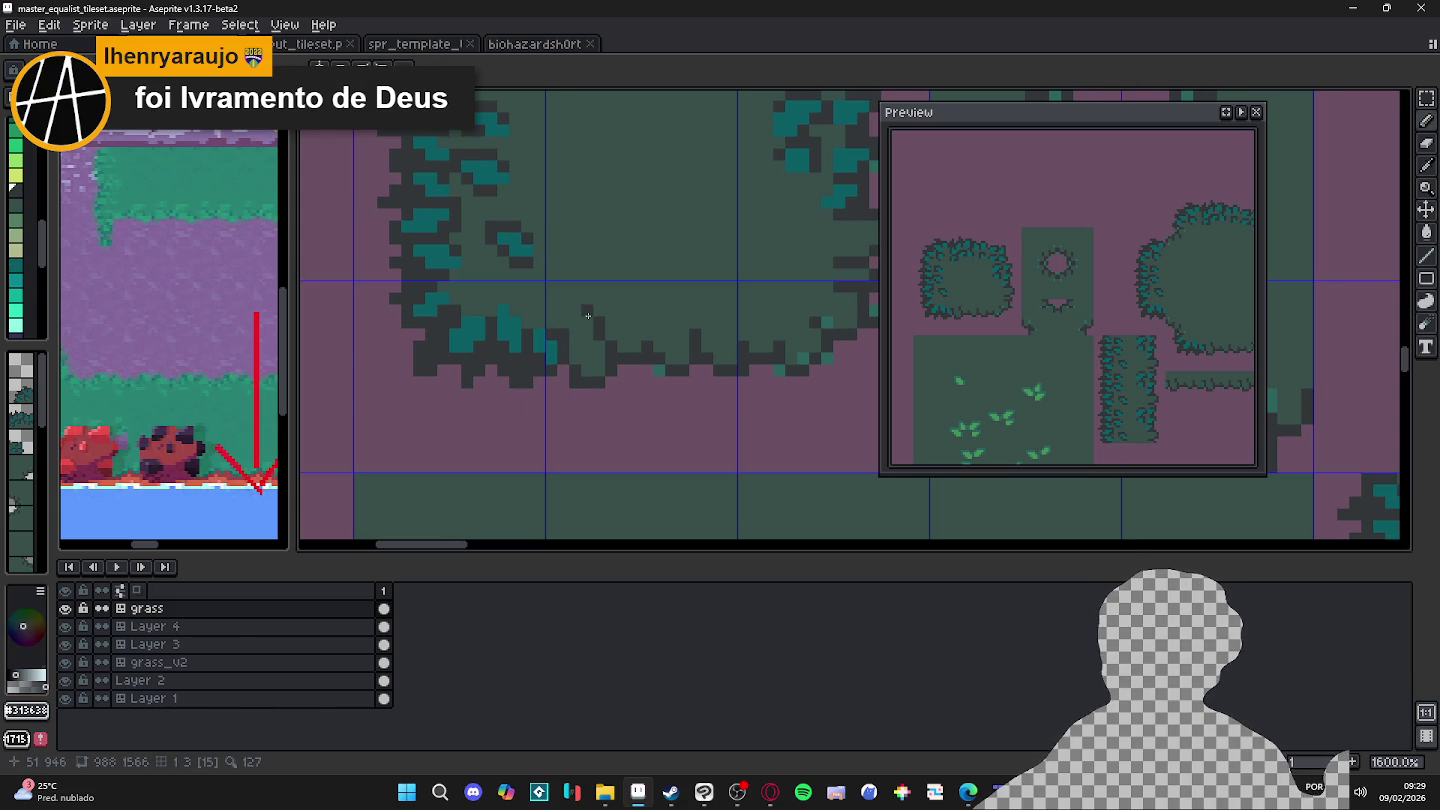
scroll(587, 318, "down", 4)
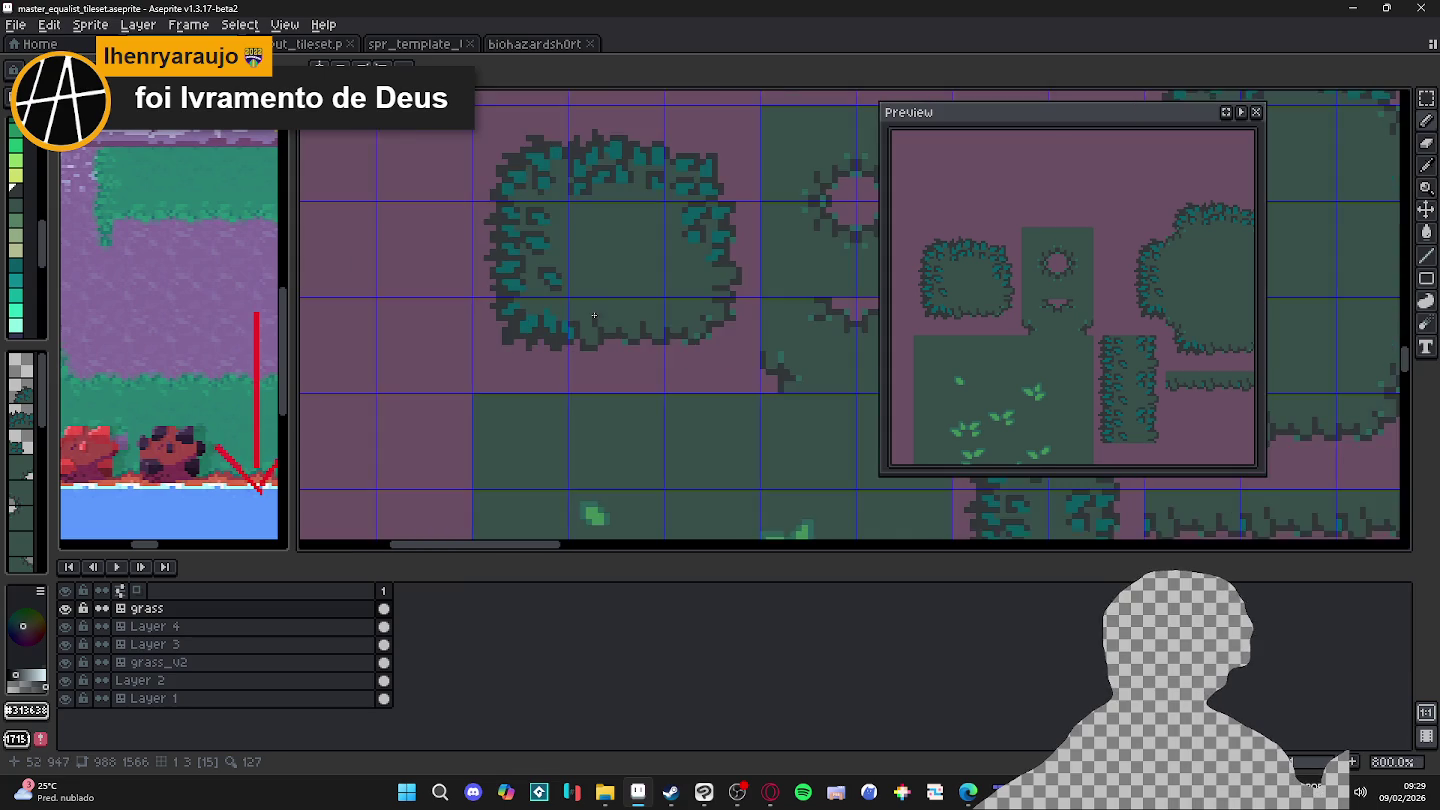
left_click_drag(589, 329, 591, 323)
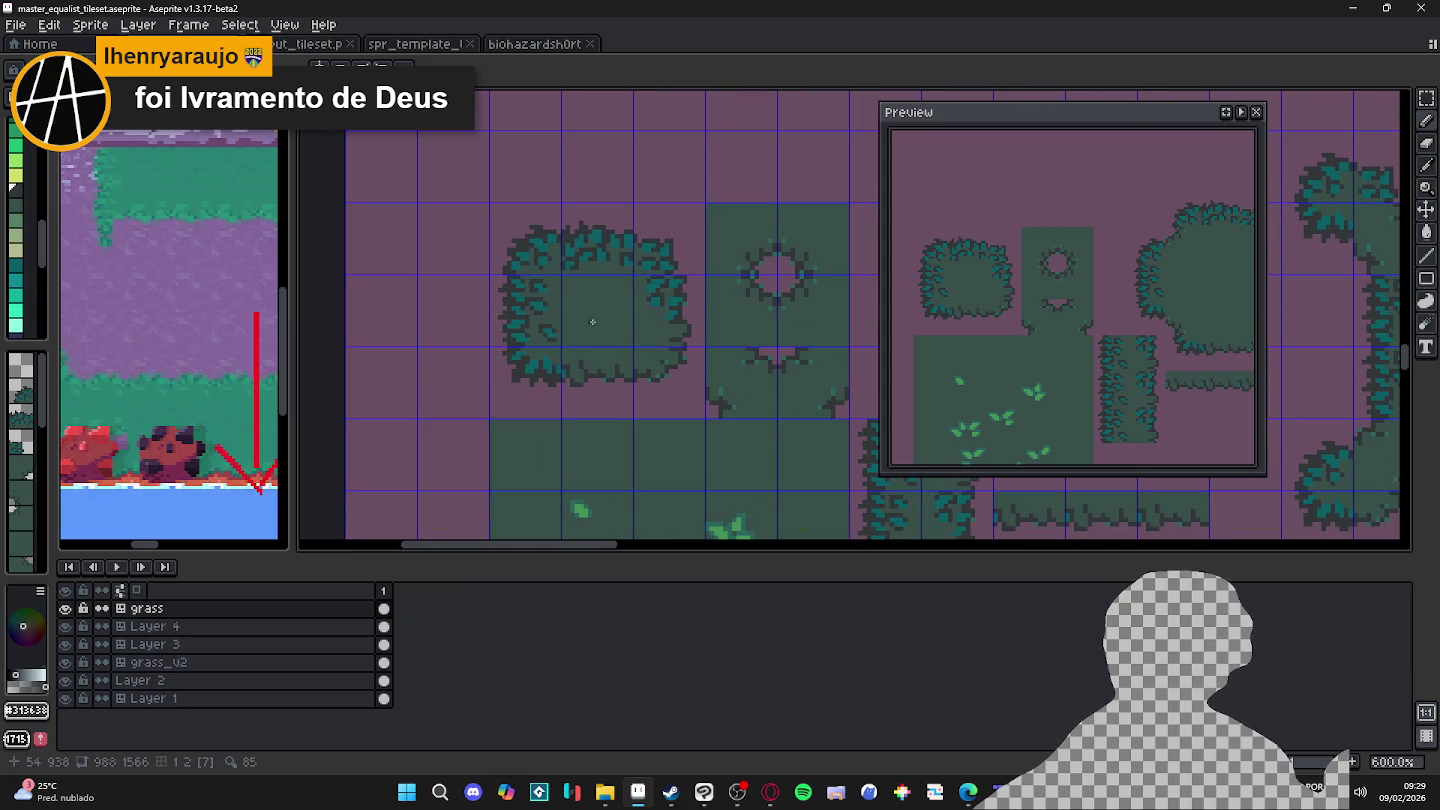
Step: Choose dark pink palette colour 54 and draw the first base line below the bush
scroll(619, 367, "down", 2)
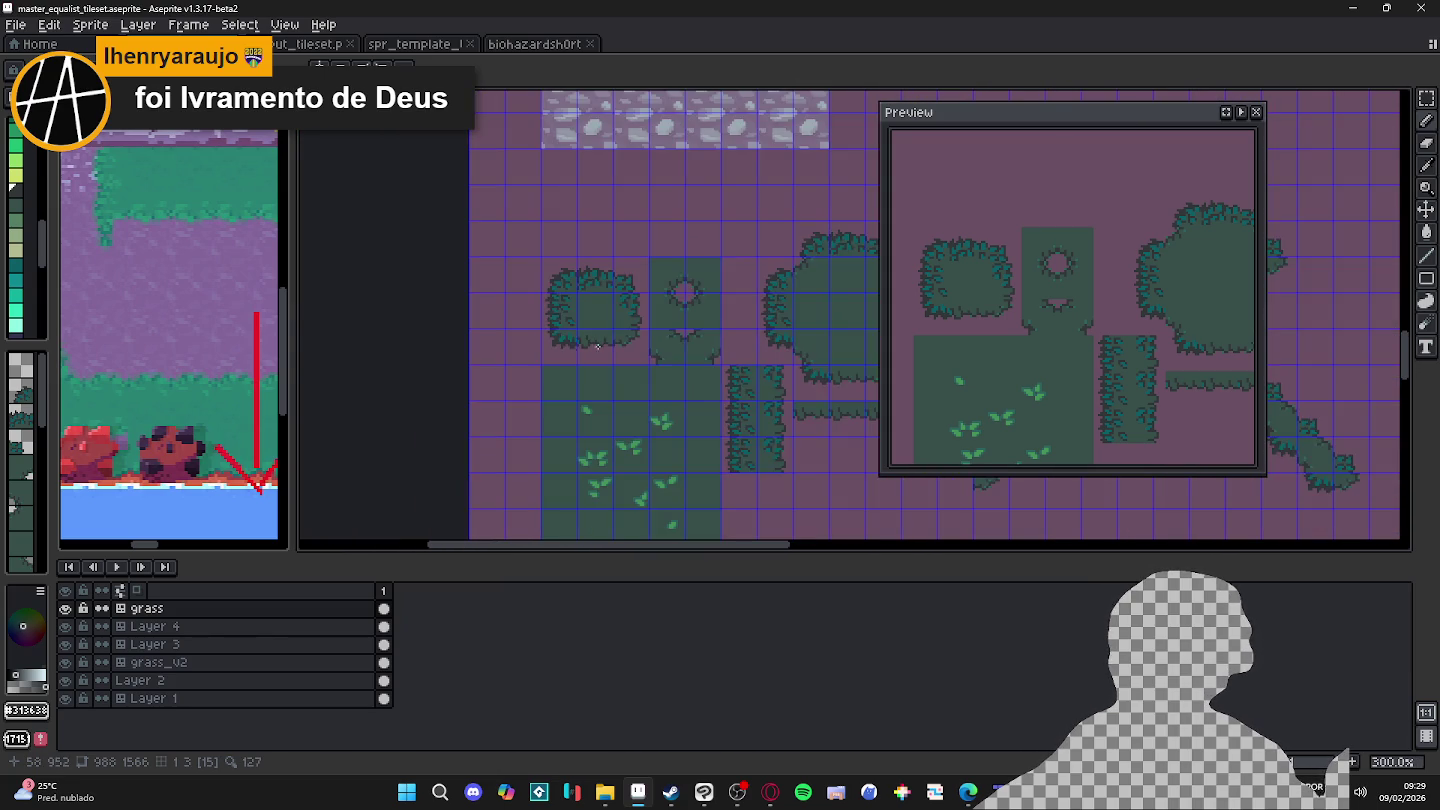
scroll(15, 300, "down", 2)
scroll(21, 290, "down", 2)
scroll(26, 281, "down", 2)
left_click(16, 180)
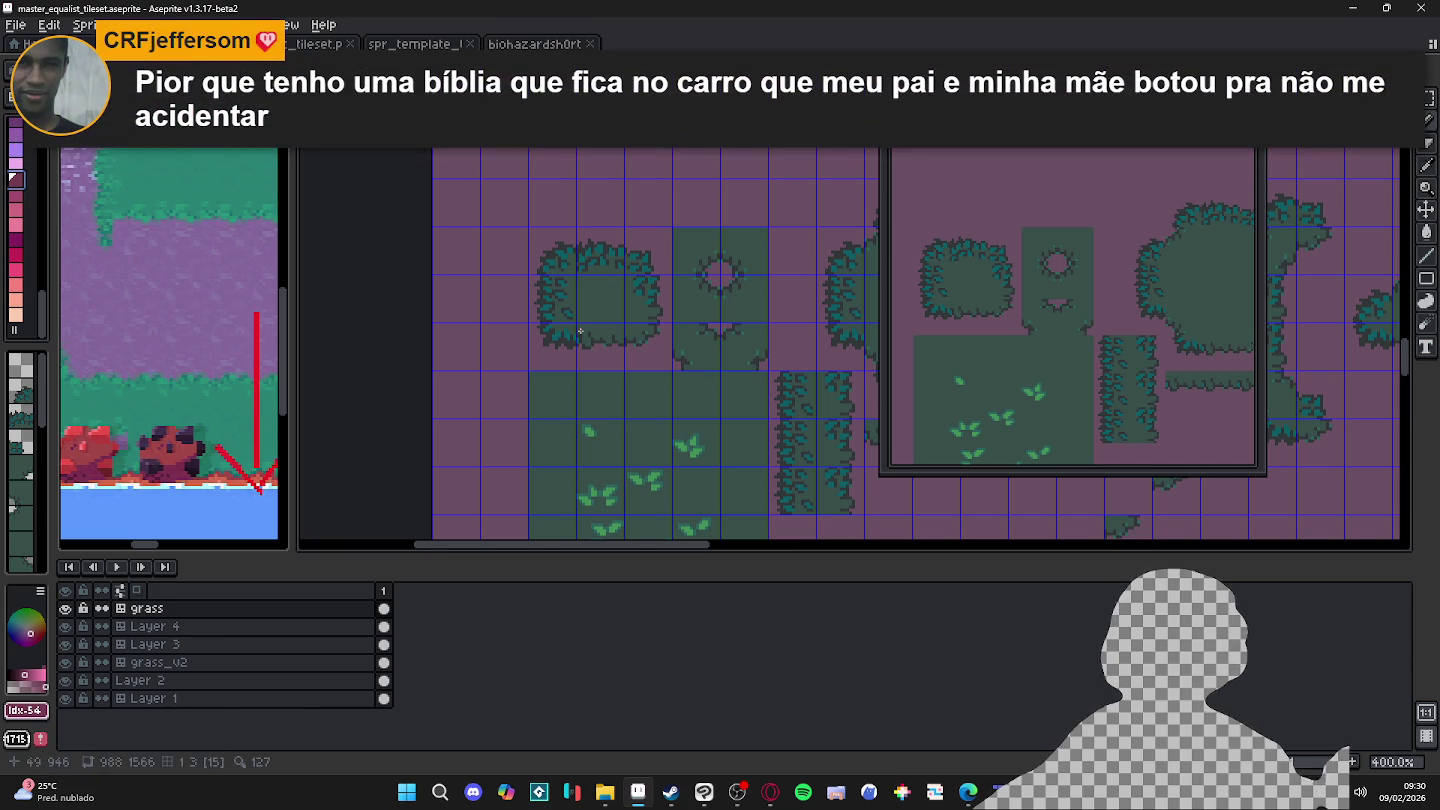
scroll(582, 329, "up", 3)
scroll(542, 347, "up", 2)
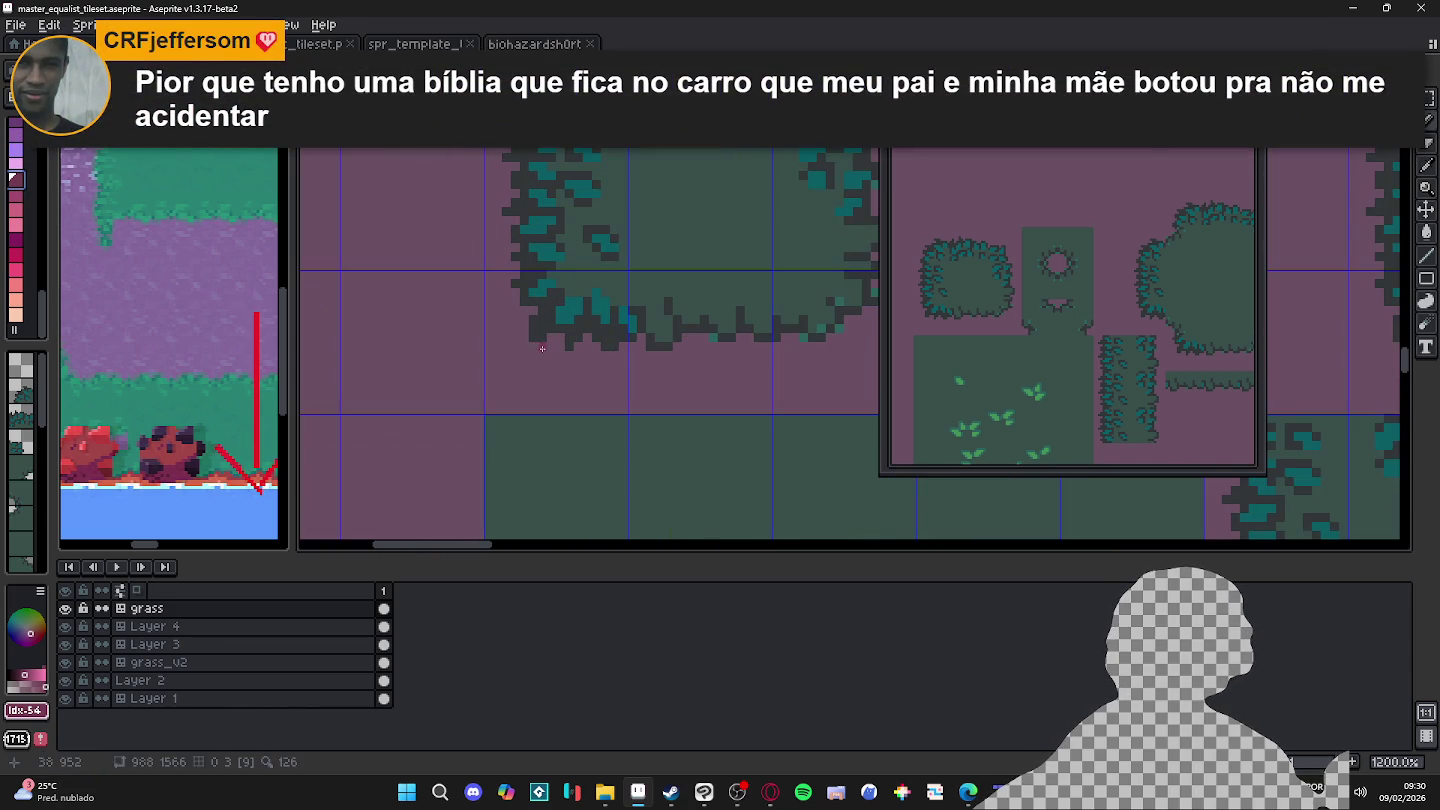
mouse_move(554, 344)
left_mouse_down()
mouse_move(549, 385)
mouse_move(712, 400)
left_mouse_up()
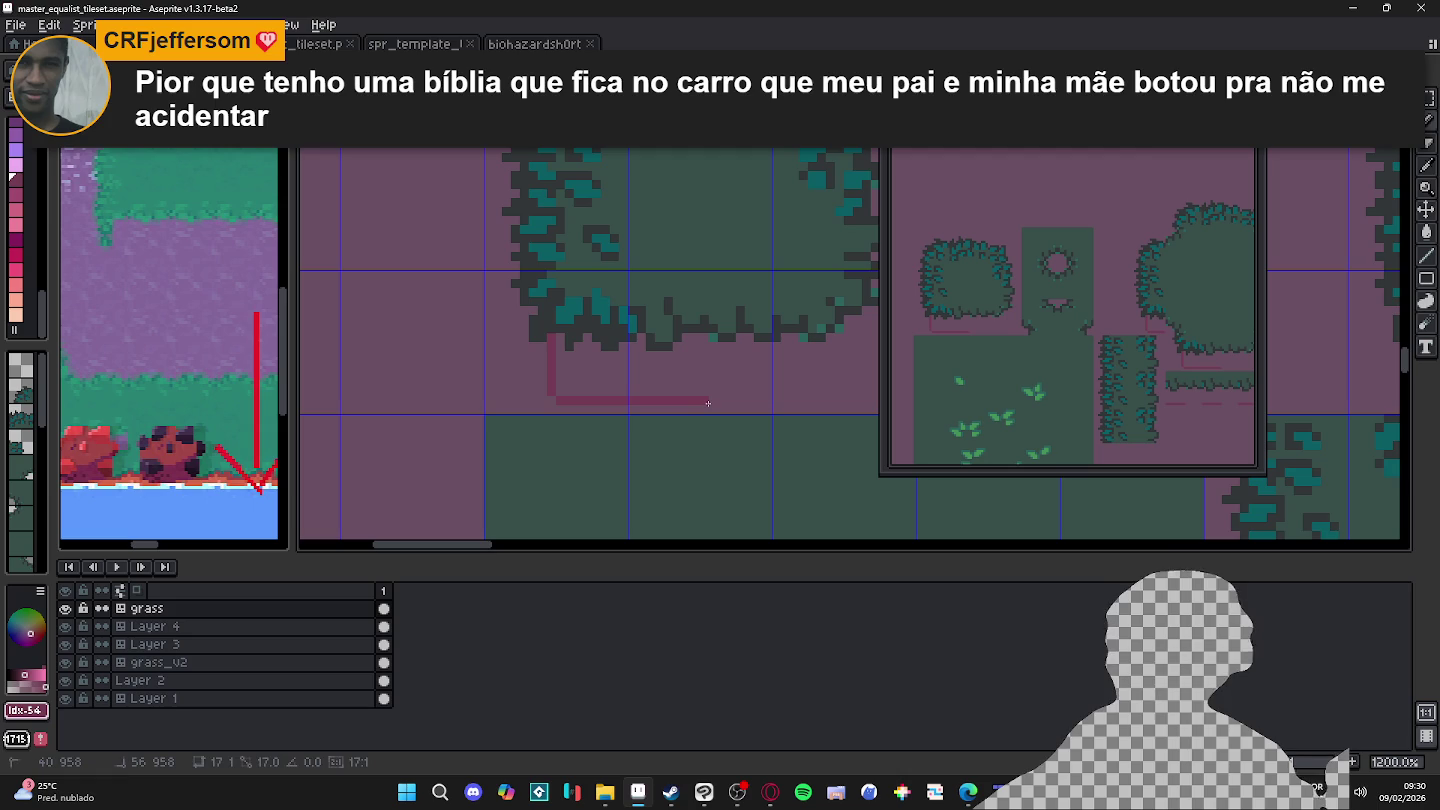
Step: Draw the pink base's side and bottom lines, undoing a stray line
scroll(492, 423, "up", 1)
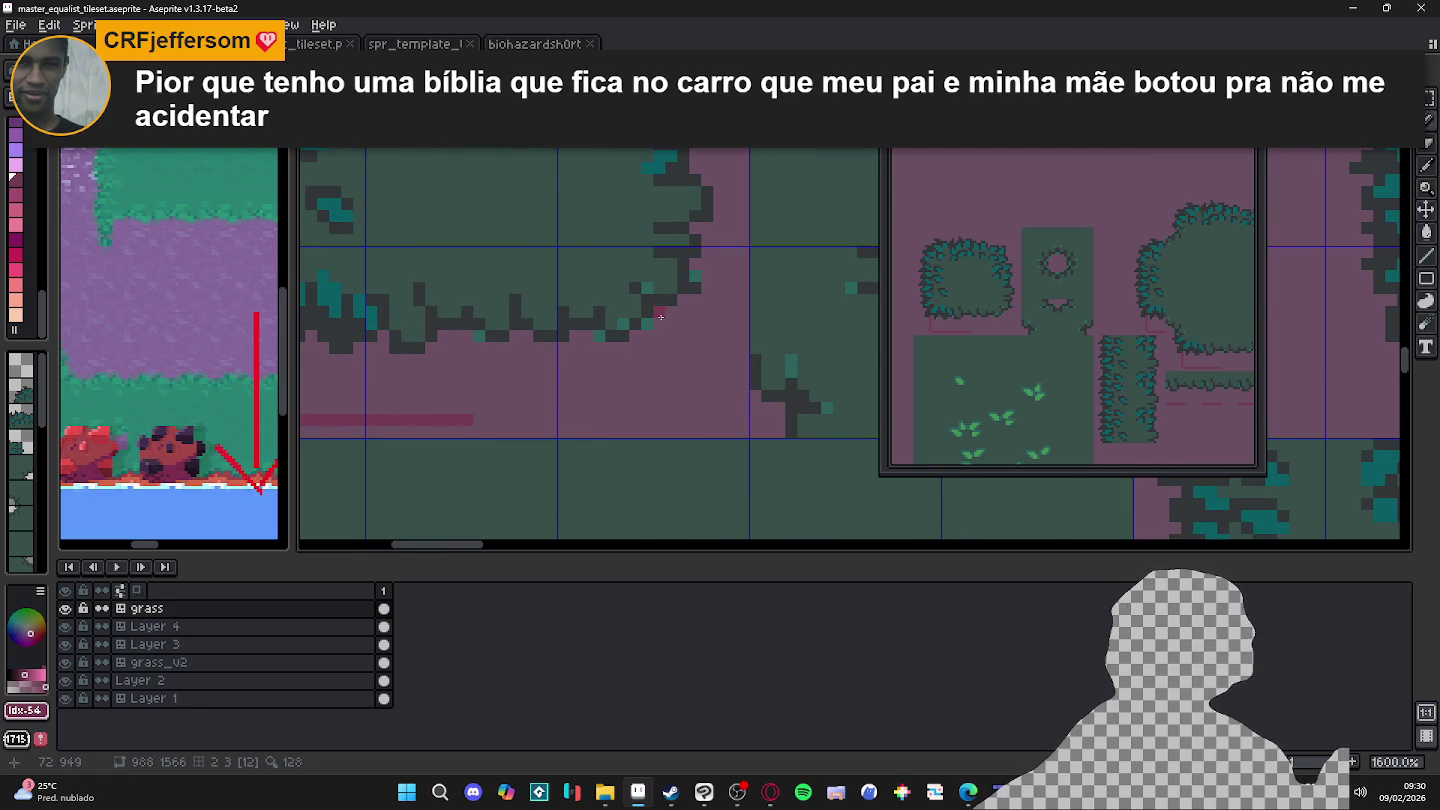
scroll(571, 280, "down", 3)
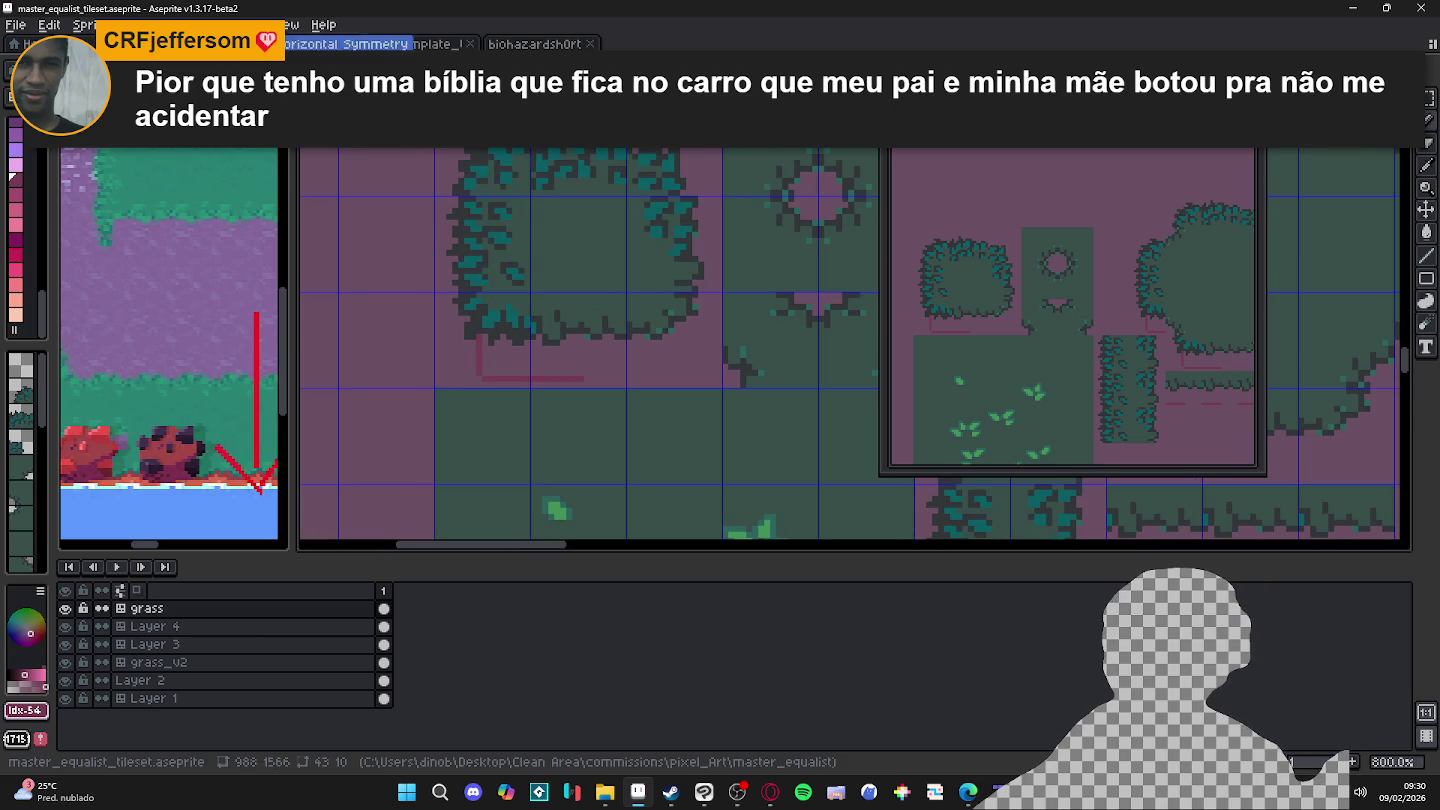
scroll(698, 346, "down", 4)
scroll(698, 346, "down", 1)
scroll(620, 311, "down", 1)
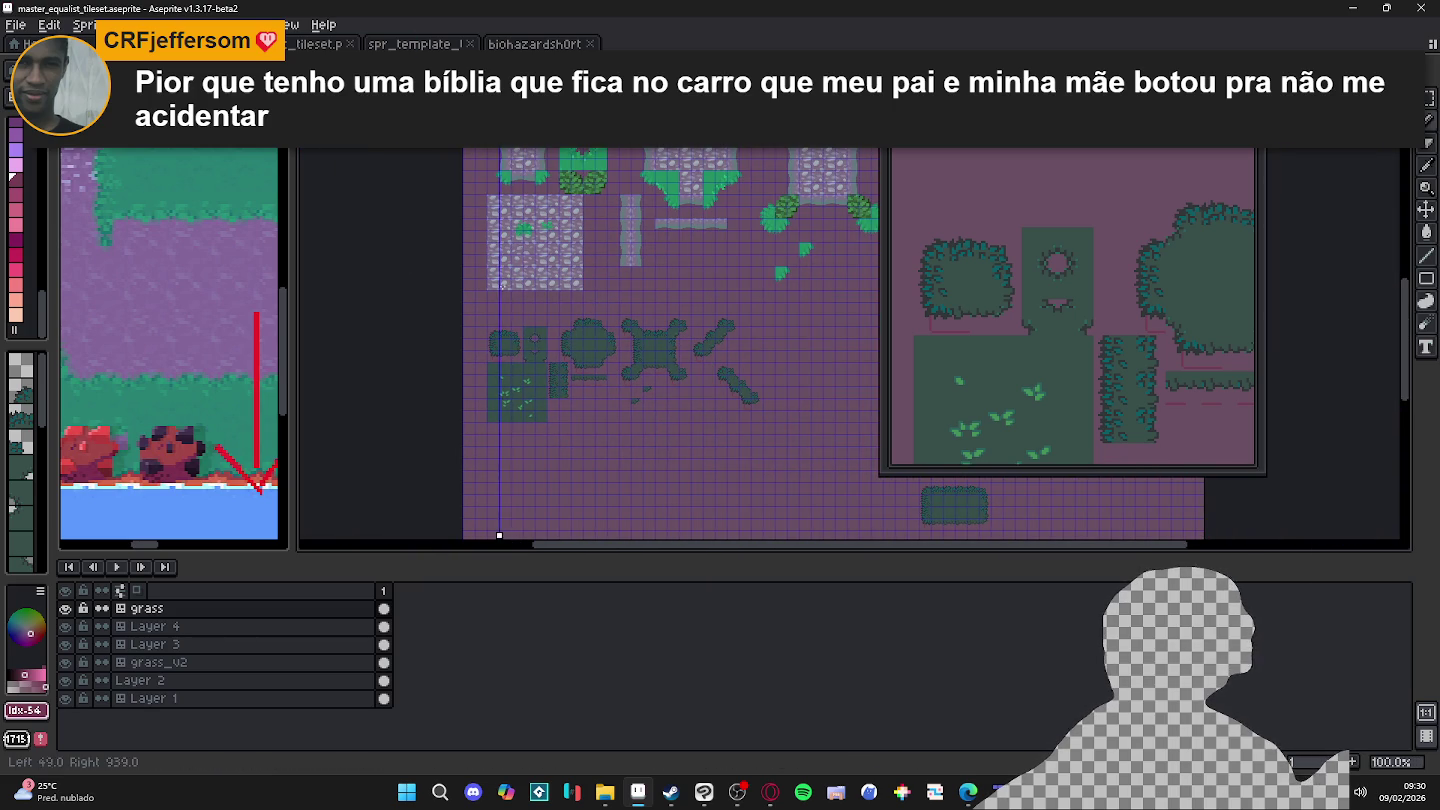
scroll(477, 320, "up", 4)
left_click_drag(477, 319, 528, 260)
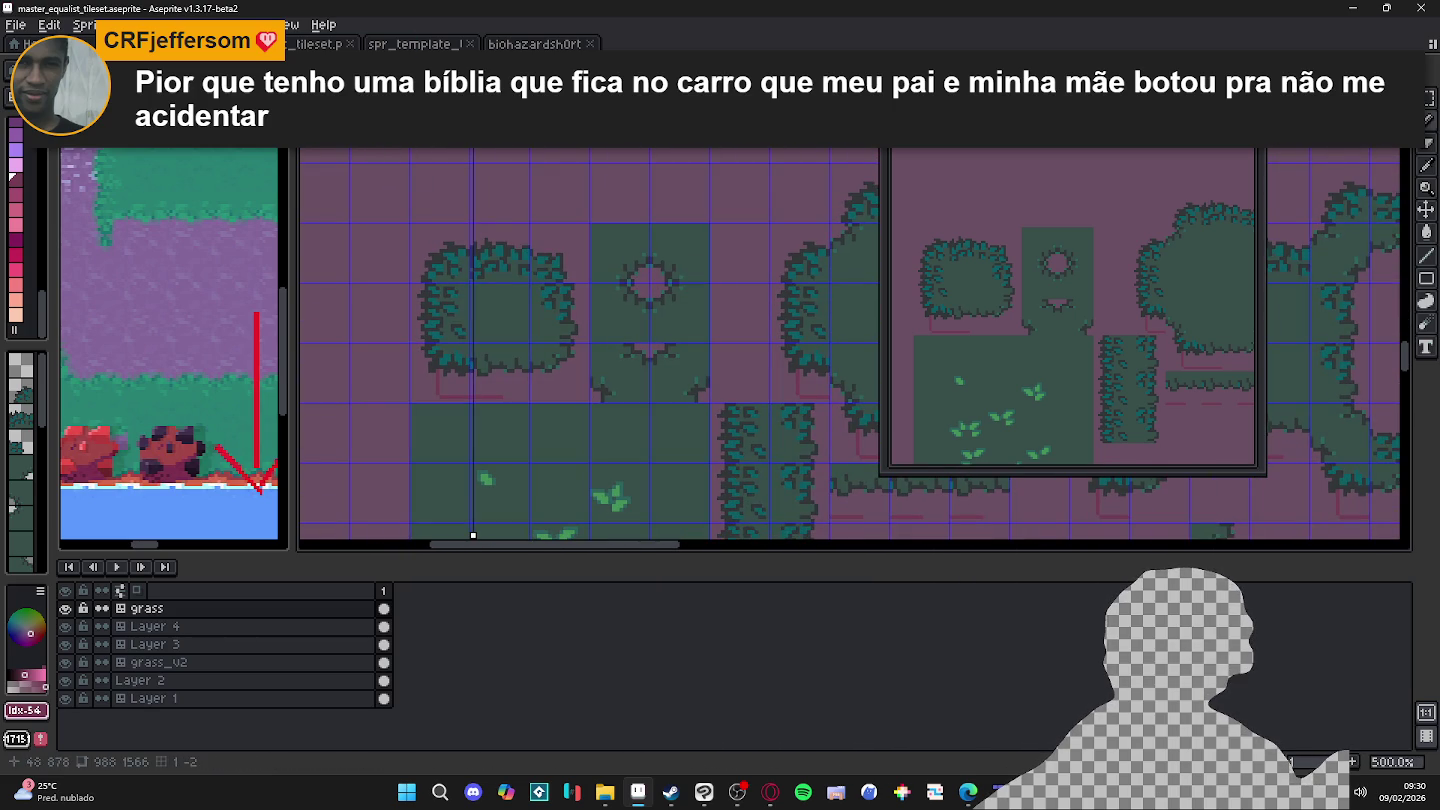
scroll(497, 536, "up", 1)
scroll(500, 536, "up", 1)
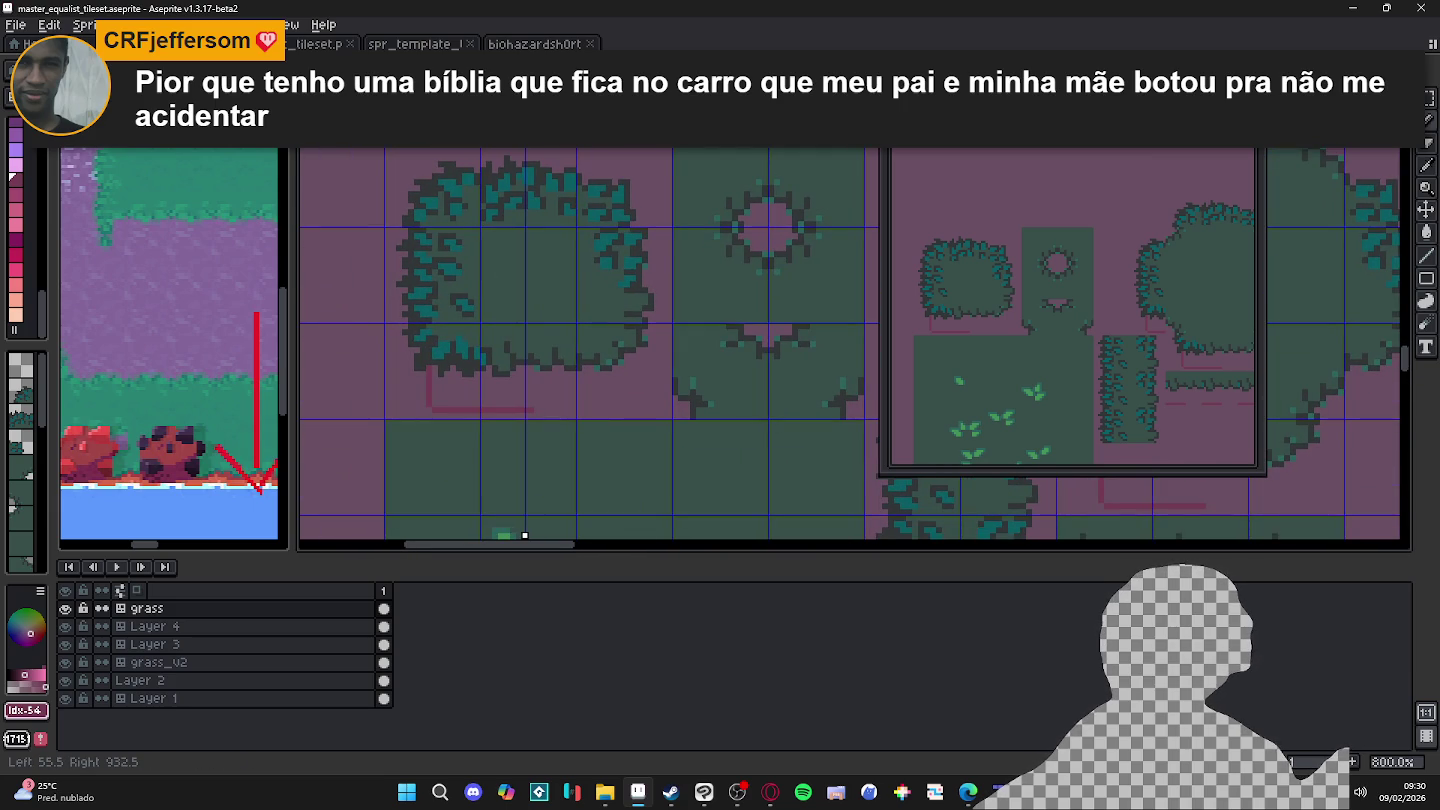
scroll(525, 536, "up", 2)
scroll(550, 535, "up", 3)
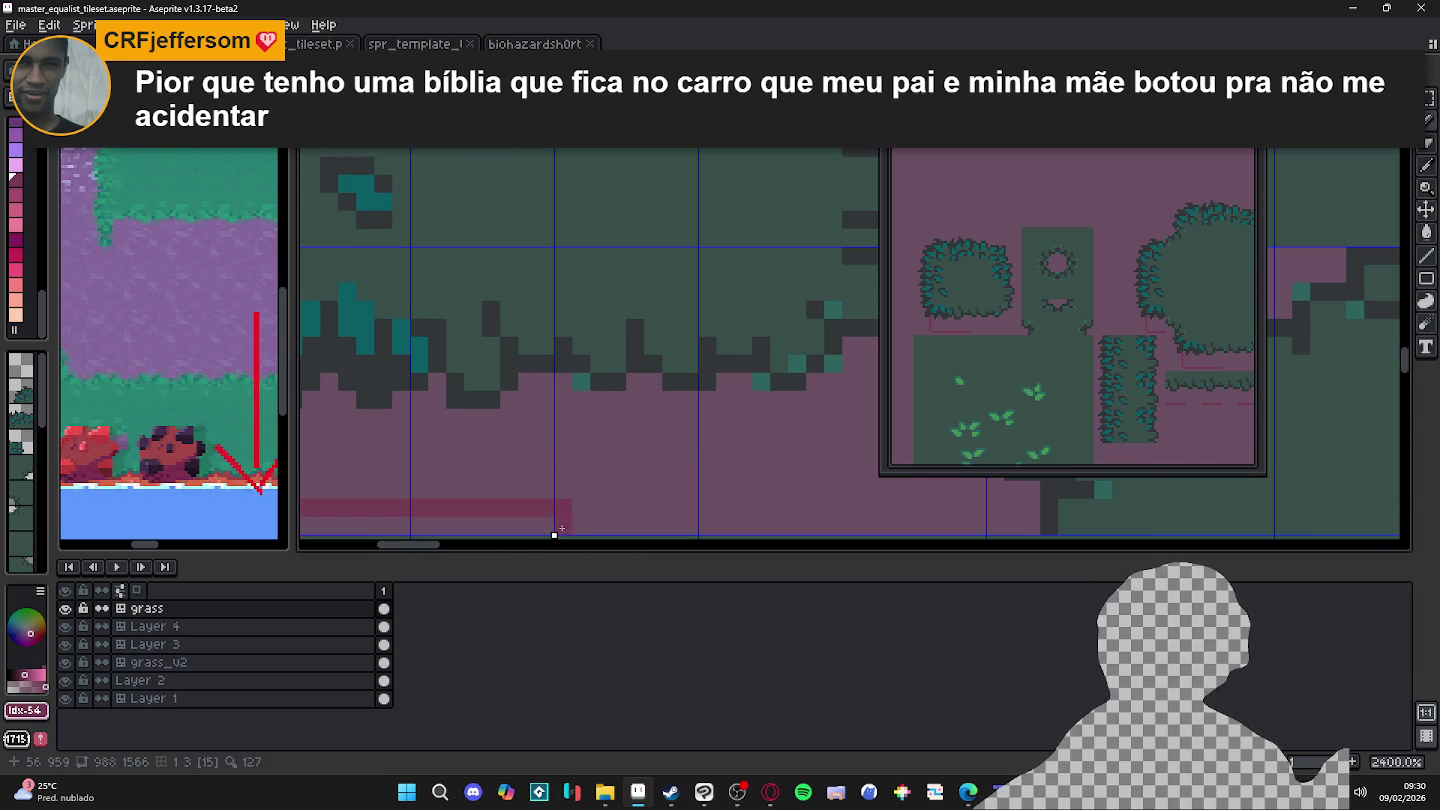
scroll(555, 515, "down", 2)
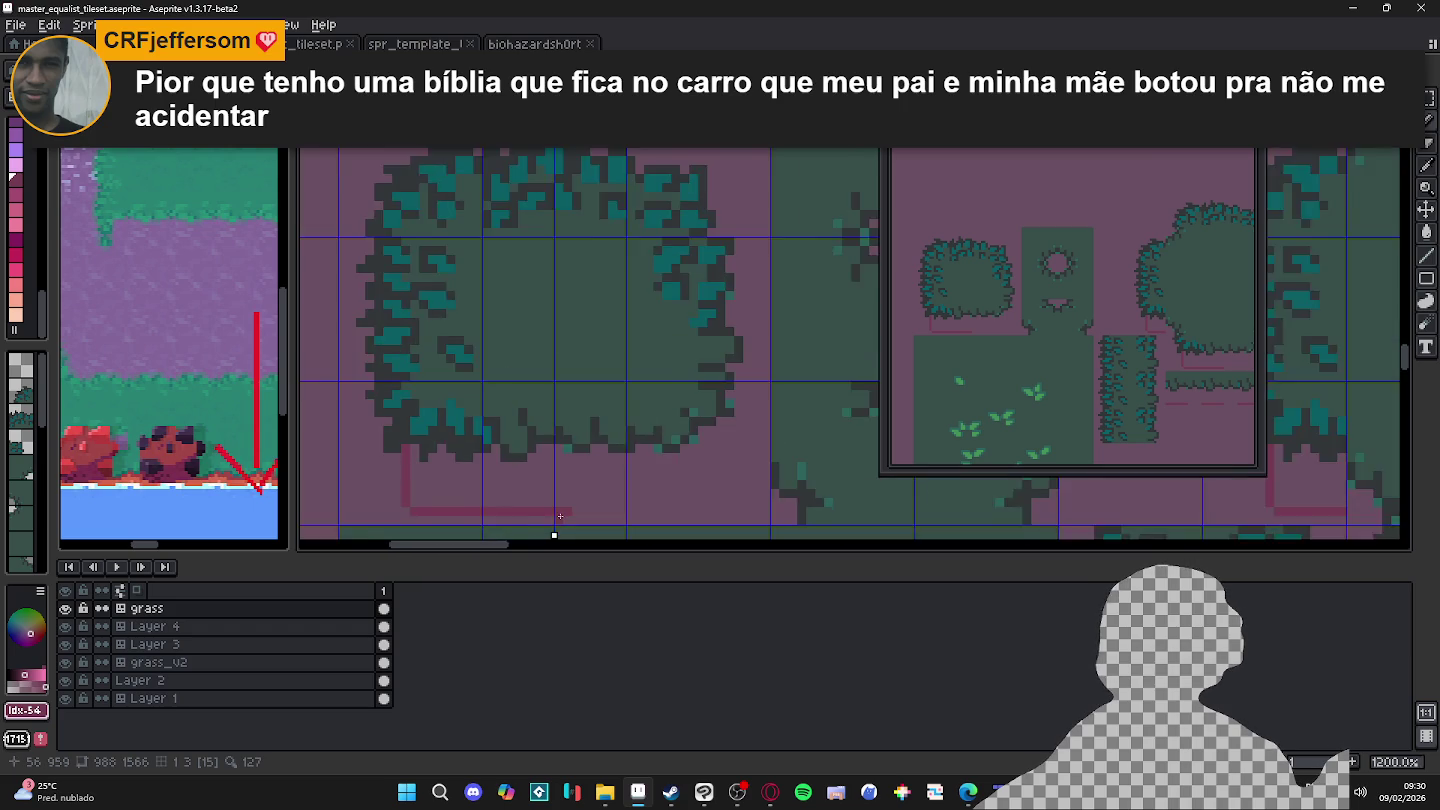
scroll(552, 434, "down", 1)
scroll(561, 430, "down", 1)
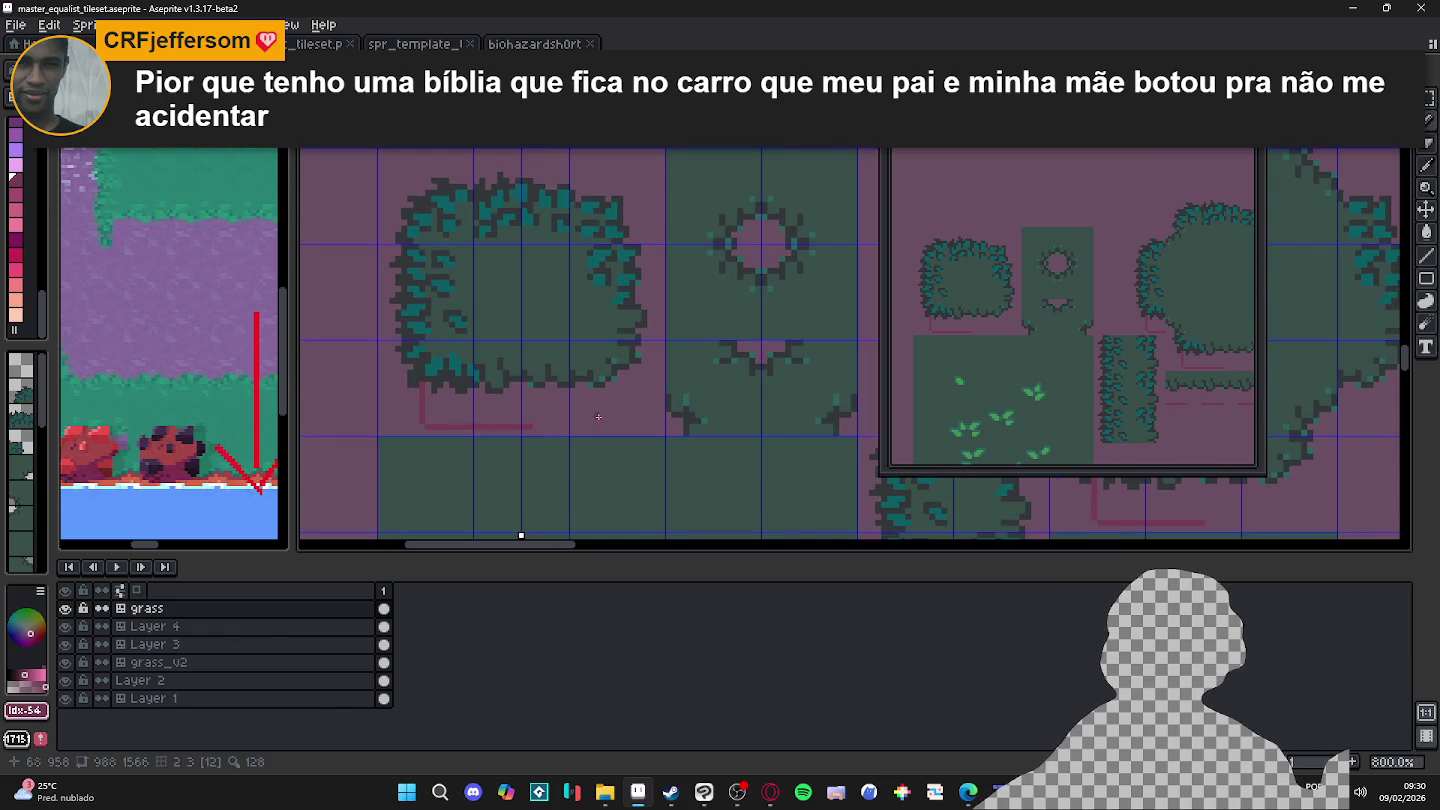
scroll(592, 414, "up", 2)
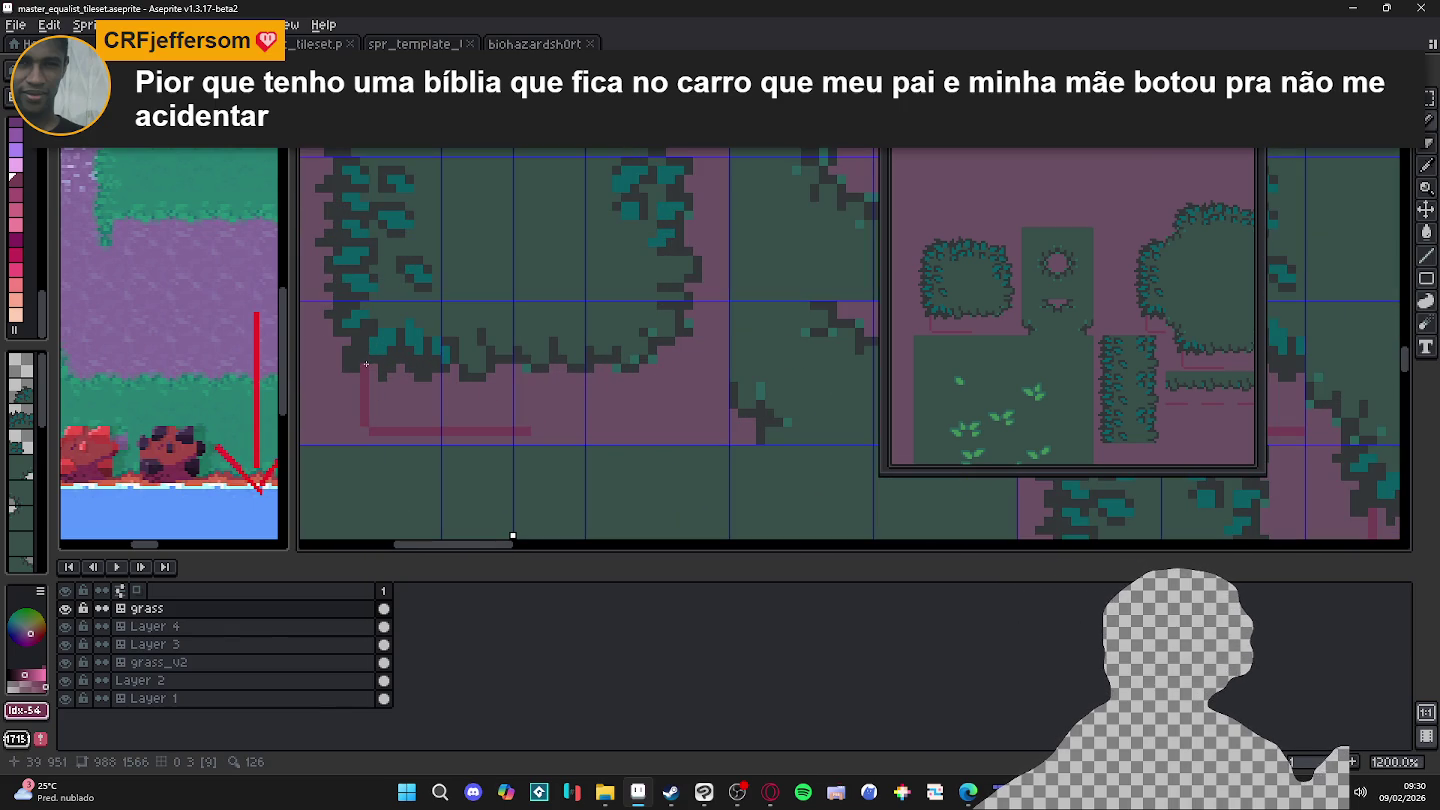
left_click_drag(366, 364, 364, 419)
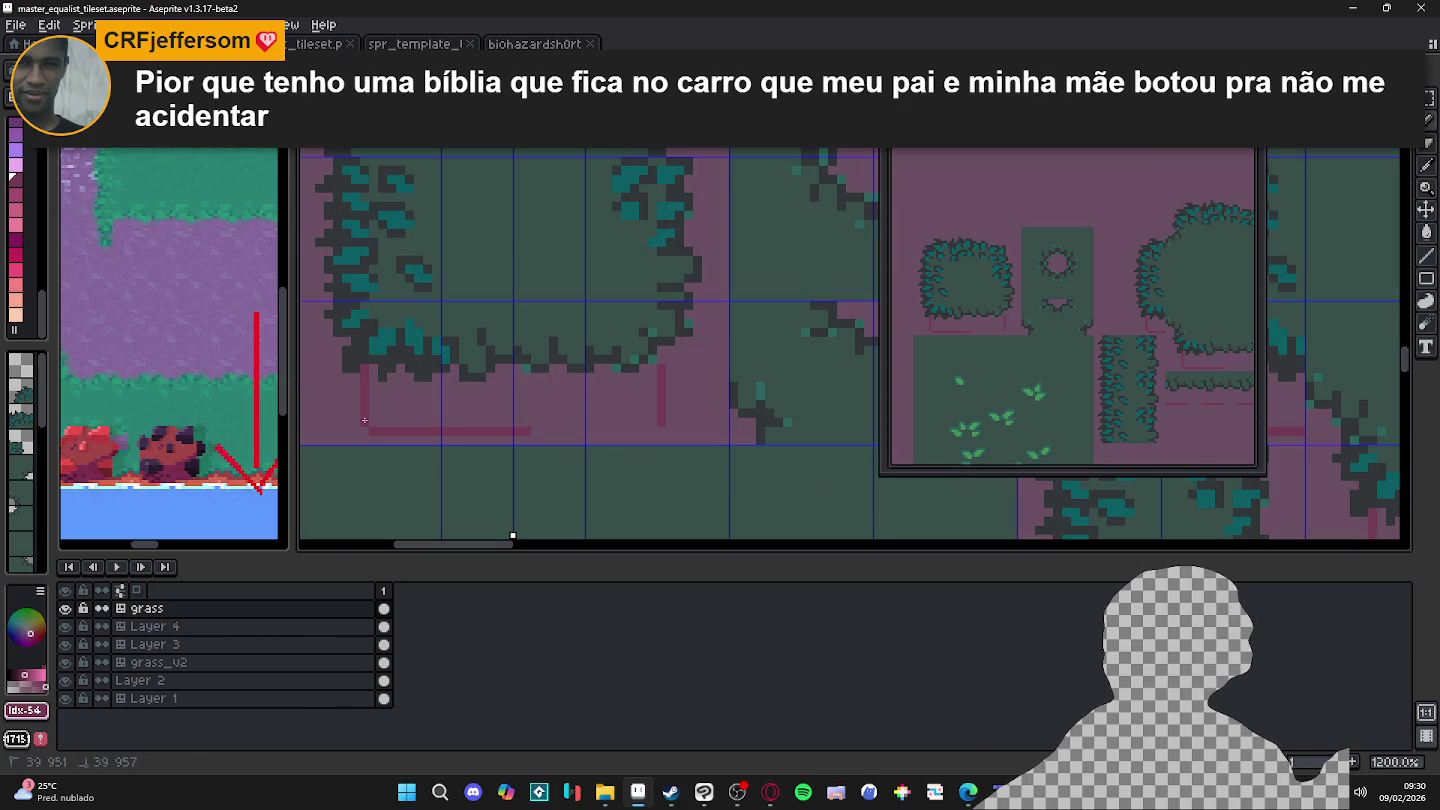
key("ctrl+z")
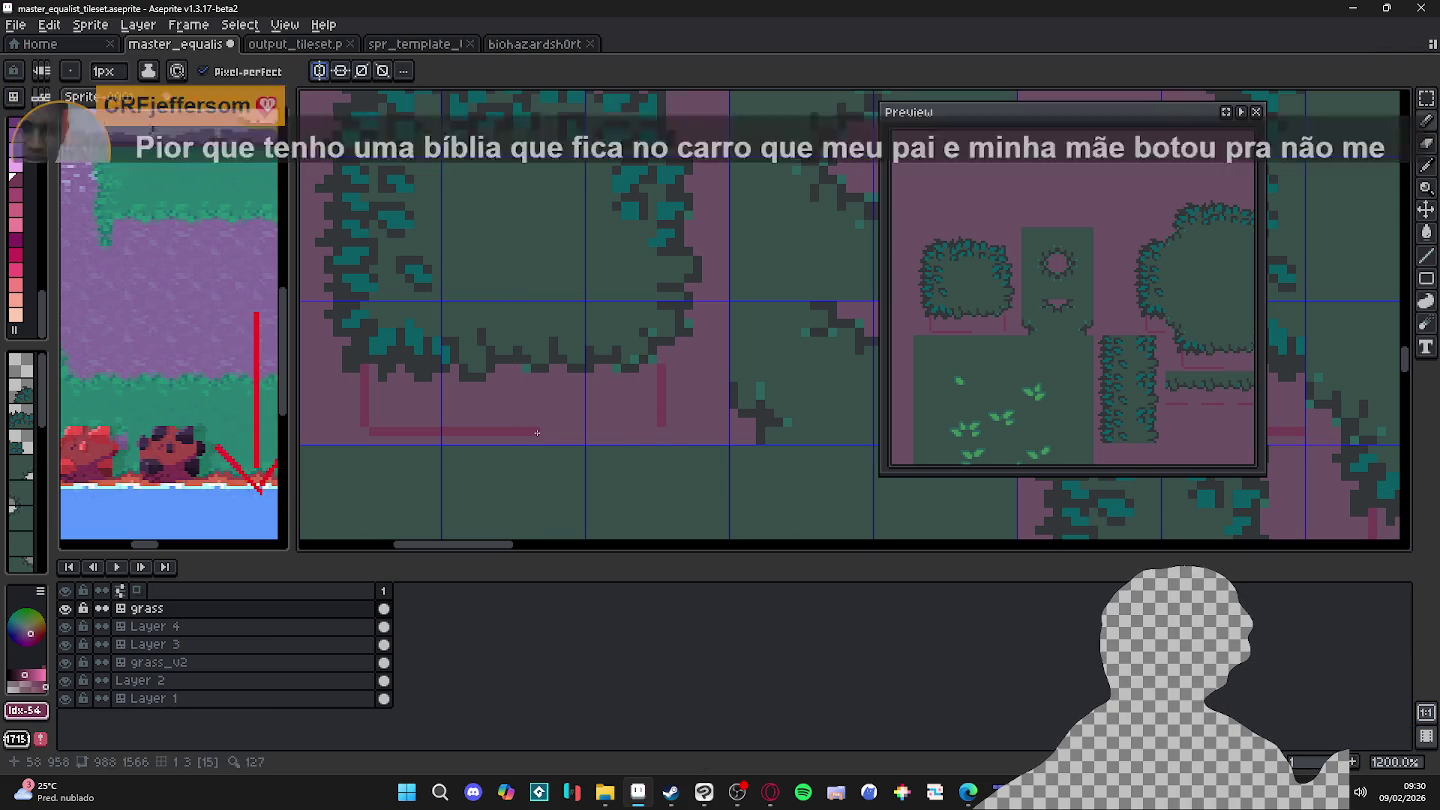
left_click_drag(537, 432, 655, 422)
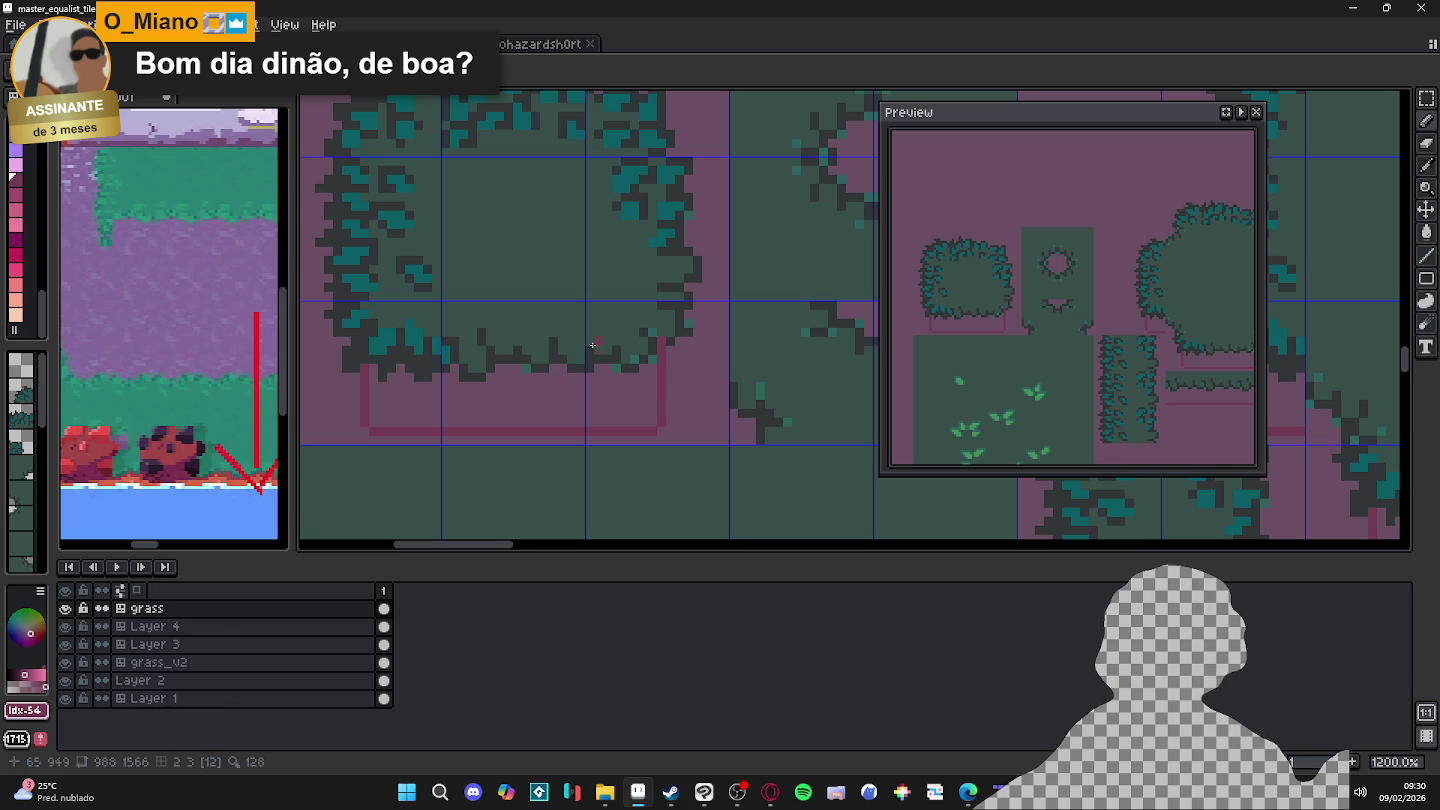
key("Tab")
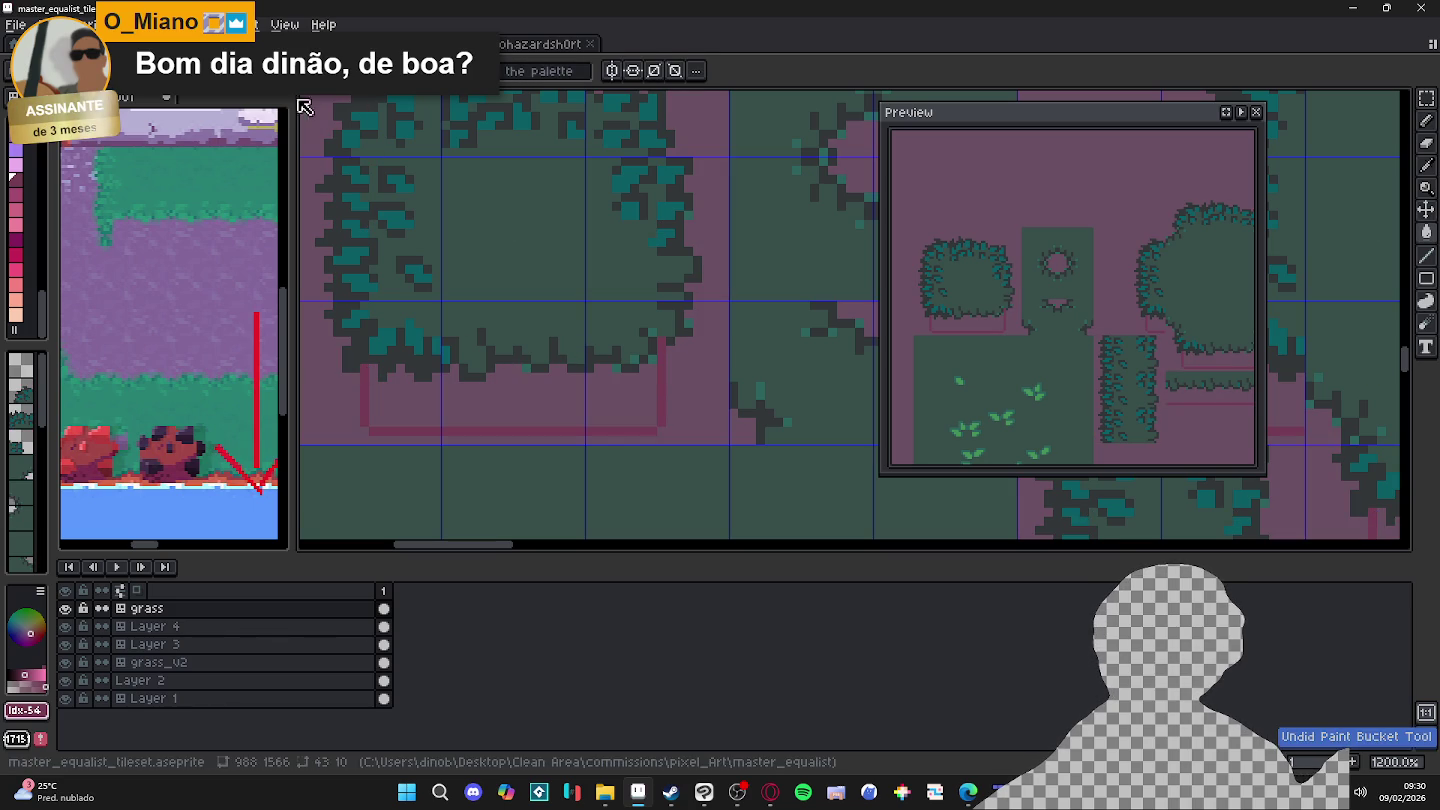
scroll(493, 401, "down", 5)
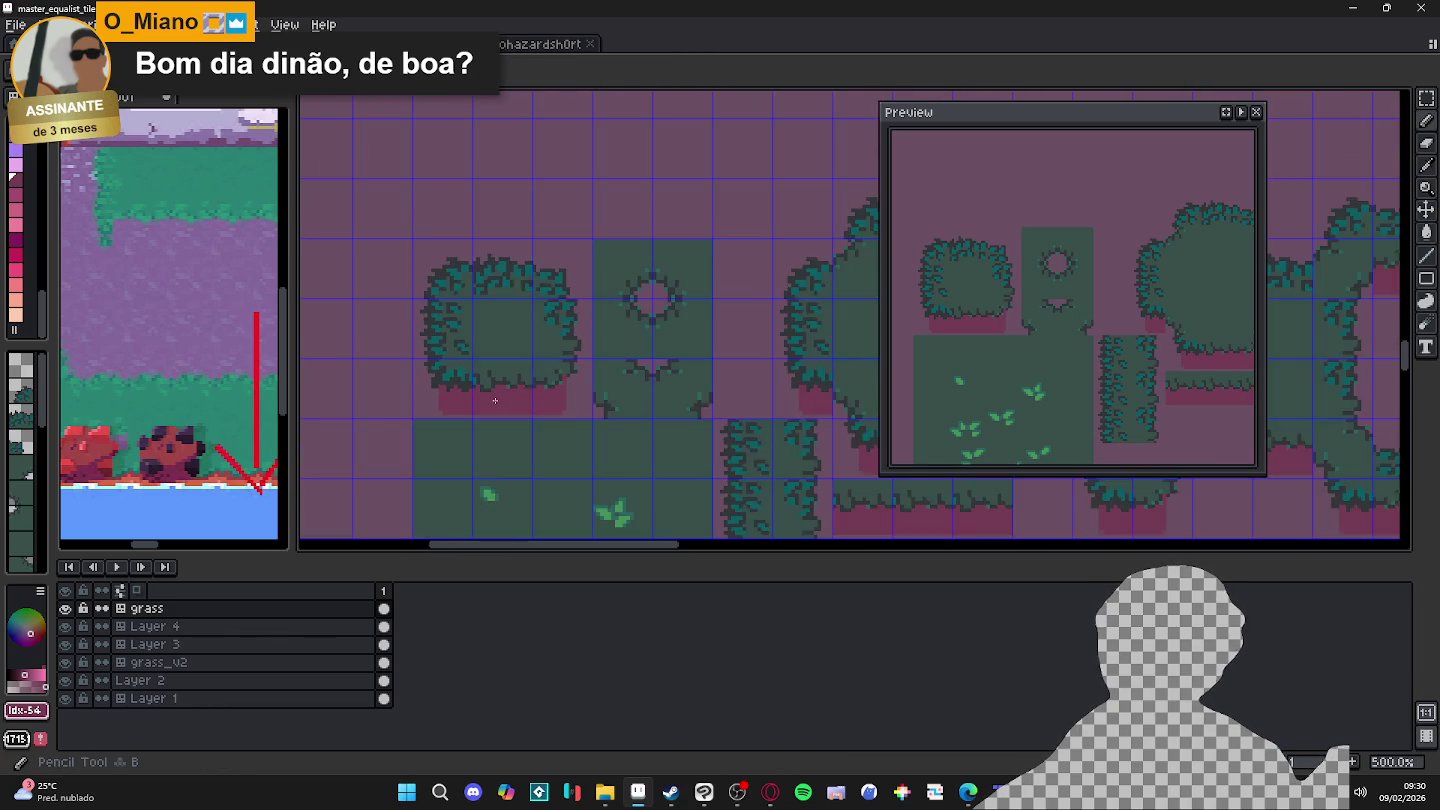
scroll(494, 401, "down", 1)
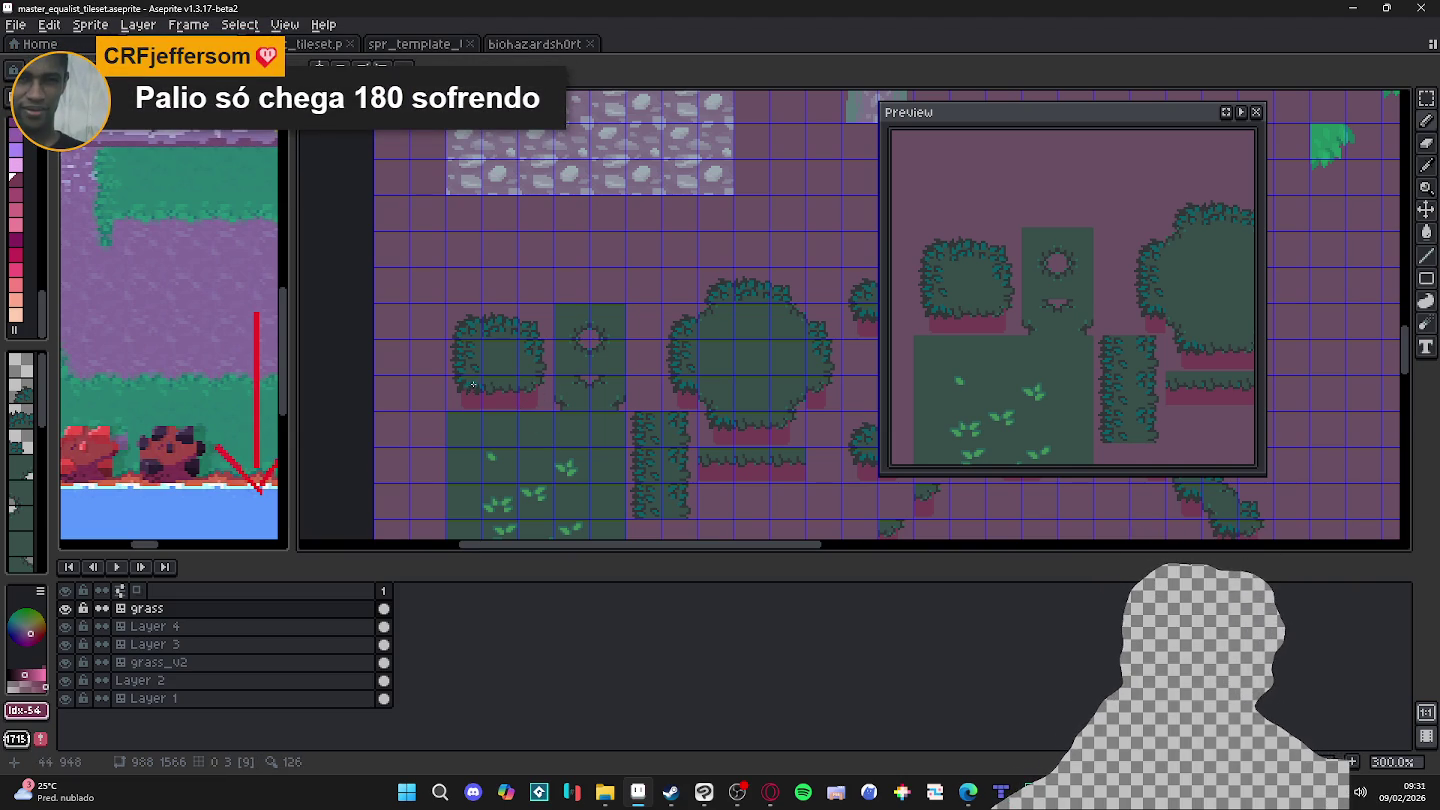
Step: Paint dark edges down the left and right sides of the pink base
scroll(472, 388, "up", 1)
scroll(472, 391, "up", 2)
scroll(473, 400, "up", 1)
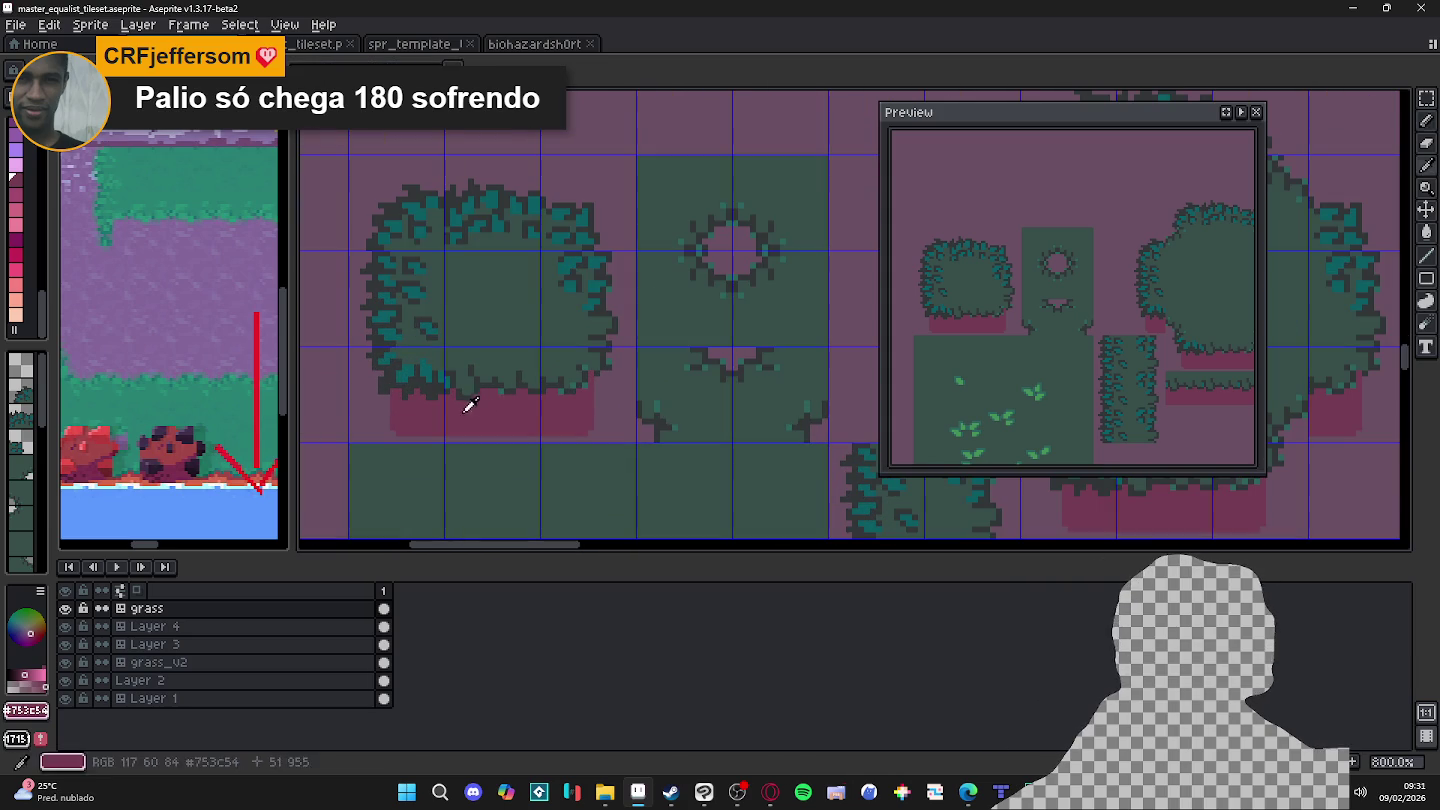
scroll(382, 402, "up", 2)
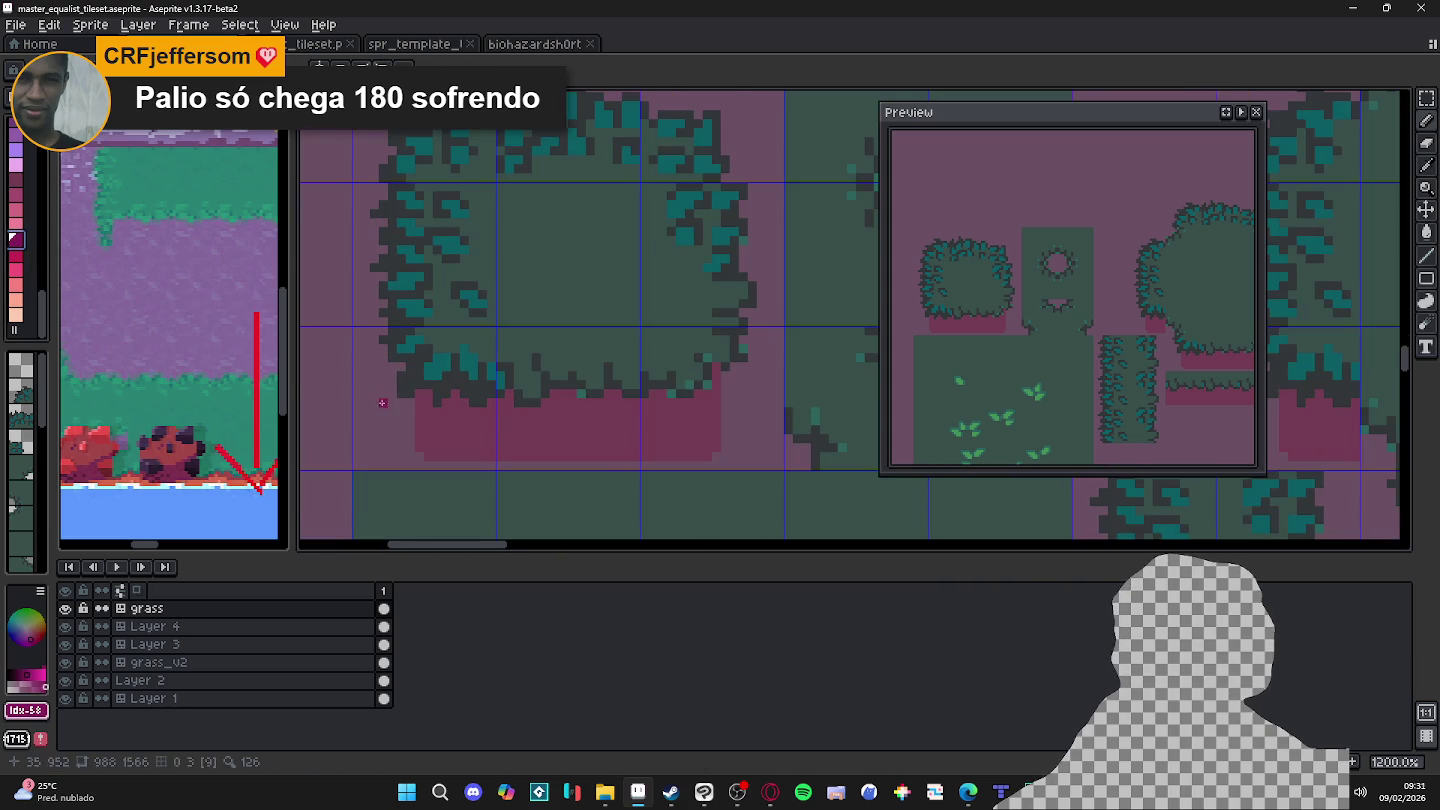
left_click(427, 389, "alt")
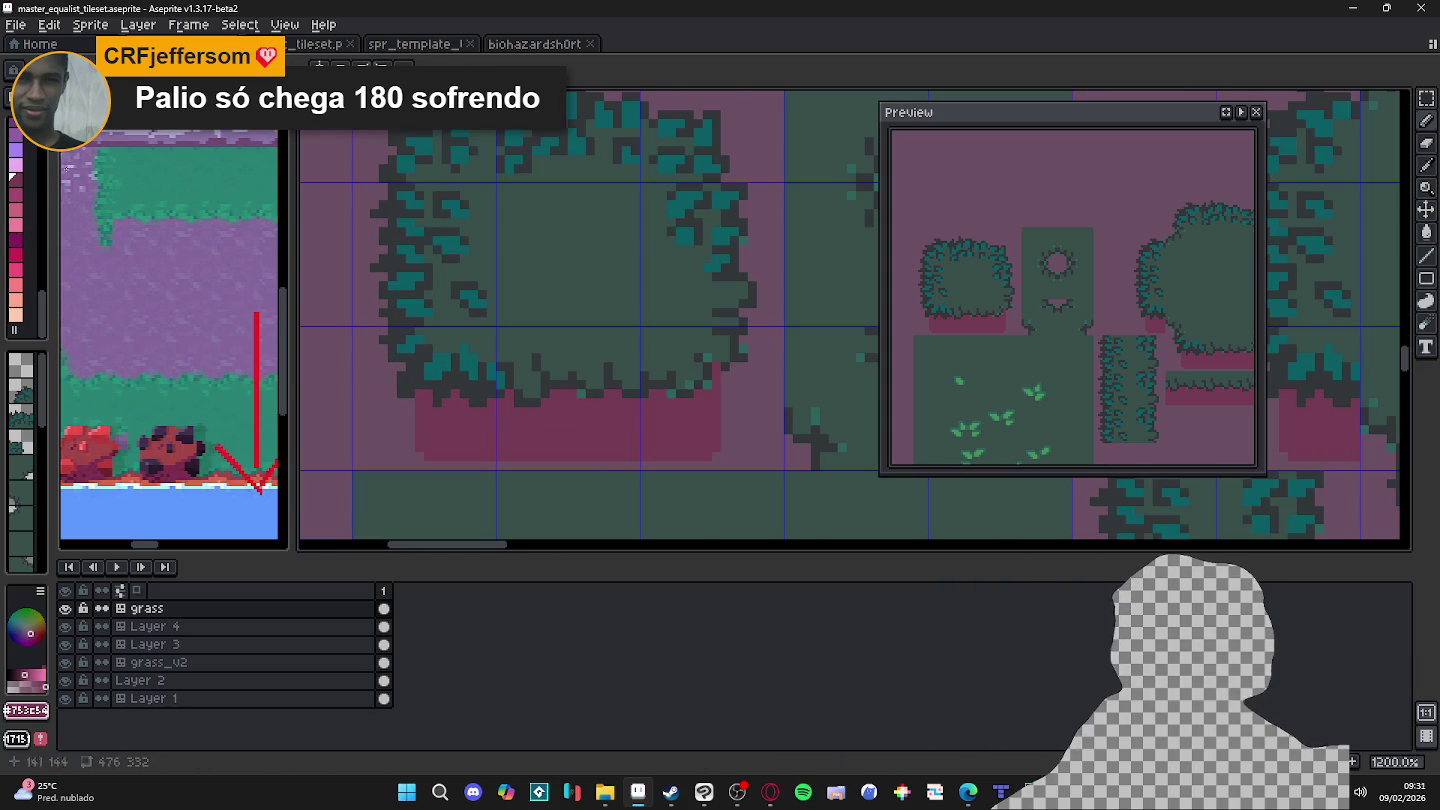
left_click(16, 184)
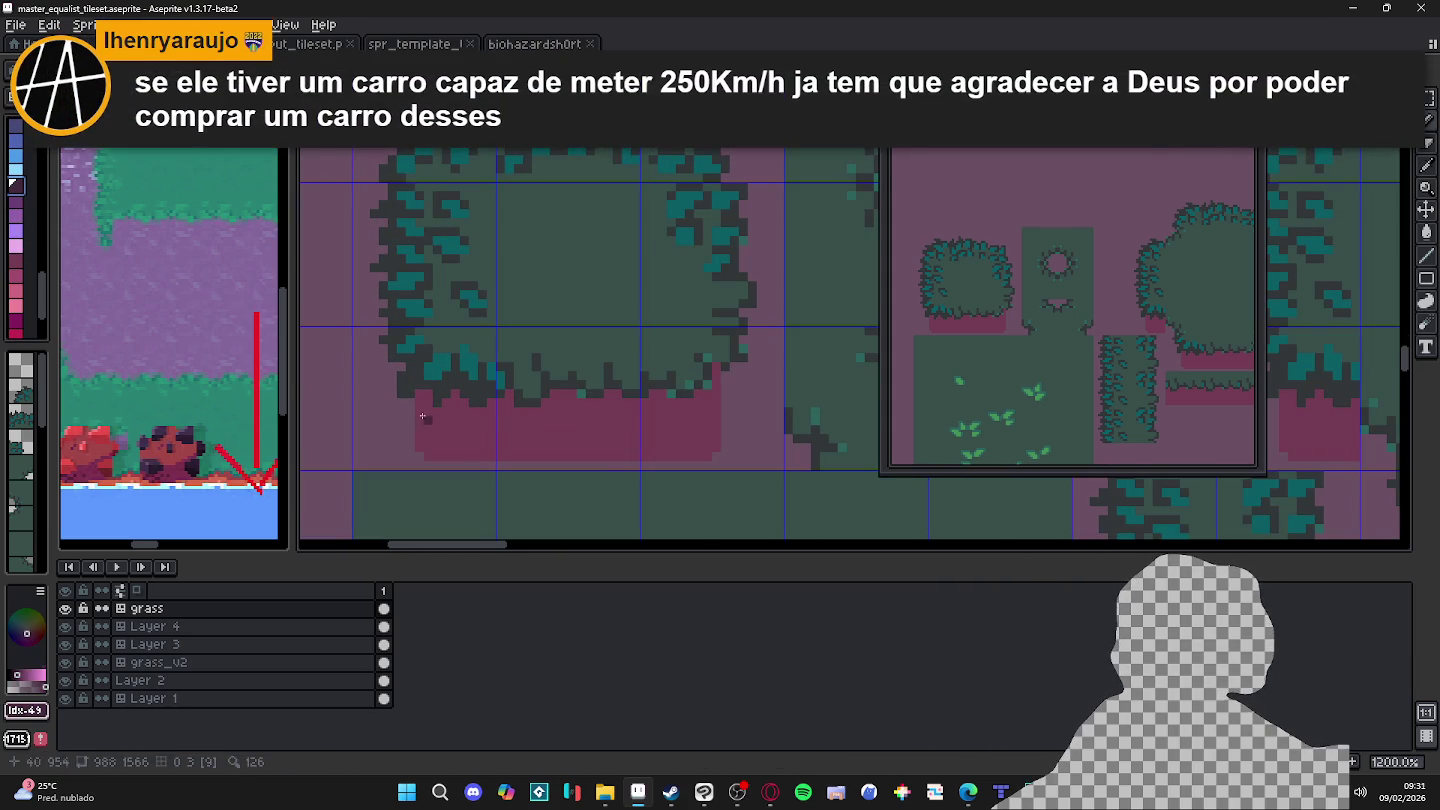
left_click_drag(420, 447, 420, 403)
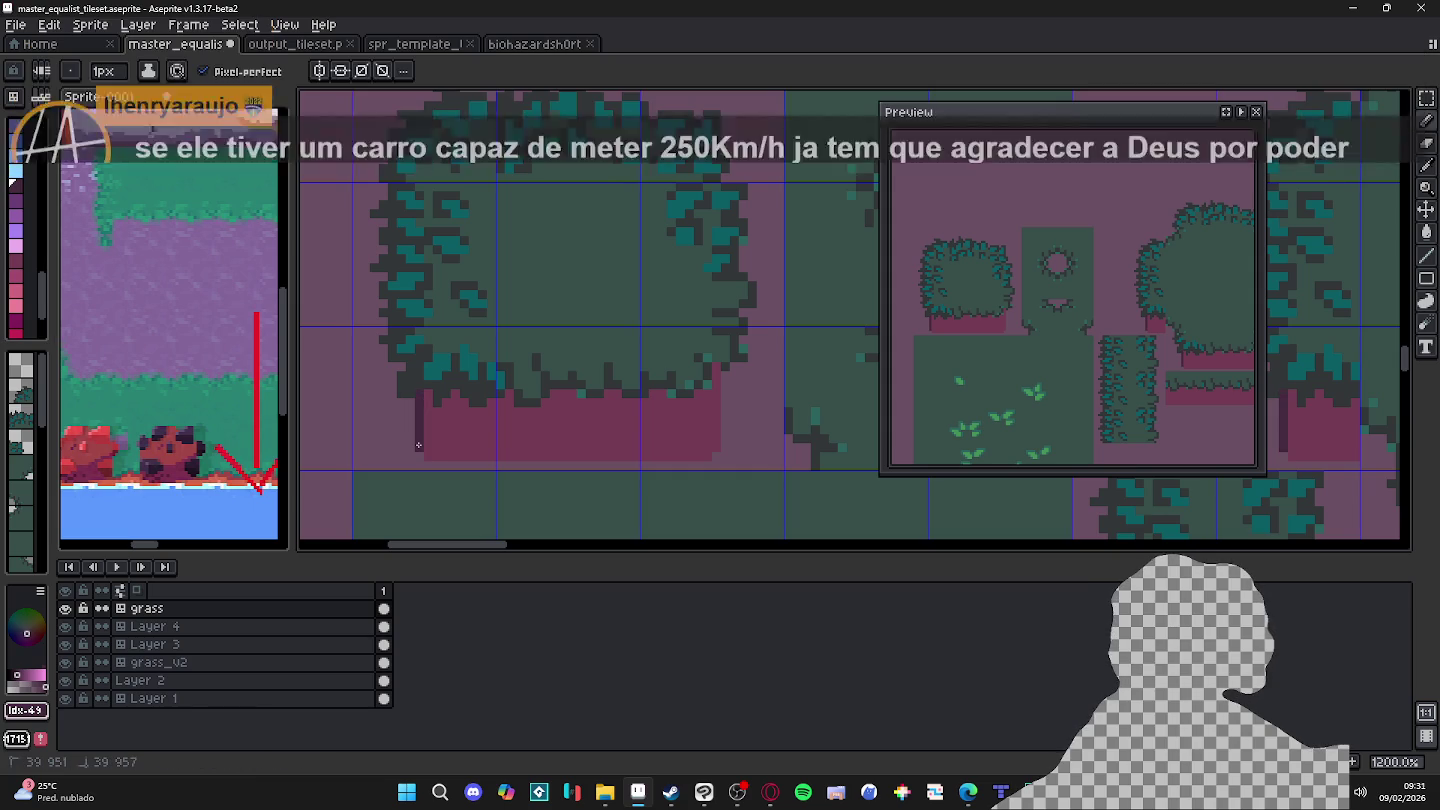
left_click_drag(715, 383, 715, 446)
Step: Move the pink base's bottom strip up and commit it
scroll(716, 445, "down", 3)
scroll(591, 402, "down", 2)
scroll(612, 386, "down", 1)
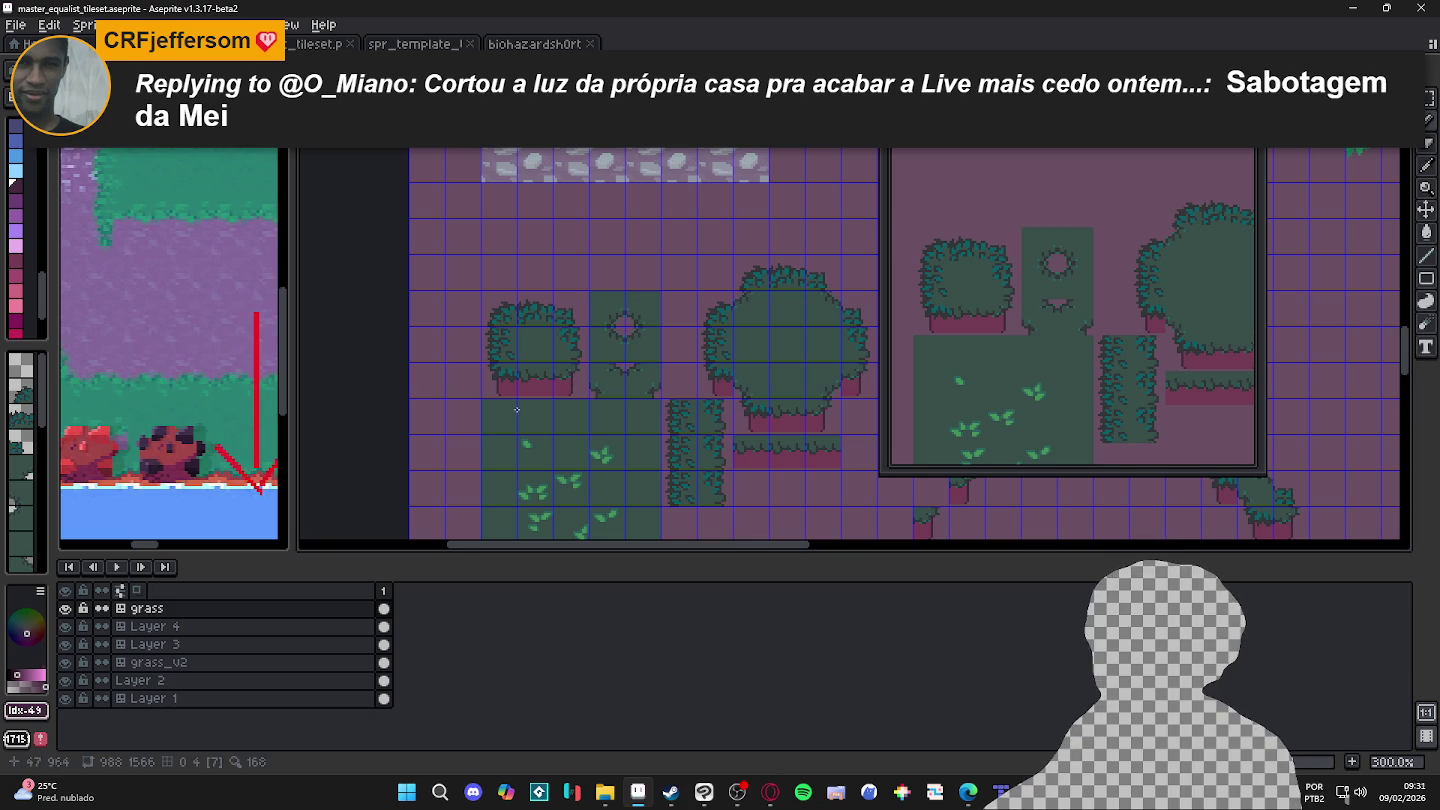
scroll(573, 394, "up", 4)
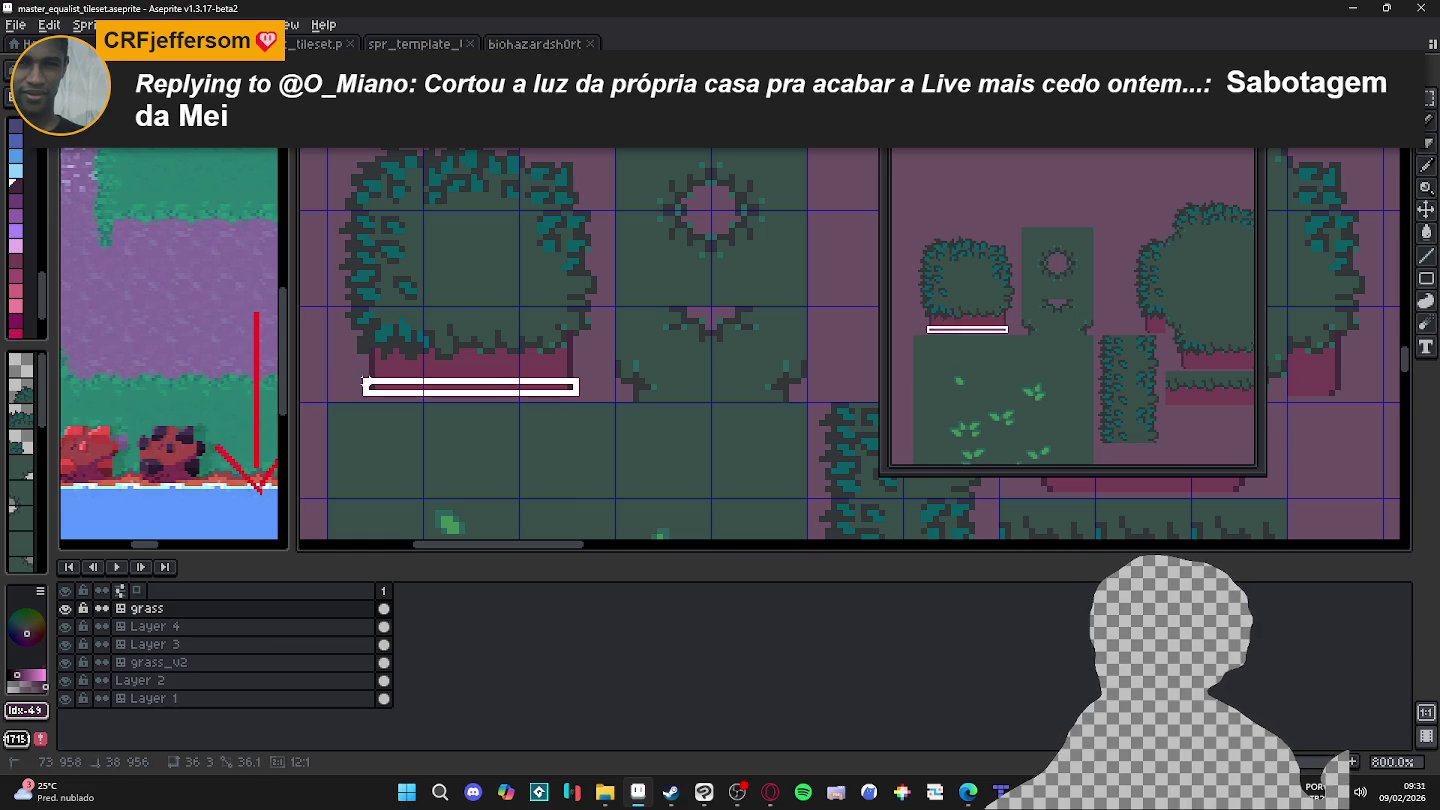
scroll(419, 380, "up", 2)
left_click_drag(445, 398, 445, 384)
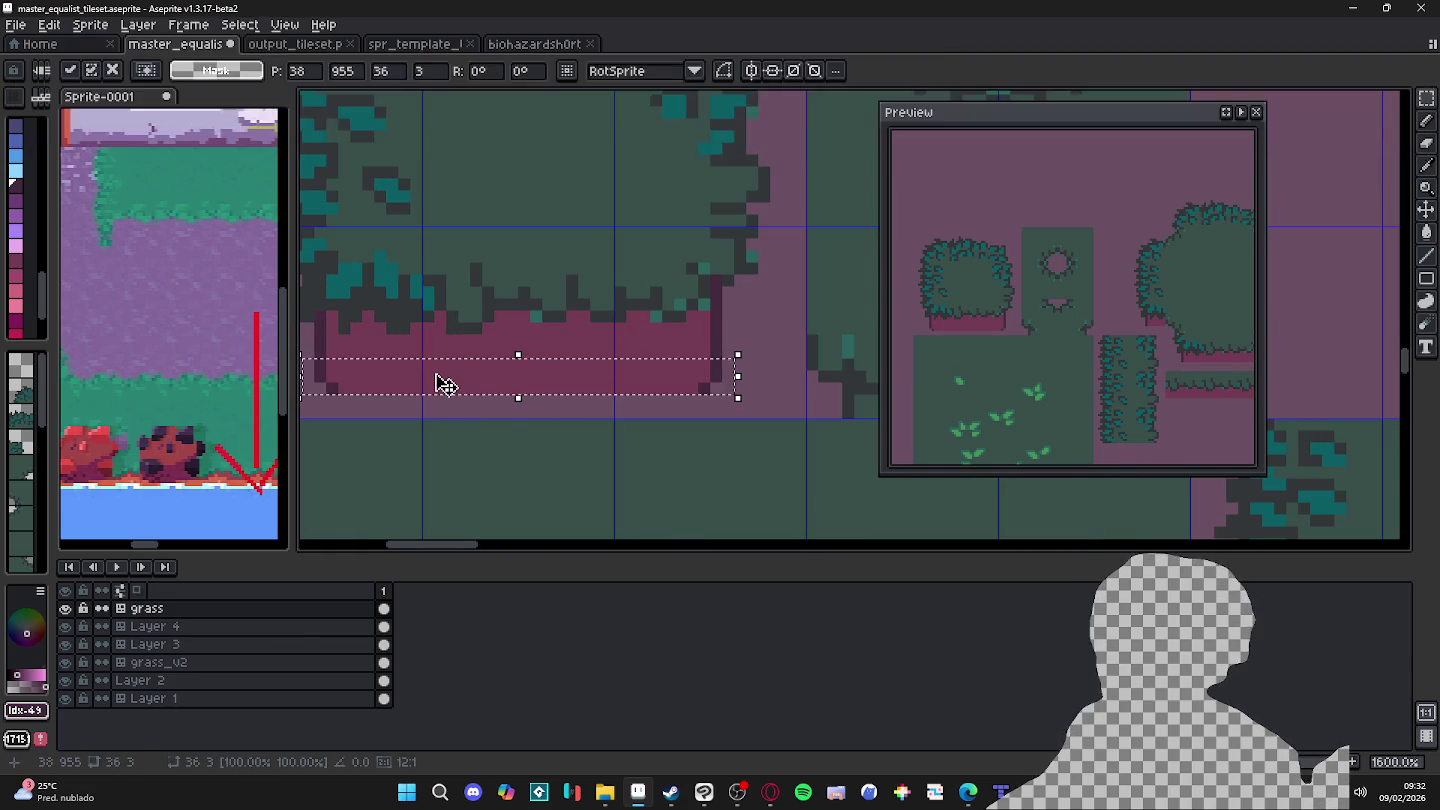
key("Return")
Step: Save master_equalist_tileset.aseprite
scroll(446, 385, "down", 1)
scroll(544, 414, "down", 1)
scroll(545, 414, "down", 1)
key("ctrl+s")
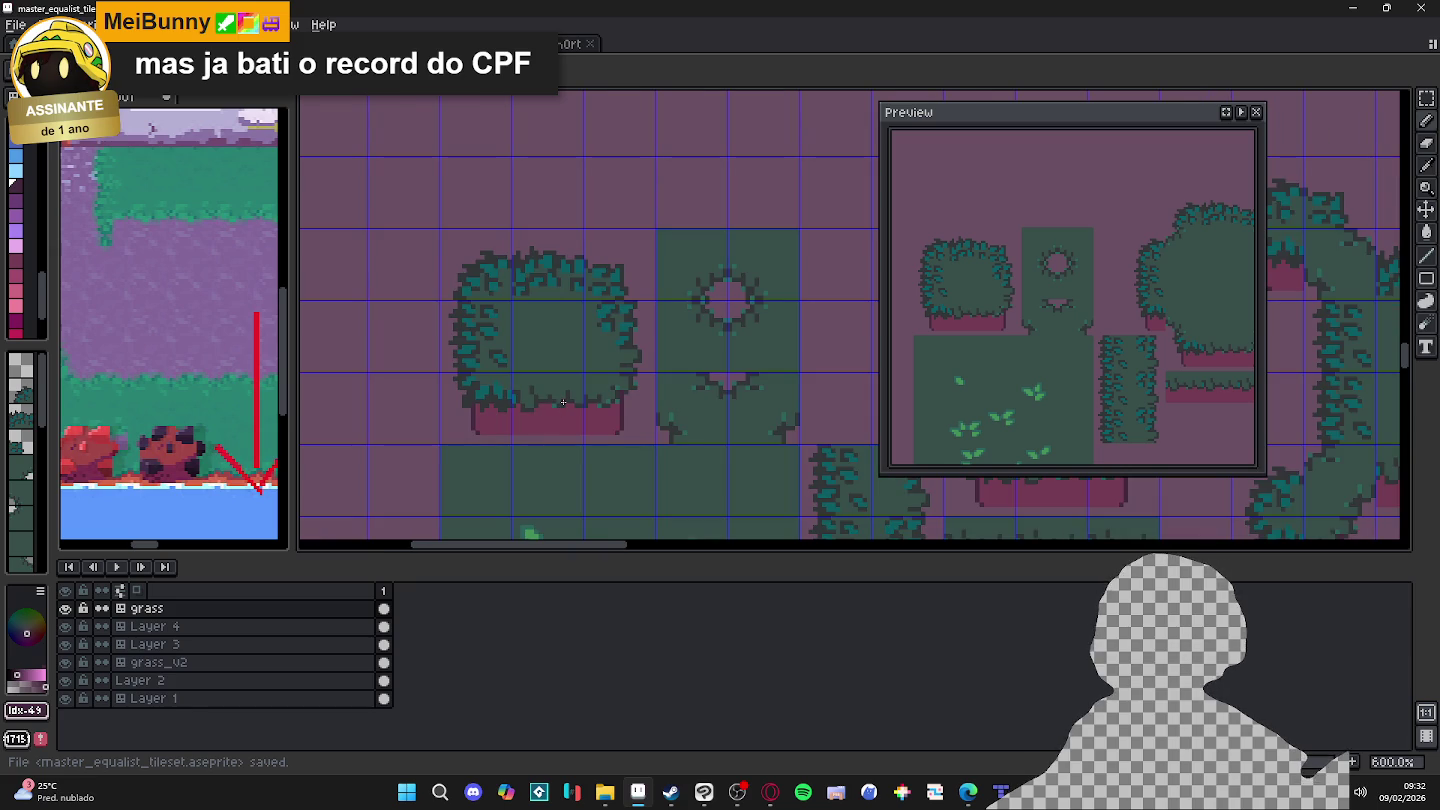
scroll(571, 404, "down", 1)
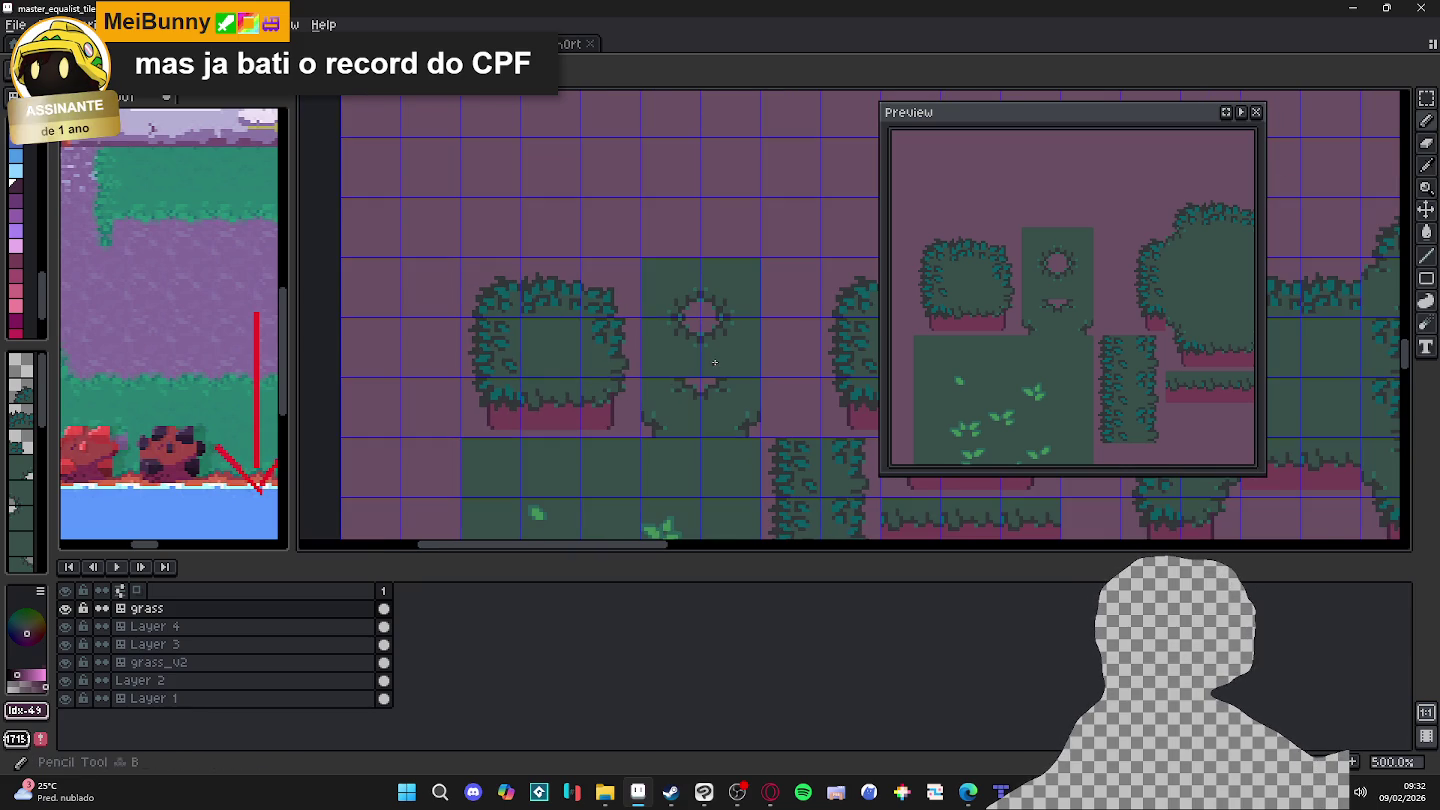
Step: Sample the teal and dark outline colours and turn a stray teal pixel dark
scroll(682, 378, "up", 2)
scroll(491, 424, "up", 2)
left_click(436, 418, "alt")
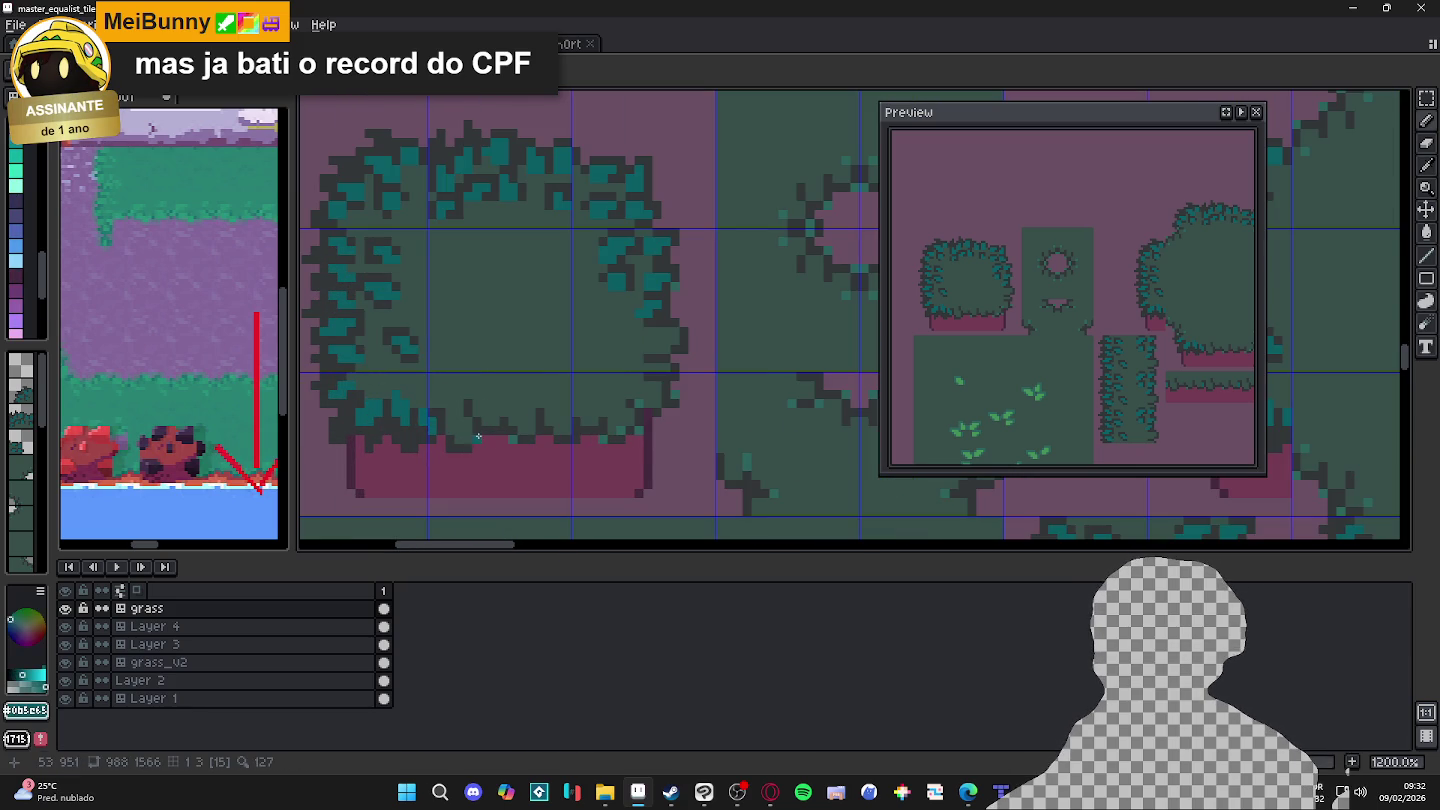
scroll(471, 435, "down", 3)
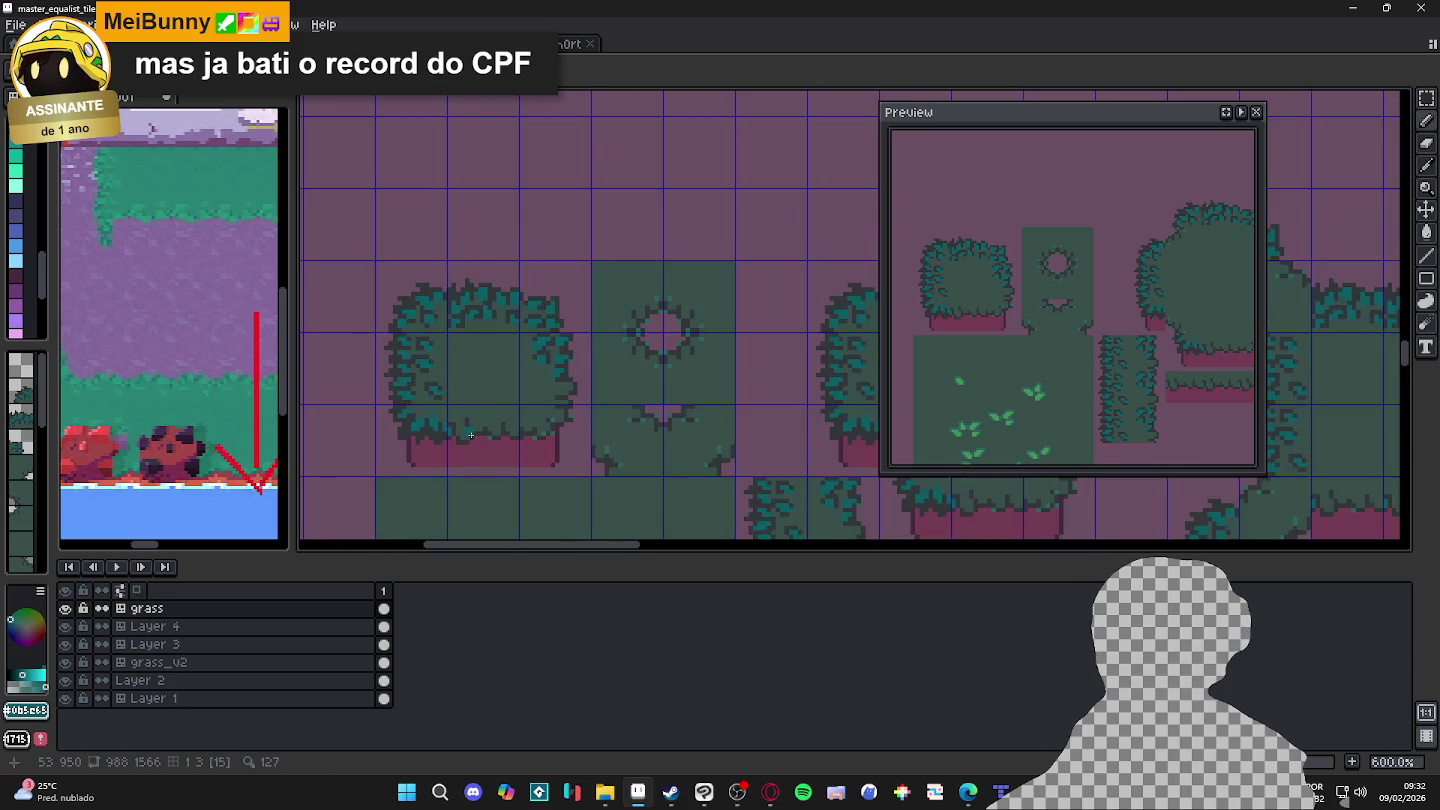
left_click_drag(470, 435, 464, 353)
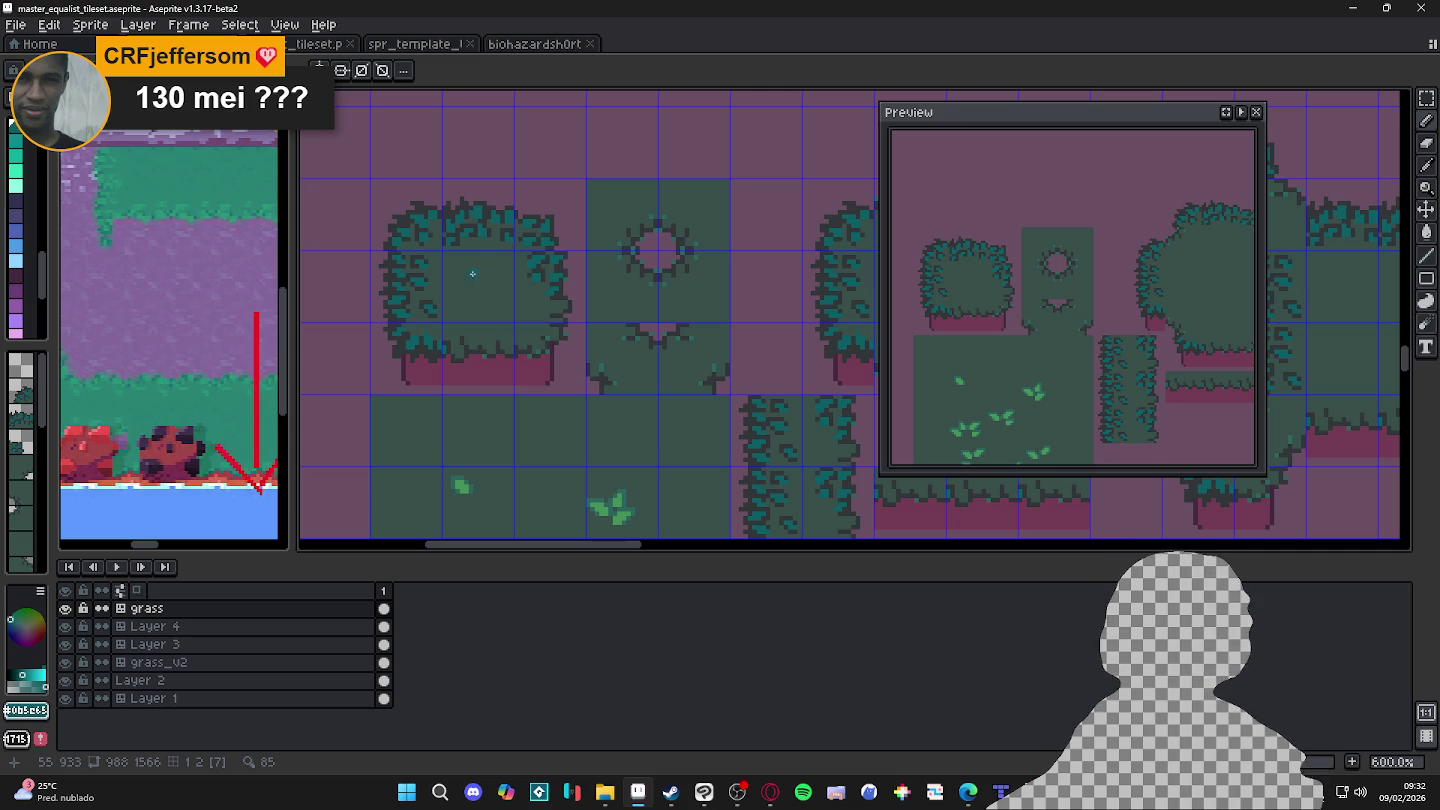
scroll(459, 357, "up", 4)
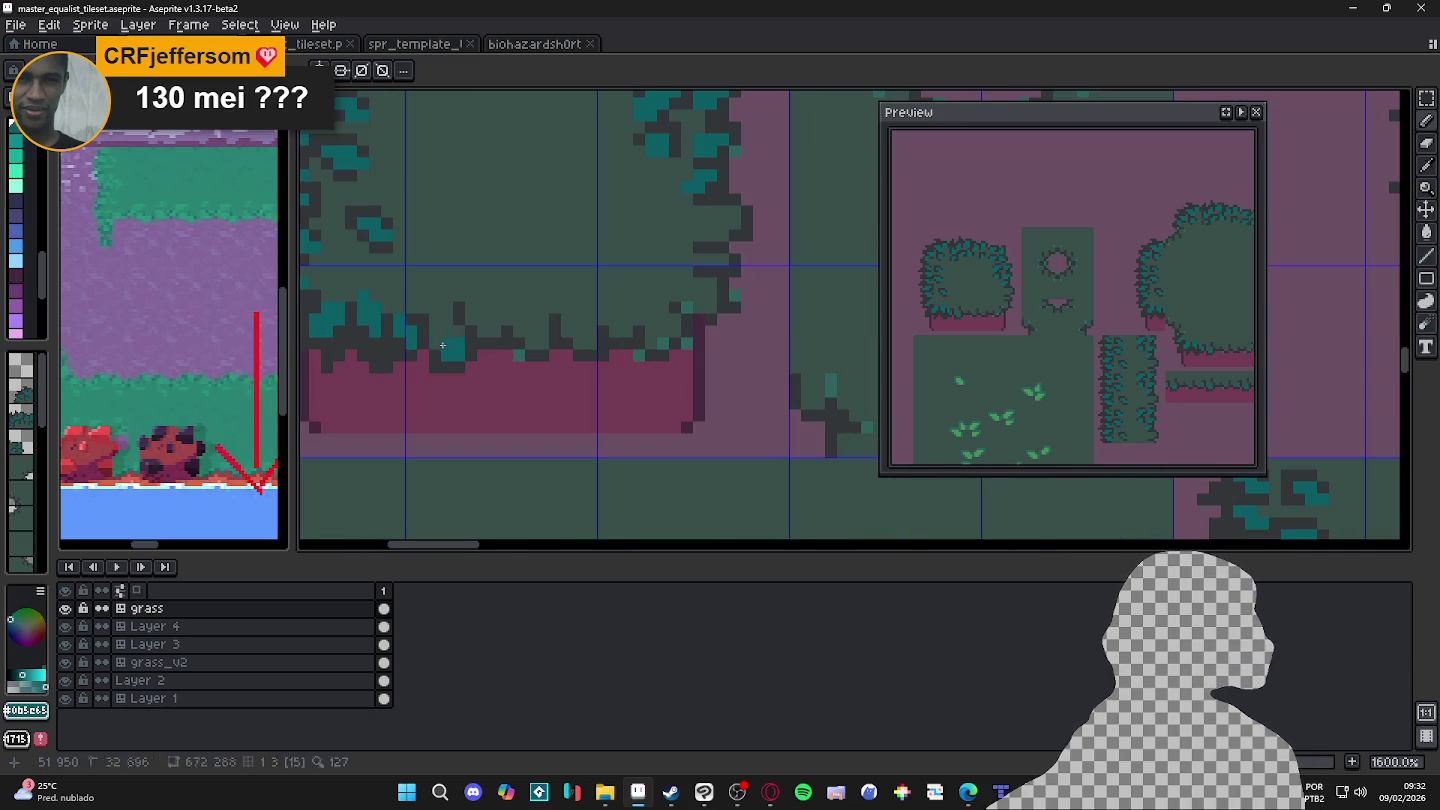
left_click(433, 347, "alt")
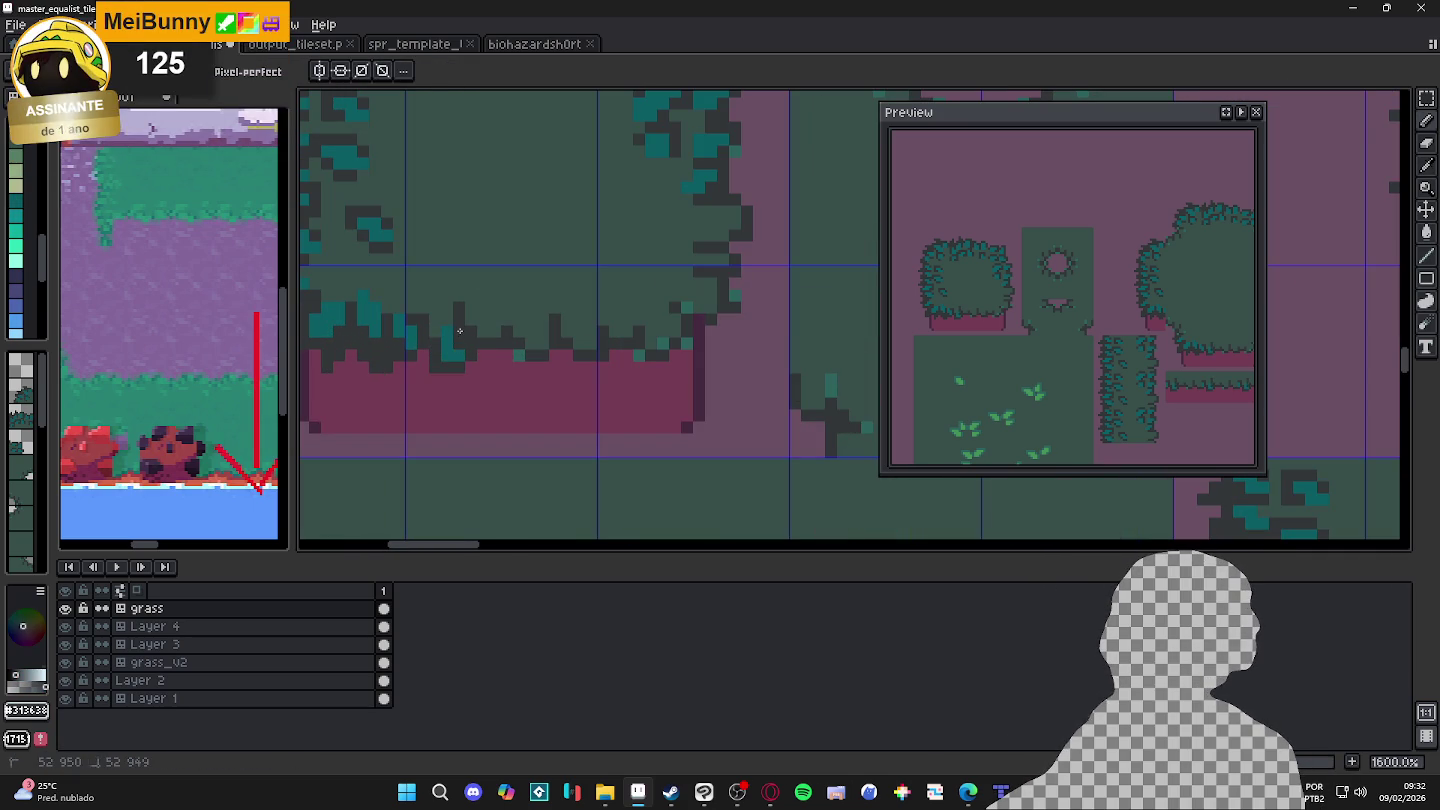
left_click(446, 333)
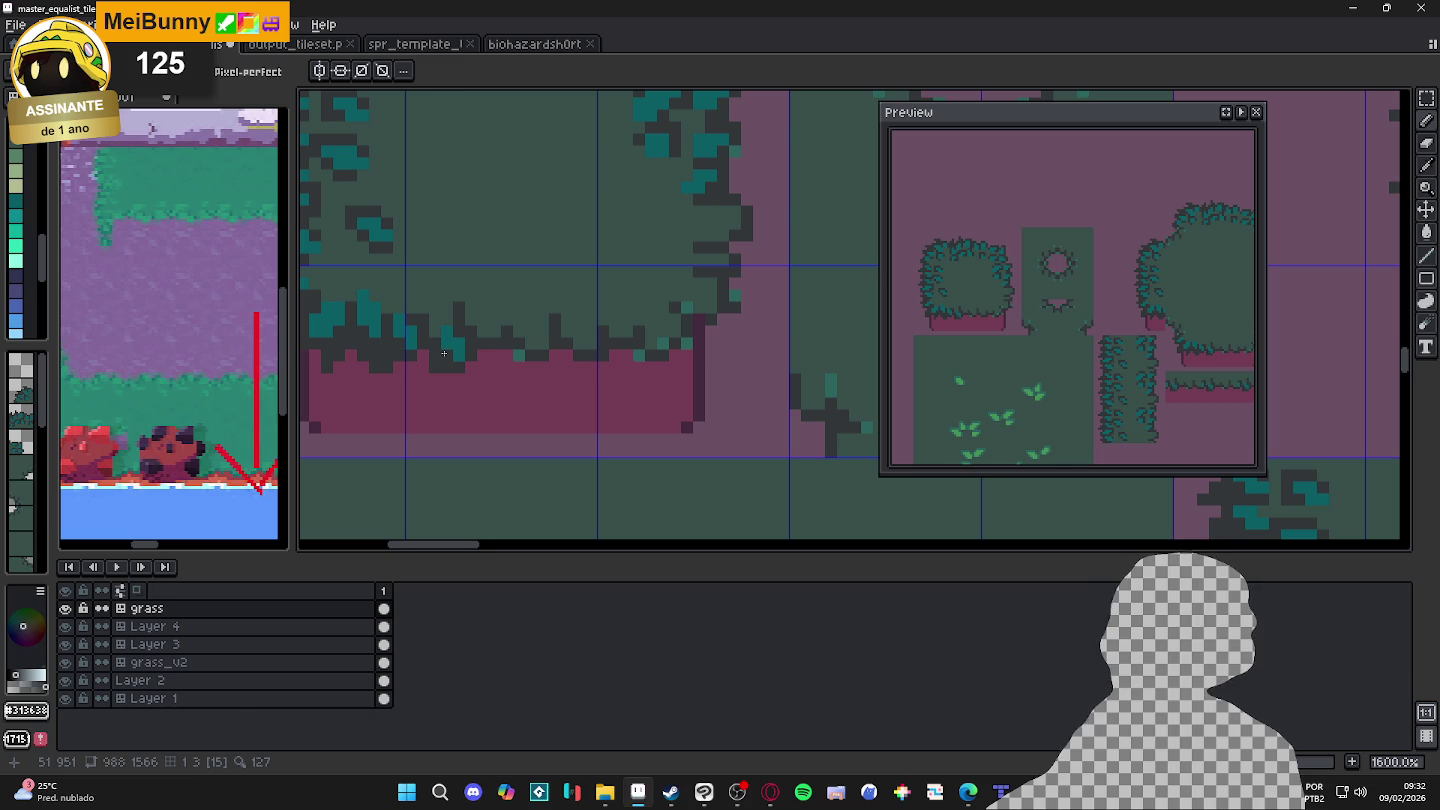
left_click(446, 334, "alt")
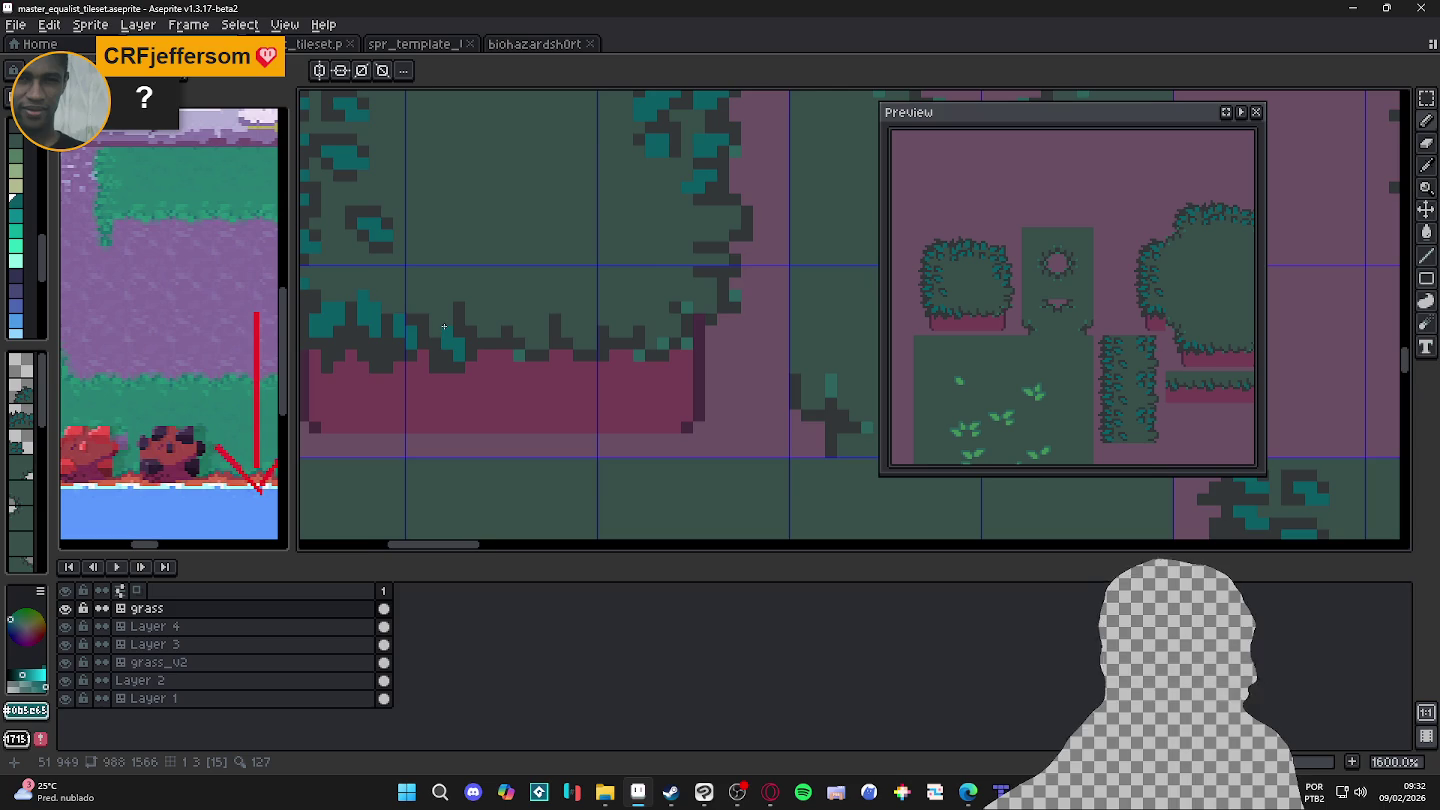
Step: Paint teal pixels, then dark pixels, along the bush's lower leafy edge
scroll(429, 338, "down", 1)
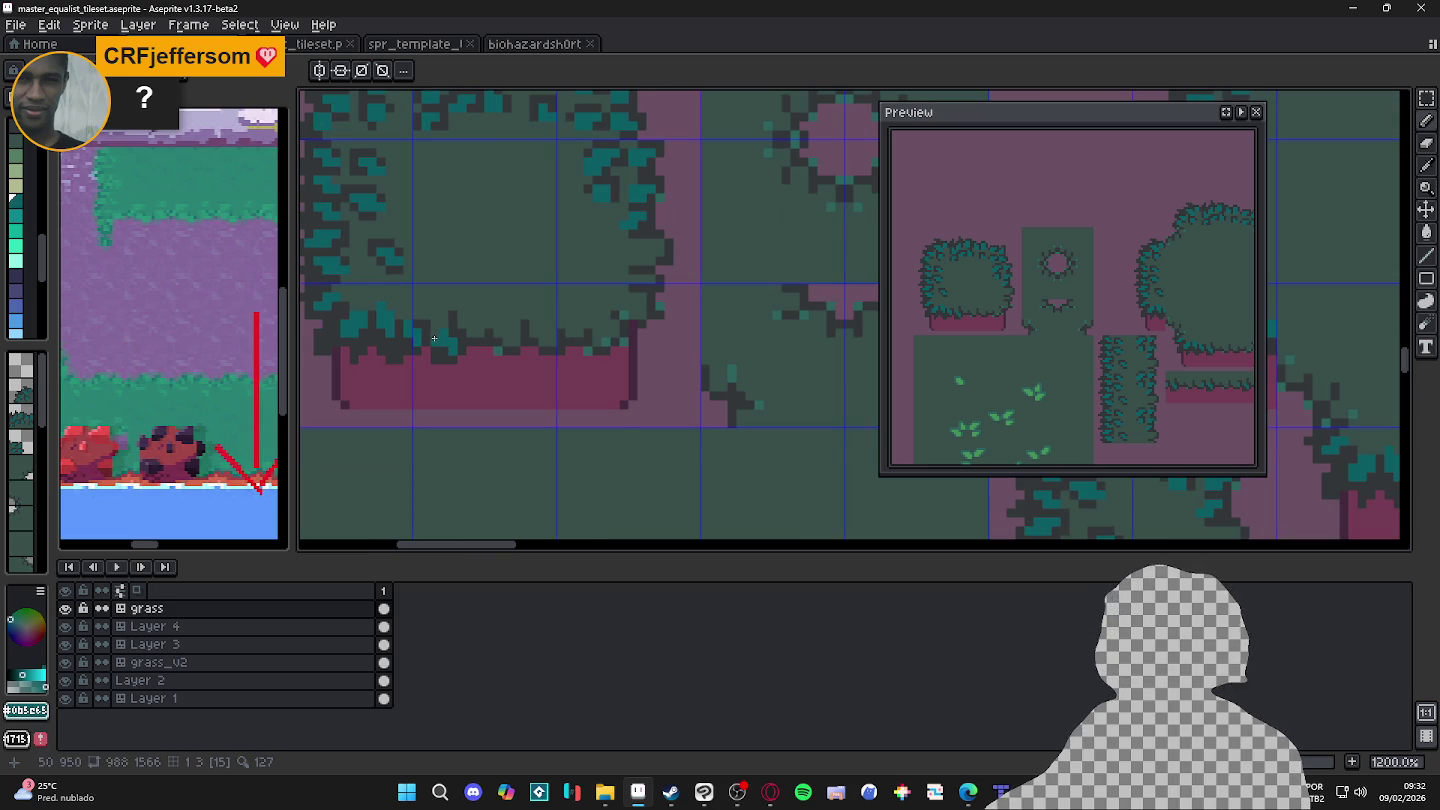
scroll(476, 329, "down", 1)
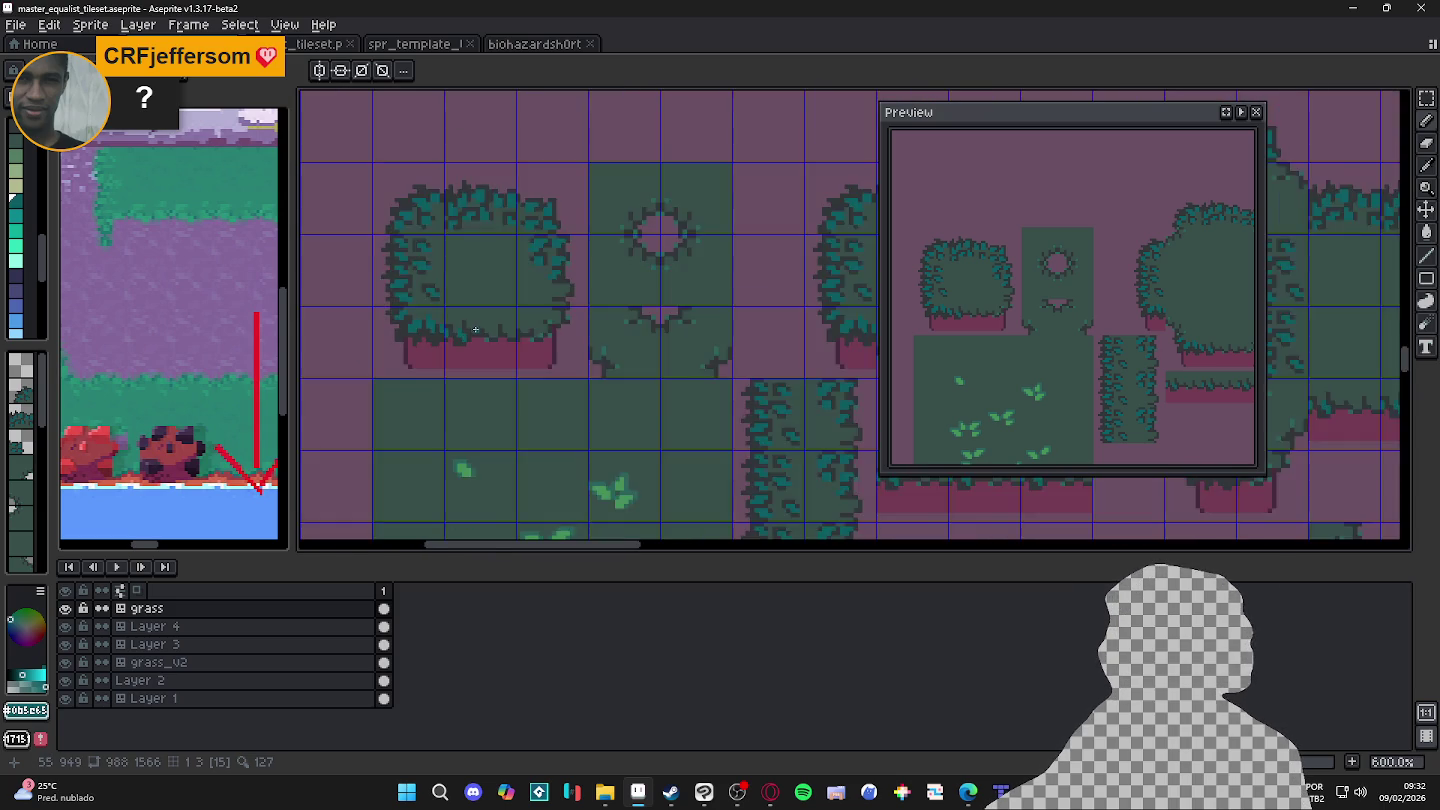
scroll(419, 321, "up", 2)
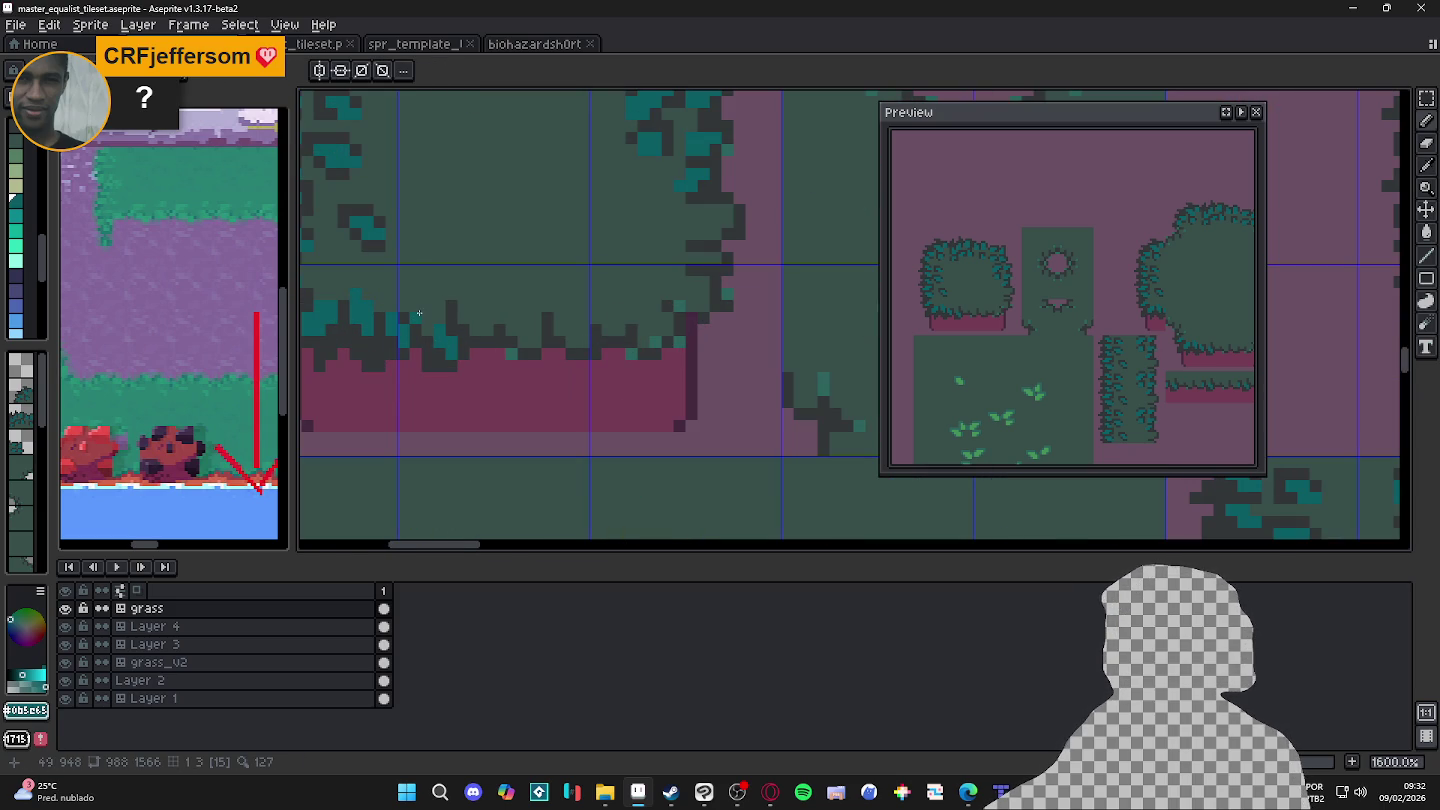
left_click(420, 298)
left_click(426, 288)
key("alt")
left_click(424, 319, "alt")
left_click(428, 306)
left_click(439, 304)
left_click(440, 285)
Step: Zoom around the bush and sample its dark green fill colour
scroll(466, 330, "down", 4)
scroll(466, 330, "down", 1)
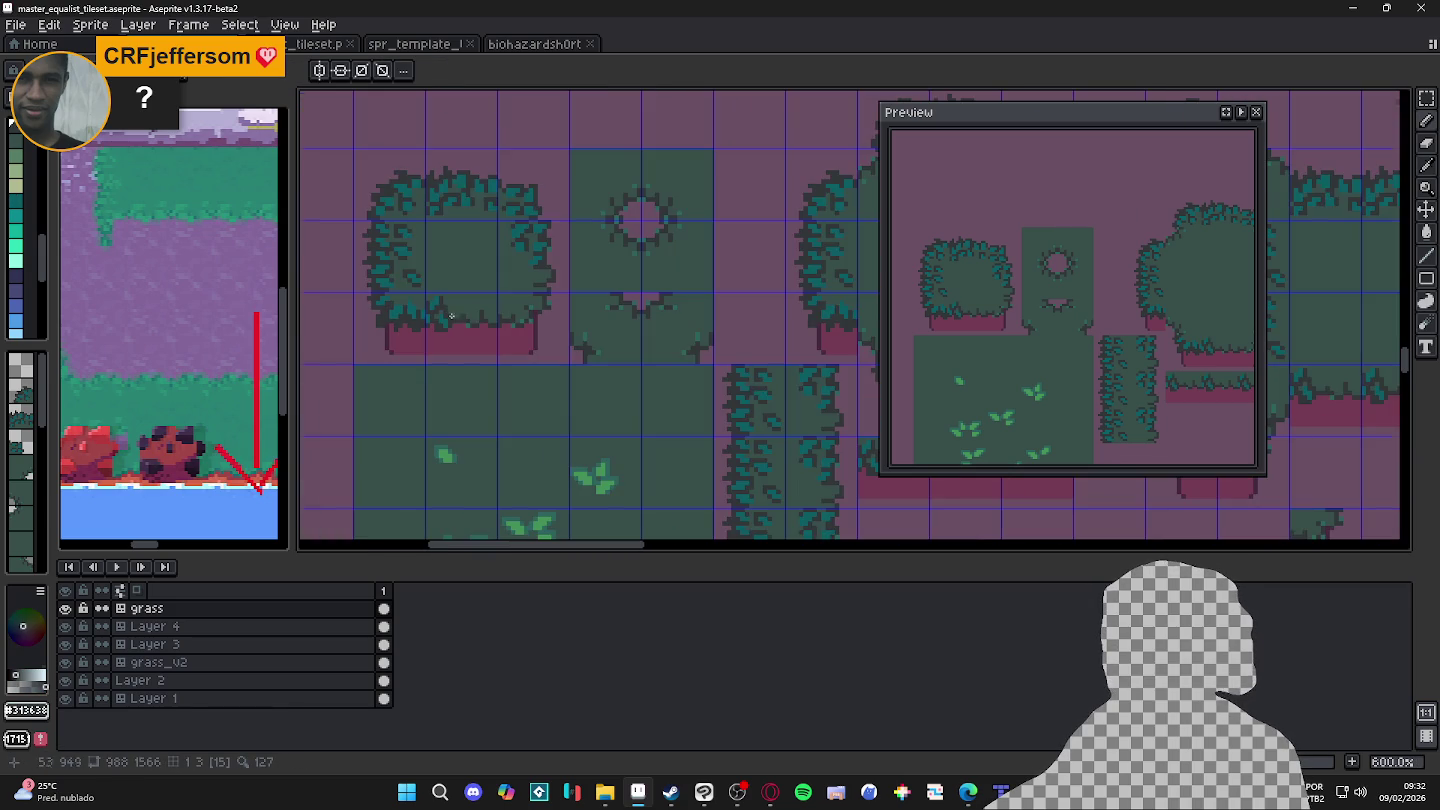
scroll(466, 330, "down", 1)
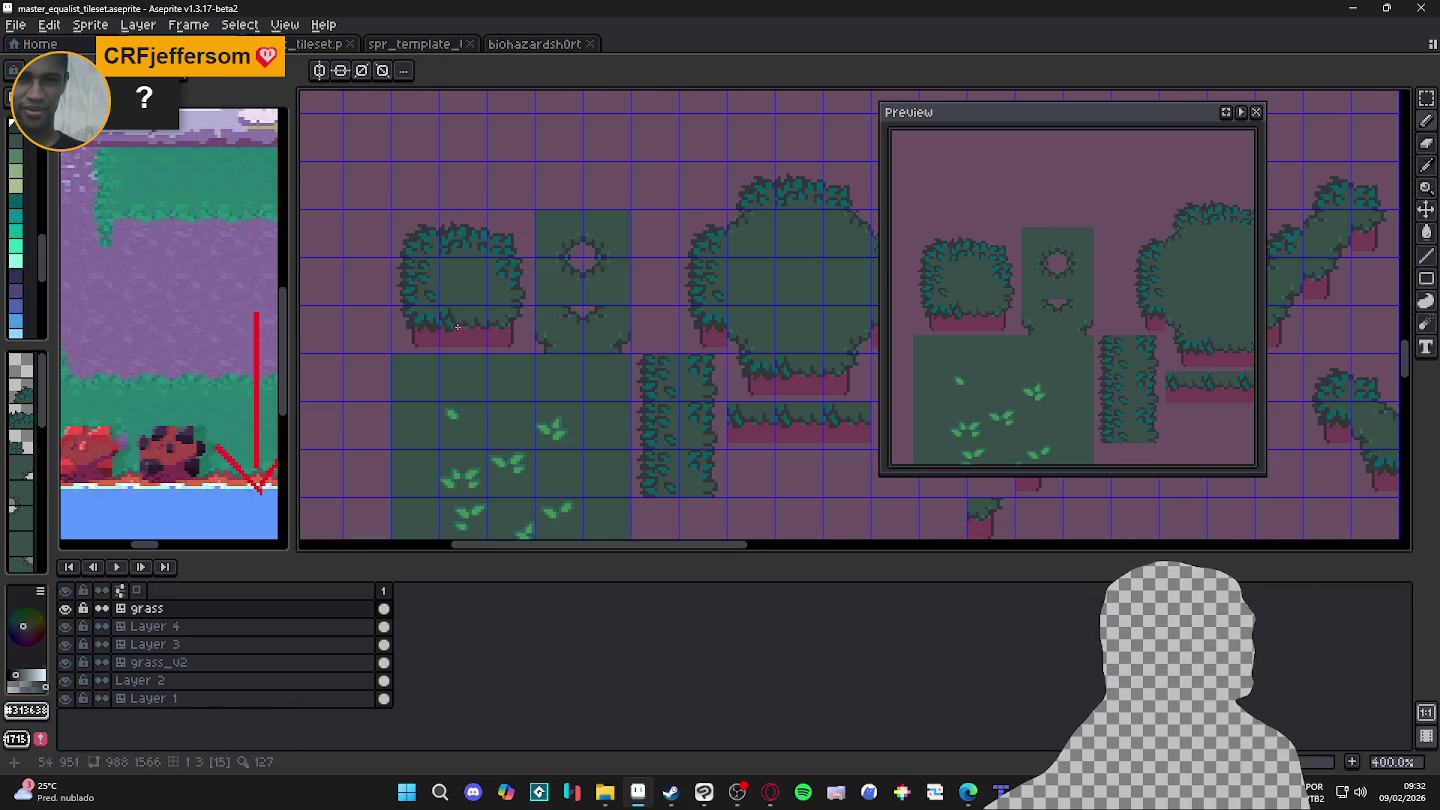
scroll(463, 330, "up", 3)
scroll(463, 325, "up", 2)
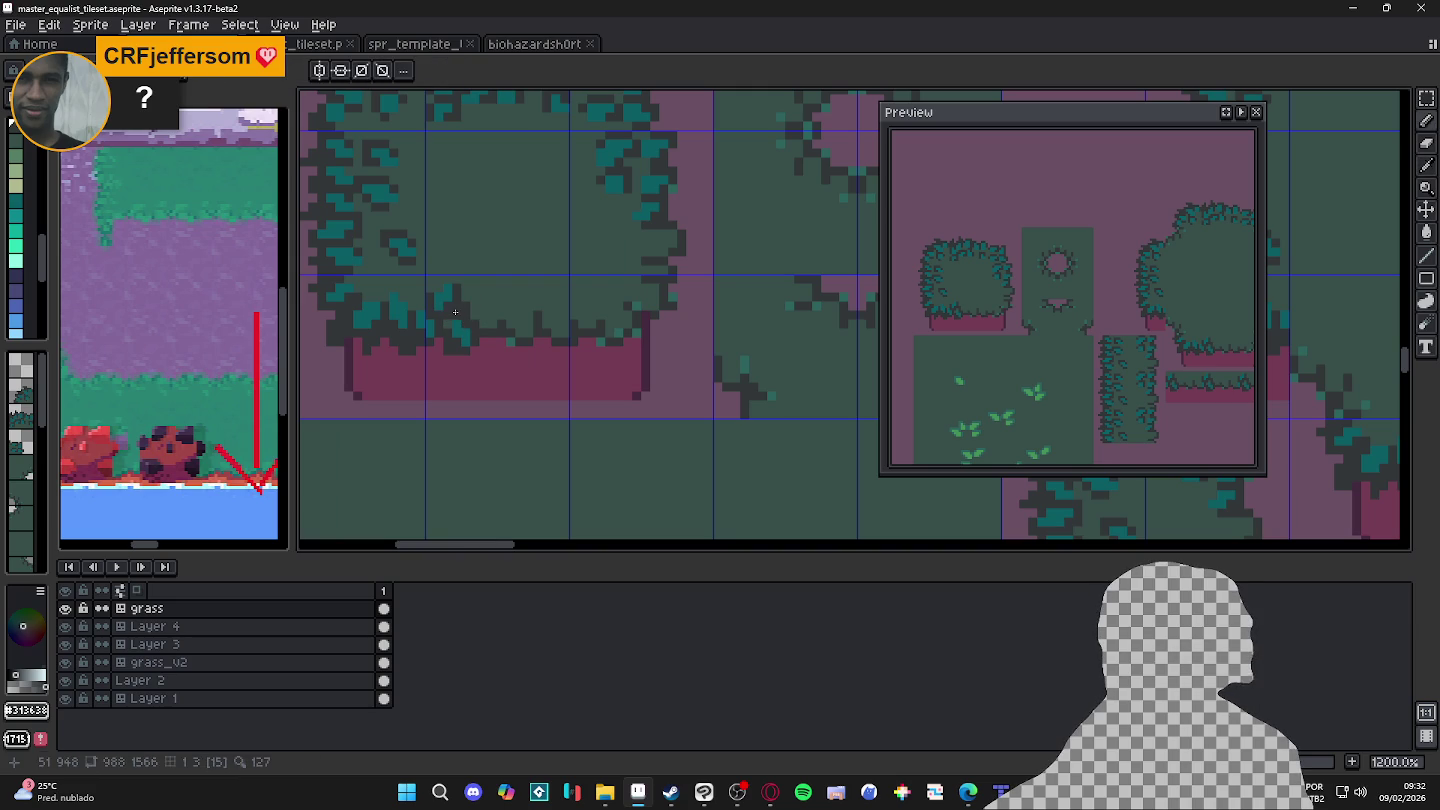
left_click(460, 318, "alt")
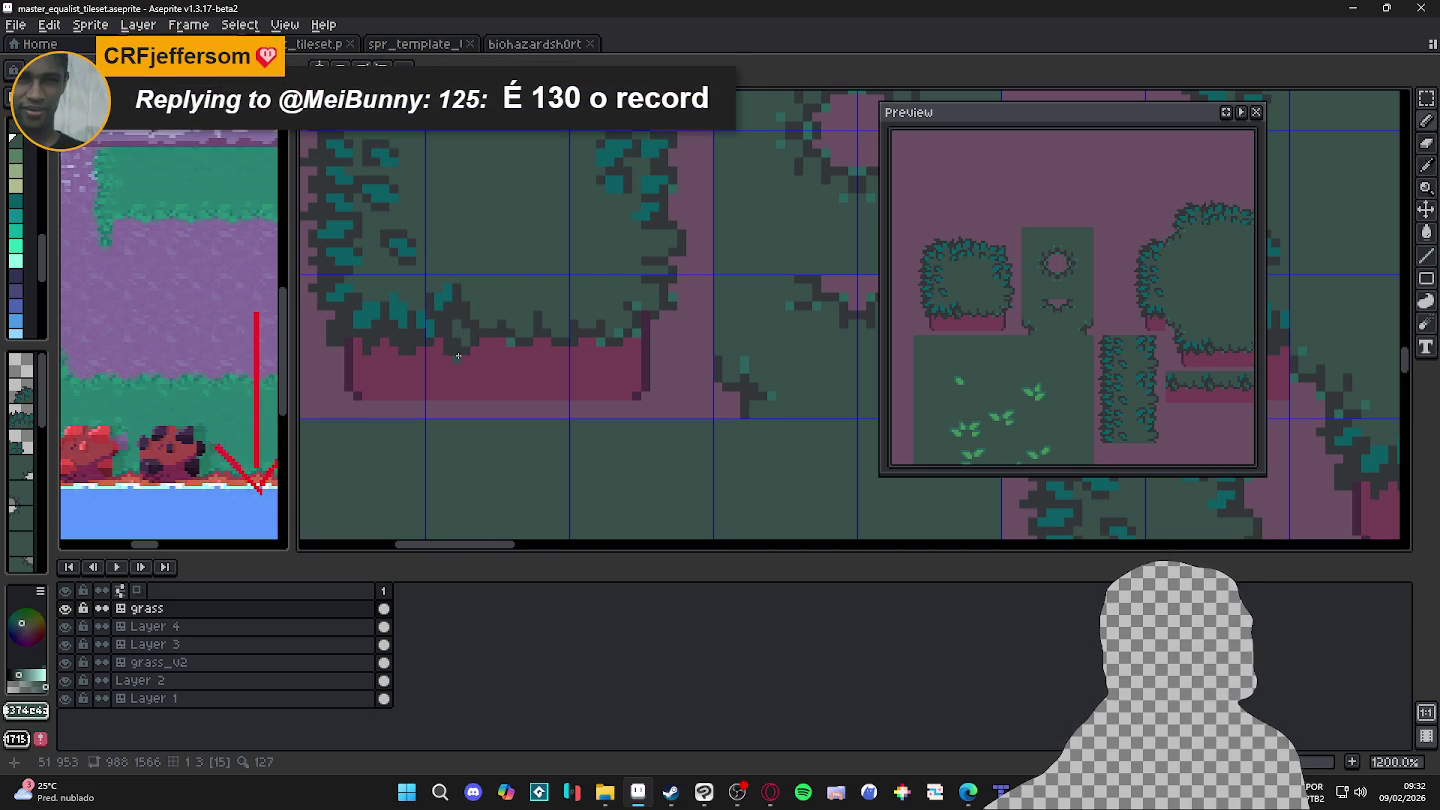
scroll(456, 349, "up", 2)
left_click(463, 366, "alt")
key("ctrl+s")
left_click_drag(494, 366, 471, 373)
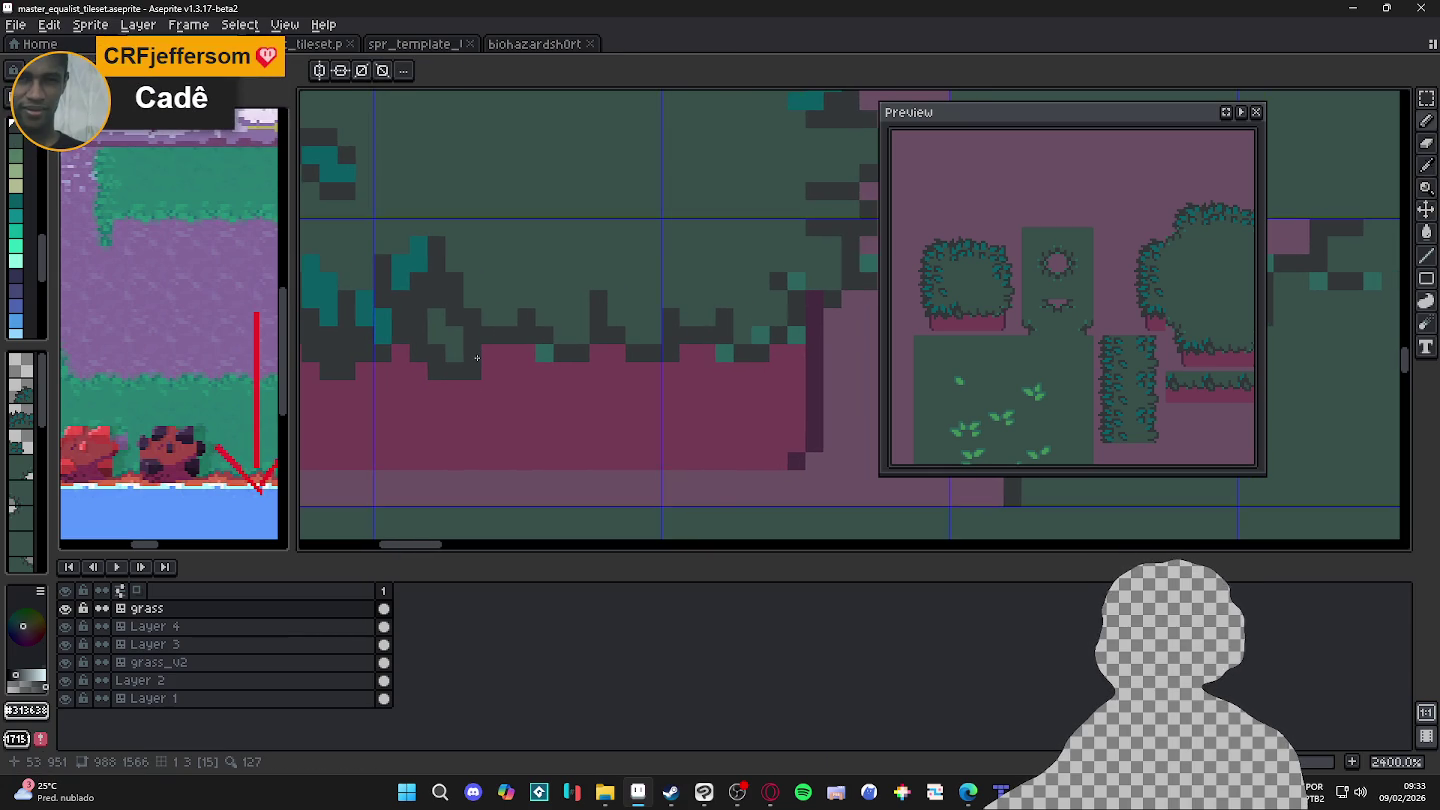
left_click(418, 247, "alt")
left_click(419, 263)
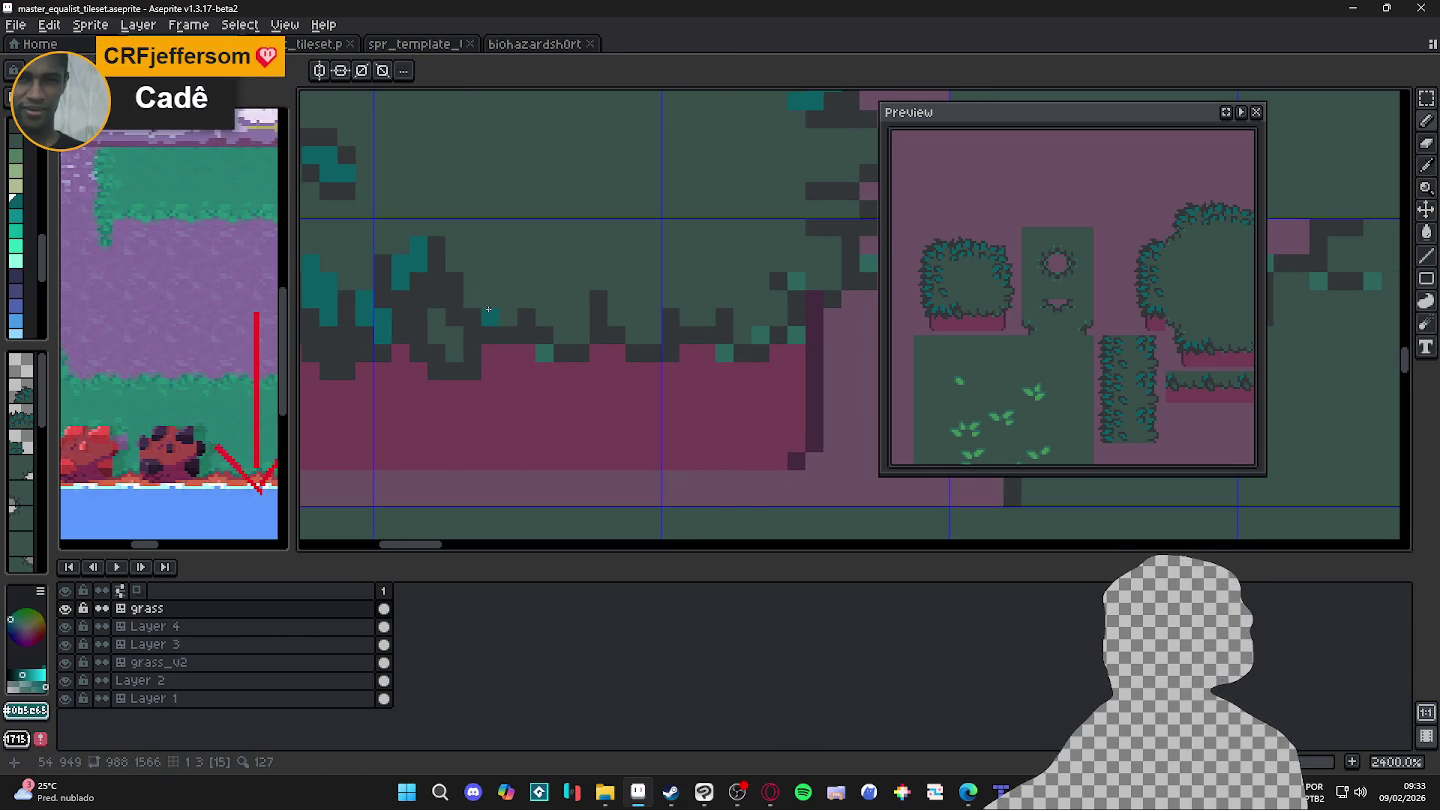
left_click_drag(489, 315, 508, 286)
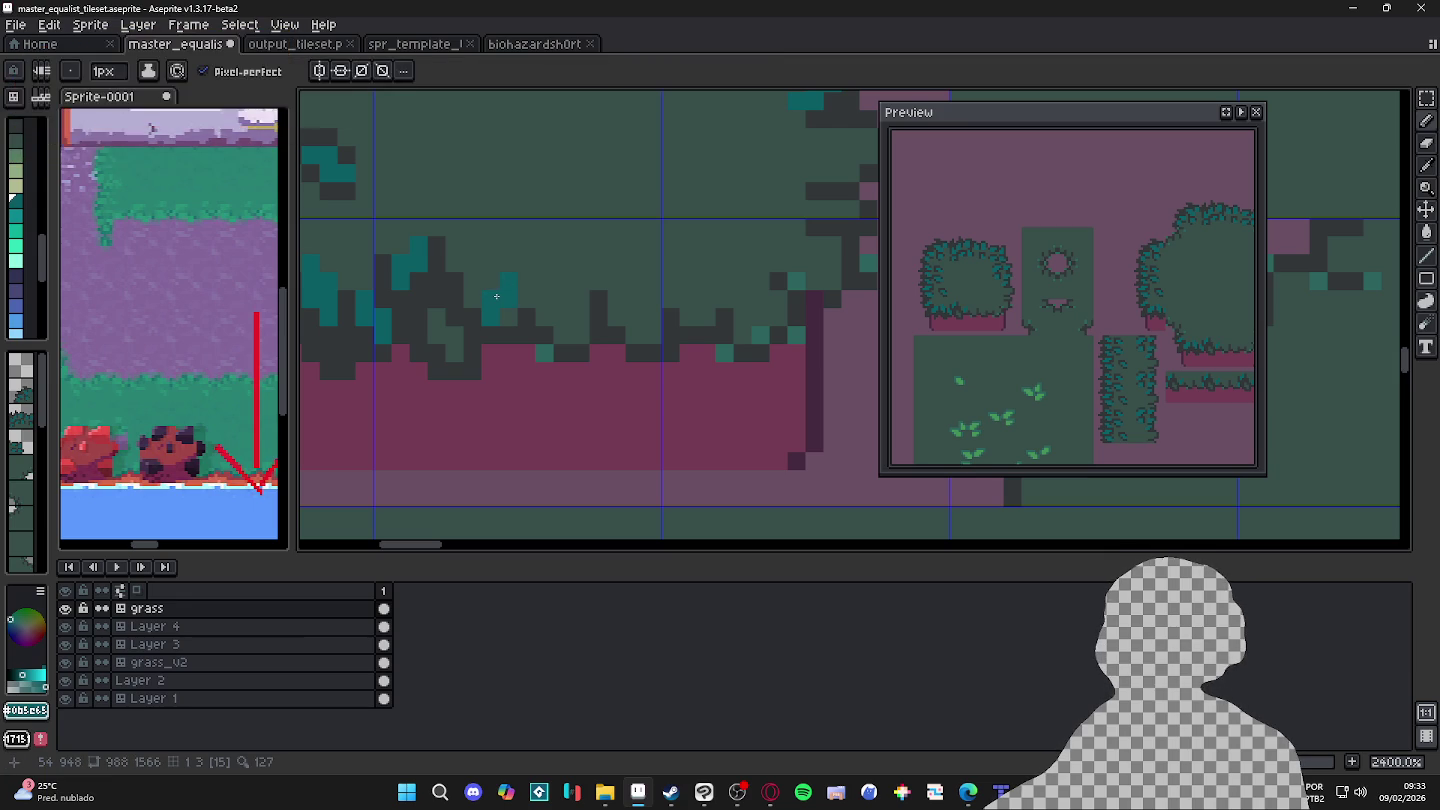
left_click(481, 283)
left_click(490, 336)
left_click(509, 316, "alt")
left_click(527, 298)
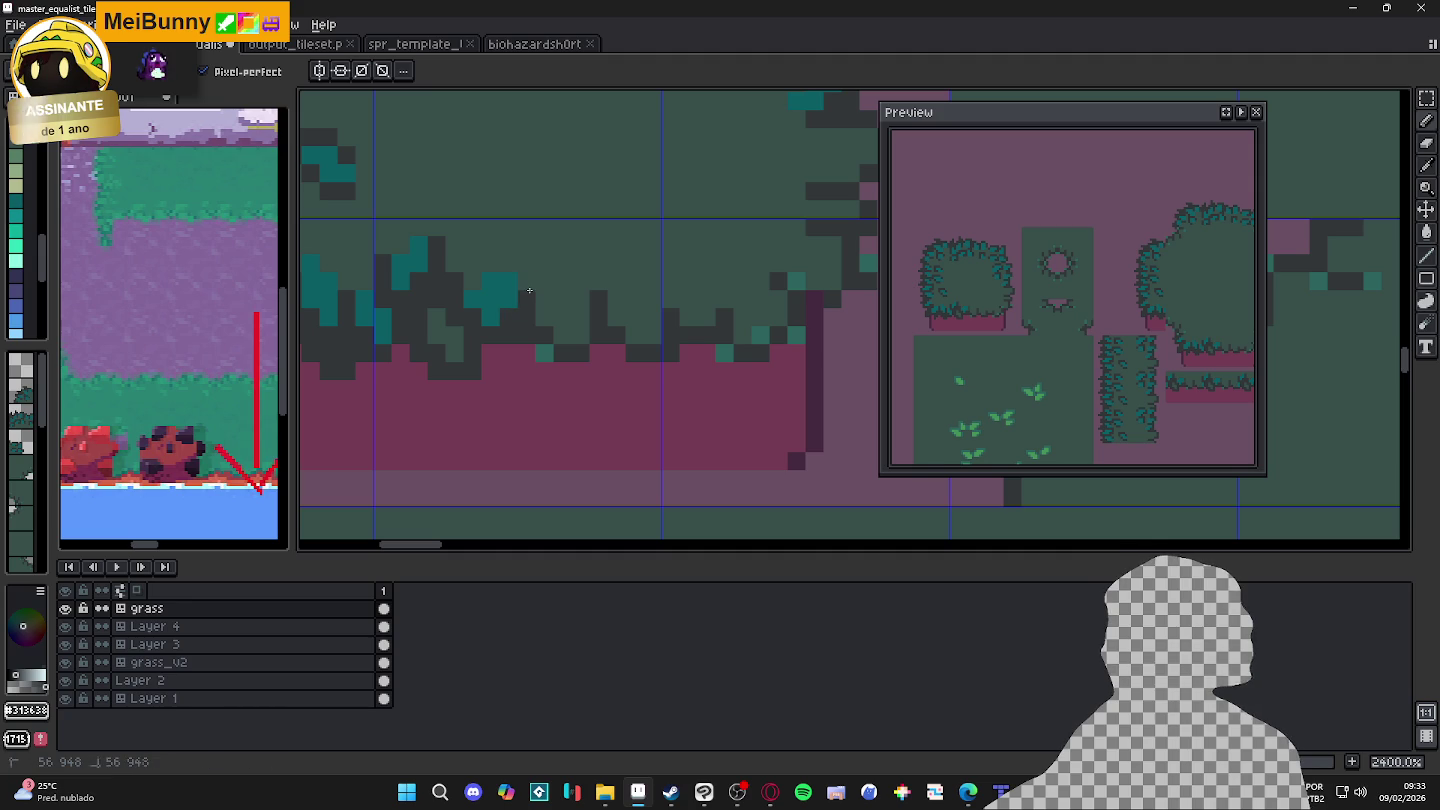
left_click(473, 290)
left_click(473, 283)
left_click(473, 264)
left_click(453, 268, "alt")
left_click(440, 249)
scroll(520, 305, "right", 1)
left_click(502, 294, "alt")
left_click(567, 330)
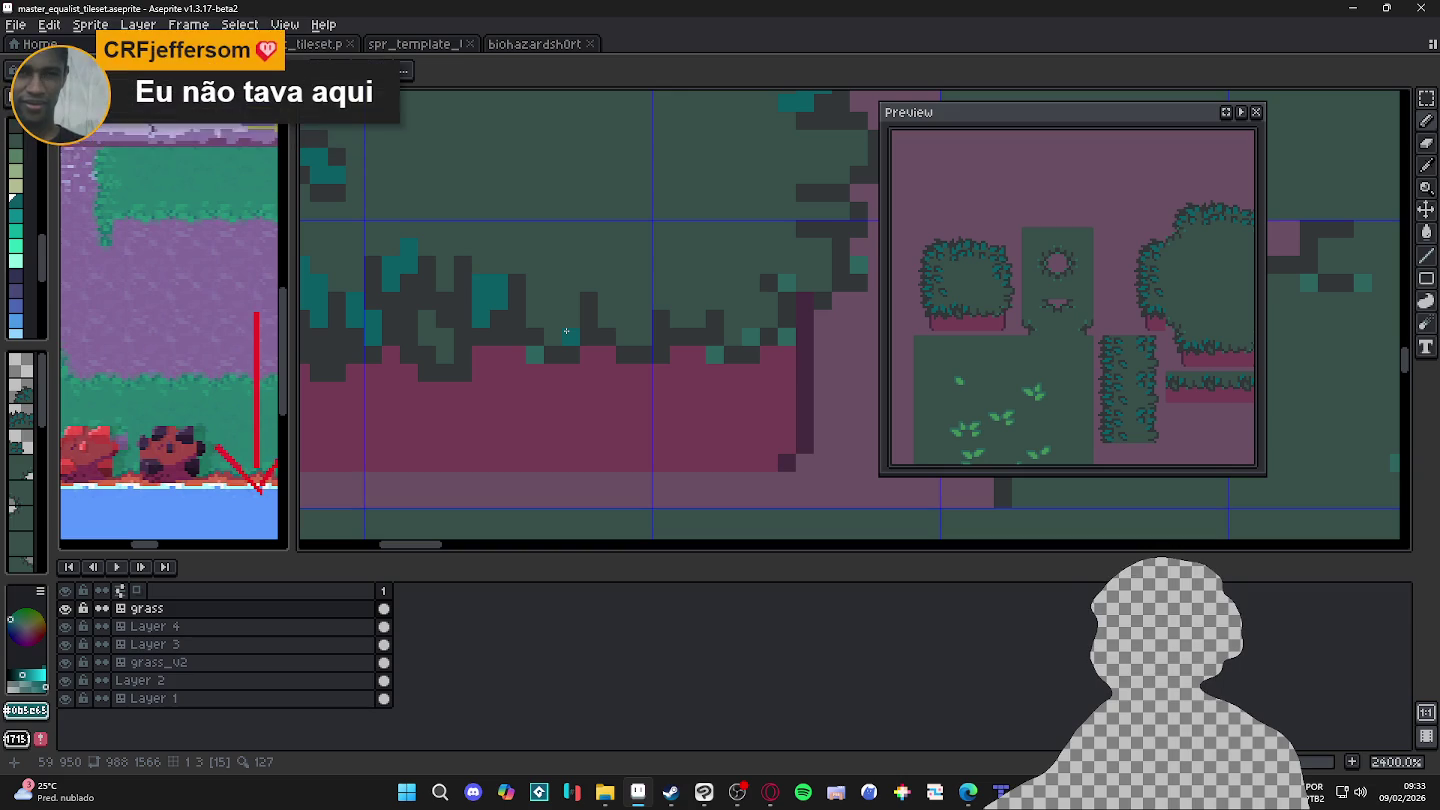
left_click(567, 330)
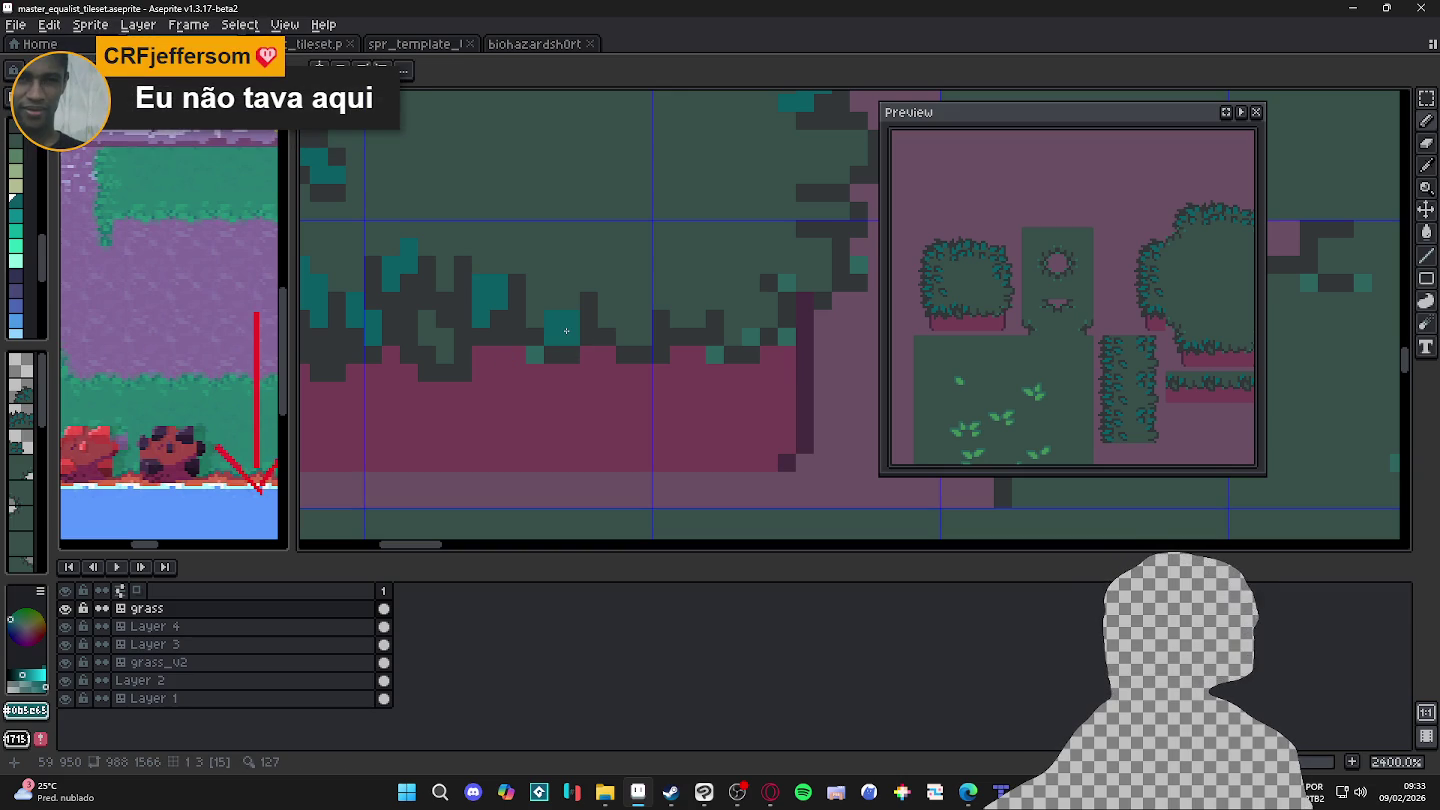
left_click(552, 302)
left_click(533, 321, "alt")
left_click(582, 352)
left_click(517, 356)
left_click_drag(518, 372, 528, 367)
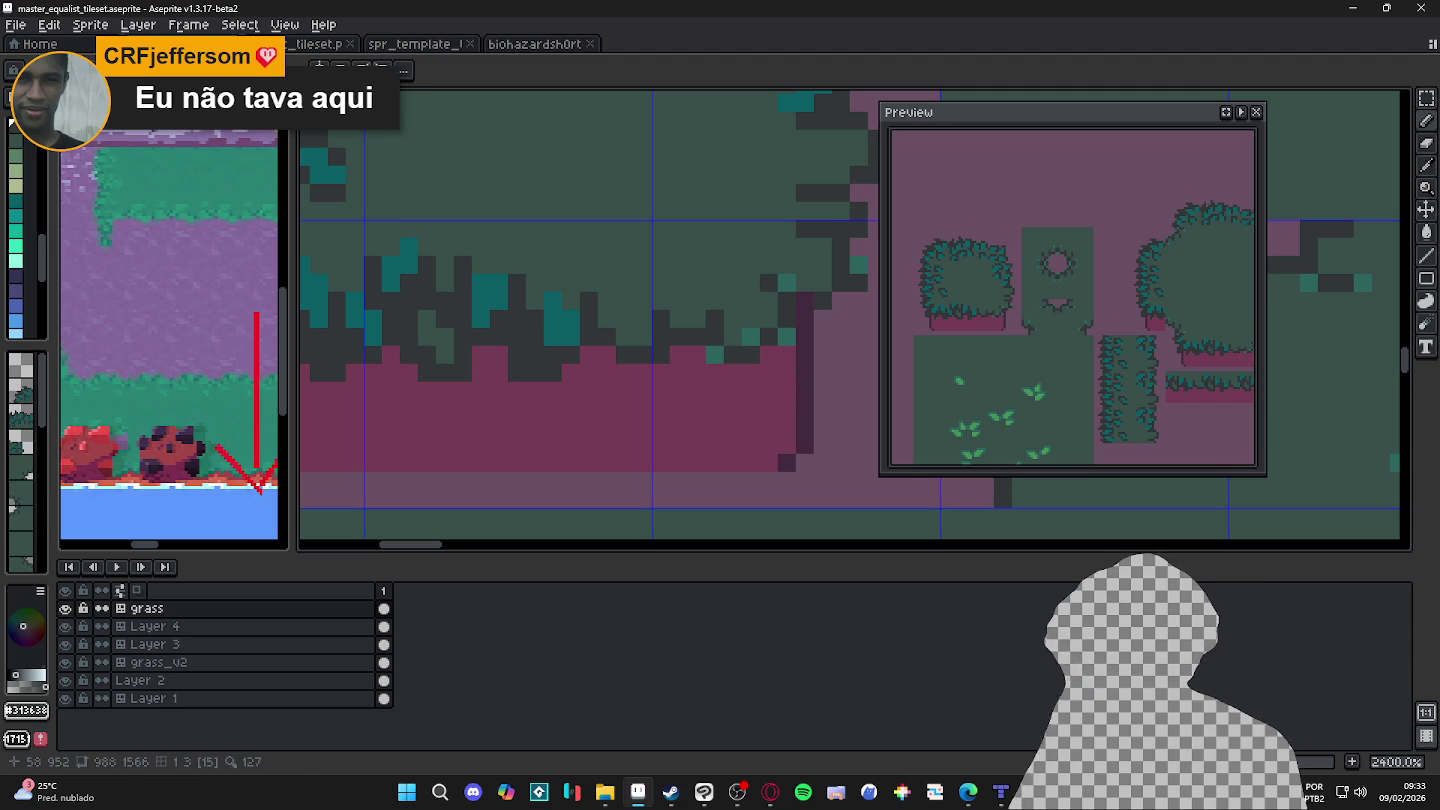
scroll(513, 350, "down", 7)
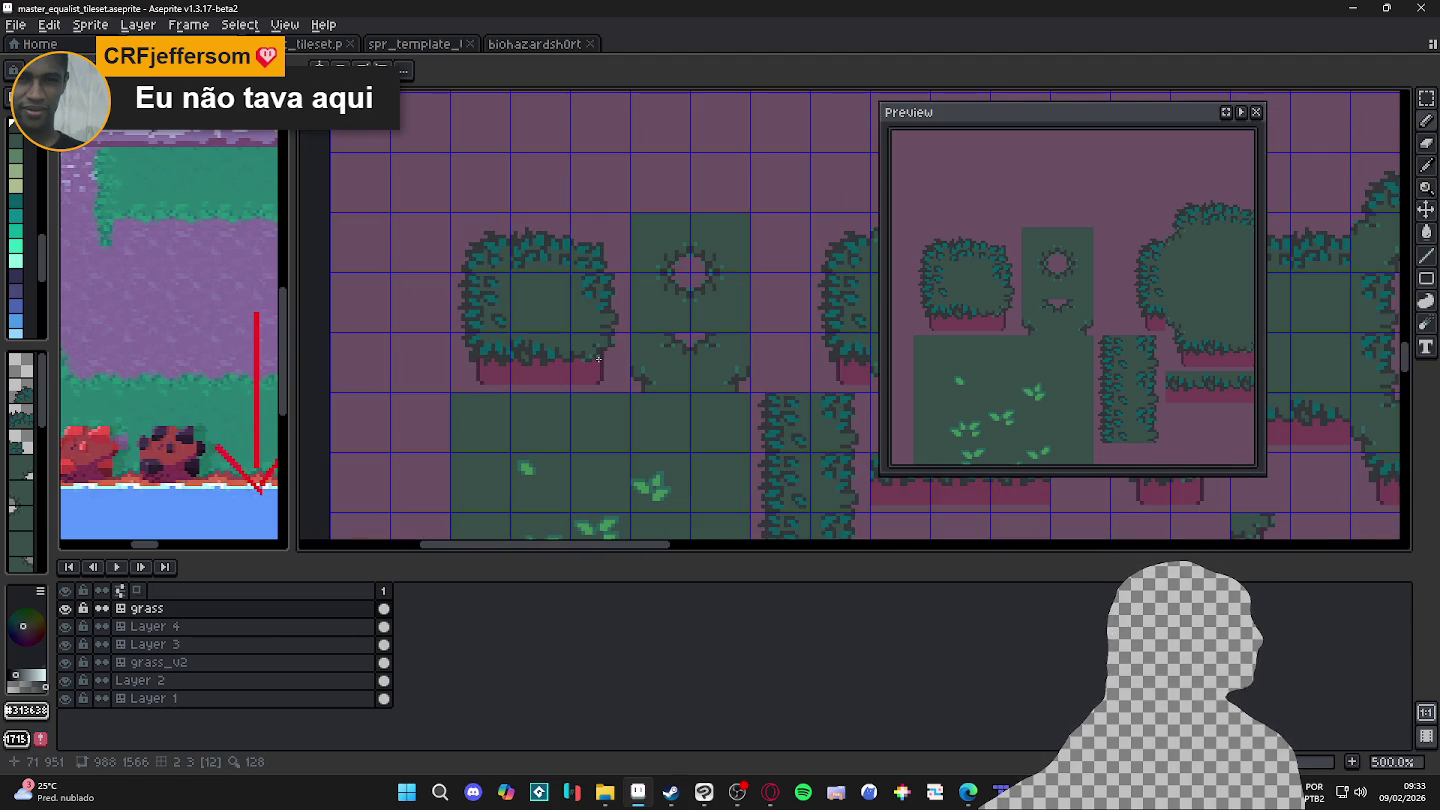
scroll(593, 348, "up", 5)
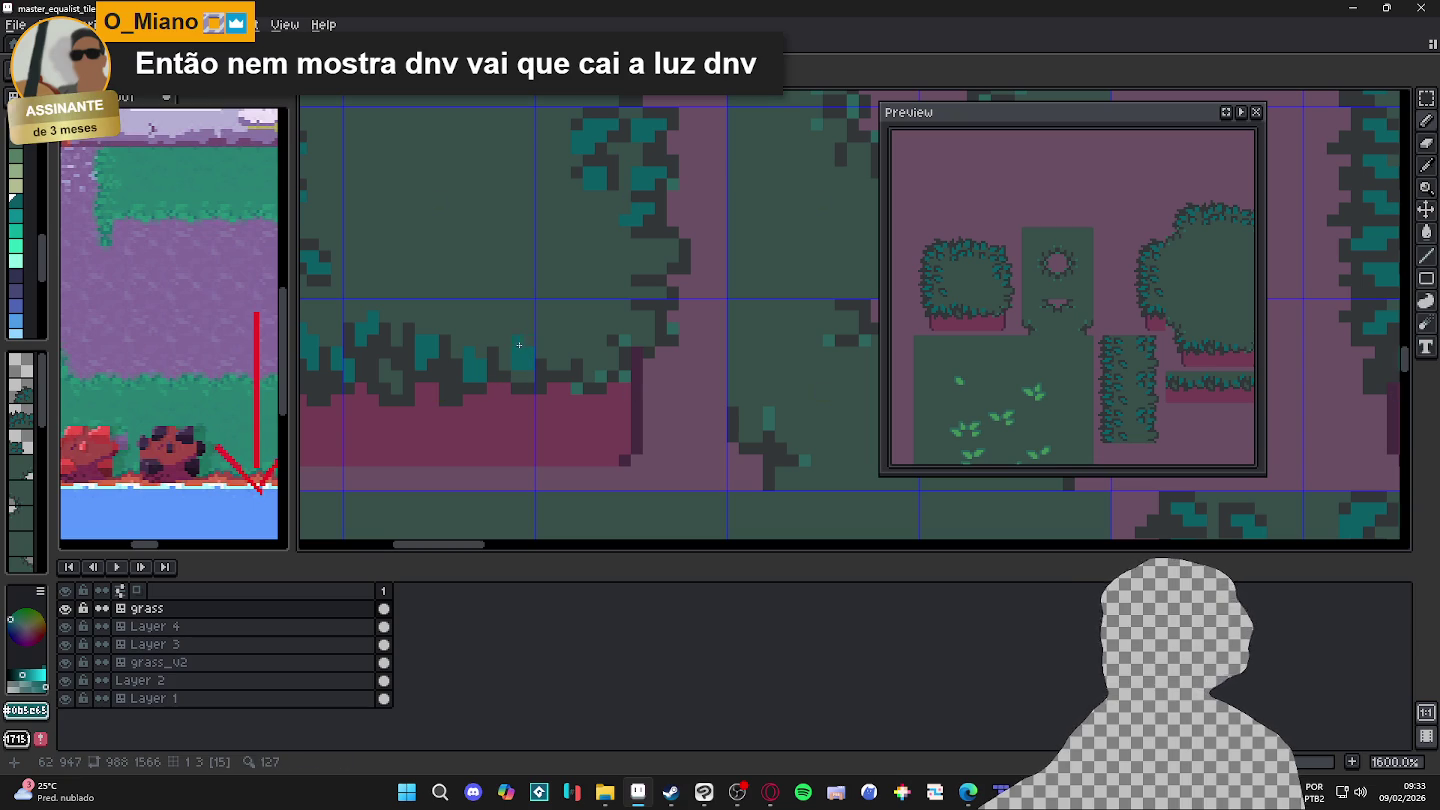
Step: Sample the maroon, dark green, teal and dark grey colours, swapping back to dark grey
left_click(515, 395, "alt")
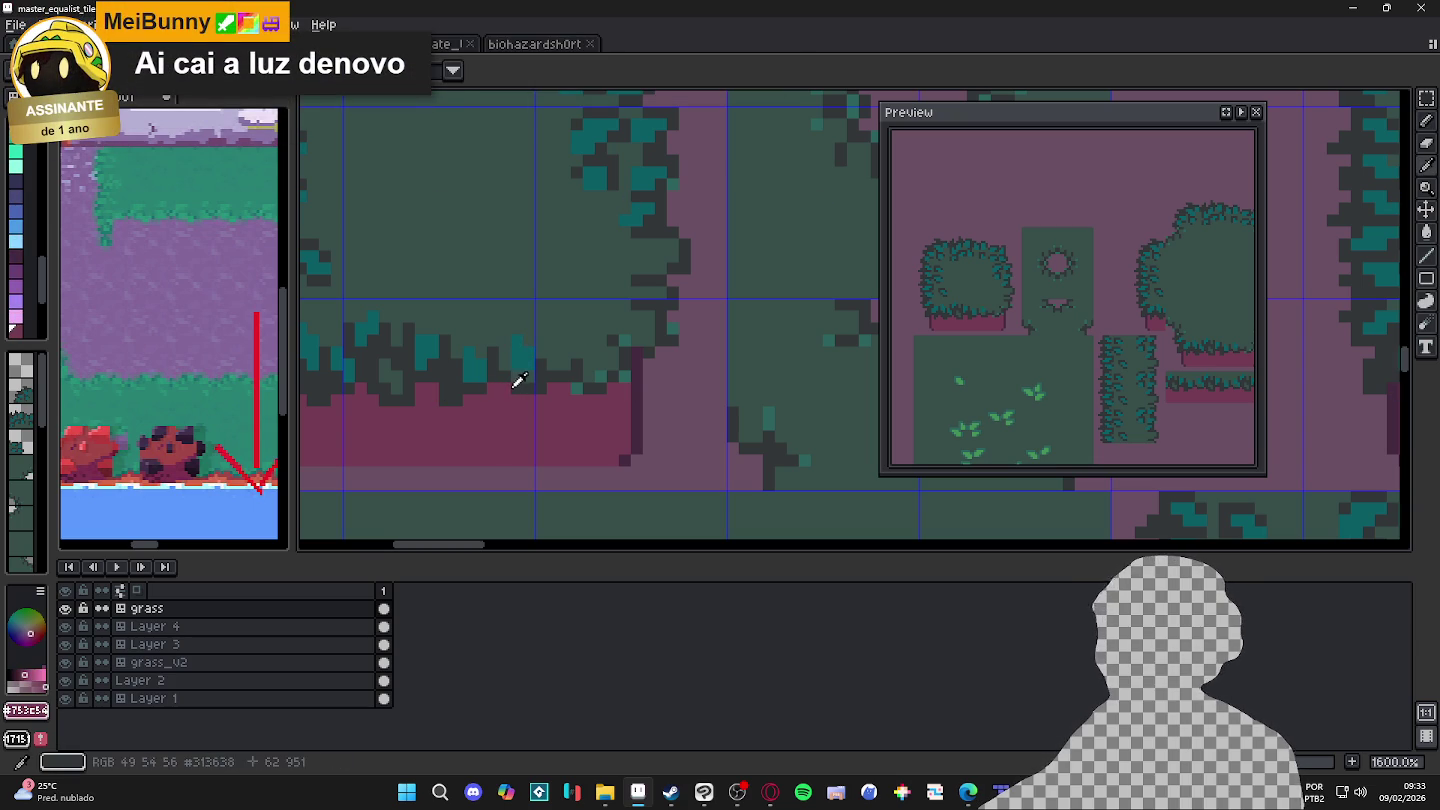
left_click(516, 383, "alt")
left_click(527, 373, "alt")
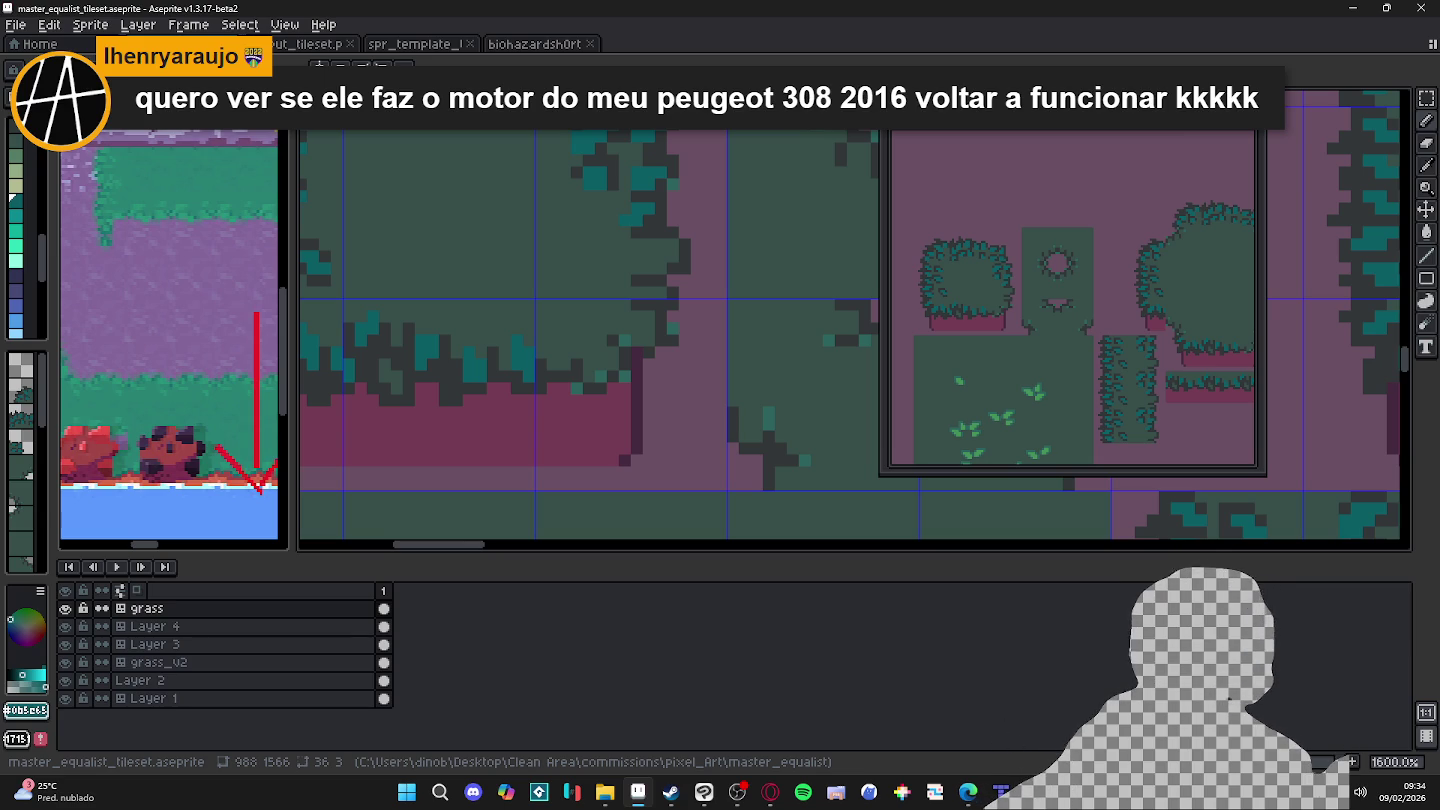
left_click(501, 365, "alt")
left_click(487, 346, "alt")
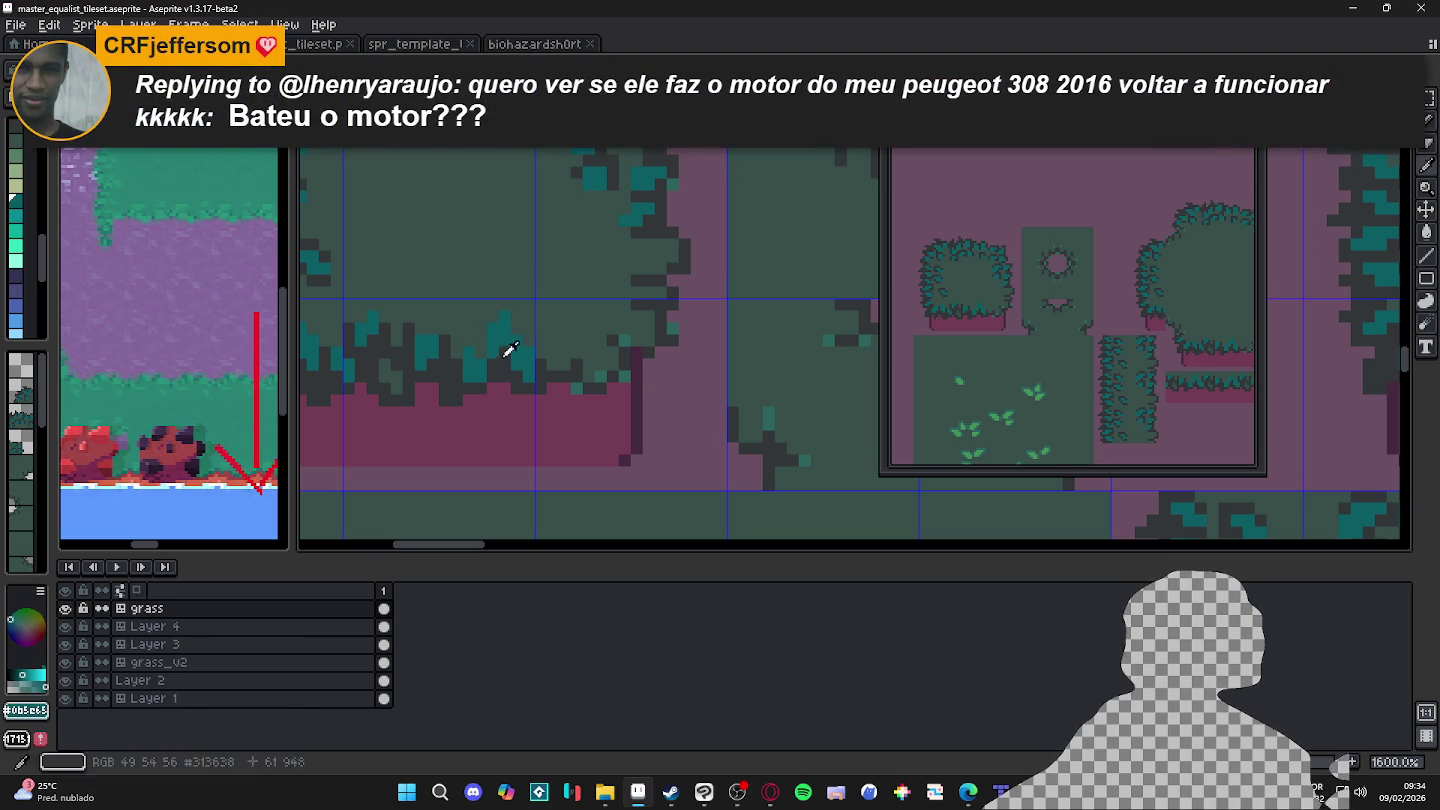
key("x")
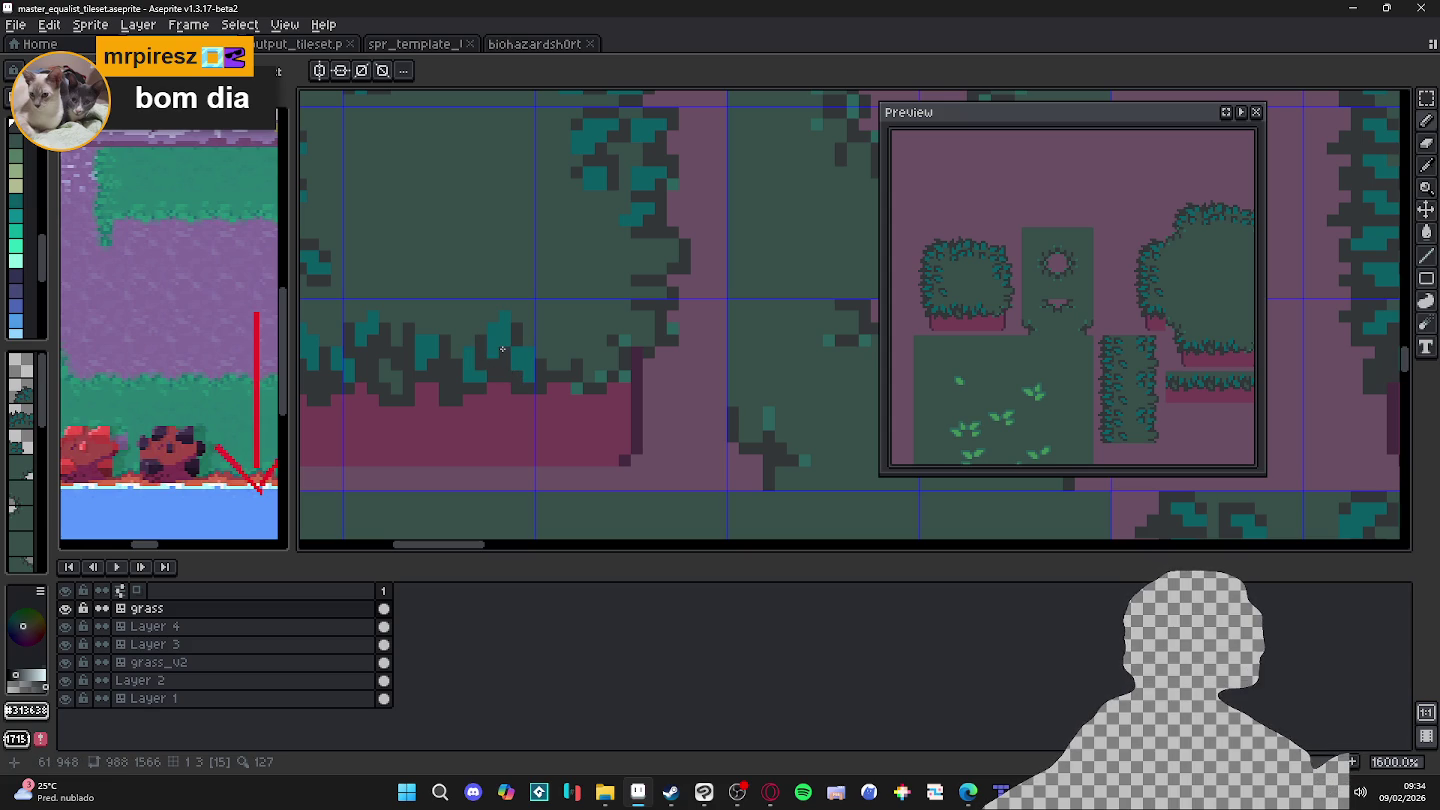
Step: Save master_equalist_tileset.aseprite twice while zooming over the bush
key("ctrl+s")
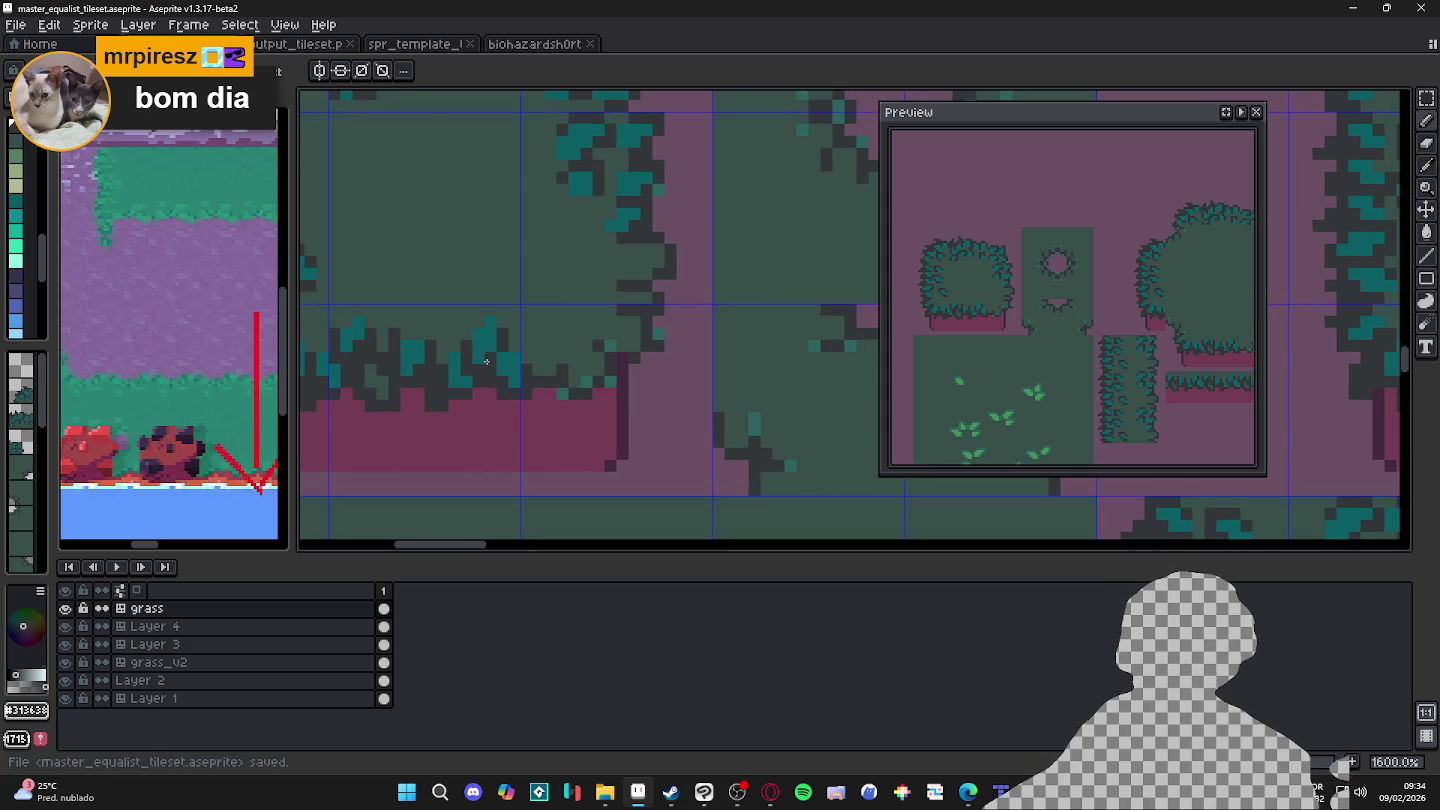
scroll(508, 362, "down", 1)
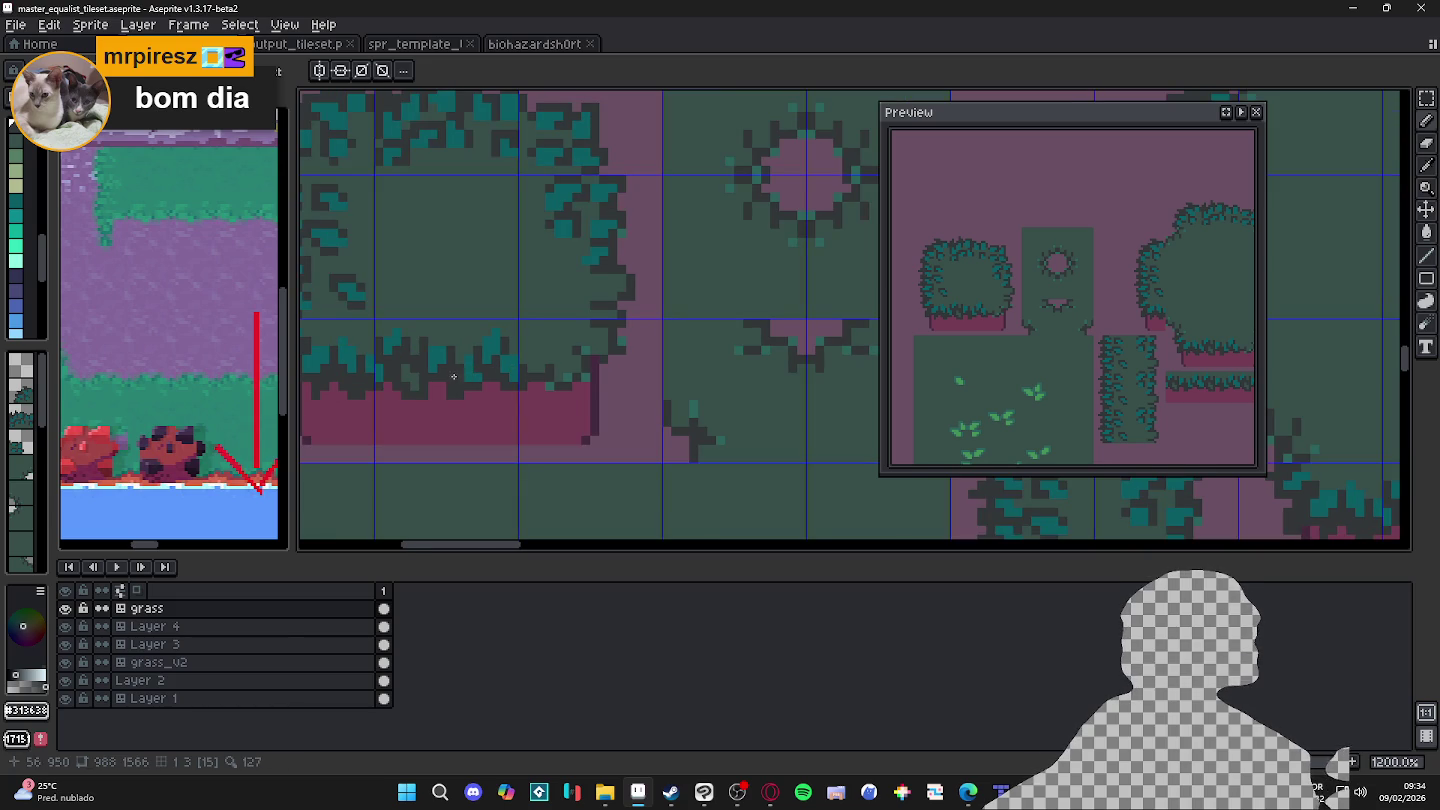
scroll(364, 356, "down", 1)
scroll(451, 371, "up", 2)
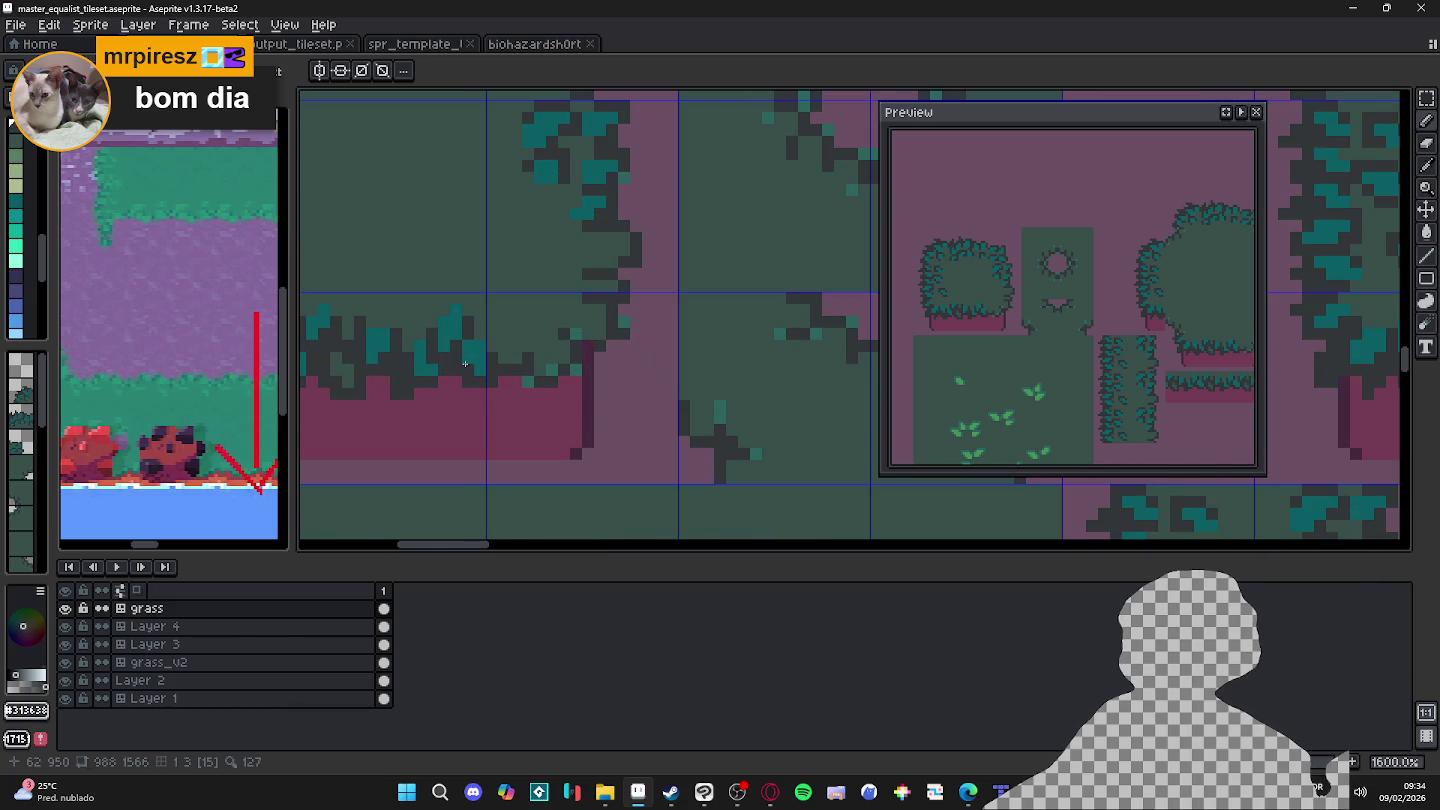
scroll(470, 356, "down", 2)
scroll(522, 377, "down", 2)
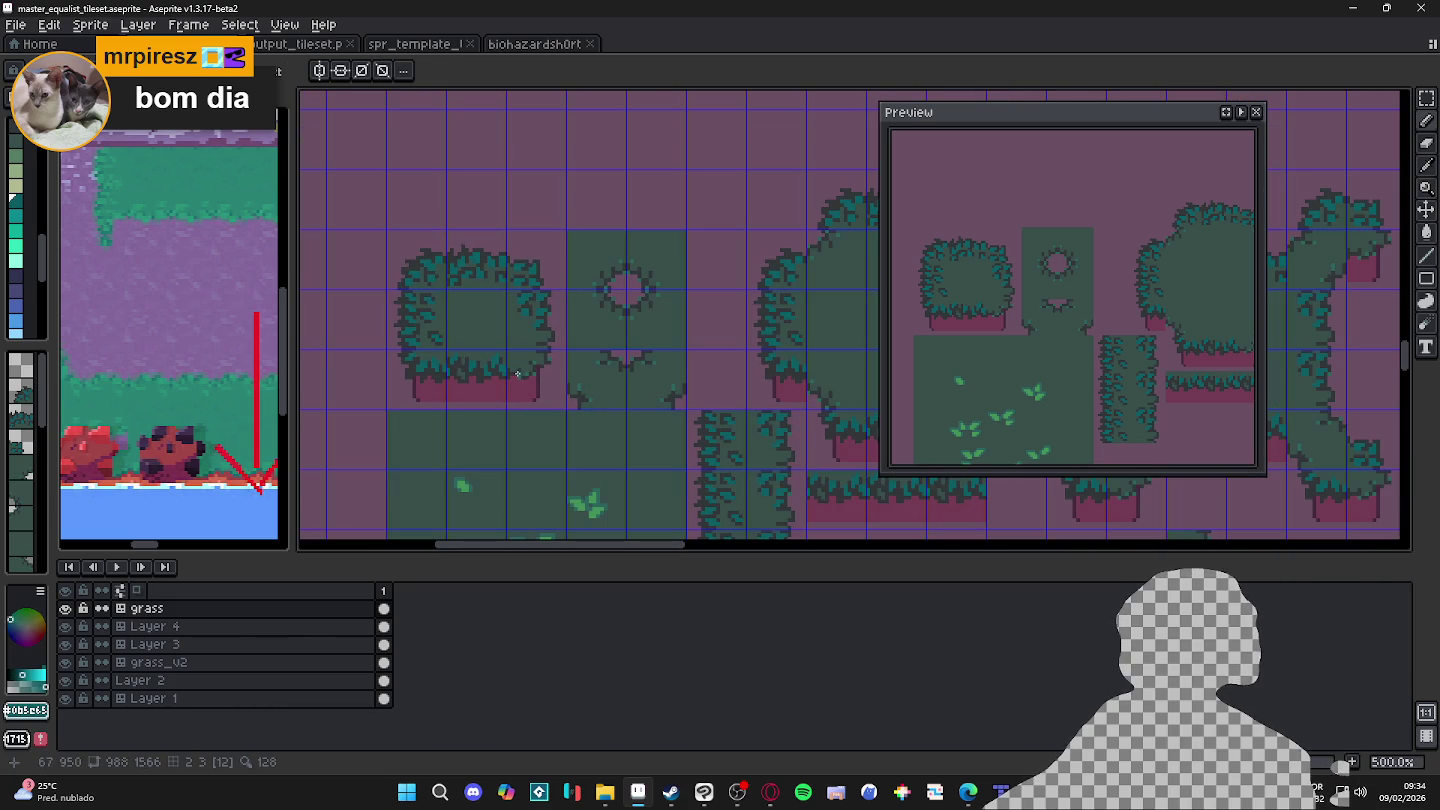
key("ctrl+s")
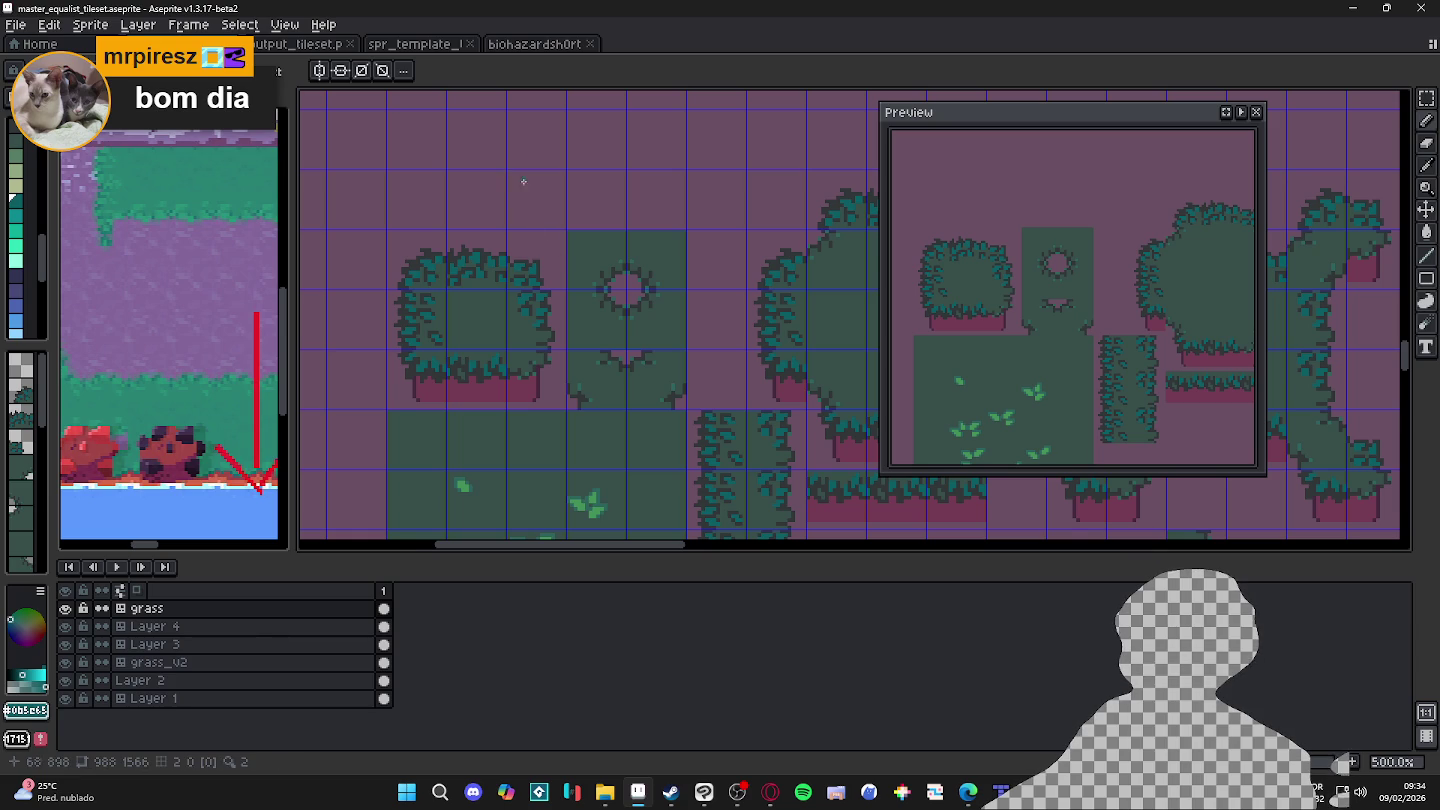
scroll(517, 175, "up", 2)
scroll(497, 274, "up", 2)
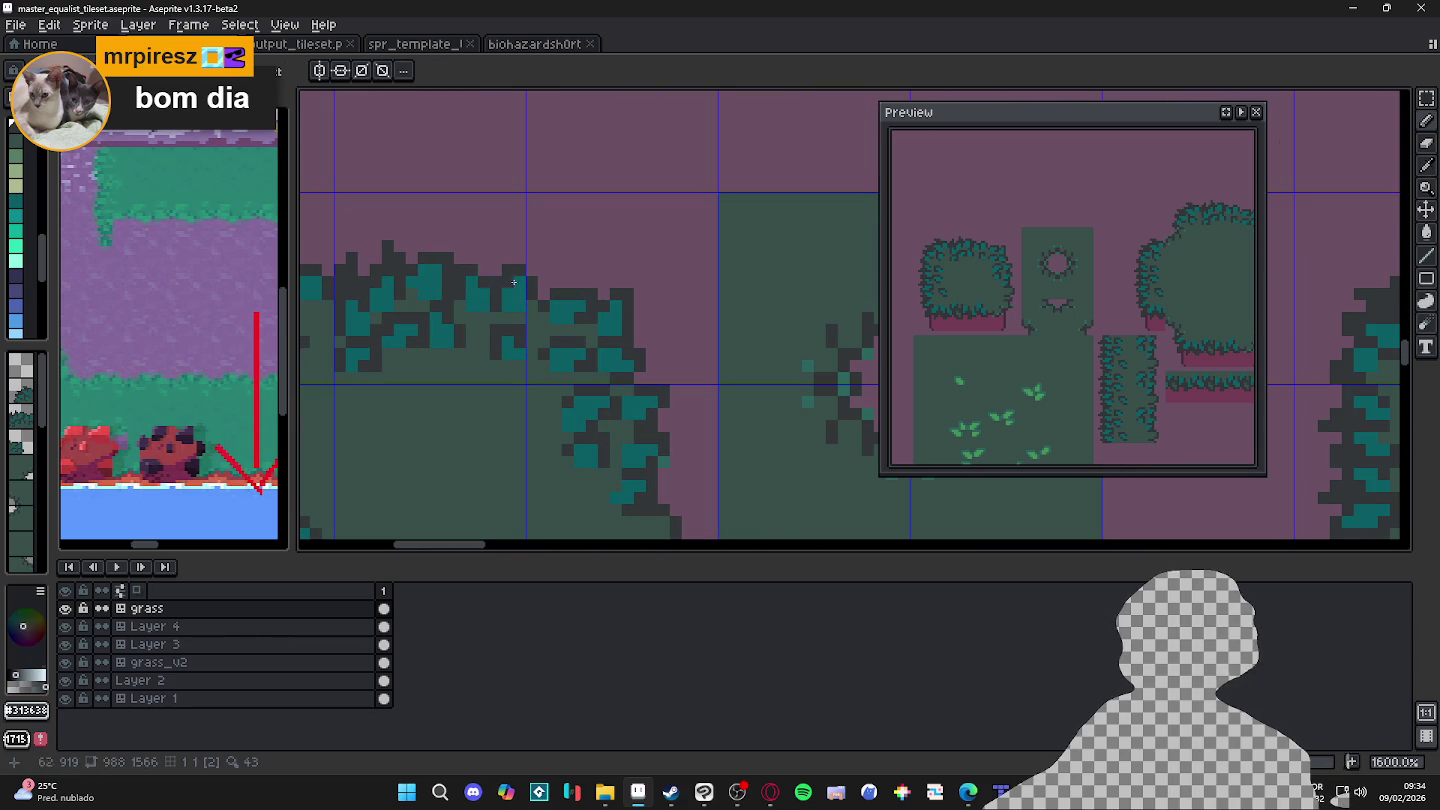
scroll(497, 275, "down", 2)
scroll(685, 277, "up", 2)
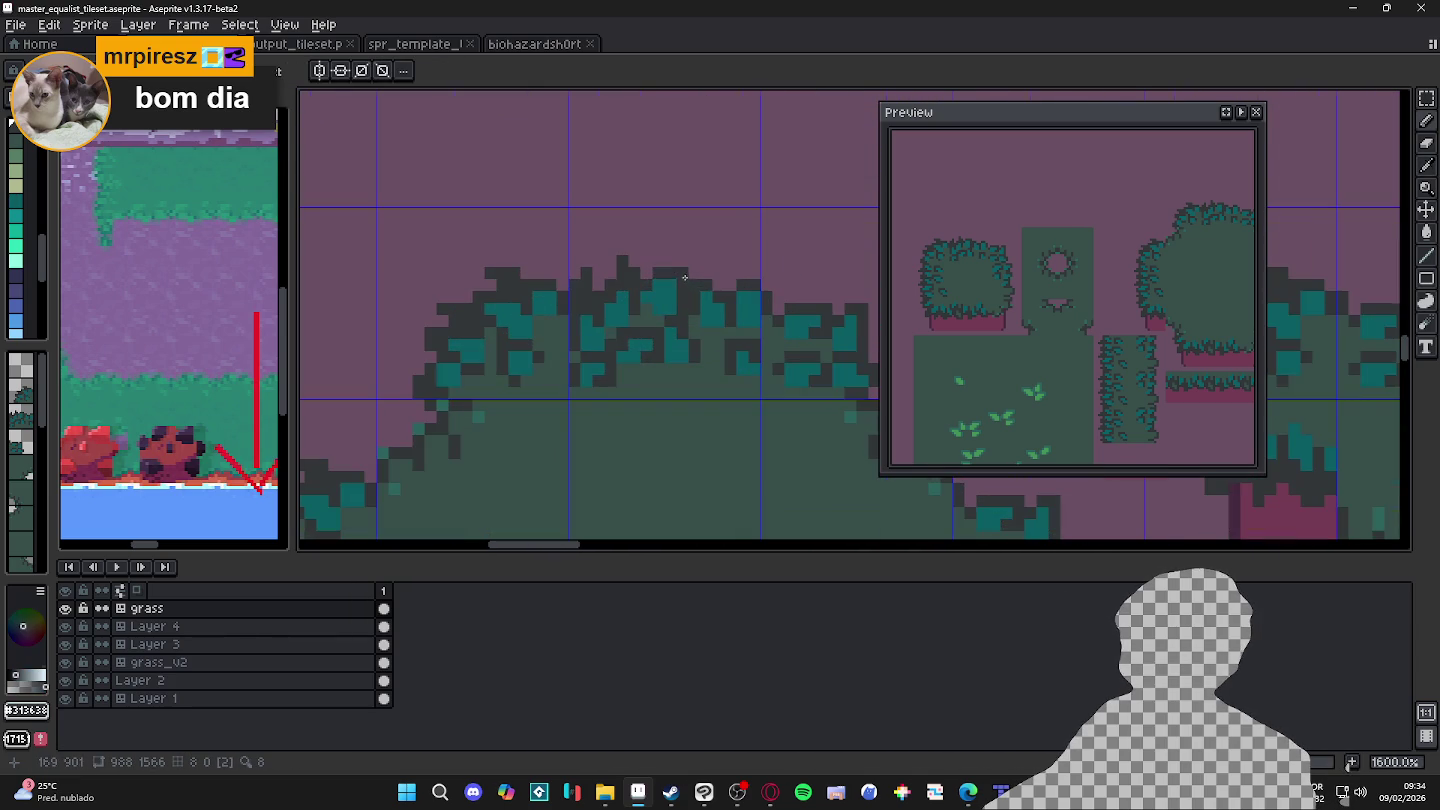
Step: Zoom in and out to inspect the bush tiles
scroll(392, 355, "down", 4)
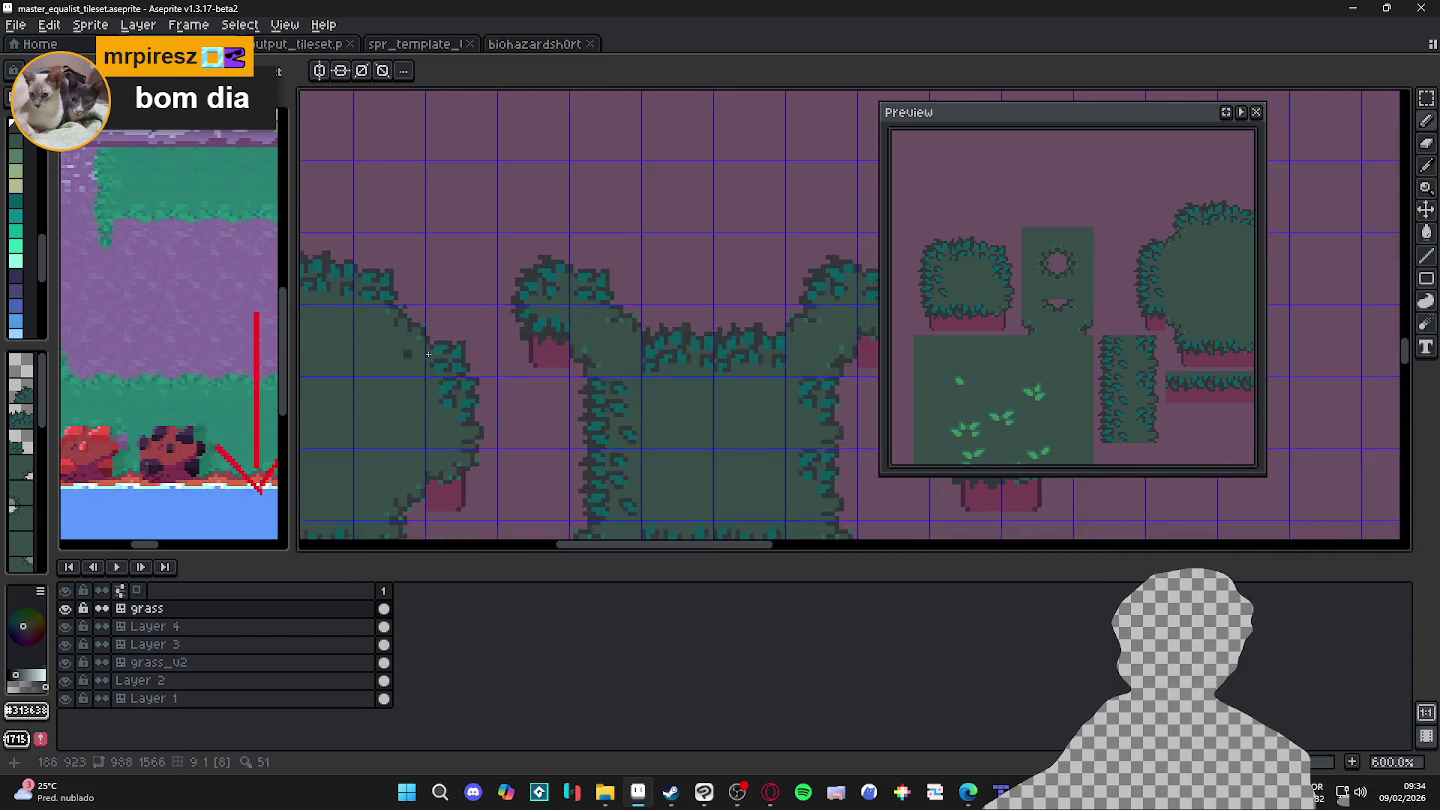
scroll(589, 360, "up", 1)
scroll(589, 360, "up", 2)
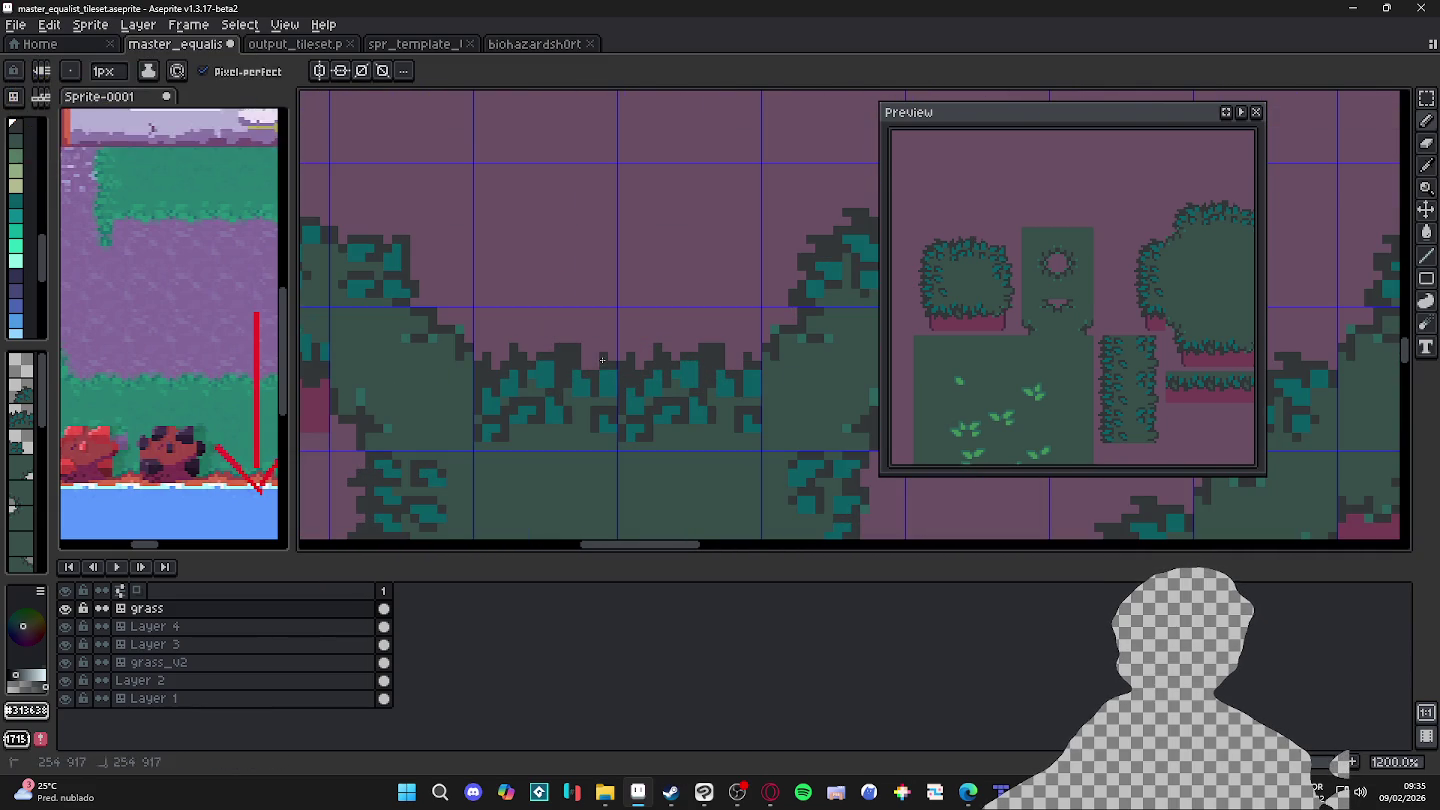
scroll(572, 375, "down", 3)
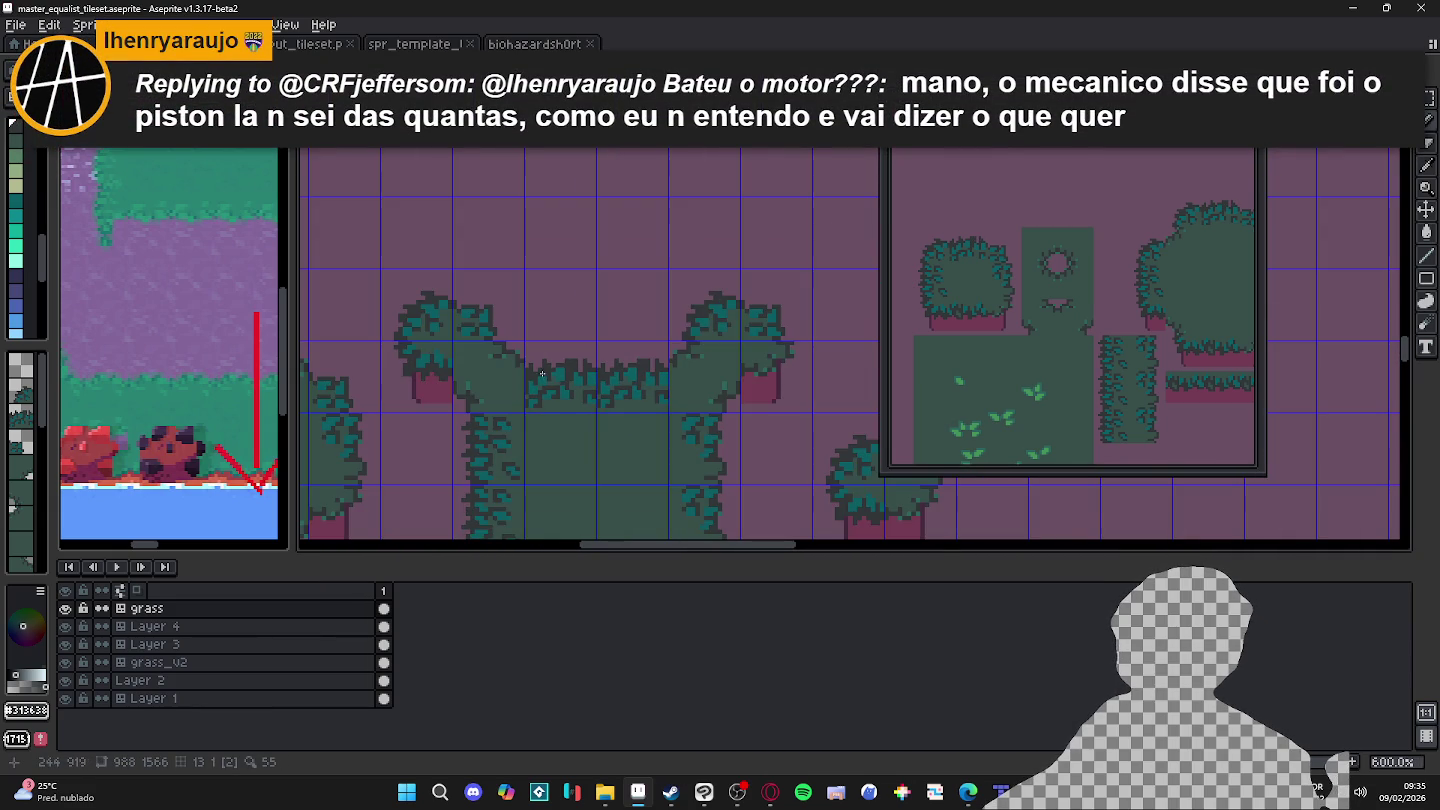
scroll(542, 373, "down", 2)
scroll(530, 381, "down", 1)
scroll(532, 373, "up", 4)
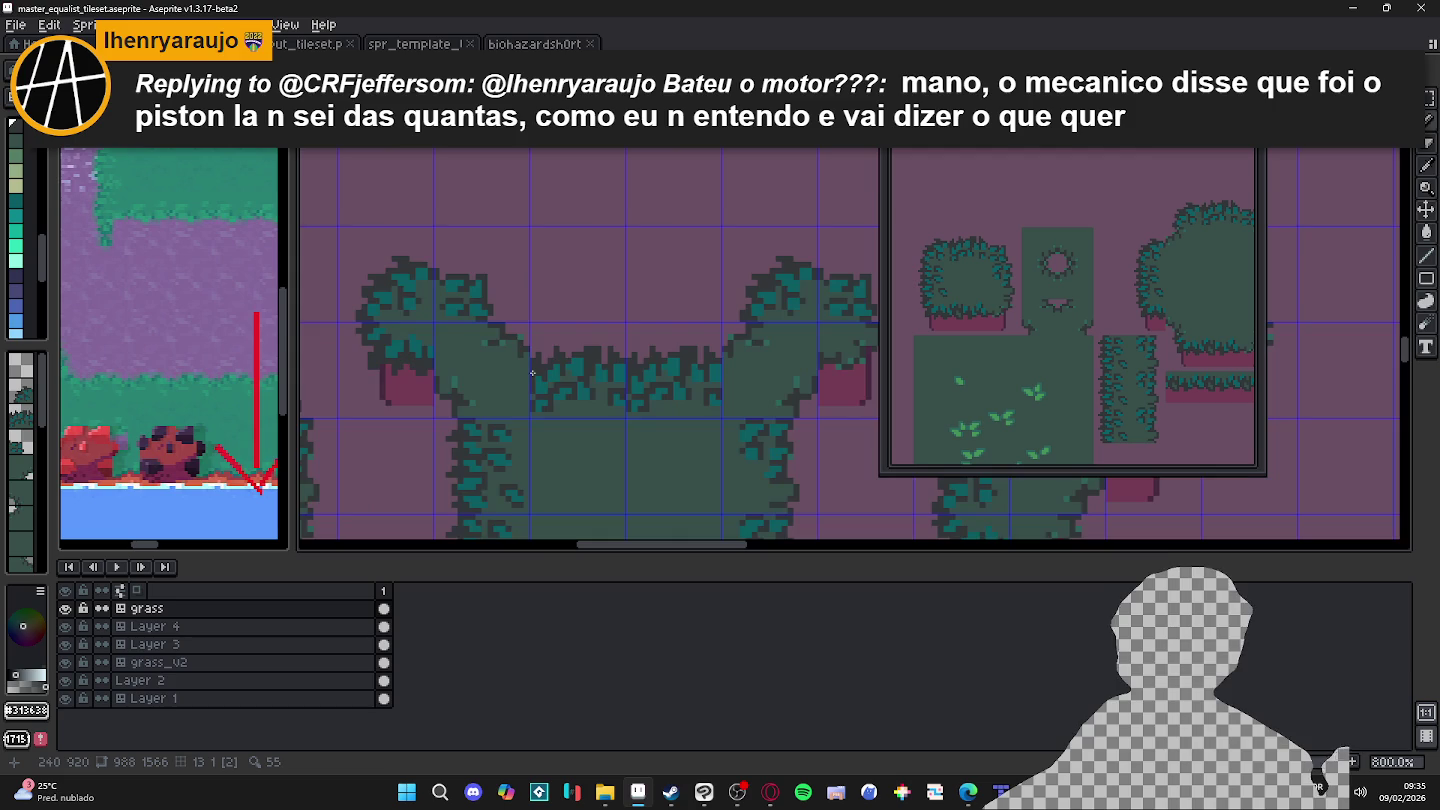
scroll(532, 373, "down", 1)
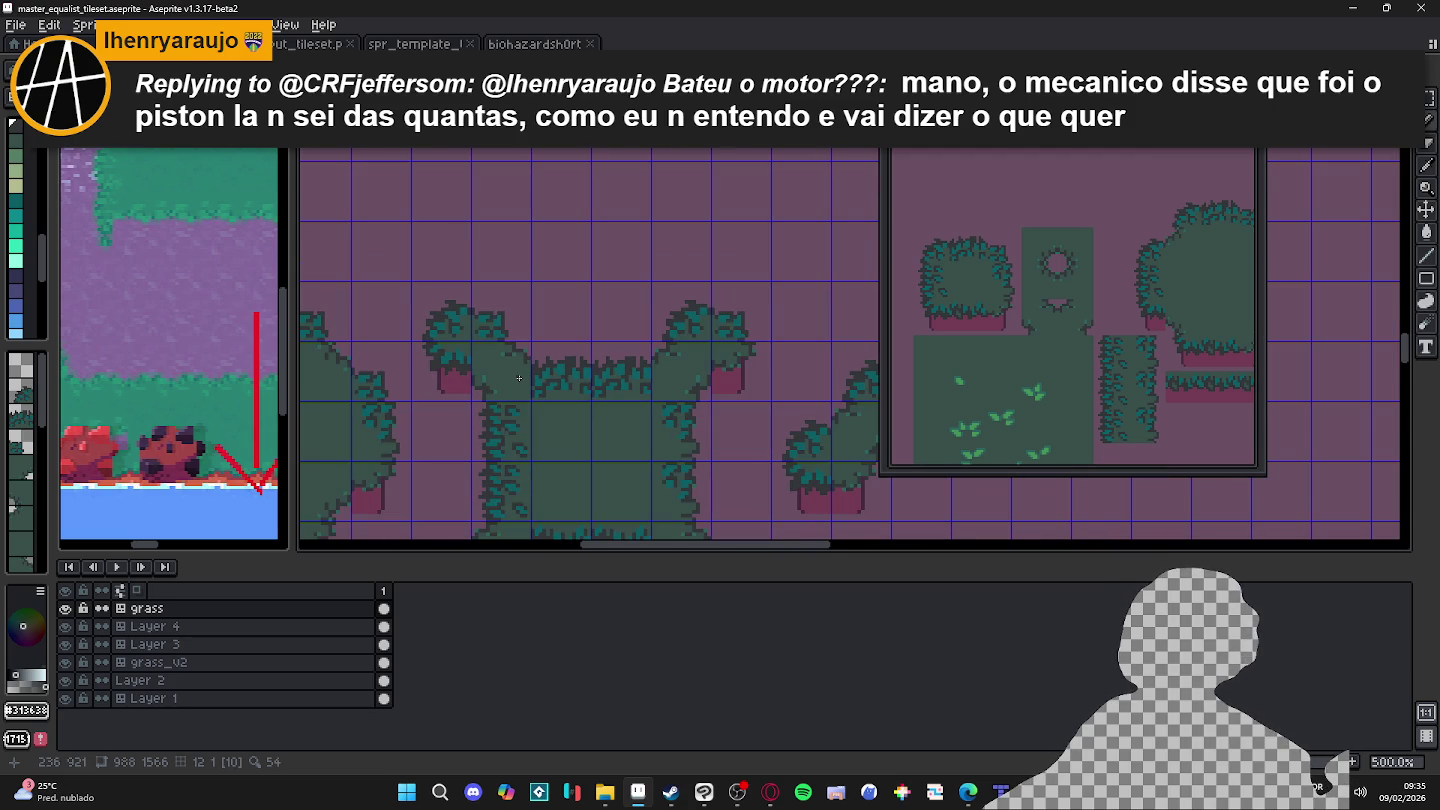
scroll(518, 378, "down", 1)
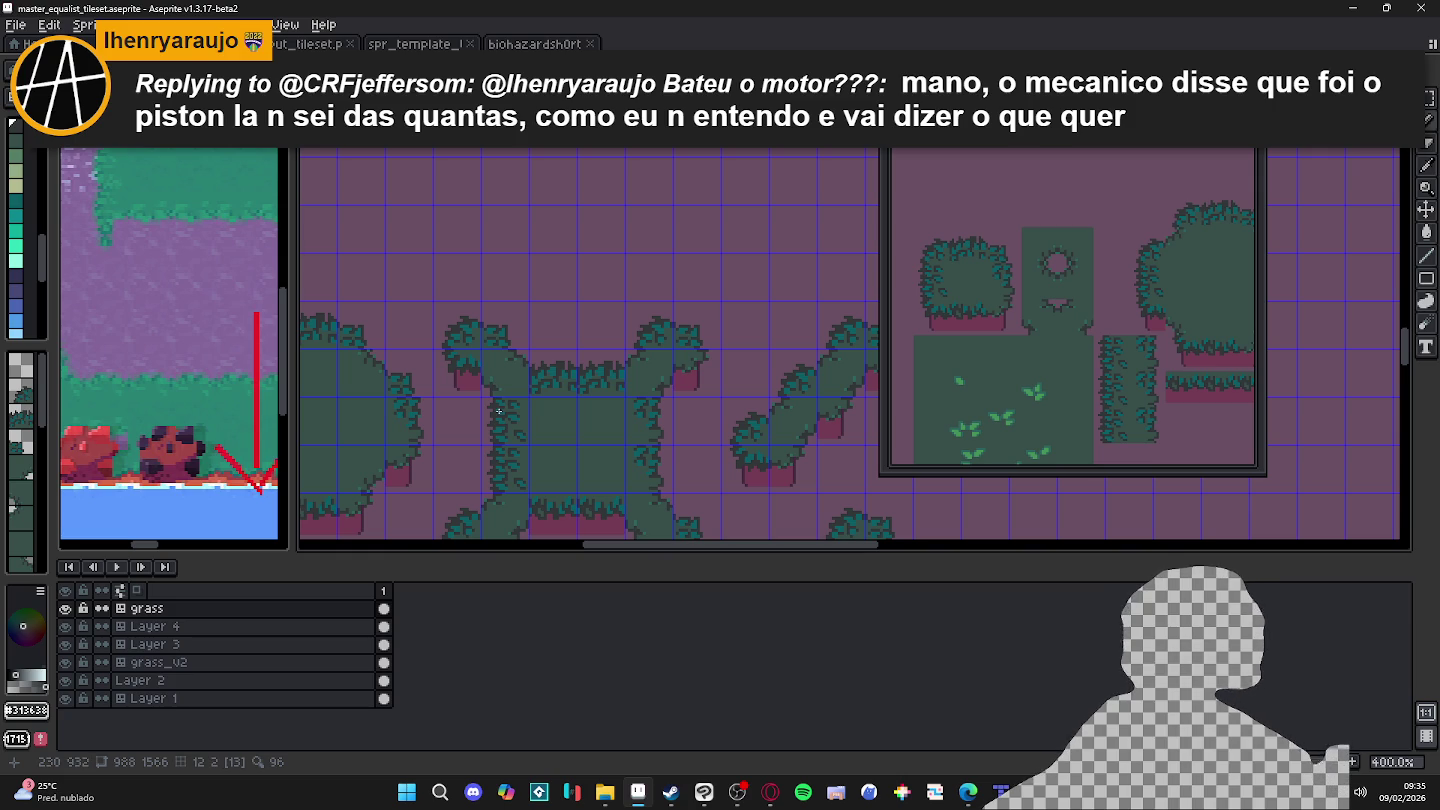
scroll(493, 386, "down", 1)
Step: Pan to the neighbouring bush tiles and save the tileset
left_click_drag(364, 411, 621, 365)
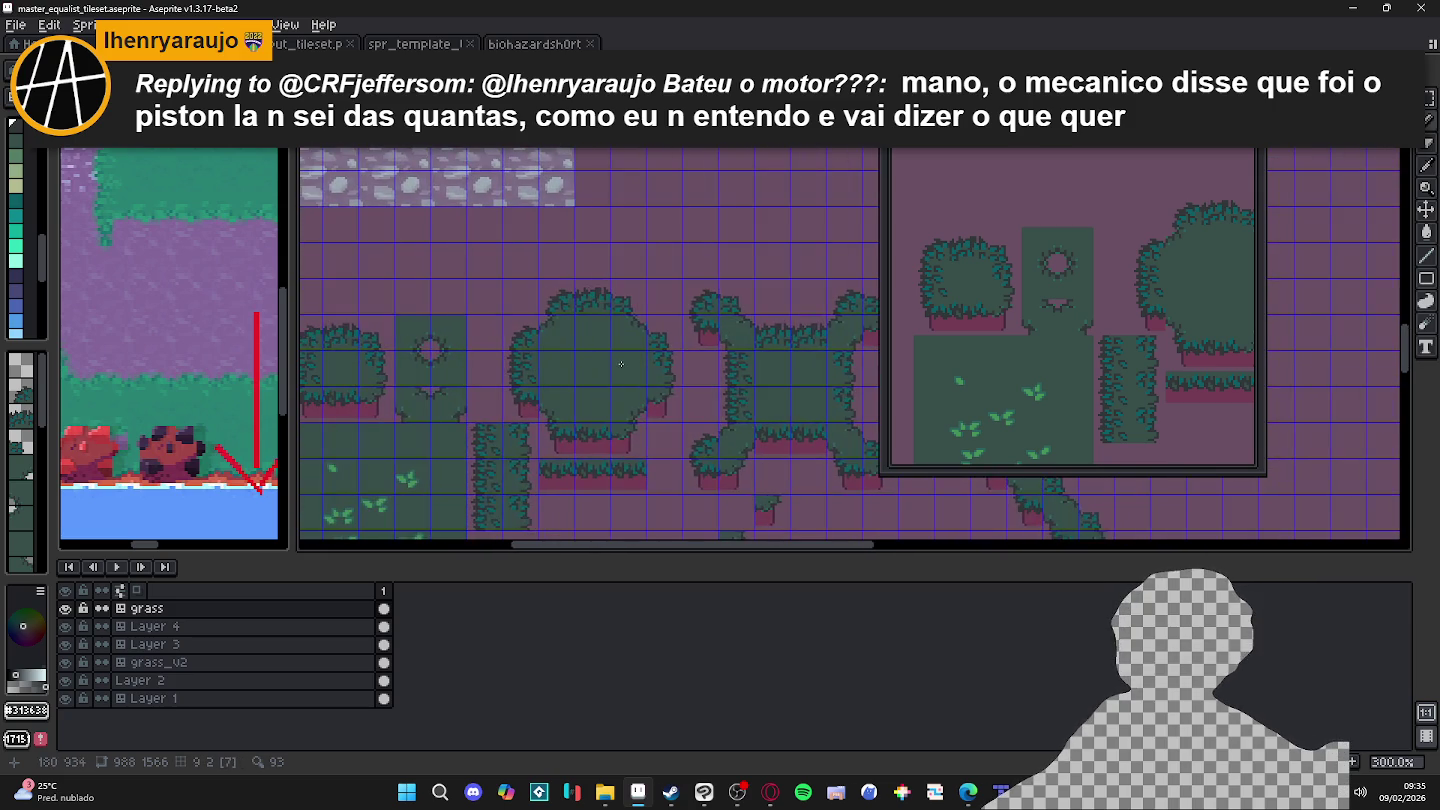
scroll(628, 309, "up", 7)
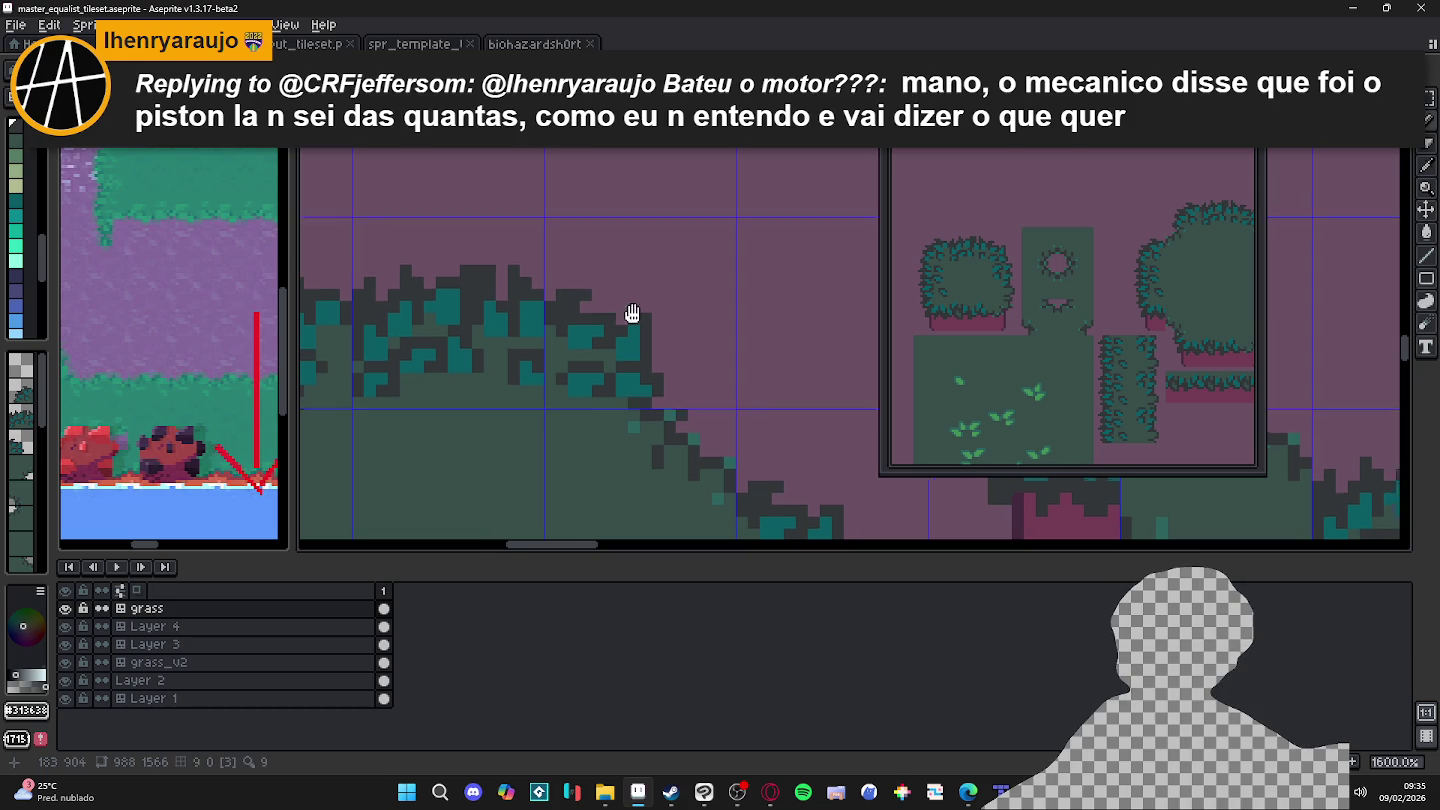
scroll(640, 319, "down", 1)
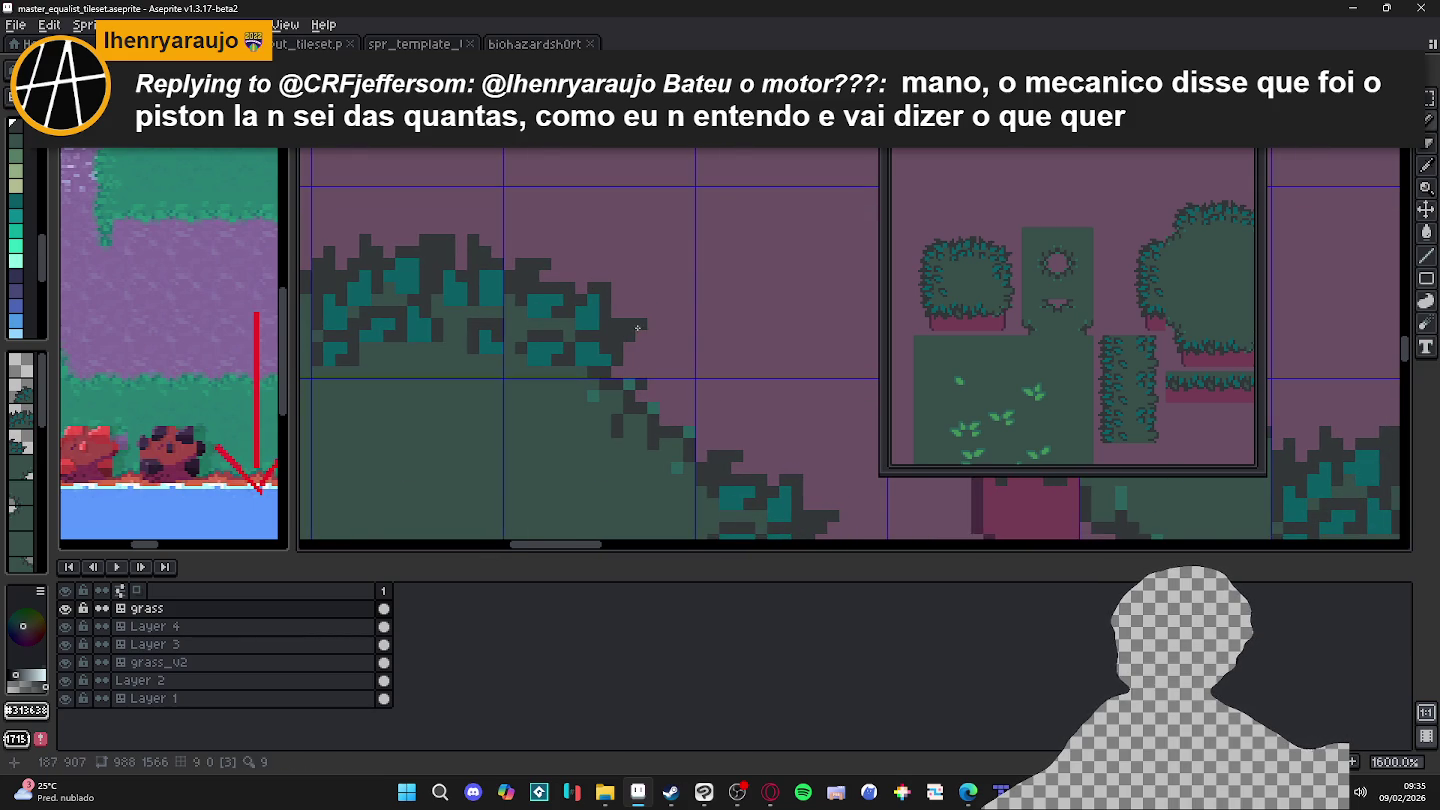
scroll(600, 333, "down", 2)
scroll(589, 332, "down", 1)
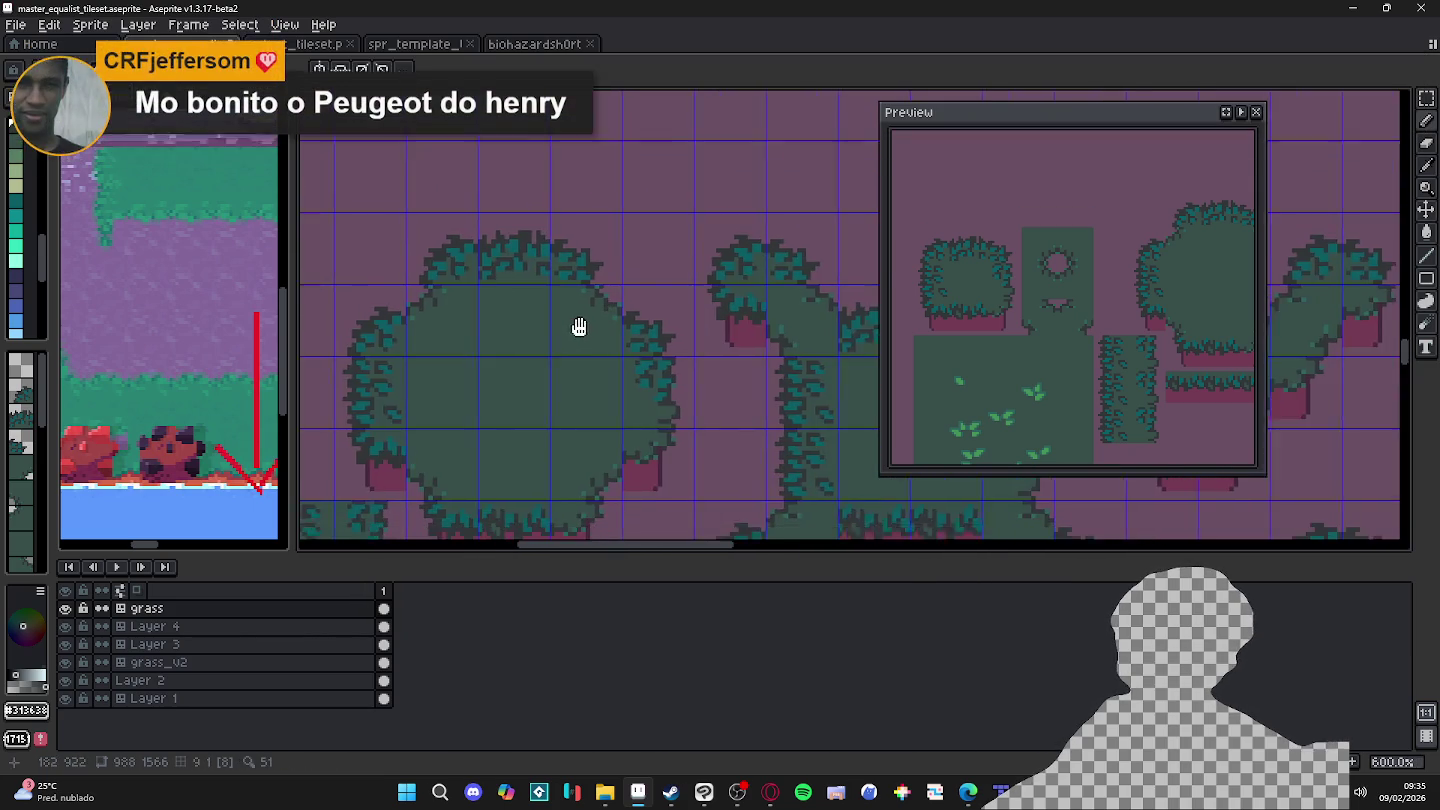
key("ctrl+s")
Step: Pan across the bush tiles and undo the last pencil stroke
left_click_drag(601, 371, 671, 371)
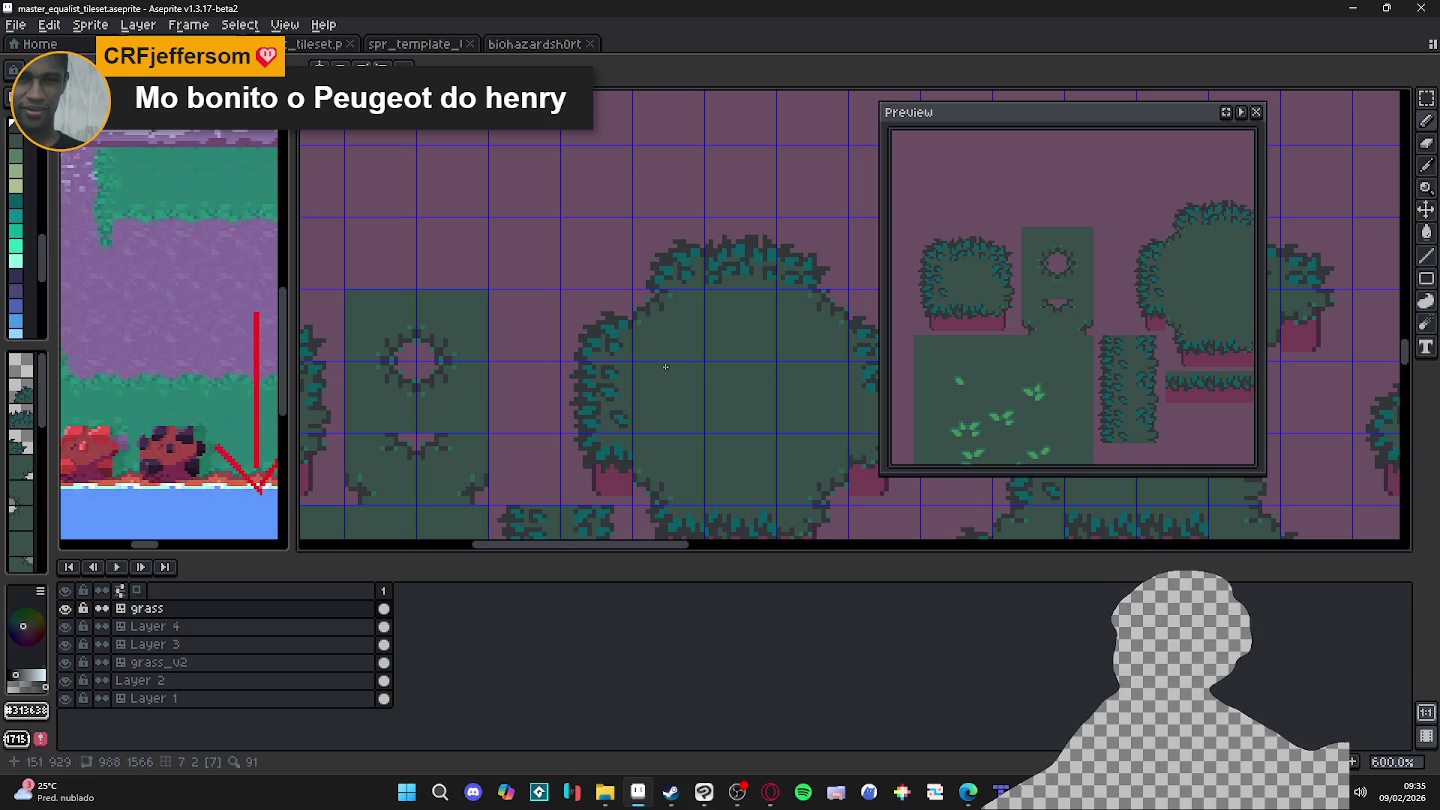
scroll(651, 368, "down", 1)
scroll(600, 350, "down", 1)
scroll(519, 336, "up", 3)
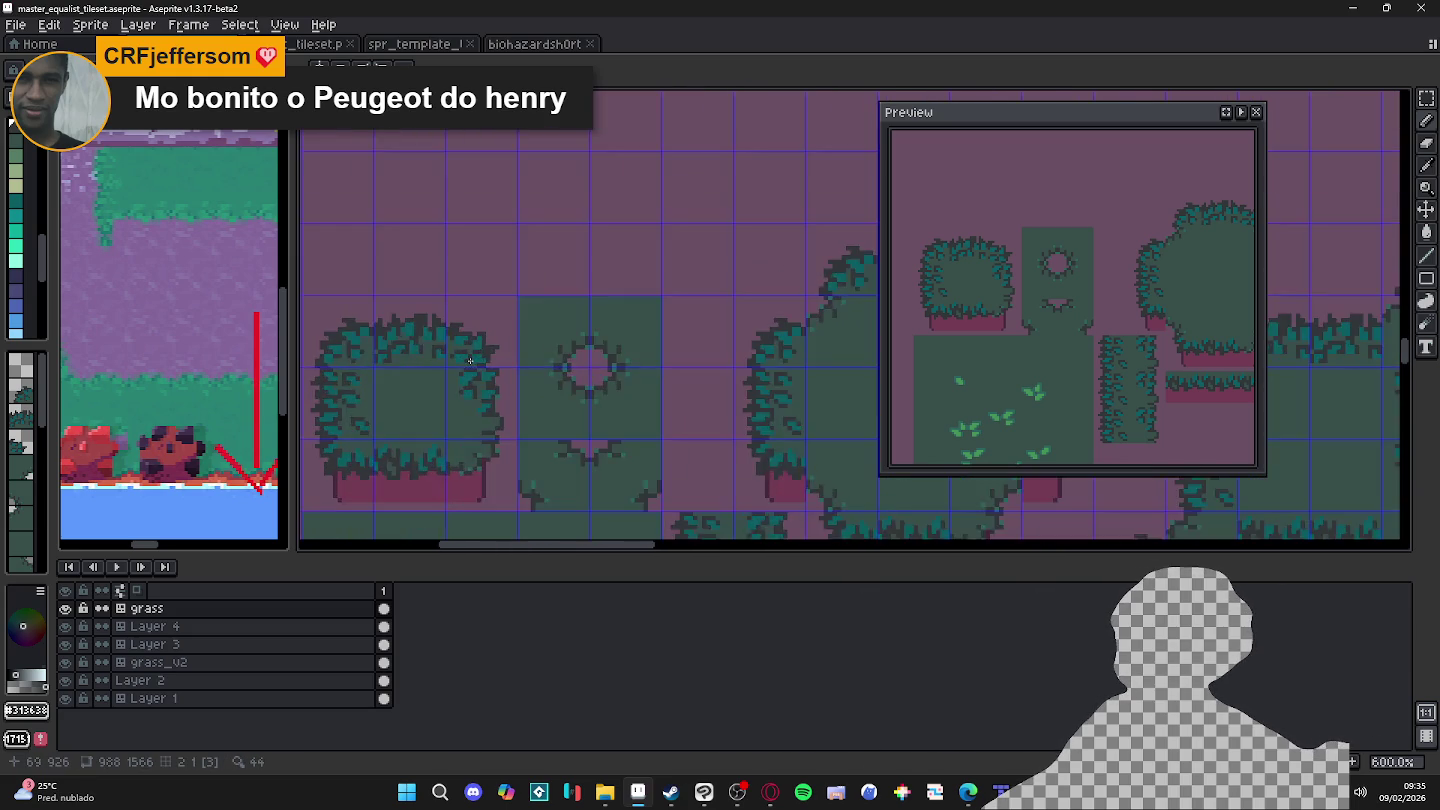
scroll(471, 322, "up", 2)
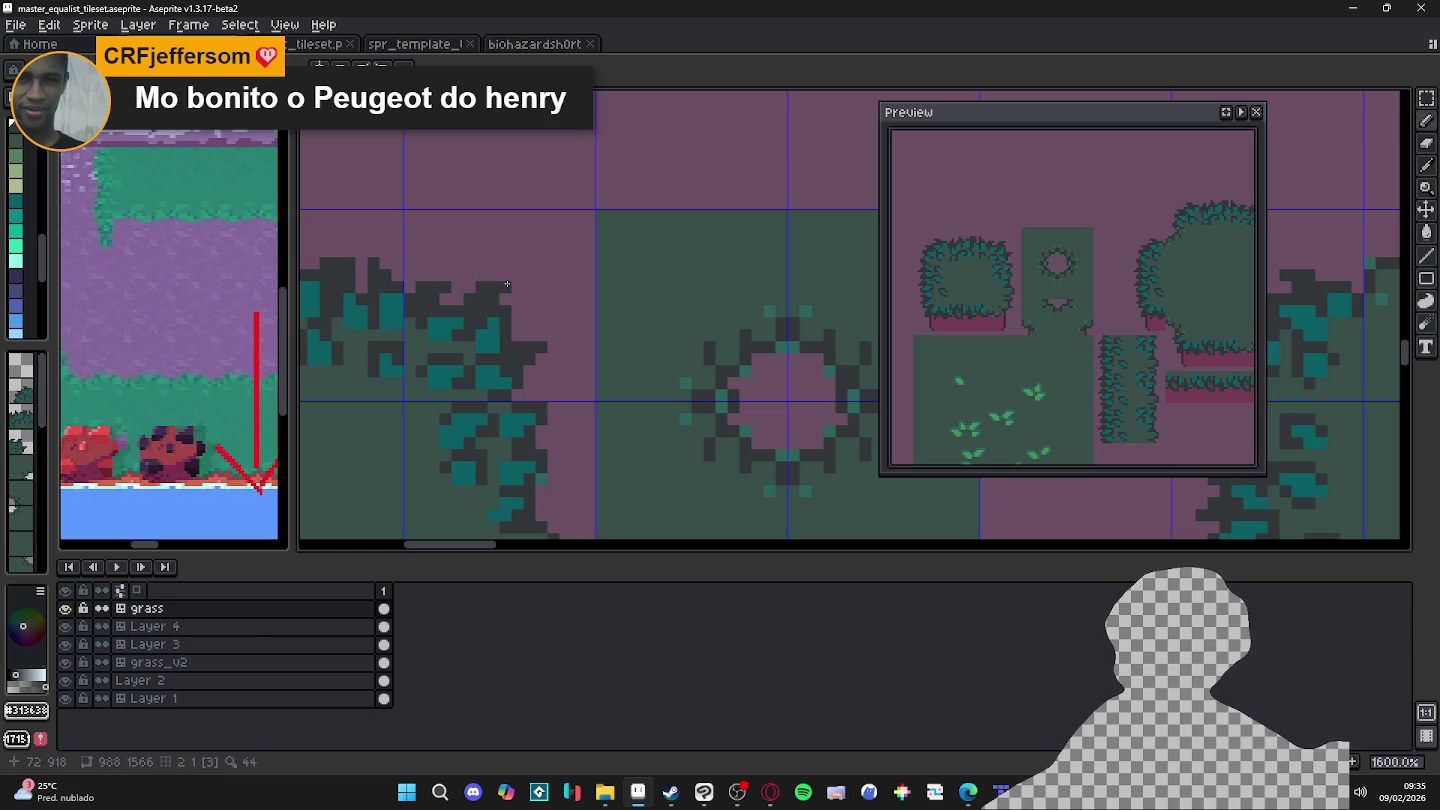
scroll(507, 284, "down", 5)
key("ctrl+z")
scroll(541, 300, "down", 1)
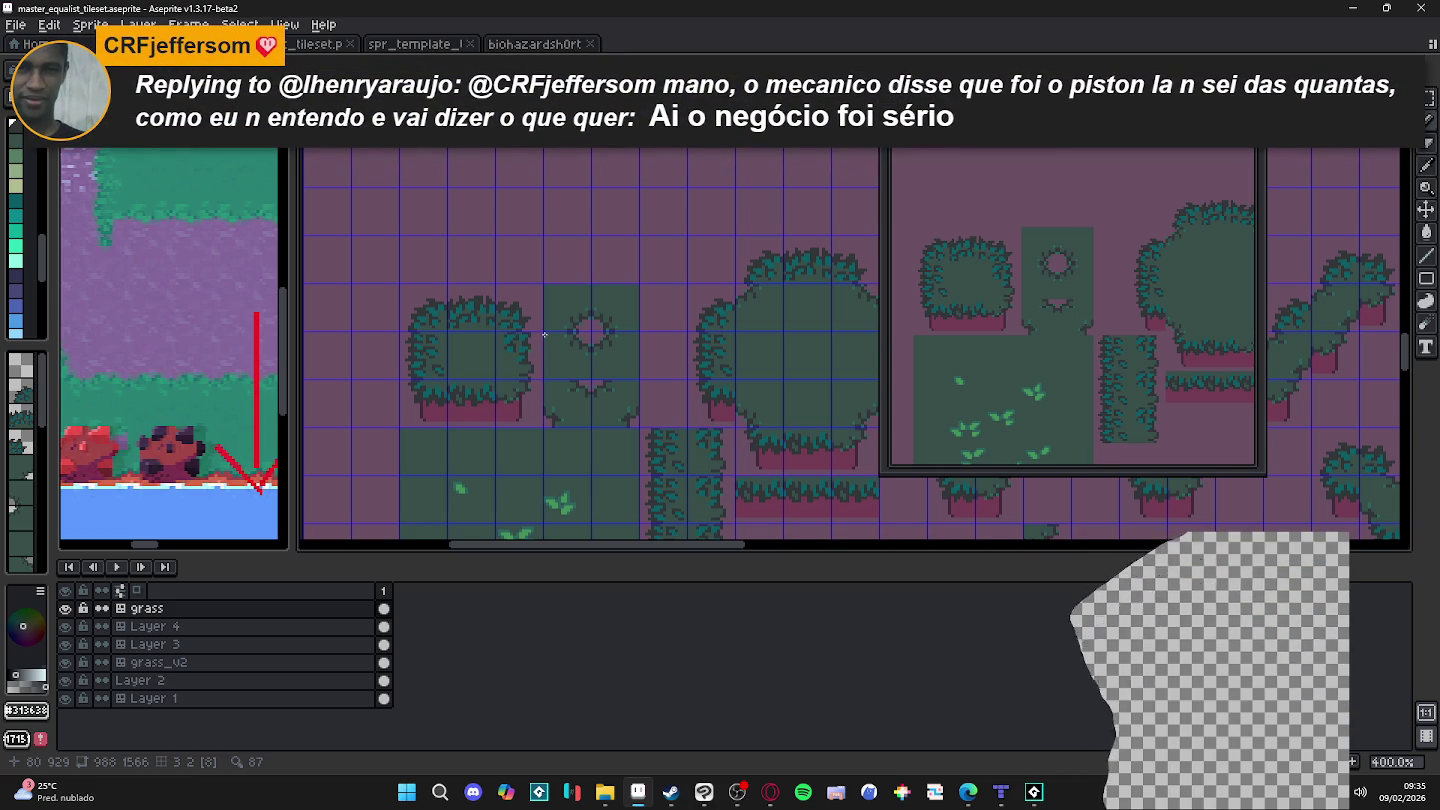
Step: Undo another pencil stroke and switch to the Eraser
scroll(544, 335, "up", 3)
key("ctrl+z")
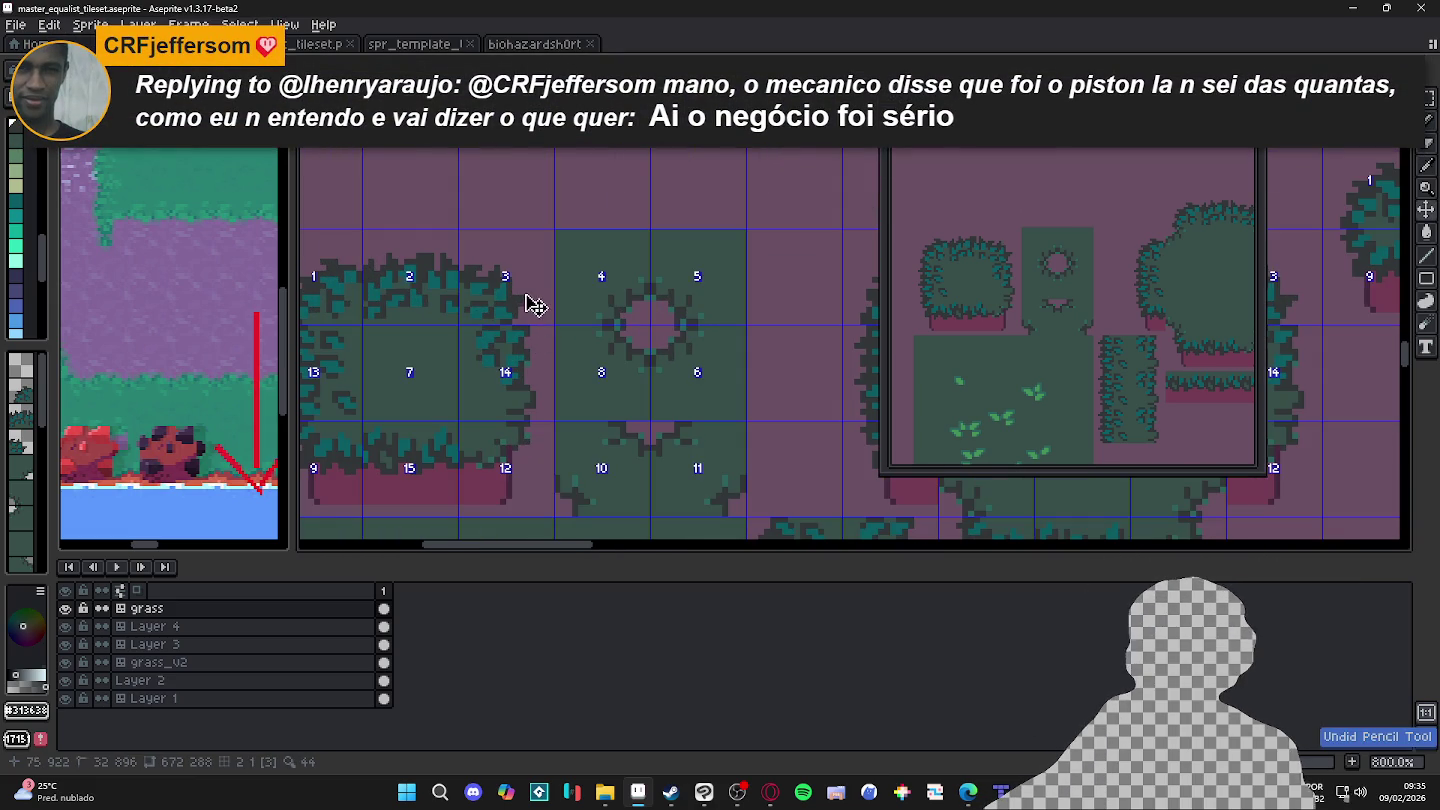
scroll(502, 280, "up", 3)
key("e")
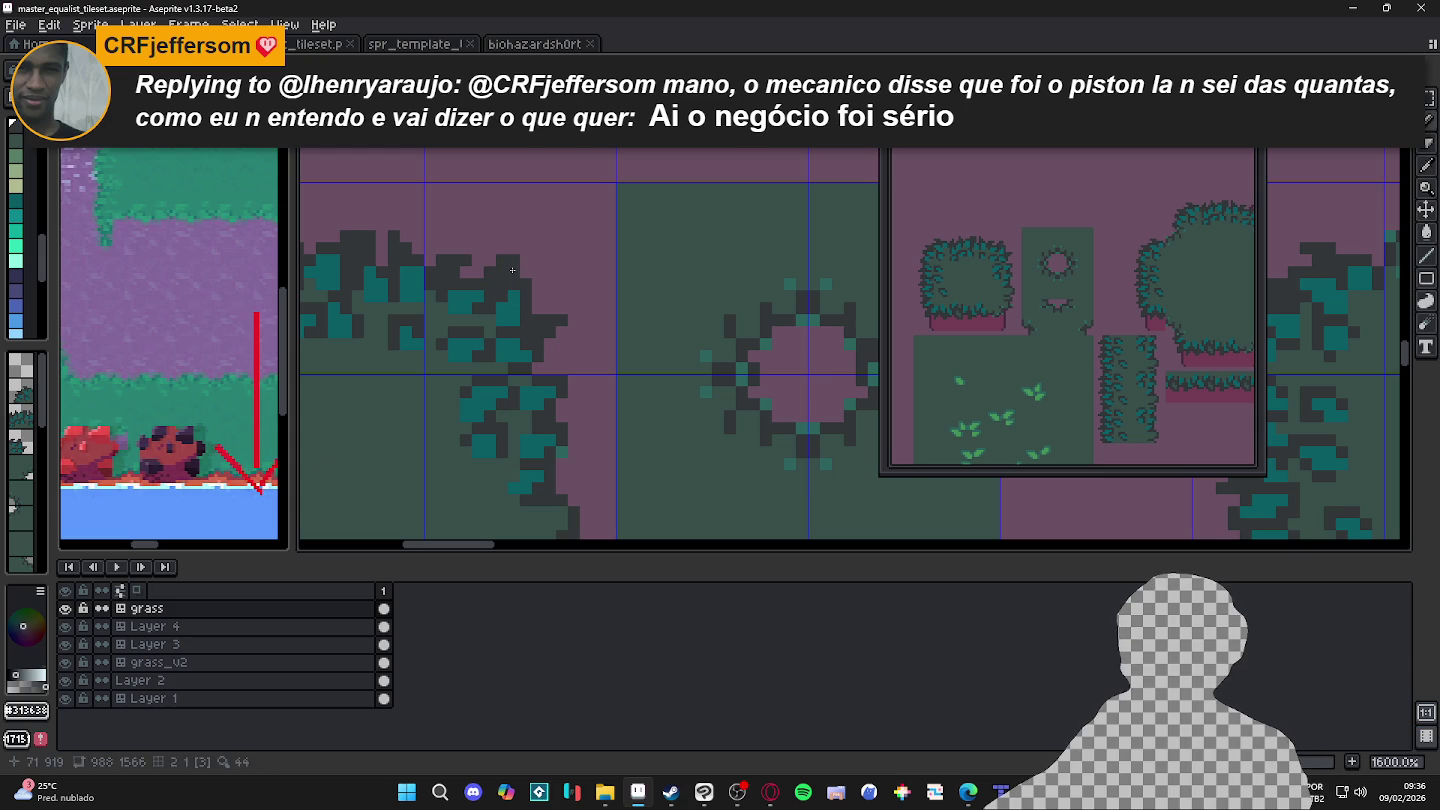
scroll(581, 252, "down", 4)
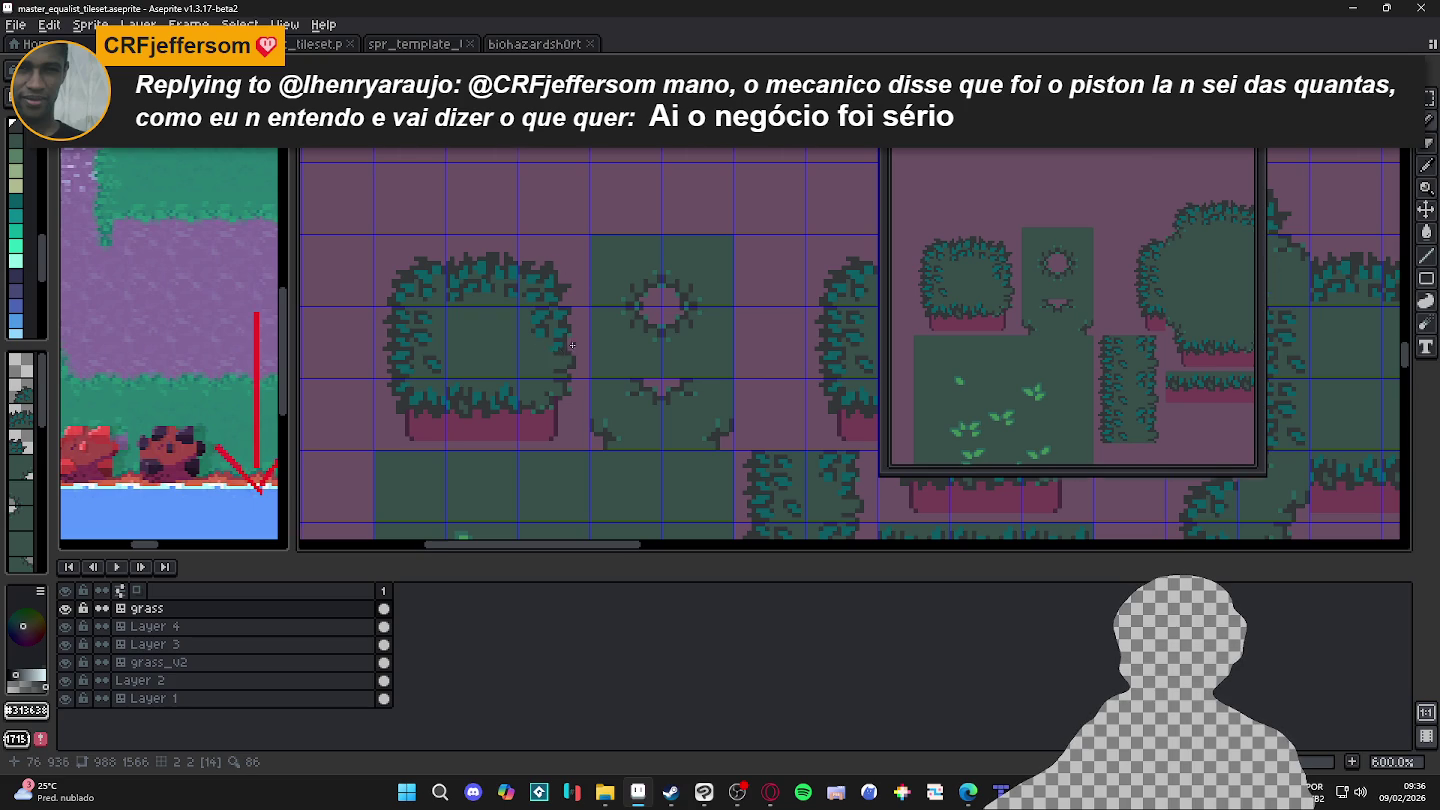
scroll(572, 346, "up", 4)
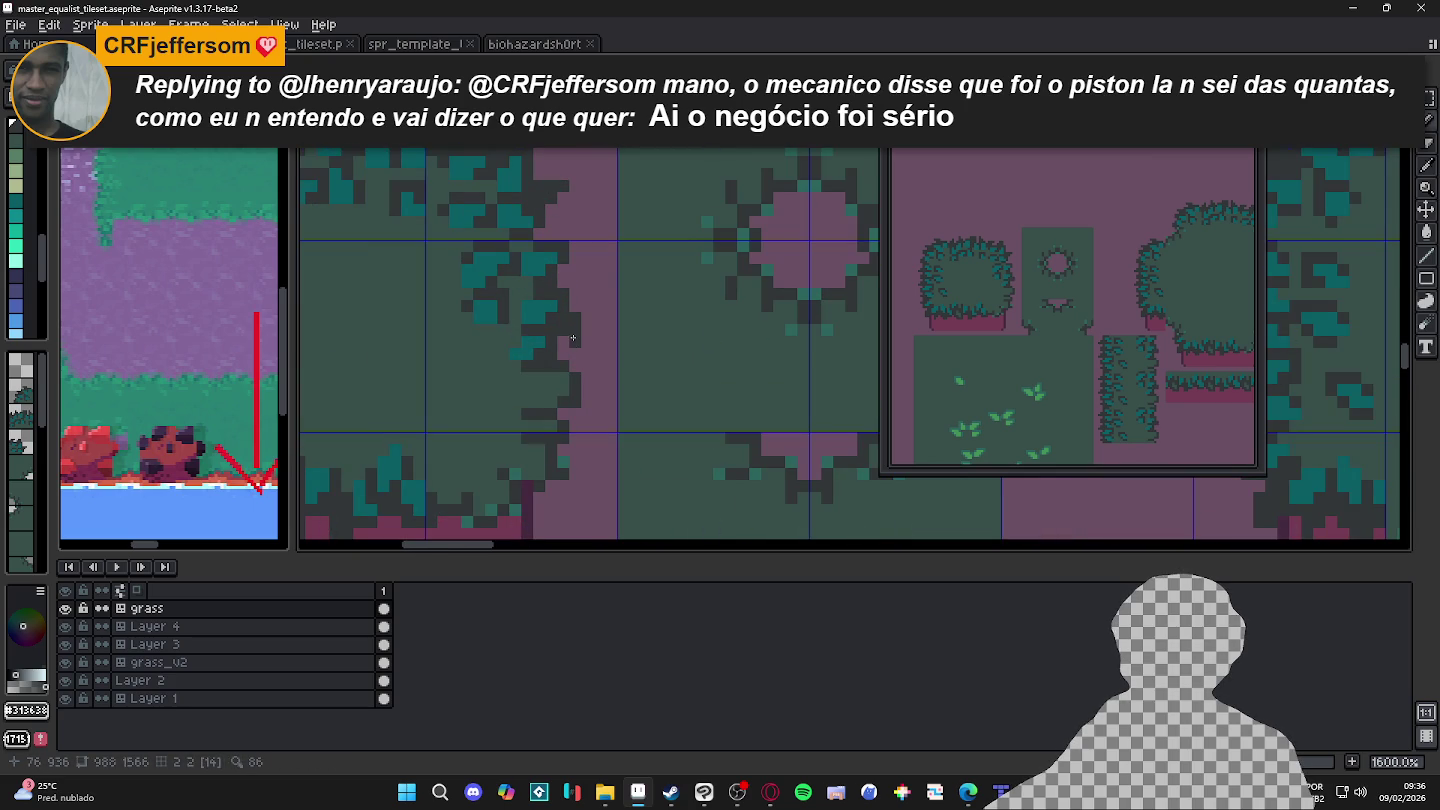
scroll(585, 340, "down", 4)
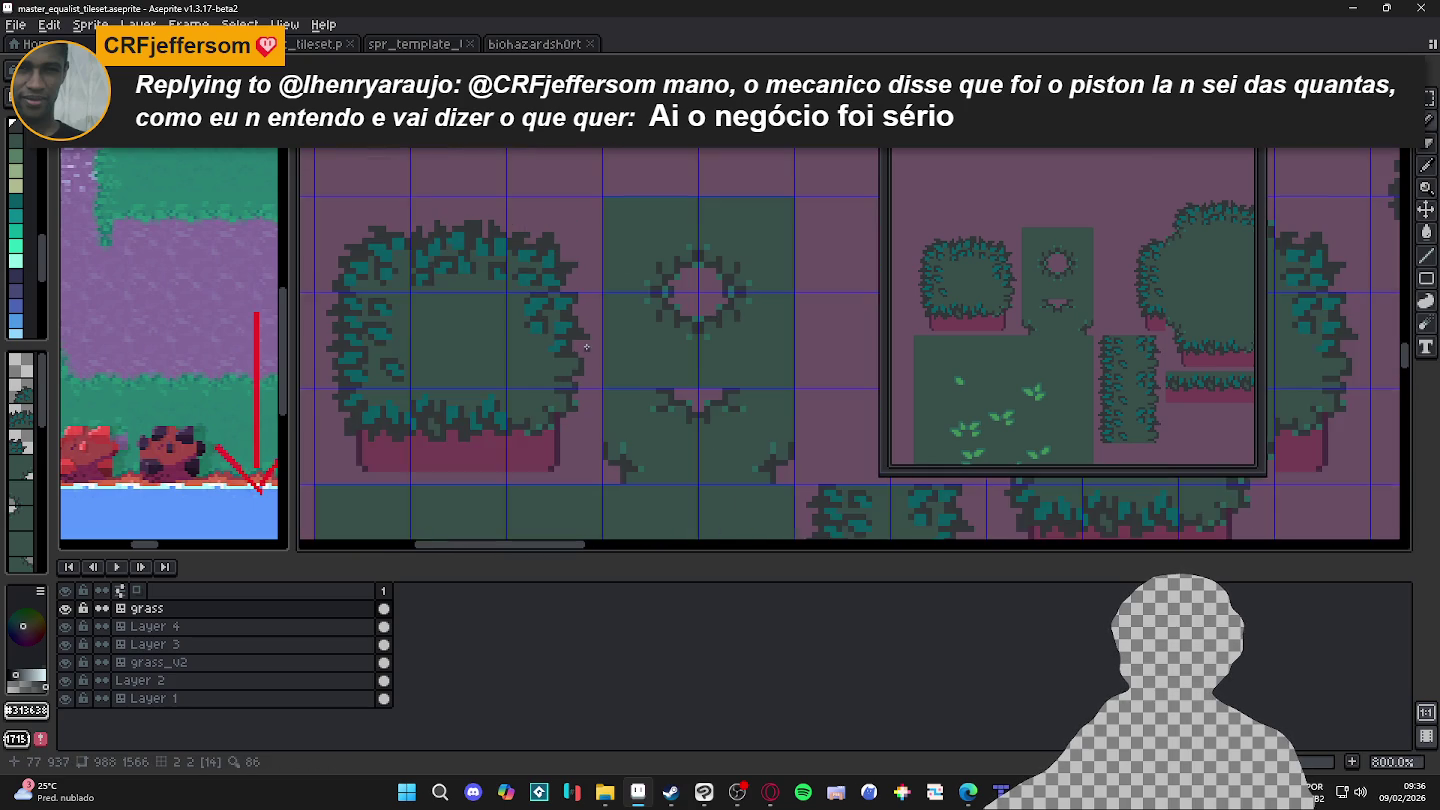
scroll(561, 352, "up", 1)
scroll(561, 353, "up", 2)
scroll(589, 347, "up", 1)
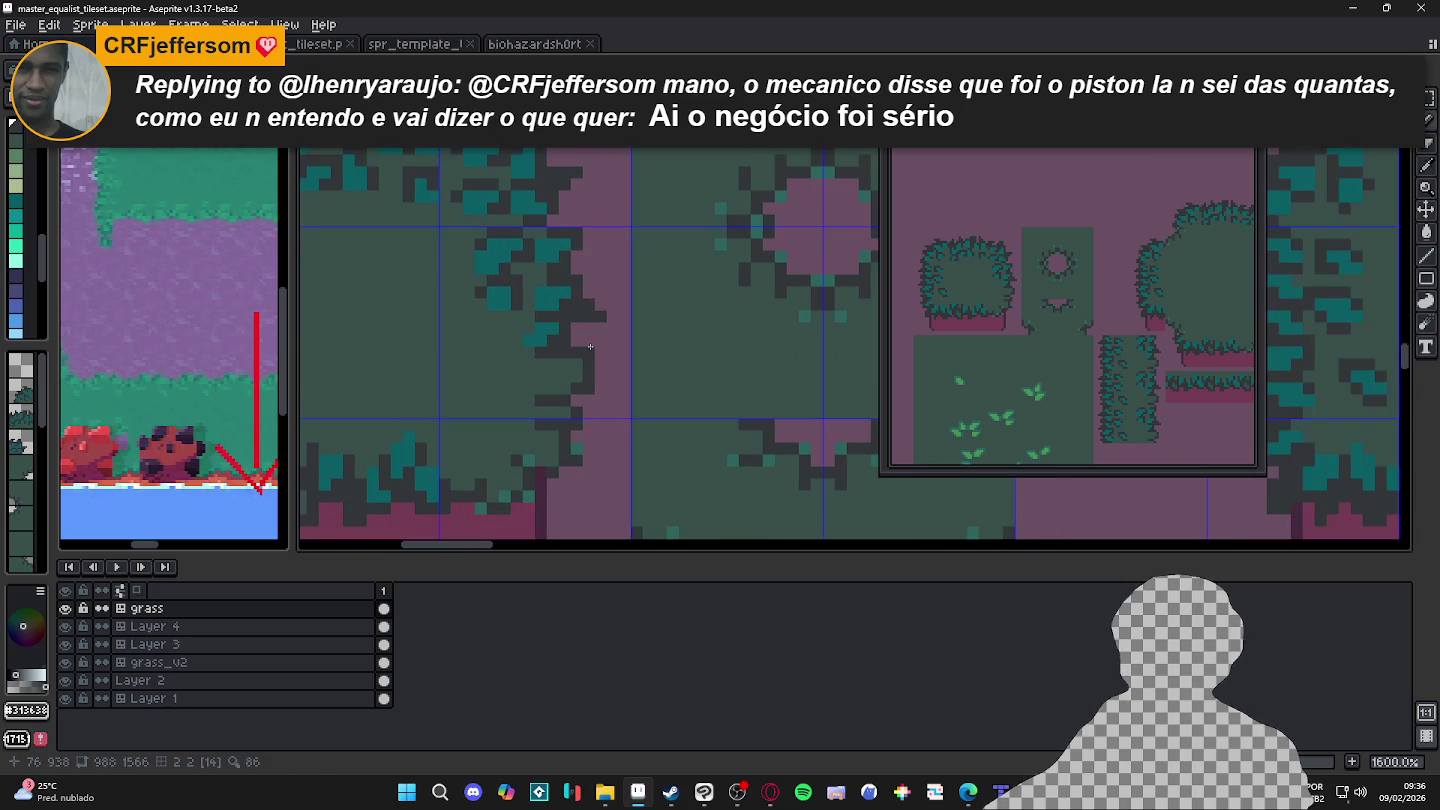
Step: Sample teal and dark grey from the bush edge and save the tileset
left_click(553, 327, "alt")
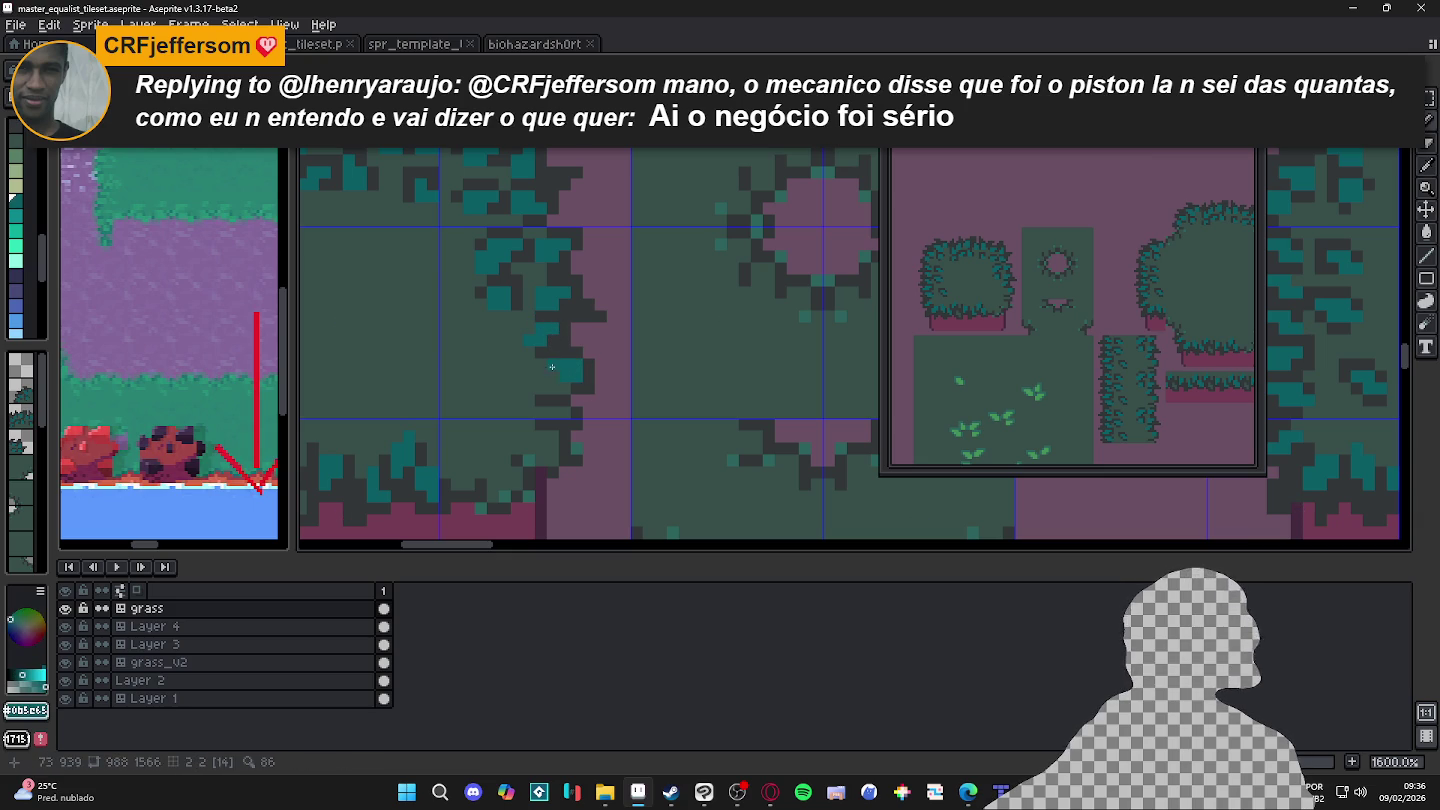
left_click(558, 389, "alt")
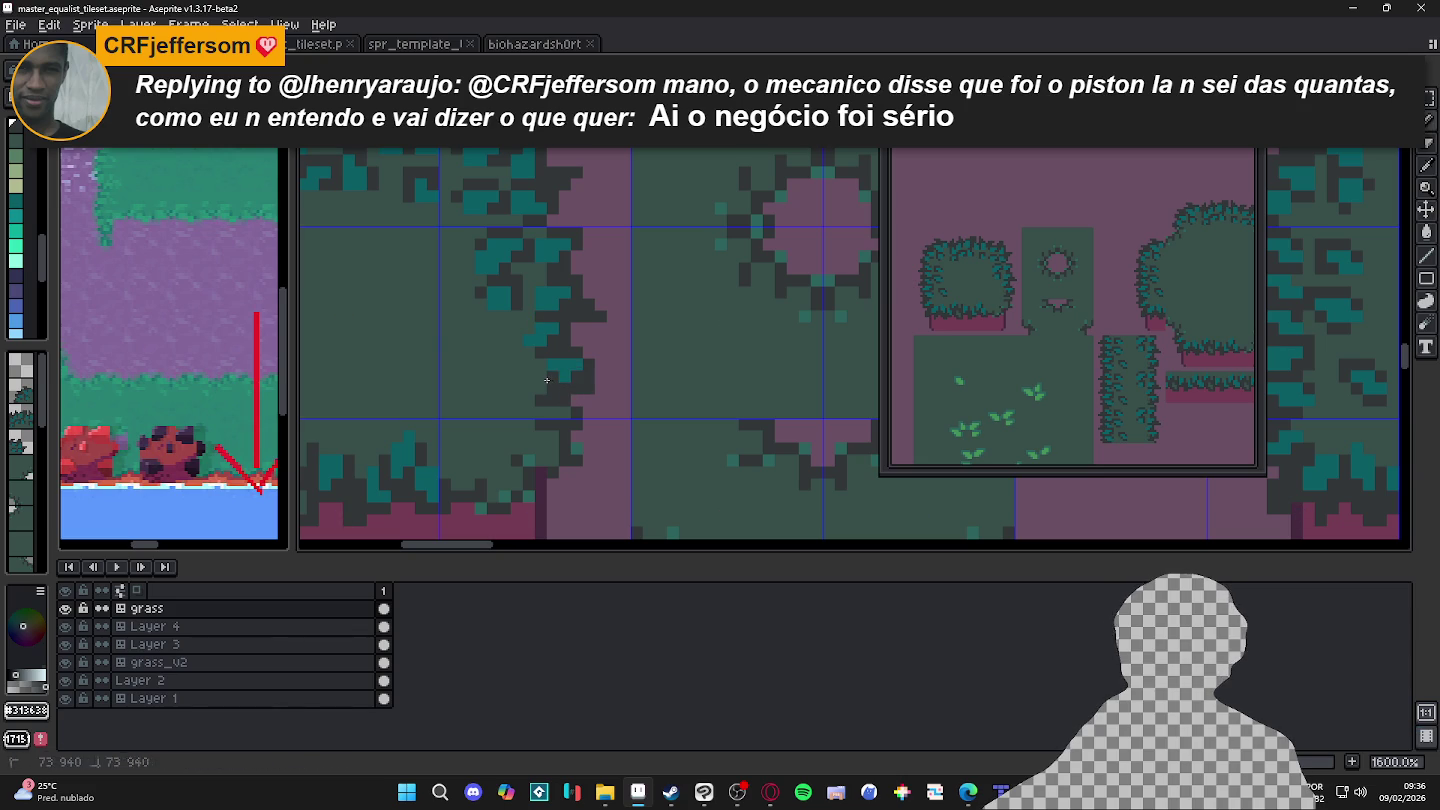
left_click(551, 376, "alt")
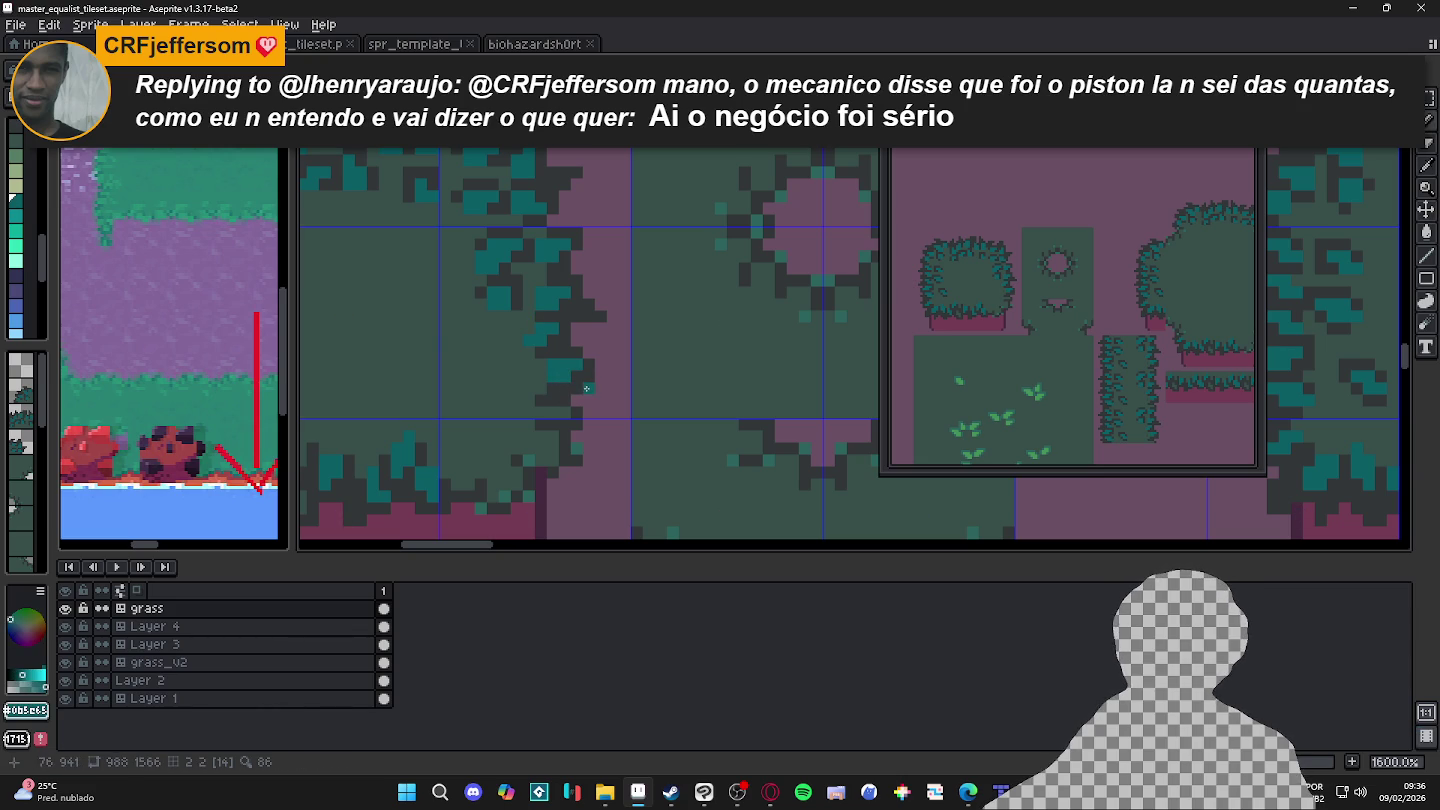
left_click(587, 395, "alt")
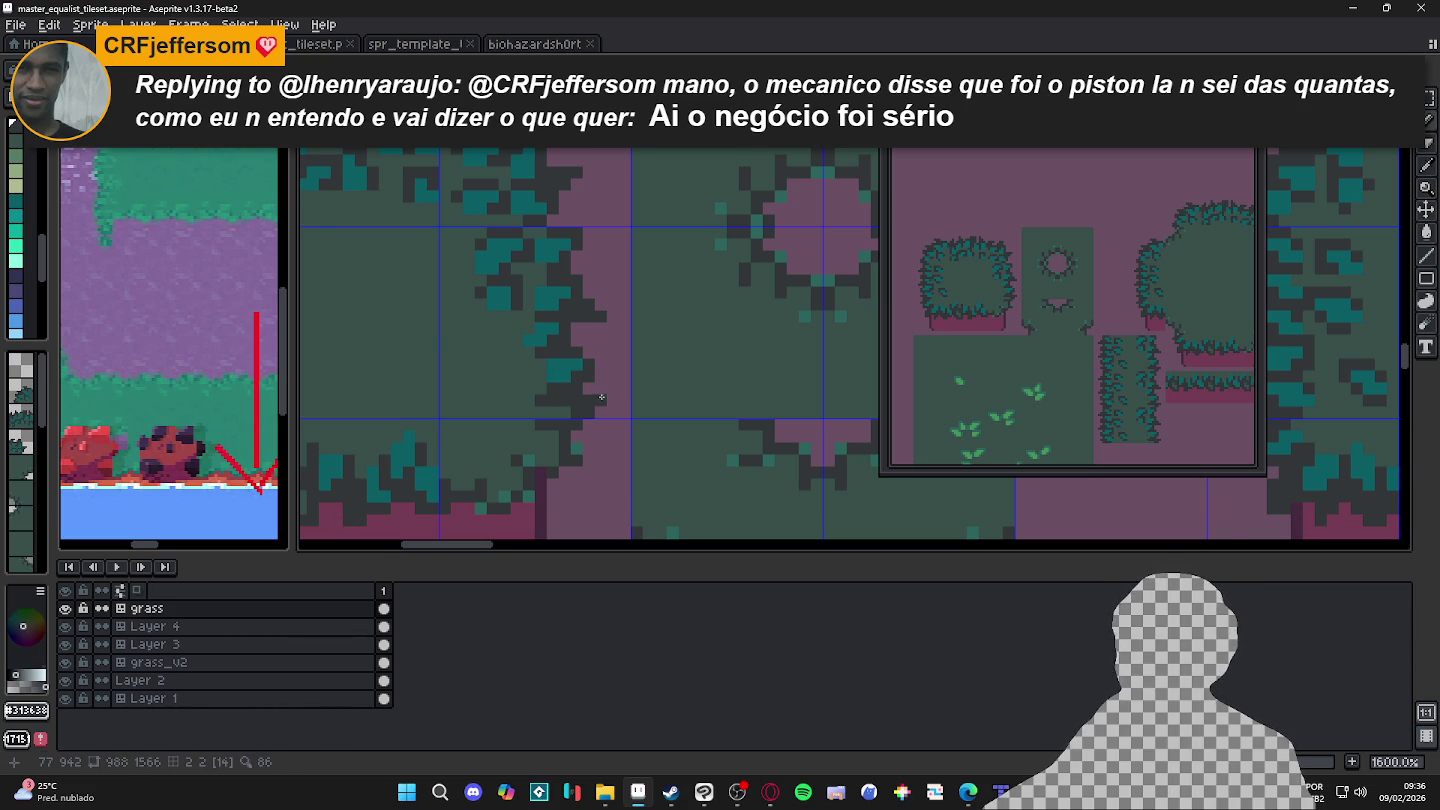
scroll(589, 400, "down", 1)
key("ctrl+s")
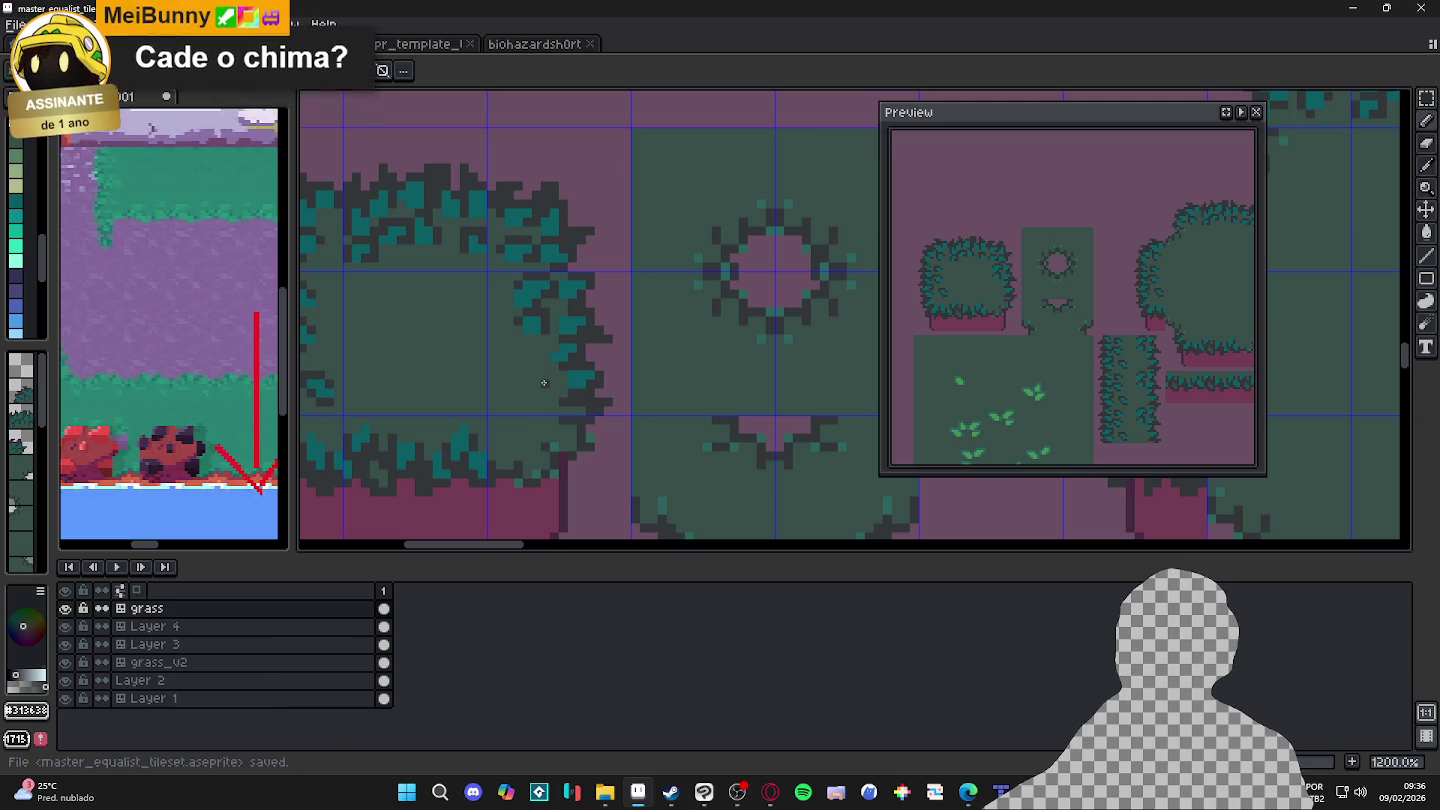
Step: Sample the teal colour again, then bring up the web browser
scroll(540, 393, "down", 1)
scroll(540, 393, "down", 1)
scroll(563, 369, "up", 1)
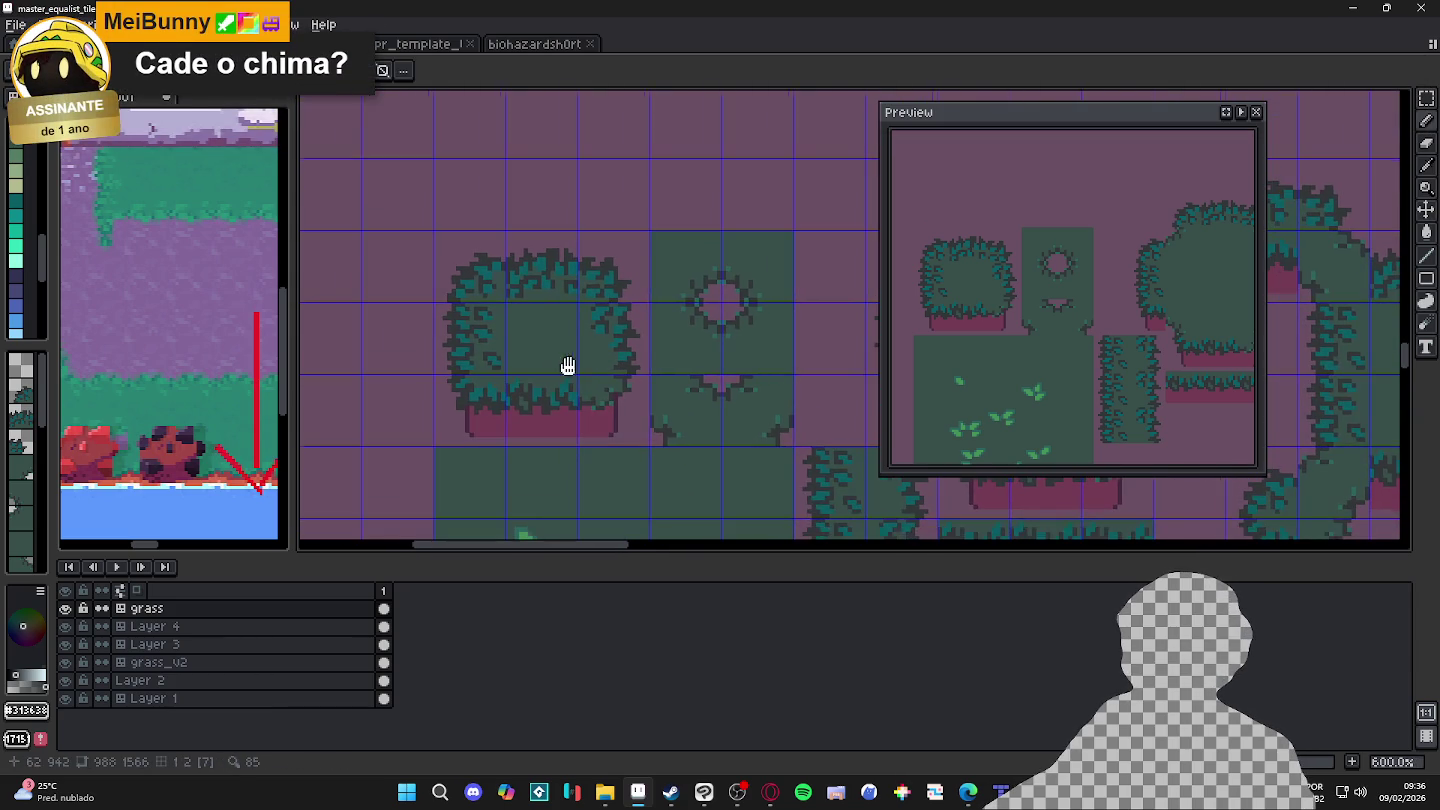
scroll(602, 348, "up", 2)
left_click(602, 372, "alt")
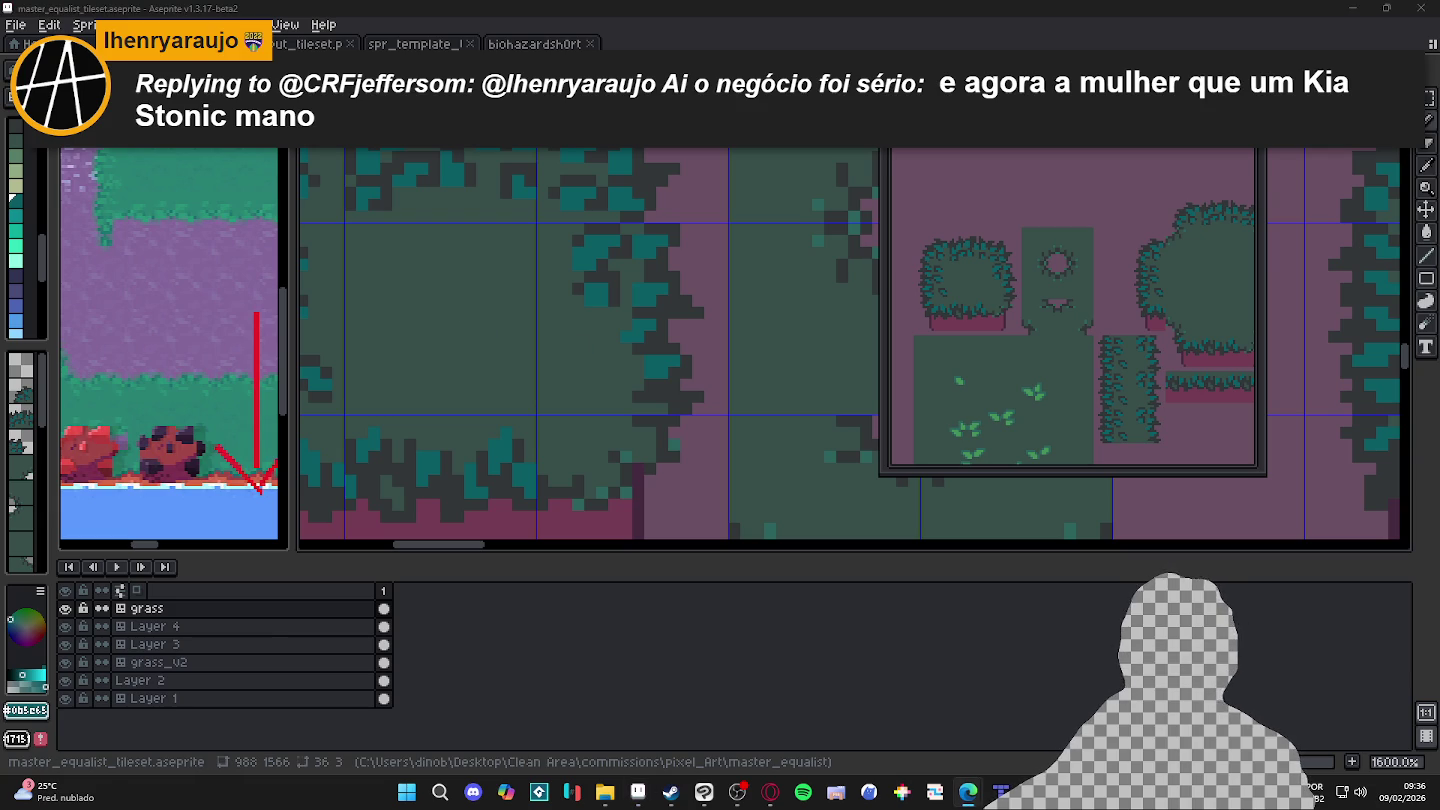
left_click(968, 793)
Step: Search Google for 'kia stonic', preview two photos, and scroll to the Webmotors result
type("kia stonic")
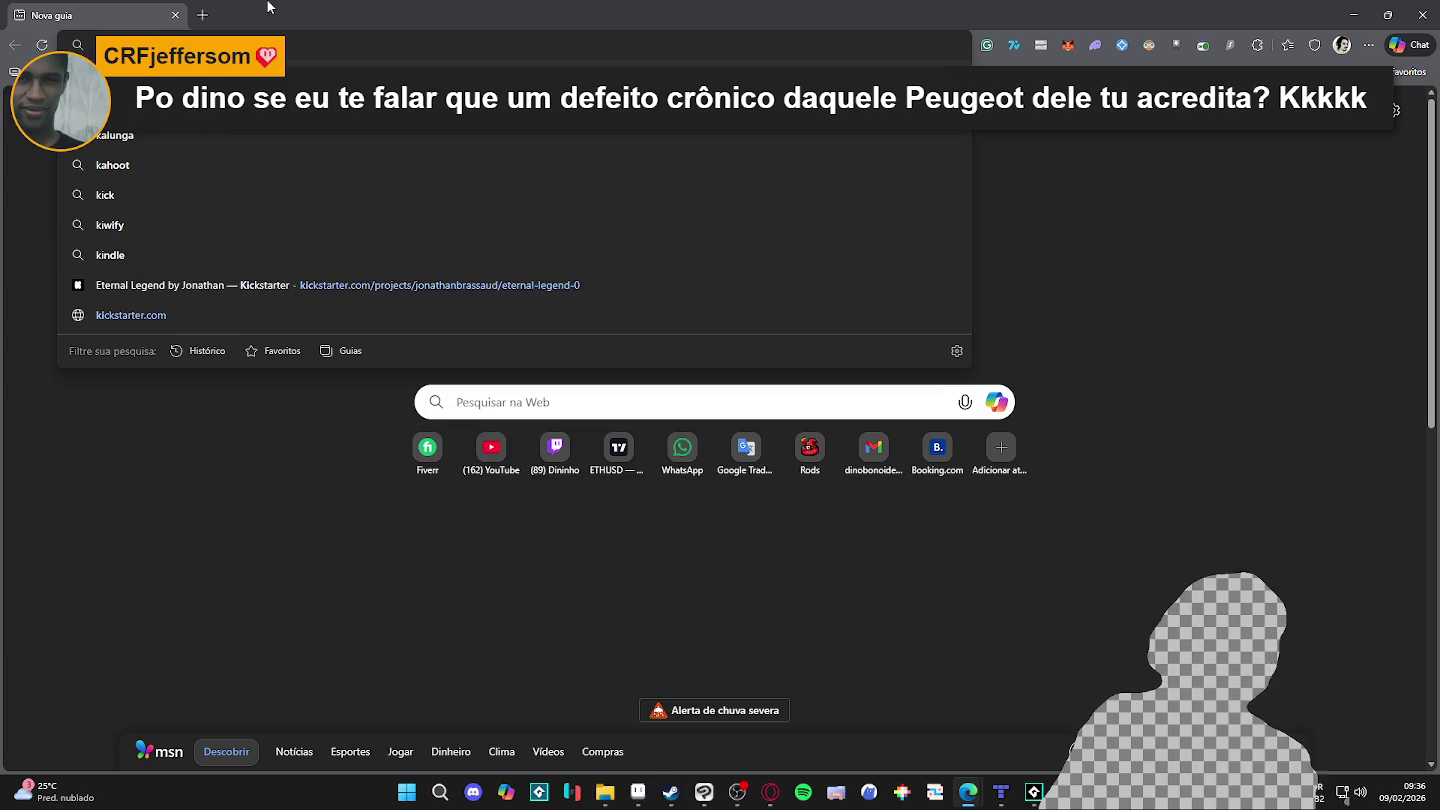
key("Return")
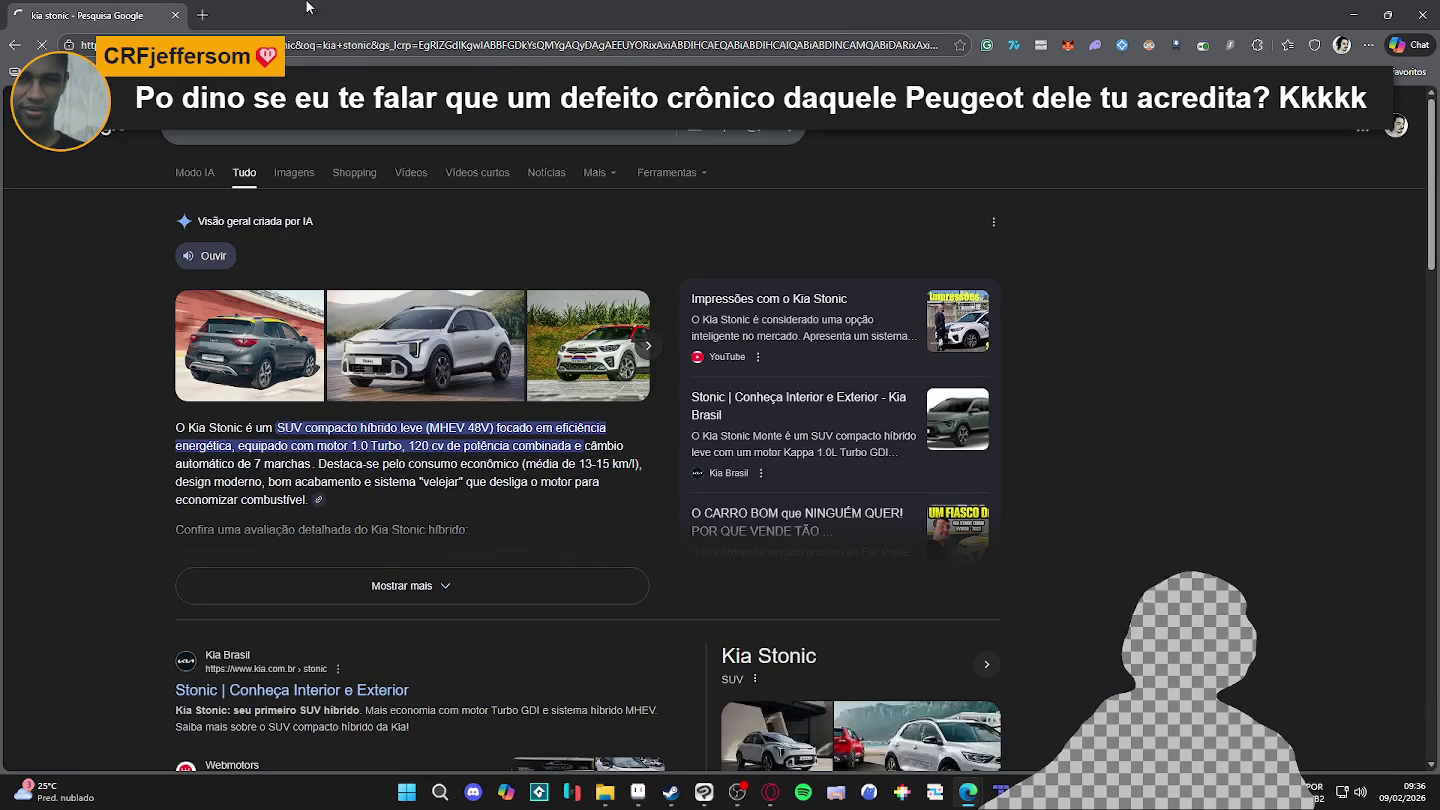
left_click(418, 375)
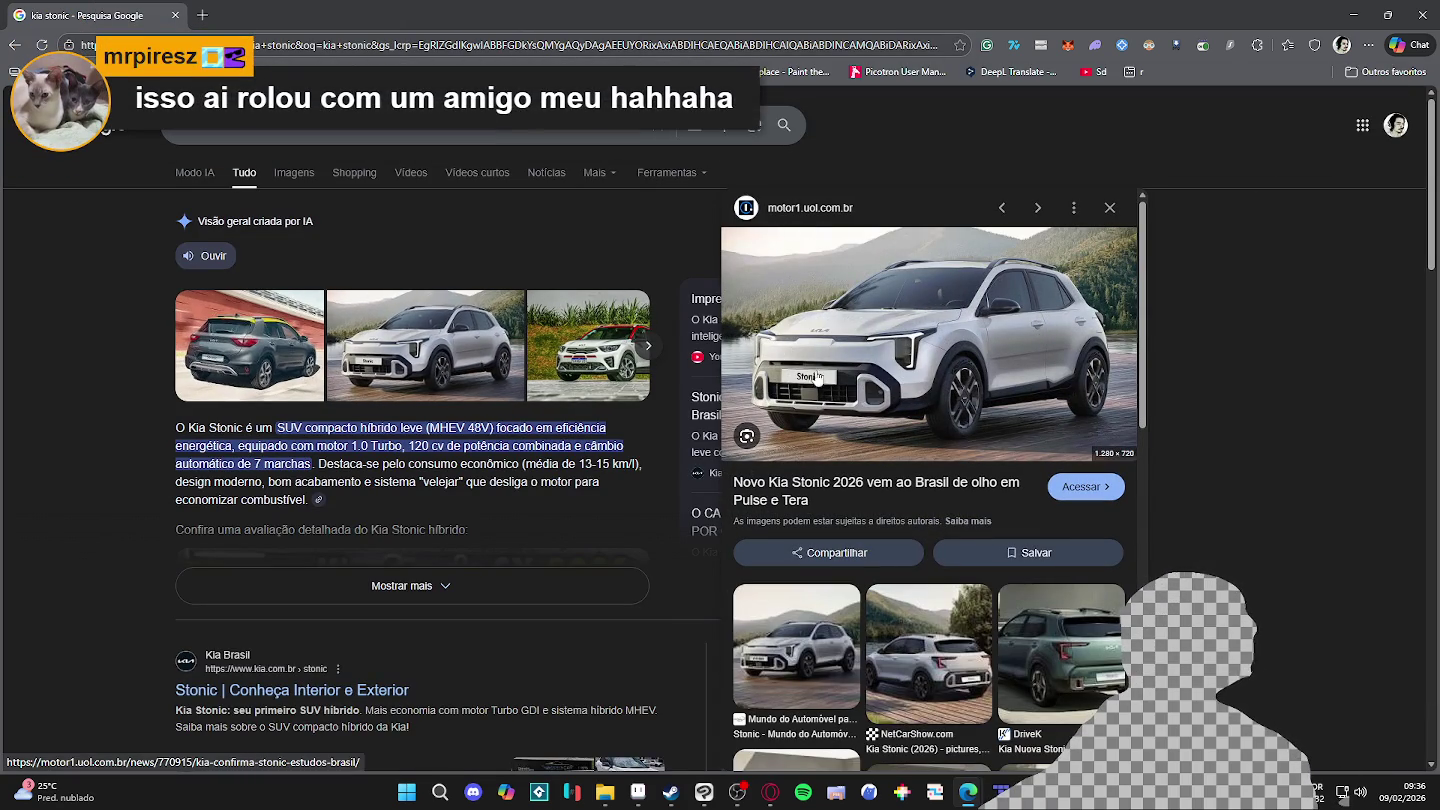
left_click(934, 640)
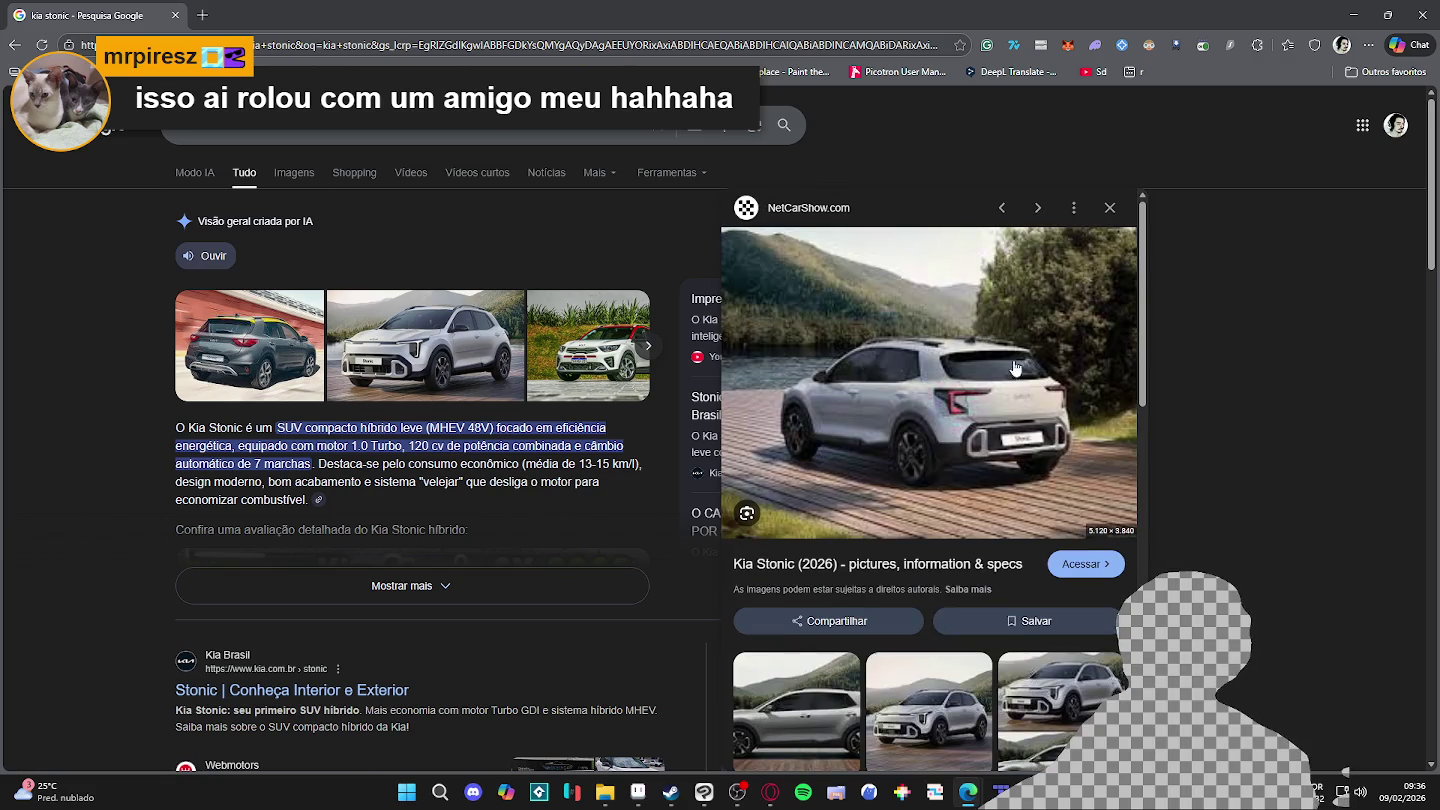
left_click(1110, 208)
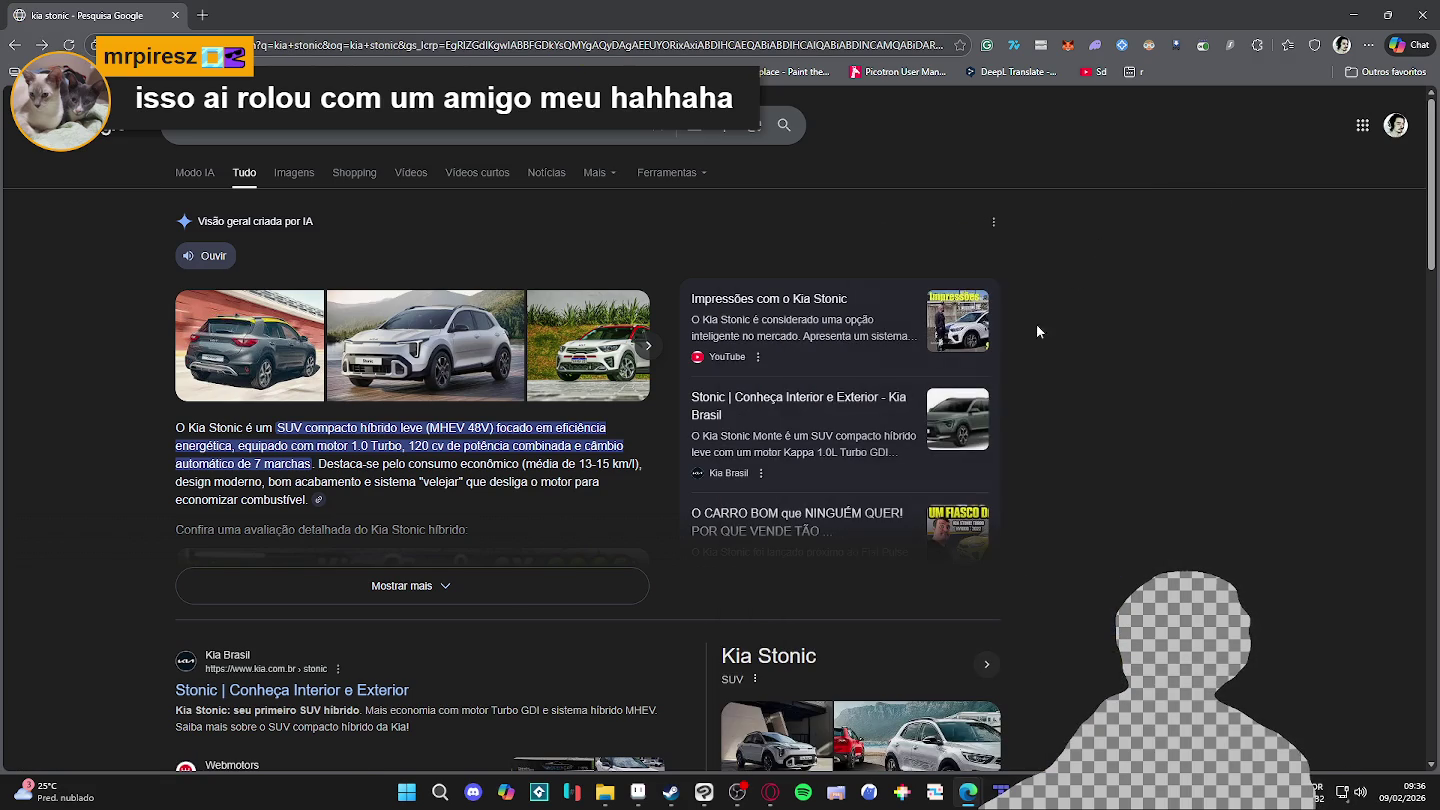
mouse_move(425, 345)
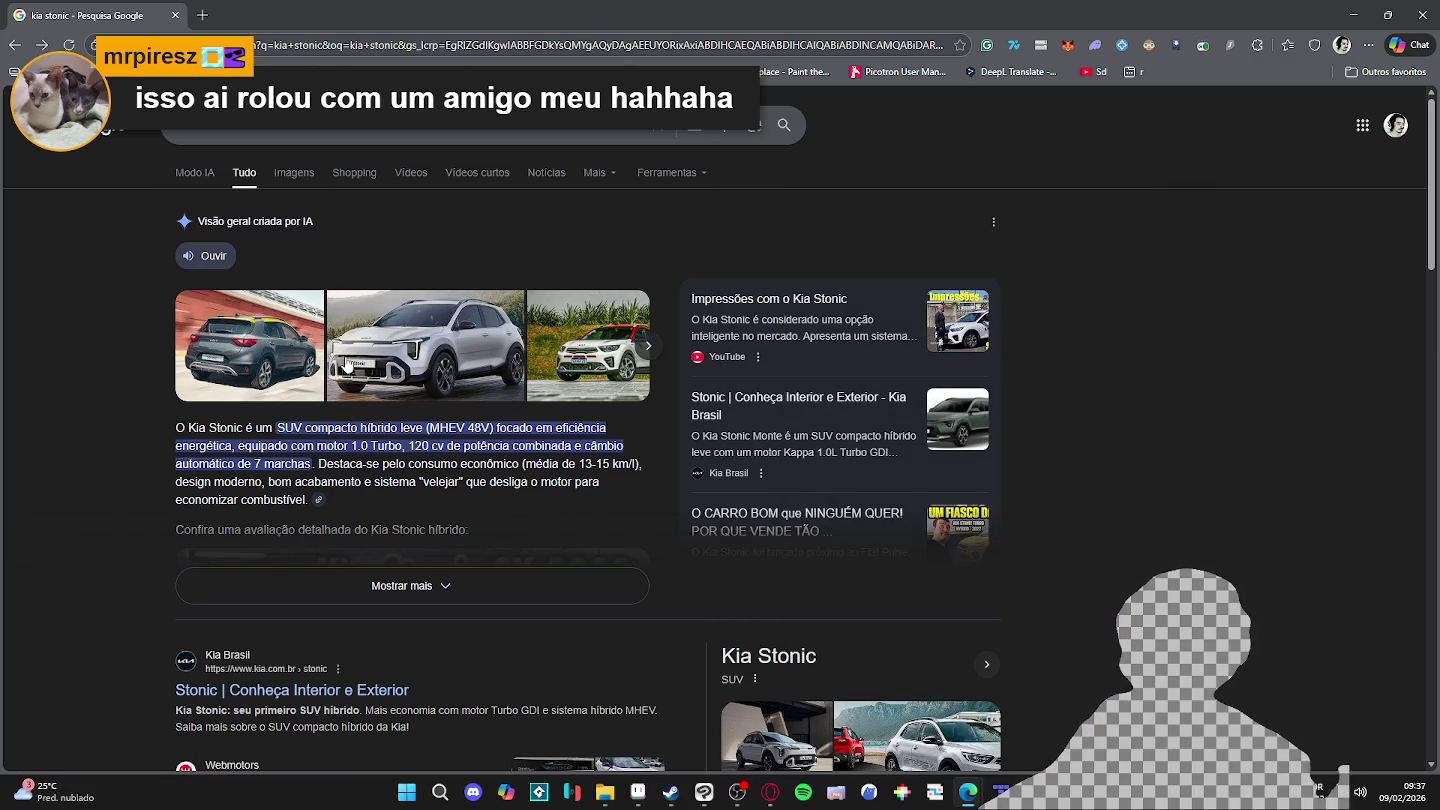
scroll(90, 451, "down", 2)
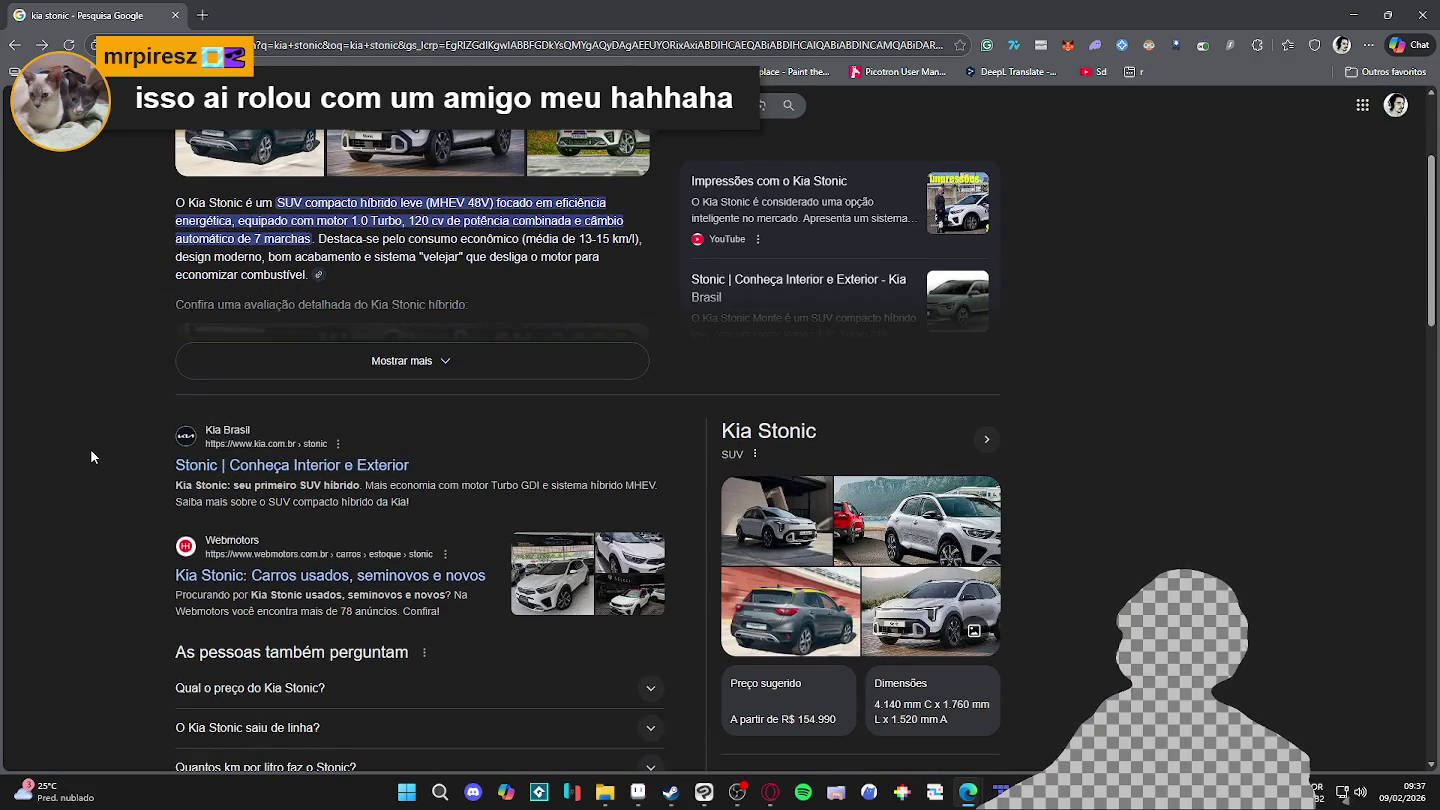
Step: Open Webmotors' 28 used Kia Stonic listings in São Paulo and browse the cards
left_click(238, 556)
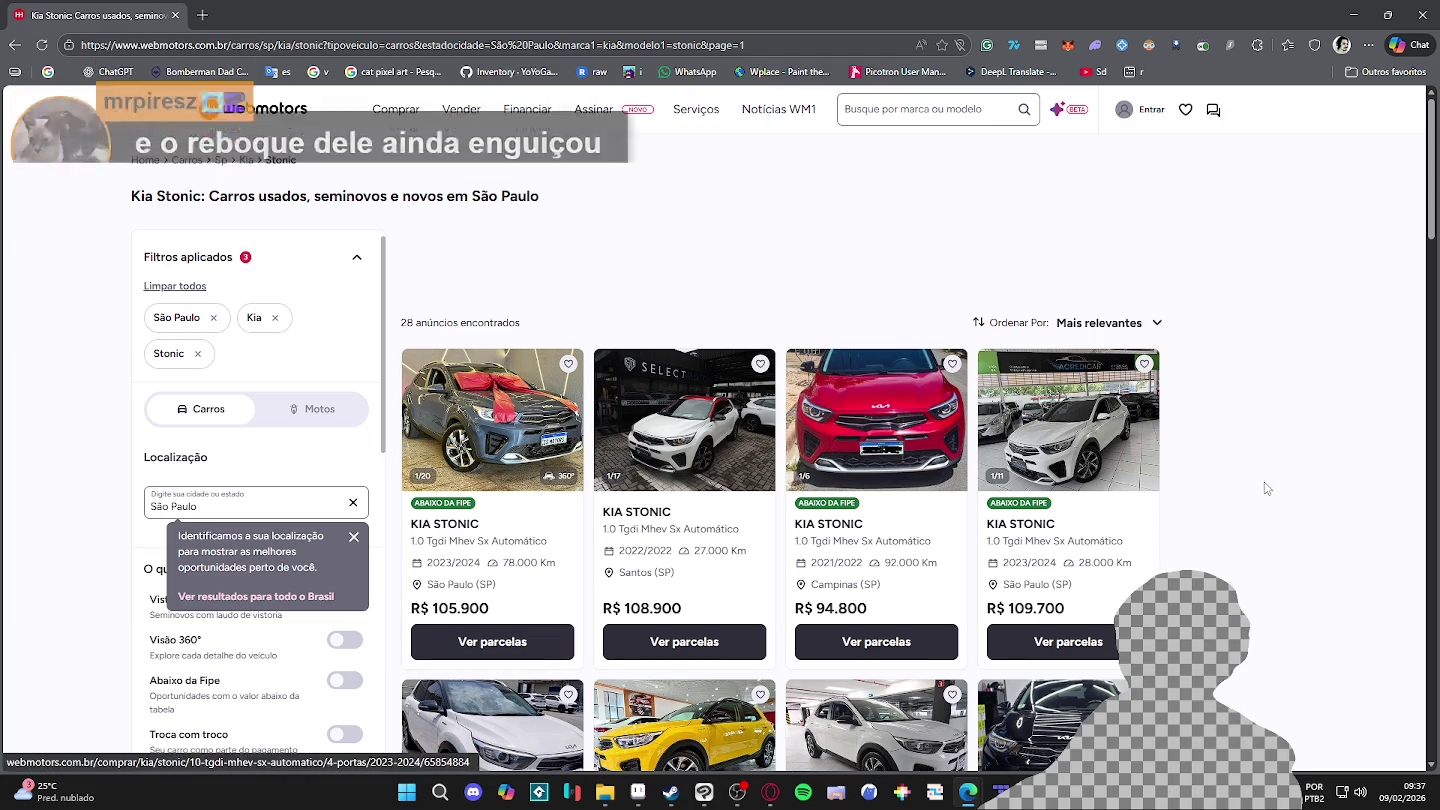
scroll(470, 446, "down", 1)
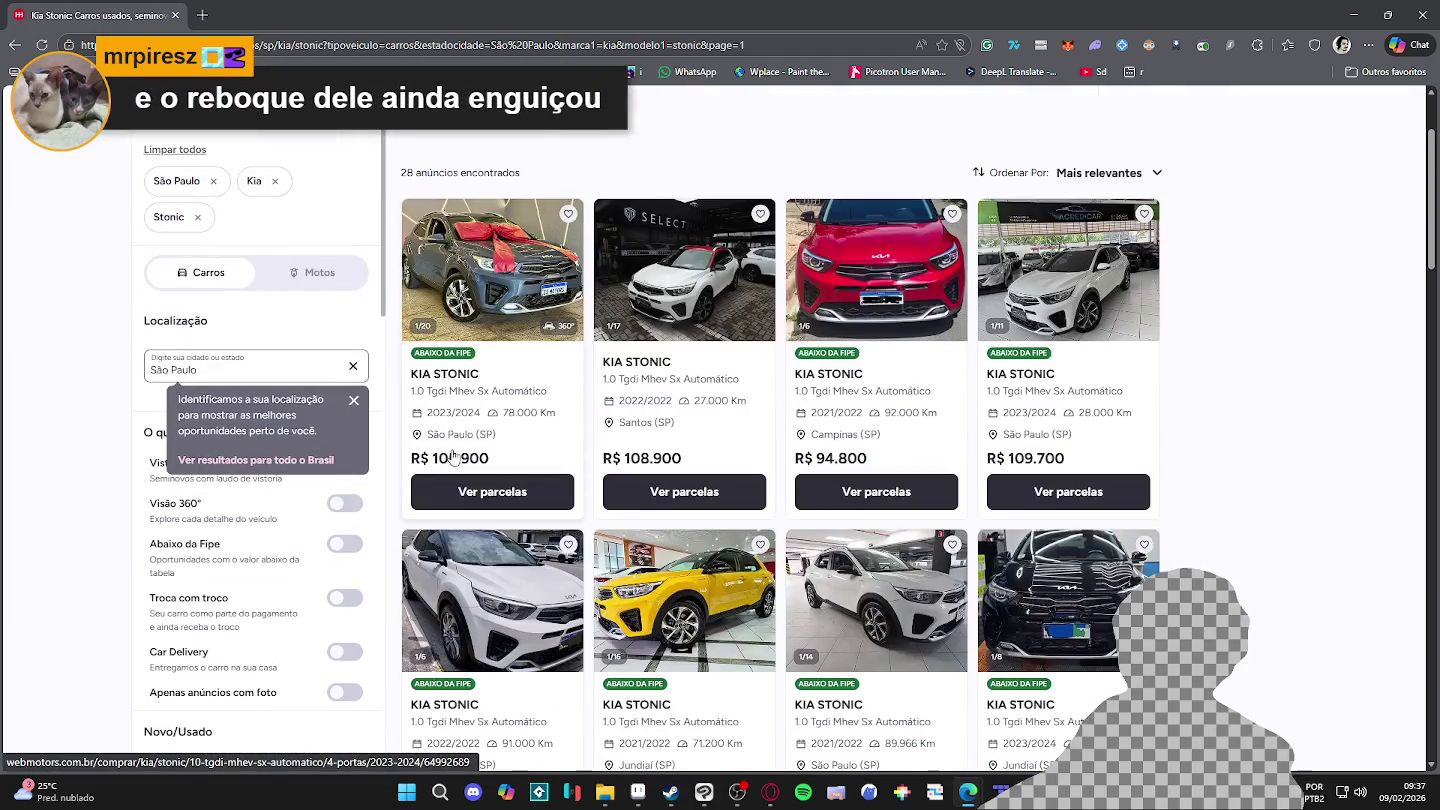
scroll(464, 437, "up", 1)
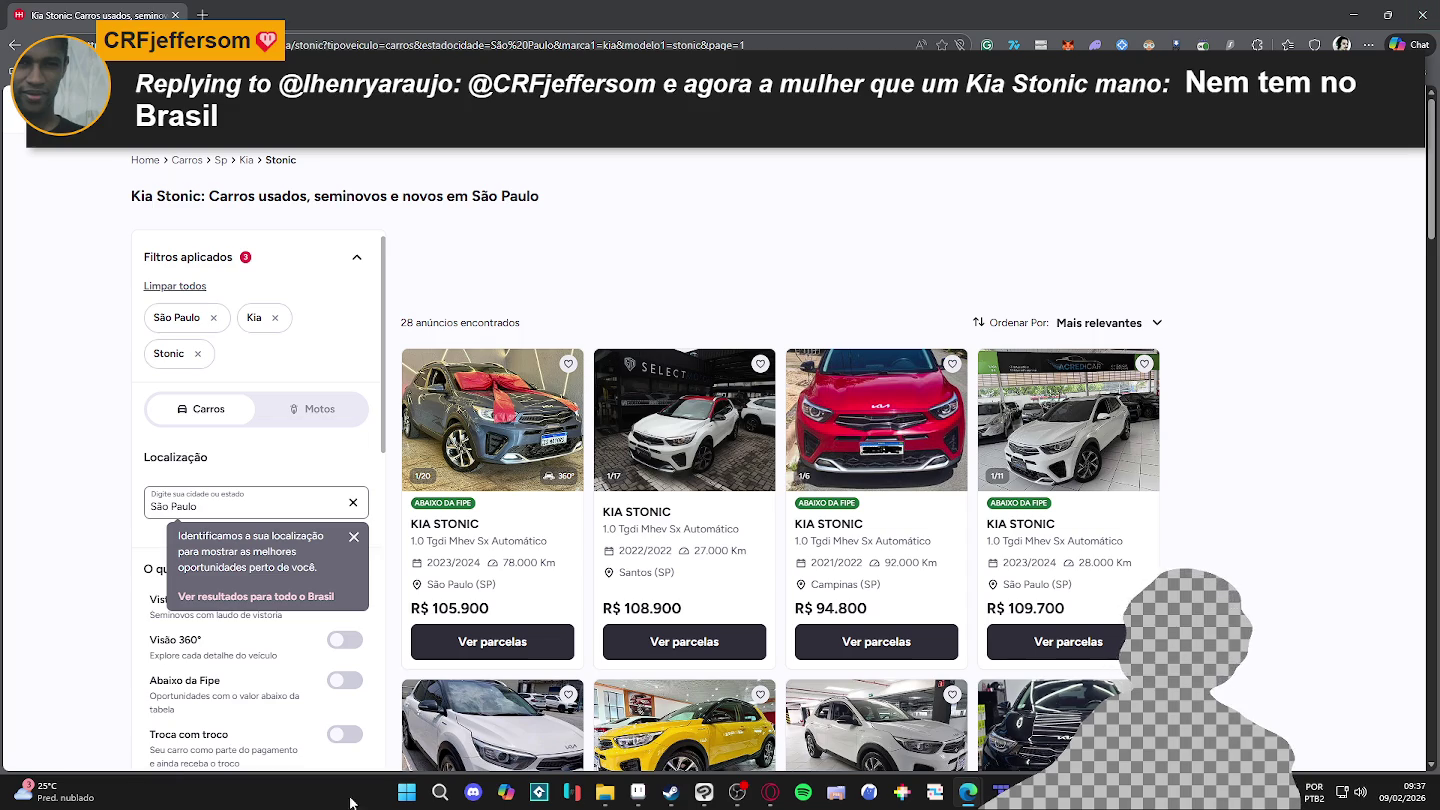
left_click(408, 795)
Step: In Calculadora, compute 105000 ÷ 30 ÷ 2 ÷ 360 ≈ 4.86, then close it
type("ca")
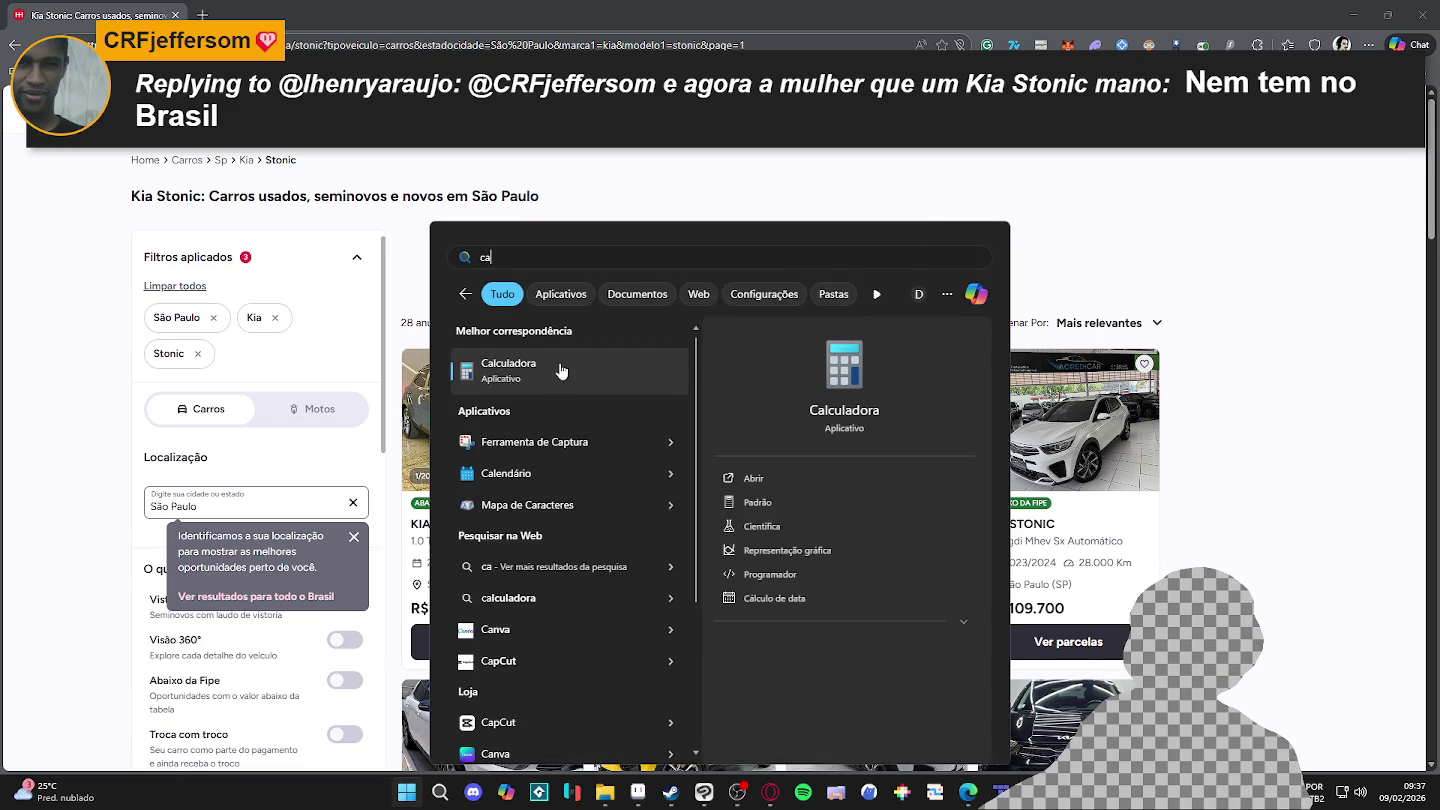
left_click(572, 373)
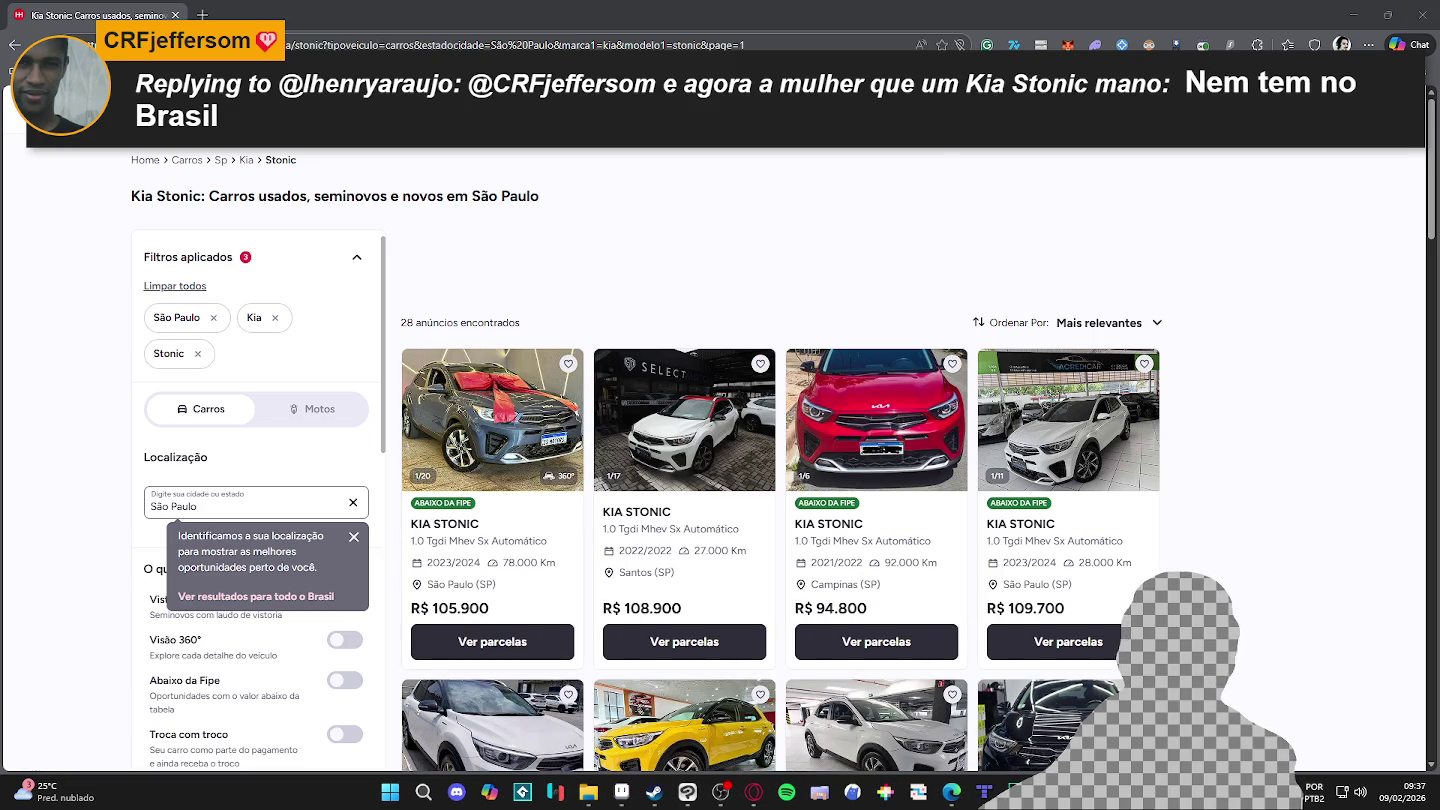
type("105.000 ÷ ")
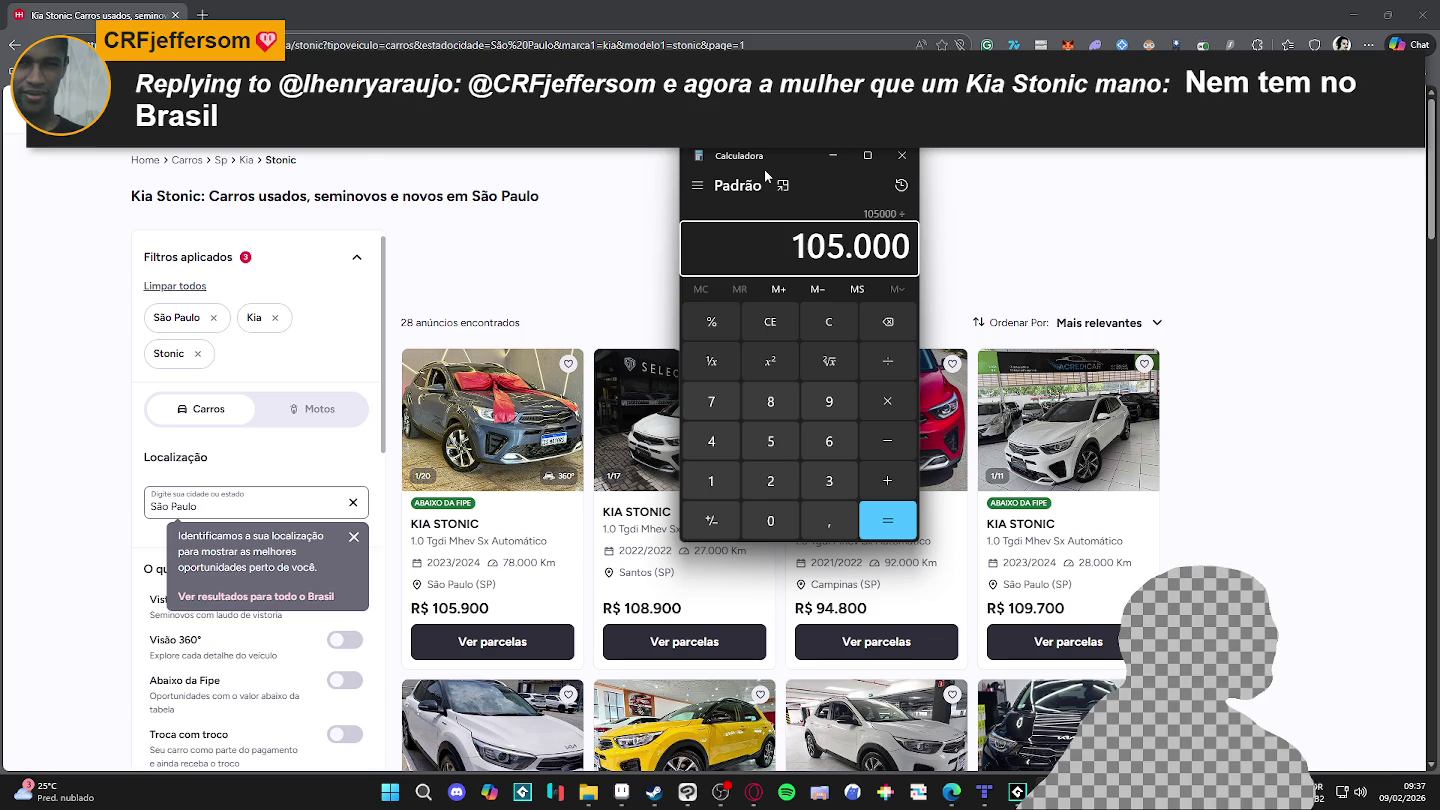
type("30")
key("Return")
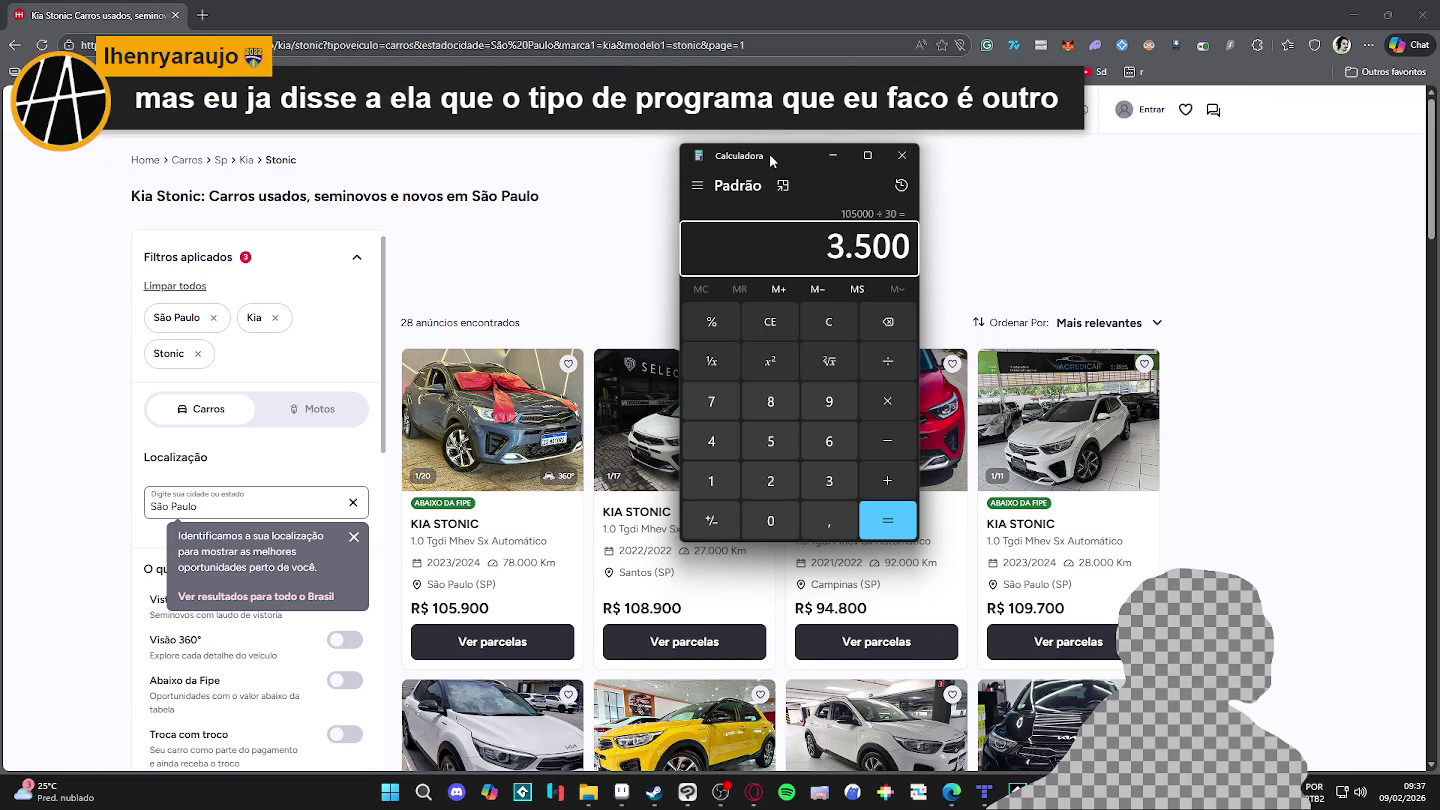
type("/")
type("2")
key("Return")
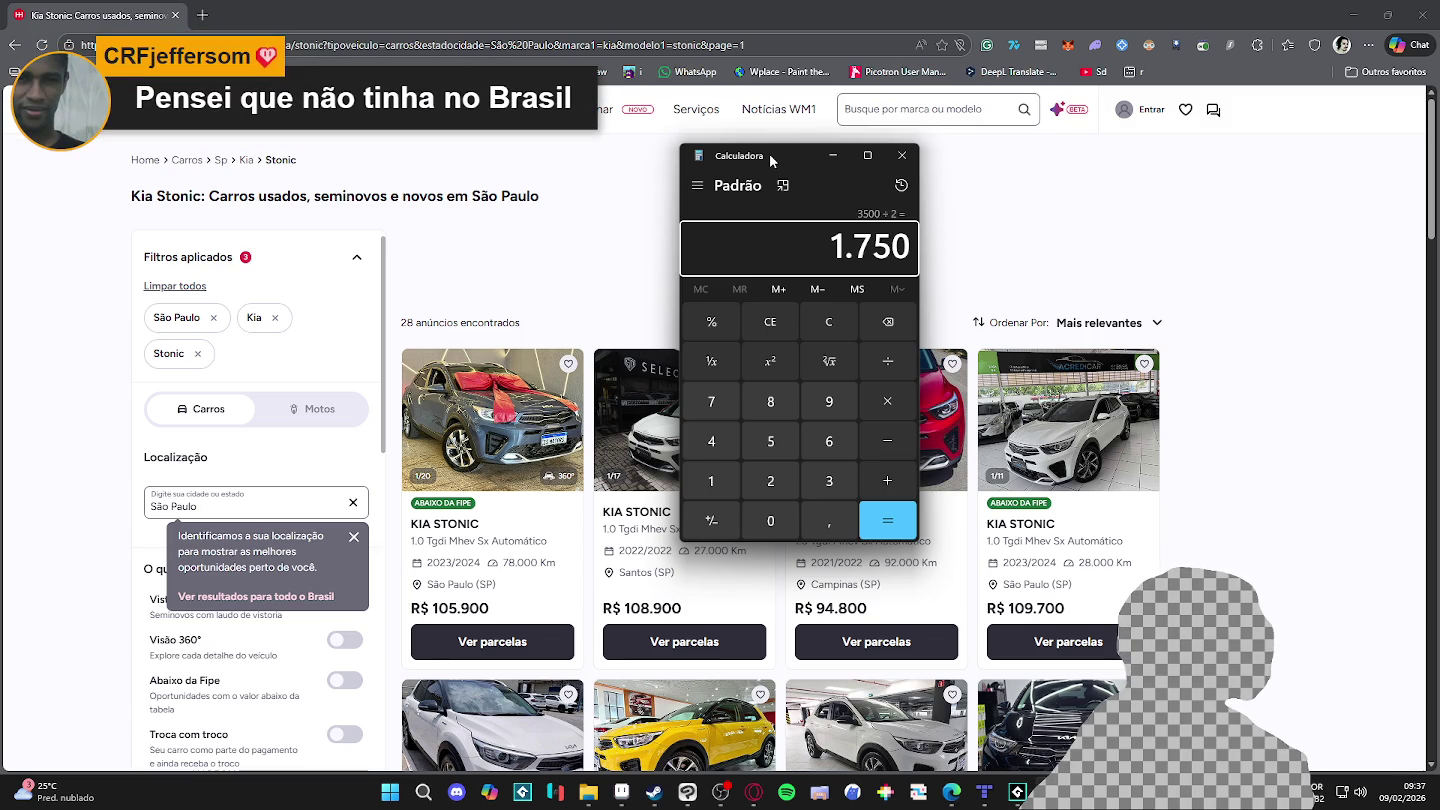
type("/360")
key("Return")
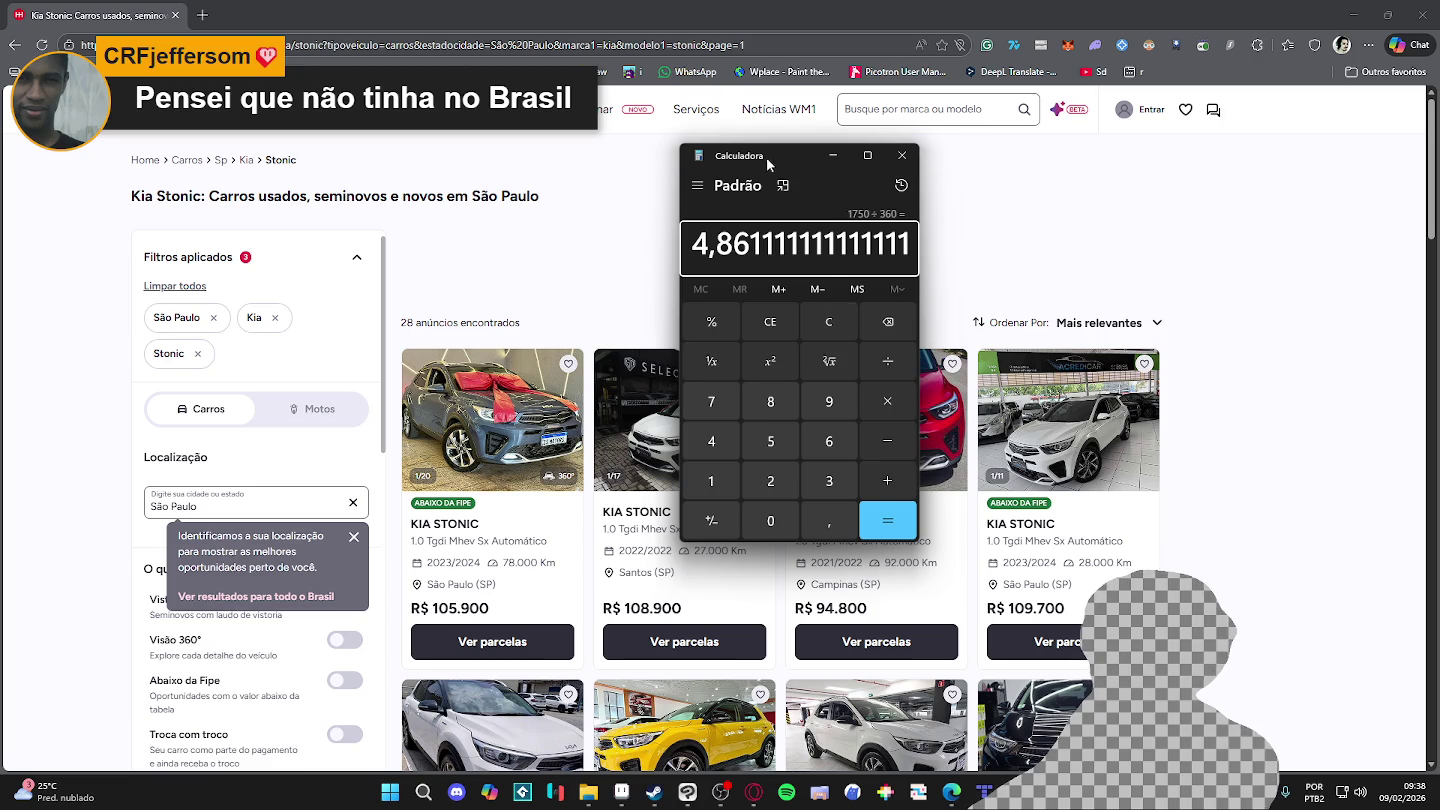
left_click_drag(765, 158, 989, 166)
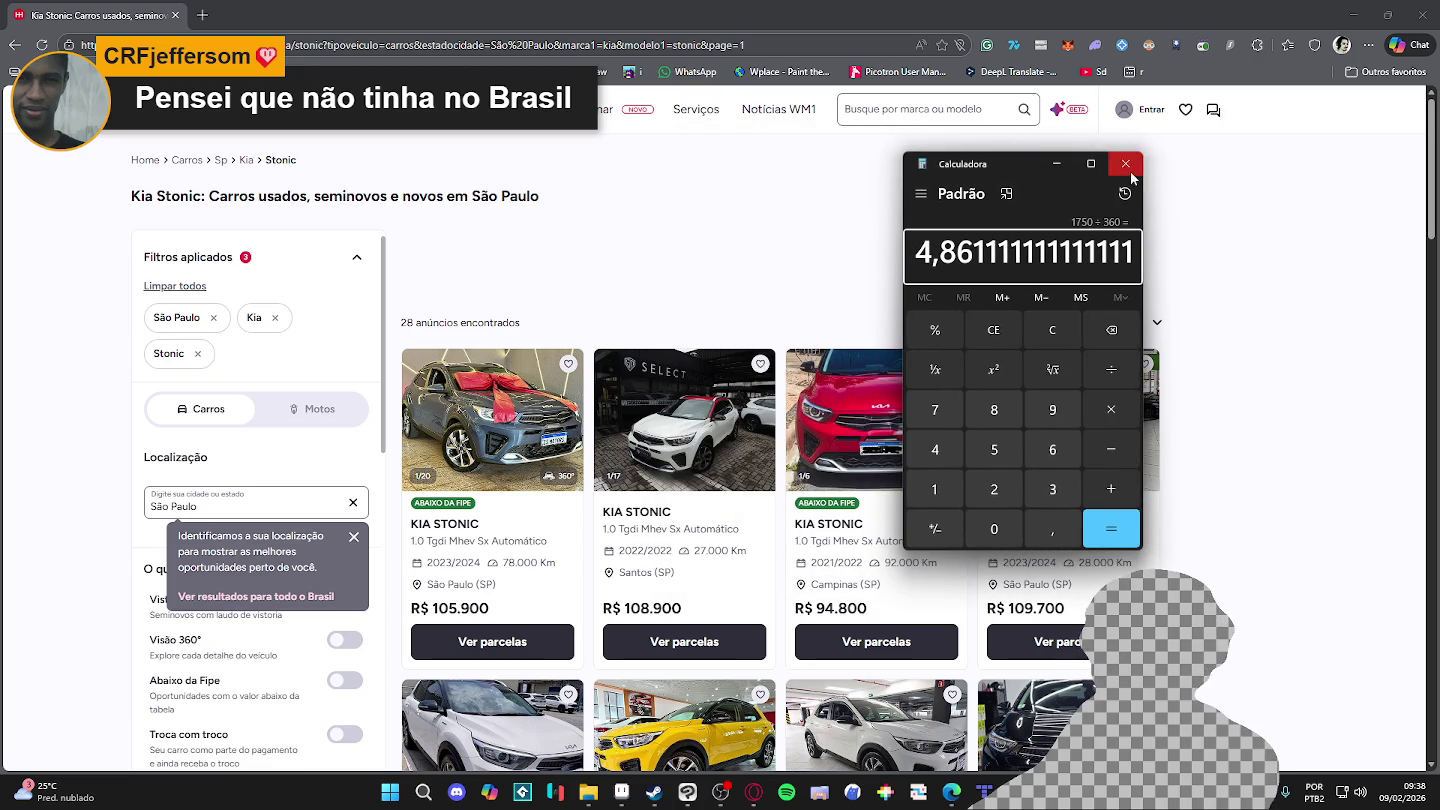
left_click(1125, 163)
Step: Return to Aseprite and dab a dark grey pixel on the bush base edge
key("alt+Tab")
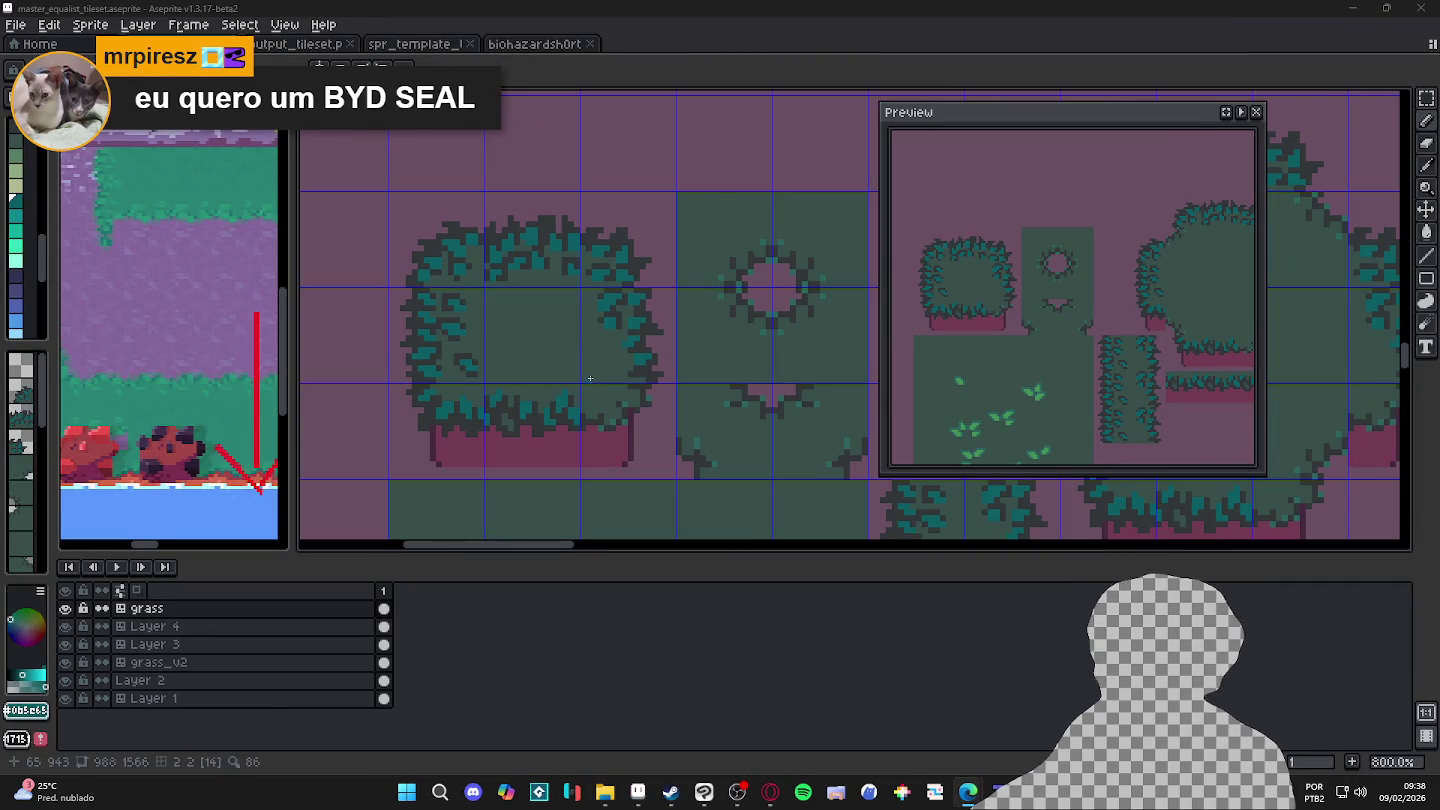
scroll(586, 392, "up", 3)
left_click(567, 439, "alt")
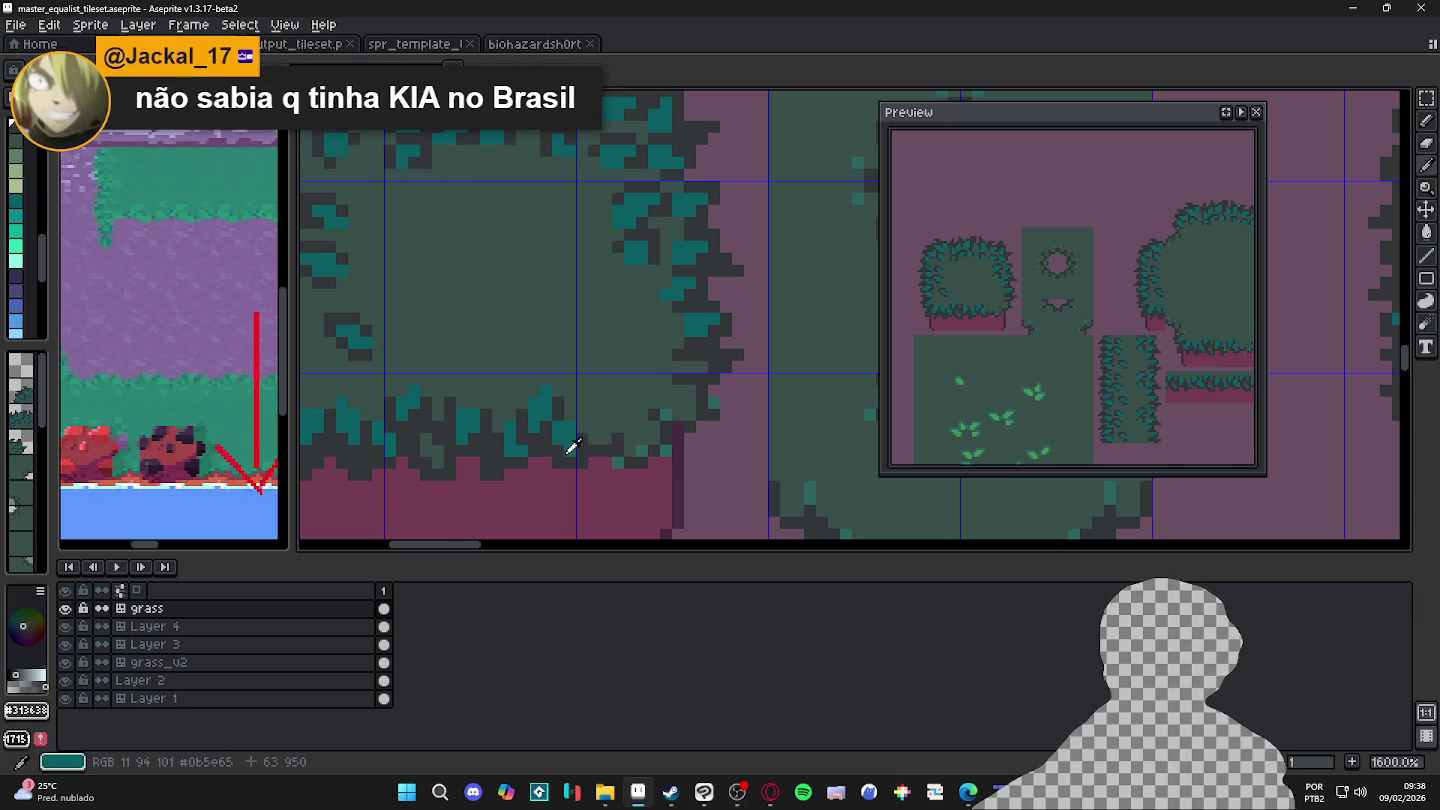
key("ctrl")
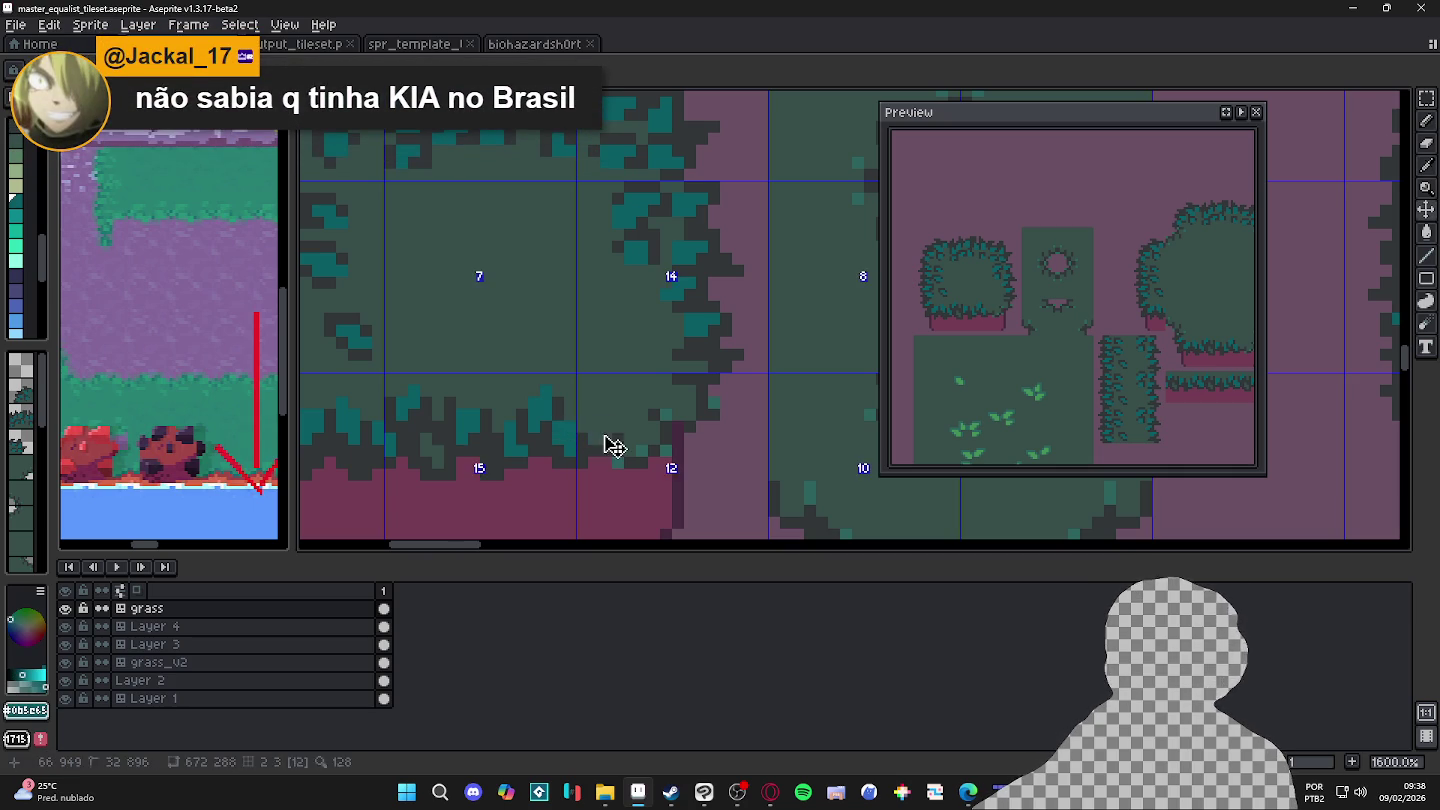
scroll(611, 413, "down", 1)
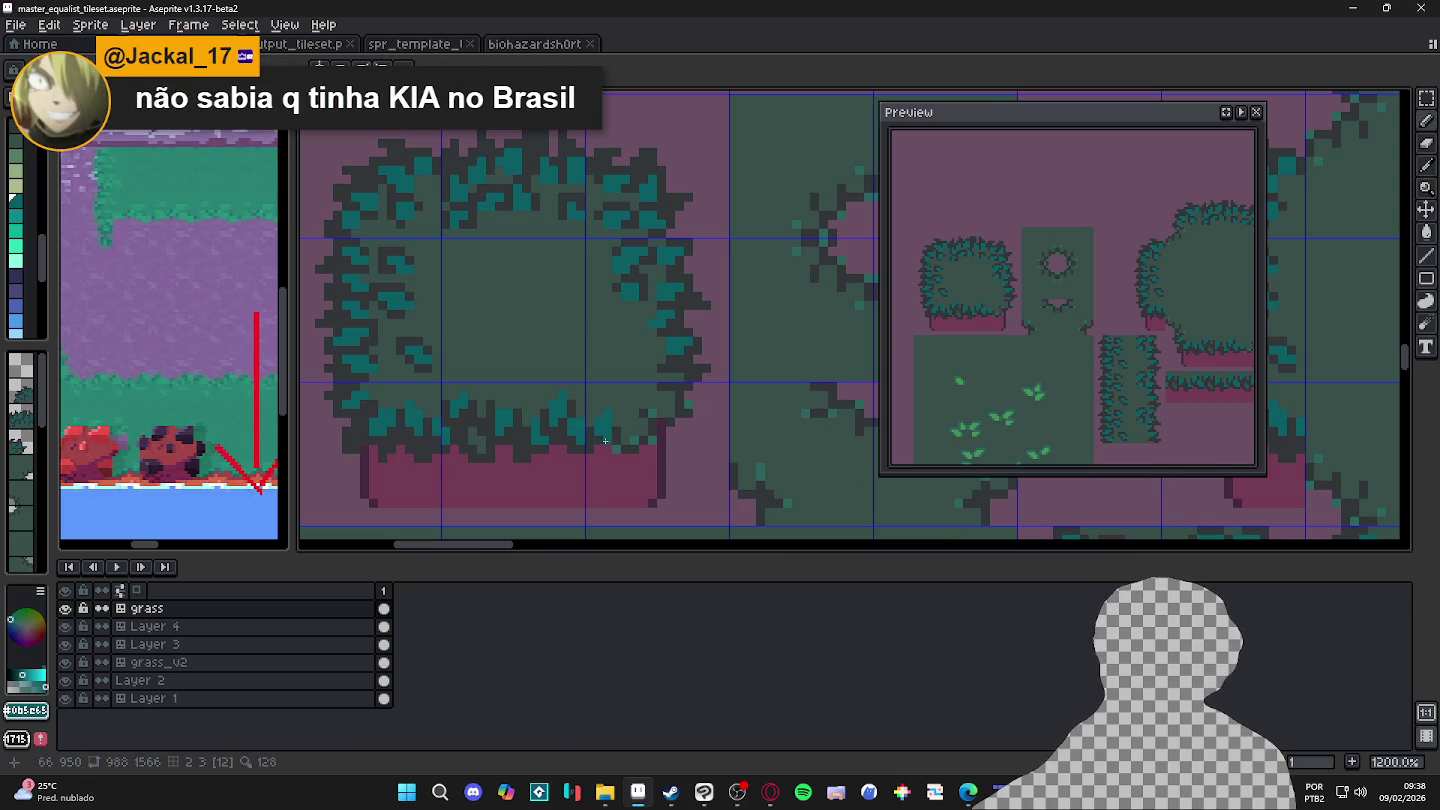
left_click(606, 446, "alt")
left_click(600, 449)
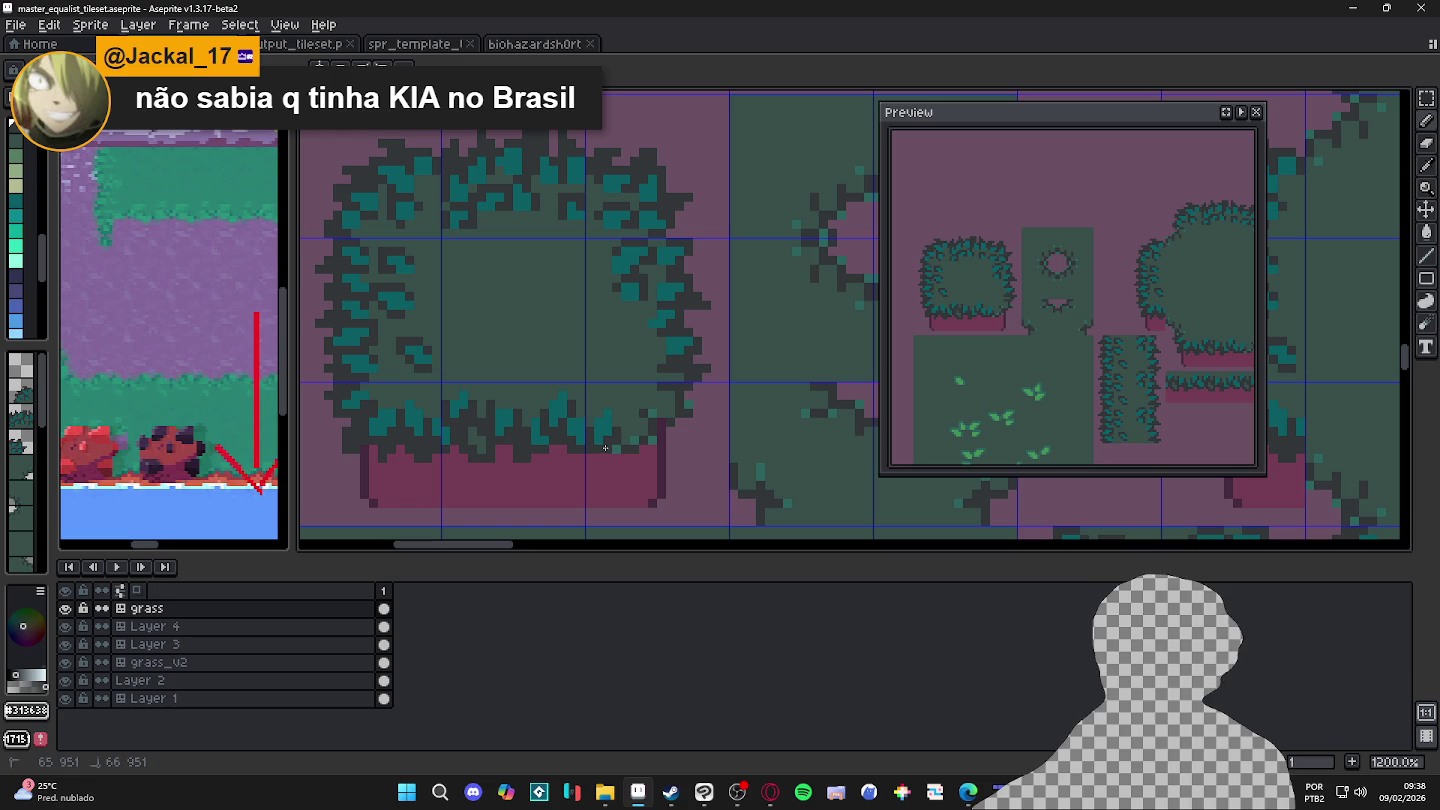
Step: Sample teal and dark grey from the bush edge and save the tileset
left_click(605, 419, "alt")
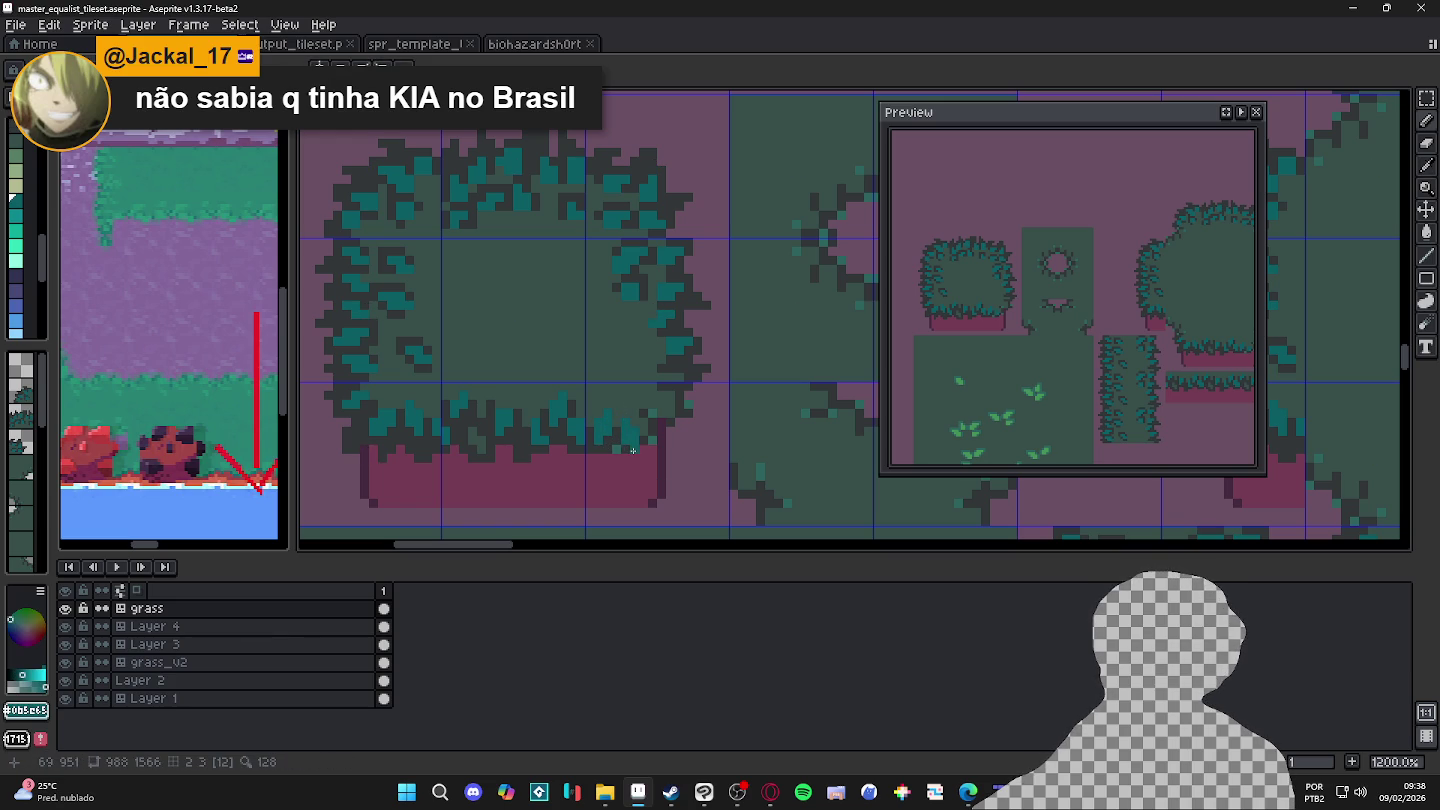
left_click(631, 452, "alt")
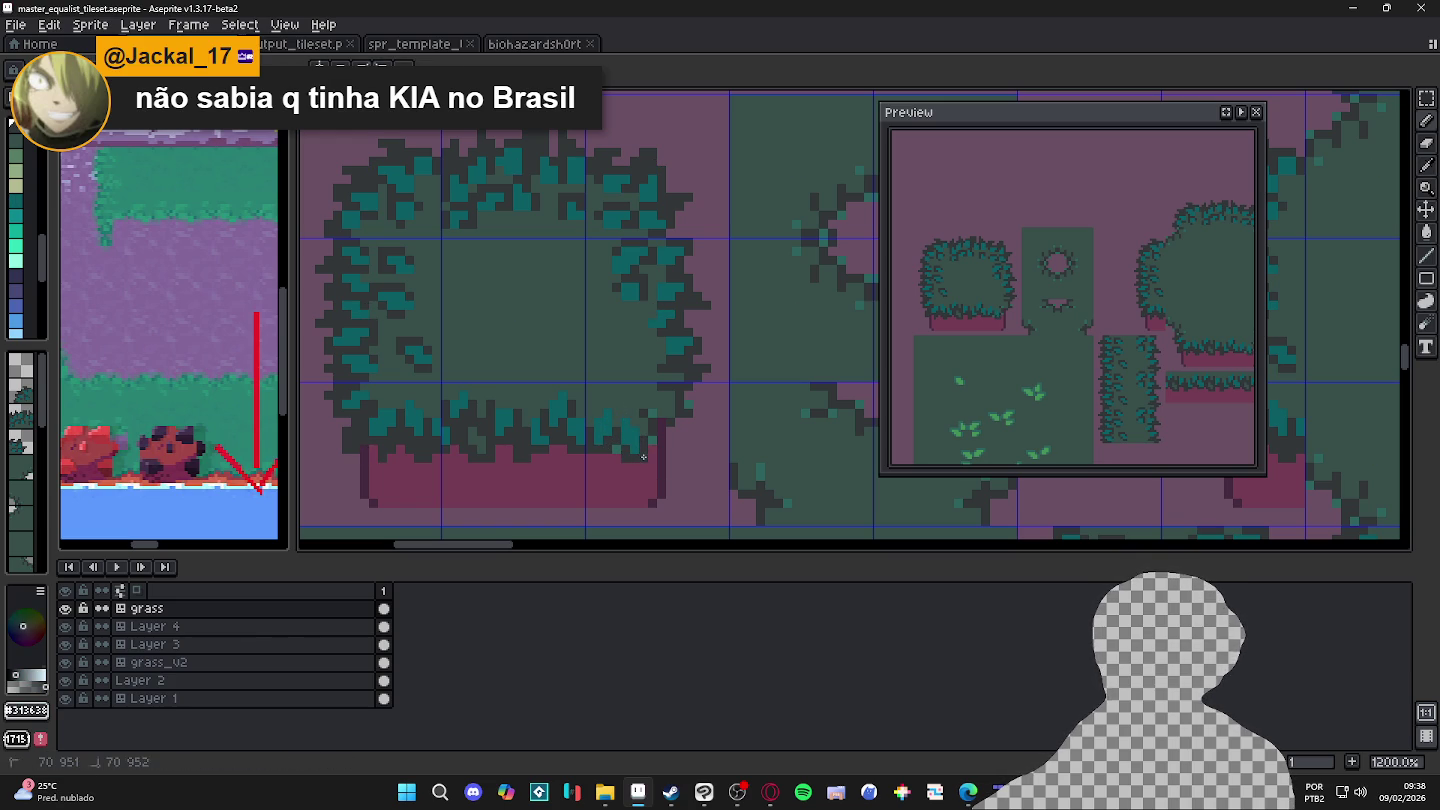
left_click(631, 425, "alt")
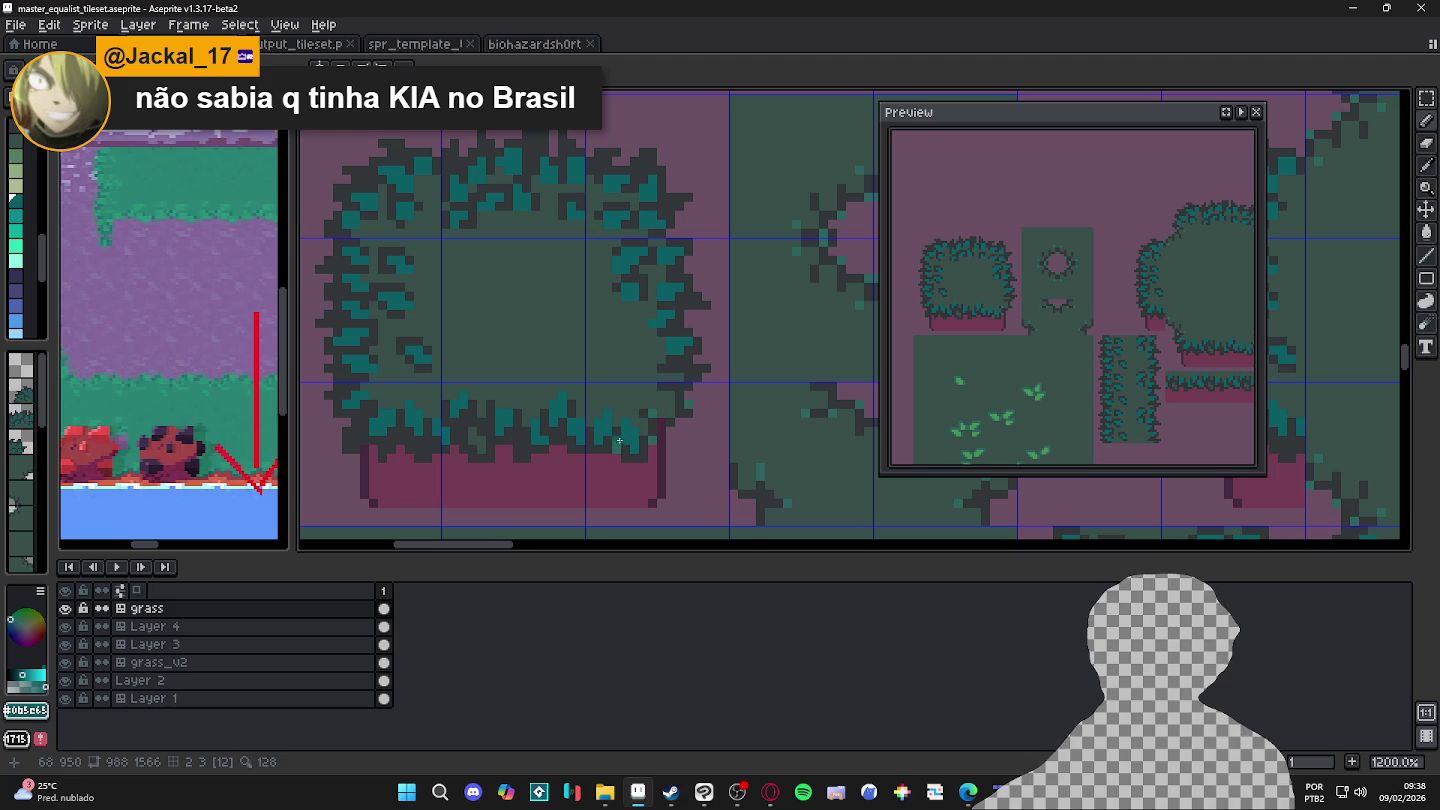
left_click(666, 438, "alt")
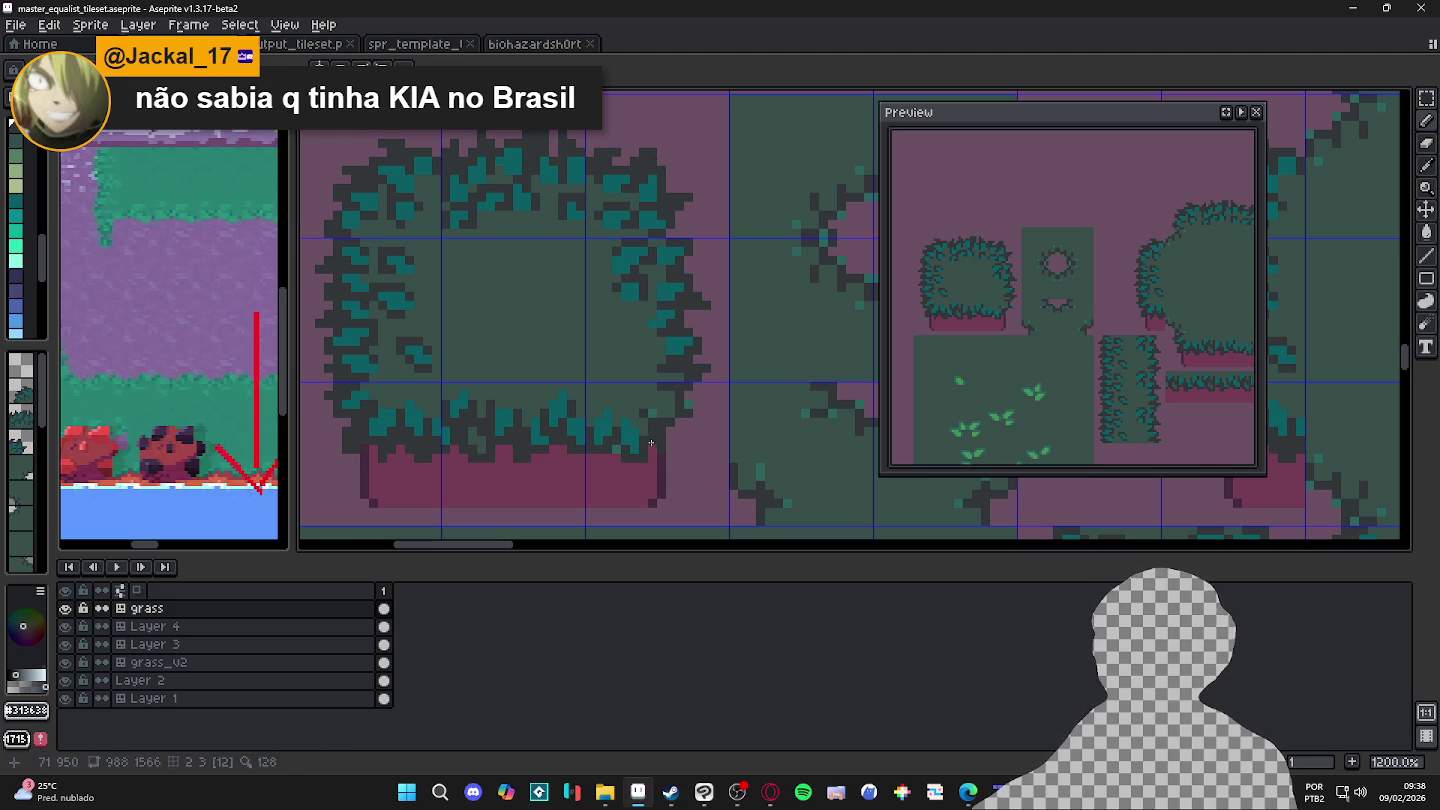
key("ctrl+s")
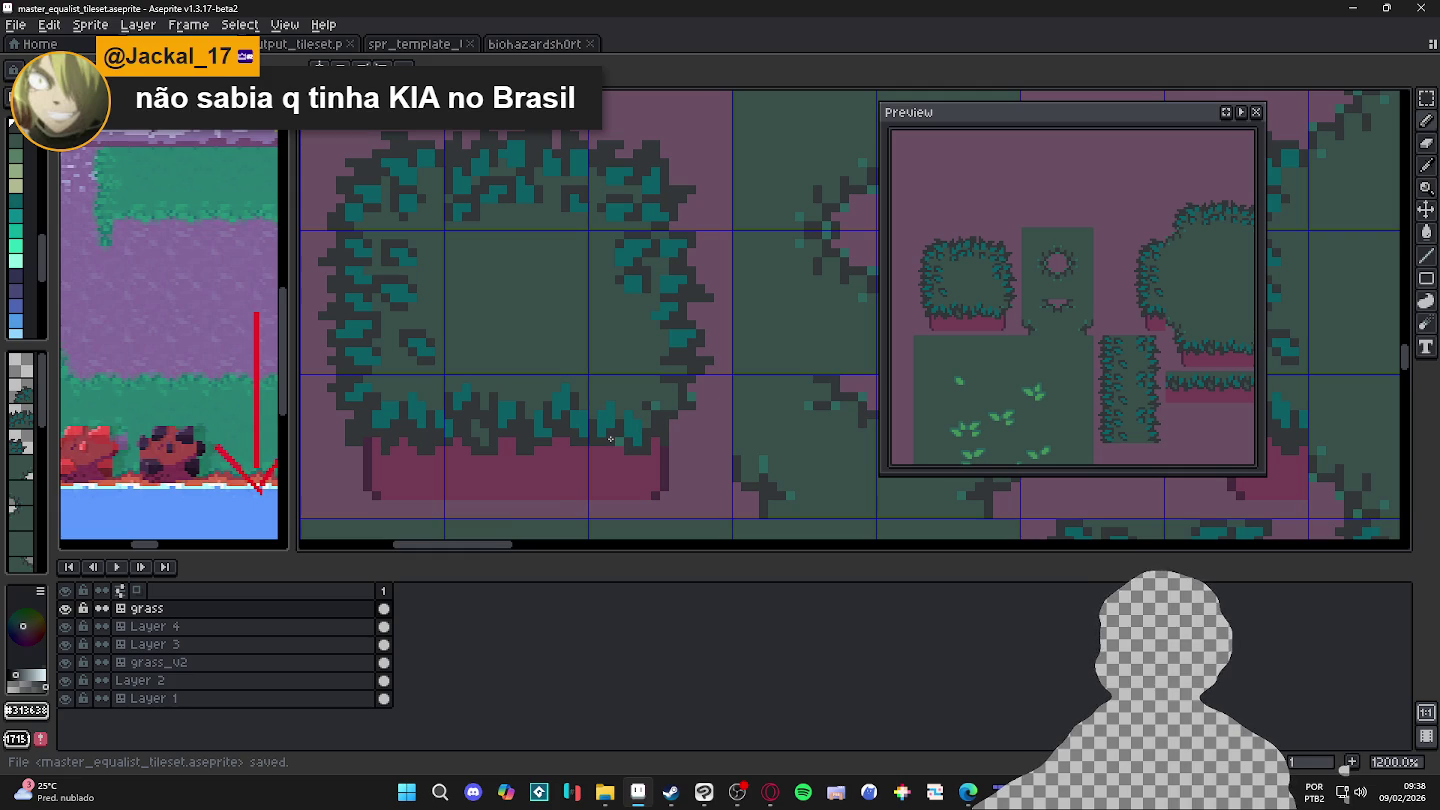
Step: Re-check the bush's teal and dark grey edge colours with the eyedropper
scroll(610, 439, "up", 1)
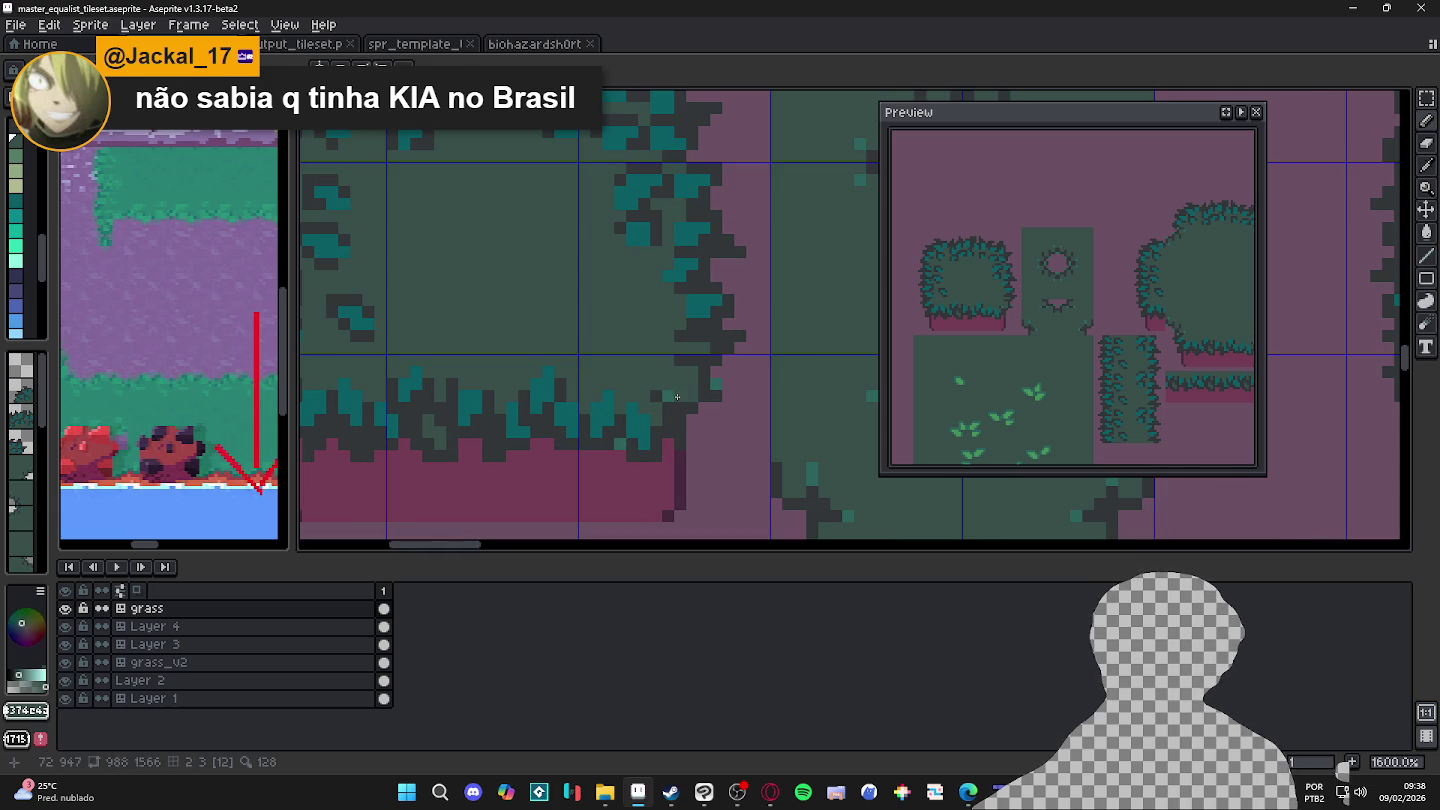
scroll(637, 420, "down", 1)
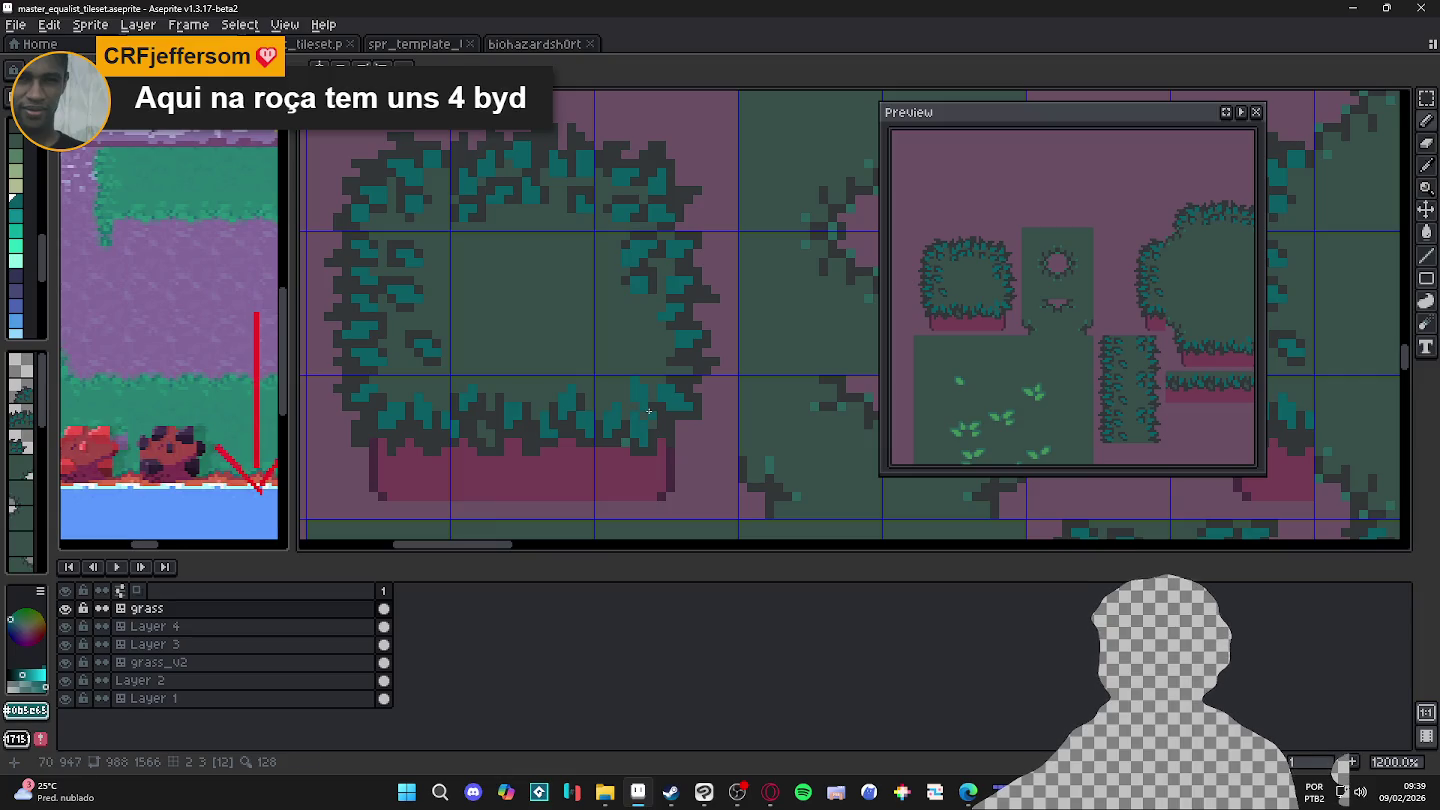
left_click(651, 411, "alt")
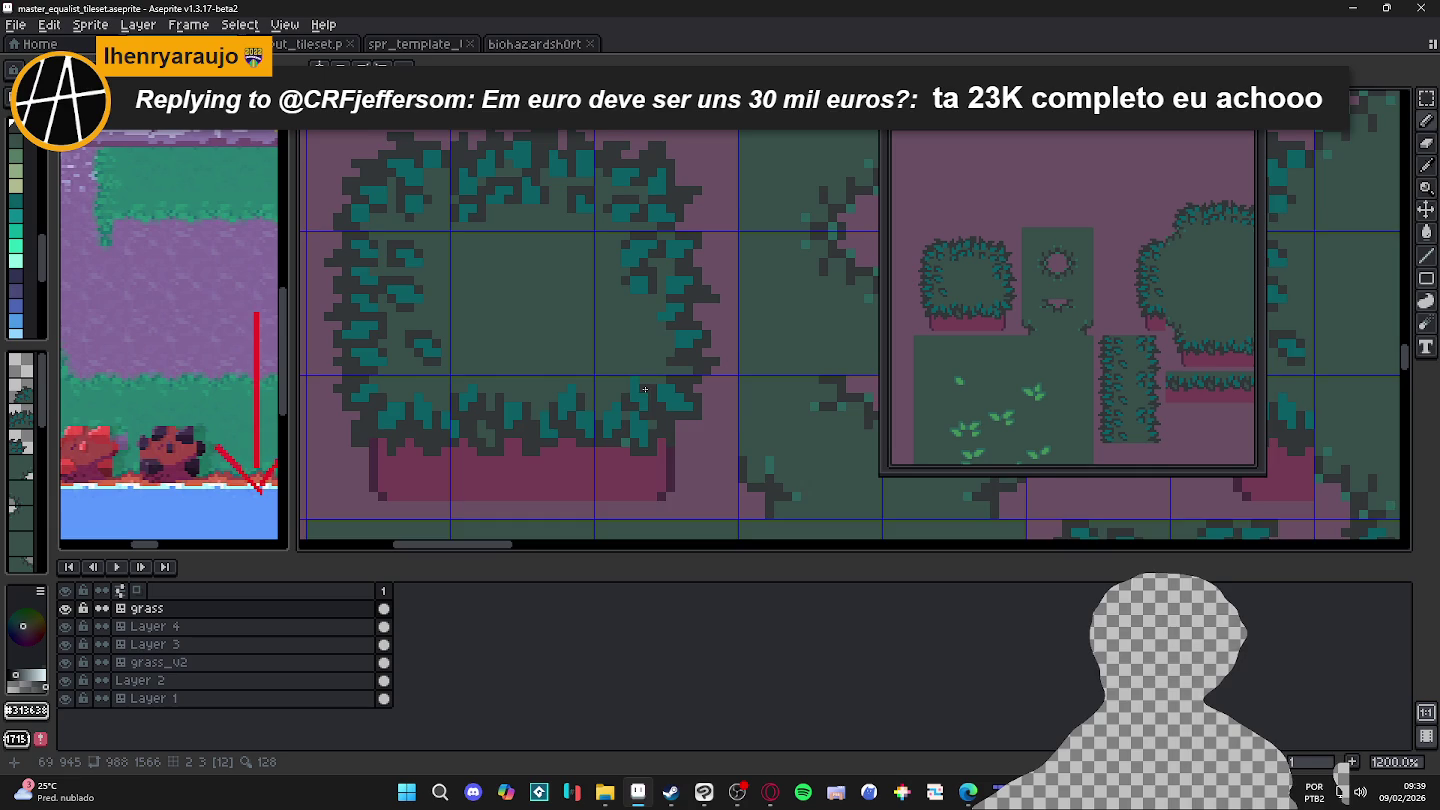
left_click_drag(645, 389, 639, 410)
left_click(689, 341, "alt")
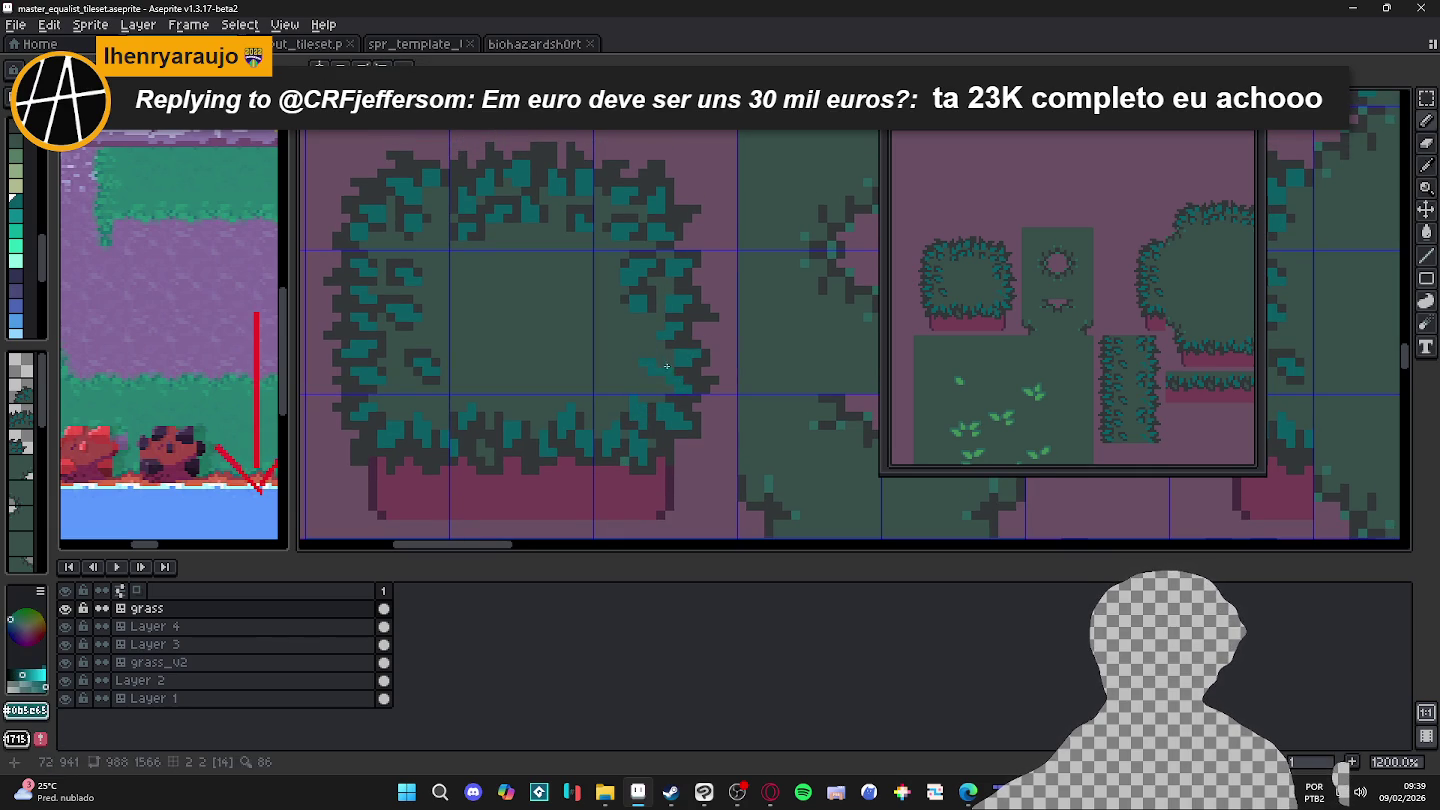
left_click(667, 372, "alt")
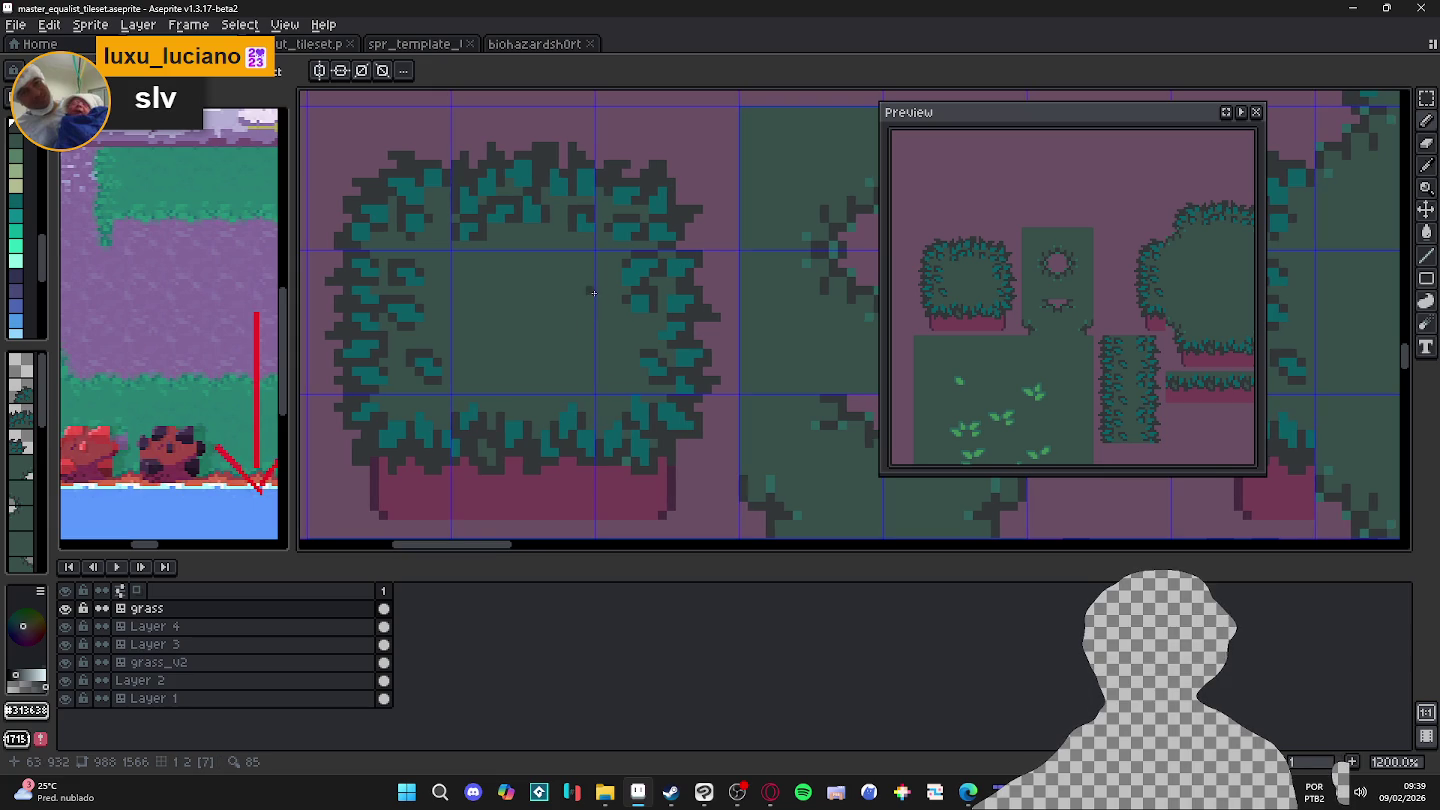
scroll(595, 468, "up", 1)
Step: Sample the mauve-pink base colour and switch to the Pencil tool (B)
left_click(622, 459, "alt")
scroll(623, 460, "down", 5)
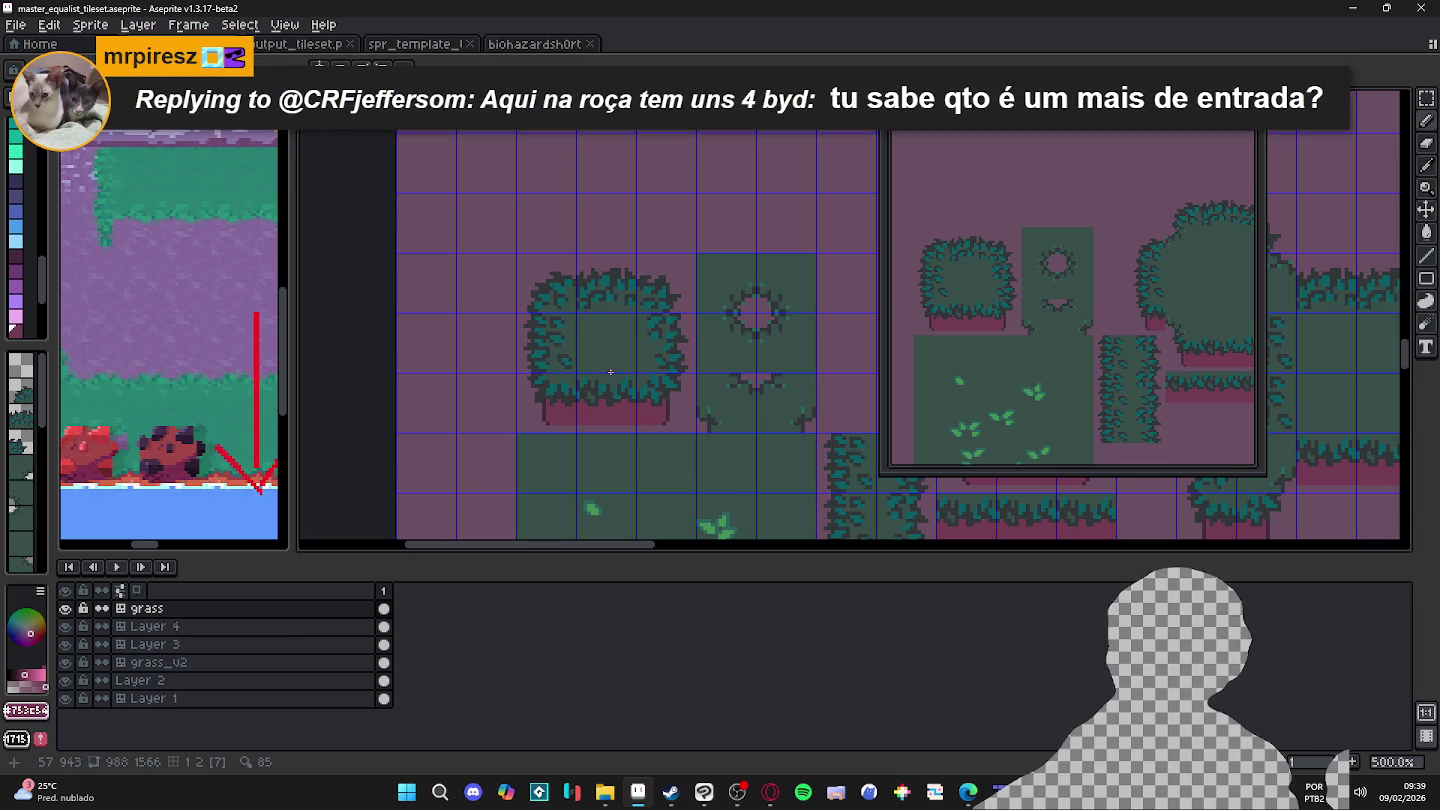
scroll(610, 372, "down", 1)
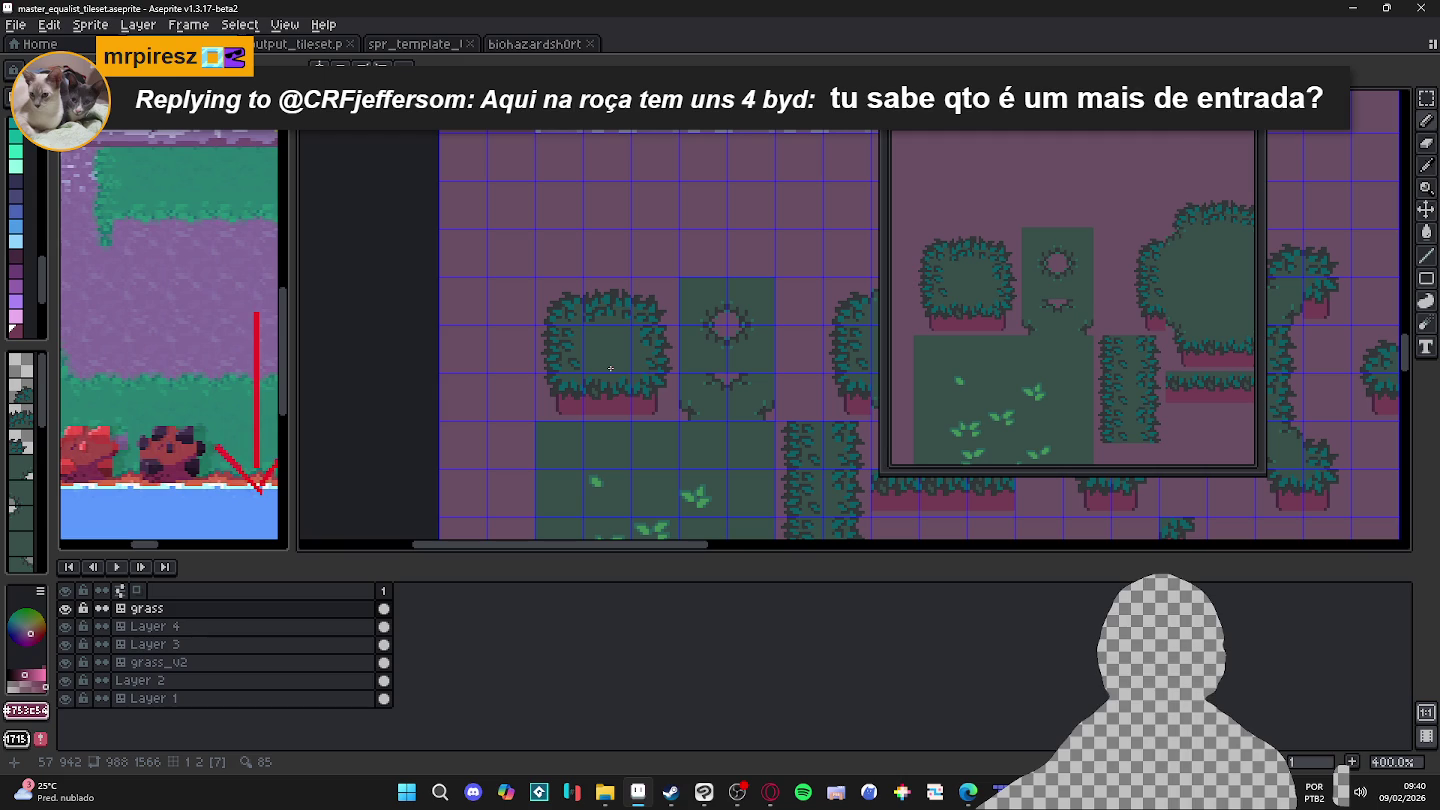
scroll(610, 368, "up", 3)
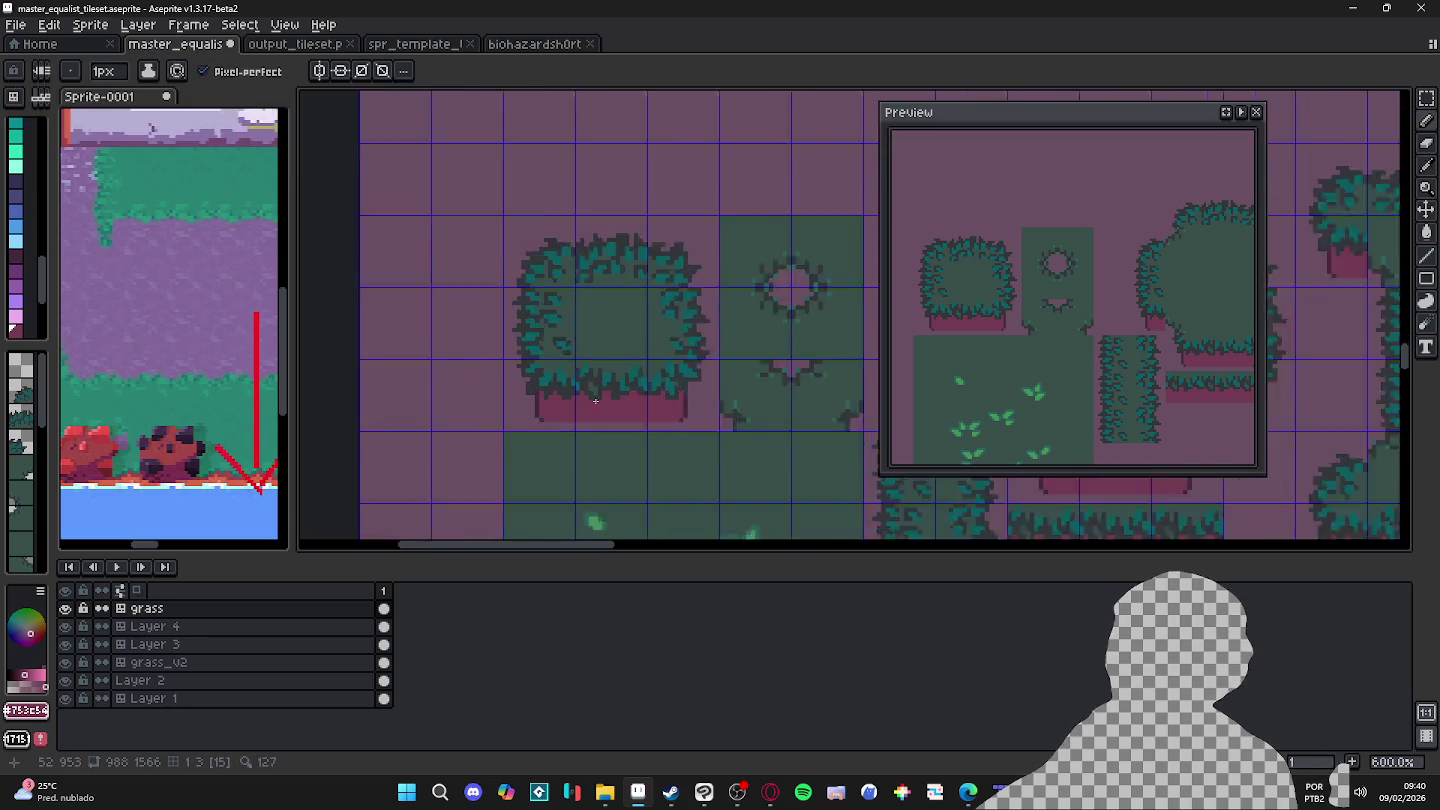
key("b")
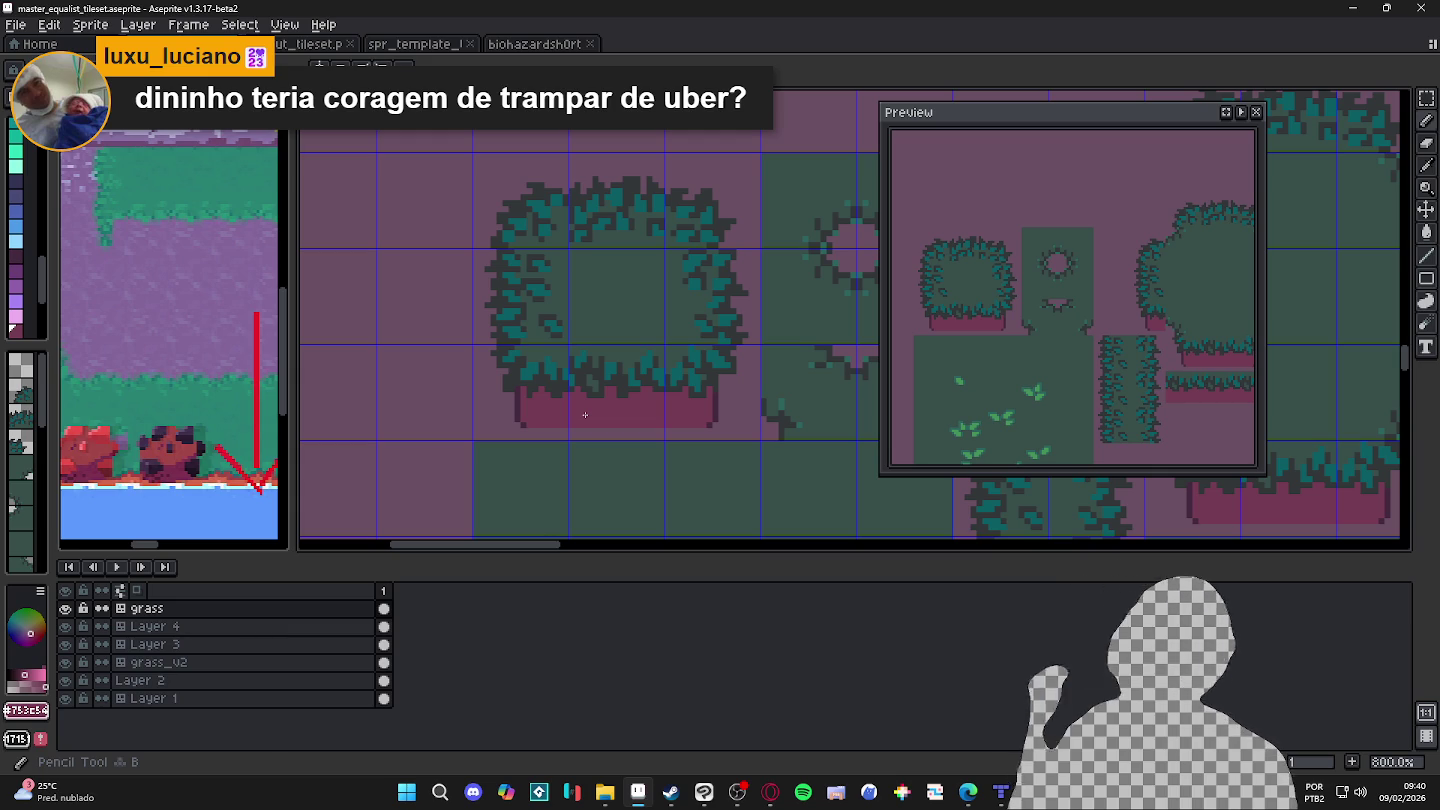
scroll(585, 416, "down", 1)
scroll(495, 405, "up", 2)
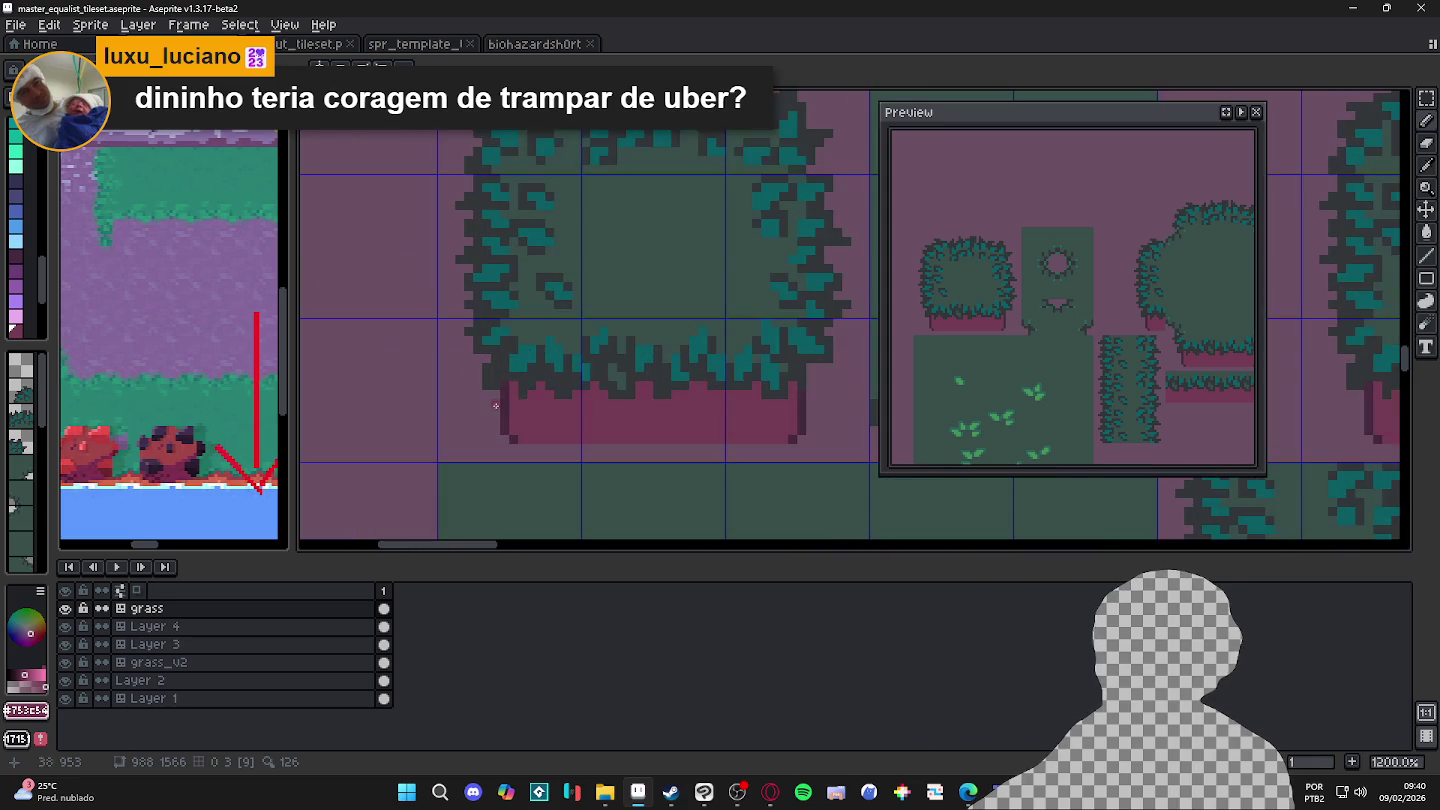
Step: Eyedrop the dark outline colour and draw a pixel line along the bush's bottom edge
left_click(503, 401, "alt")
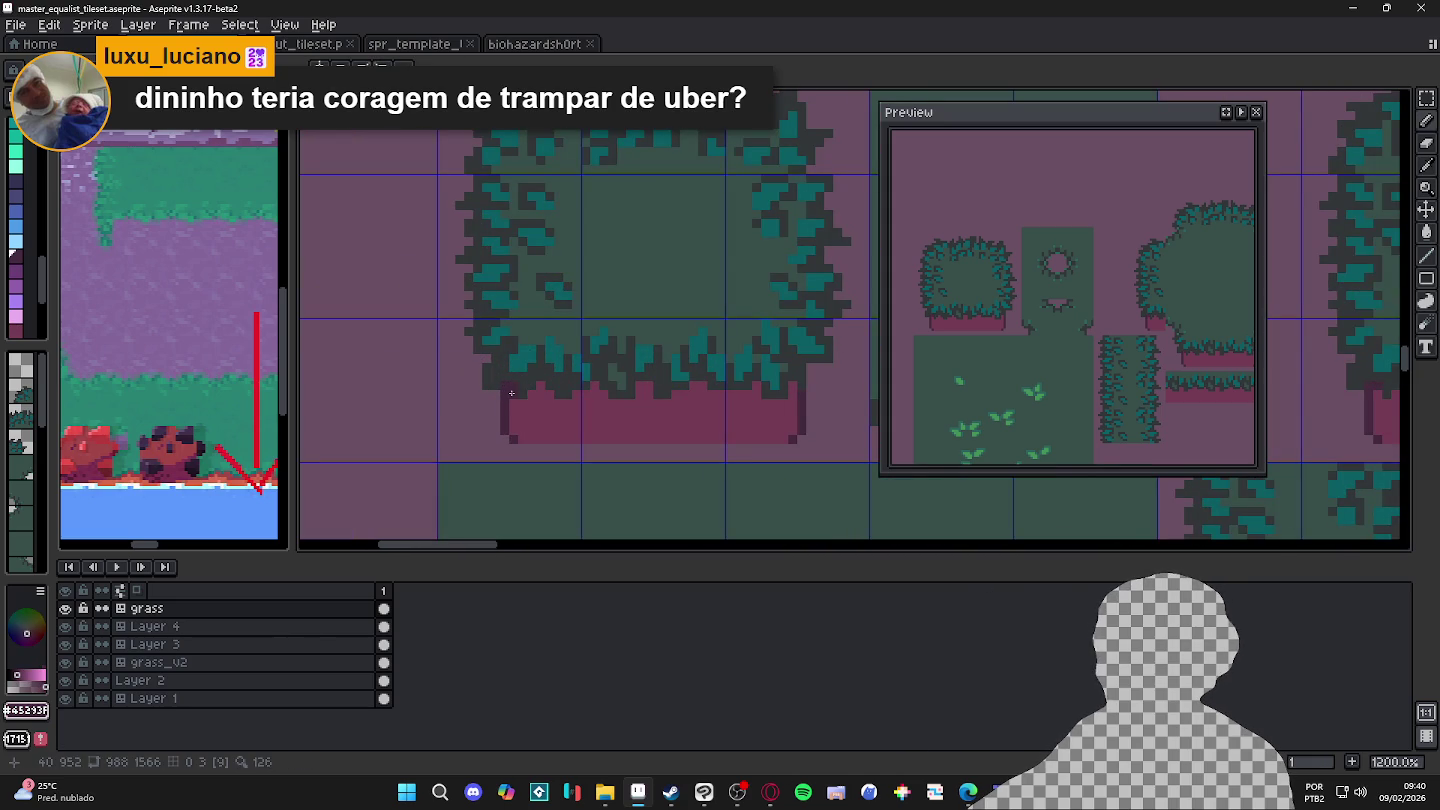
left_click_drag(536, 387, 593, 385)
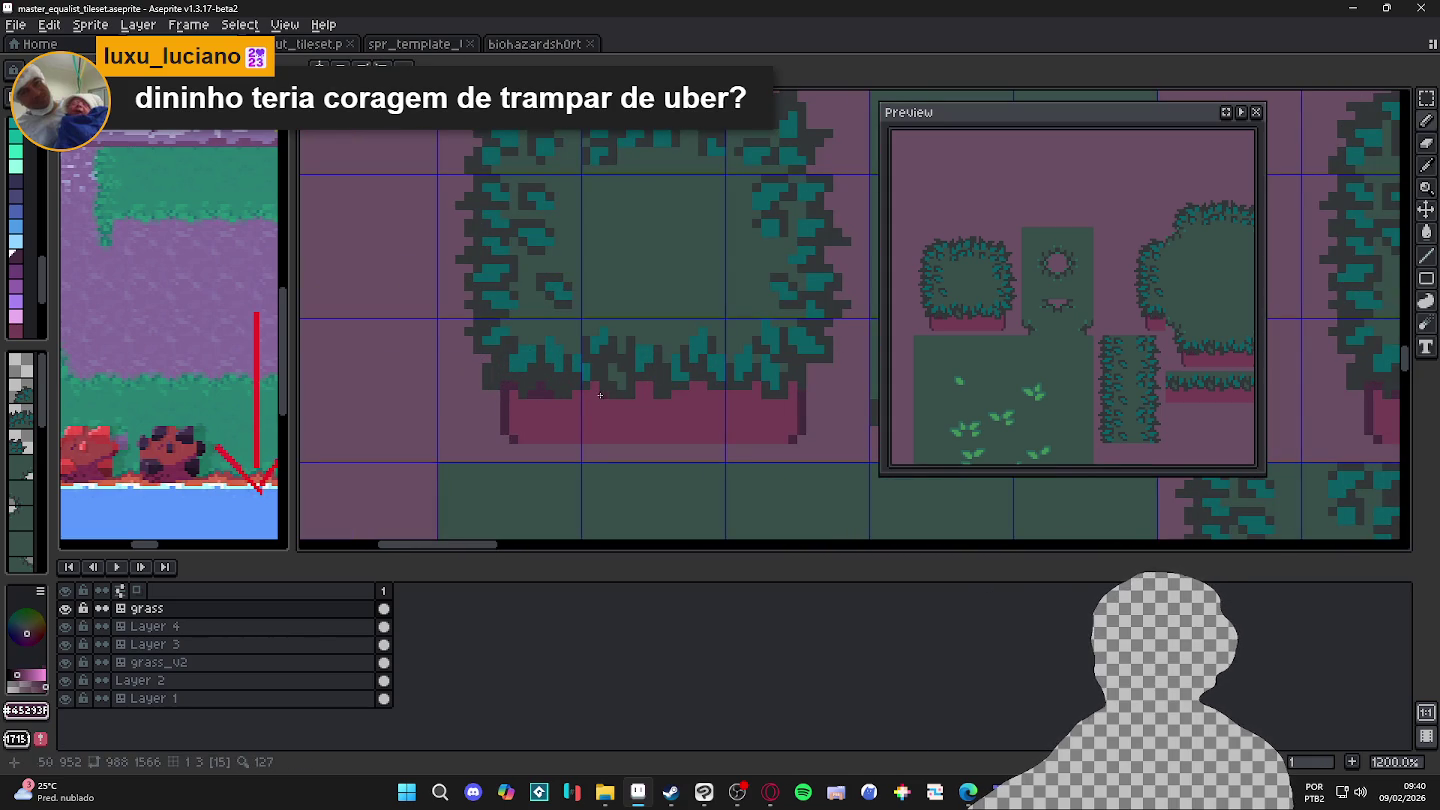
scroll(589, 390, "down", 1)
left_click(572, 395, "alt")
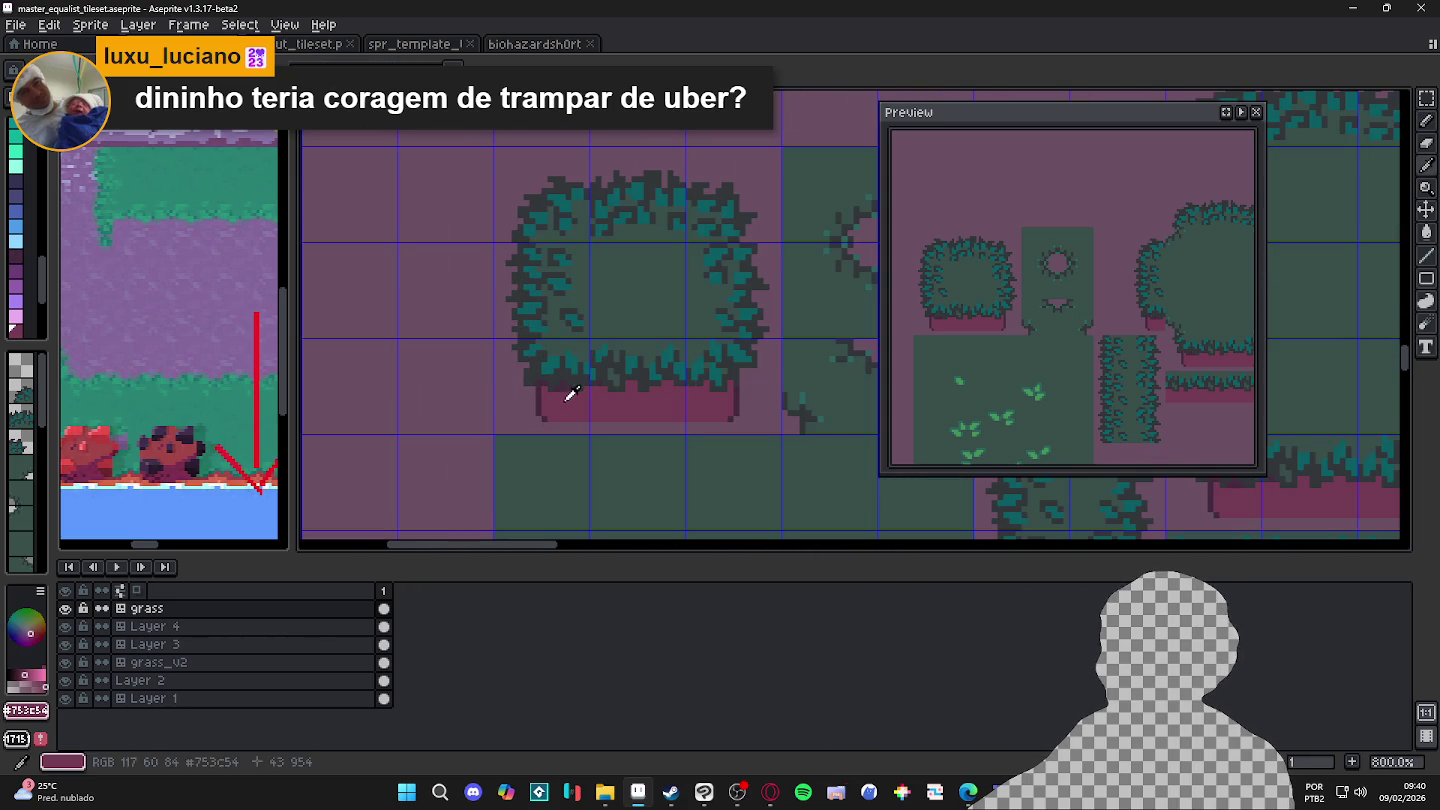
scroll(556, 389, "up", 2)
left_click(556, 389, "alt")
scroll(569, 401, "down", 5)
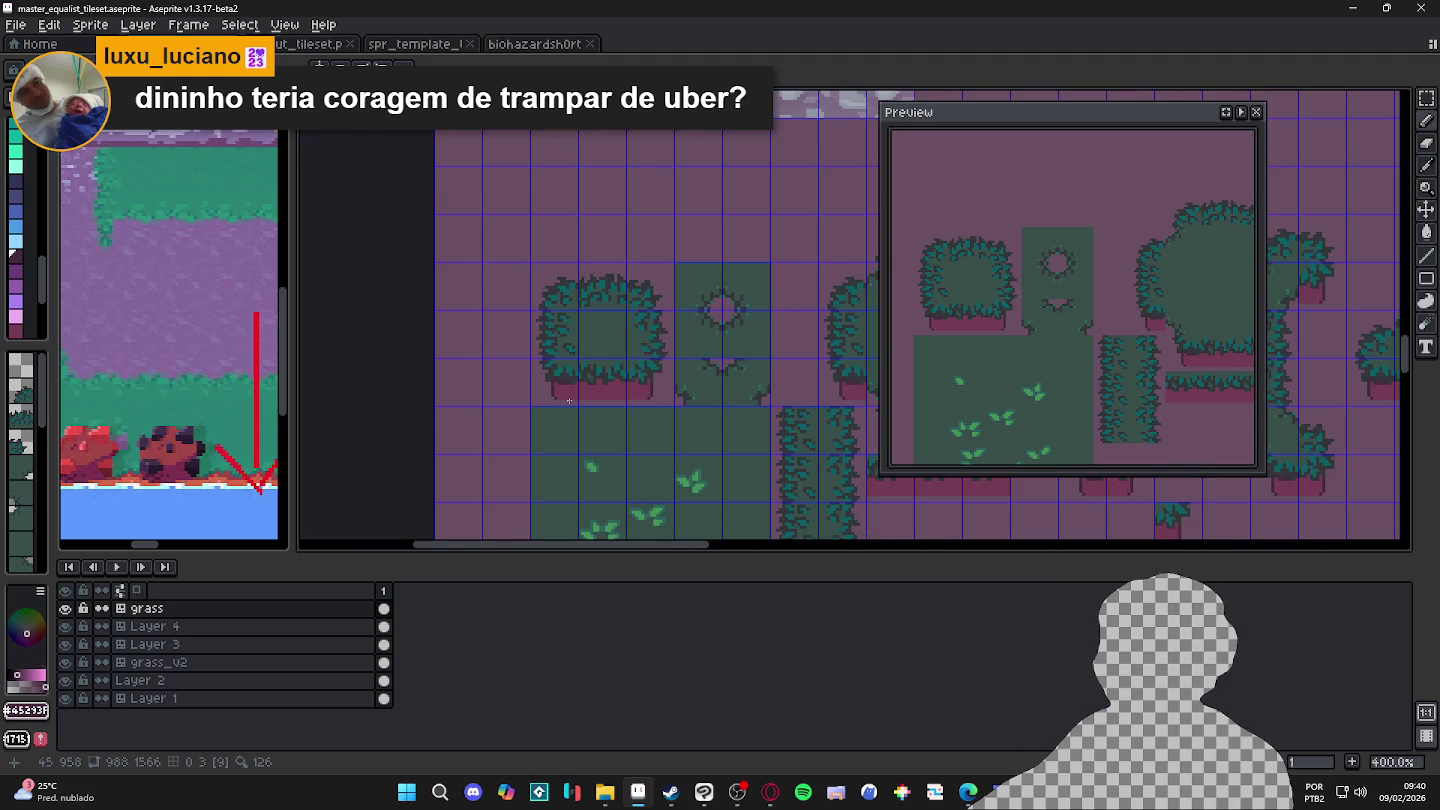
scroll(567, 400, "down", 2)
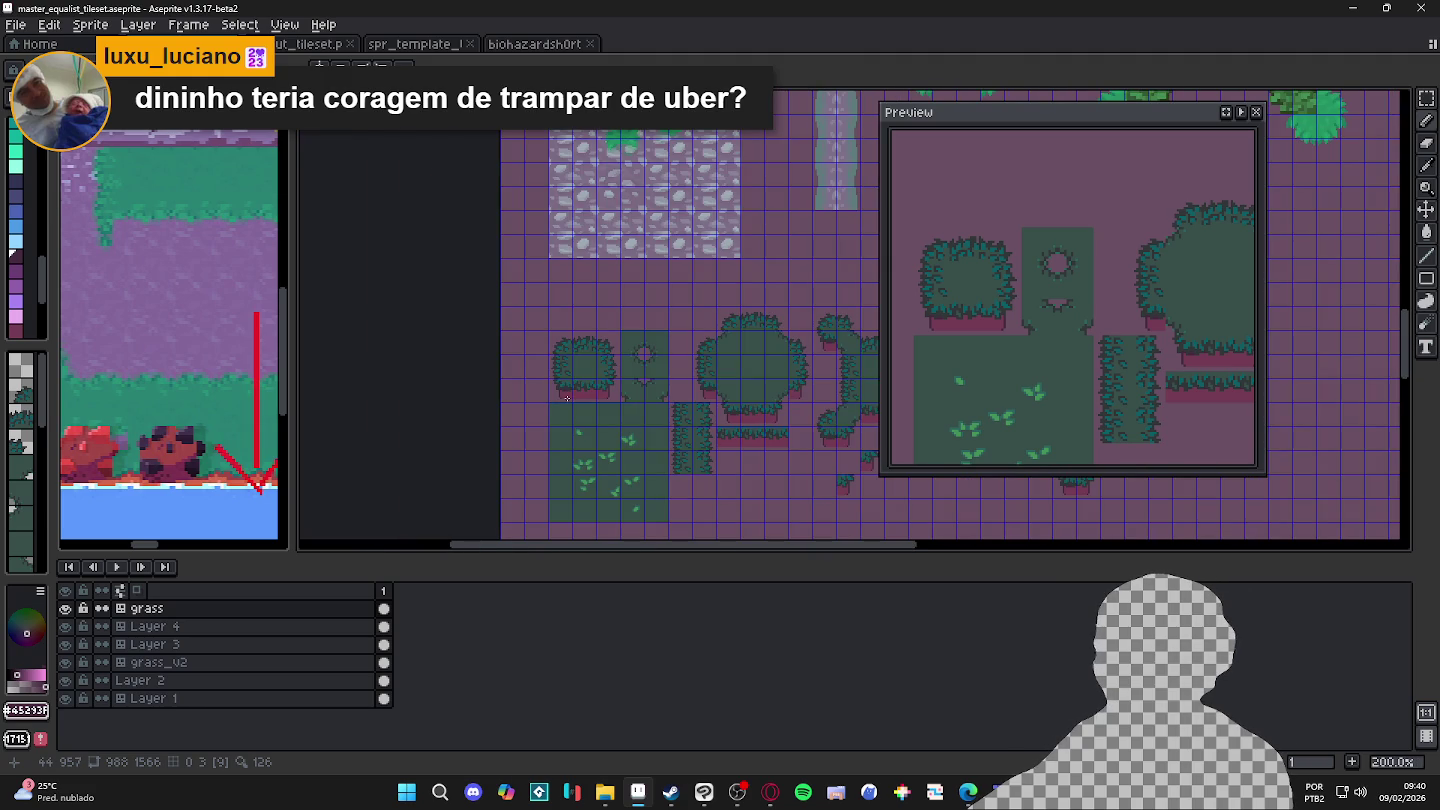
scroll(578, 373, "up", 3)
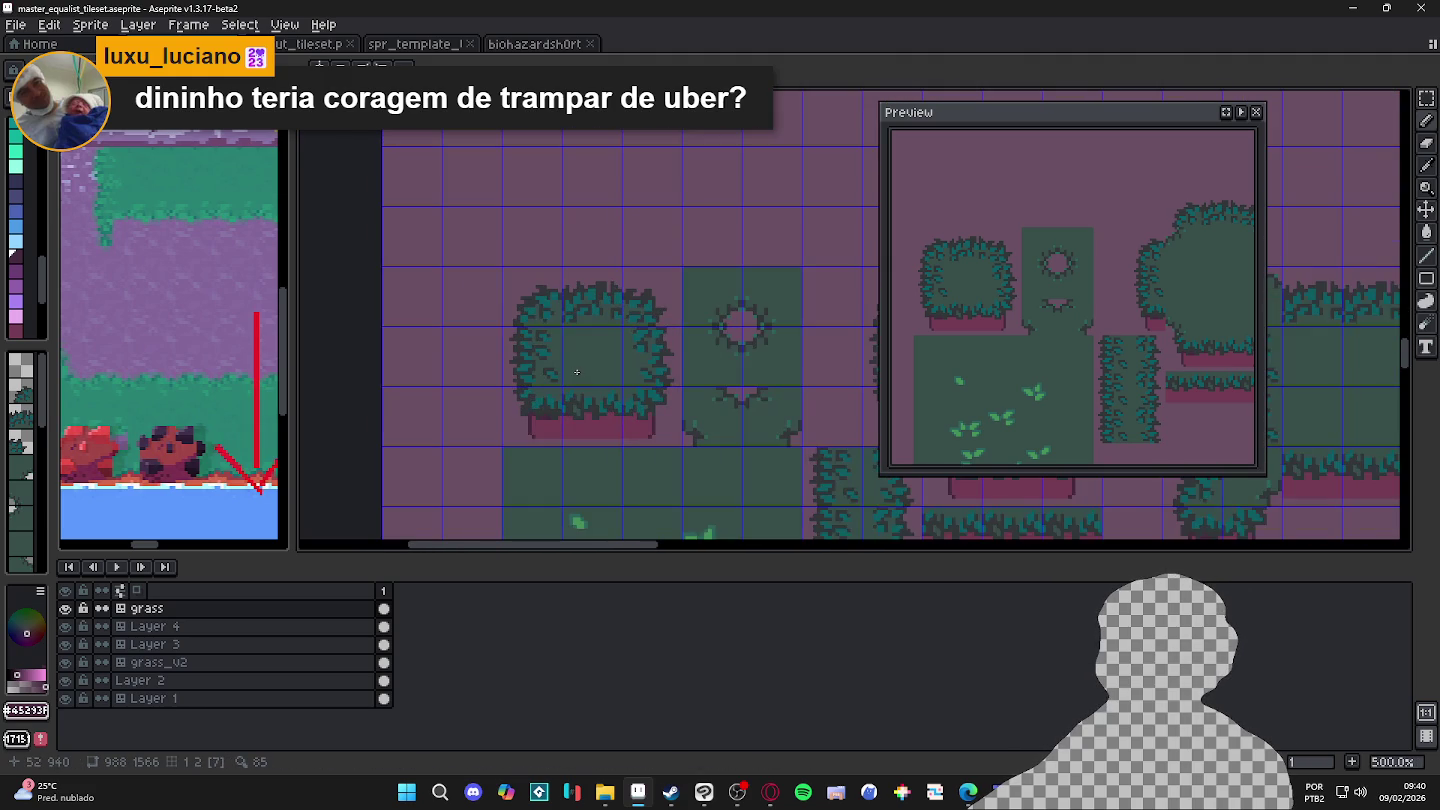
scroll(152, 393, "down", 2)
scroll(152, 393, "down", 1)
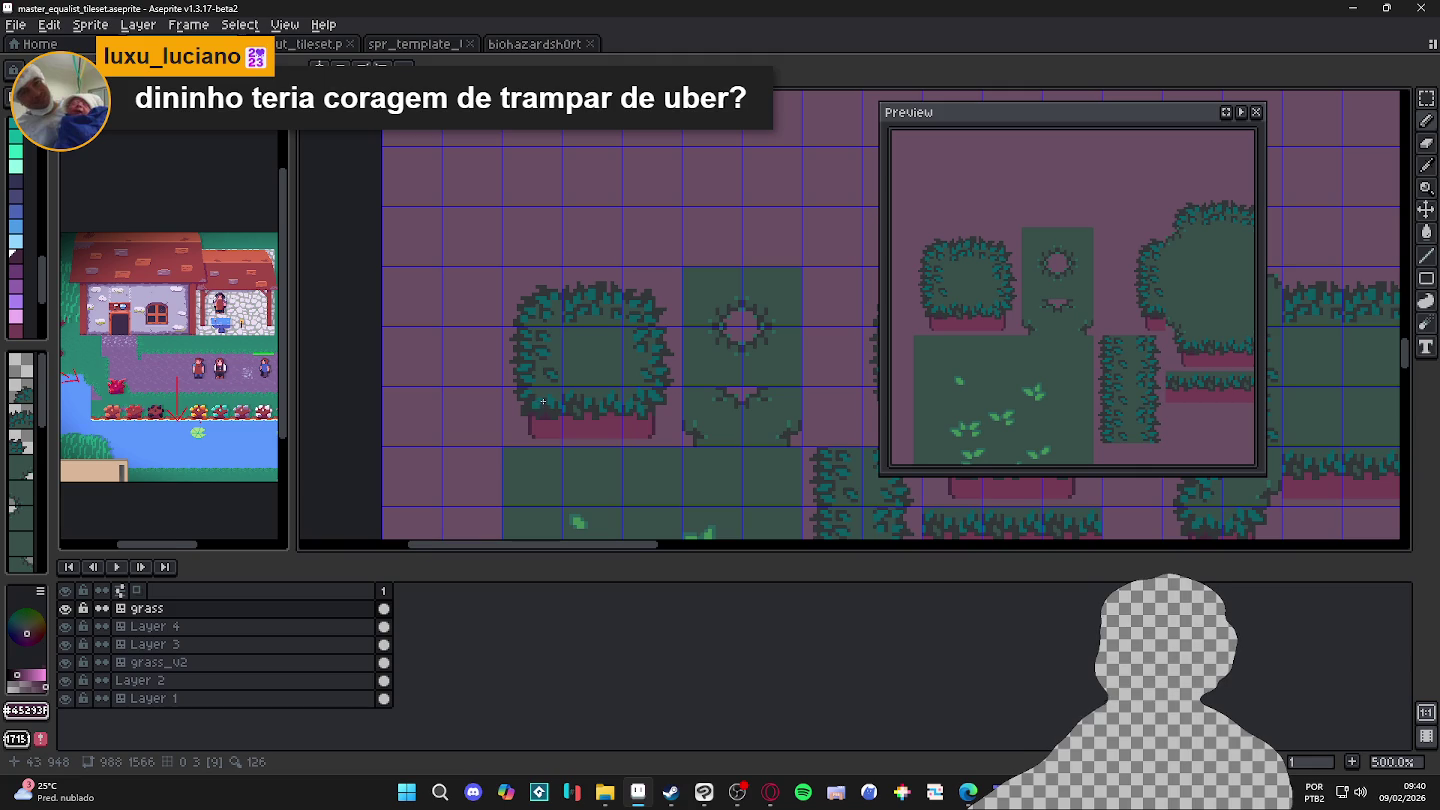
scroll(542, 401, "down", 1)
scroll(544, 402, "down", 1)
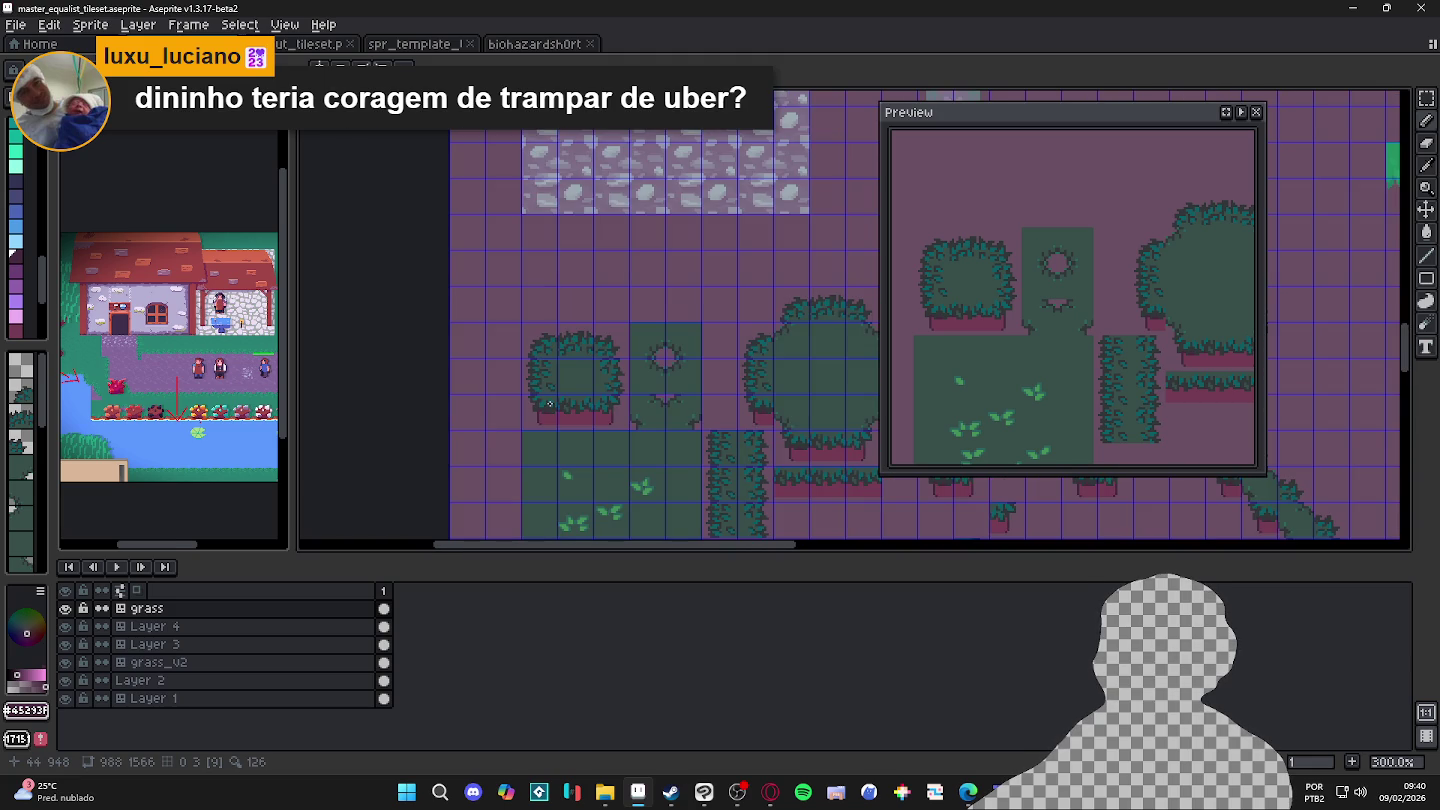
scroll(549, 403, "up", 3)
scroll(549, 403, "up", 3)
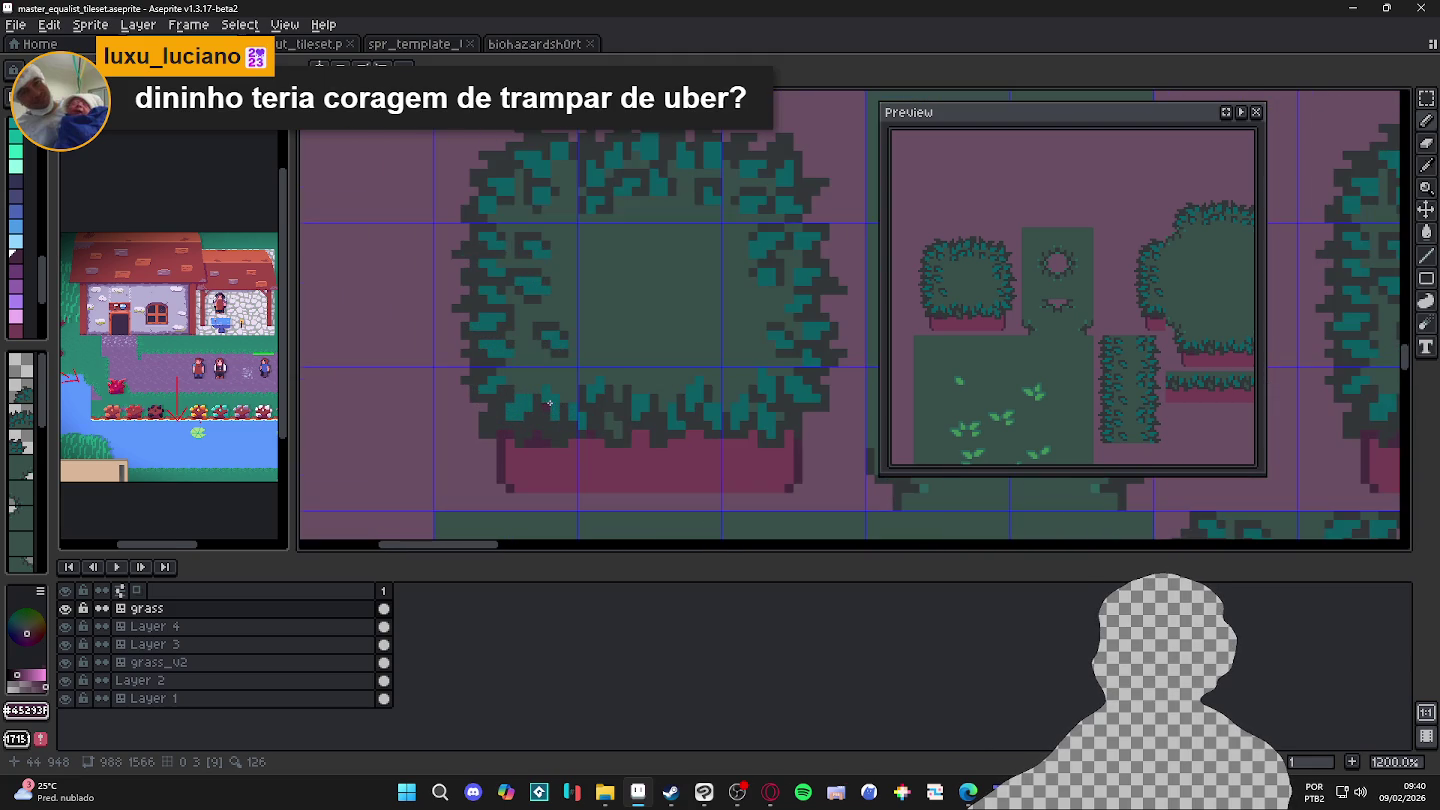
scroll(549, 403, "up", 1)
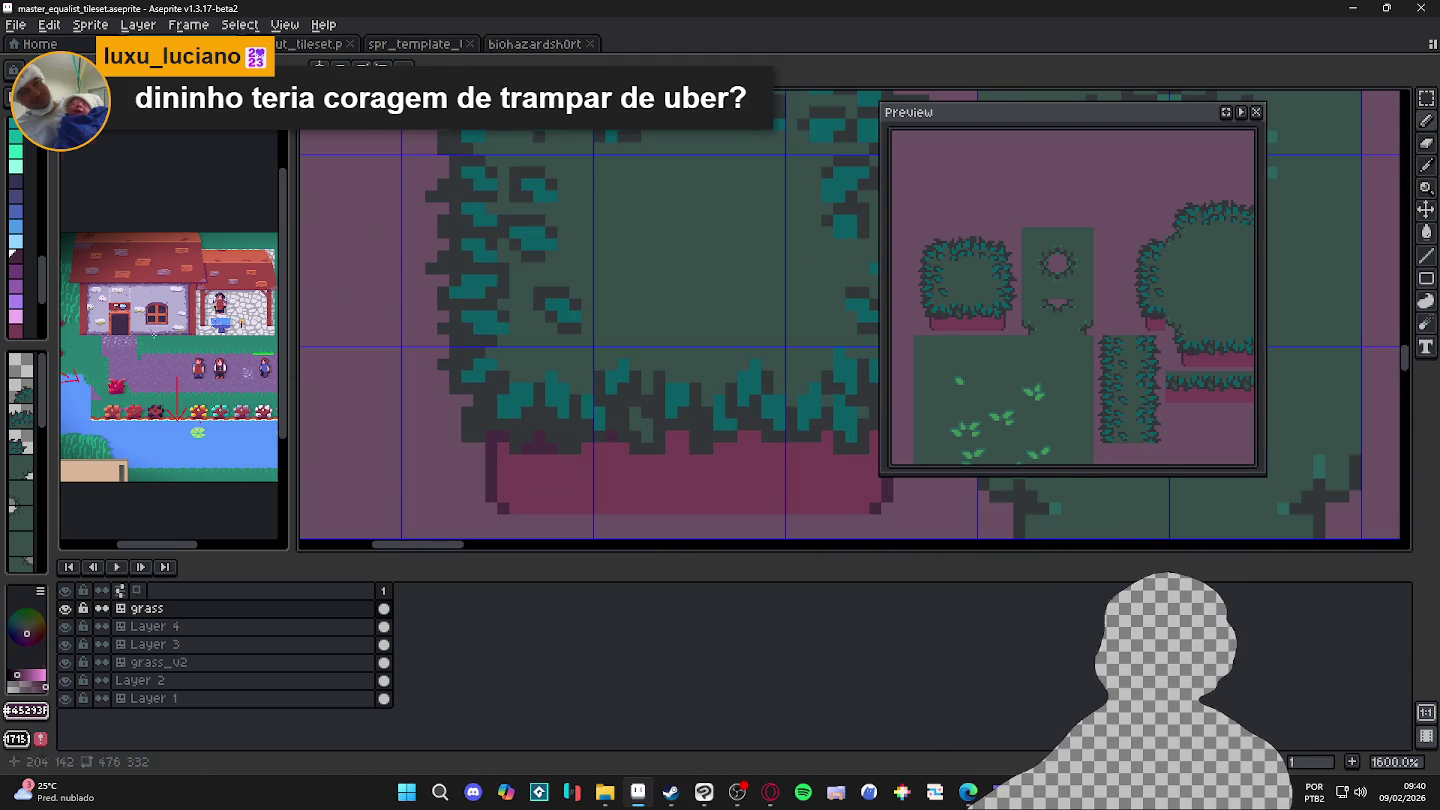
scroll(170, 329, "up", 2)
left_click(538, 459, "alt")
scroll(21, 273, "down", 2)
scroll(21, 273, "down", 1)
scroll(20, 272, "down", 2)
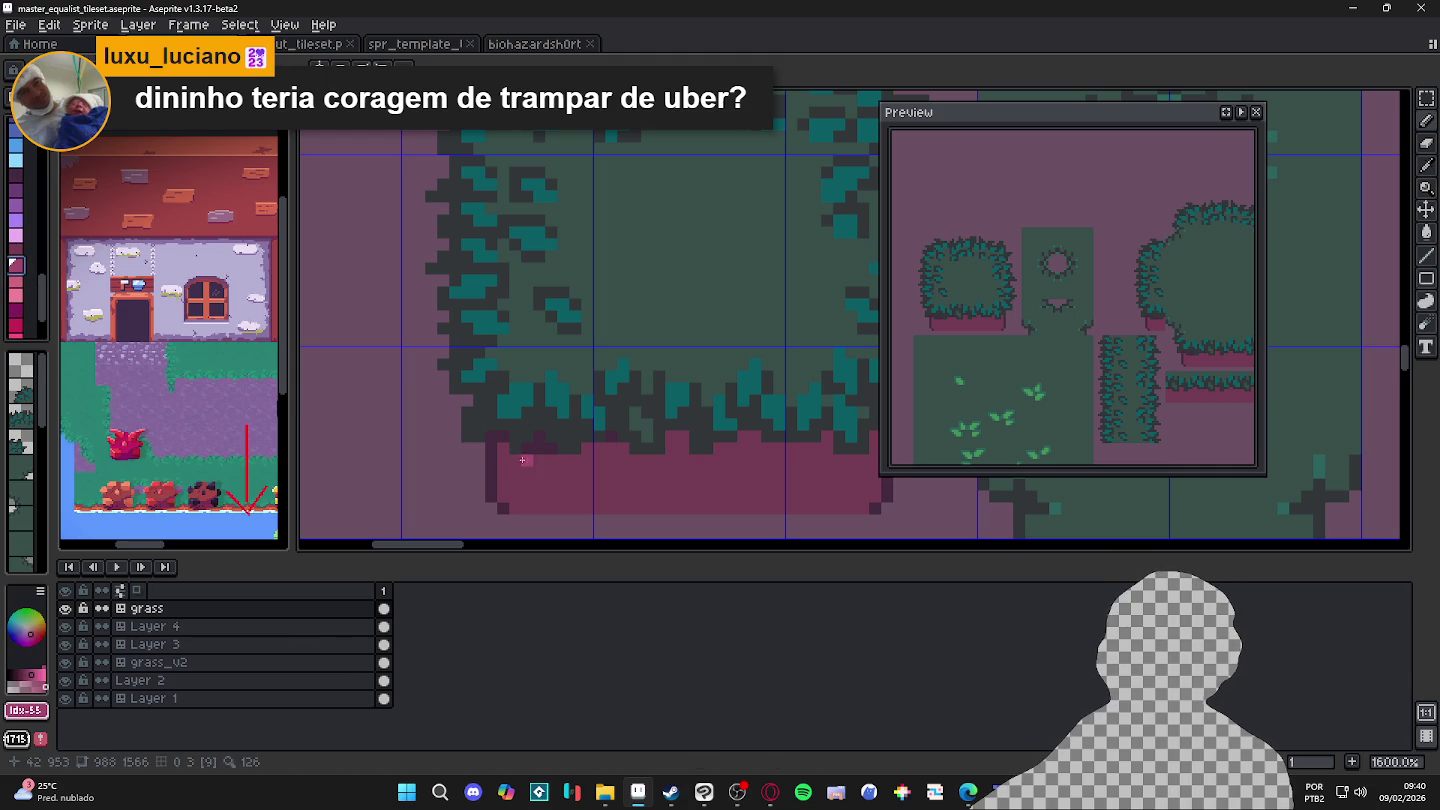
scroll(32, 311, "down", 2)
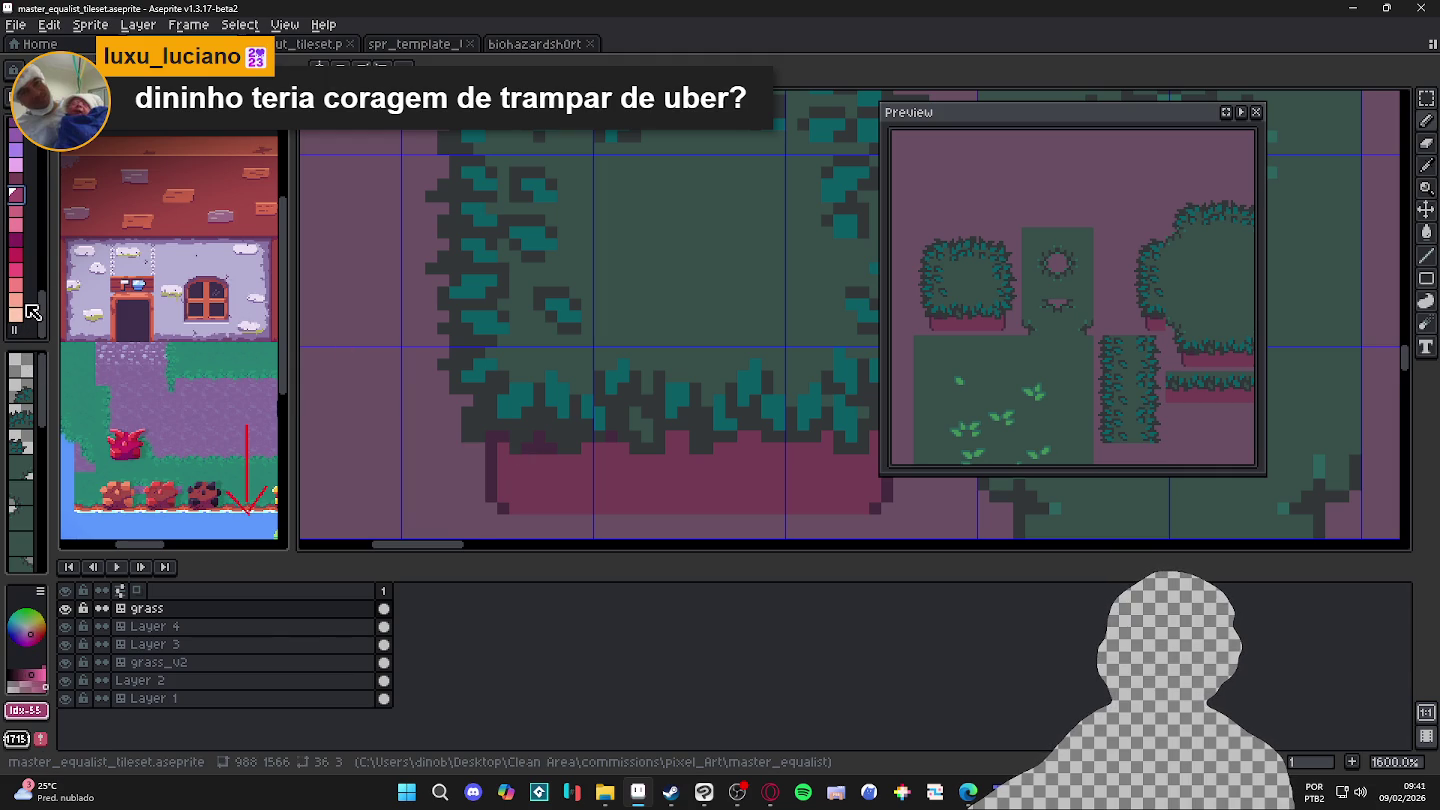
left_click(15, 254)
key("g")
left_click(536, 485)
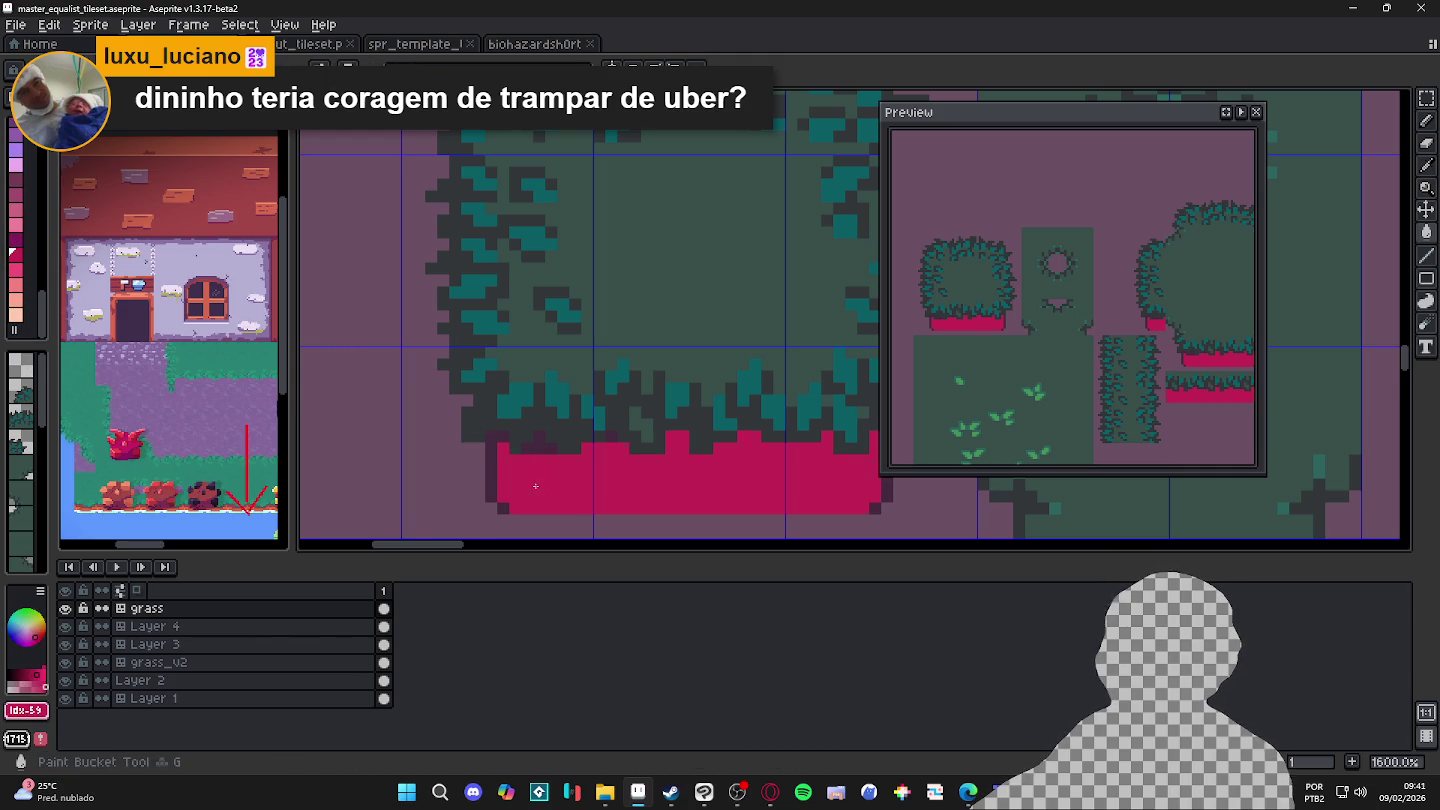
key("ctrl+z")
left_click(14, 284)
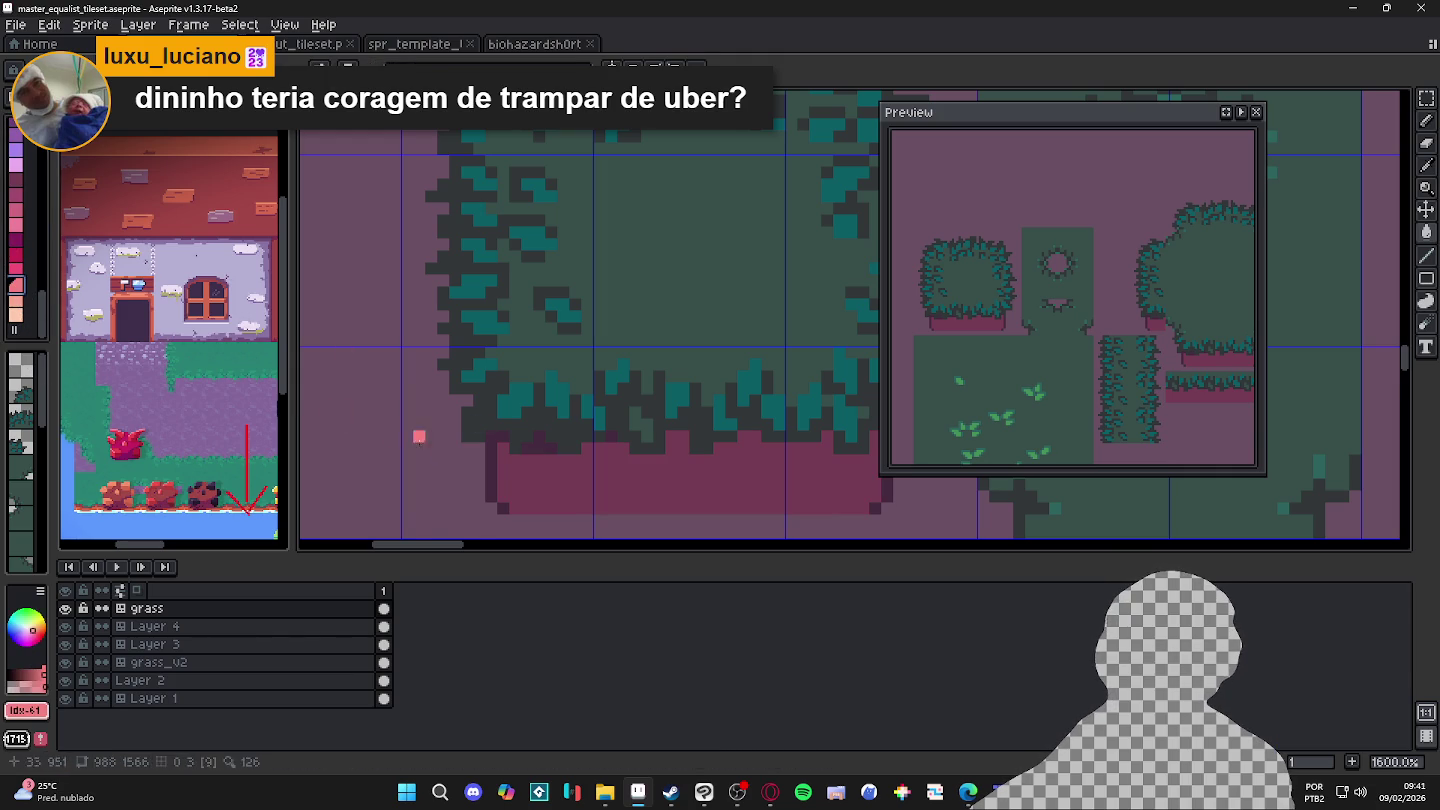
left_click(491, 449)
key("ctrl+z")
key("bracketleft")
left_click(510, 470)
key("ctrl+z")
left_click(15, 178)
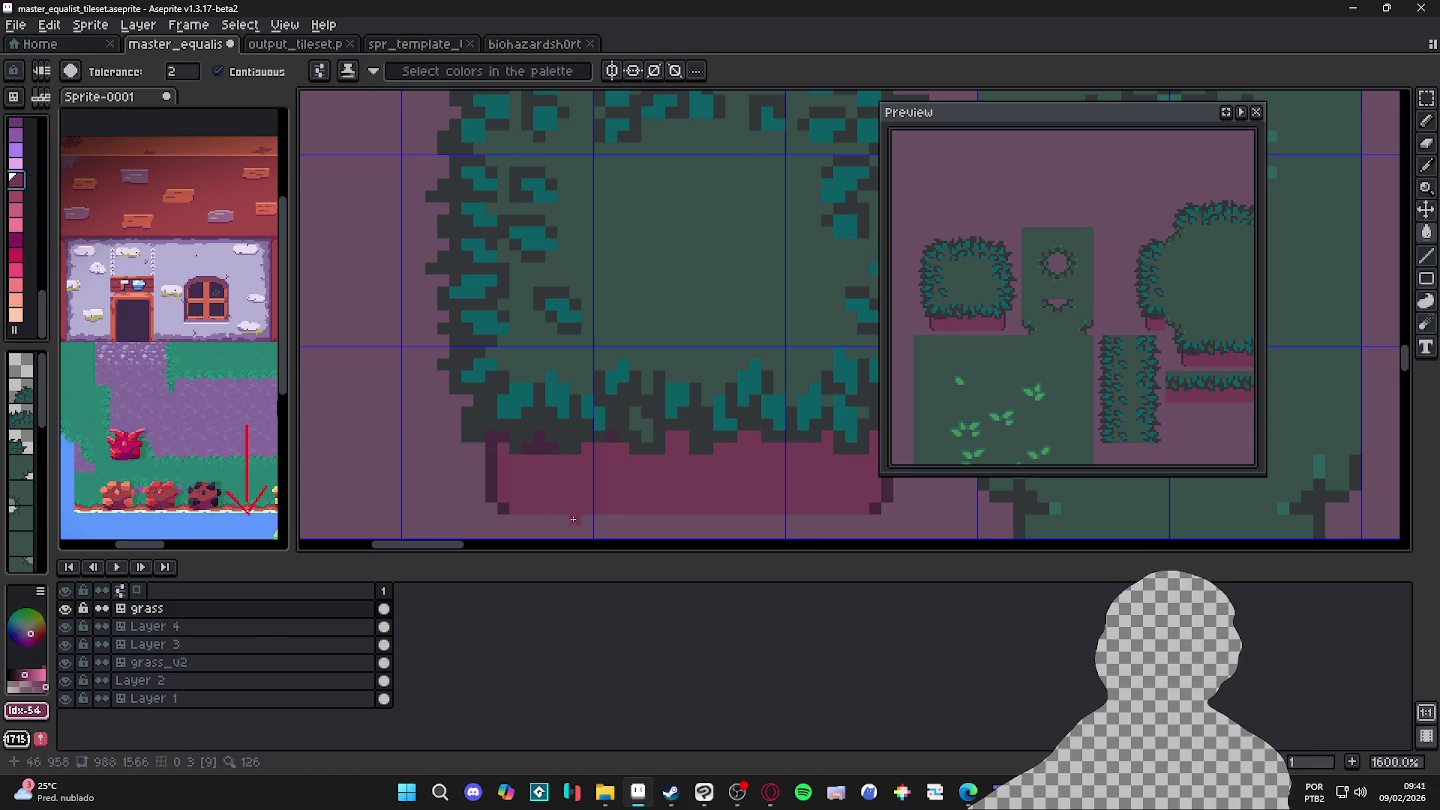
scroll(38, 194, "up", 2)
scroll(36, 205, "up", 2)
left_click(16, 265)
key("b")
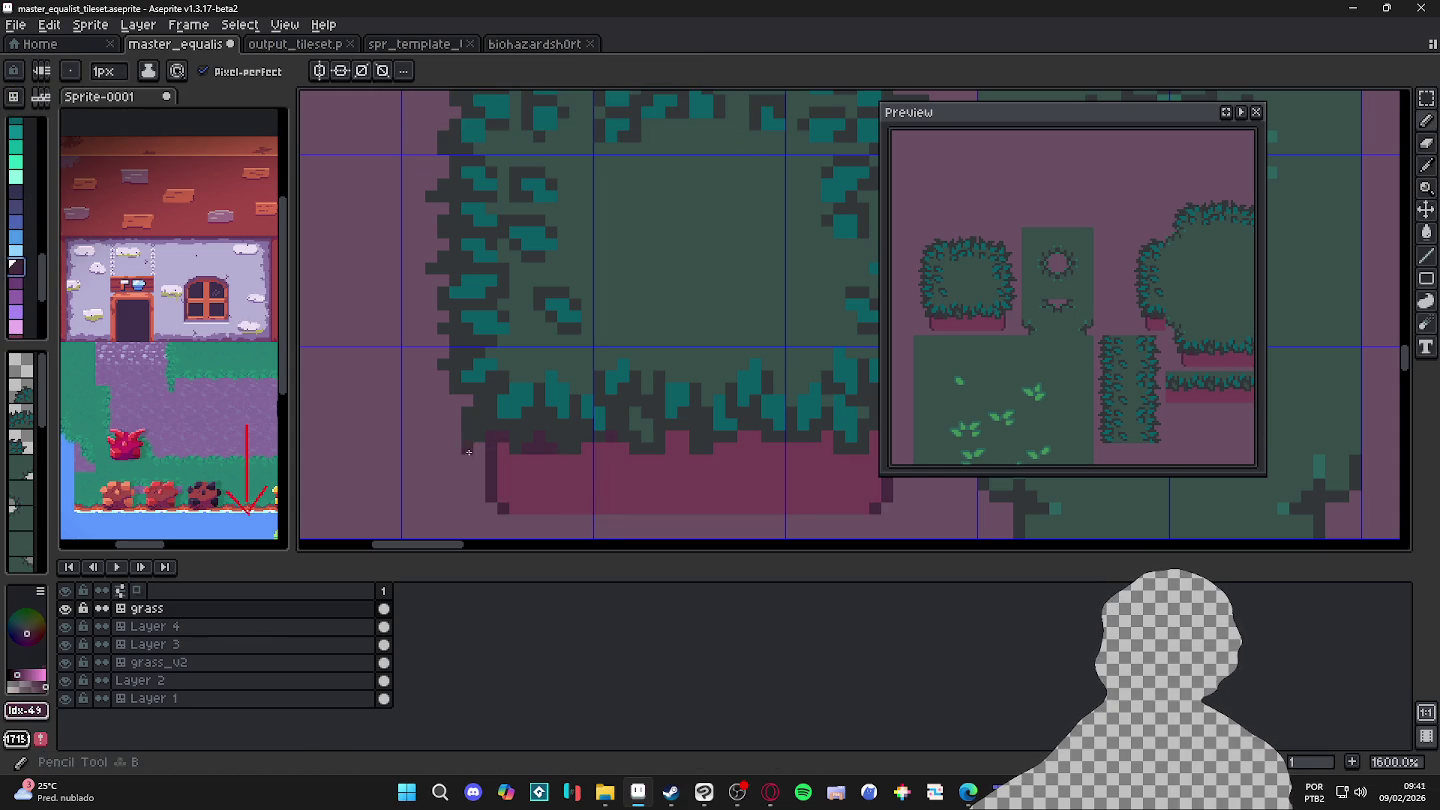
Step: Choose the darkest palette colour and paint dark pixels at the bush's lower-left edge
scroll(26, 219, "up", 1)
left_click(16, 192)
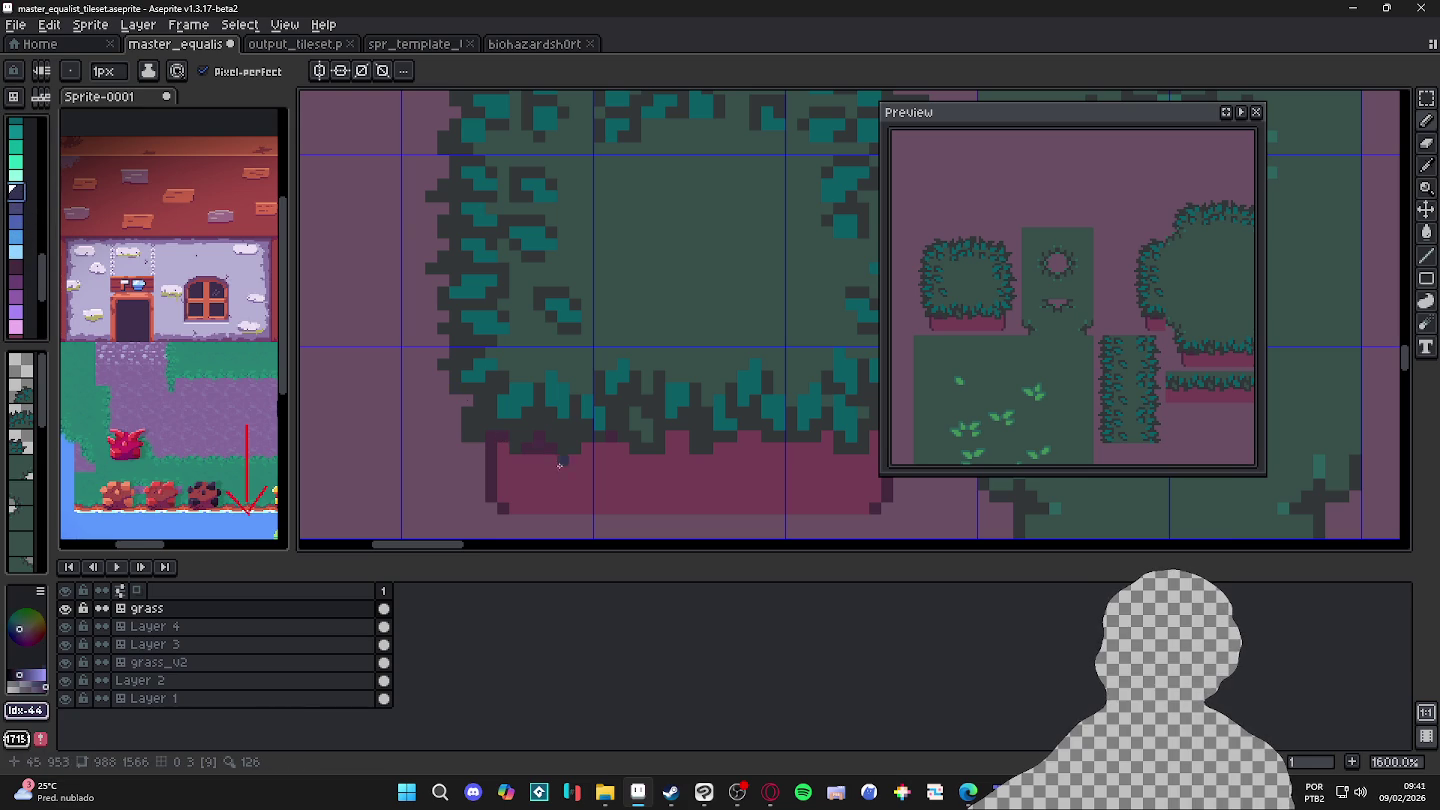
scroll(31, 190, "up", 1)
scroll(32, 185, "up", 1)
scroll(34, 185, "up", 1)
scroll(34, 184, "up", 1)
scroll(34, 185, "up", 2)
left_click(15, 125)
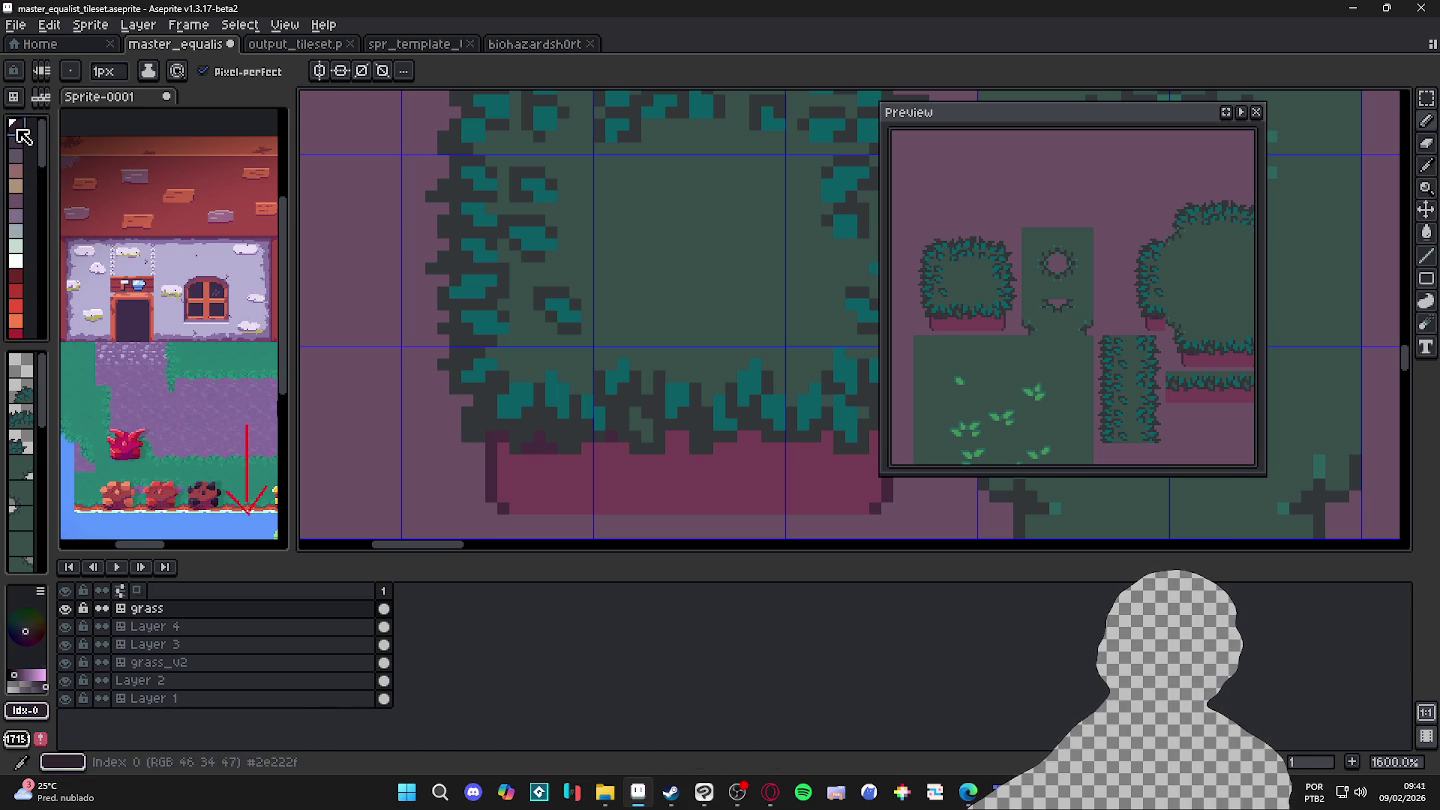
left_click_drag(536, 440, 625, 455)
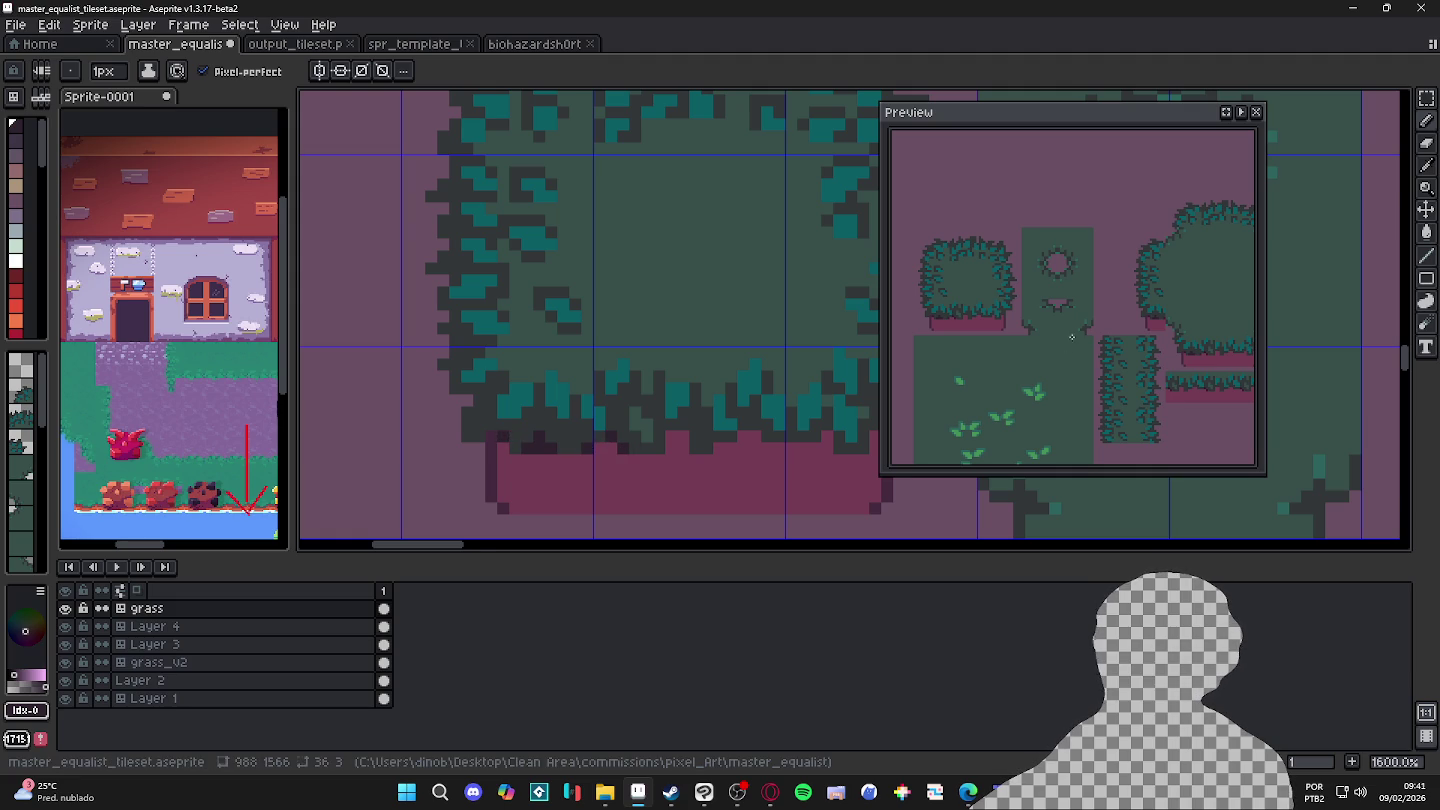
Step: Paint dark shading pixels above the pink base and at its right-hand edge
scroll(685, 437, "up", 2)
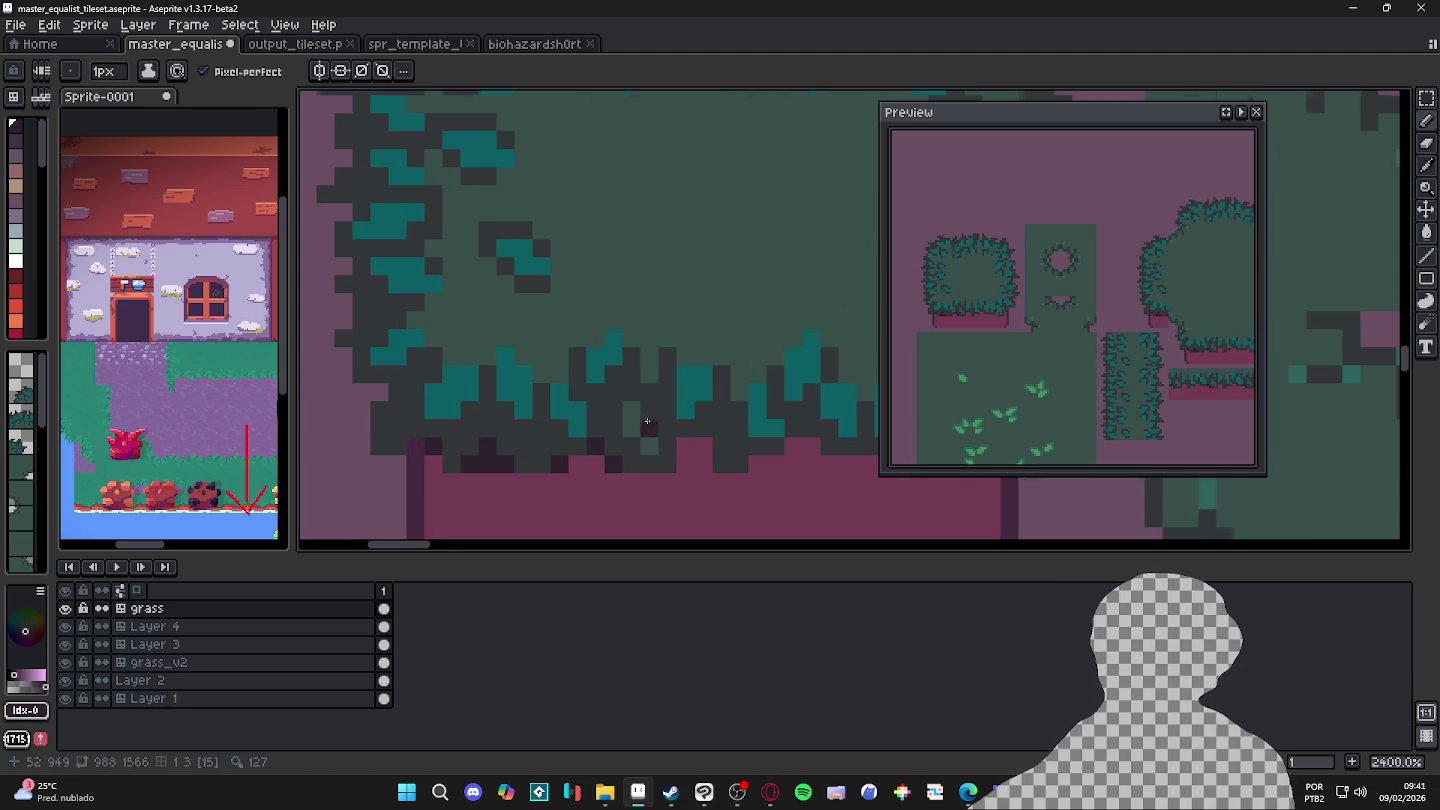
left_click_drag(685, 436, 705, 464)
scroll(684, 436, "right", 2)
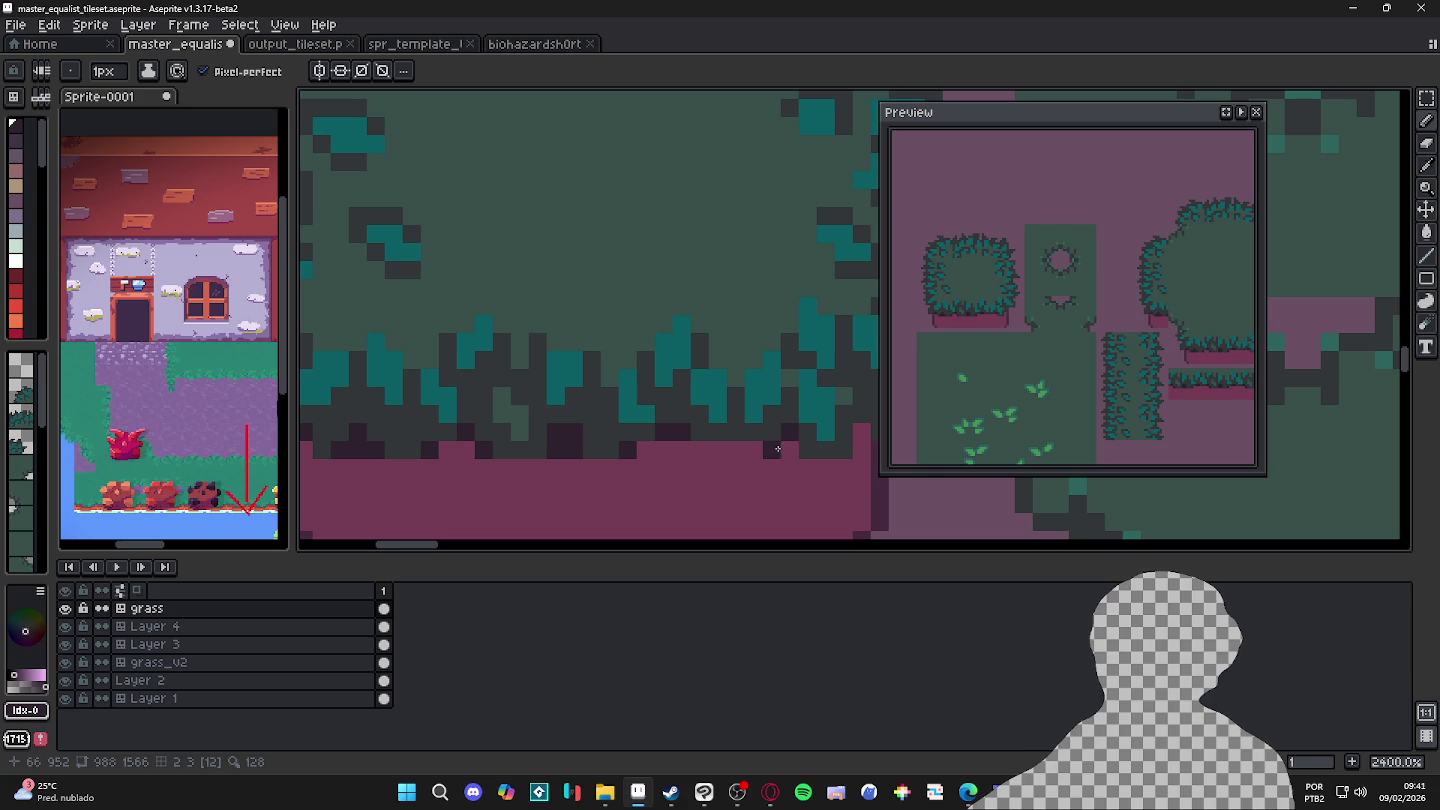
left_click_drag(776, 445, 638, 445)
left_click(655, 446)
left_click(654, 445)
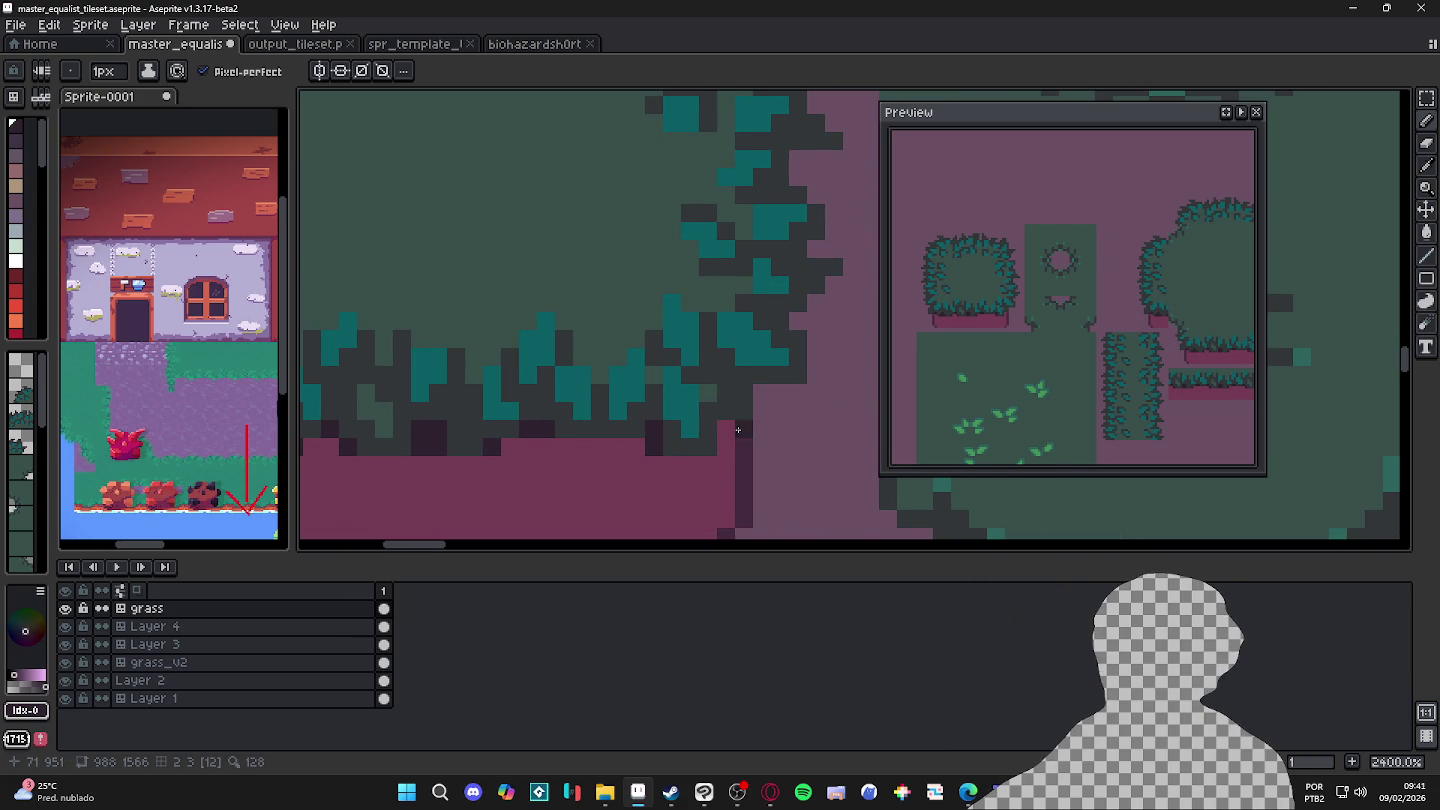
Step: Sample dark plum #45293F and add shadow pixels along the left part of the base's top
scroll(632, 440, "down", 2)
scroll(622, 419, "up", 1)
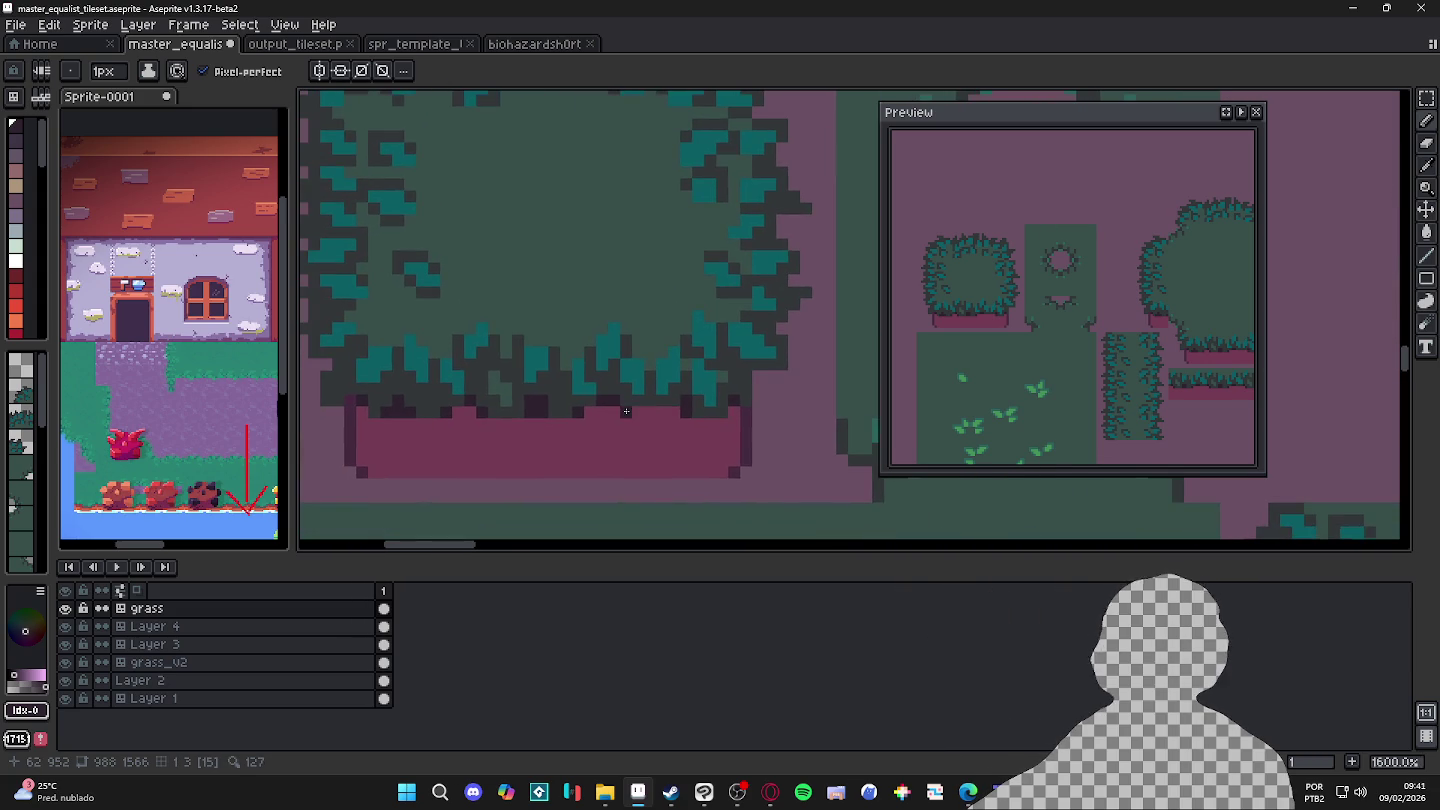
scroll(587, 412, "up", 1)
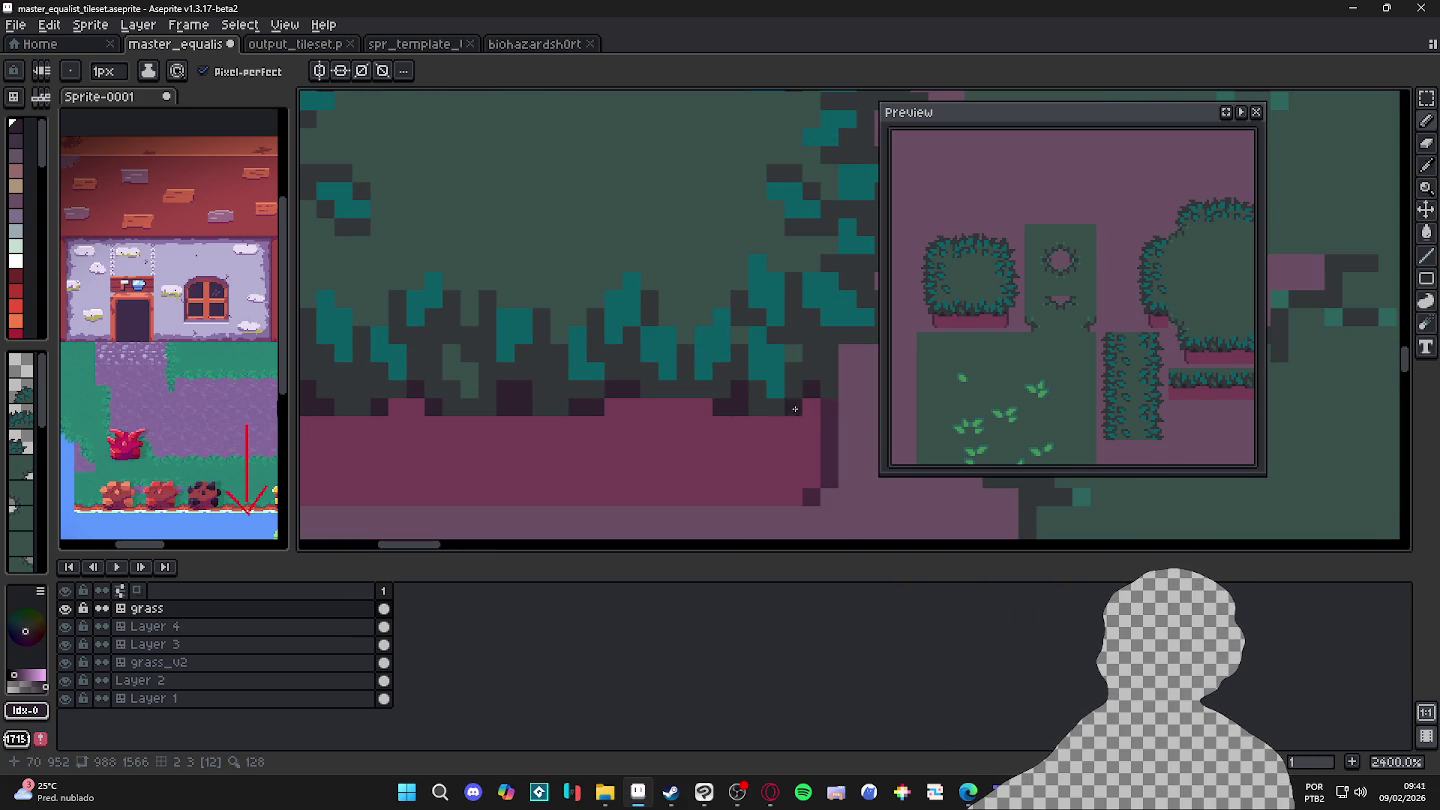
left_click_drag(512, 436, 762, 425)
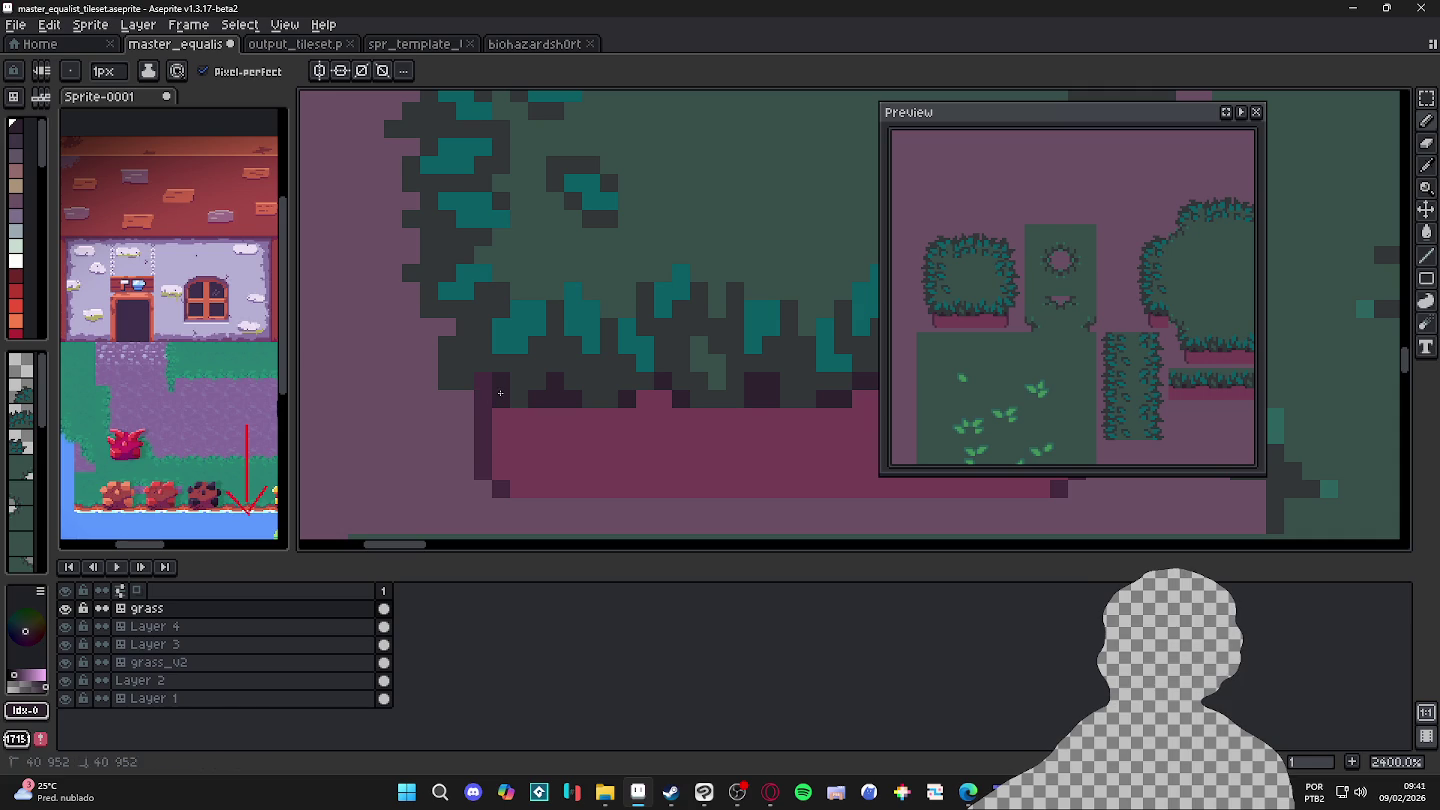
scroll(603, 403, "down", 2)
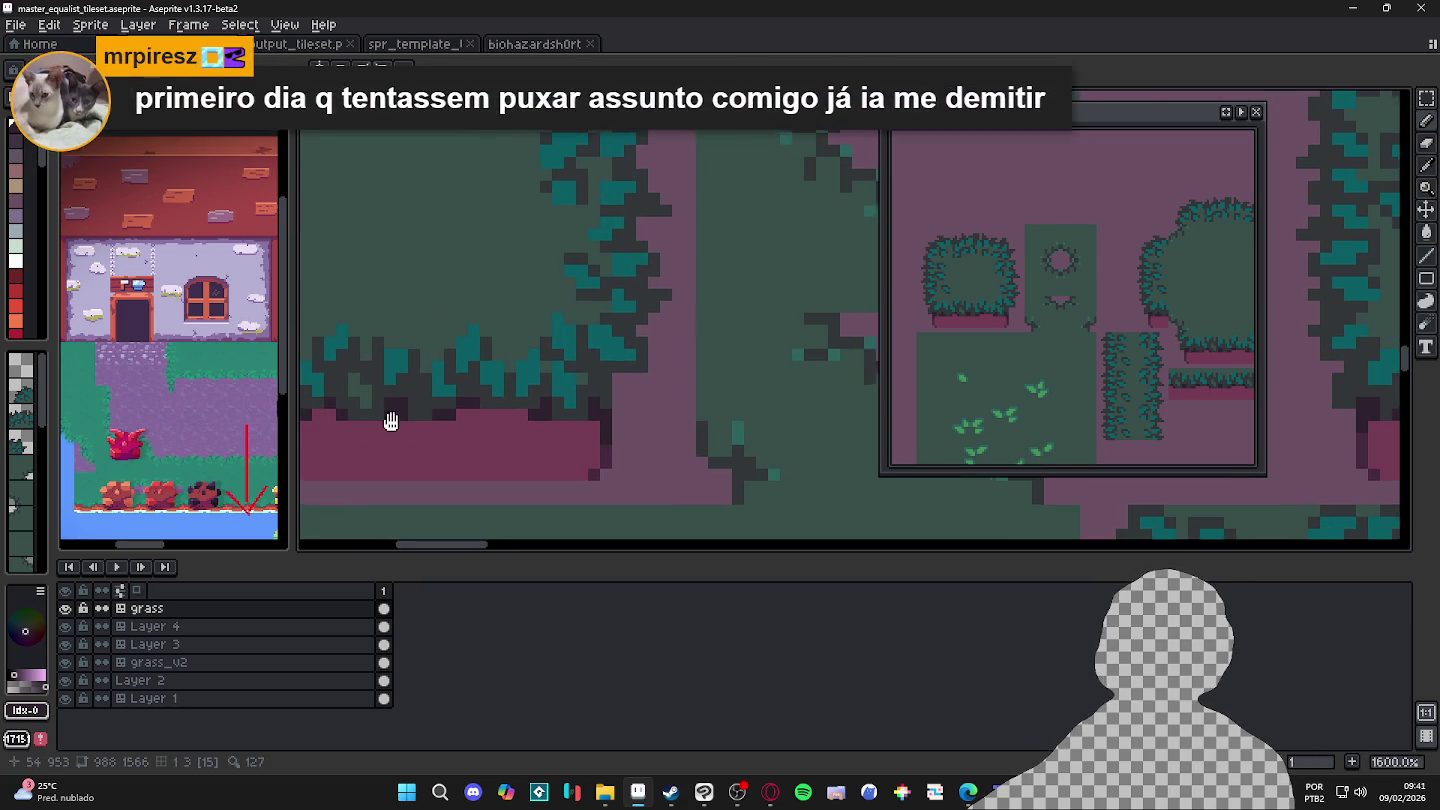
left_click_drag(383, 419, 522, 422)
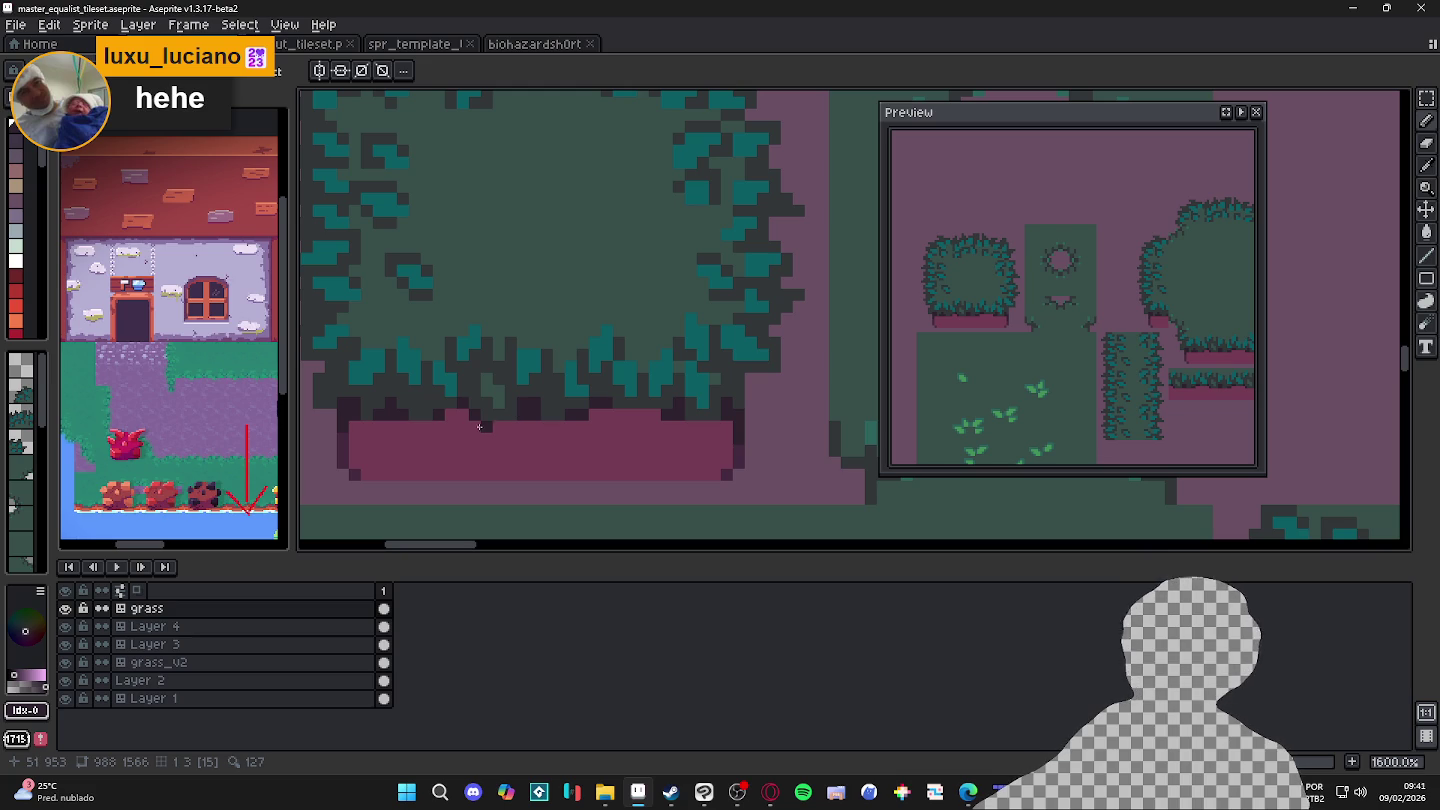
left_click_drag(355, 444, 450, 419)
left_click(400, 437, "alt")
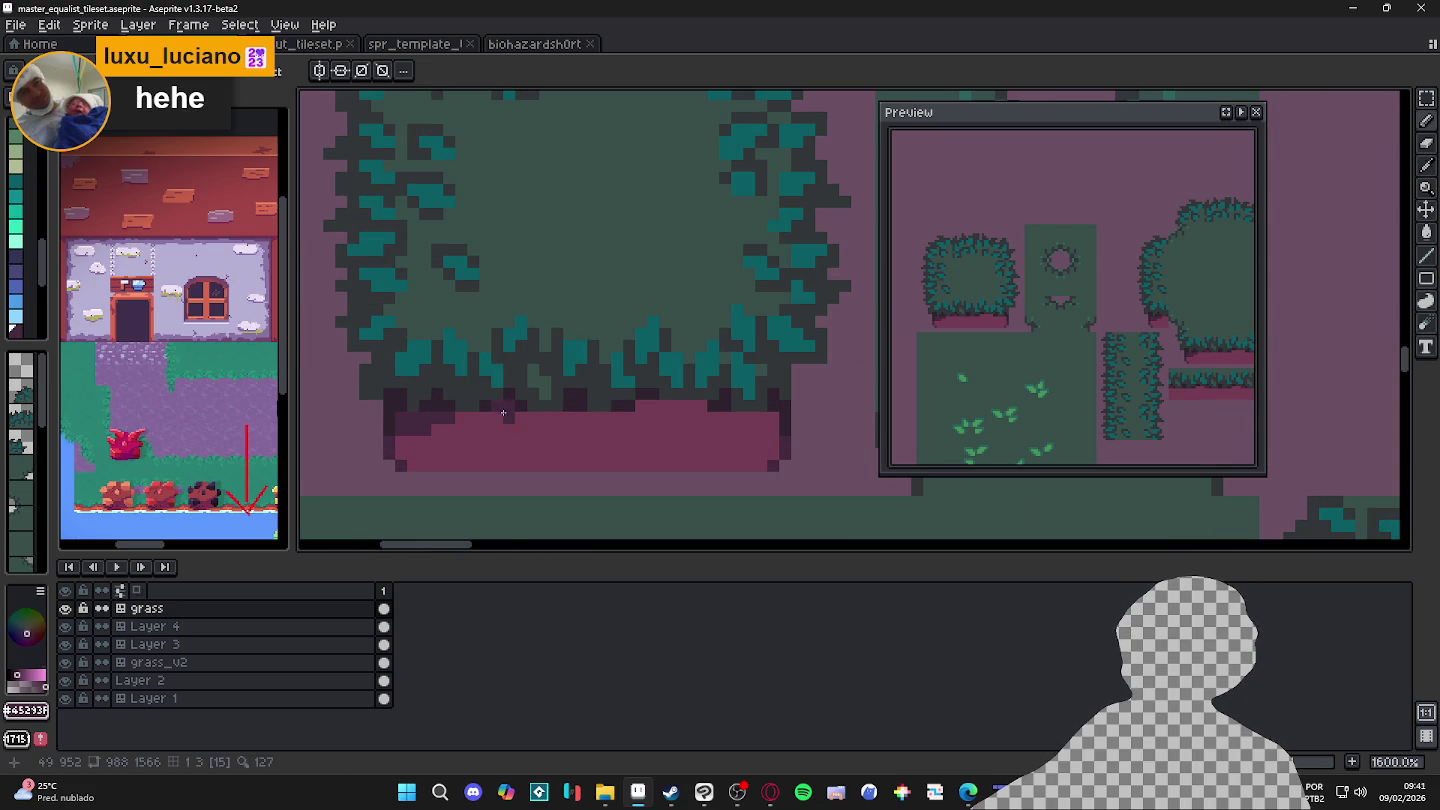
left_click(493, 418)
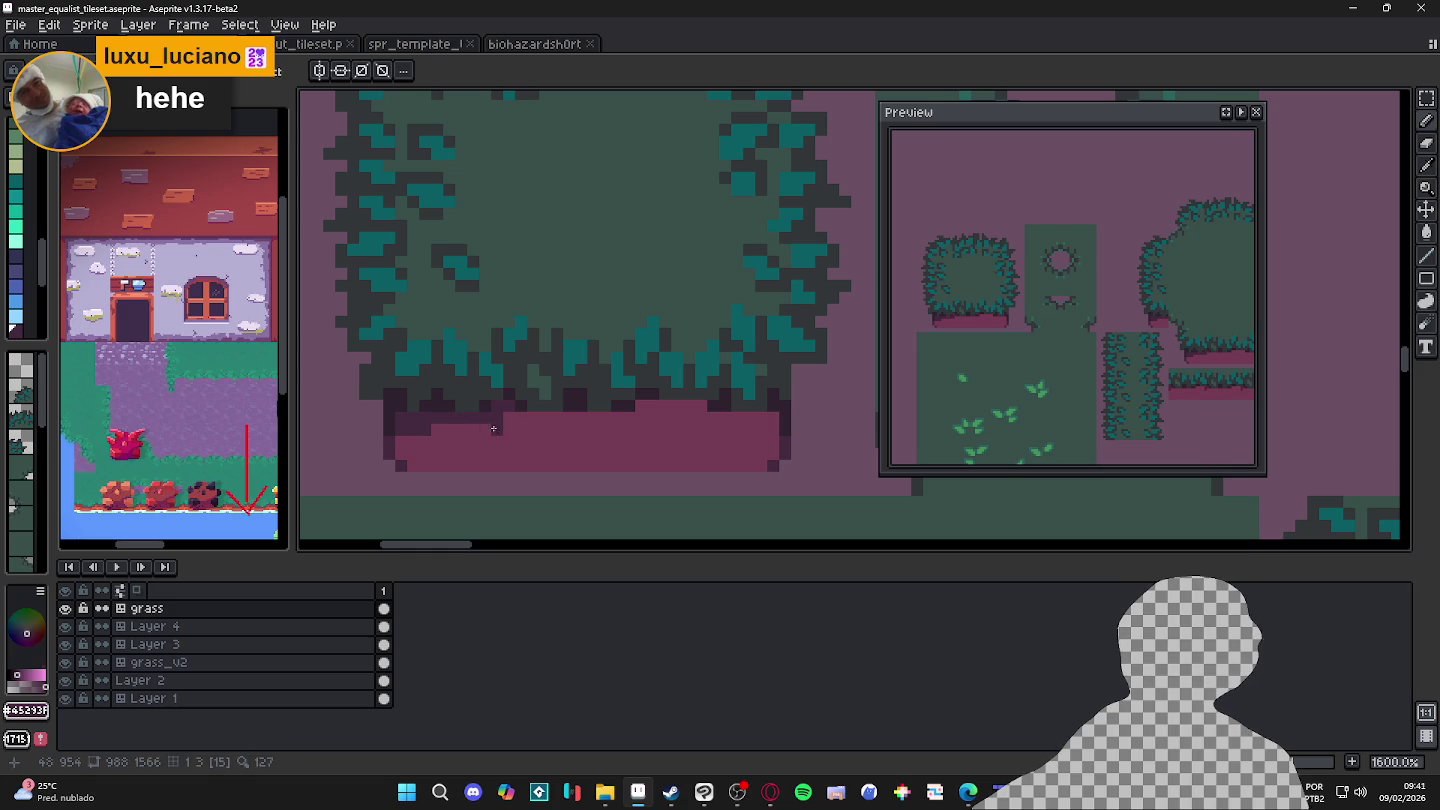
left_click(520, 419)
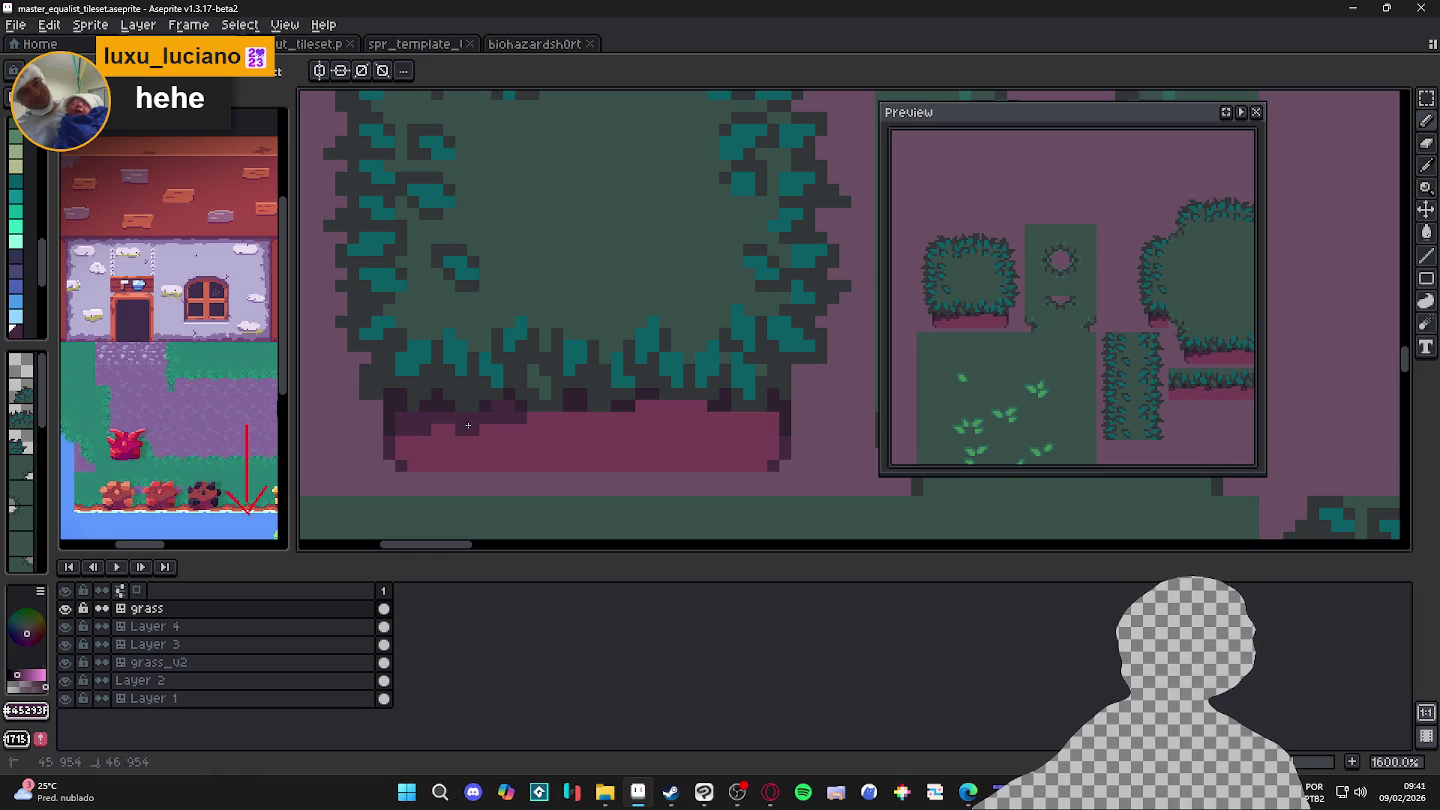
middle_click(425, 446)
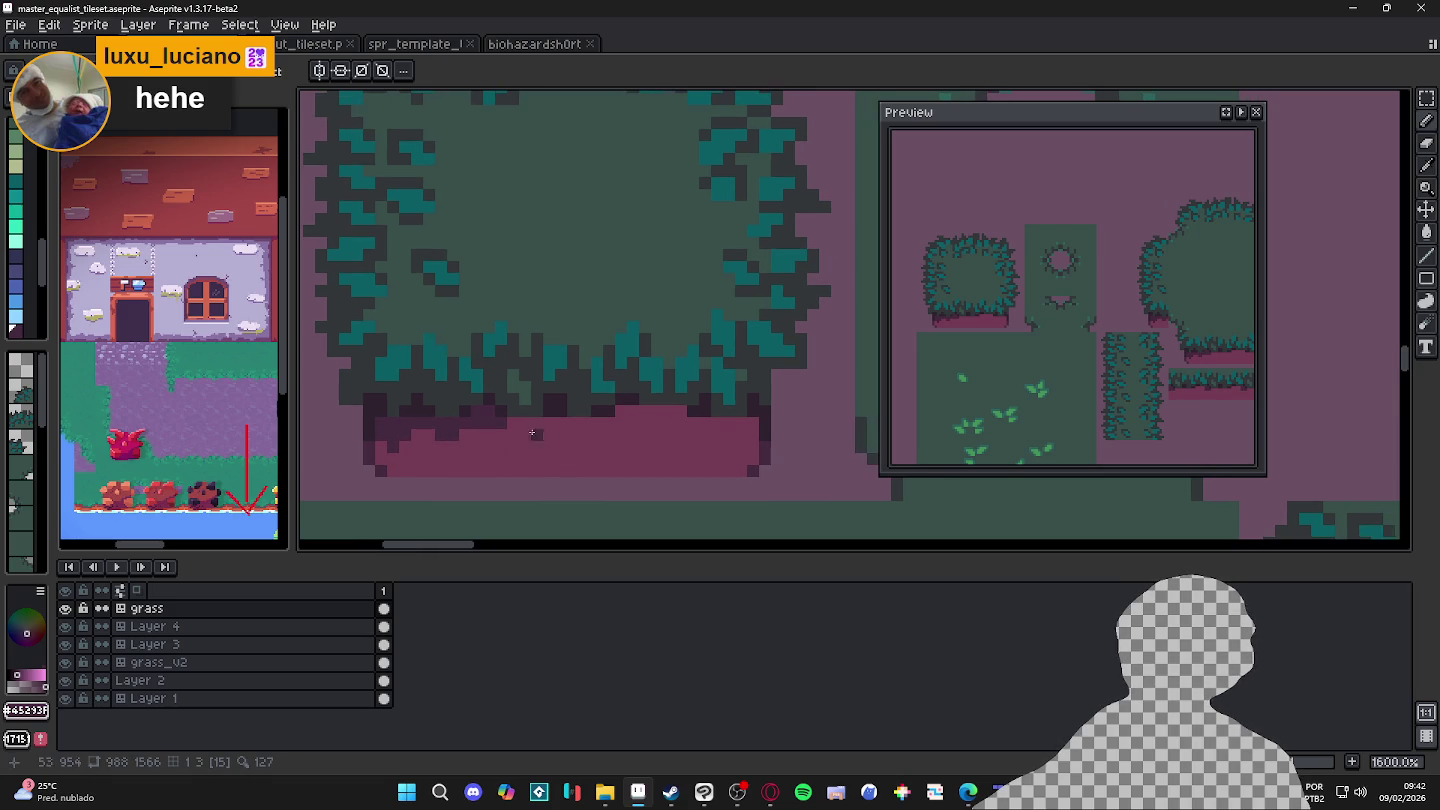
left_click(521, 437)
left_click(576, 426)
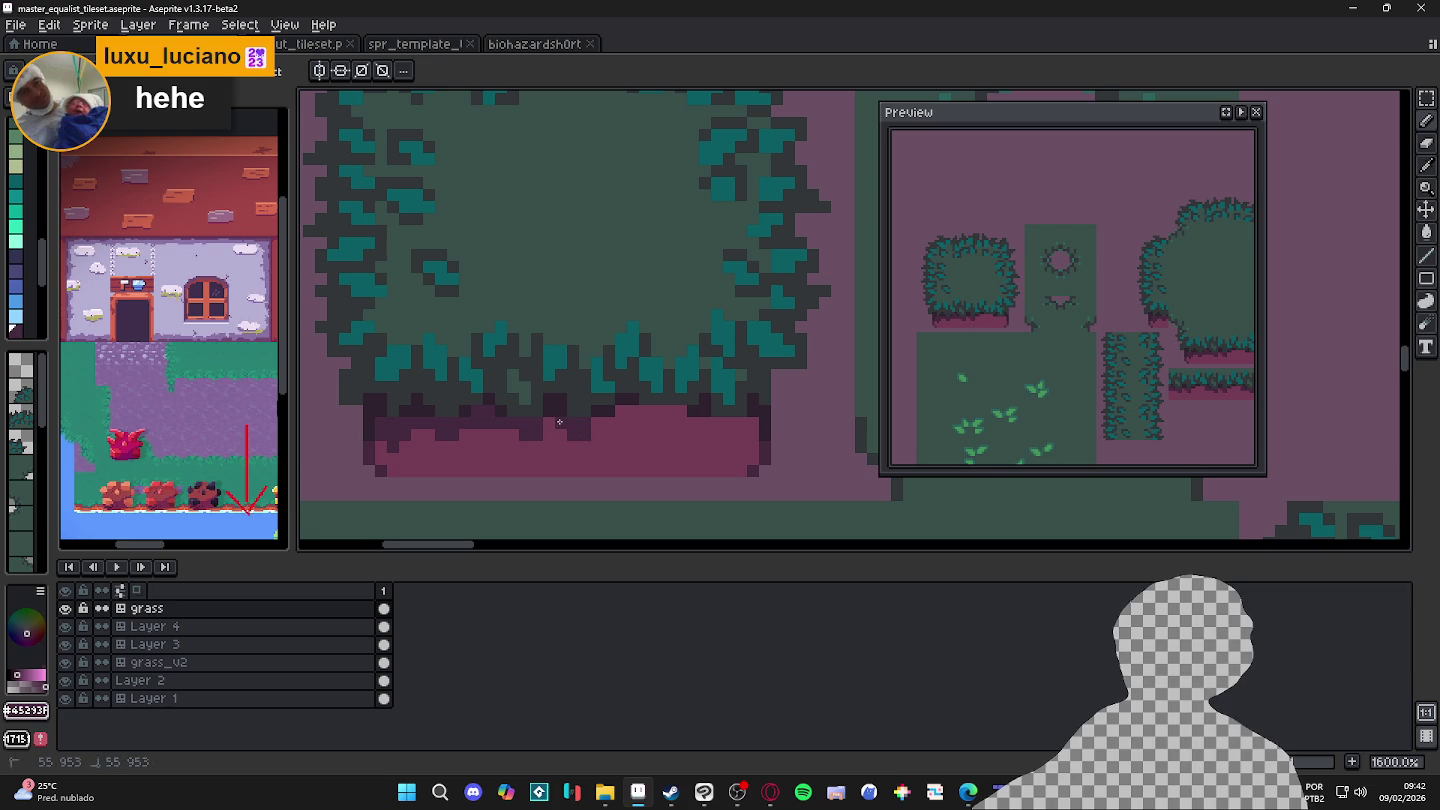
Step: Paint a #45293F shadow strip along the rest of the base's top and into its right end
middle_click(594, 421)
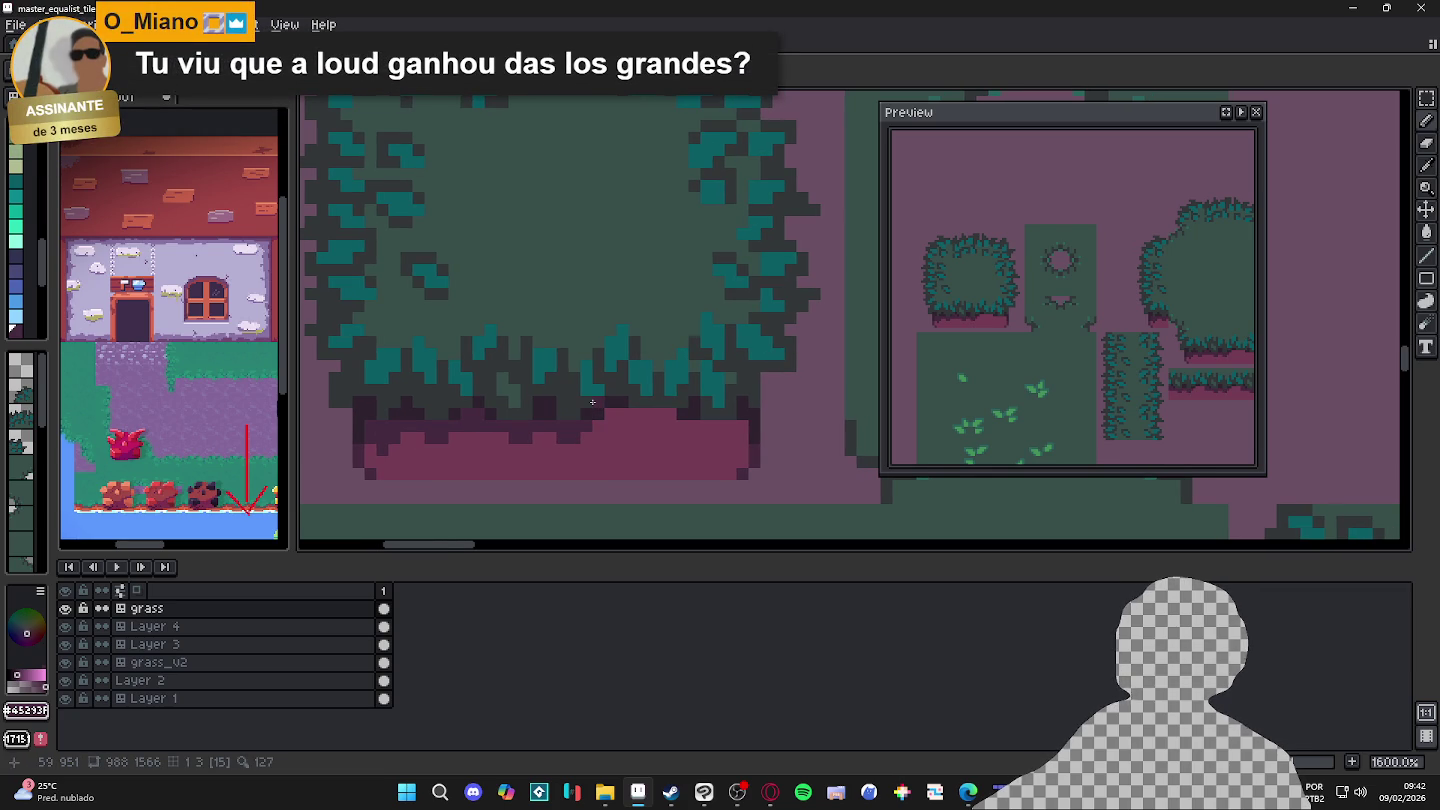
scroll(591, 402, "up", 2)
mouse_move(613, 416)
left_mouse_down()
mouse_move(707, 424)
mouse_move(650, 437)
left_mouse_up()
middle_click(700, 455)
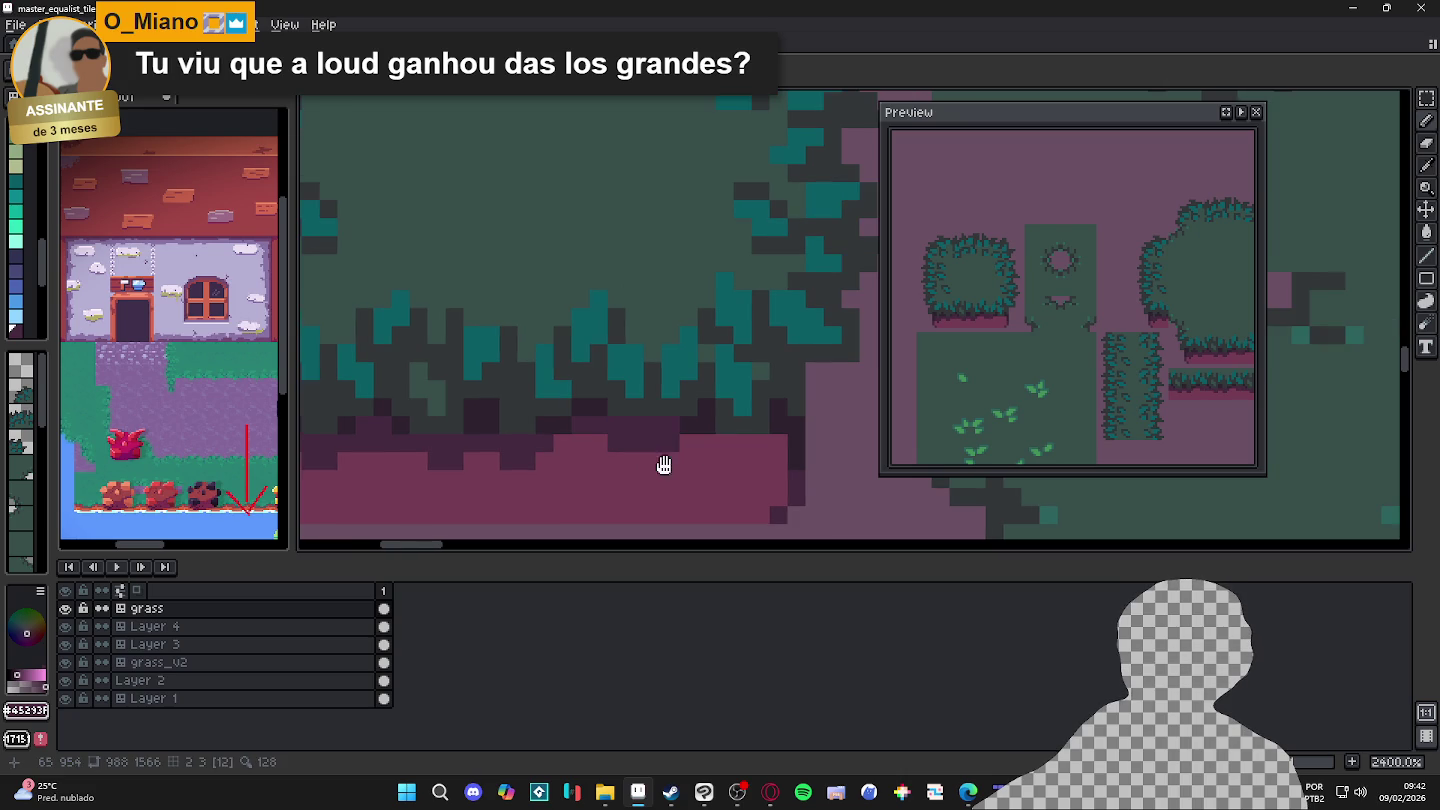
left_click(759, 443)
left_click_drag(760, 462, 707, 444)
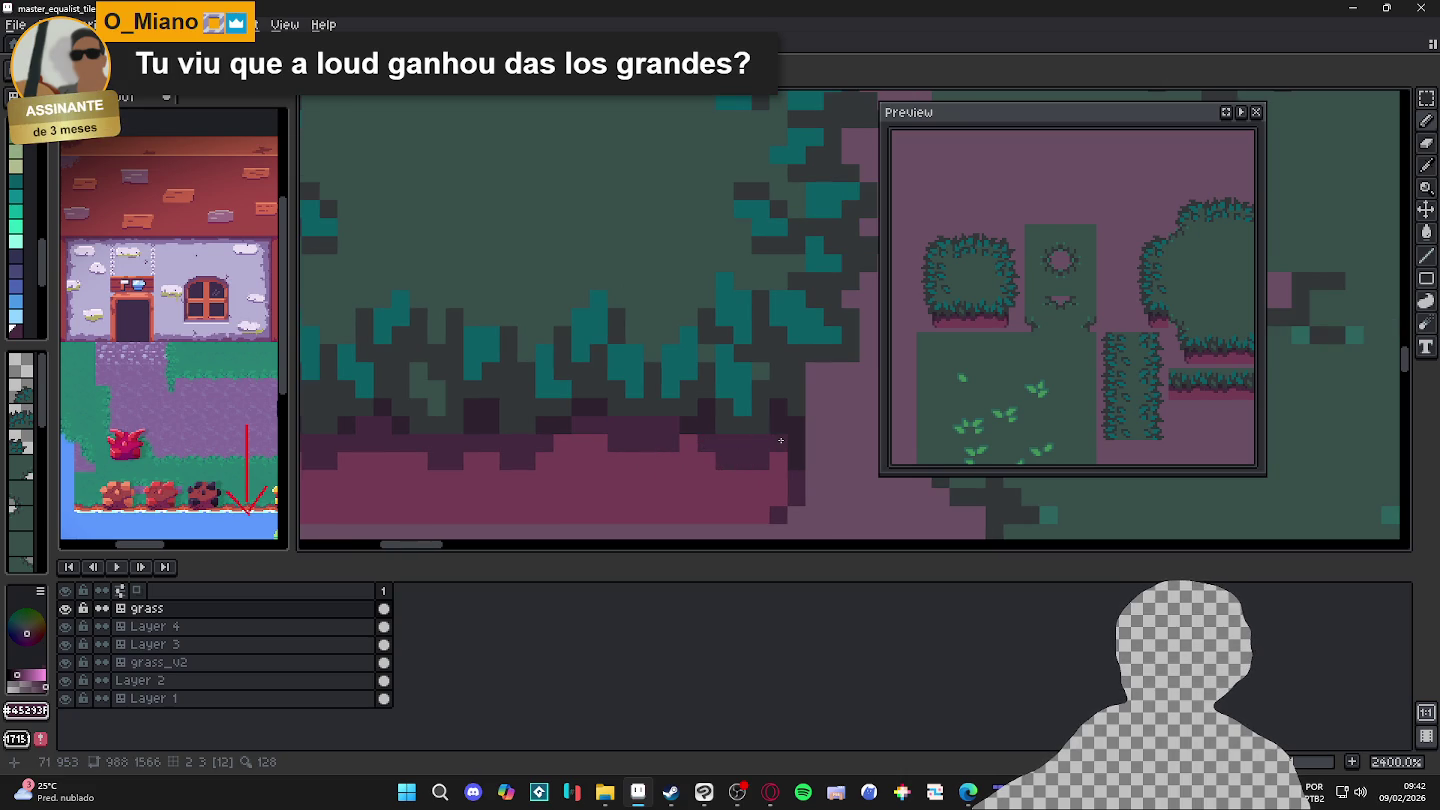
scroll(781, 440, "down", 3)
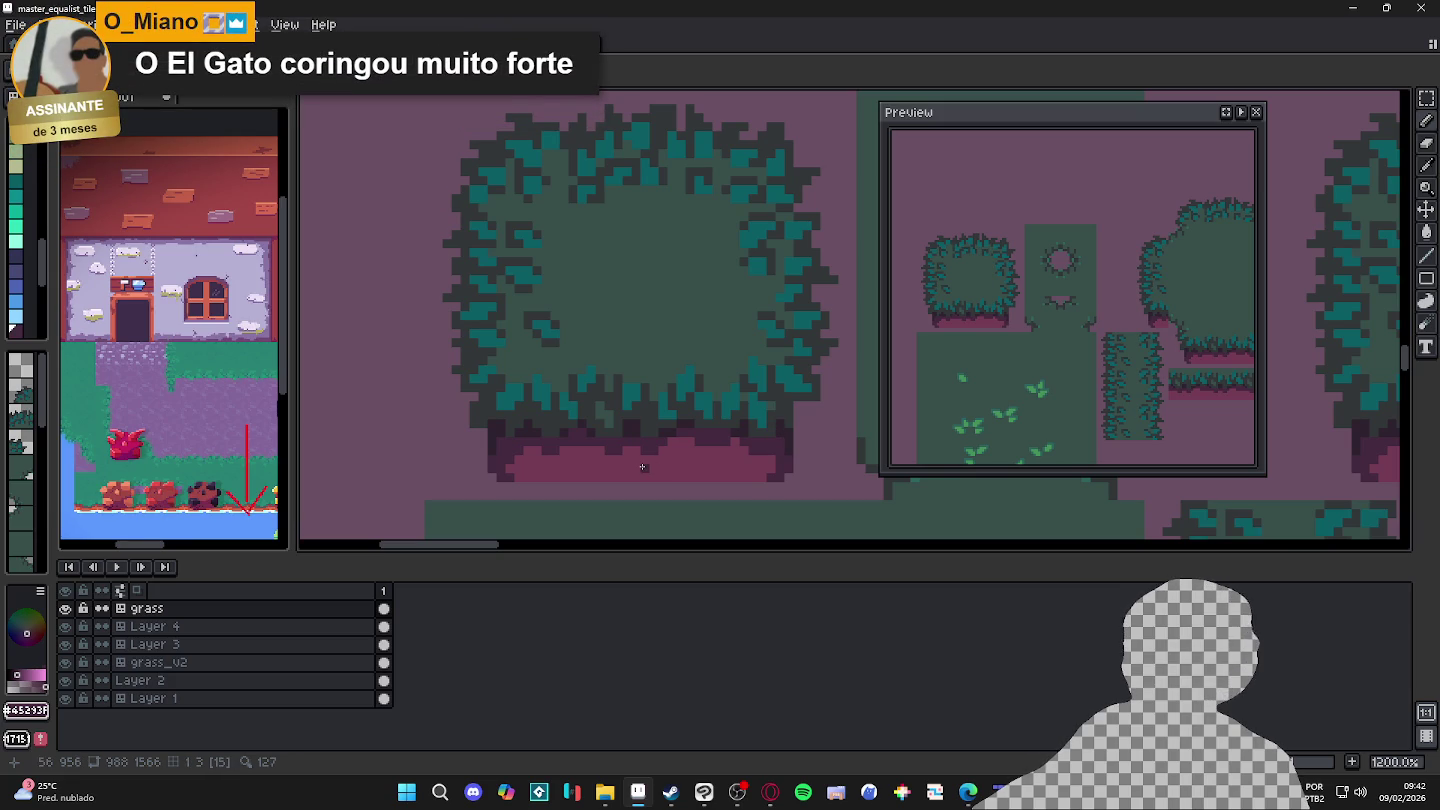
scroll(502, 469, "up", 1)
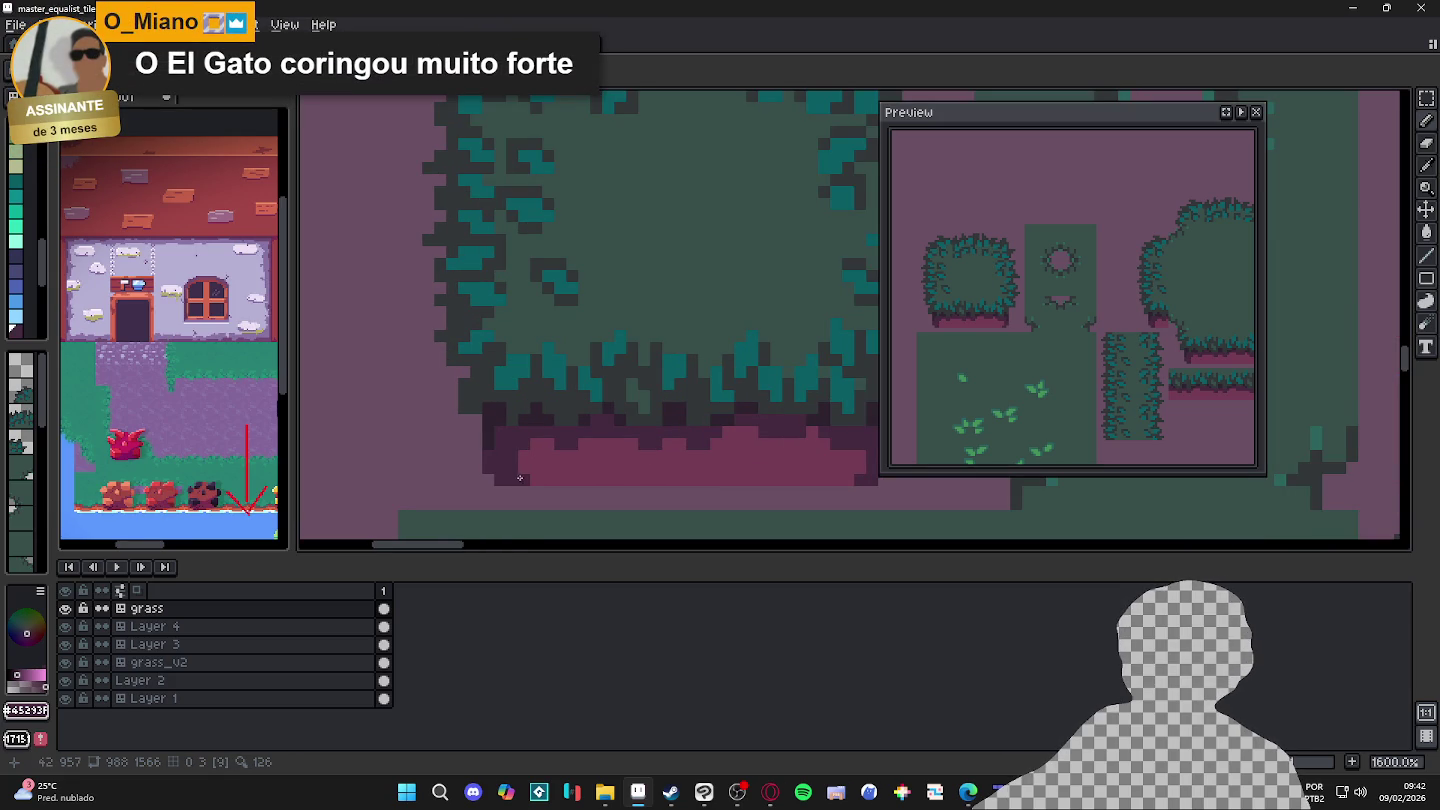
scroll(523, 480, "down", 2)
scroll(523, 479, "down", 1)
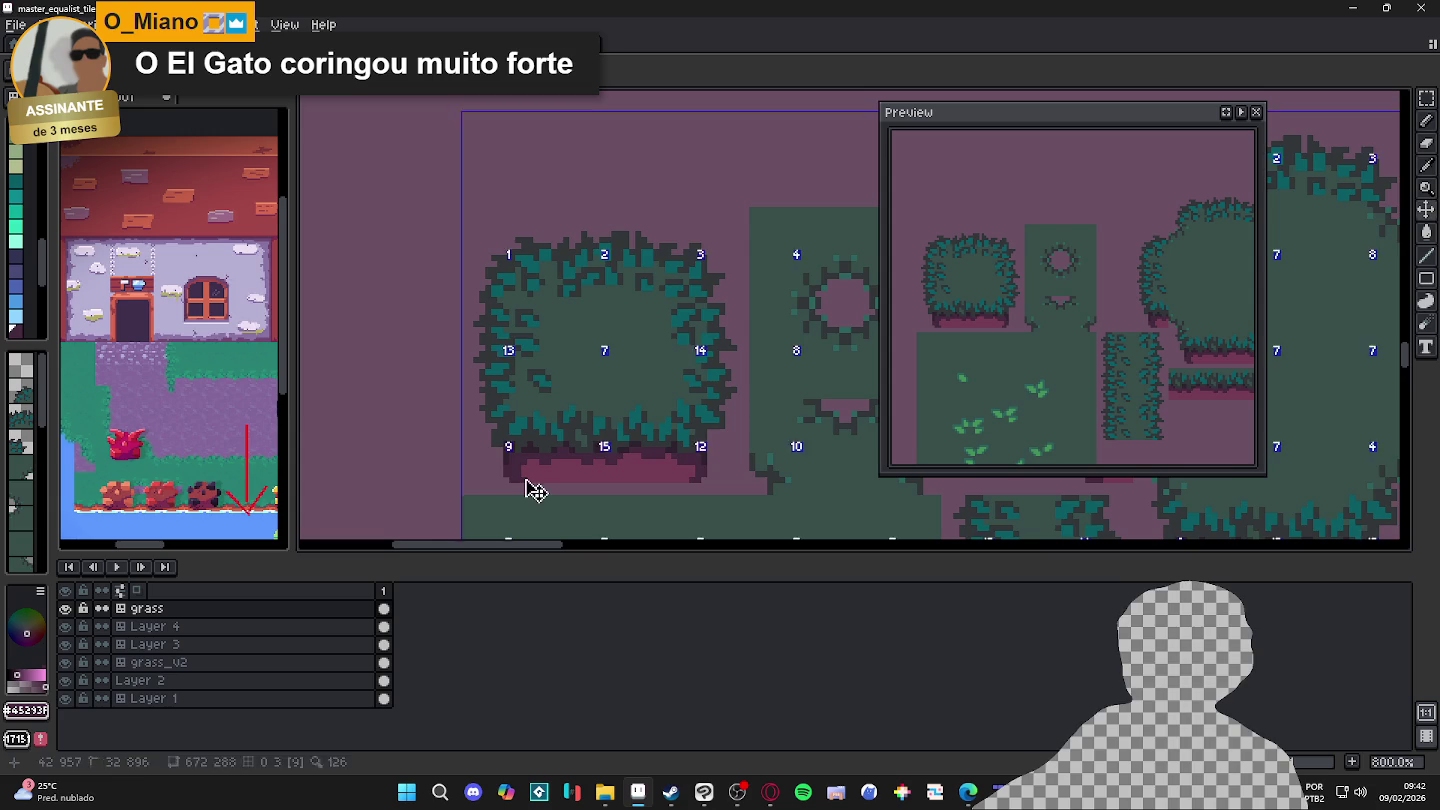
Step: Save master_equalist_tileset.aseprite with Ctrl+S
scroll(523, 479, "down", 1)
key("ctrl+s")
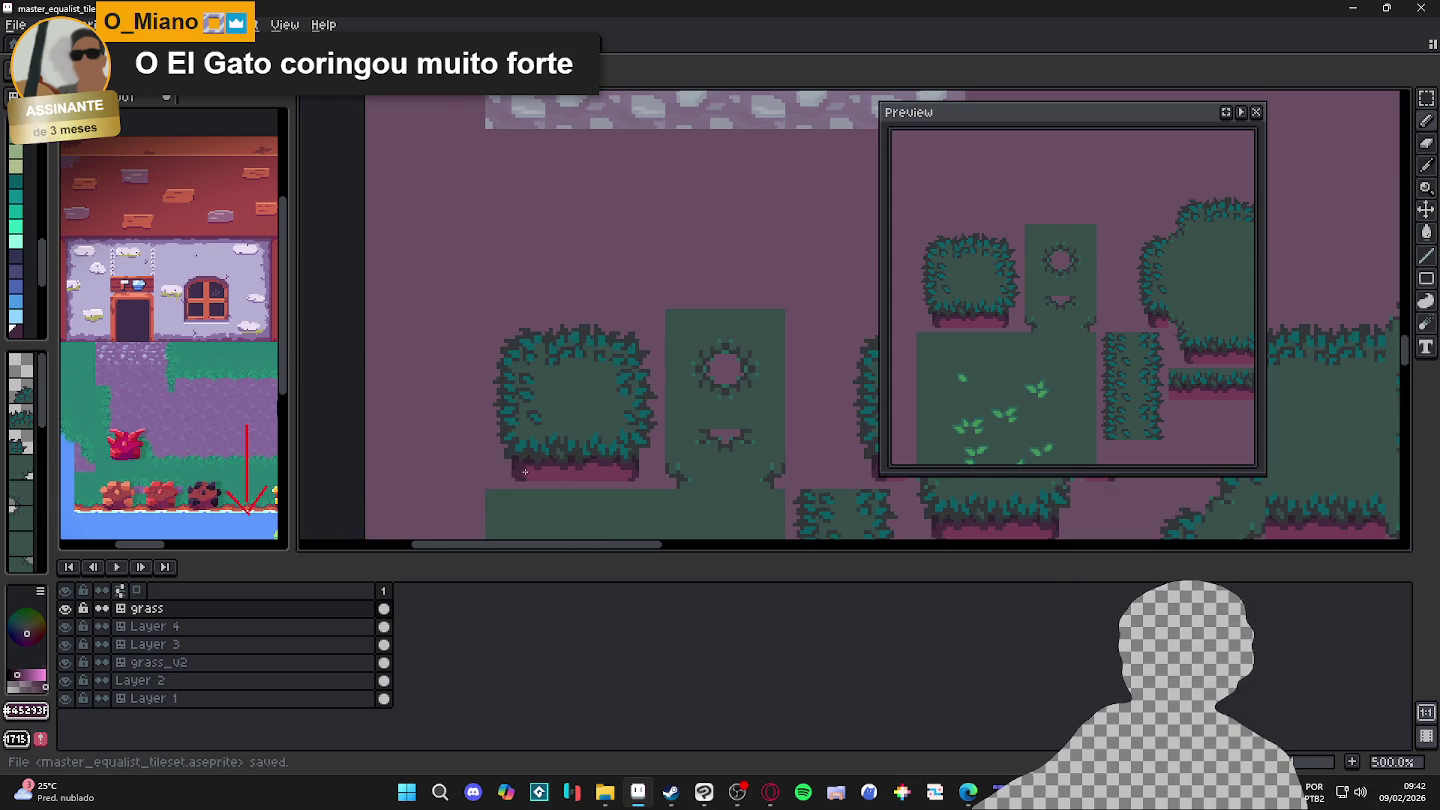
scroll(526, 474, "up", 1)
scroll(527, 450, "up", 2)
Step: Pick #2e222f and darken the base's lower-left and lower-right corner pixels
left_click(525, 472, "alt")
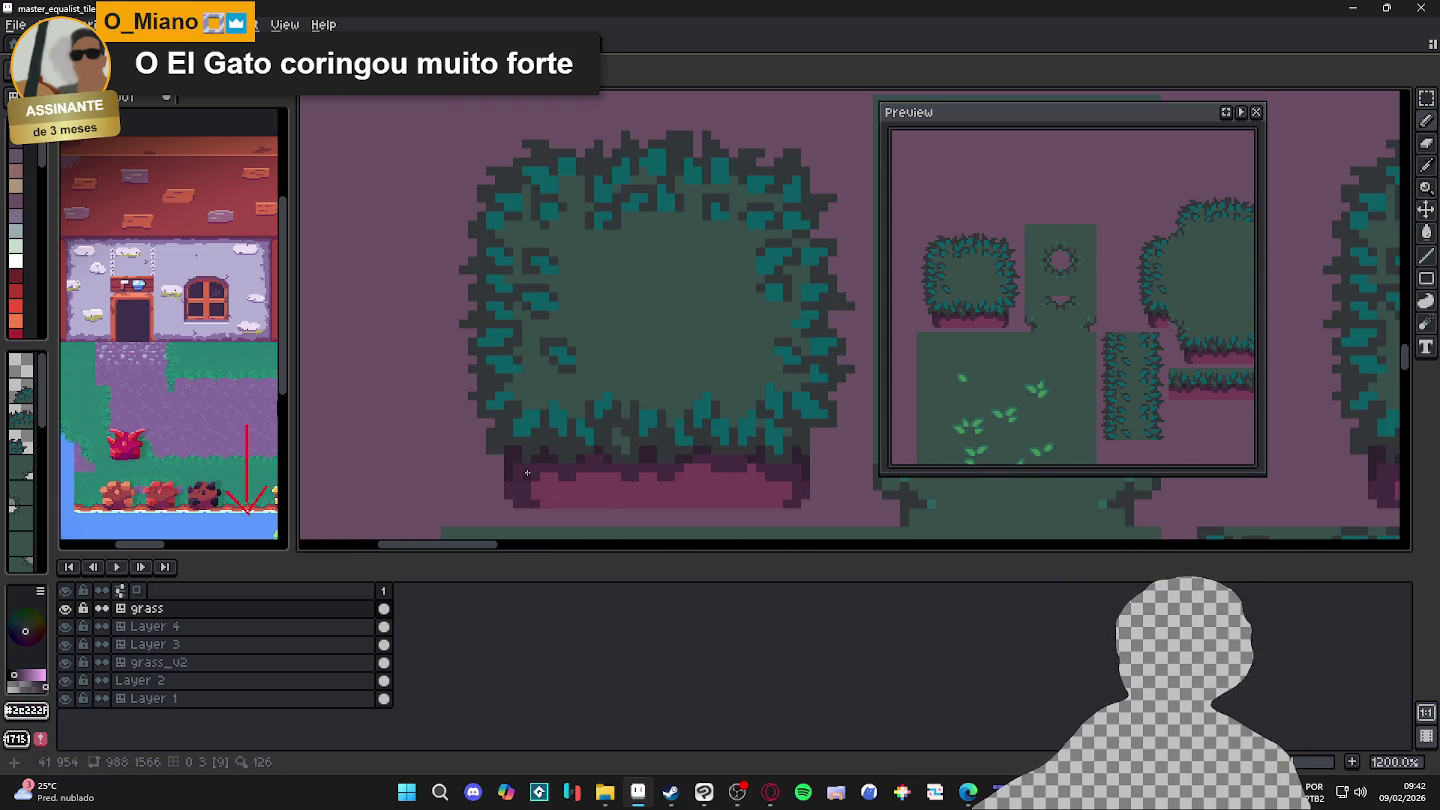
left_click(526, 482)
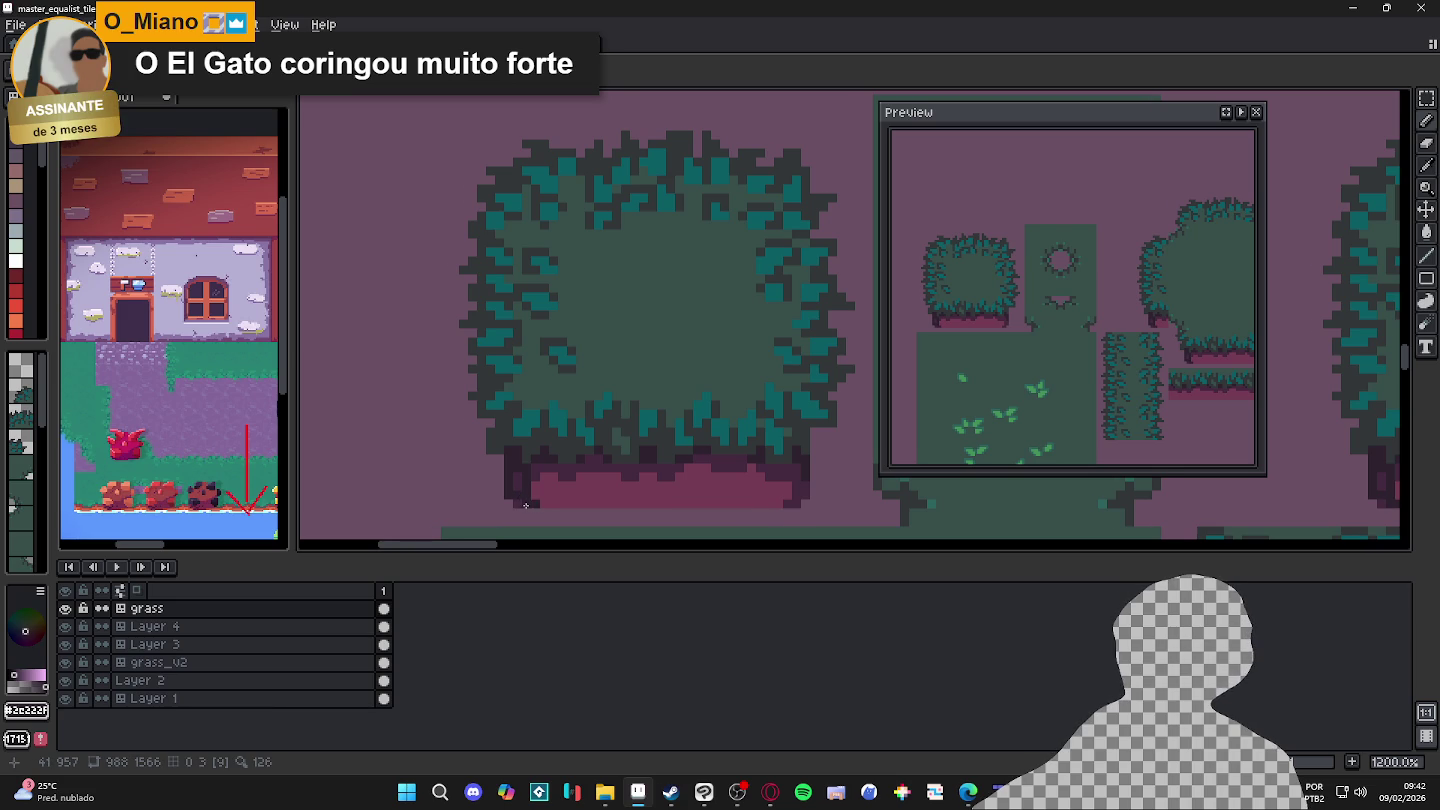
scroll(527, 505, "right", 1)
left_click(776, 499)
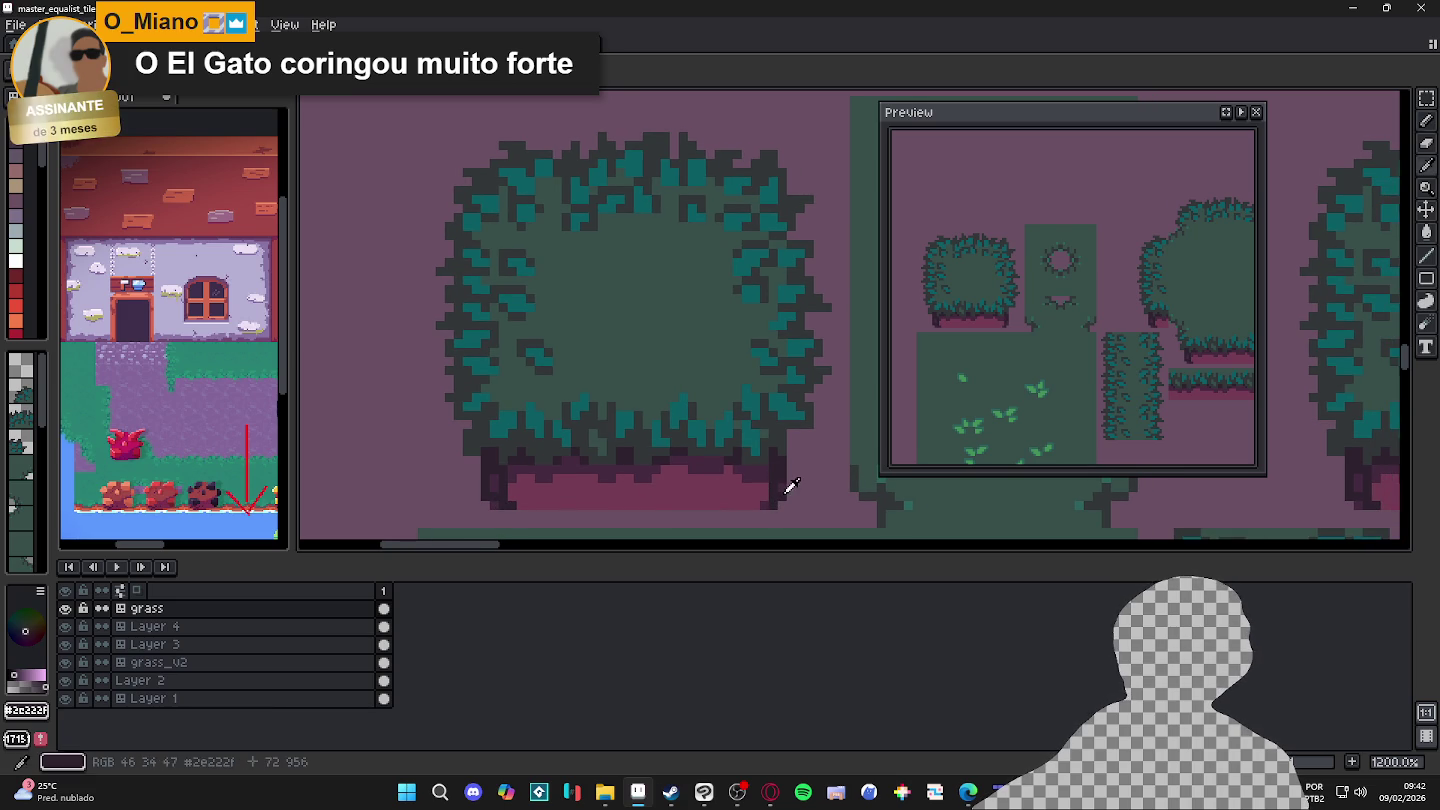
left_click(780, 484, "alt")
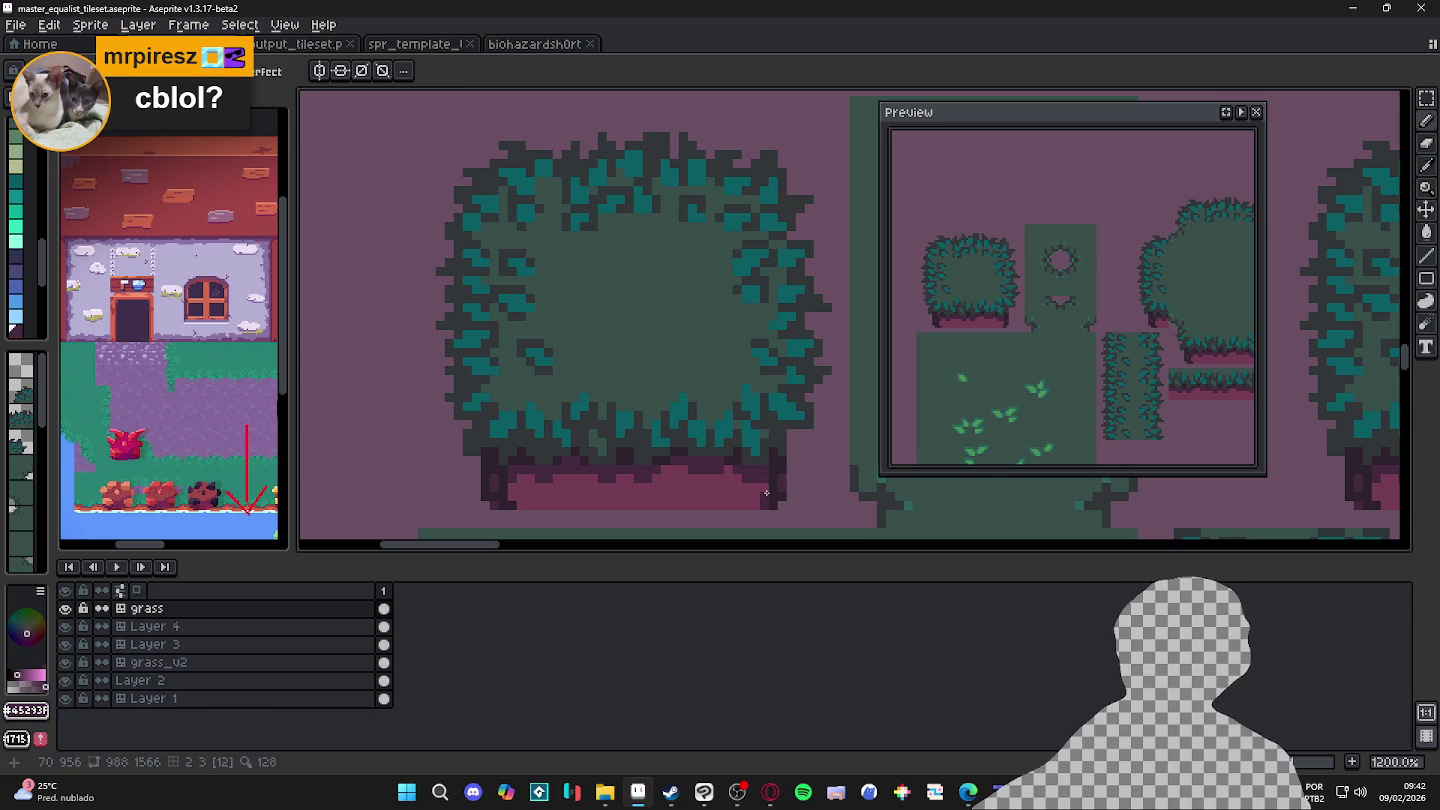
key("alt")
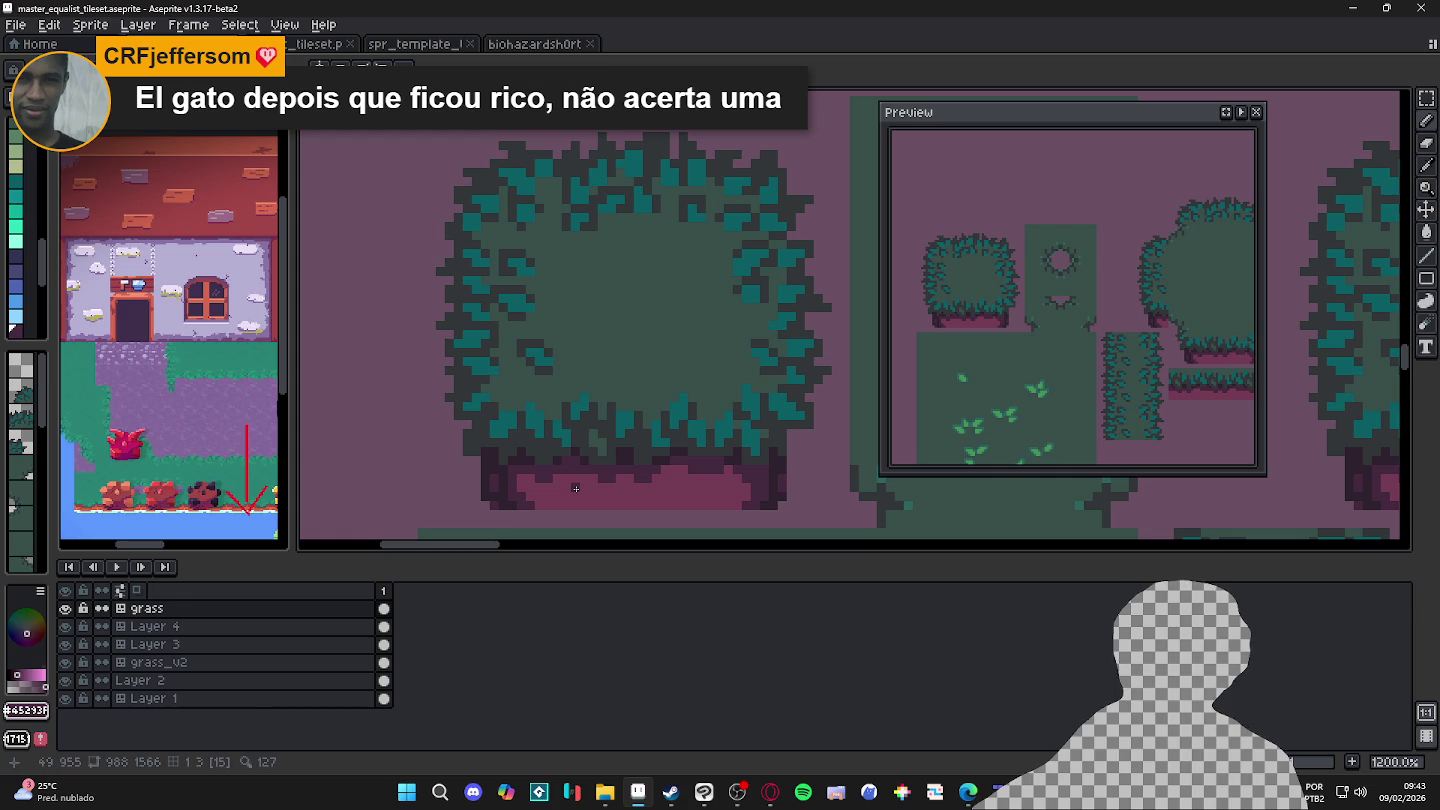
Step: Sample mauve-pink #753e5e, try palette colours, and dab a pink pixel onto the base
scroll(576, 488, "down", 2)
scroll(739, 488, "down", 1)
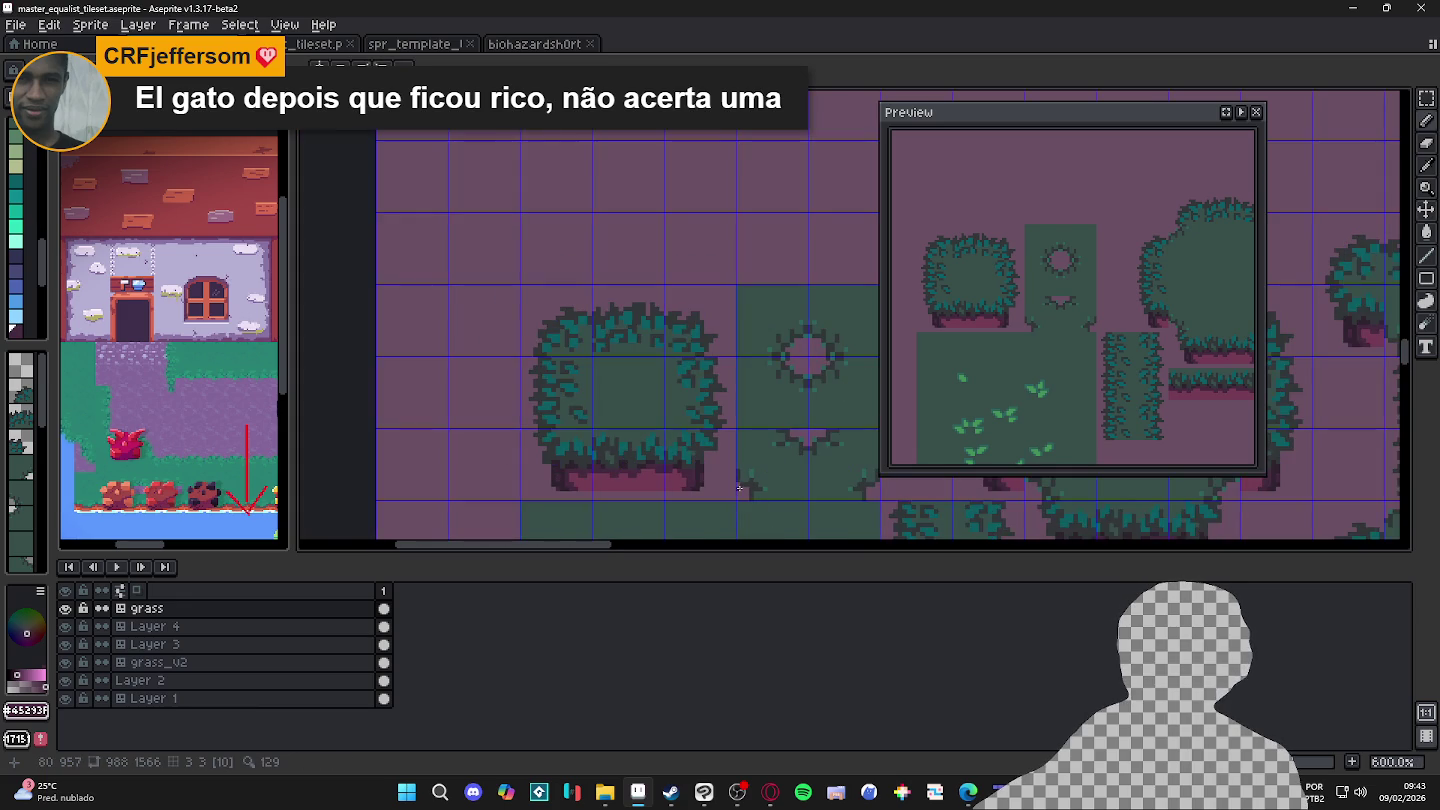
scroll(622, 476, "up", 4)
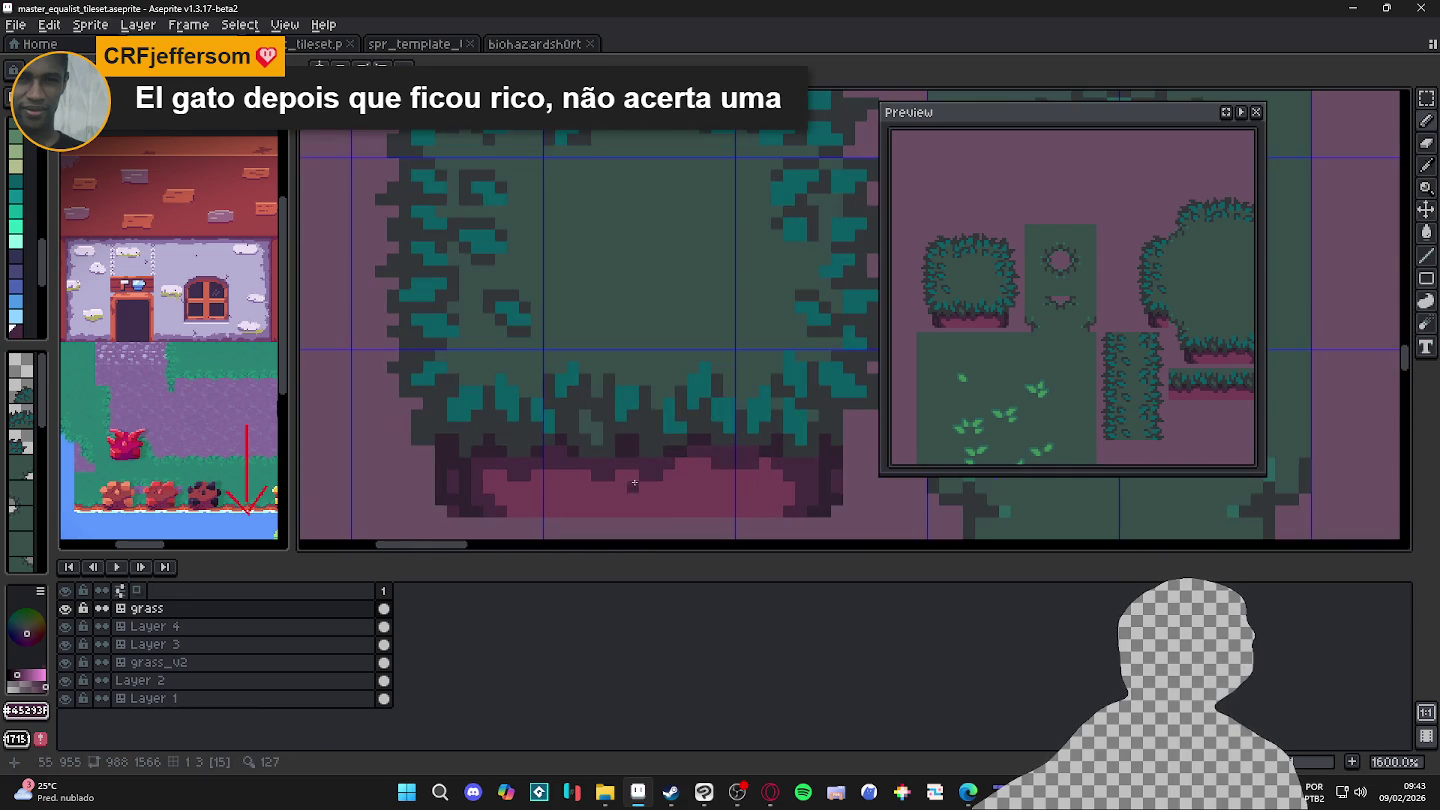
key("alt")
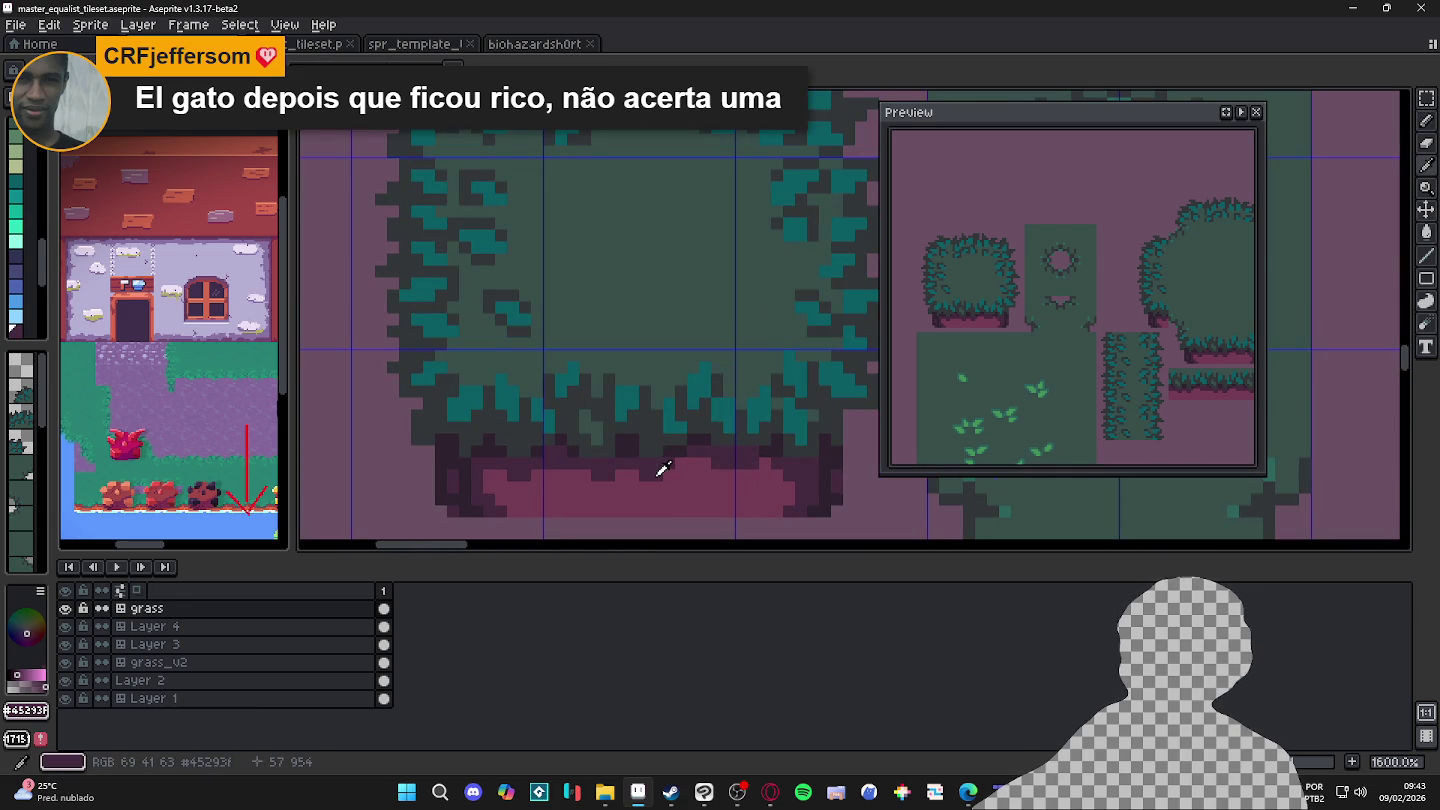
left_click(661, 471)
scroll(29, 245, "down", 3)
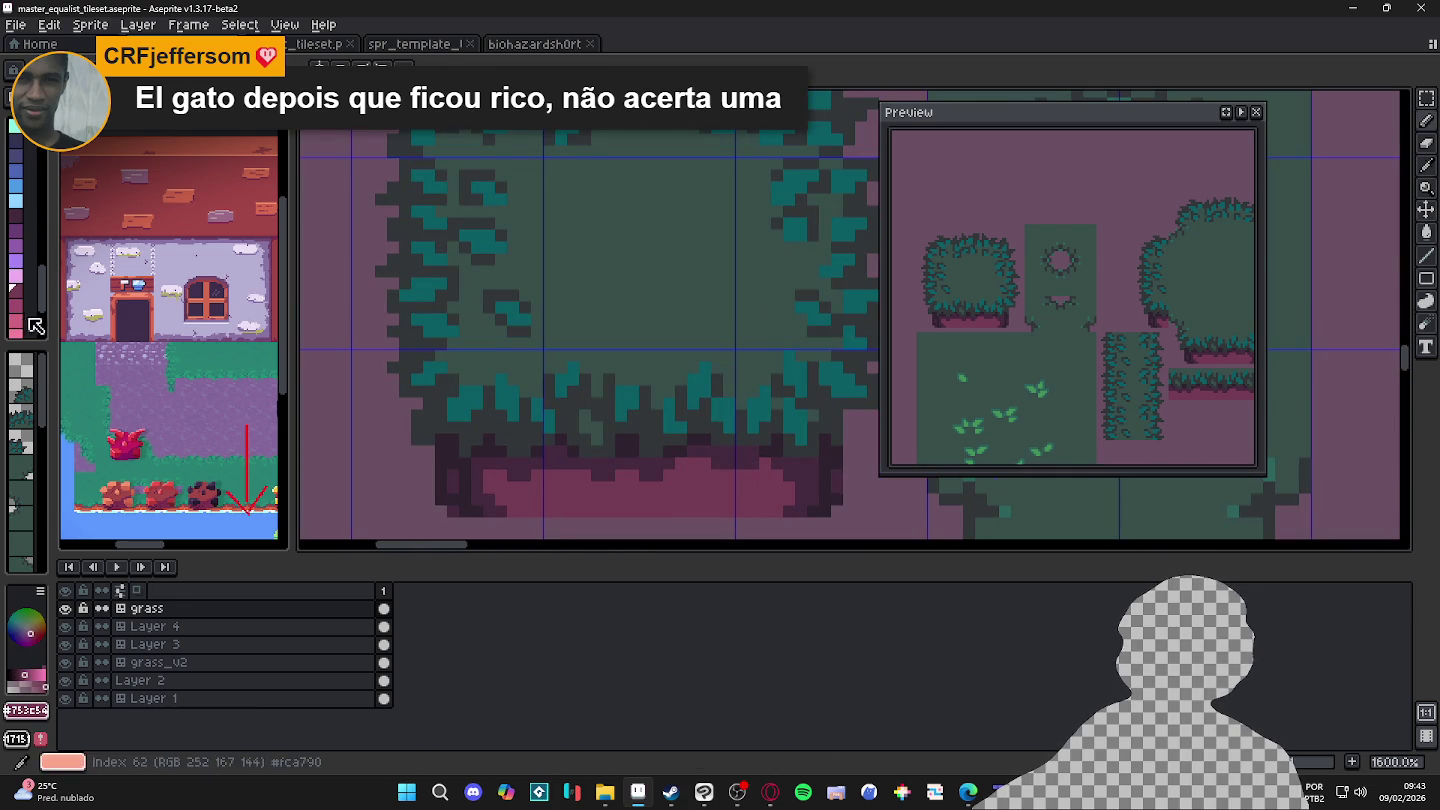
left_click(15, 213)
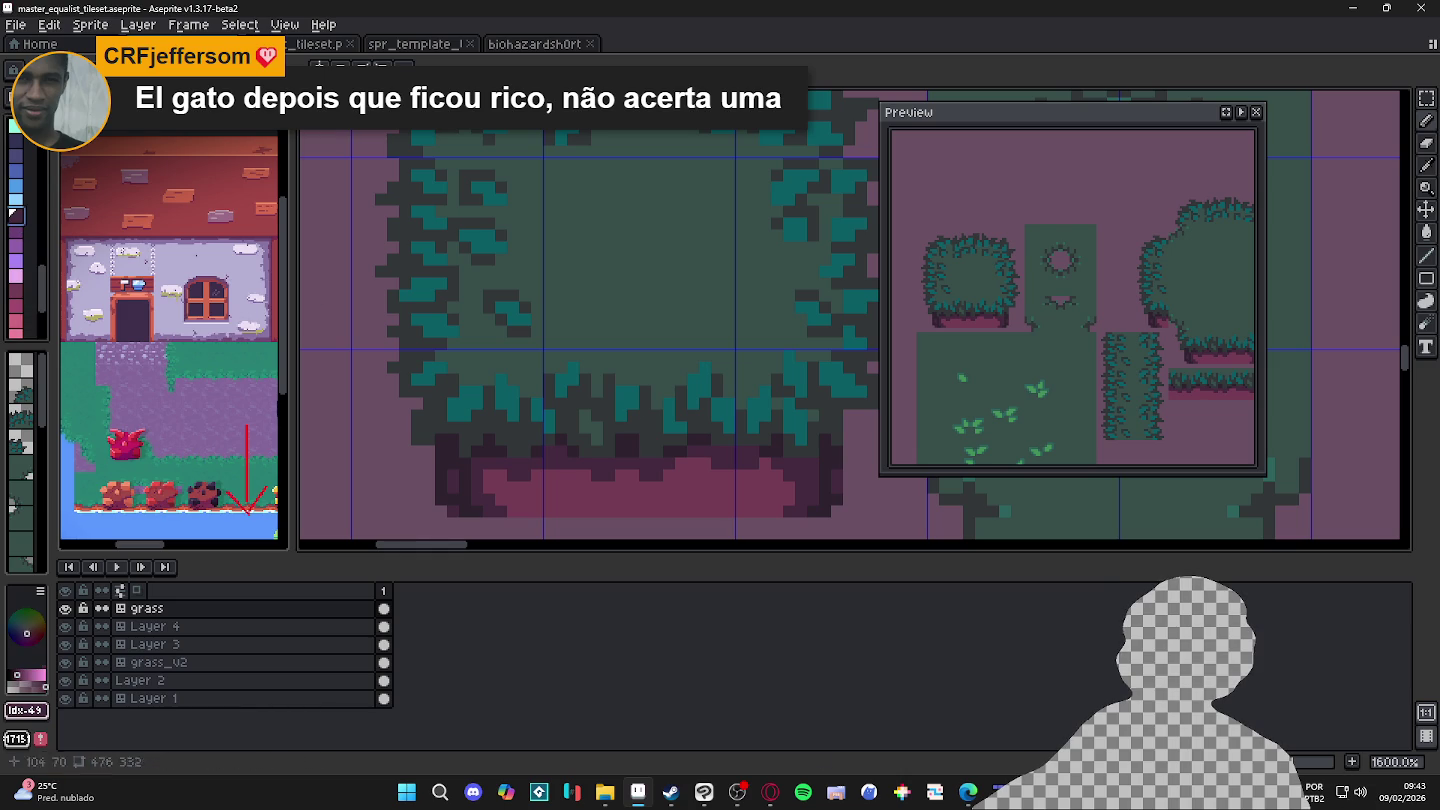
left_click(16, 229)
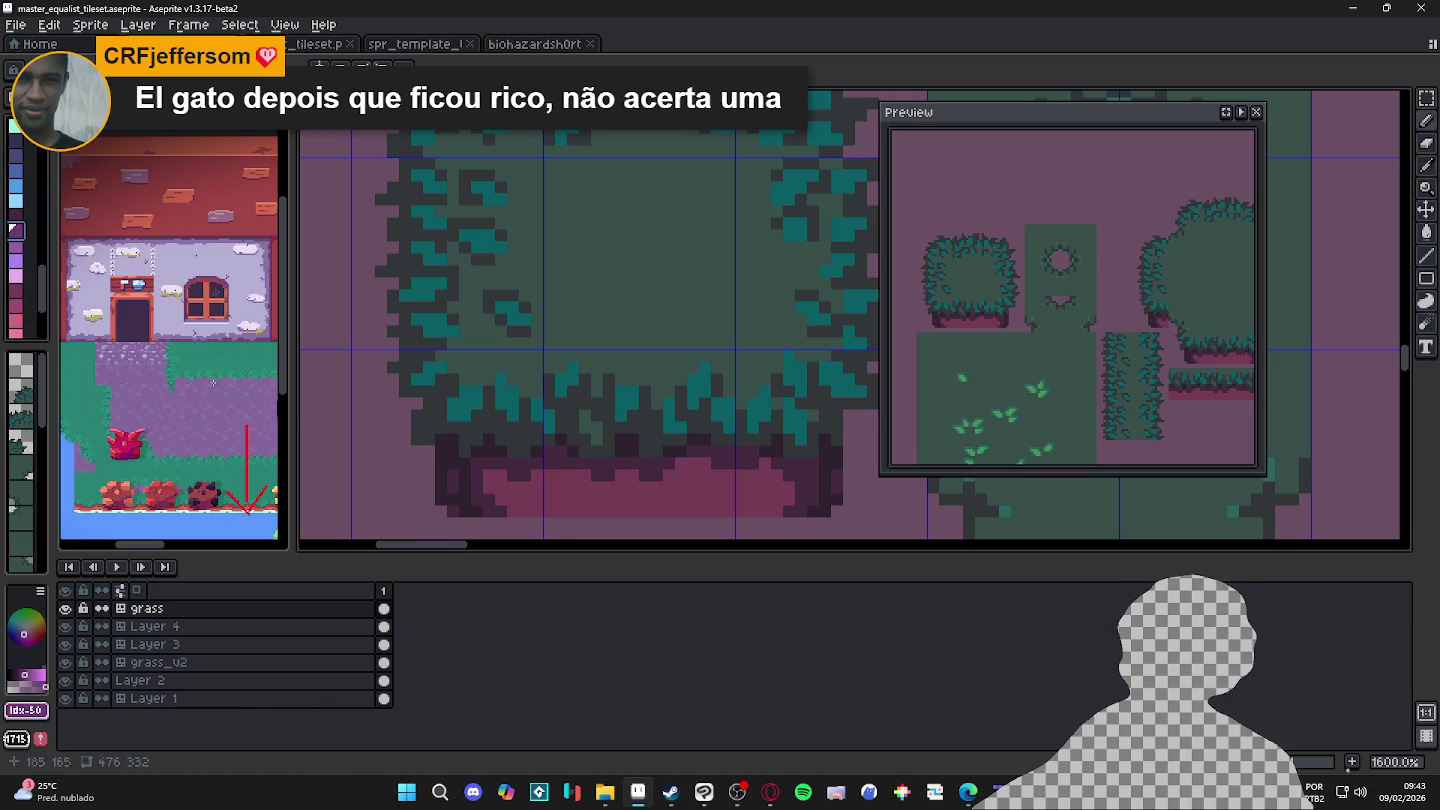
left_click(16, 305)
left_click(599, 415)
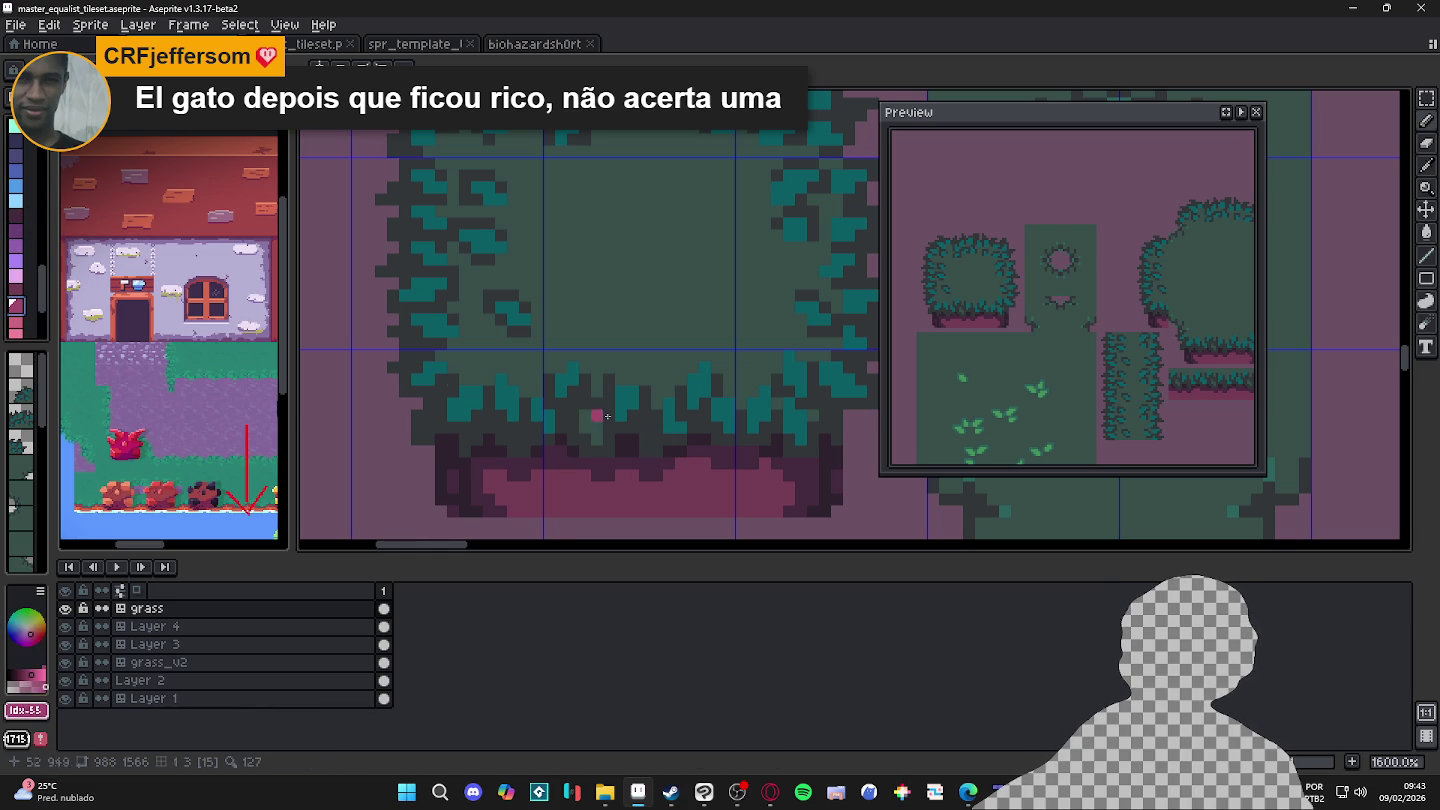
Step: Pick dark shades and add dark pixels along the base's bottom edge
left_click(662, 458, "alt")
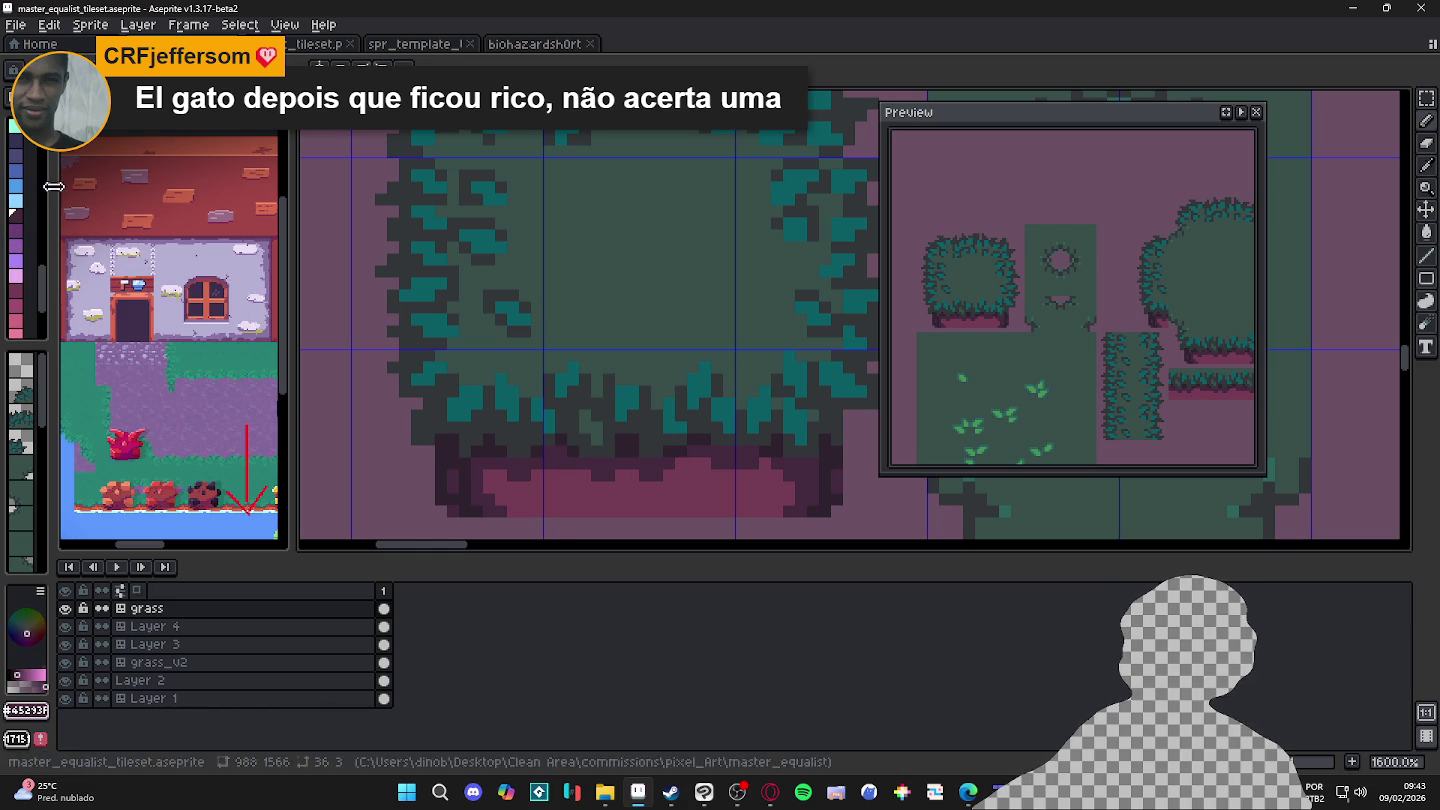
left_click(16, 231)
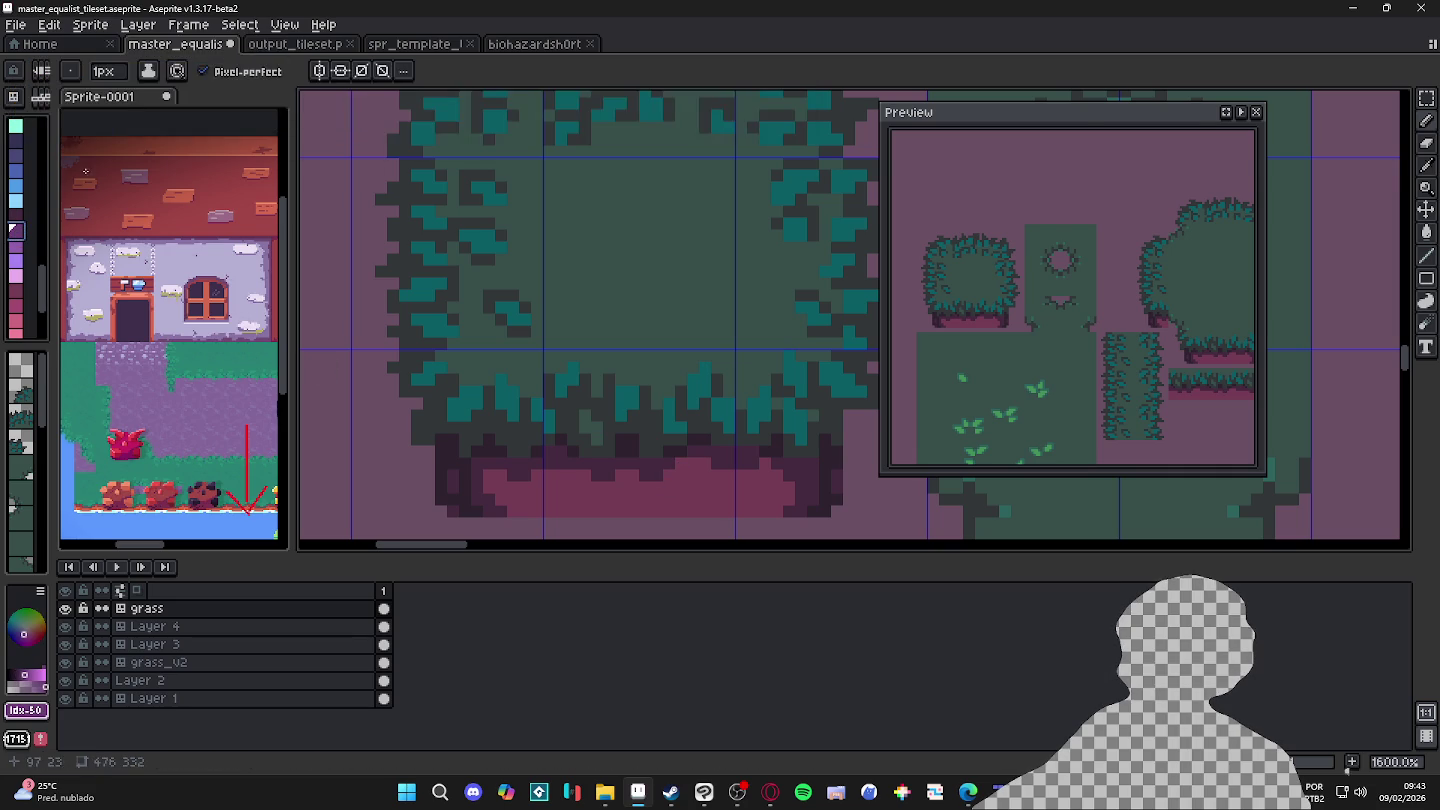
left_click(649, 462, "alt")
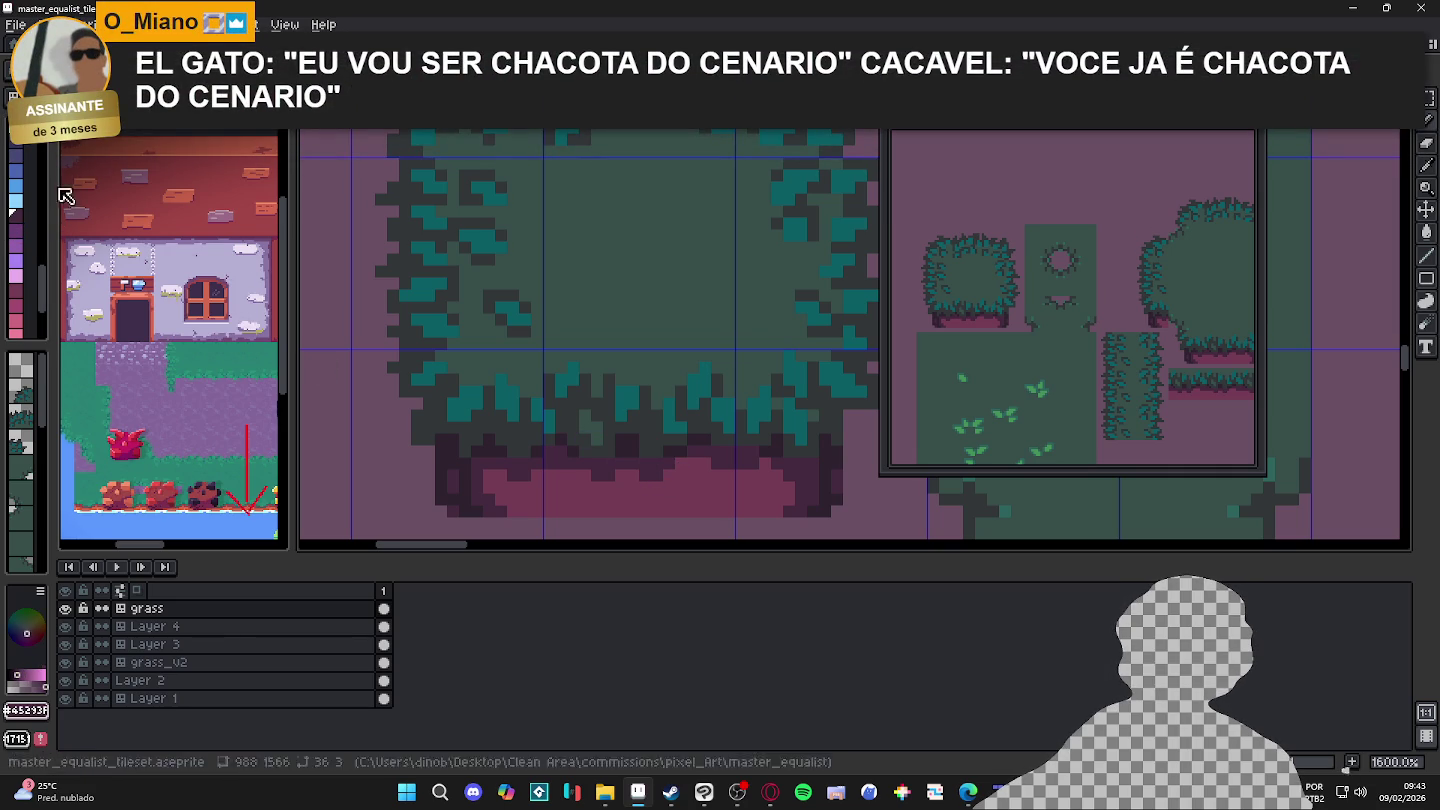
left_click(14, 155)
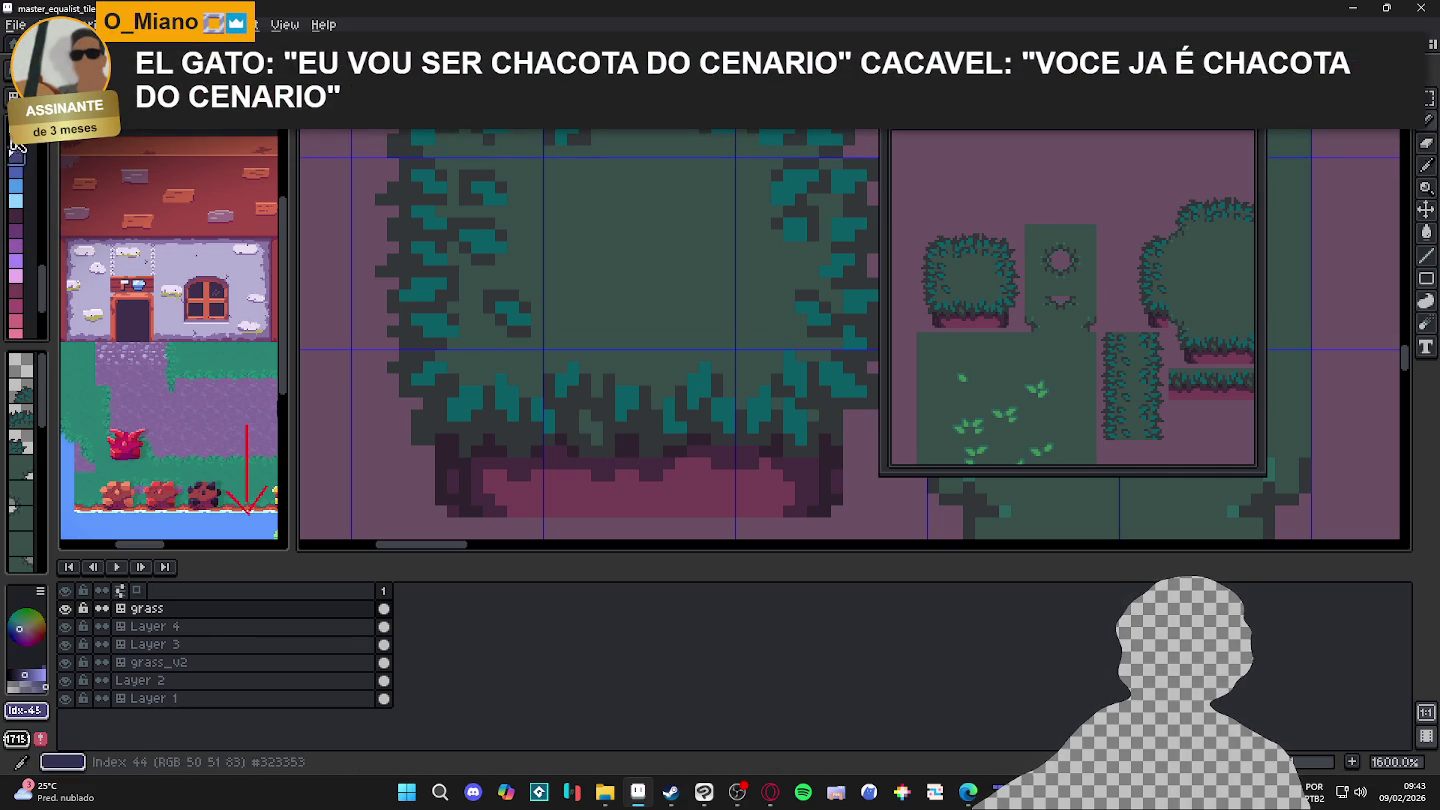
left_click(586, 356)
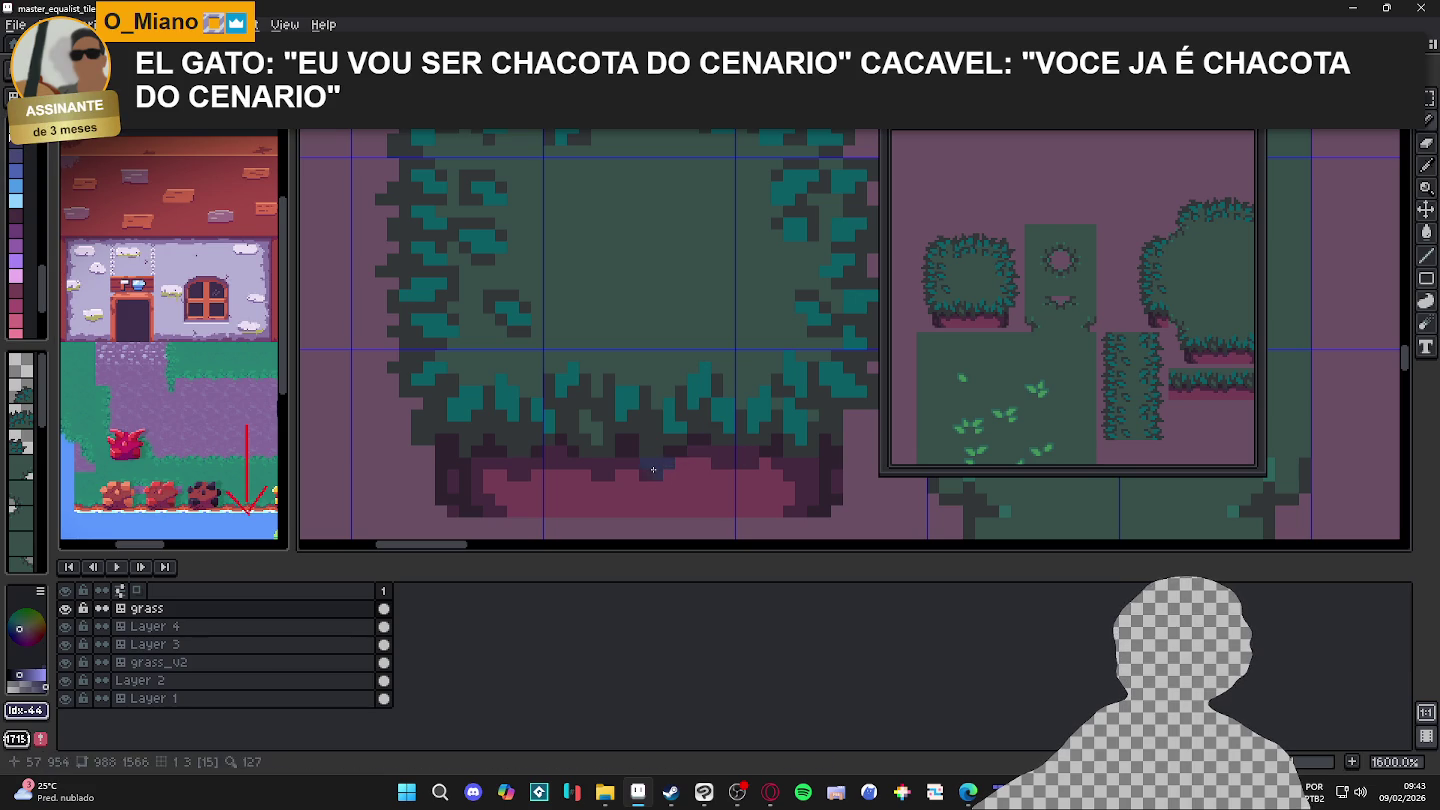
left_click(669, 472)
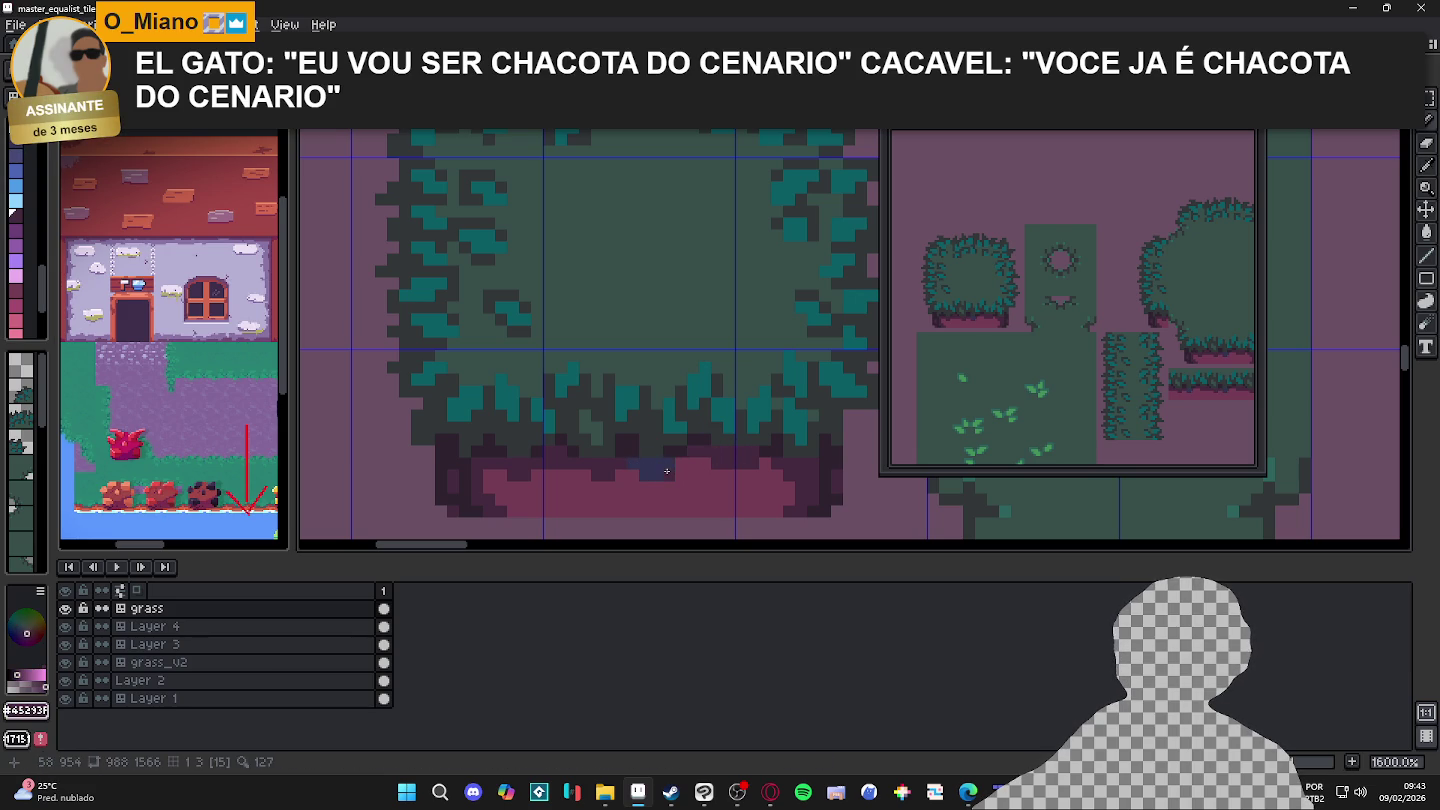
scroll(676, 467, "down", 3)
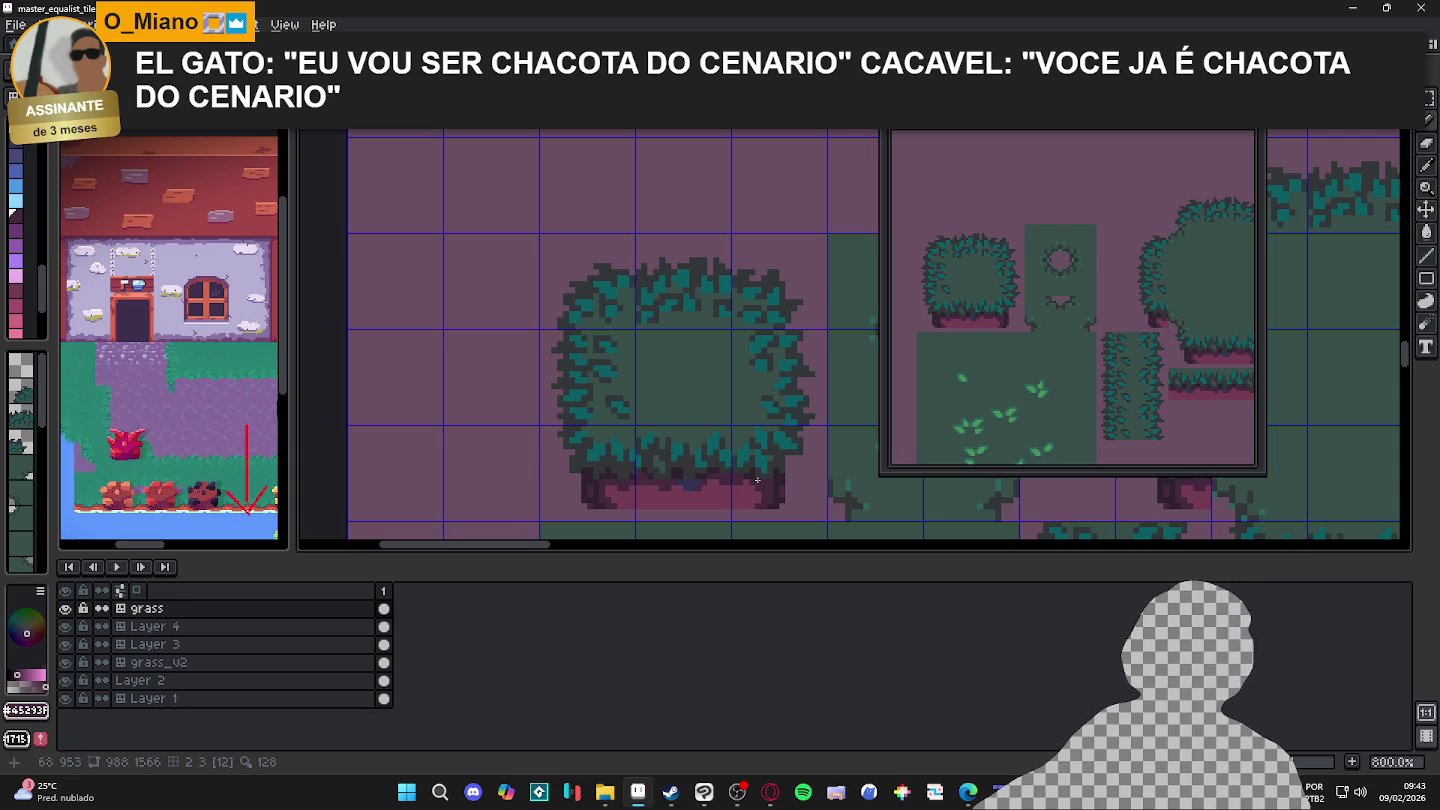
Step: Fill a pixel at the bush's bottom edge with dark navy #323353 using the Paint Bucket
scroll(758, 481, "up", 2)
left_click(610, 487, "alt")
key("g")
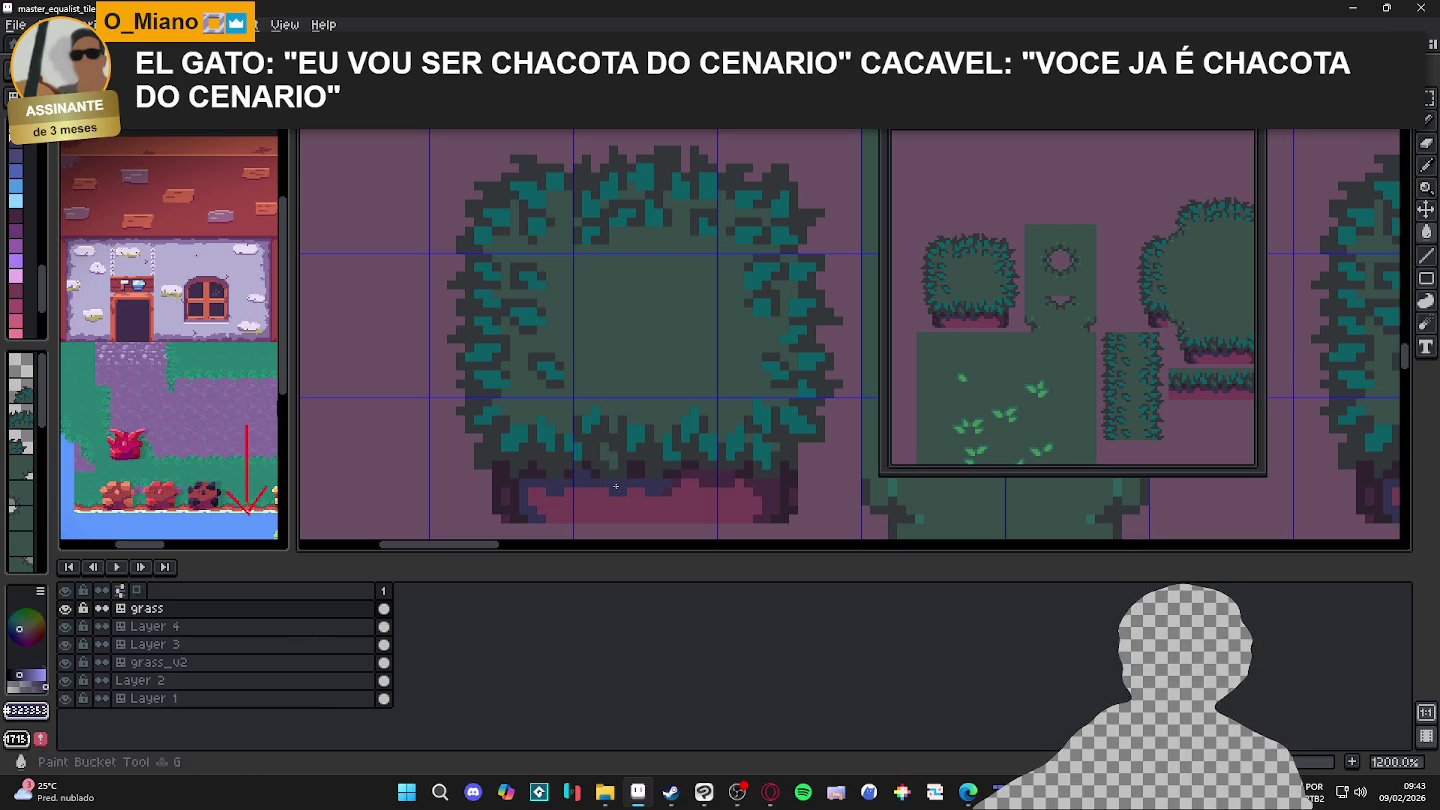
left_click(737, 481)
Step: Pencil dark purple #45293f pixels on the bottom edge, undoing and redoing to compare
scroll(693, 491, "up", 1)
left_click(643, 487, "alt")
key("b")
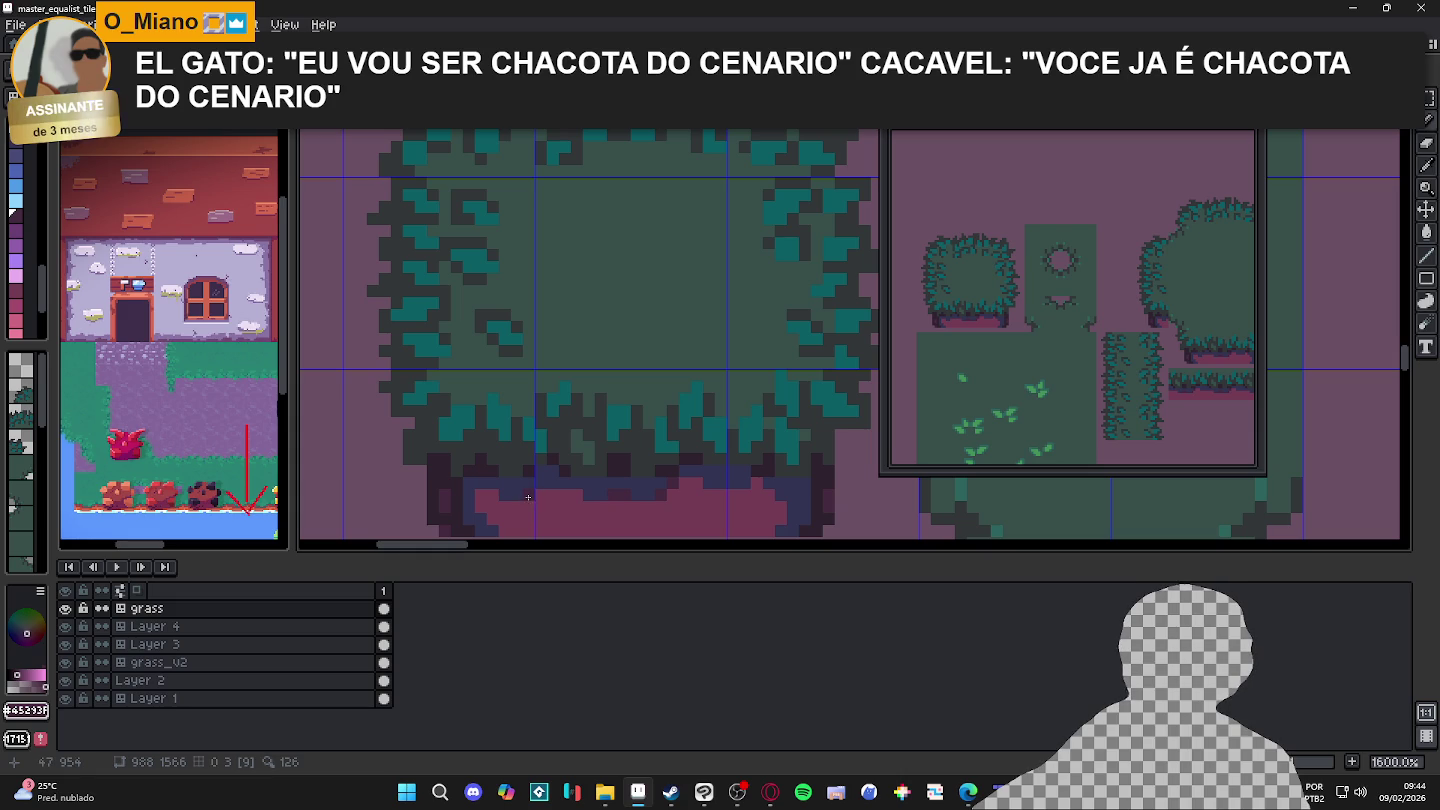
left_click(484, 503)
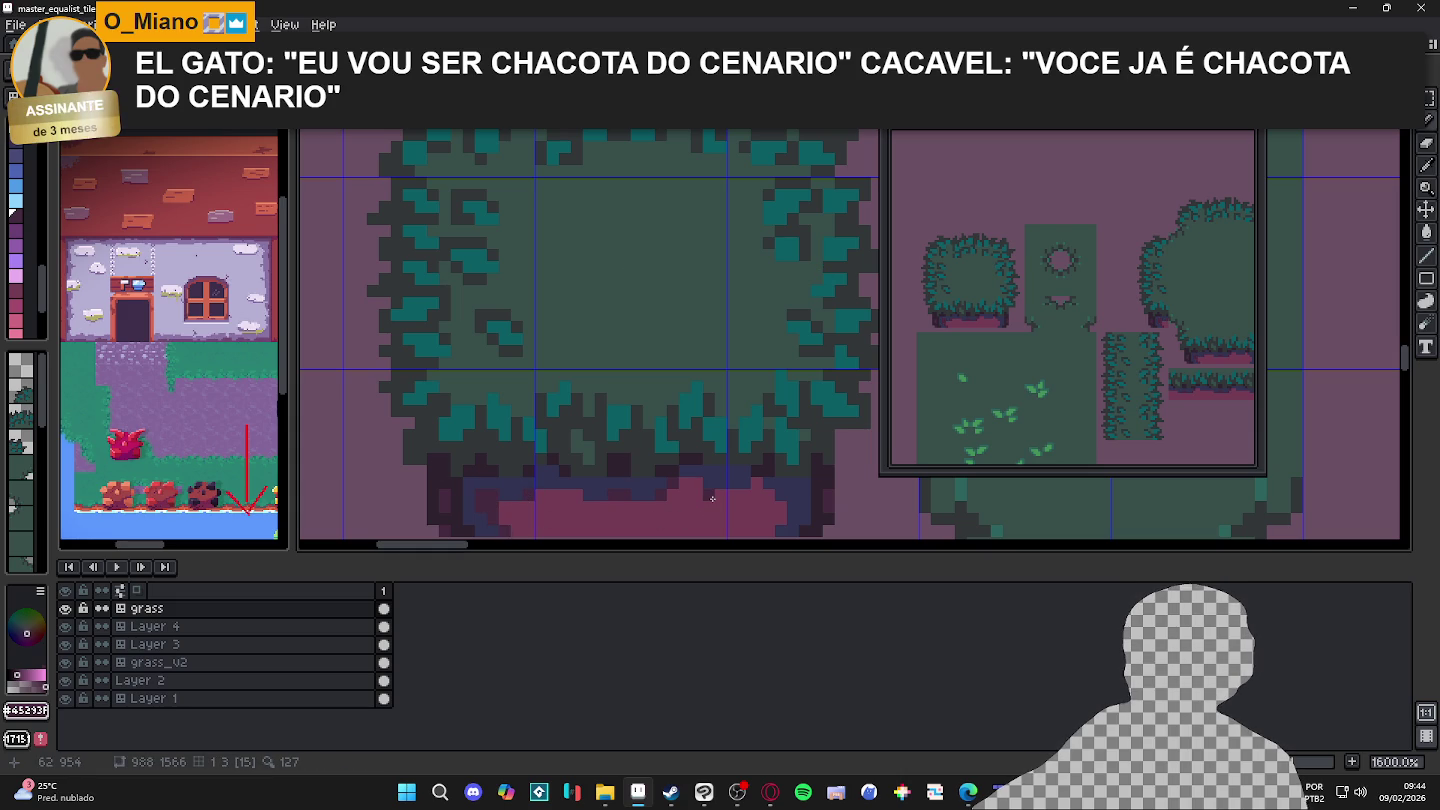
key("ctrl+z")
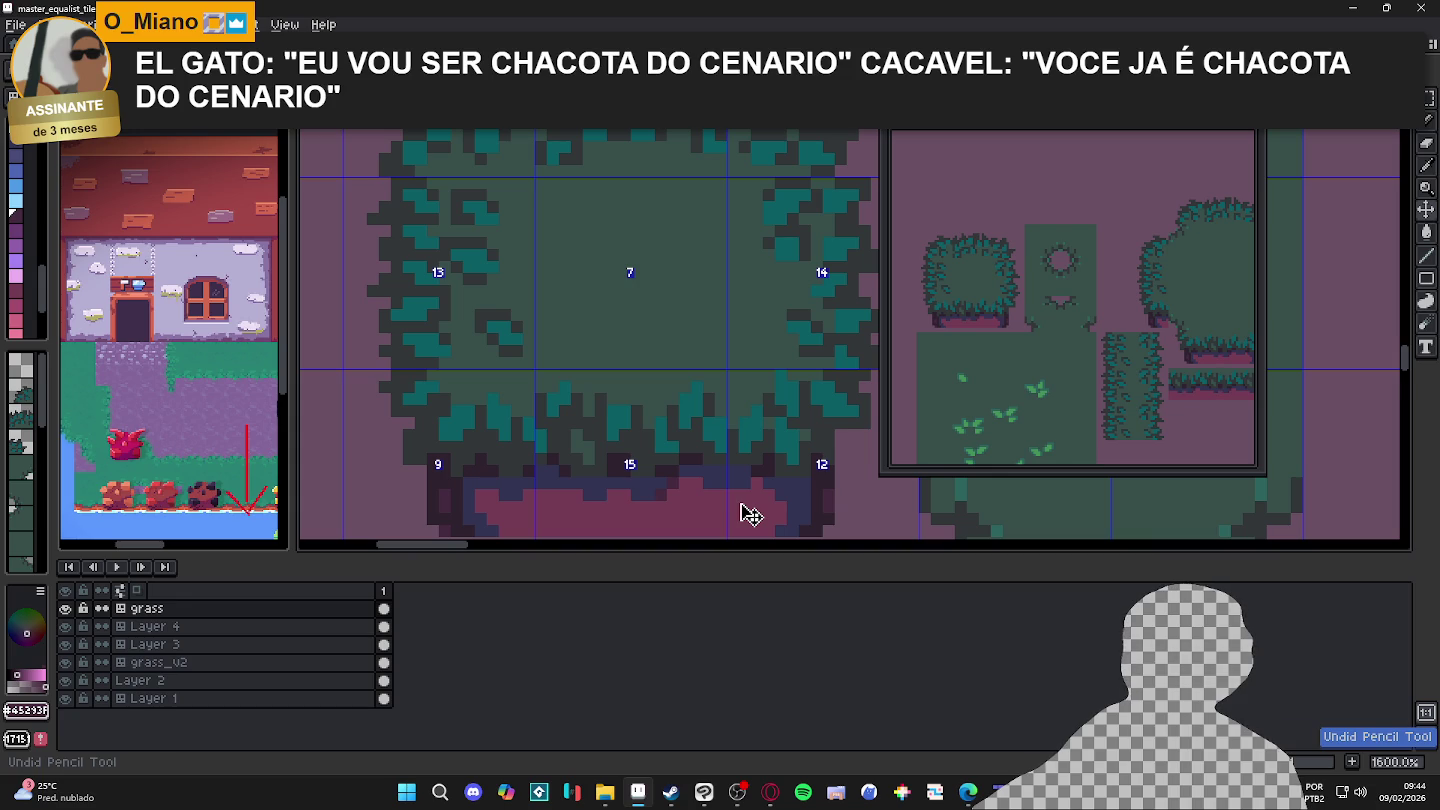
key("ctrl+z")
key("ctrl+z")
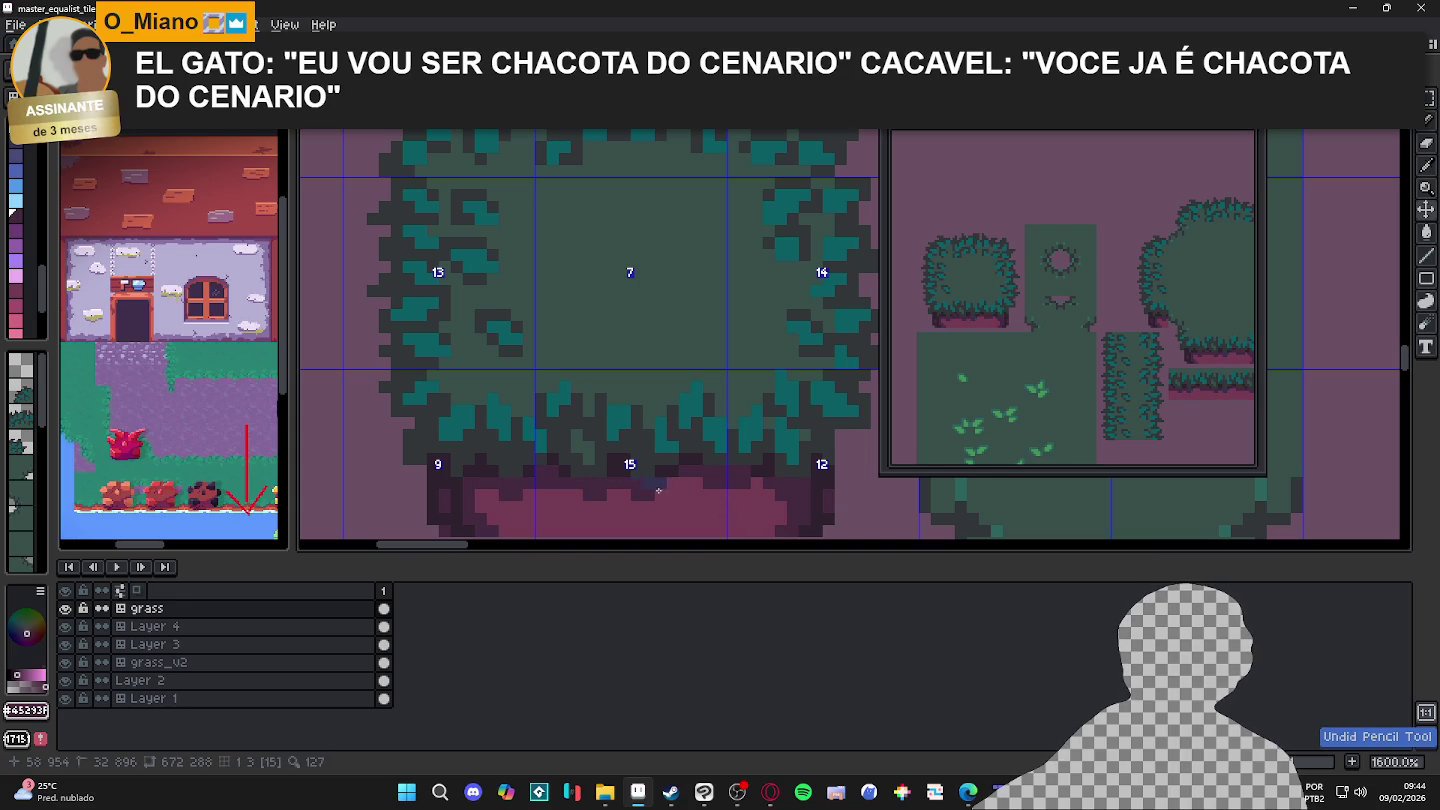
key("ctrl+y")
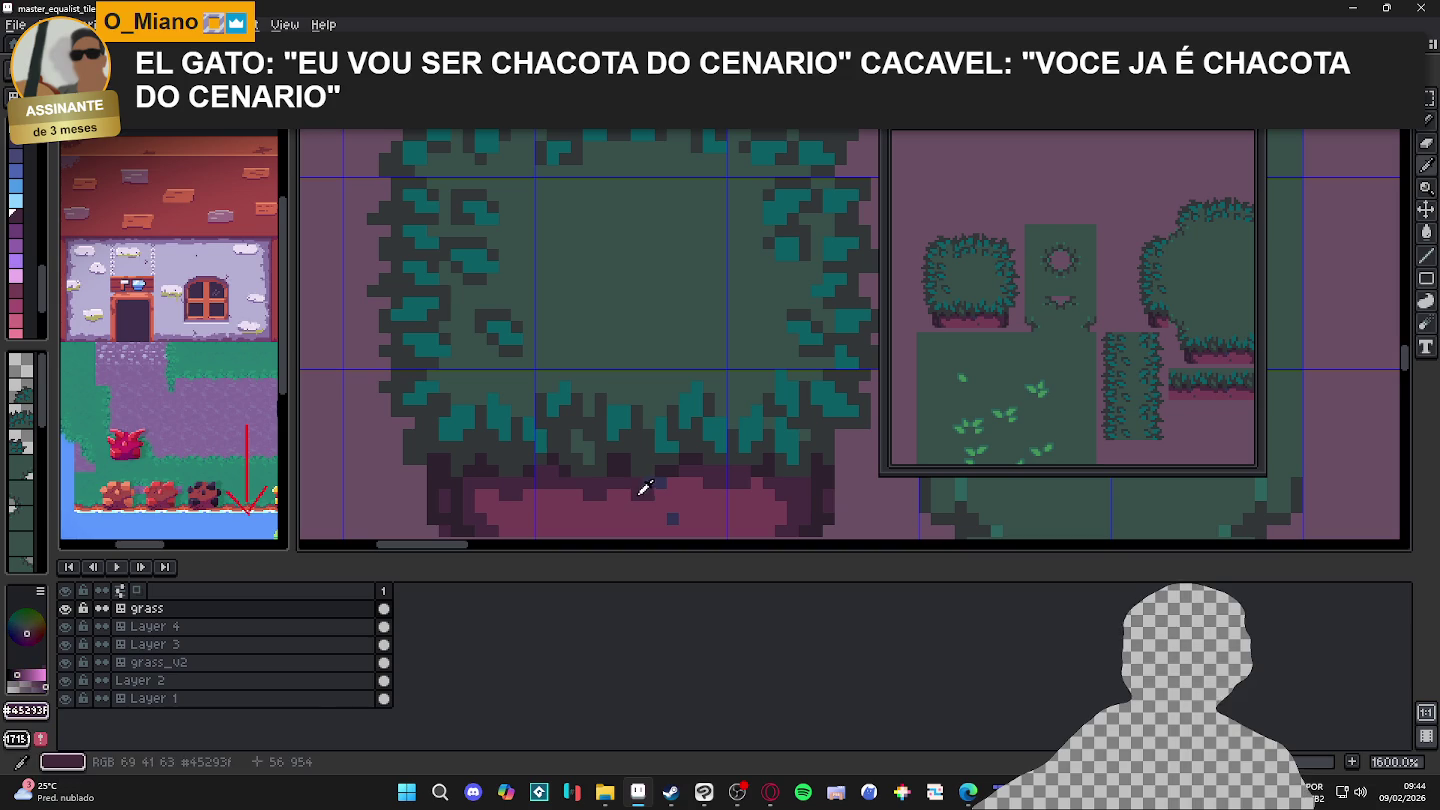
Step: Add navy #323353 pixels at the base's lower-right and lower-left corners
left_click(810, 505, "alt")
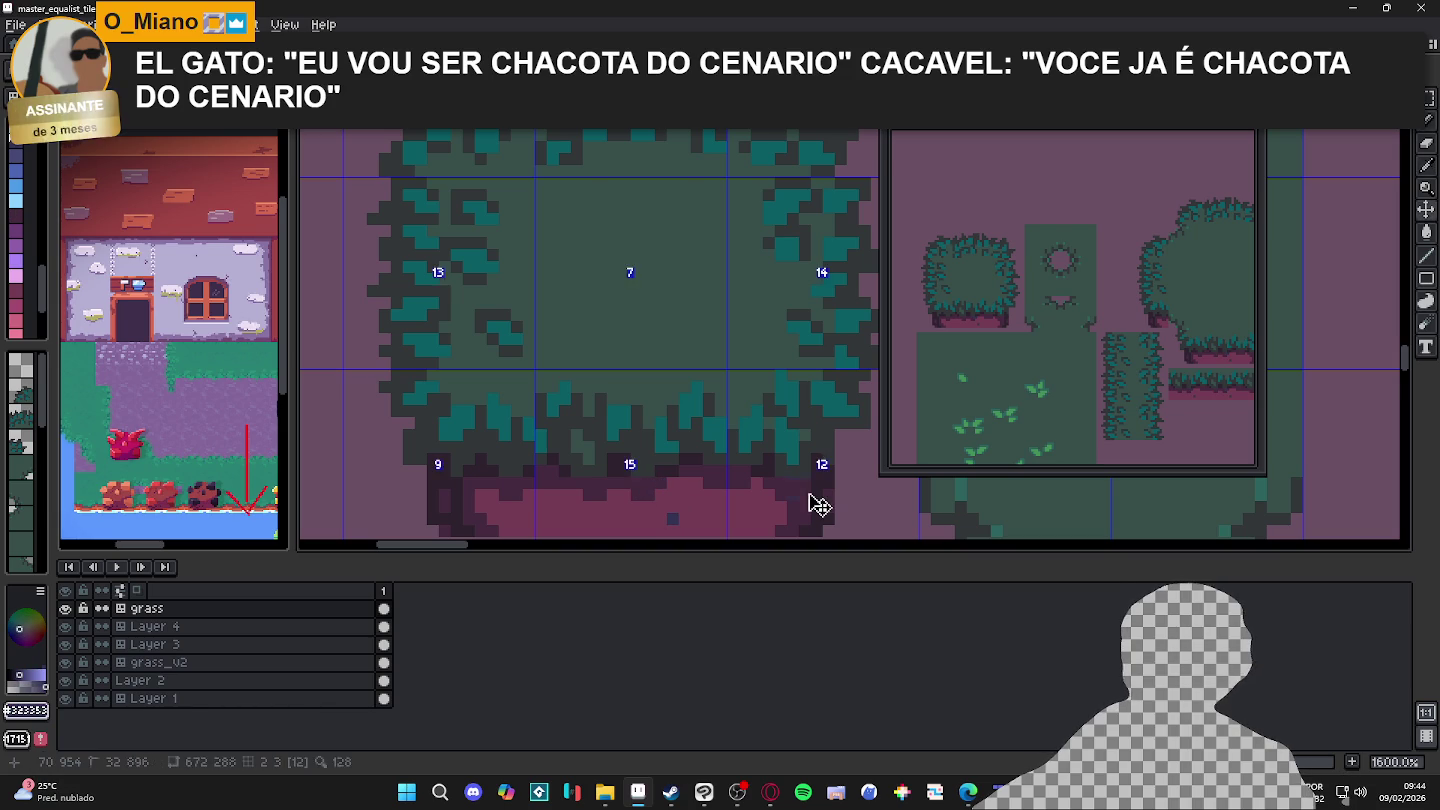
left_click(797, 505)
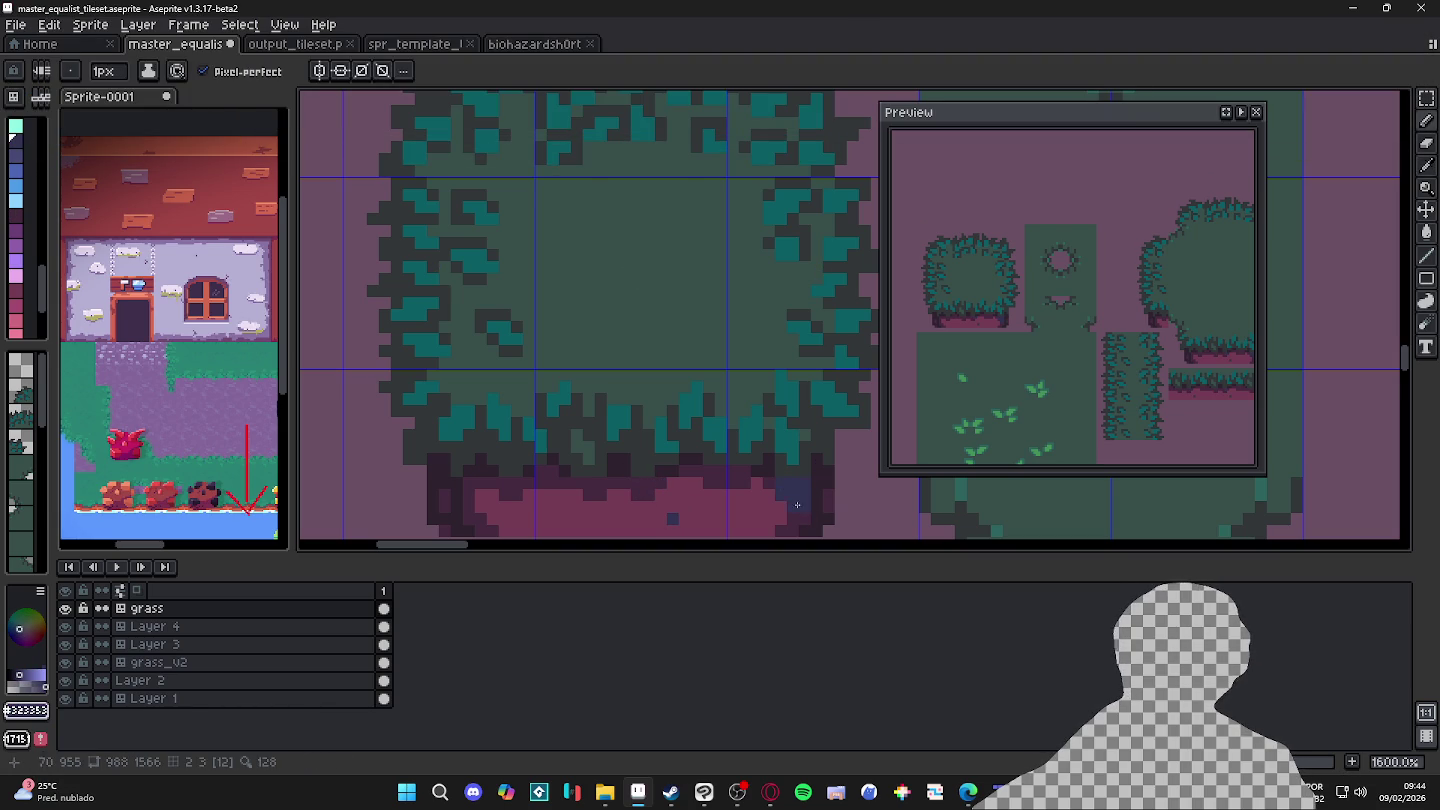
left_click(471, 517)
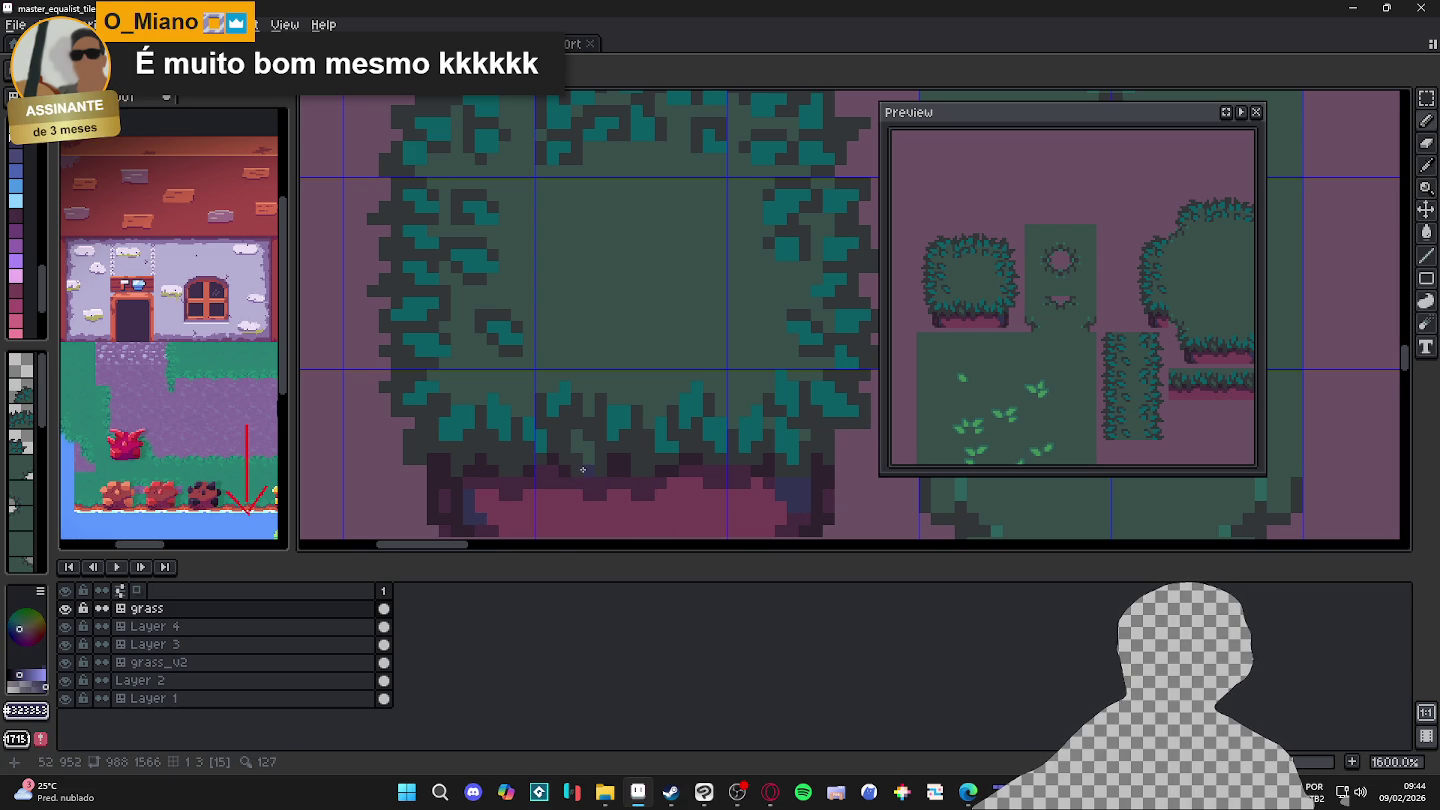
scroll(582, 469, "down", 3)
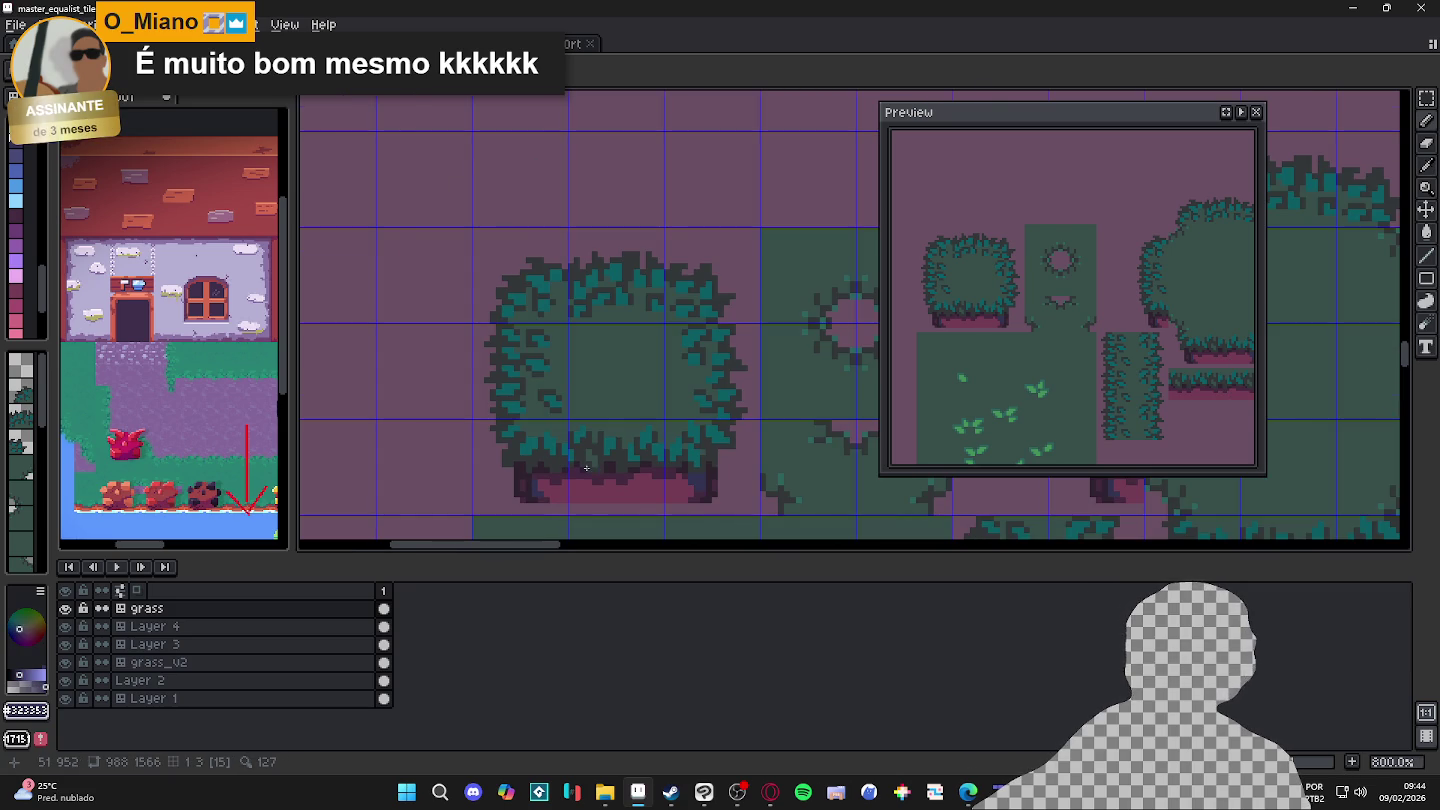
scroll(603, 469, "up", 5)
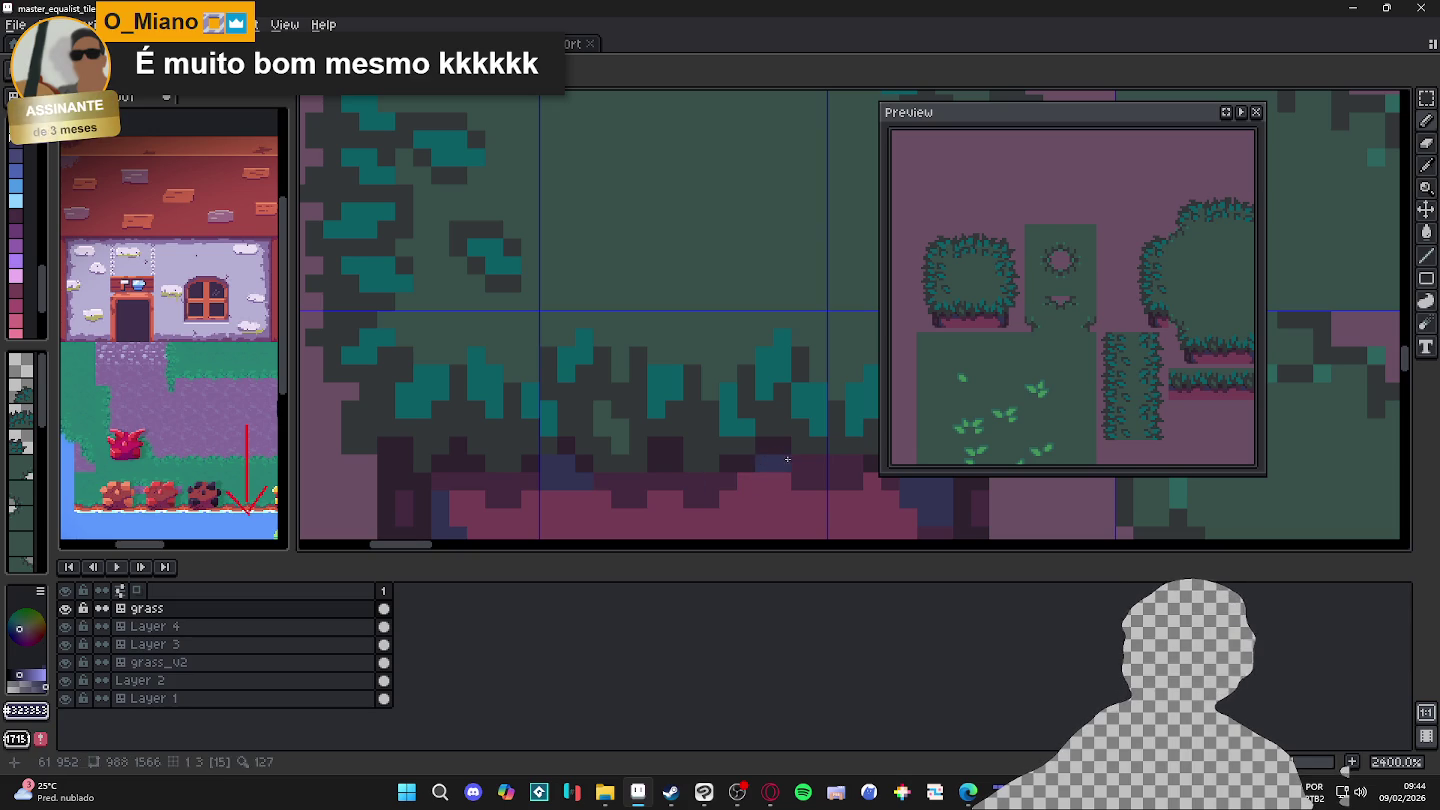
scroll(789, 459, "down", 2)
scroll(788, 459, "down", 5)
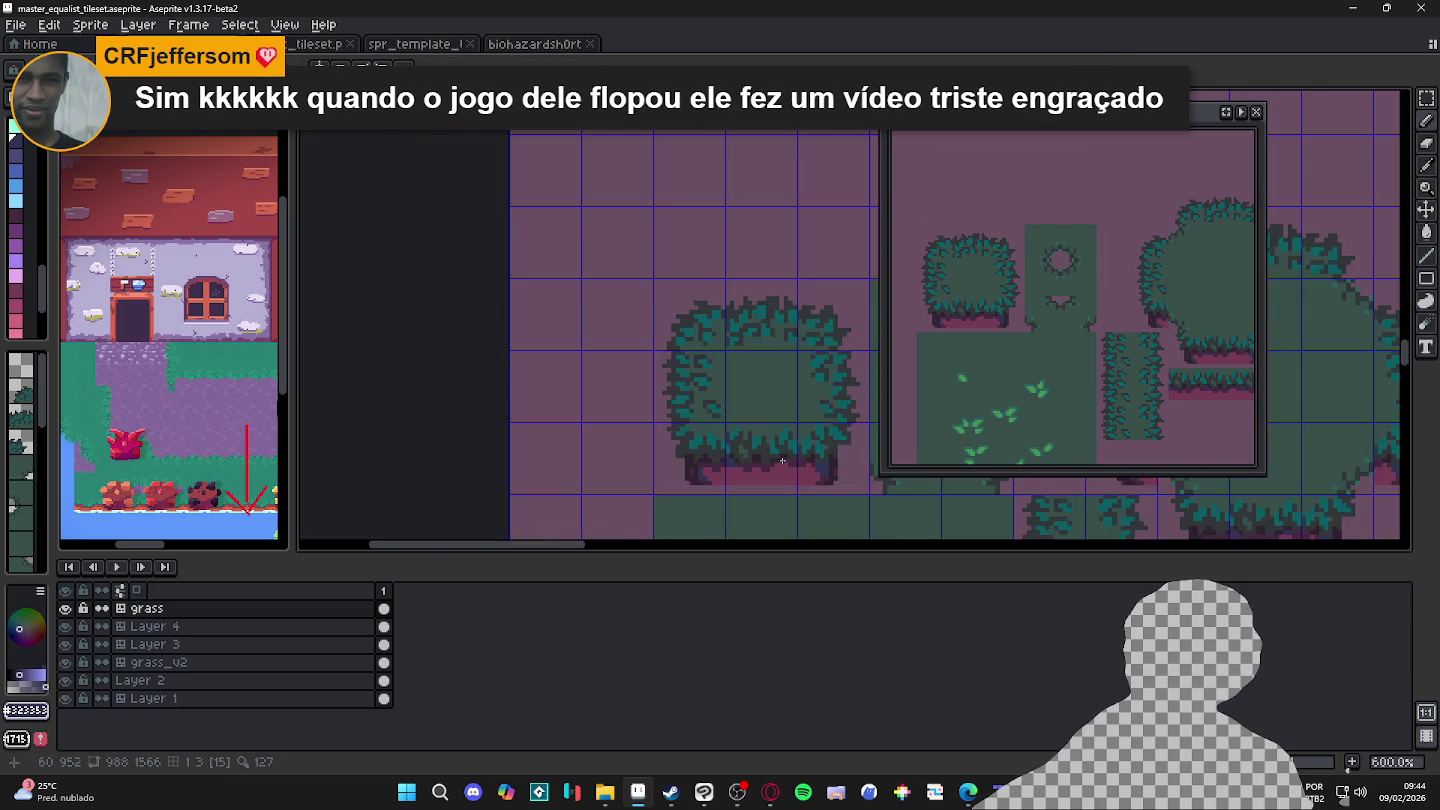
scroll(699, 452, "up", 1)
scroll(755, 466, "down", 1)
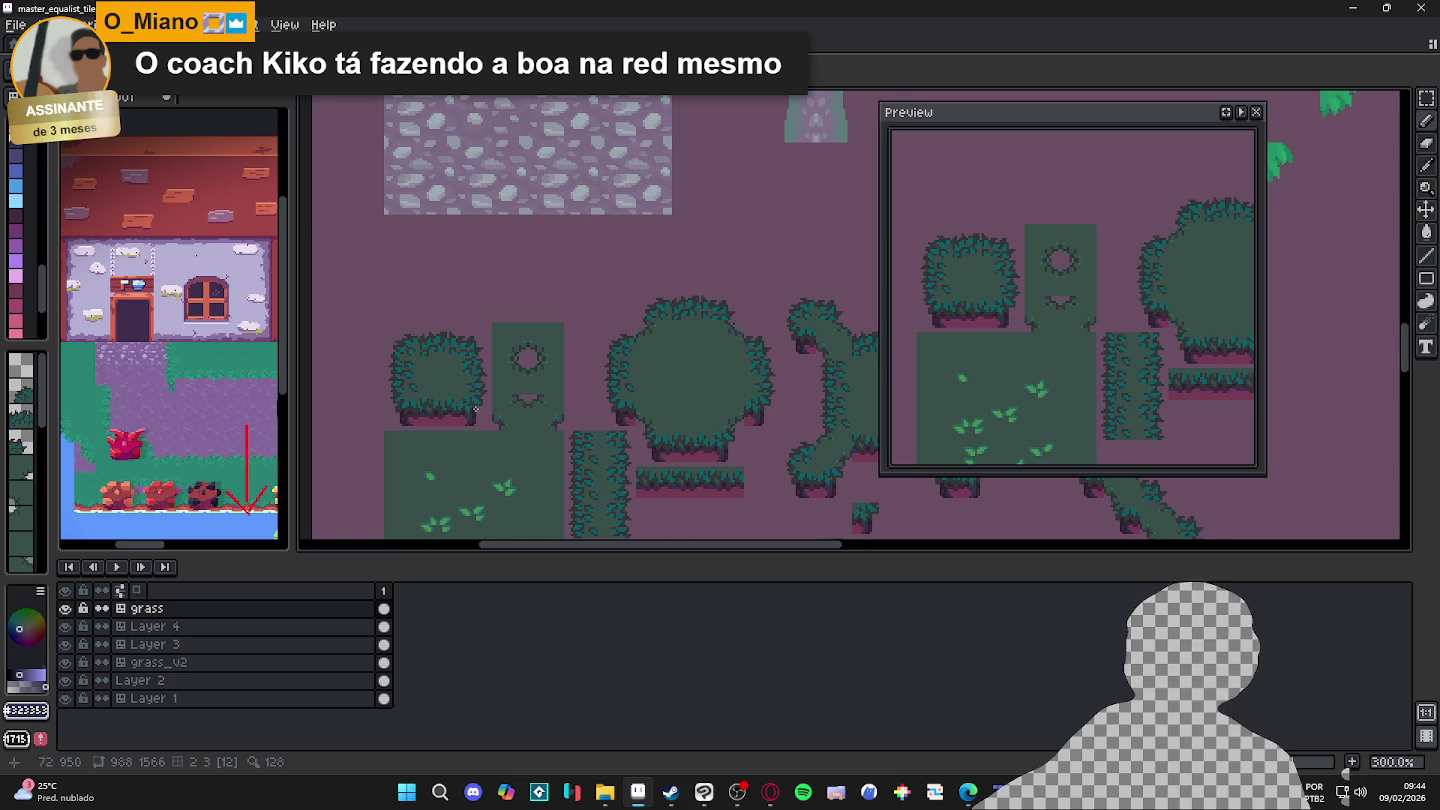
Step: Zoom out to review the bush tiles, then save master_equalist_tileset.aseprite
scroll(524, 425, "left", 2)
scroll(526, 424, "down", 1)
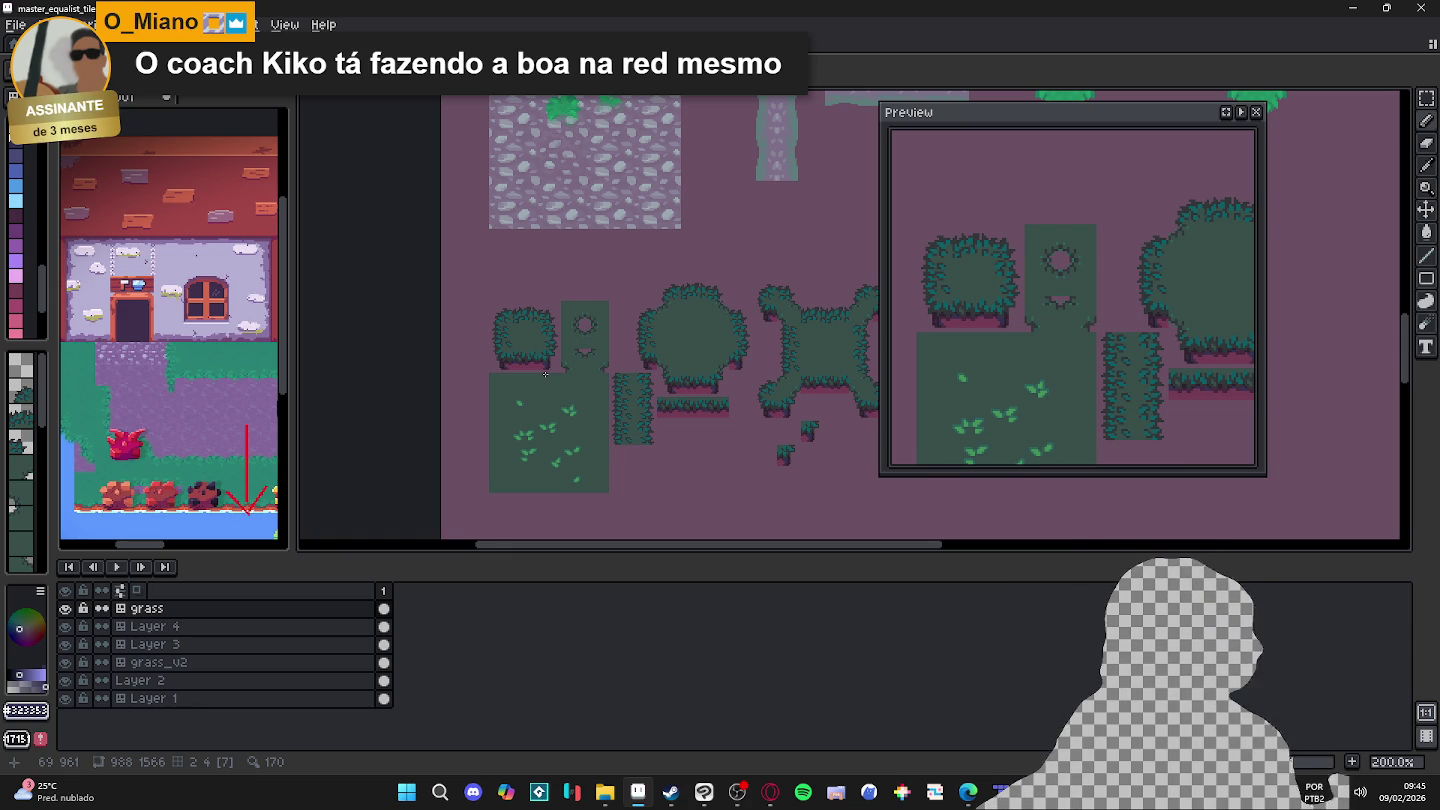
scroll(554, 375, "up", 1)
scroll(558, 375, "up", 1)
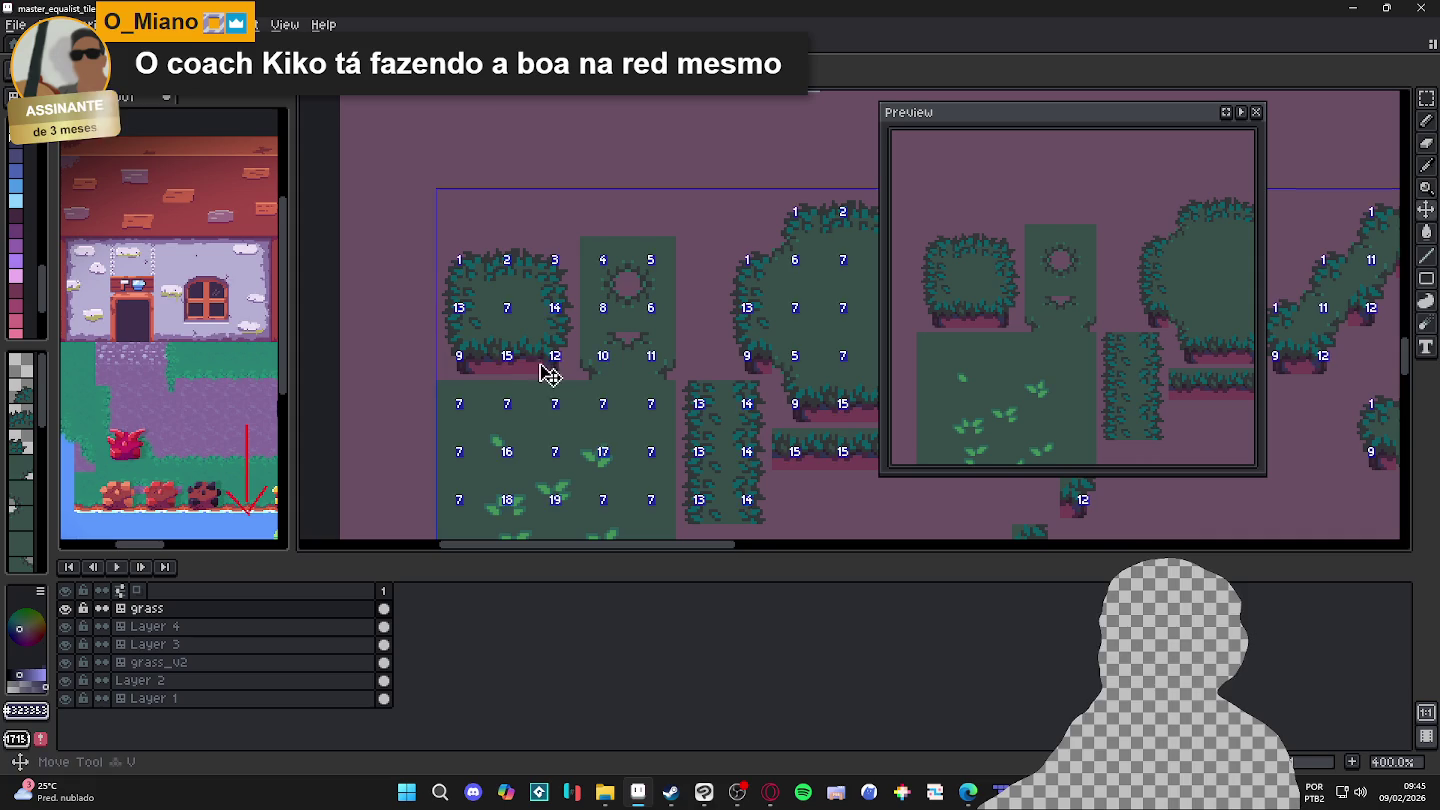
scroll(530, 376, "down", 1)
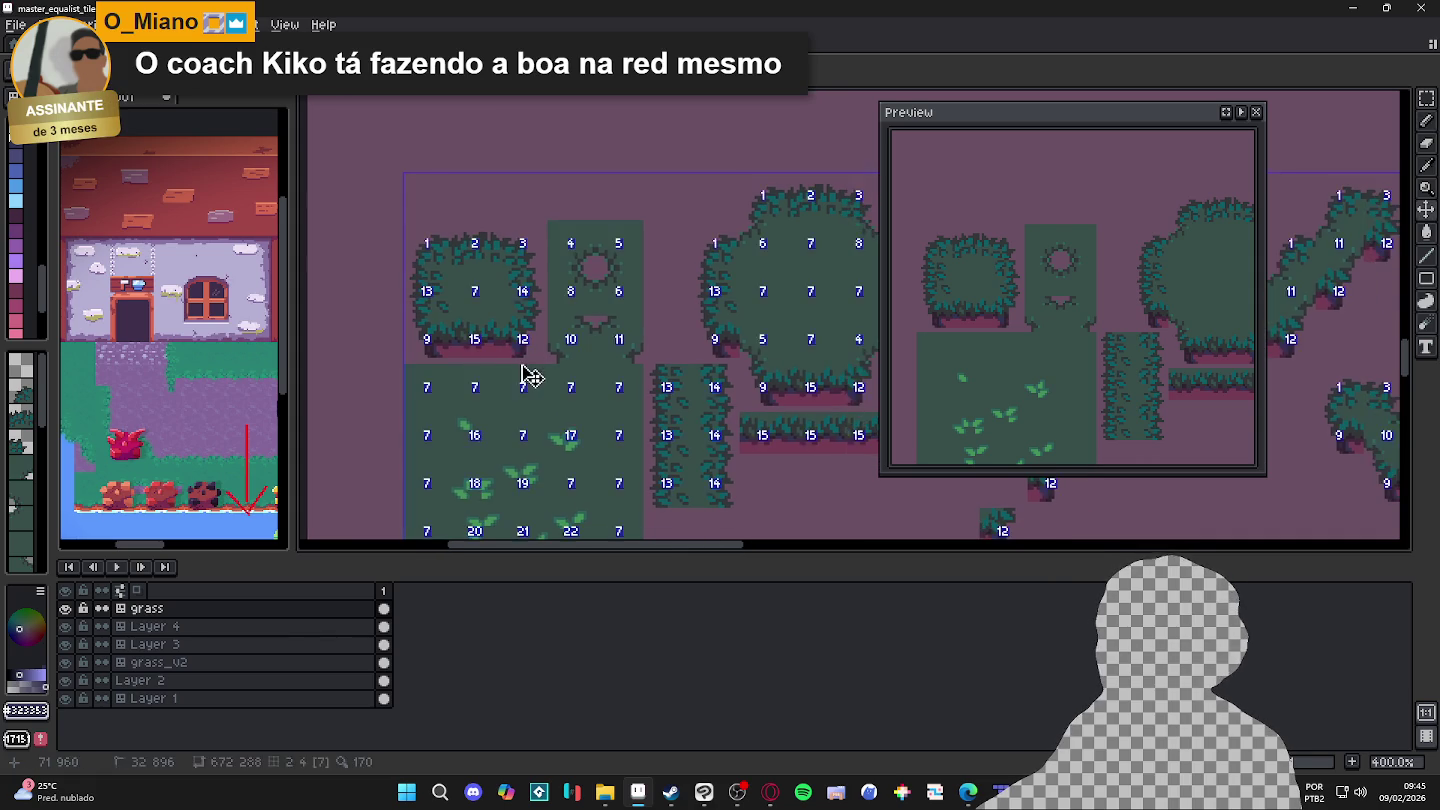
left_click_drag(515, 395, 515, 371)
key("ctrl+s")
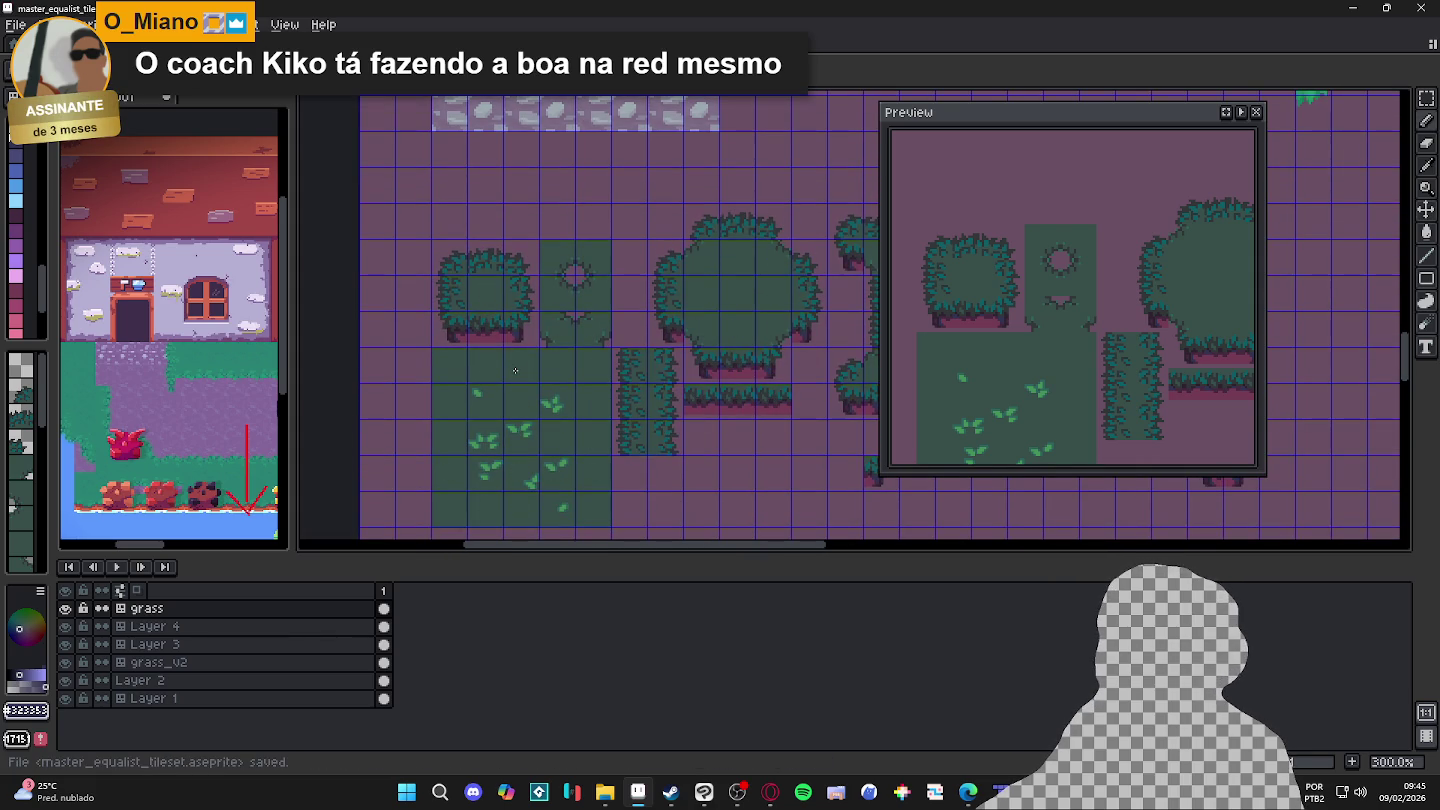
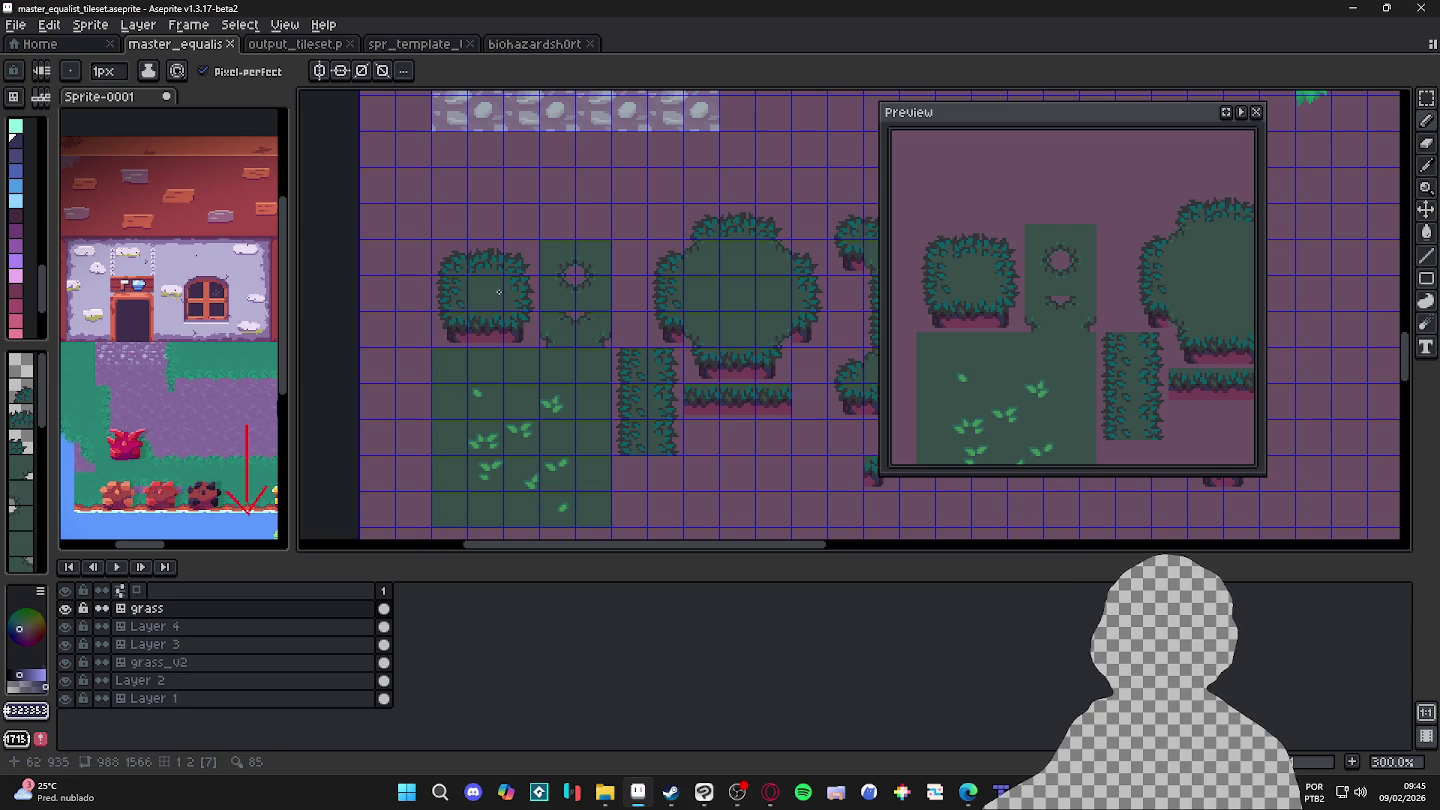
Step: Zoom on the bush tile and undo the last eraser stroke with Ctrl+Z
scroll(479, 339, "up", 6)
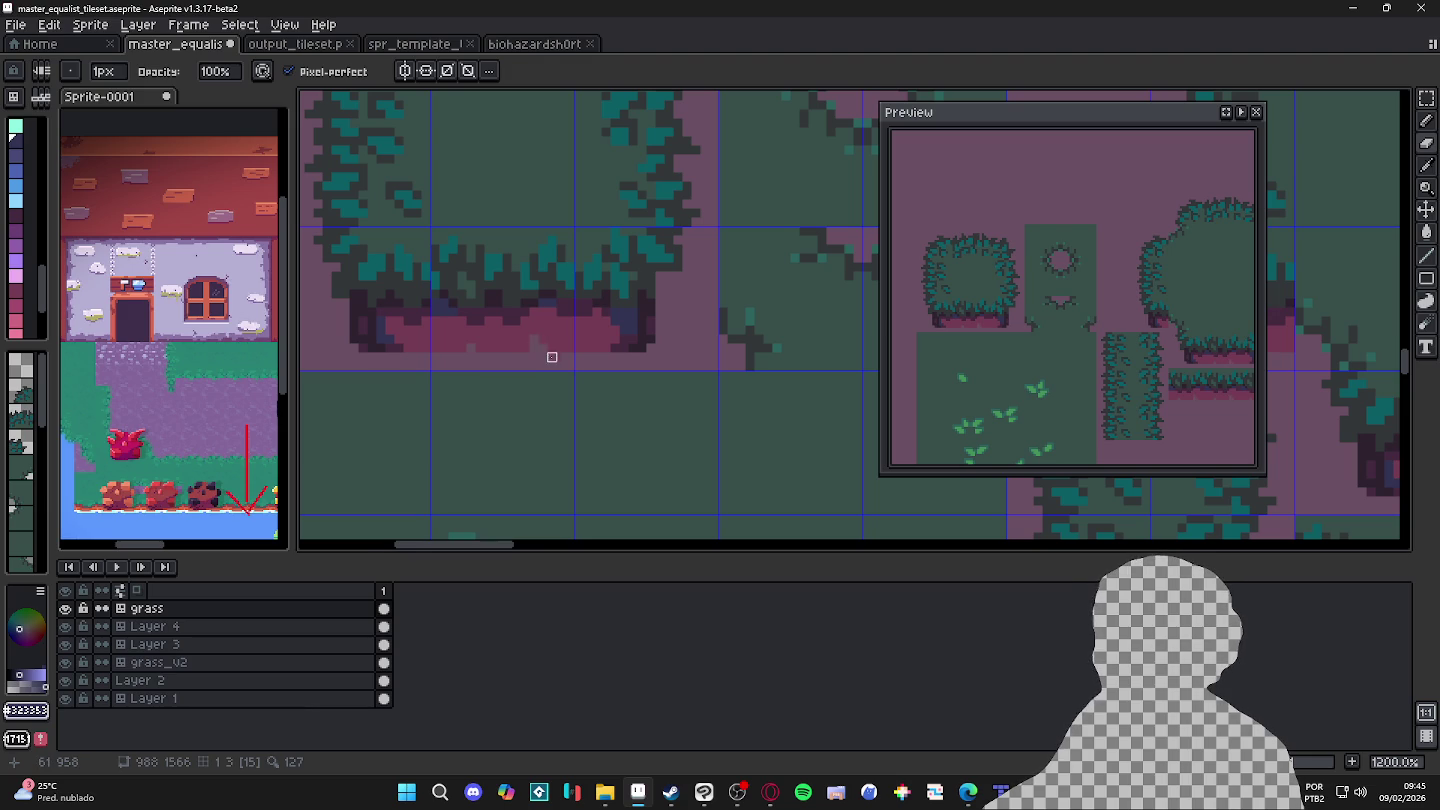
scroll(543, 347, "down", 4)
key("ctrl+z")
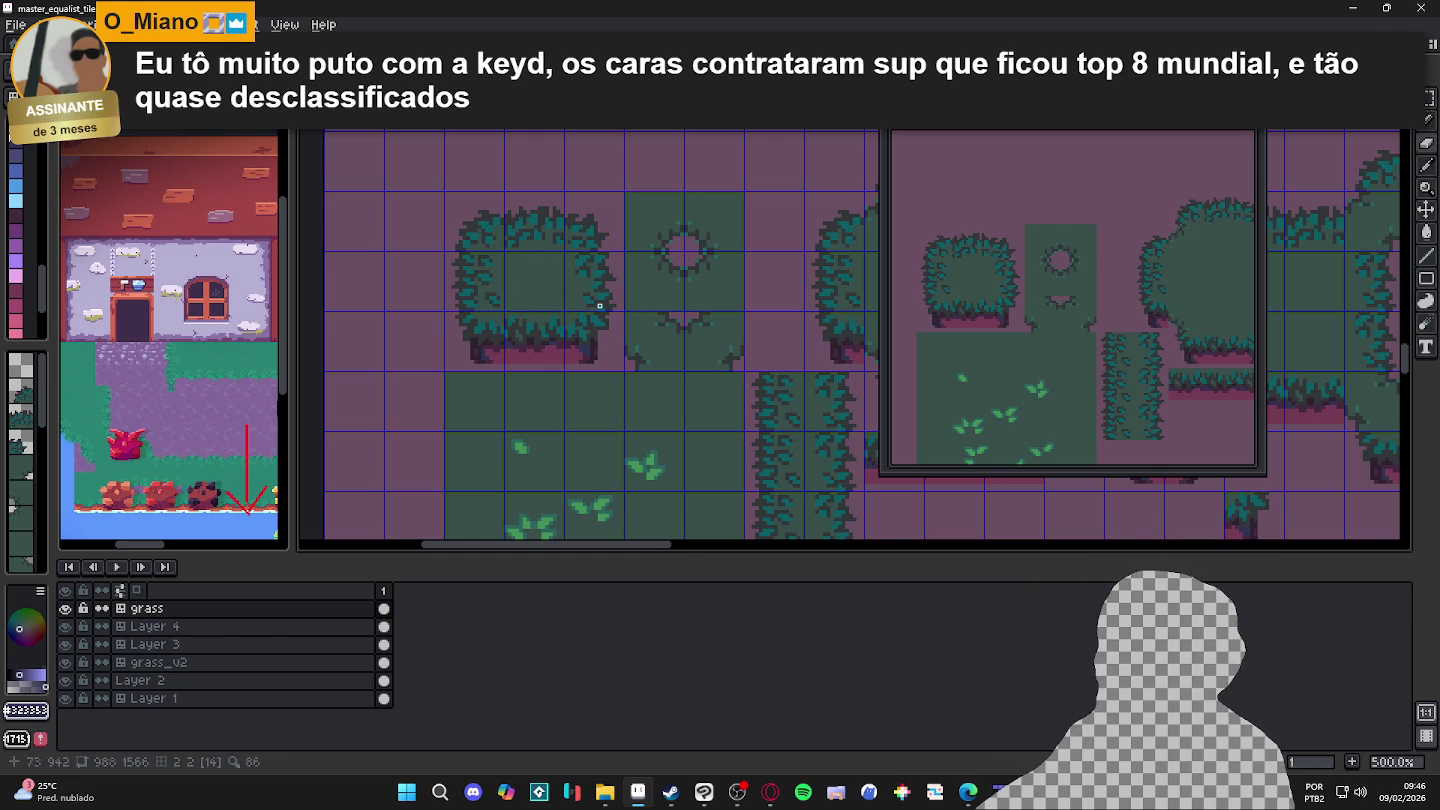
Step: Pick a dark palette colour and undo the last pencil stroke on the bush tile
scroll(603, 309, "down", 1)
scroll(560, 253, "up", 2)
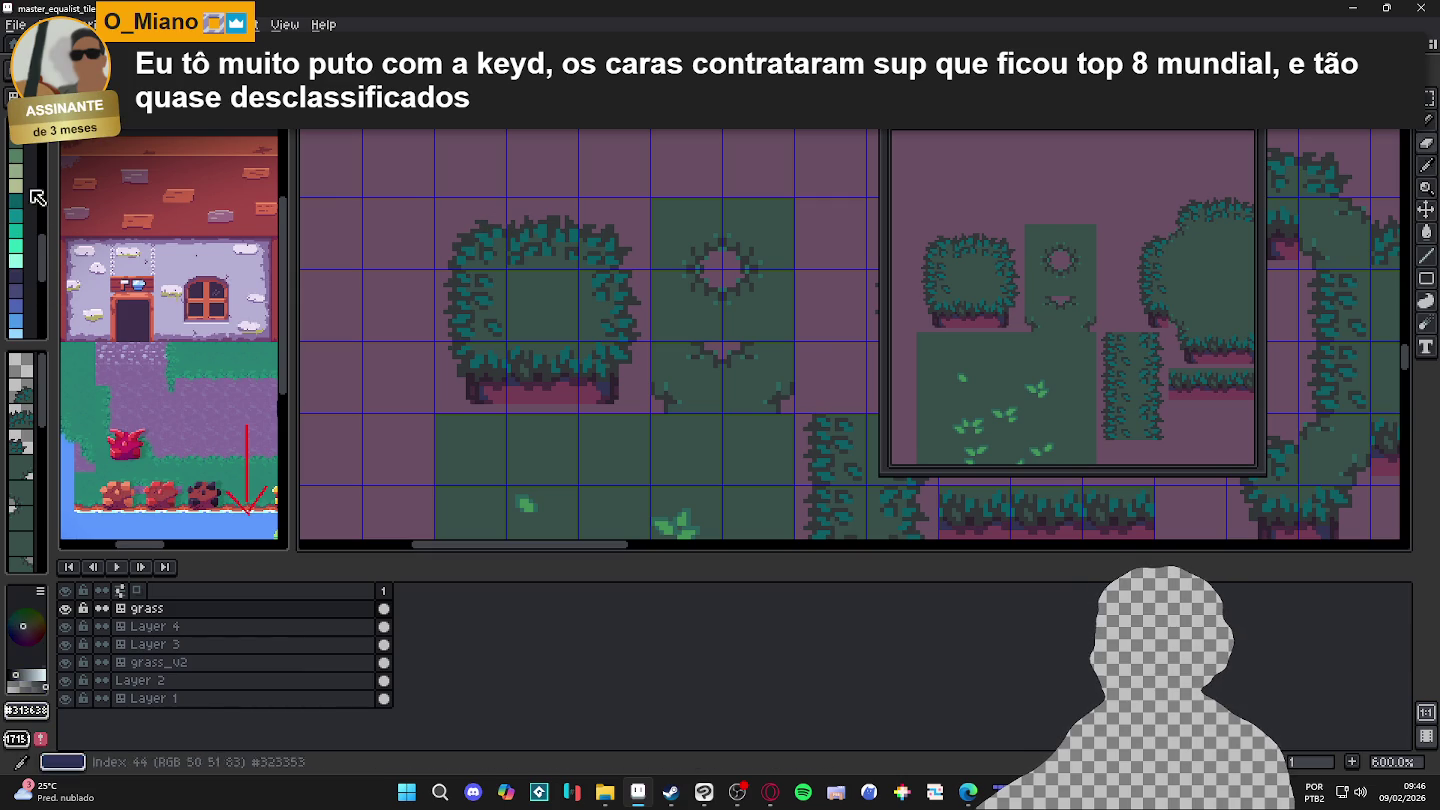
left_click(14, 272)
scroll(488, 242, "up", 3)
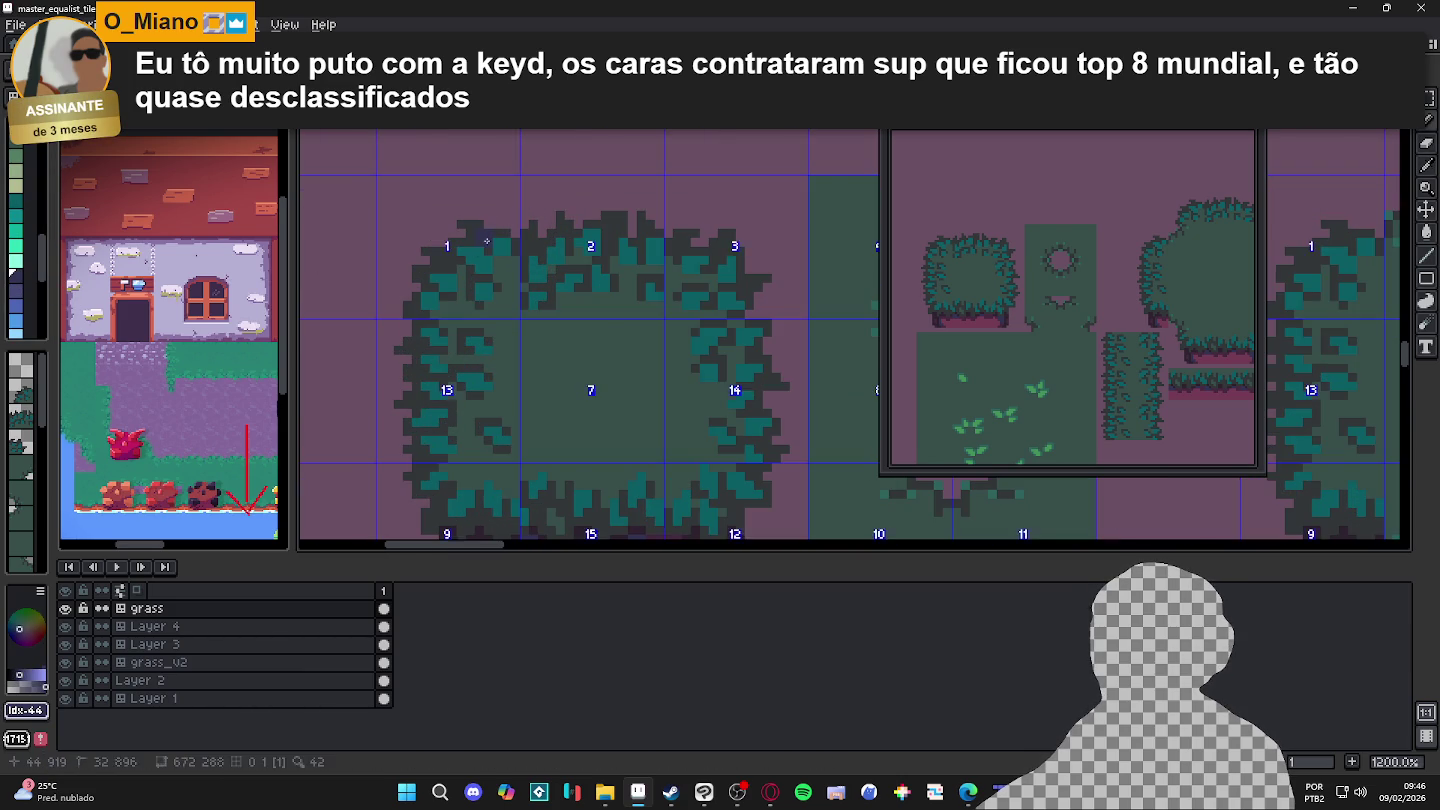
key("ctrl+z")
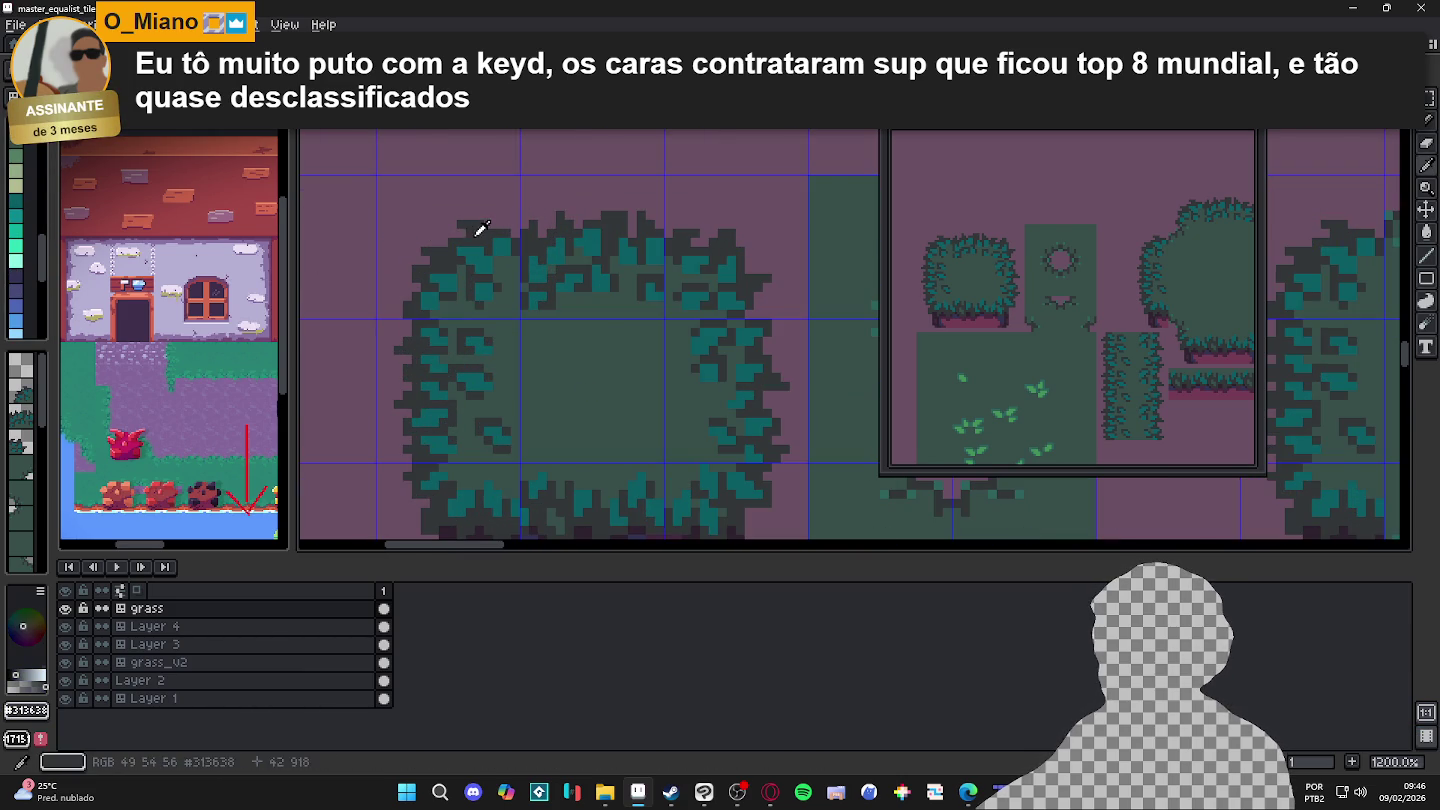
Step: Pick the first palette colour and undo two more pencil strokes on the bush tile
scroll(37, 180, "up", 2)
scroll(37, 180, "up", 3)
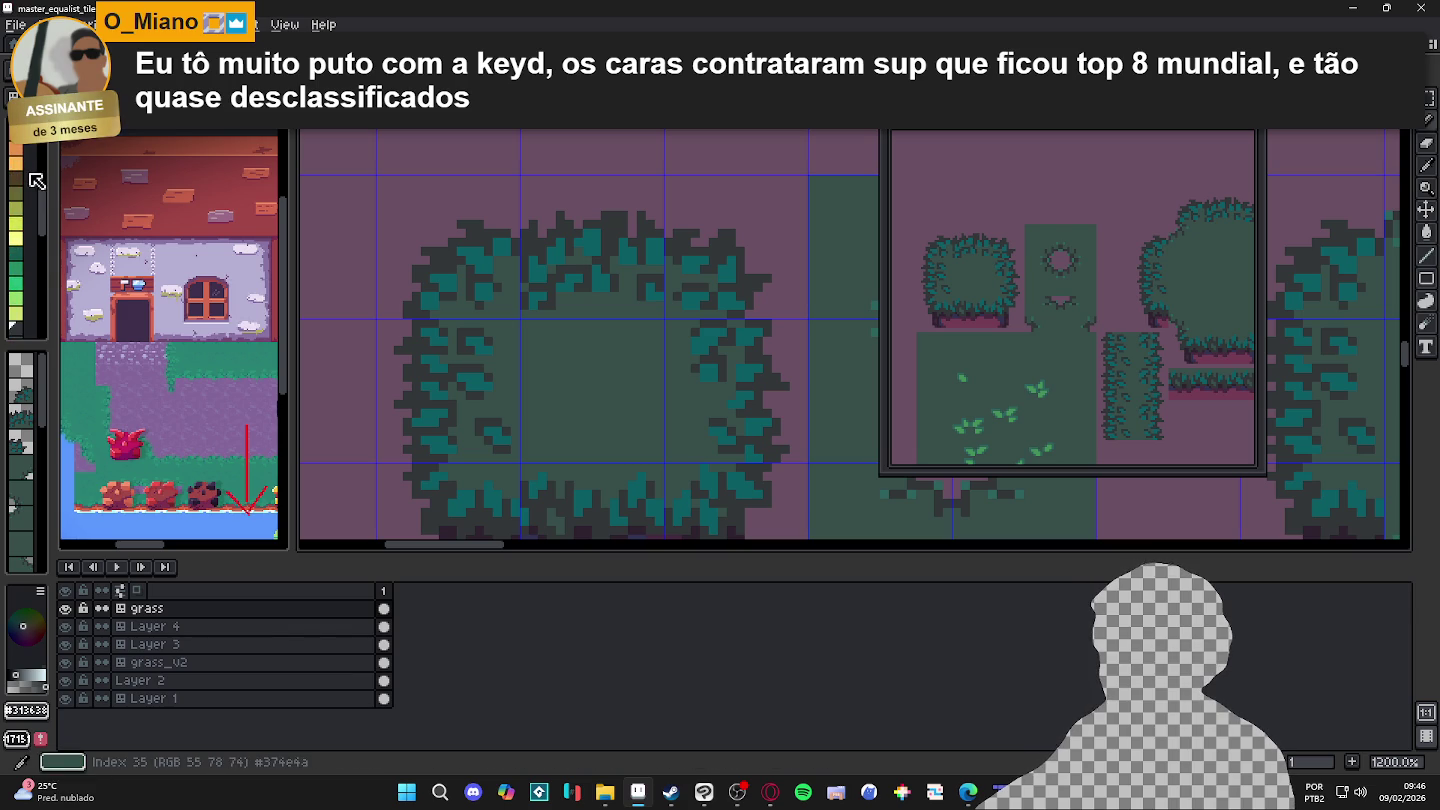
left_click(14, 177)
left_click(479, 243, "alt")
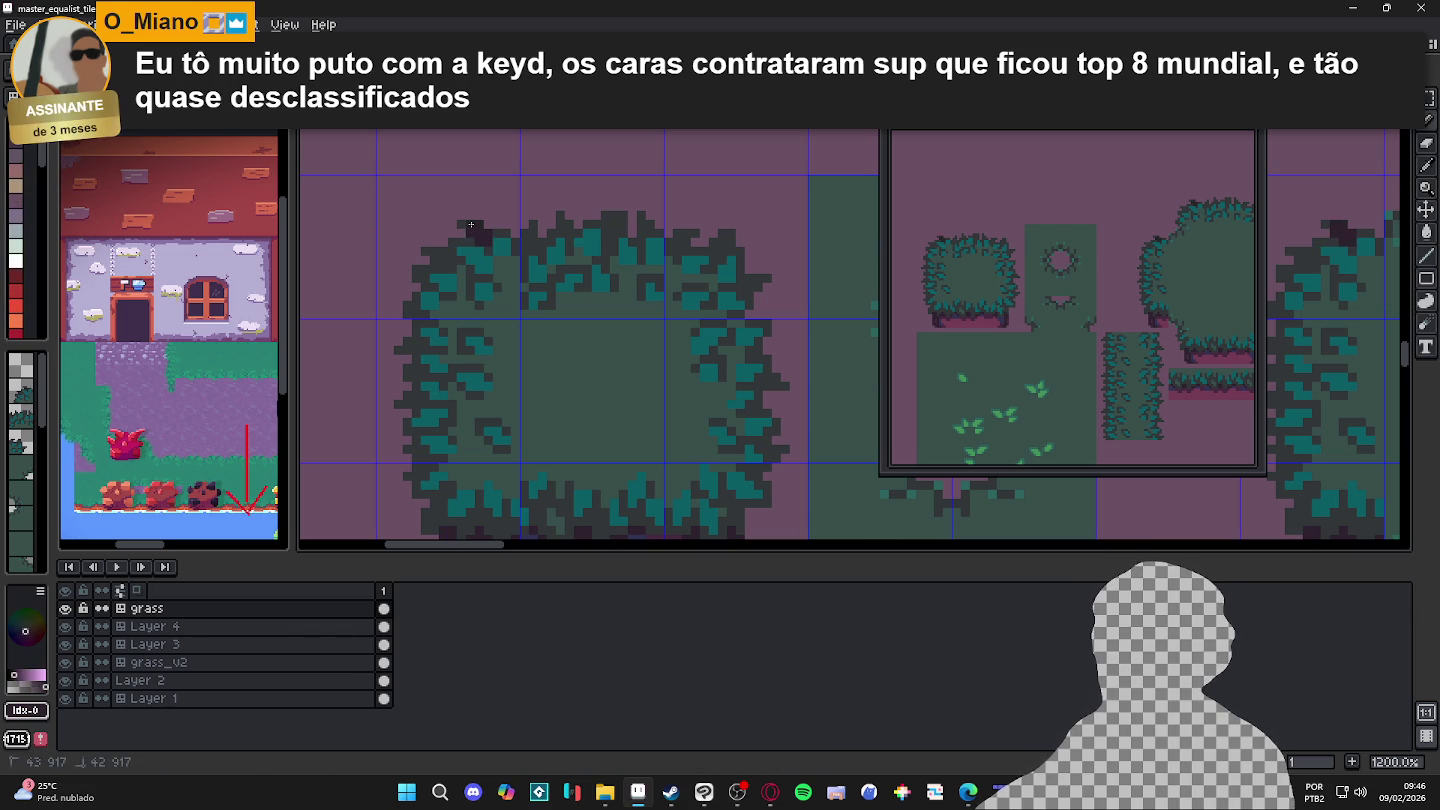
scroll(486, 248, "down", 4)
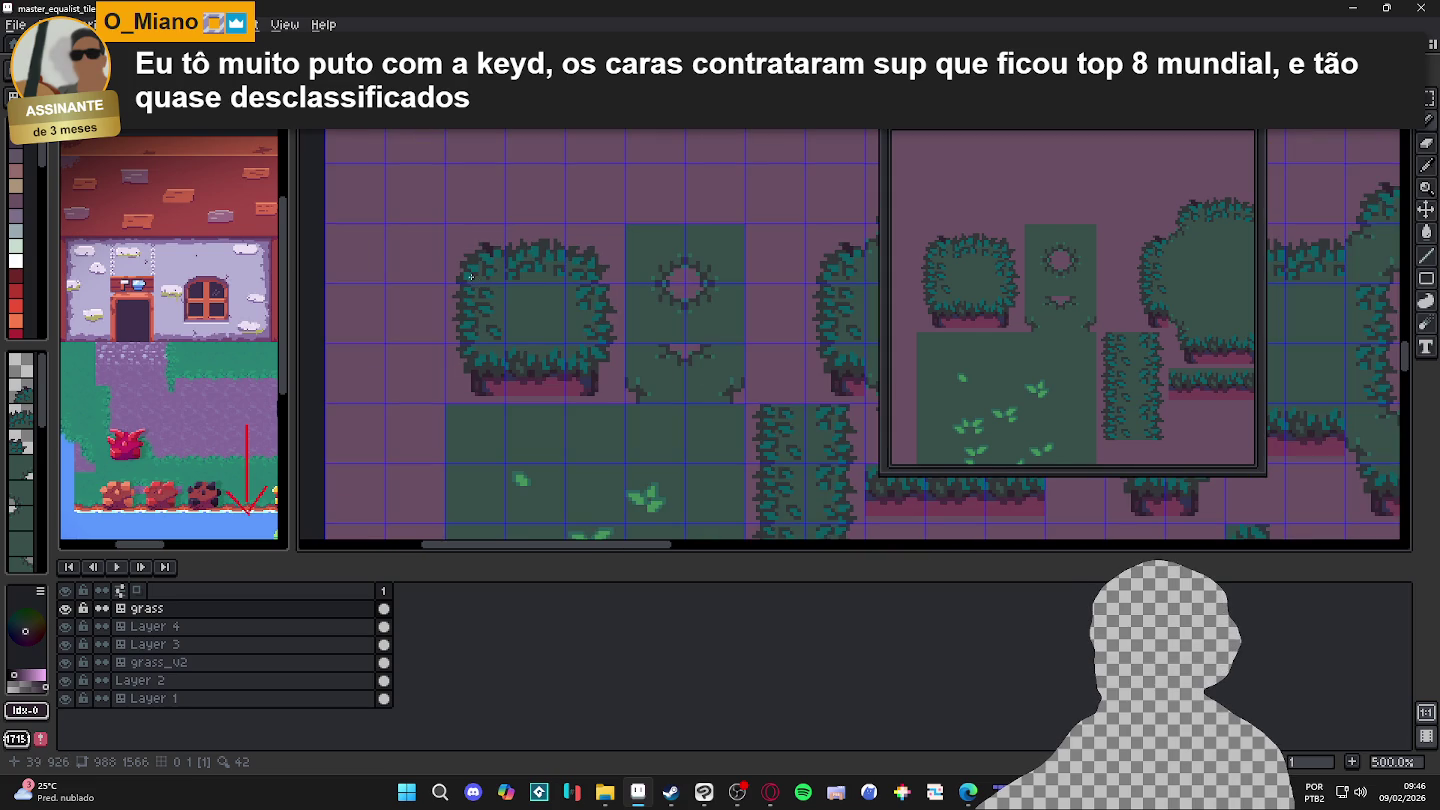
scroll(471, 273, "up", 4)
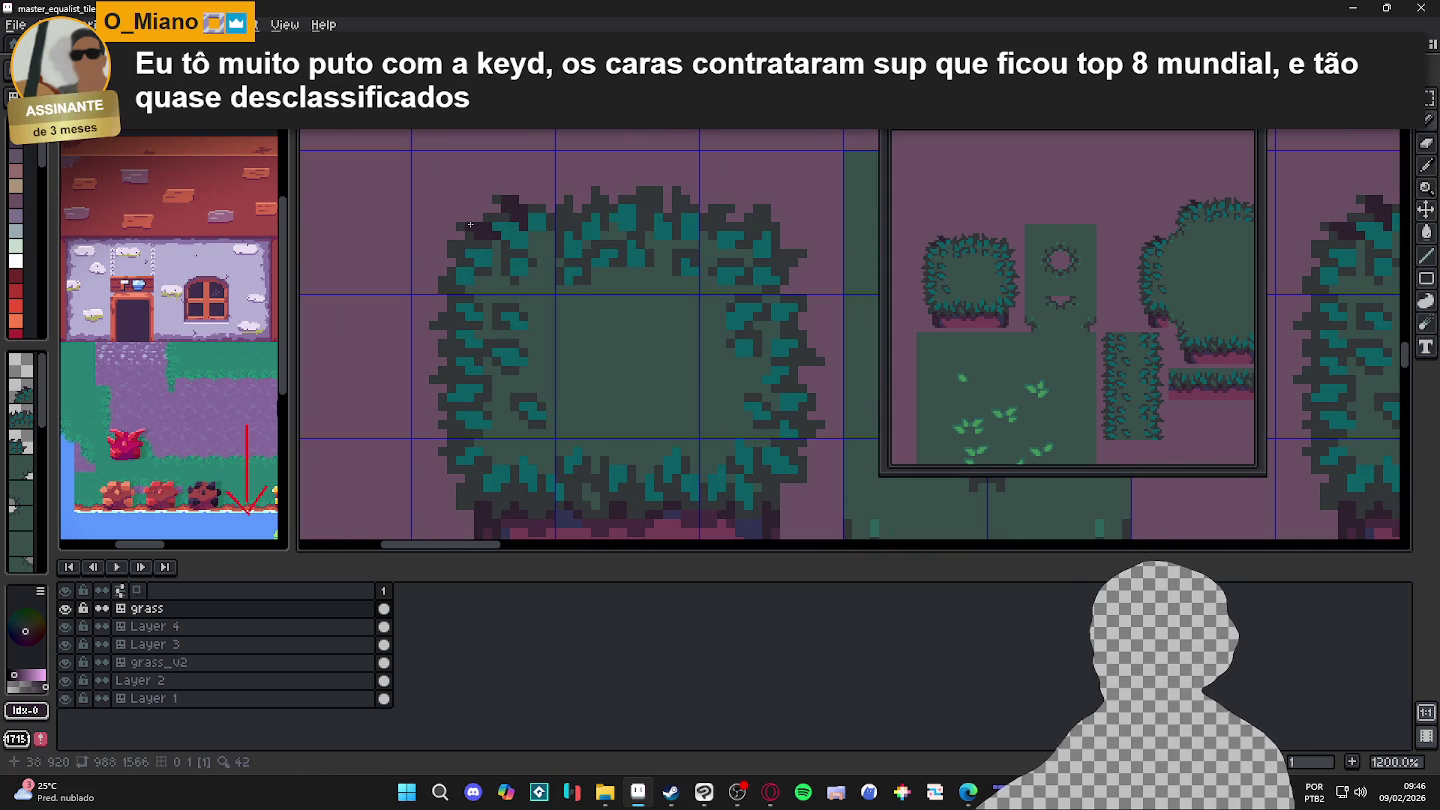
scroll(471, 224, "down", 4)
key("ctrl+z")
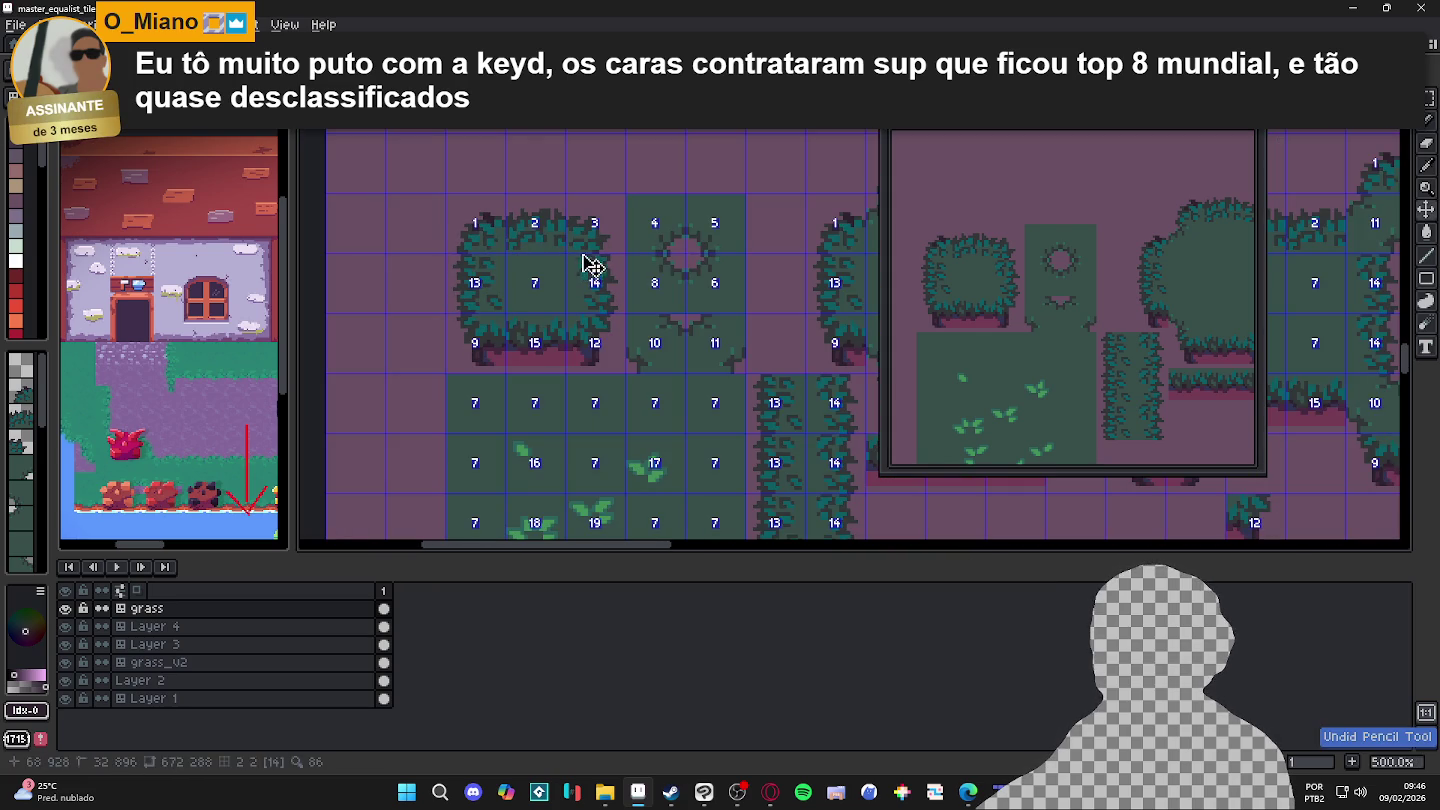
key("ctrl+z")
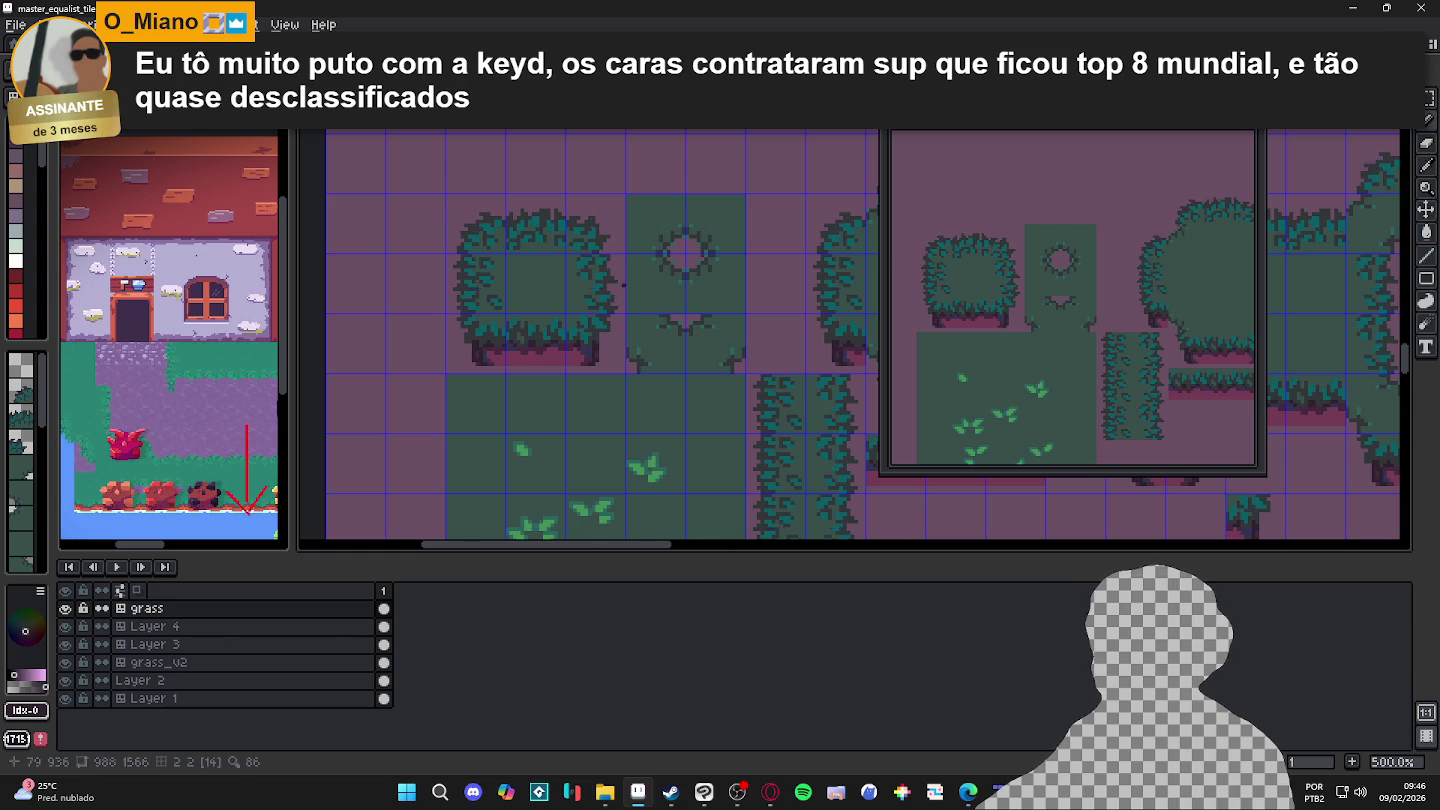
scroll(623, 283, "down", 1)
scroll(640, 282, "down", 1)
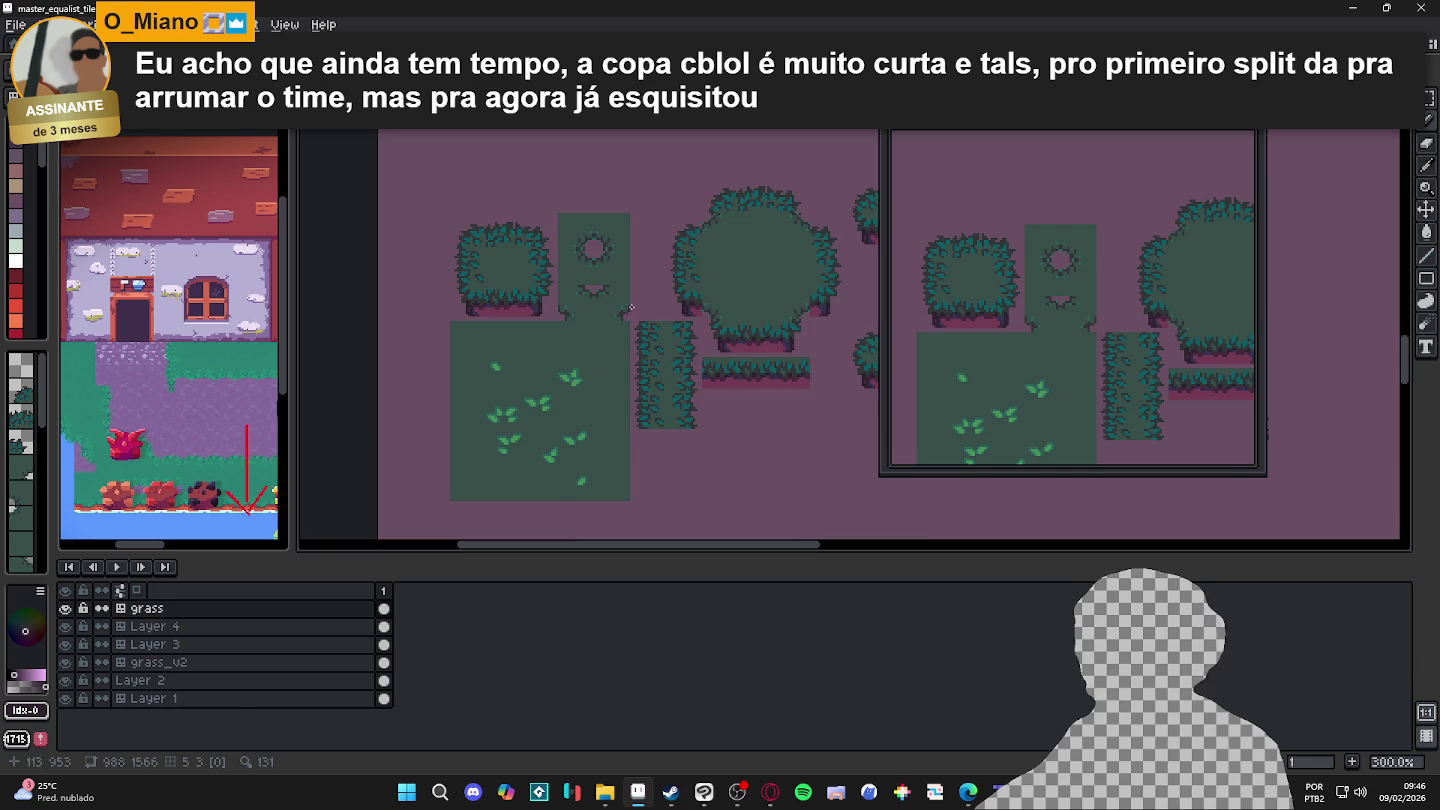
Step: Pick a purple palette swatch, then eyedrop a purple colour from the artwork
scroll(635, 309, "up", 4)
scroll(600, 300, "up", 3)
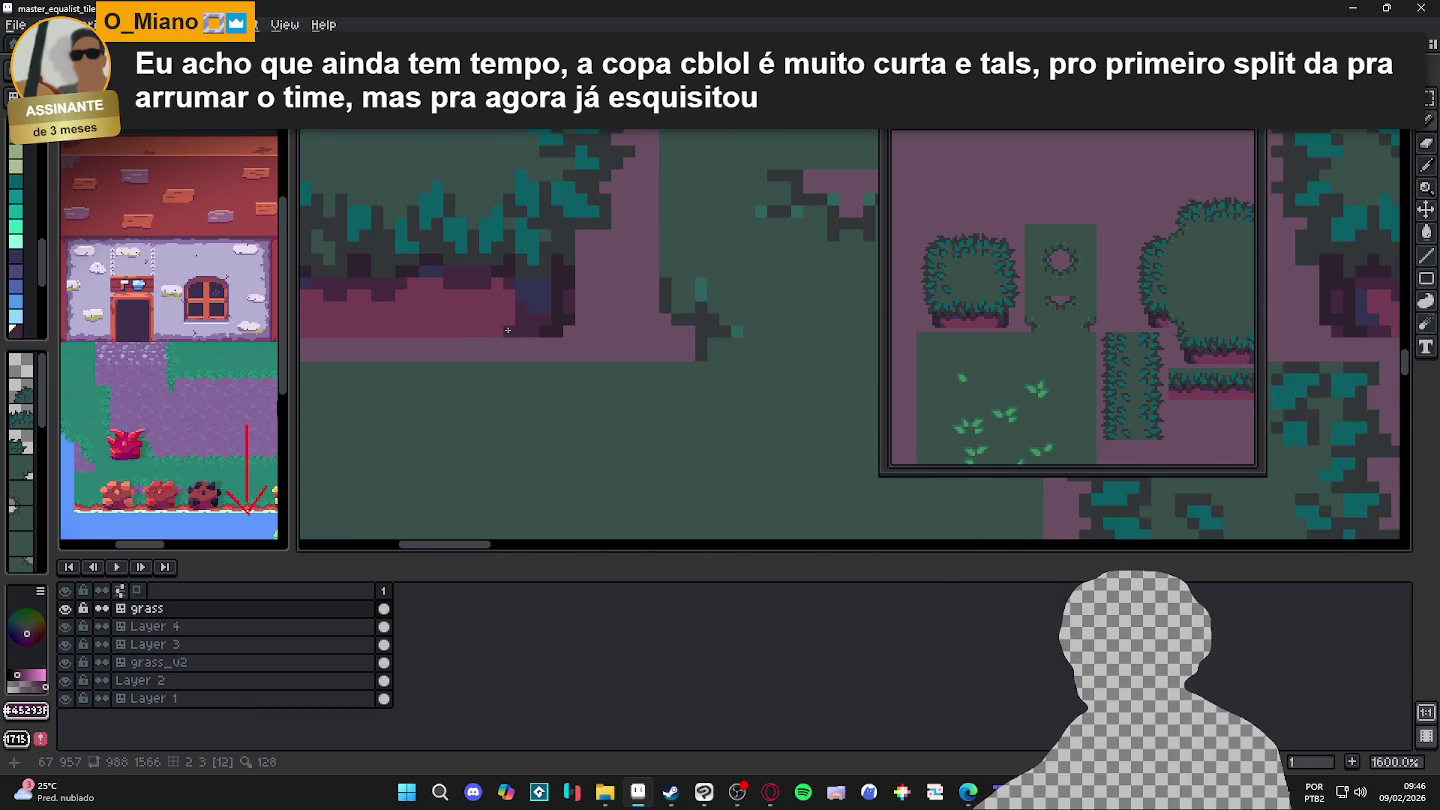
scroll(509, 329, "down", 1)
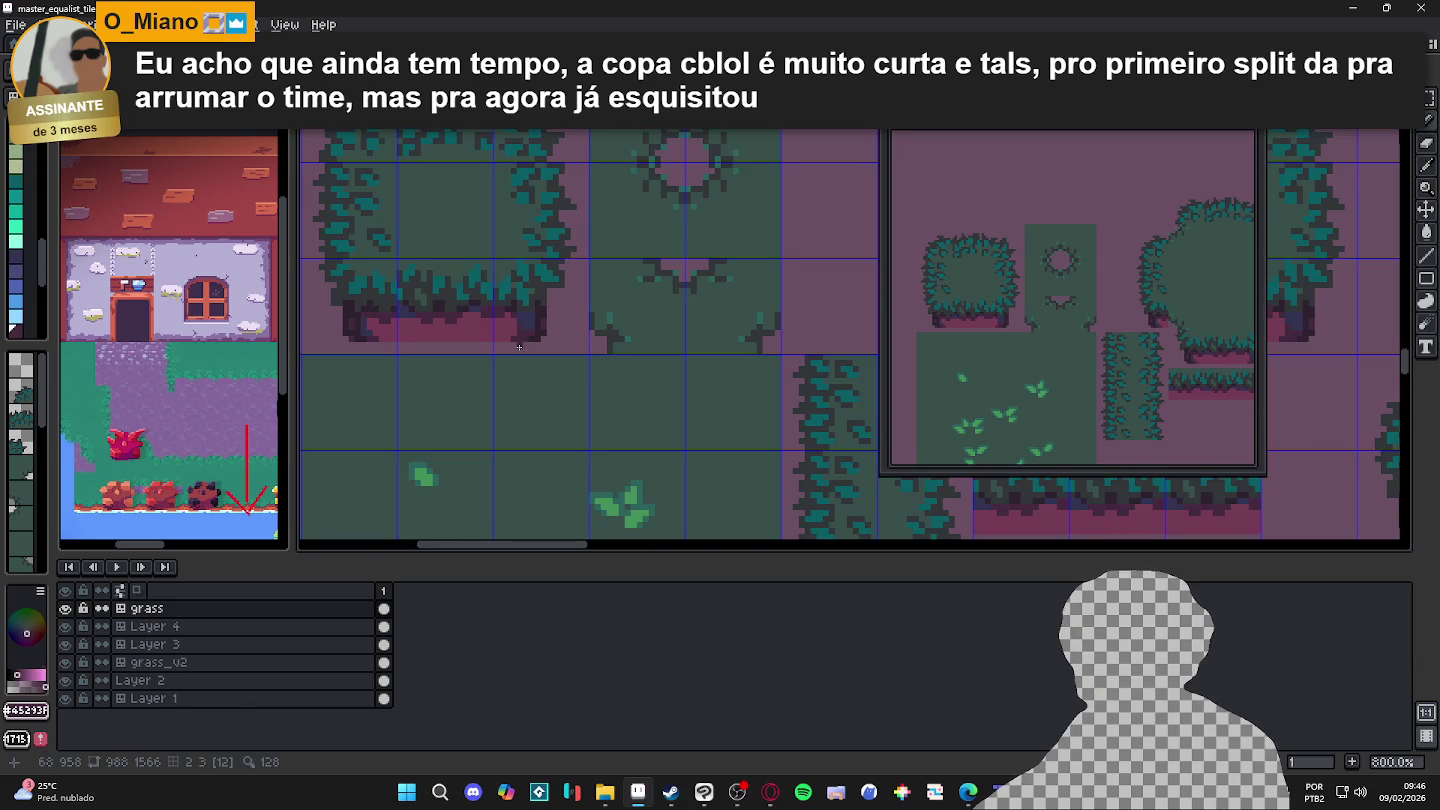
scroll(346, 307, "up", 3)
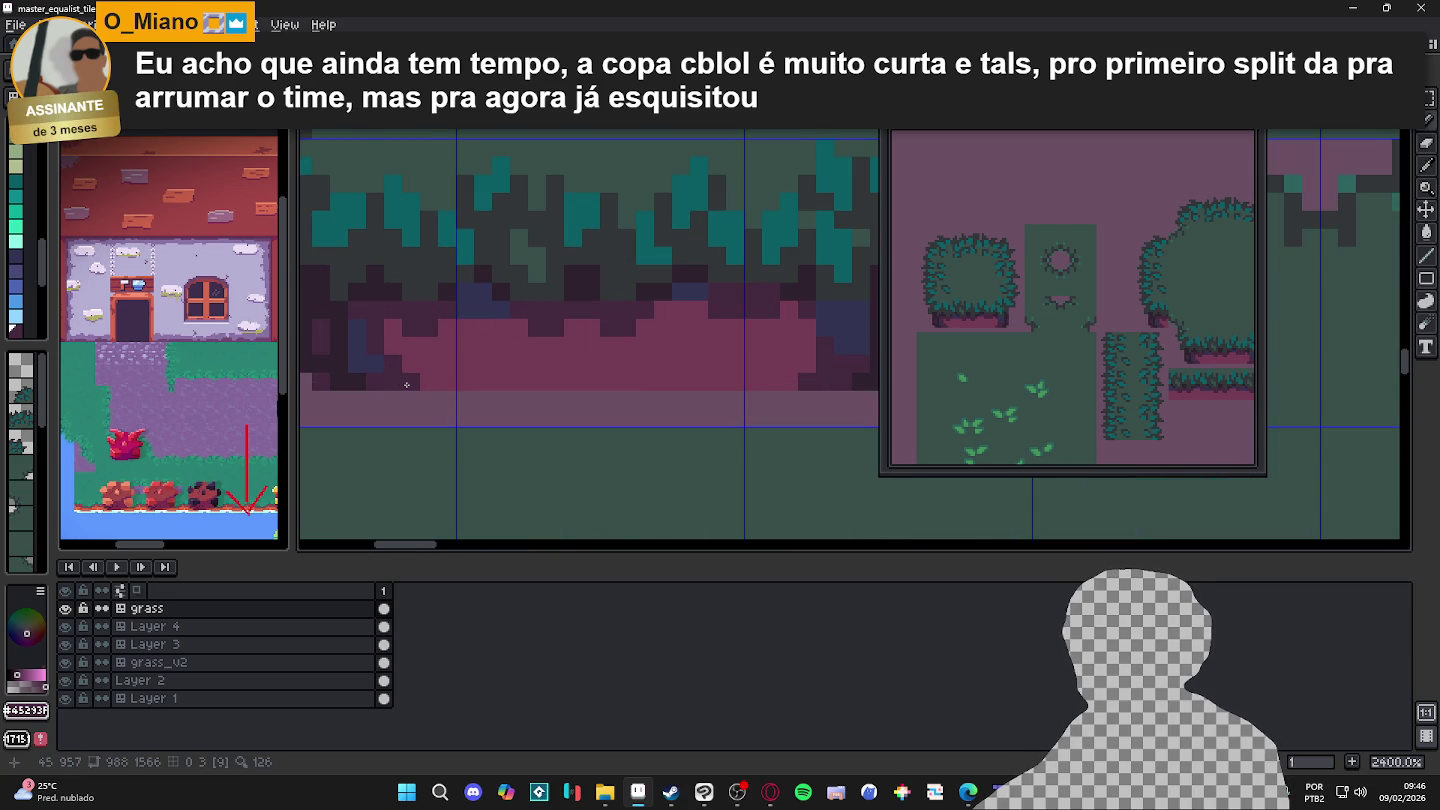
scroll(407, 384, "down", 2)
scroll(406, 383, "down", 1)
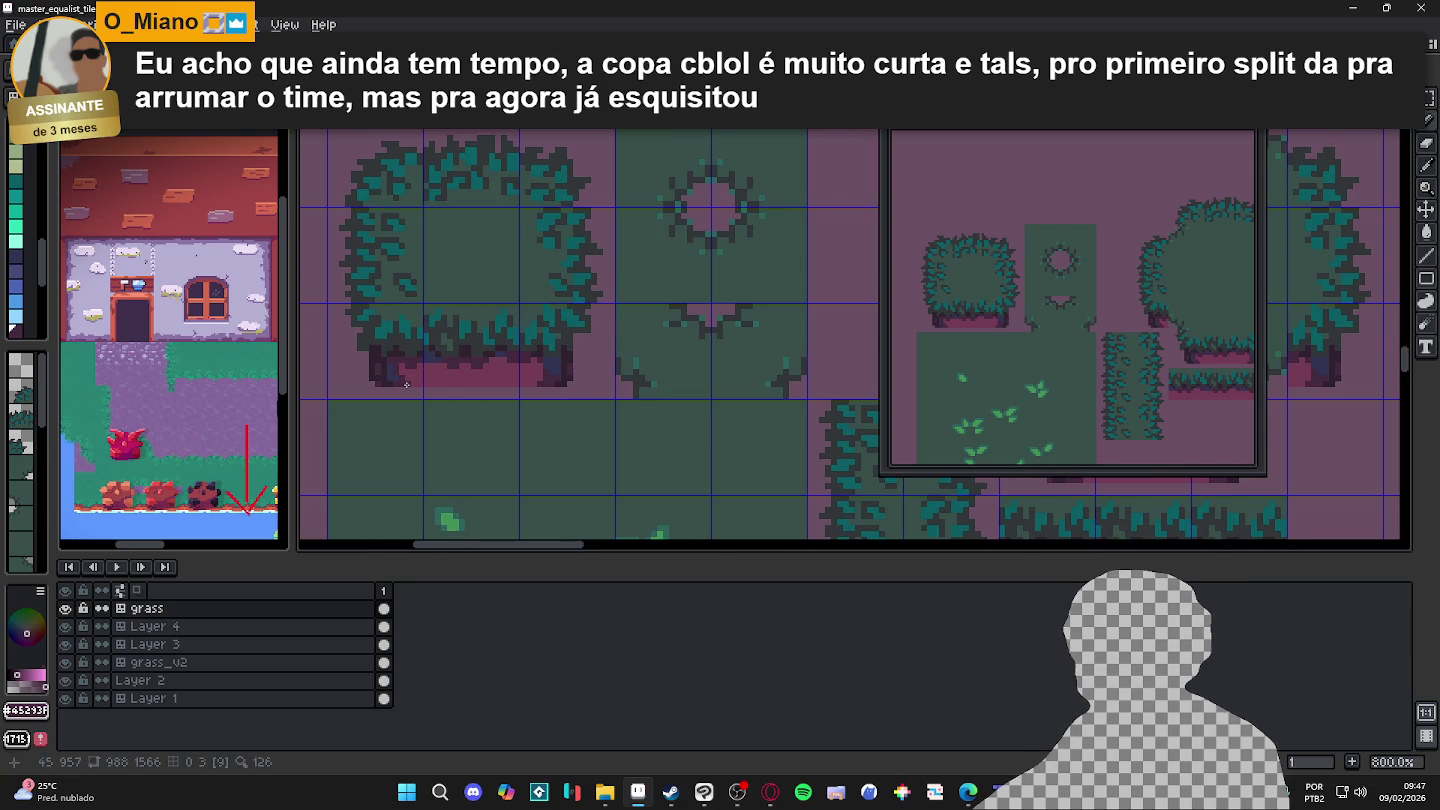
scroll(407, 384, "down", 1)
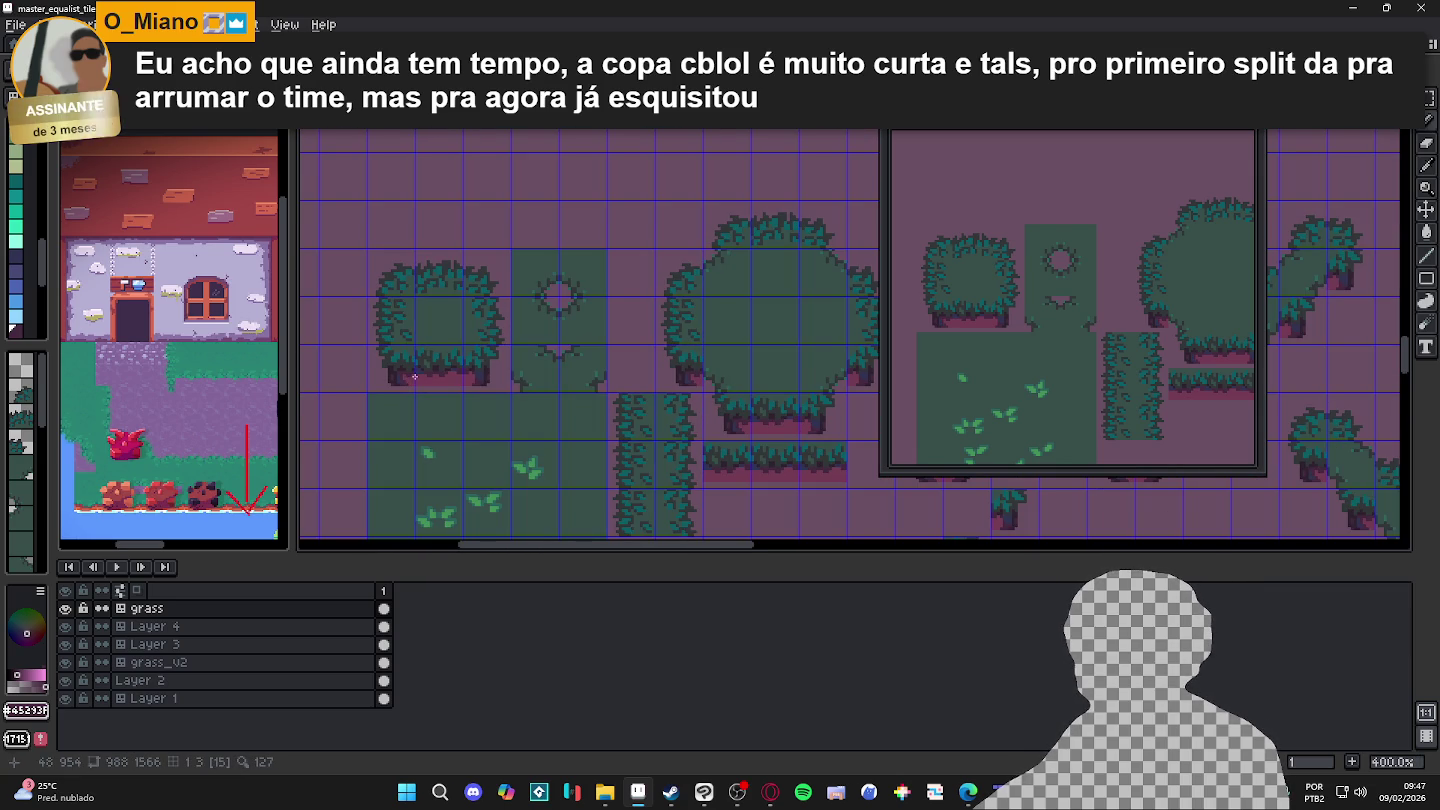
scroll(441, 373, "up", 1)
scroll(441, 373, "up", 1)
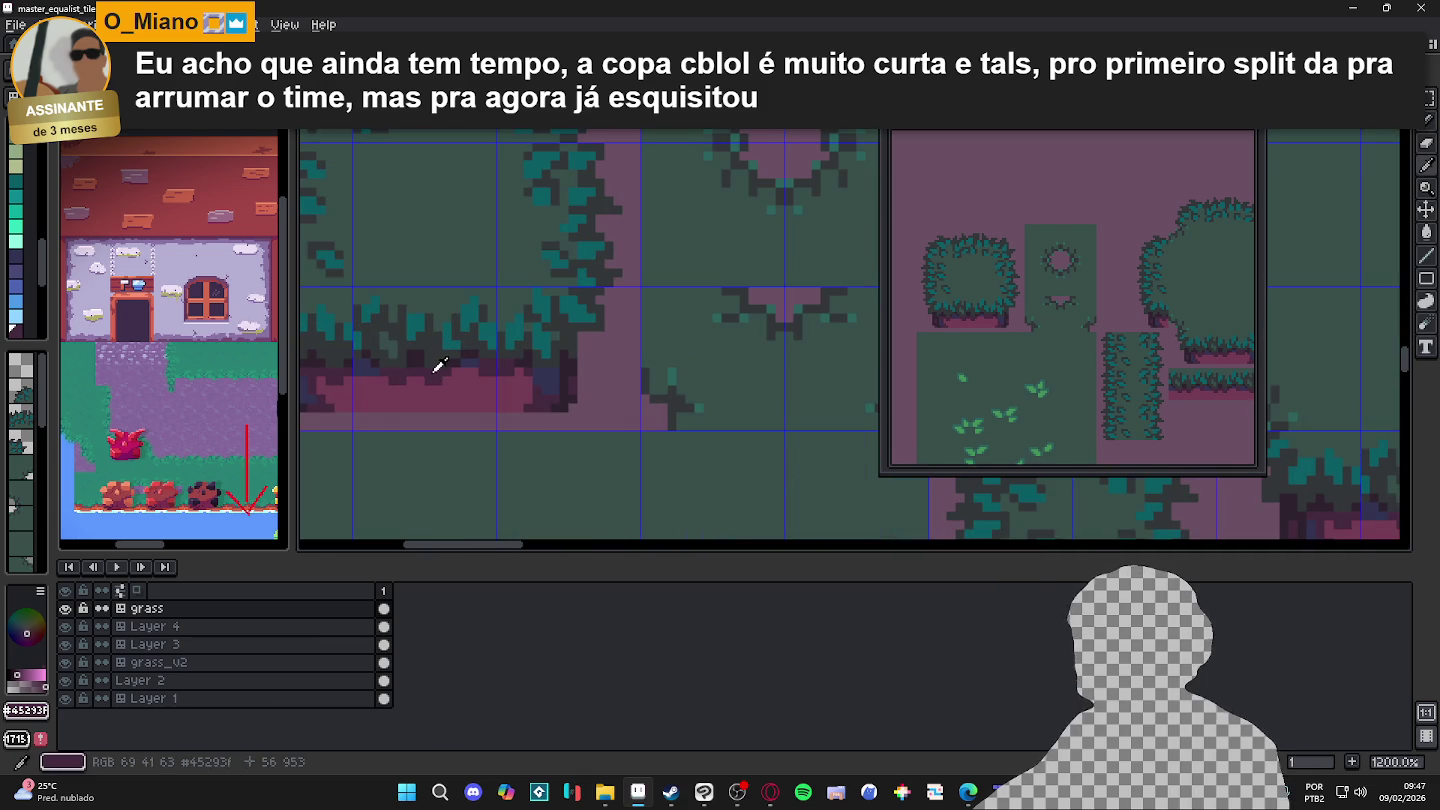
scroll(19, 311, "down", 1)
left_click(19, 311)
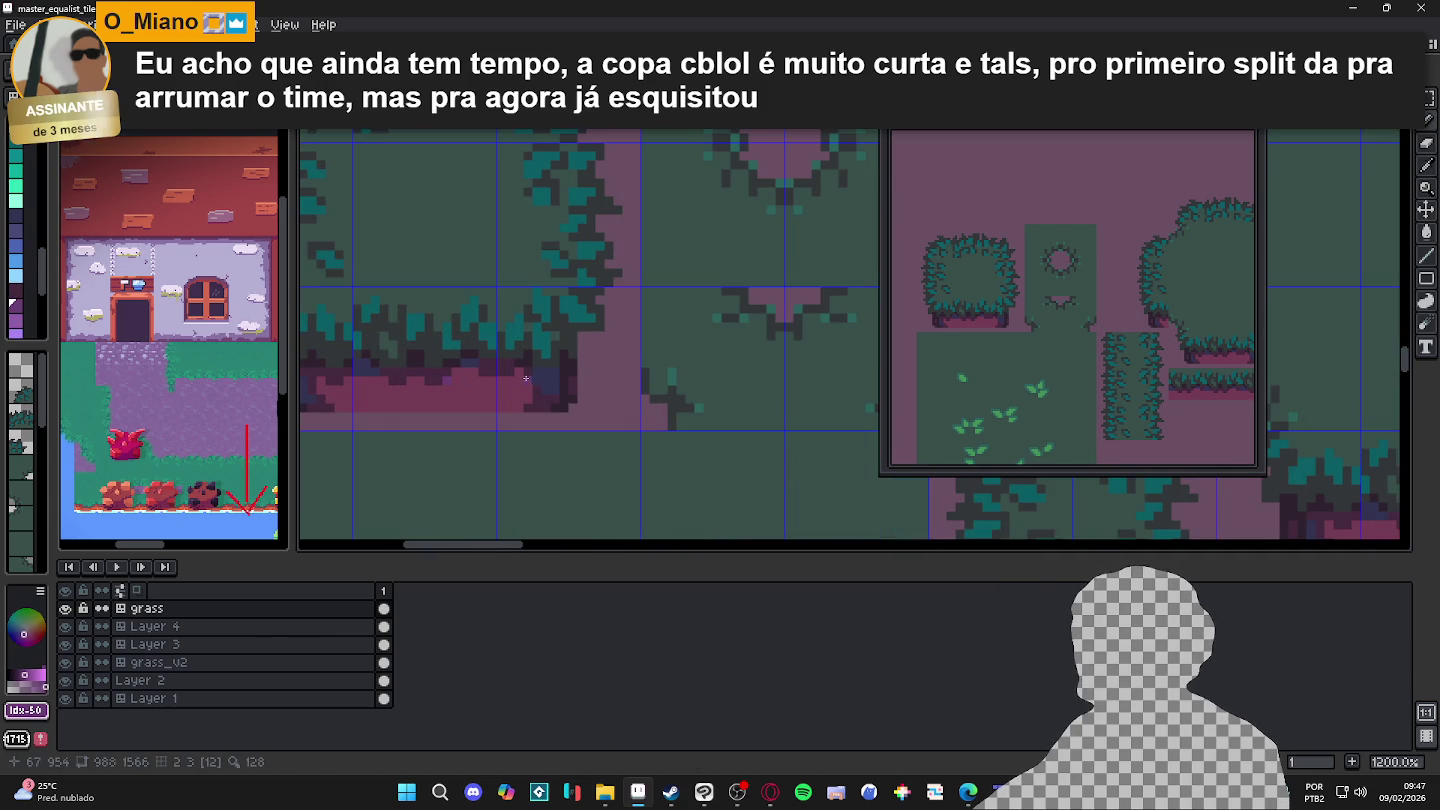
scroll(431, 378, "left", 1)
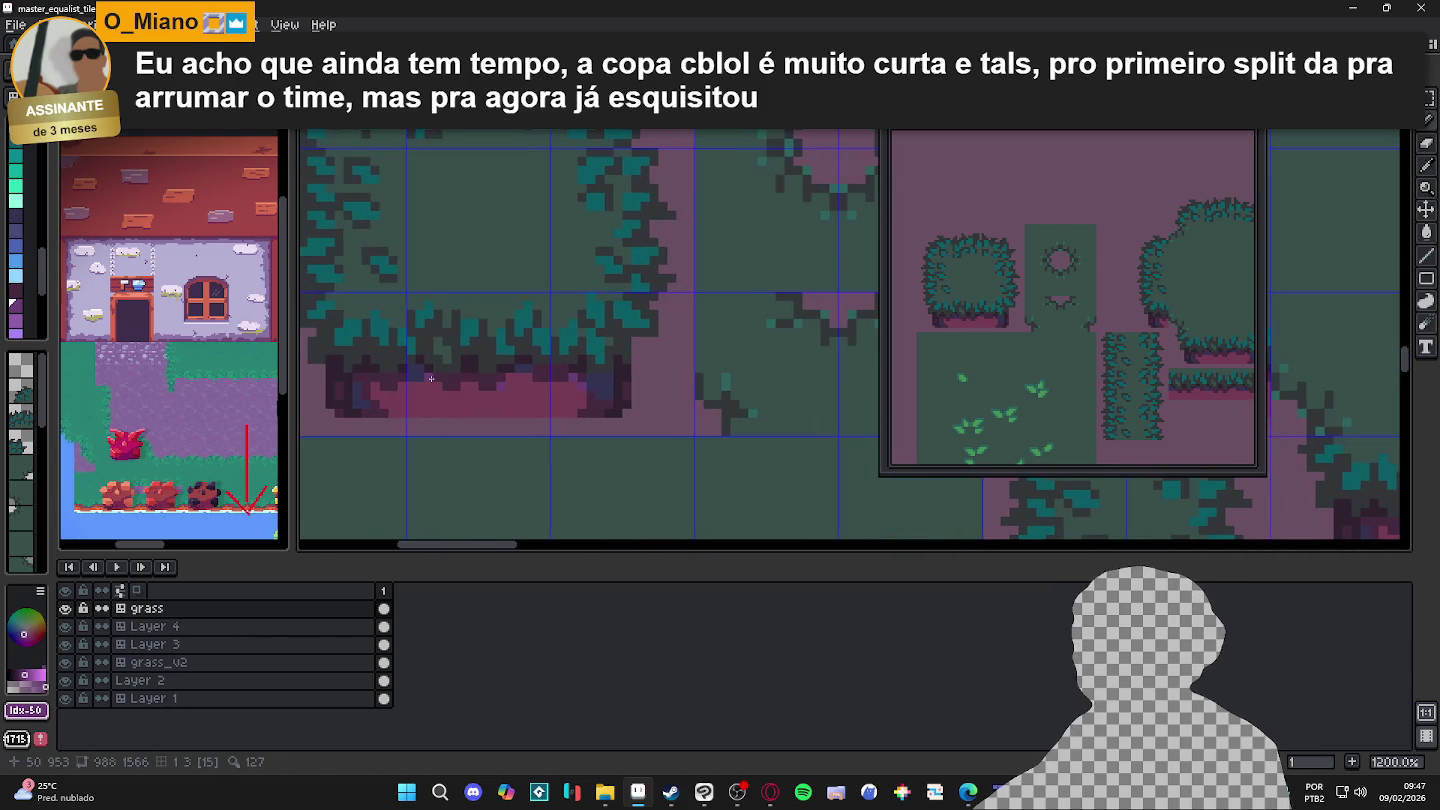
key("]")
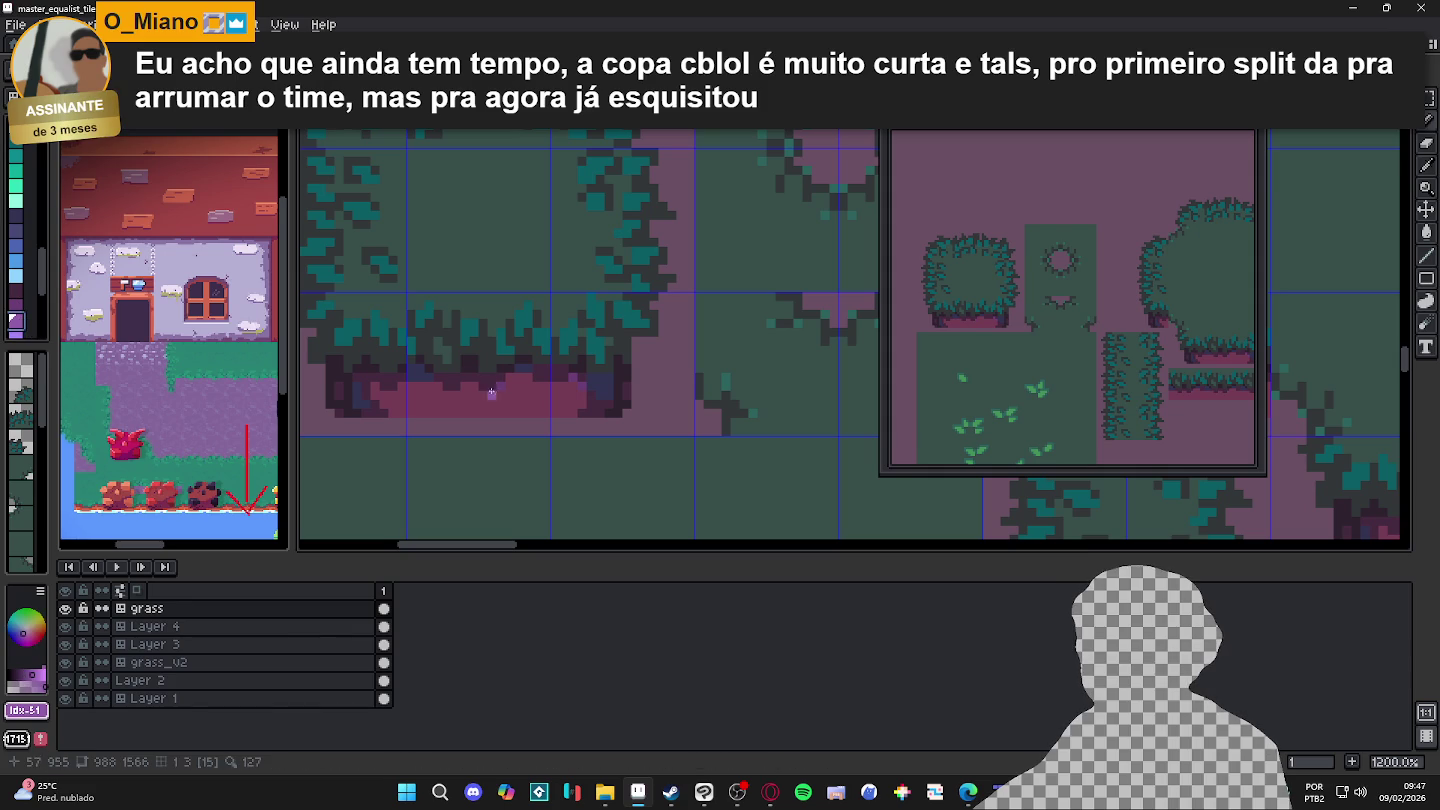
left_click(505, 386, "alt")
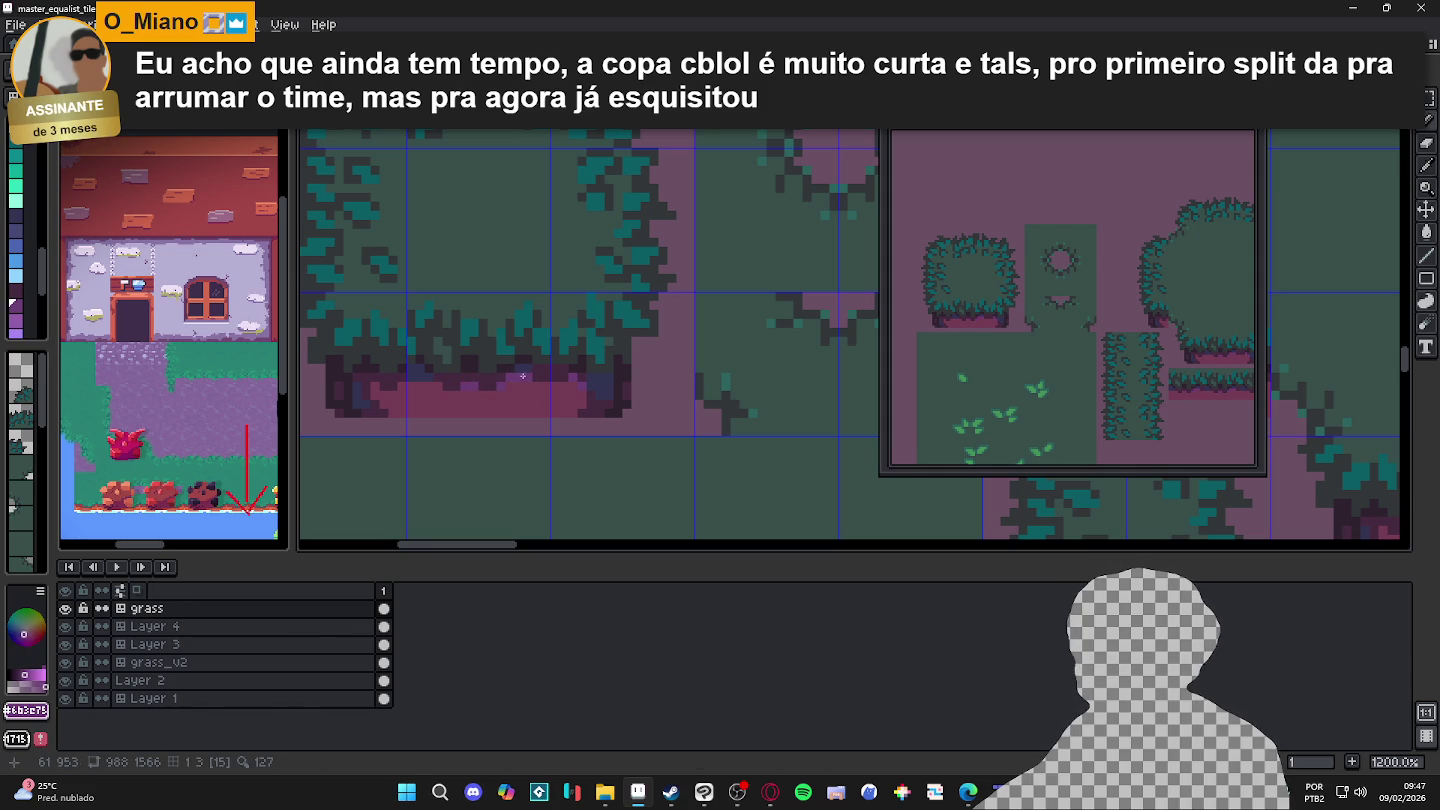
Step: Undo the latest pencil stroke and save master_equalist_tileset.aseprite
scroll(513, 385, "down", 2)
scroll(505, 392, "down", 2)
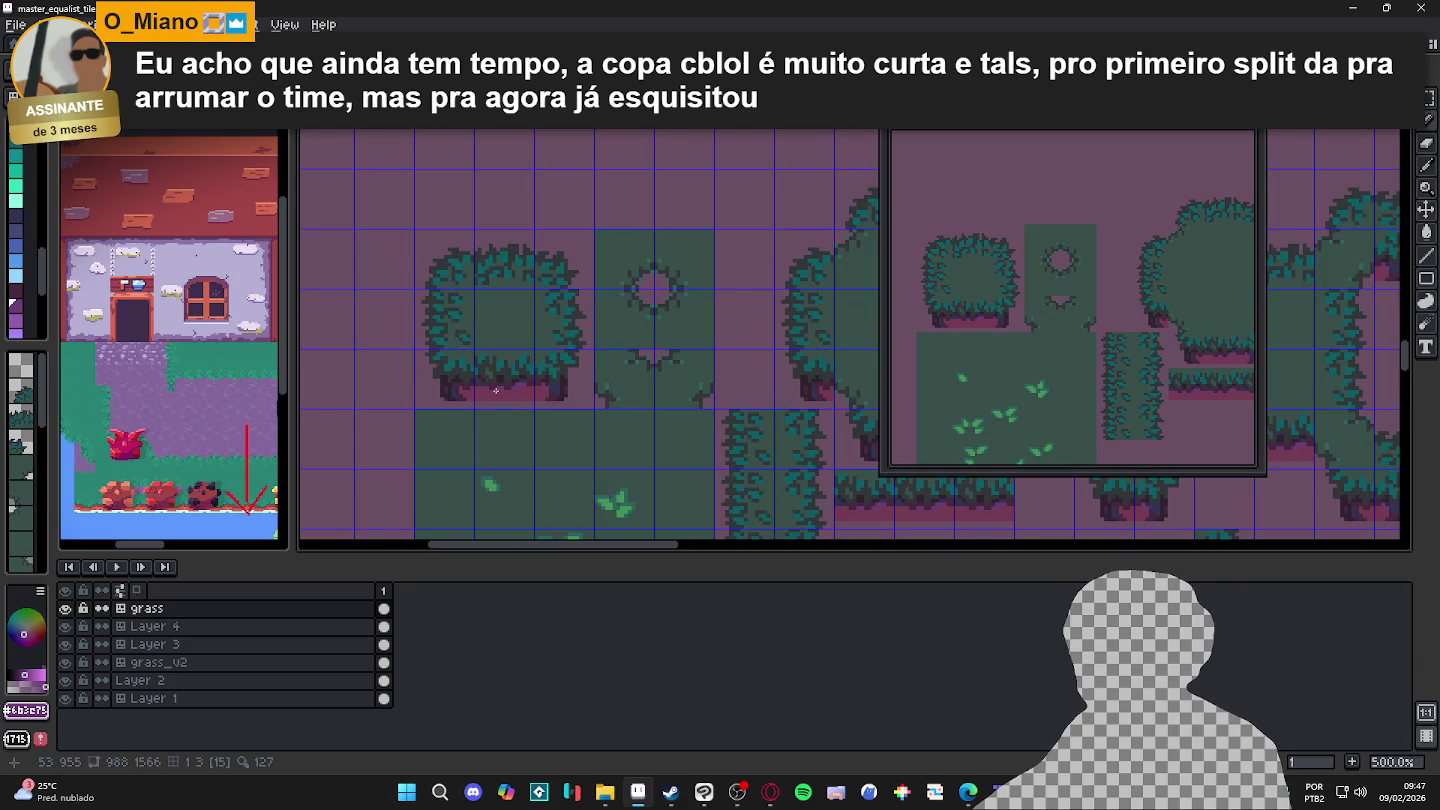
scroll(495, 391, "down", 1)
key("ctrl+z")
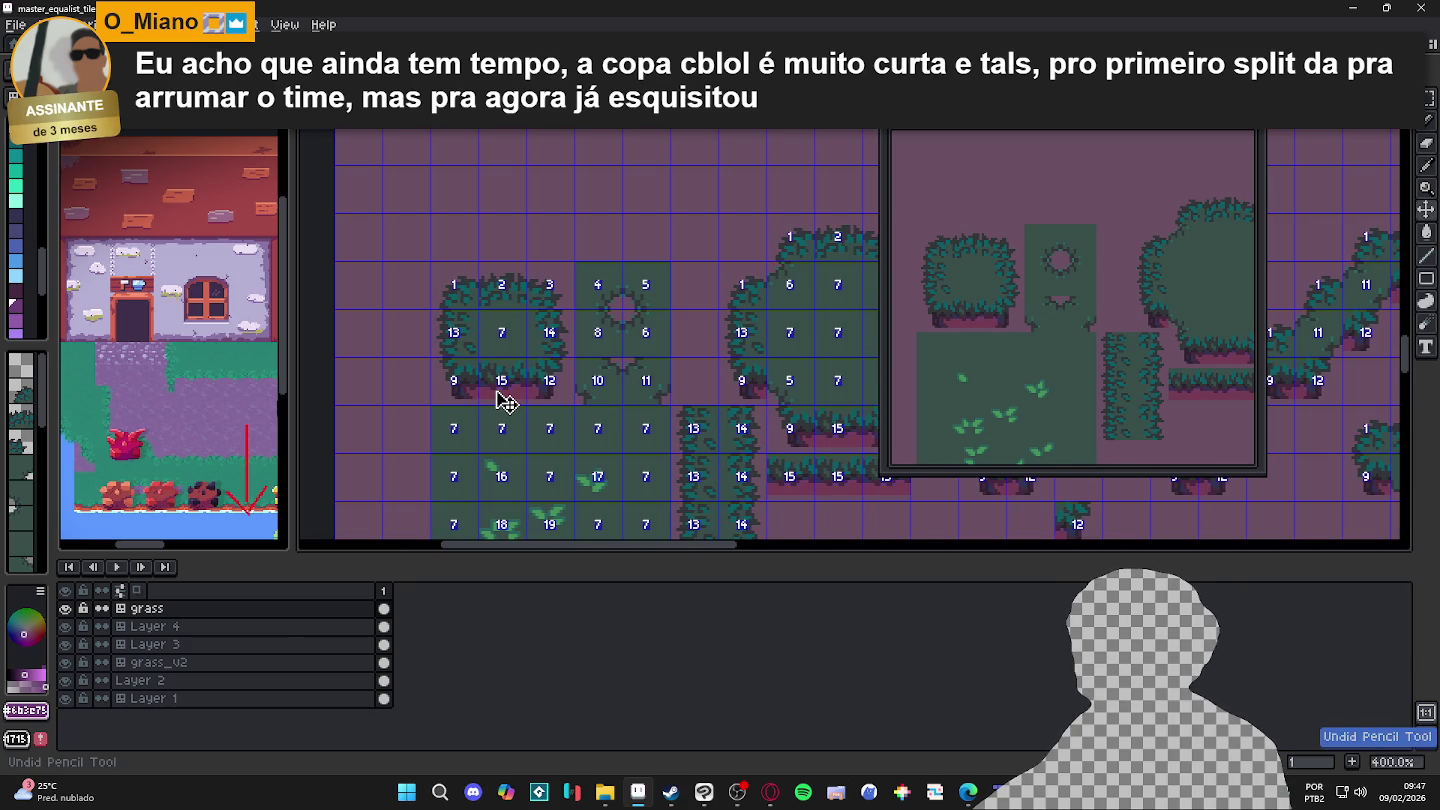
scroll(549, 444, "up", 2)
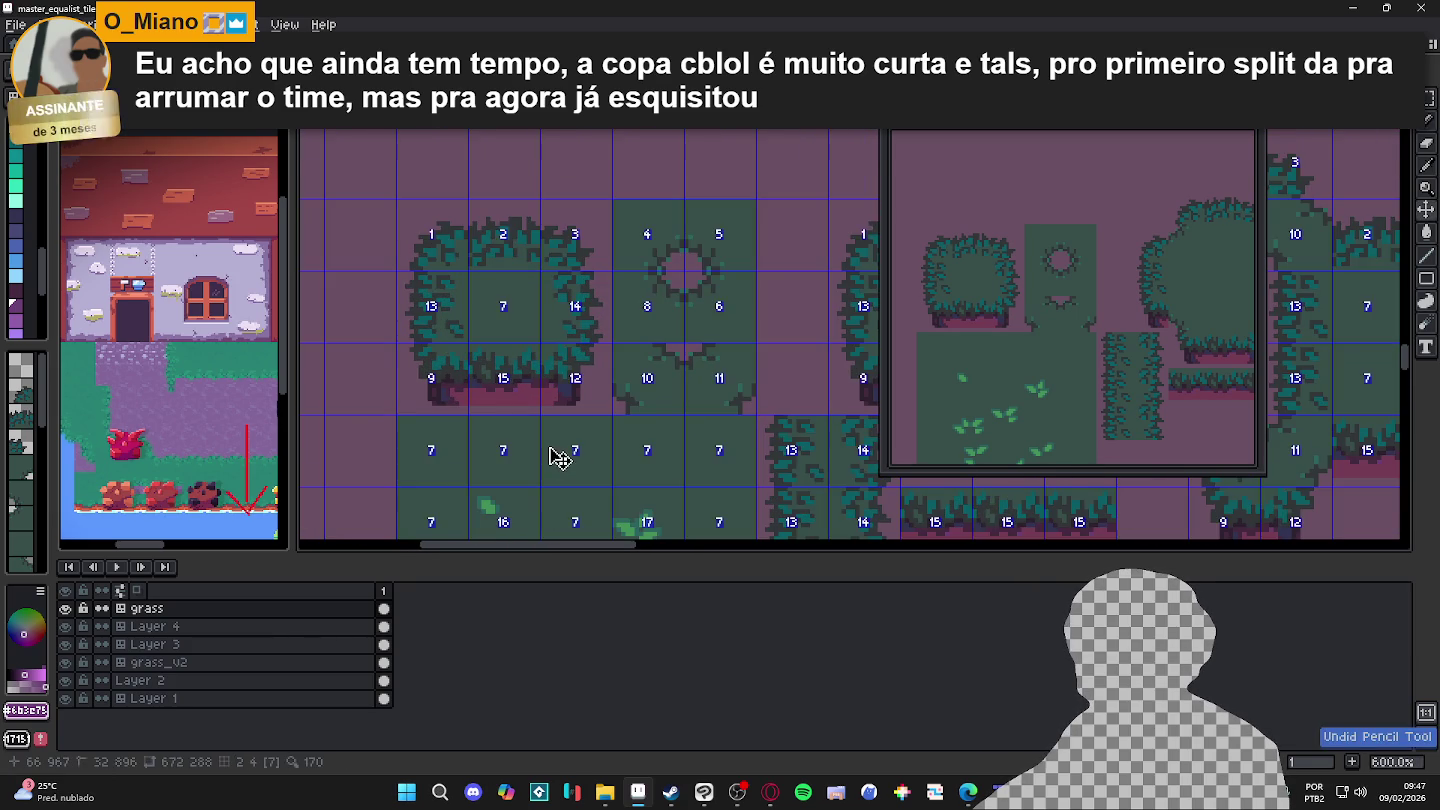
scroll(545, 427, "down", 3)
key("ctrl+s")
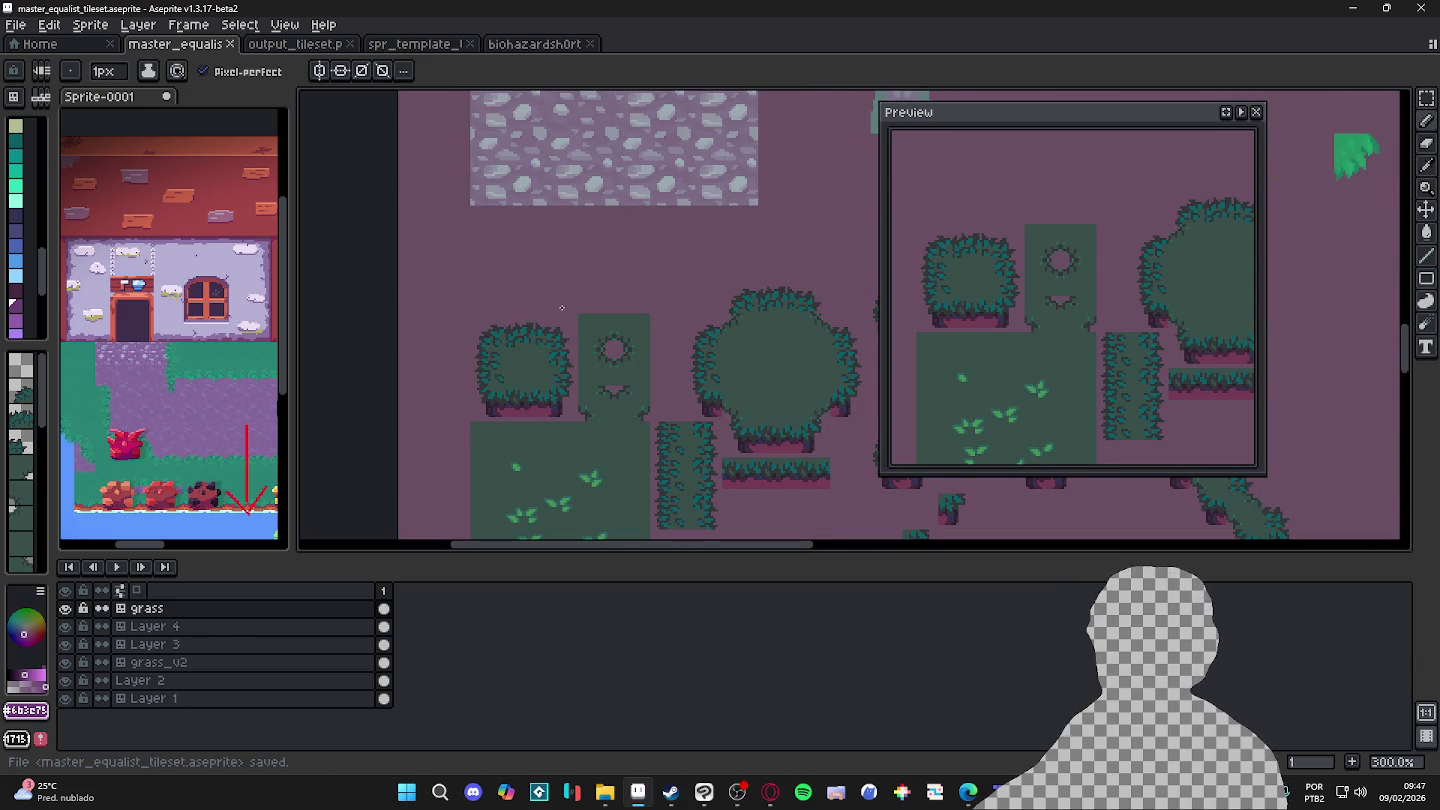
Step: Switch to the Rectangular Marquee and show the tile grid with Ctrl+'
scroll(562, 308, "up", 1)
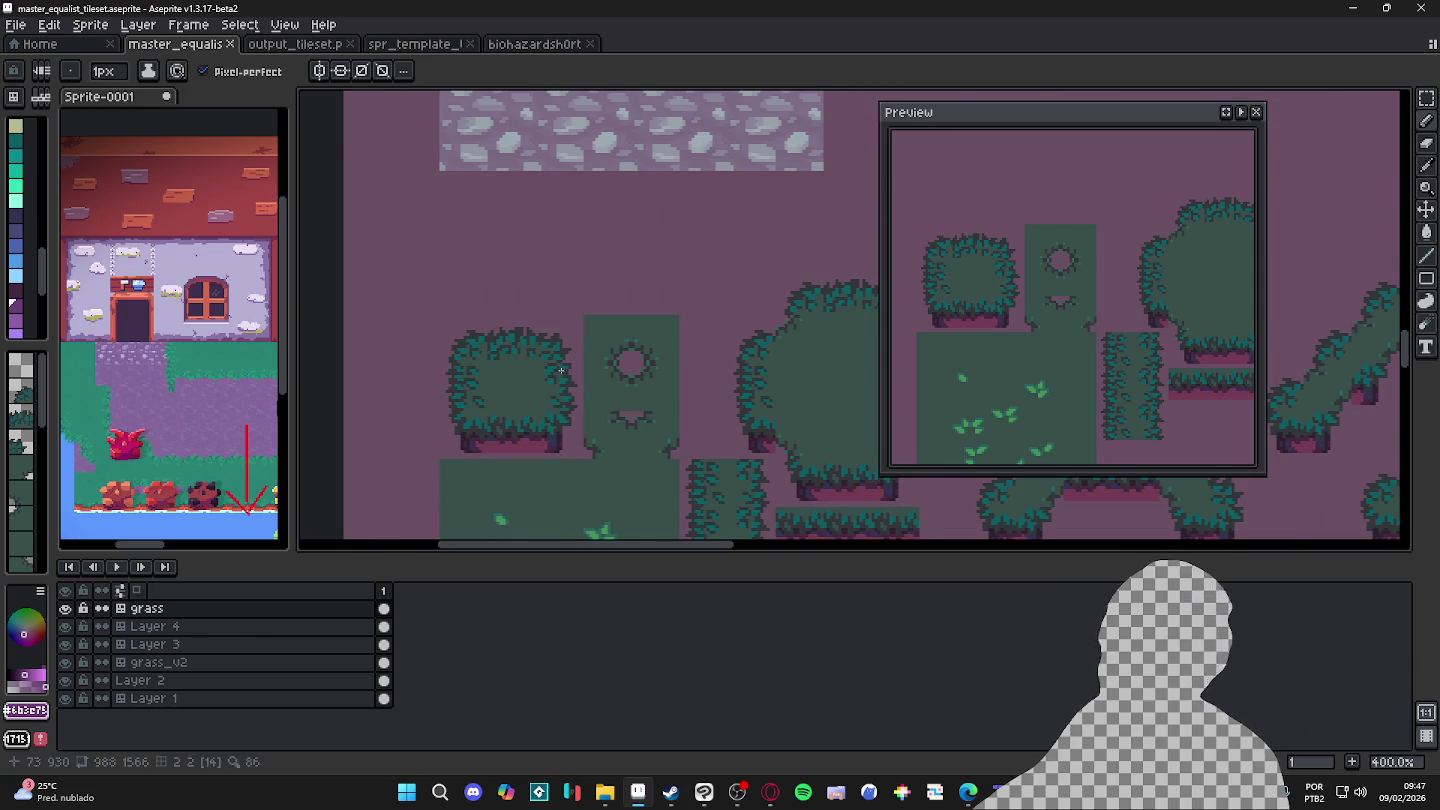
key("v")
key("m")
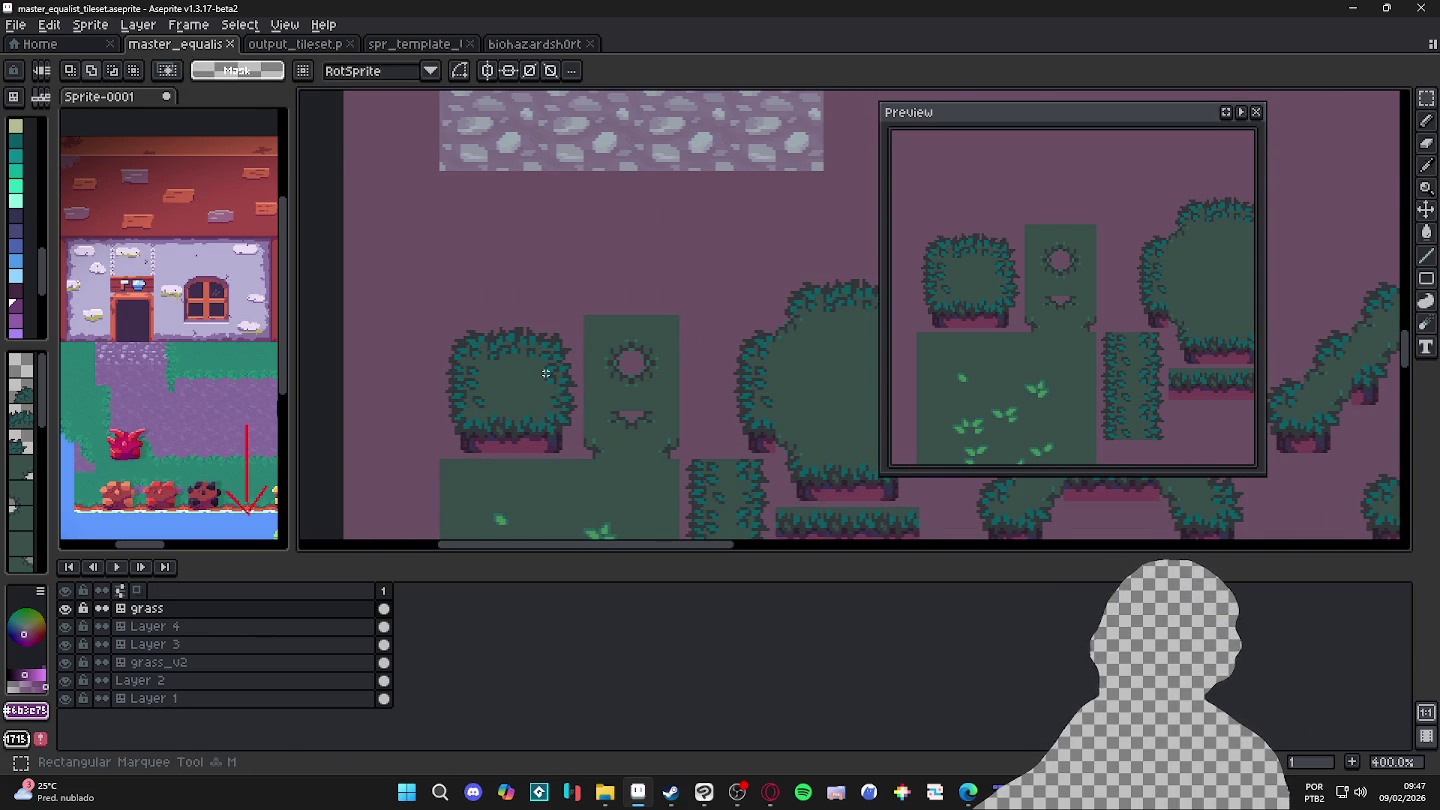
key("ctrl+apostrophe")
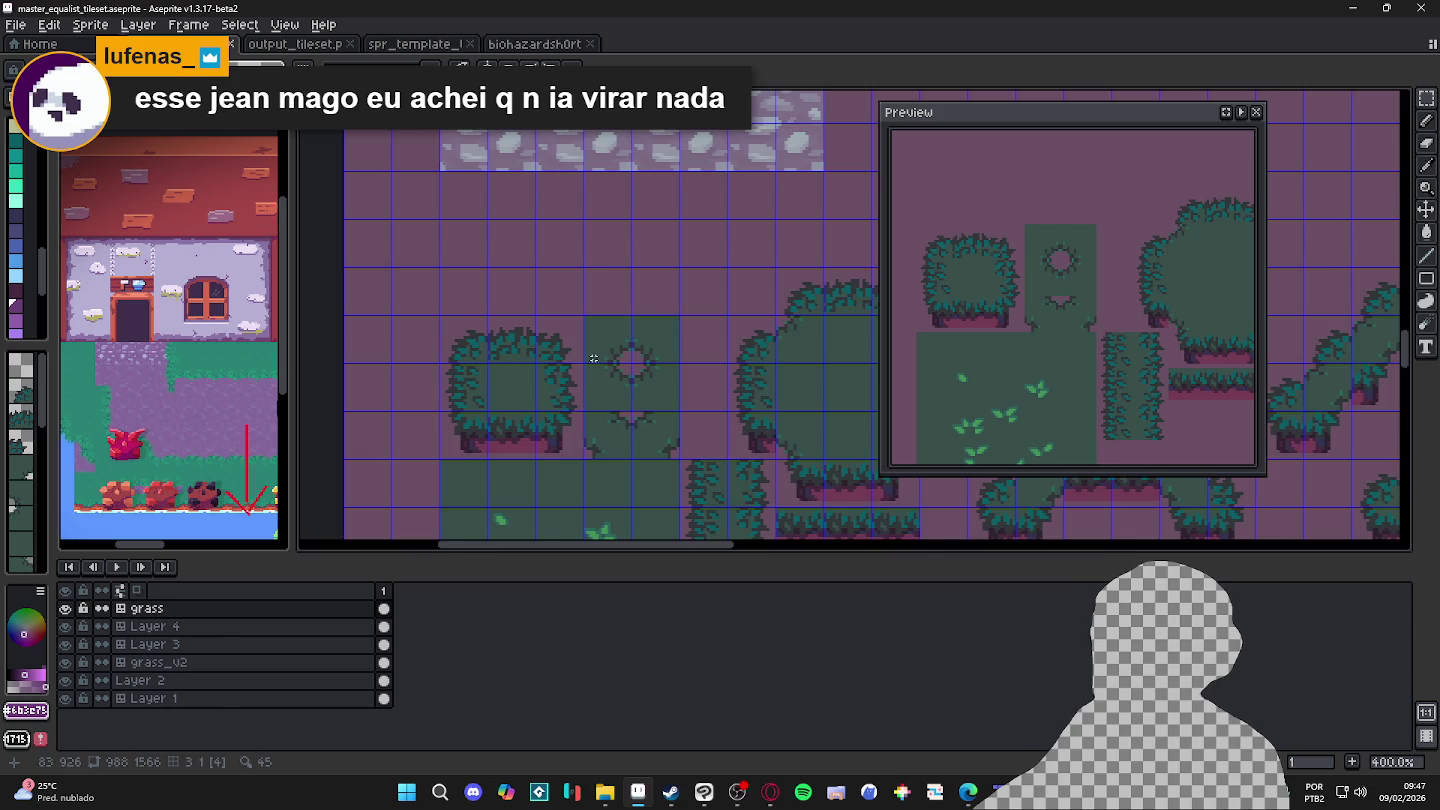
Step: Zoom and pan the view onto the large round bush tile
scroll(544, 374, "down", 3)
scroll(635, 373, "up", 2)
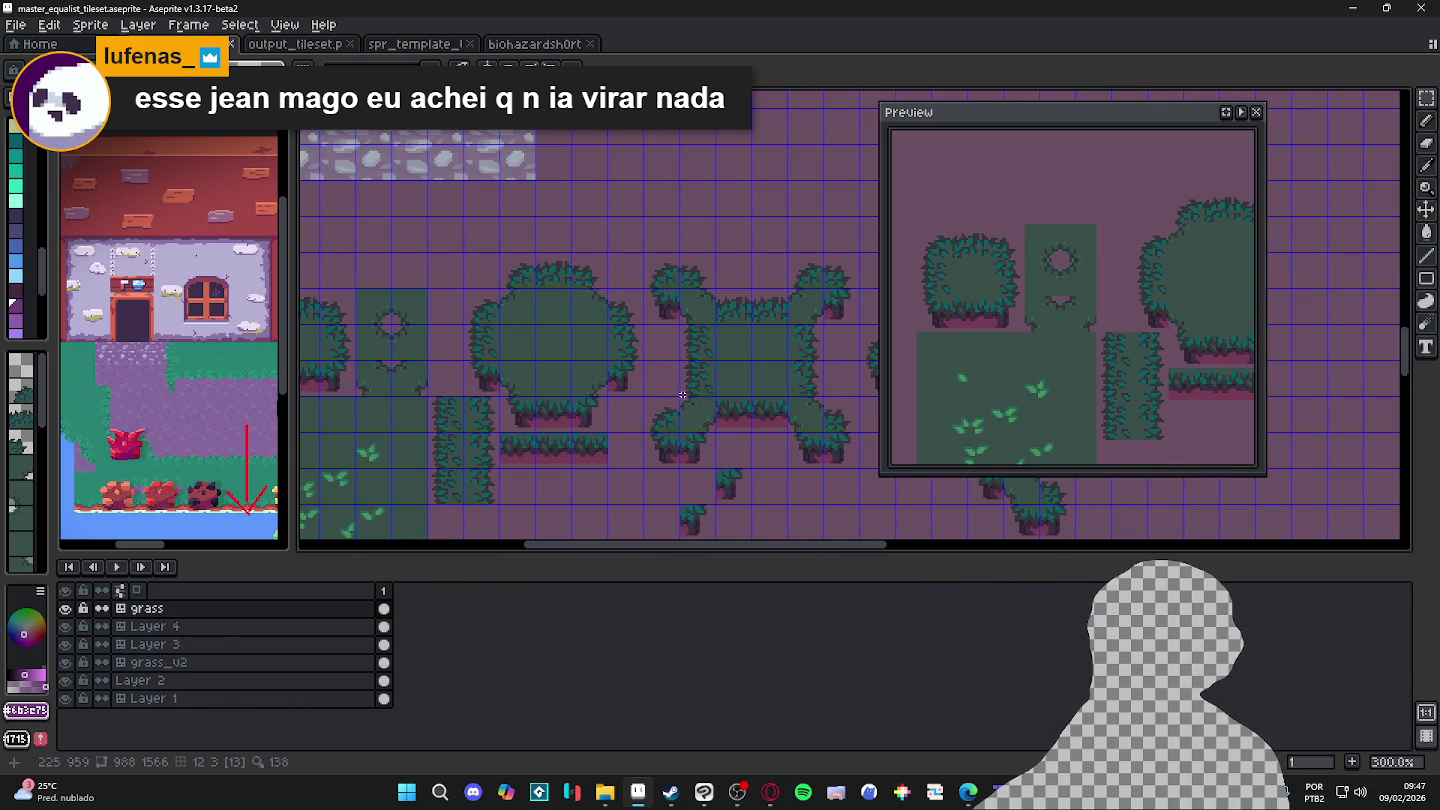
left_click_drag(627, 391, 665, 433)
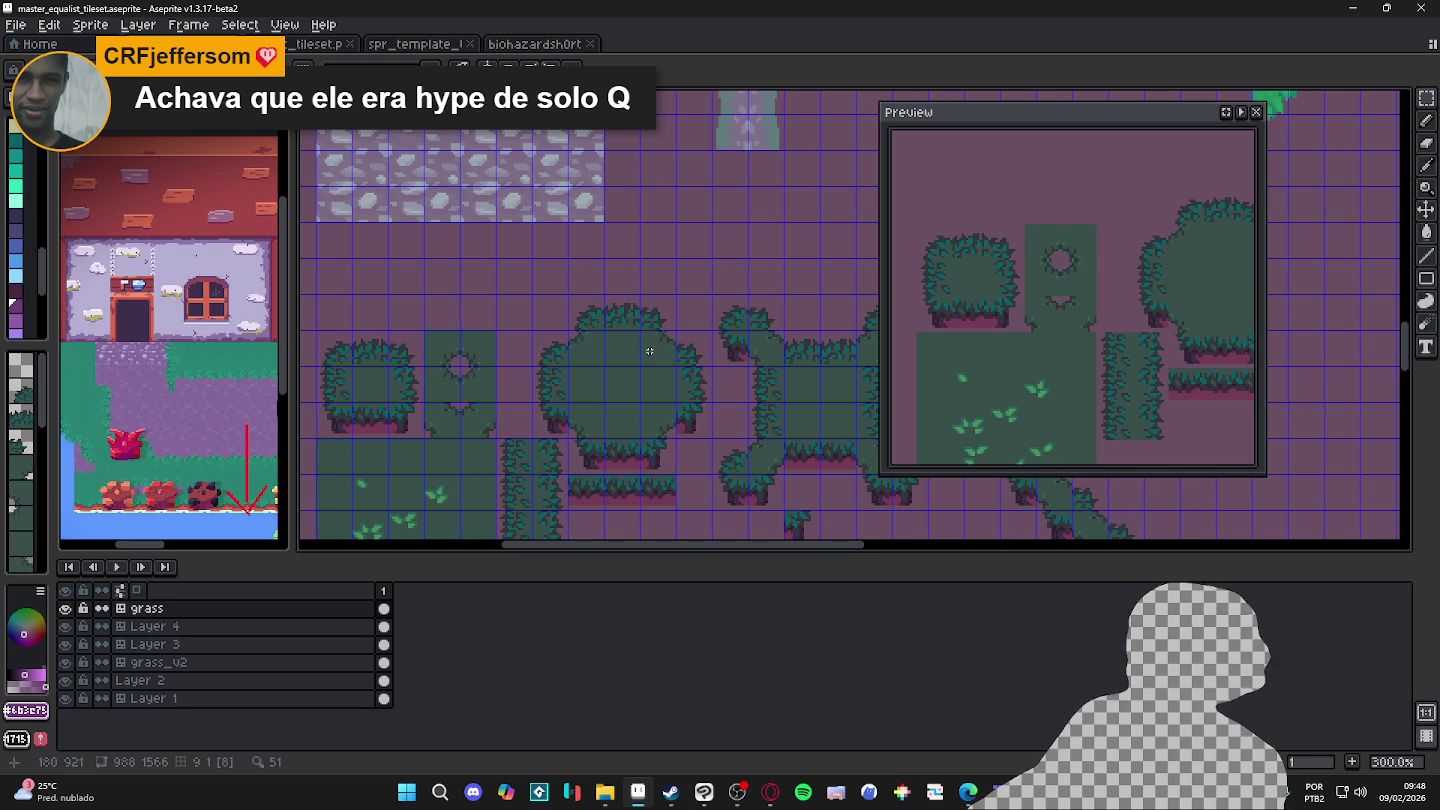
scroll(554, 506, "up", 2)
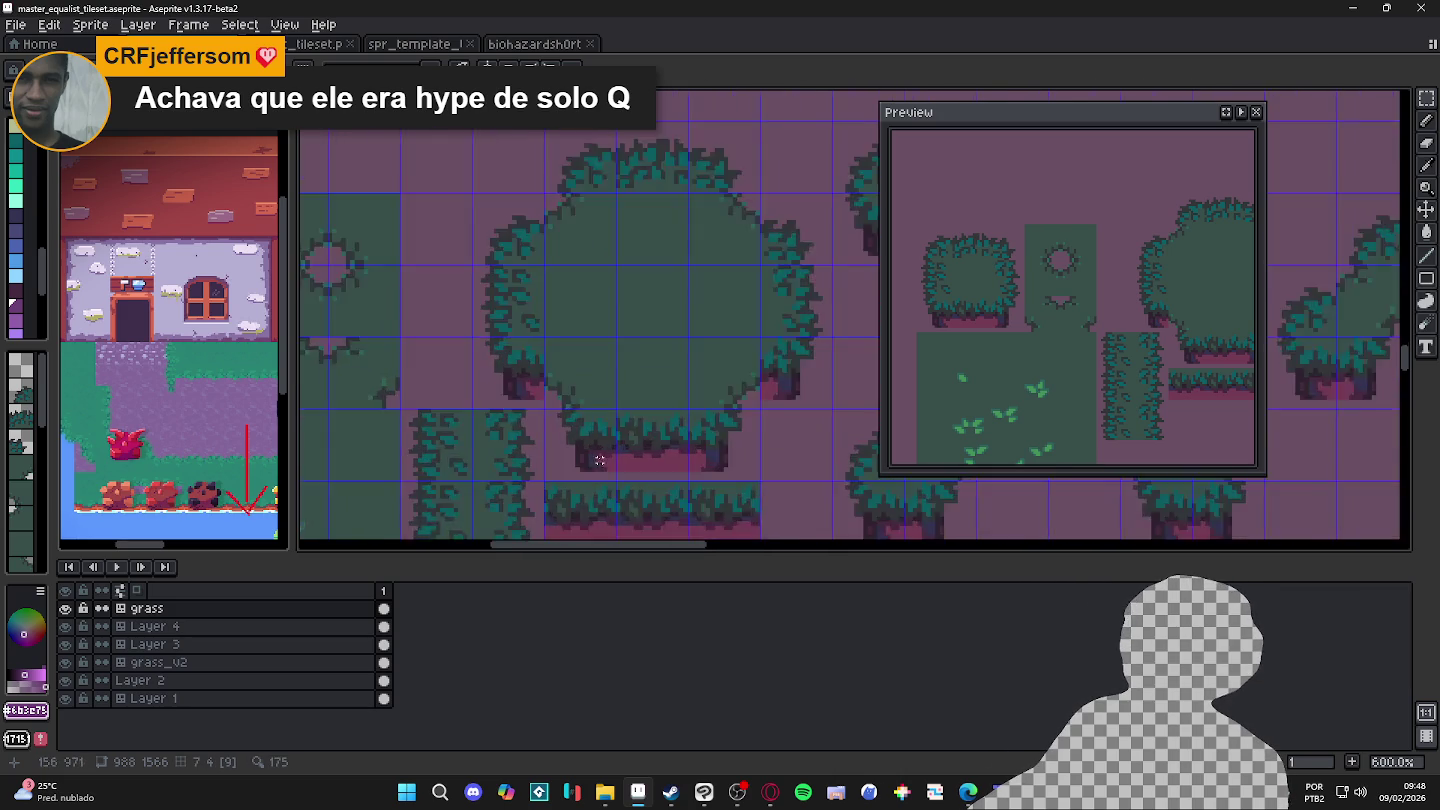
scroll(599, 470, "up", 2)
scroll(644, 440, "up", 3)
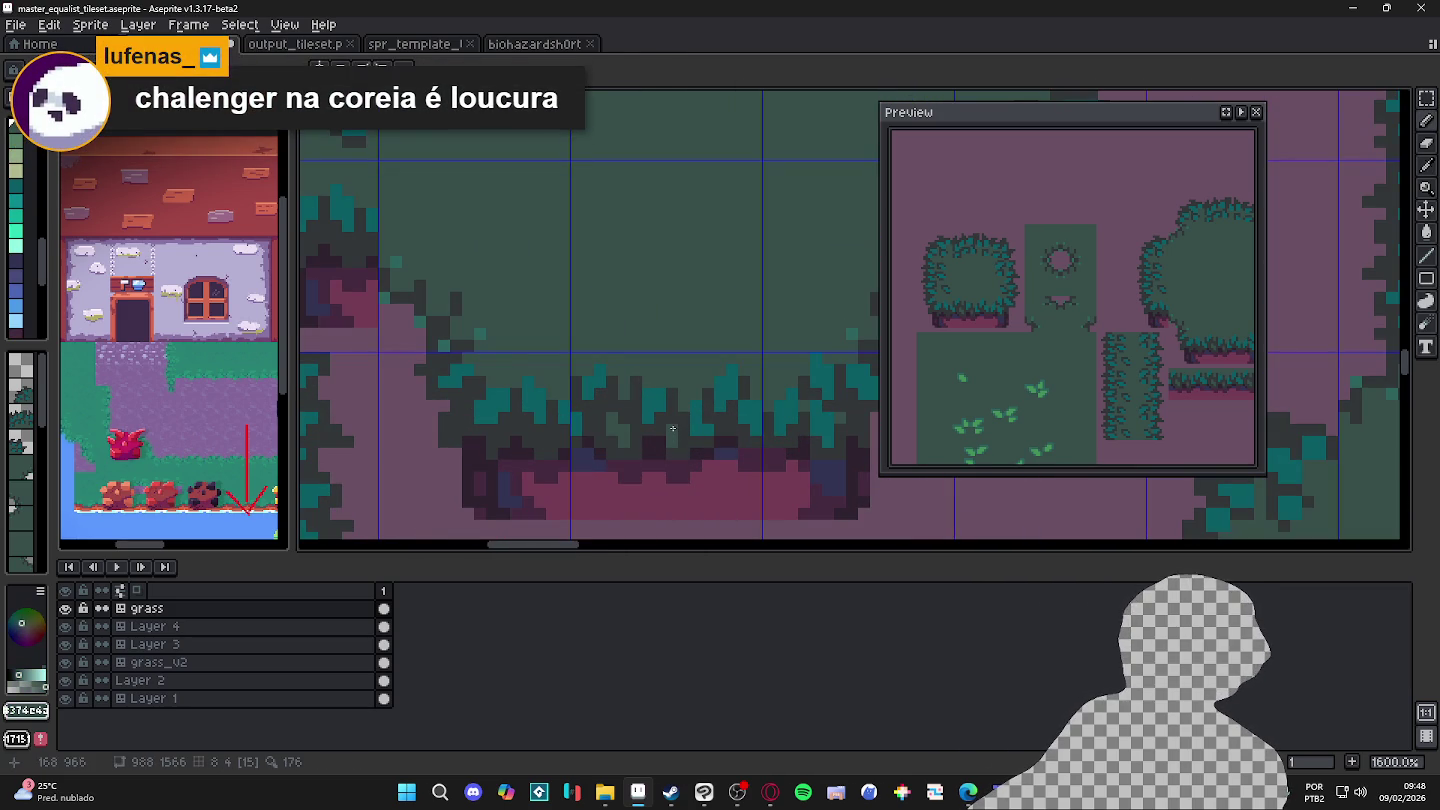
scroll(671, 429, "down", 3)
scroll(551, 427, "up", 2)
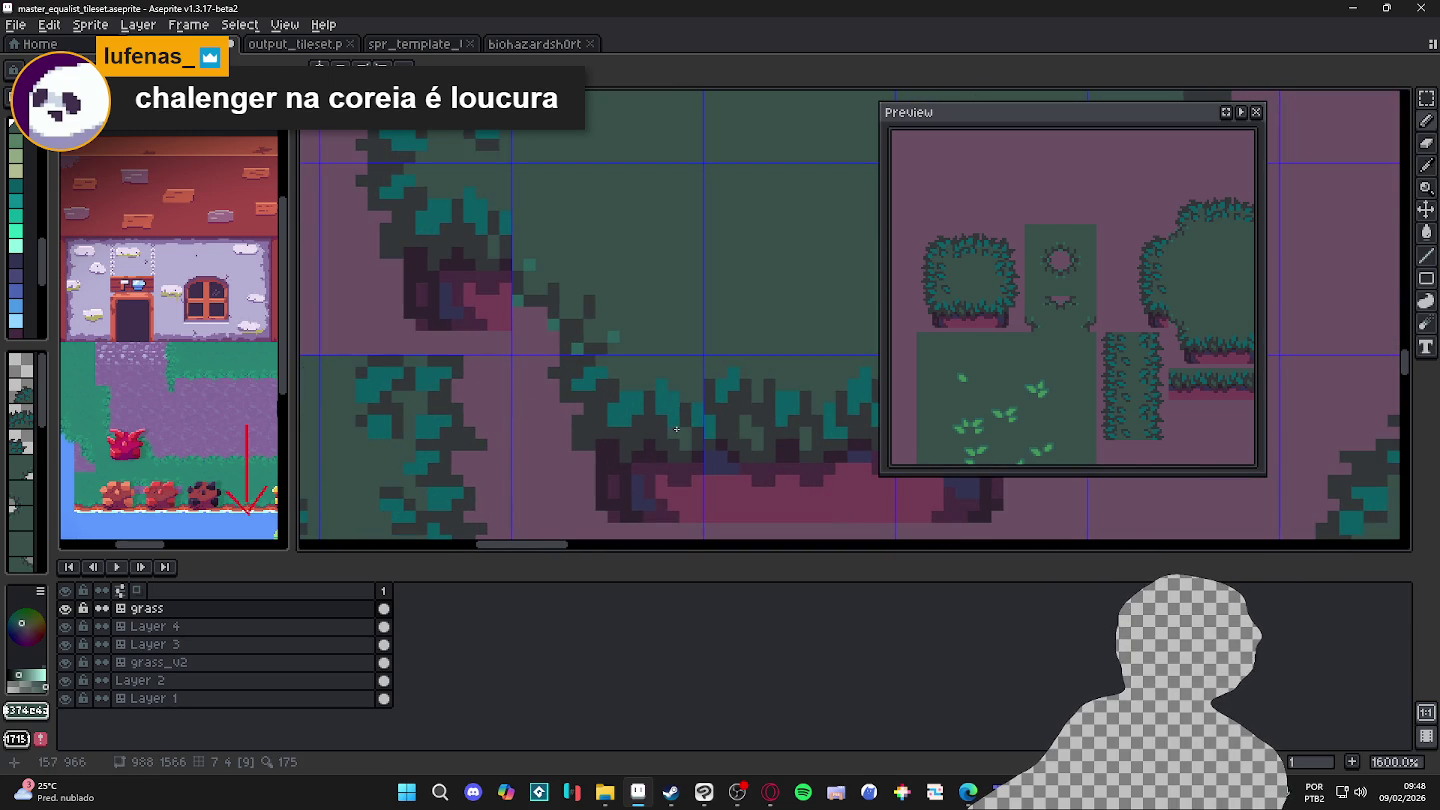
Step: Undo the last pencil stroke on the grass-field tile
scroll(671, 435, "down", 4)
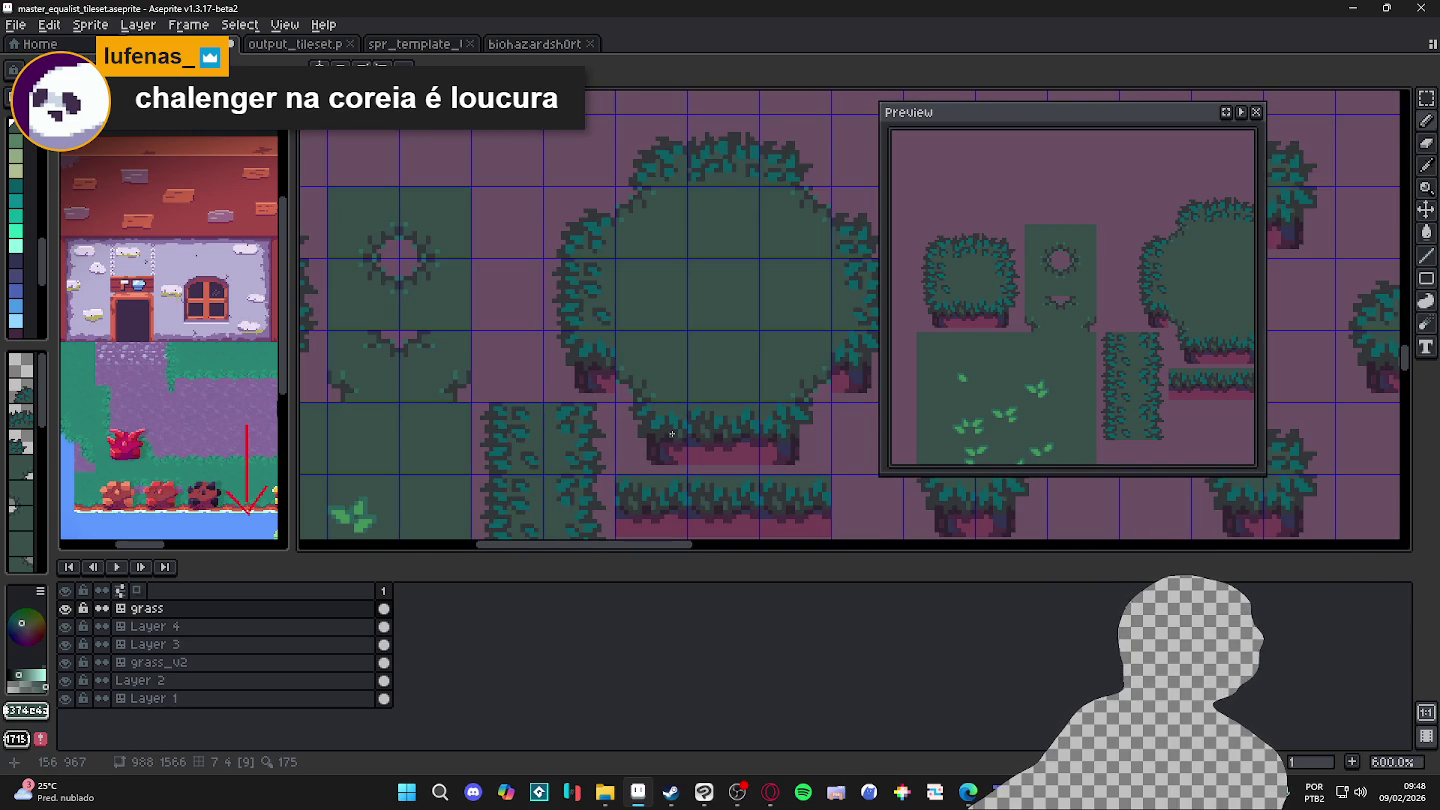
scroll(809, 171, "up", 2)
scroll(729, 134, "up", 1)
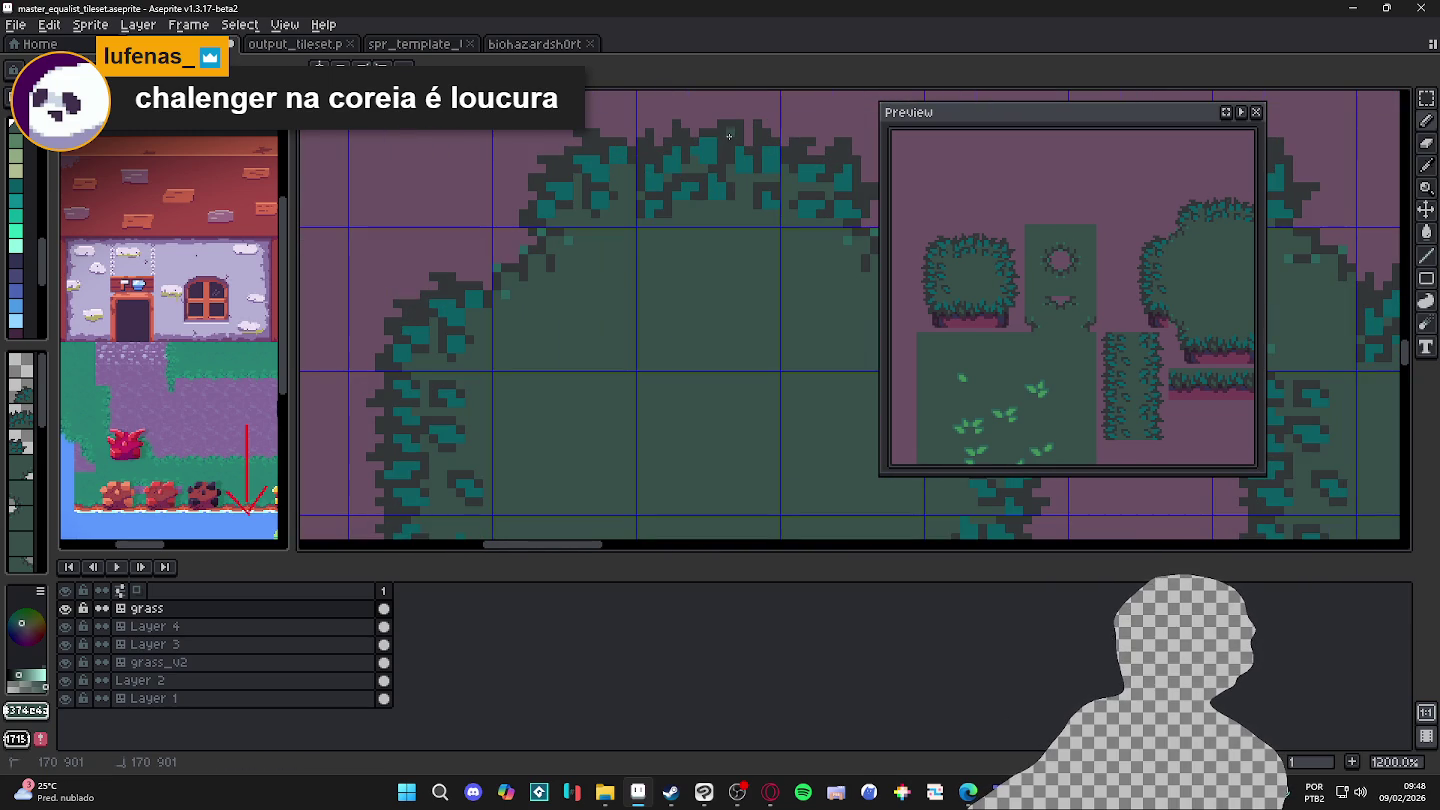
scroll(729, 134, "down", 1)
scroll(731, 145, "down", 2)
key("ctrl+z")
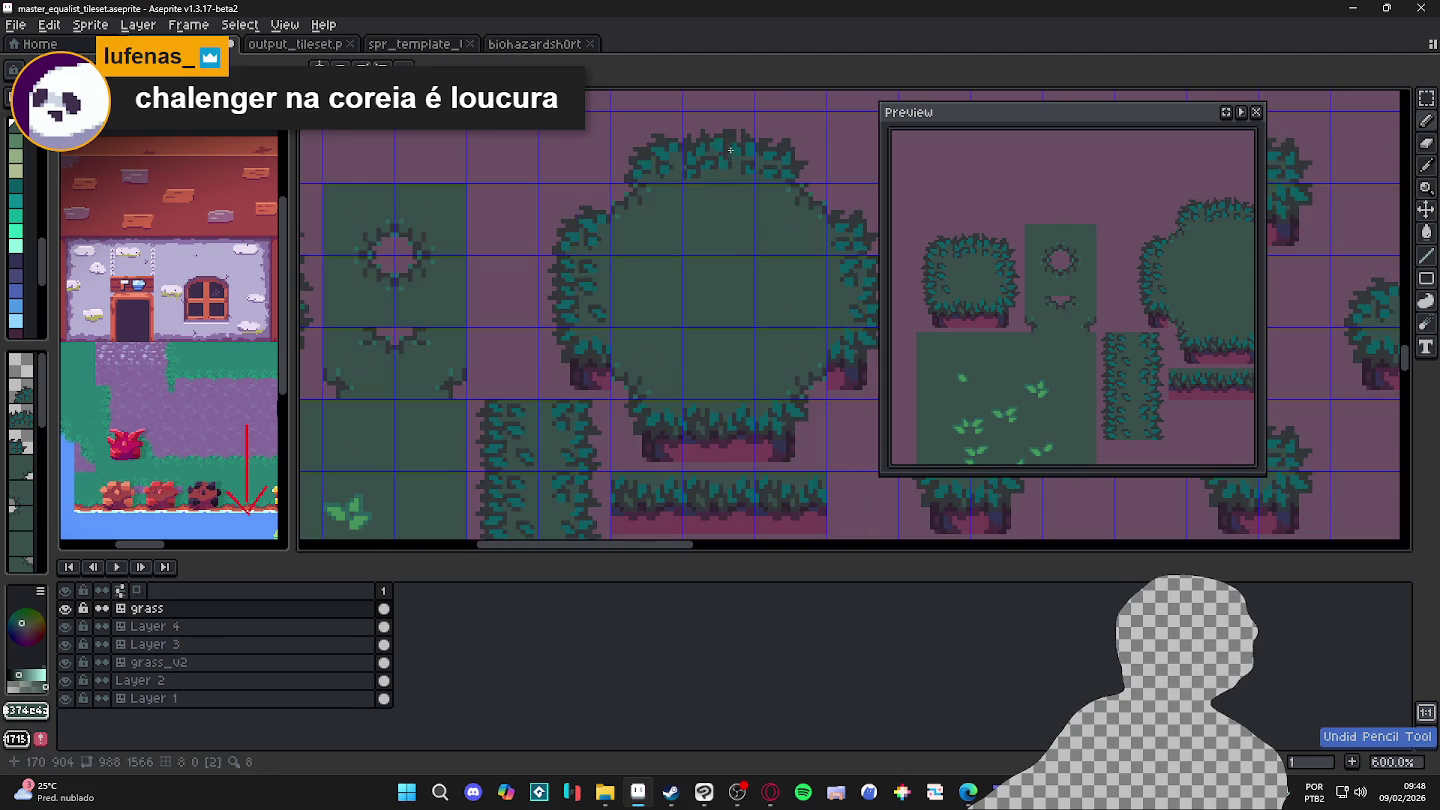
Step: Save master_equalist_tileset.aseprite with the stroke removed
scroll(723, 207, "down", 1)
scroll(723, 207, "down", 1)
scroll(720, 239, "down", 1)
scroll(718, 265, "down", 1)
key("ctrl+s")
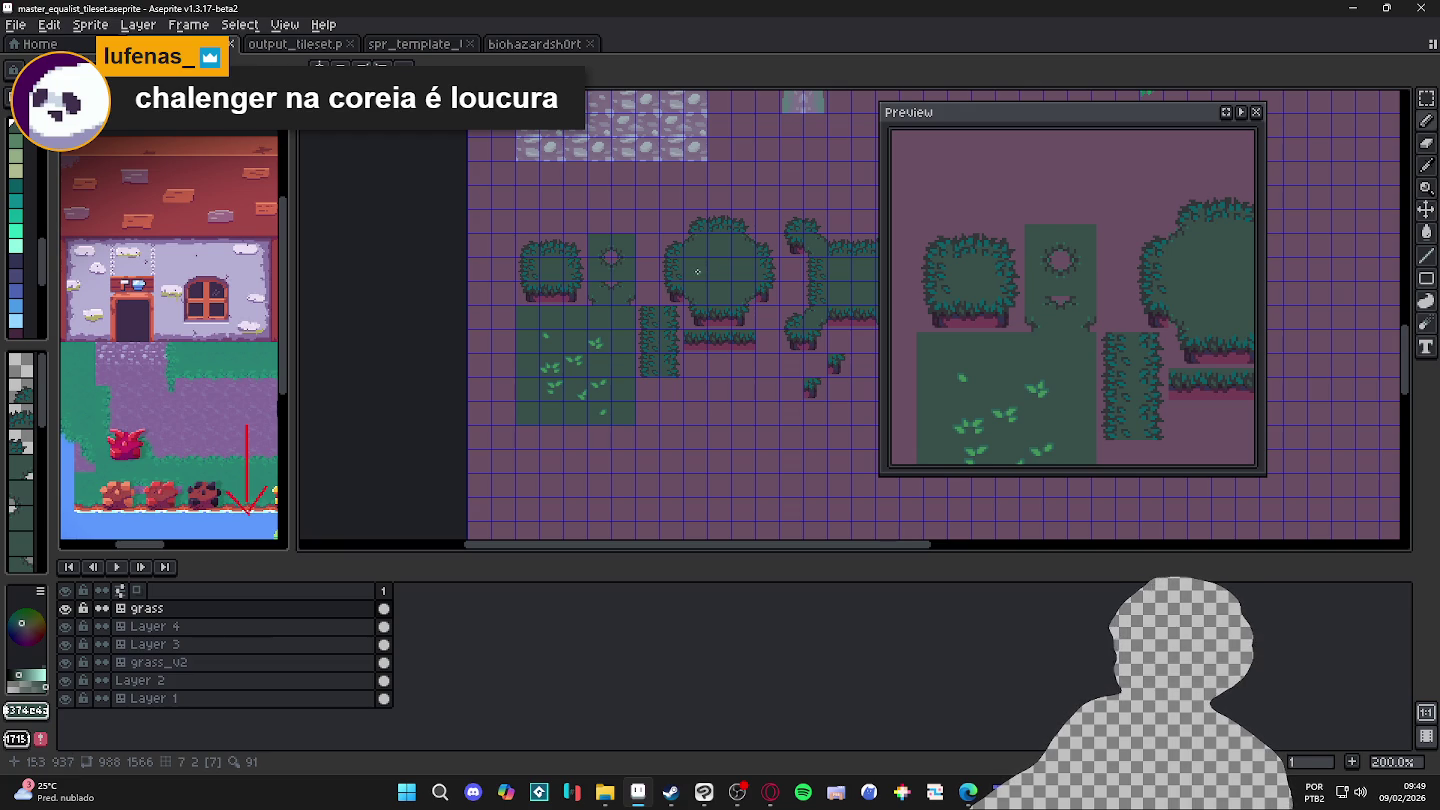
scroll(609, 350, "up", 2)
scroll(580, 360, "up", 3)
scroll(564, 370, "down", 1)
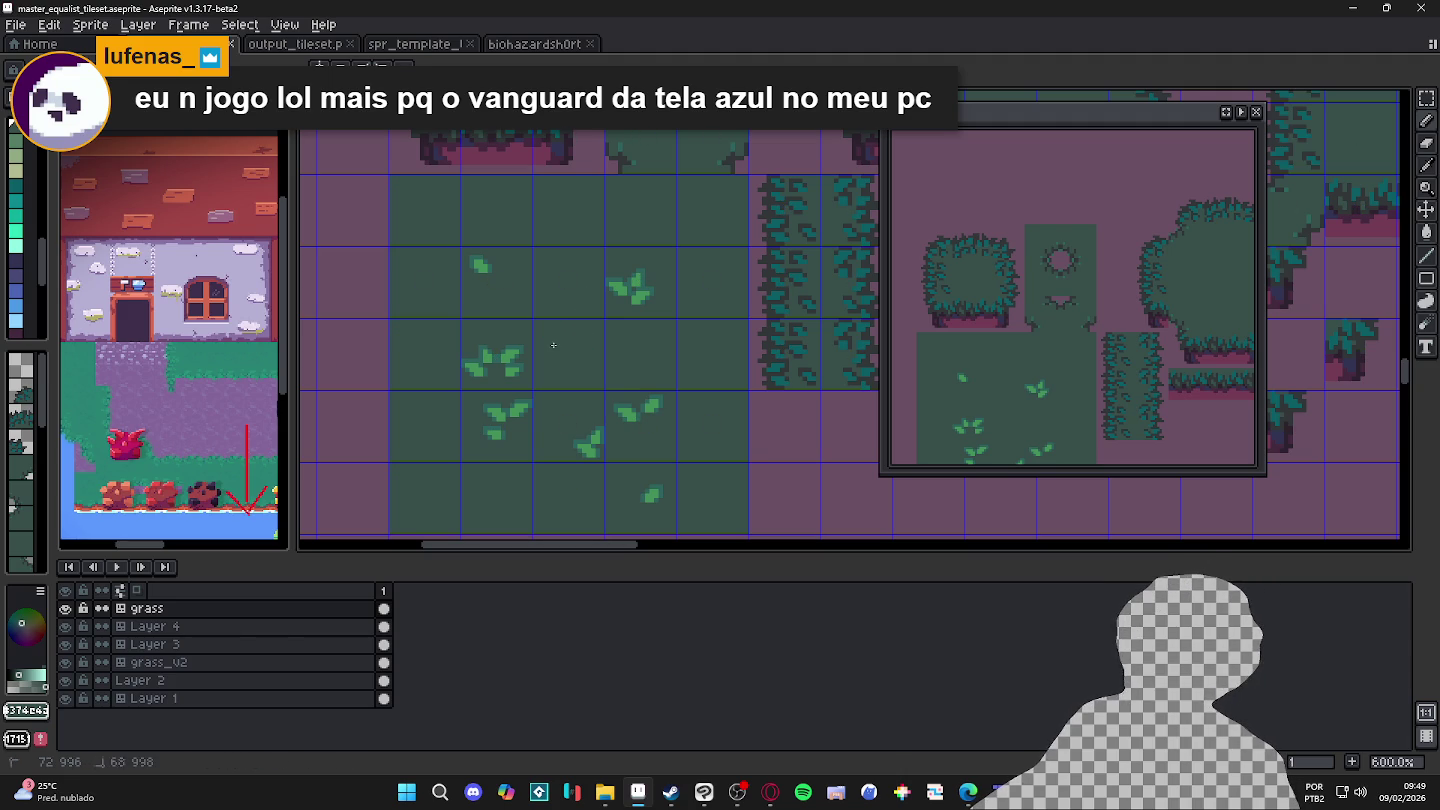
Step: Paint over the six leaf clumps on the grass block with plain grass green
left_click_drag(520, 360, 470, 365)
left_click_drag(512, 412, 489, 425)
mouse_move(589, 453)
left_mouse_down()
mouse_move(594, 432)
mouse_move(648, 405)
left_mouse_up()
left_click_drag(645, 500, 655, 491)
mouse_move(622, 296)
left_mouse_down()
mouse_move(629, 310)
mouse_move(648, 284)
left_mouse_up()
left_click(477, 266)
scroll(557, 333, "down", 1)
scroll(557, 333, "down", 1)
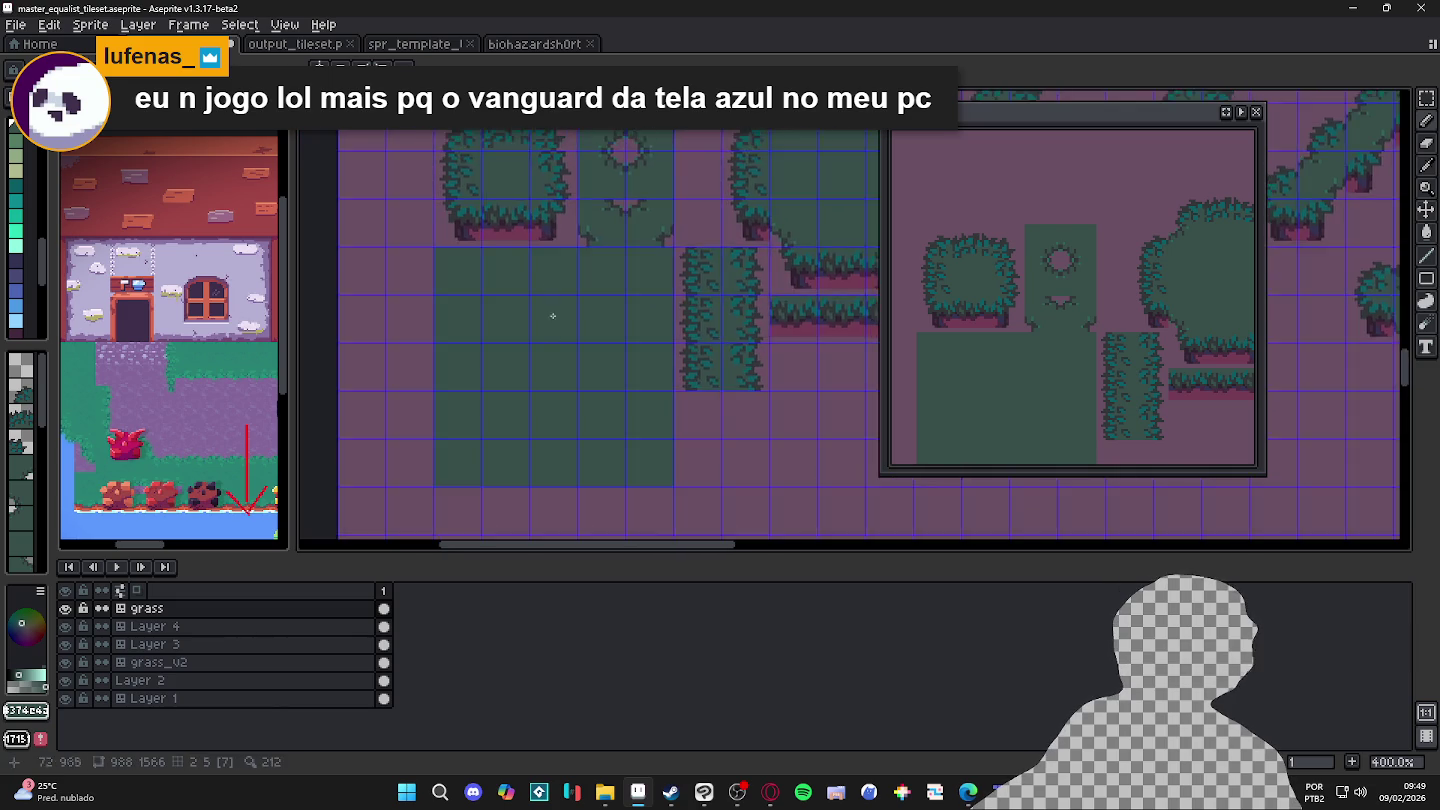
scroll(557, 333, "up", 3)
Step: Eyedrop the teal leaf colour and save the tileset file
left_click(556, 184, "alt")
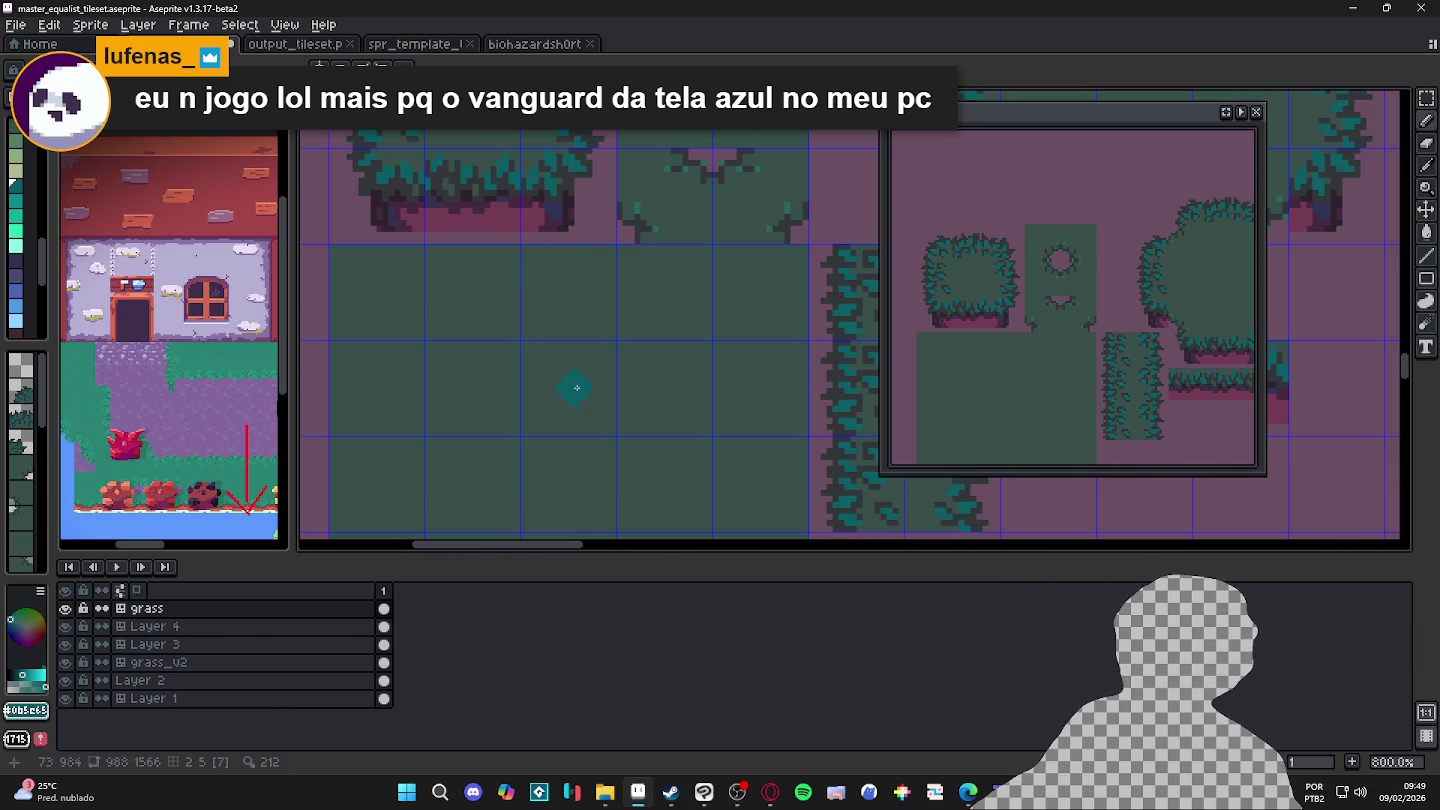
scroll(573, 388, "down", 2)
scroll(559, 391, "up", 4)
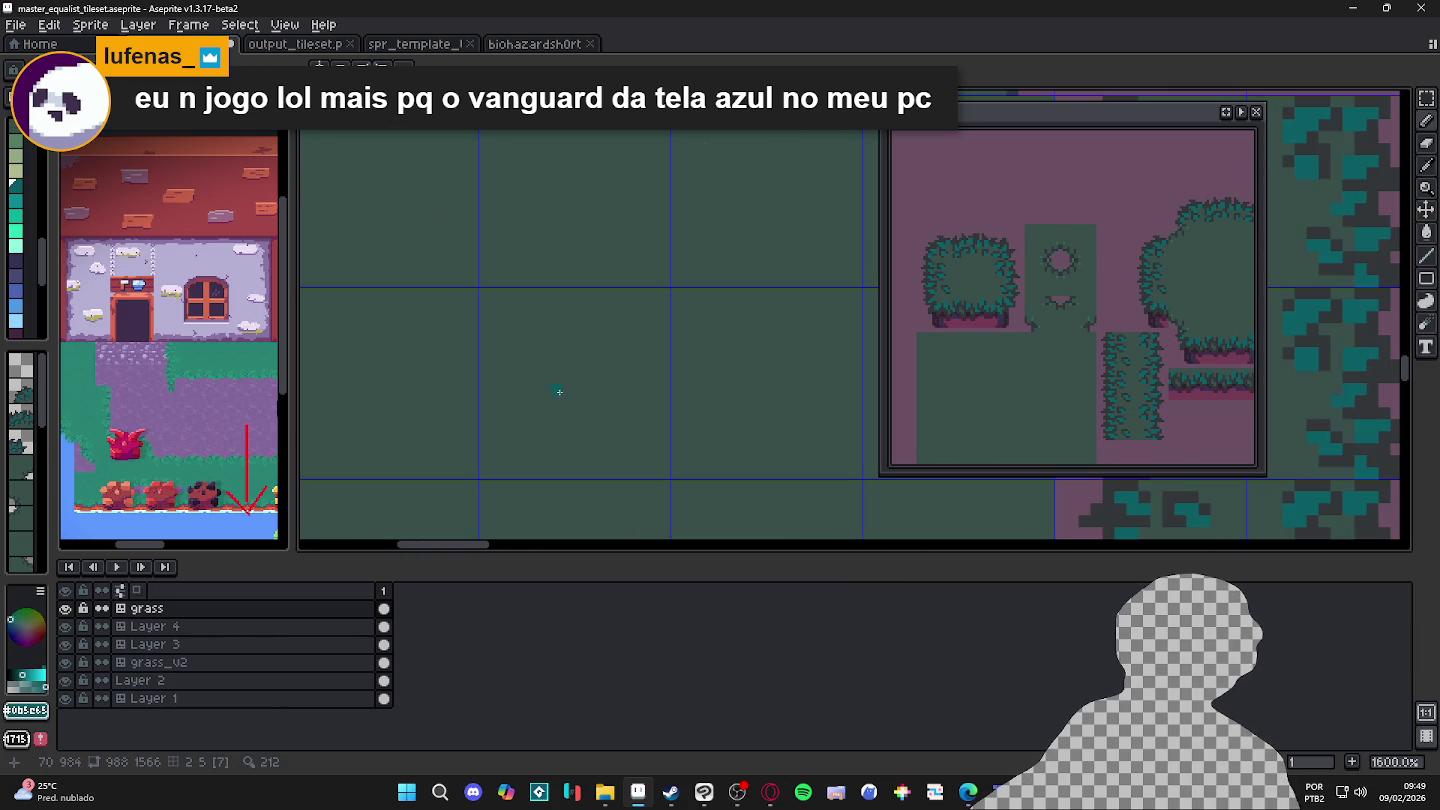
scroll(559, 405, "down", 5)
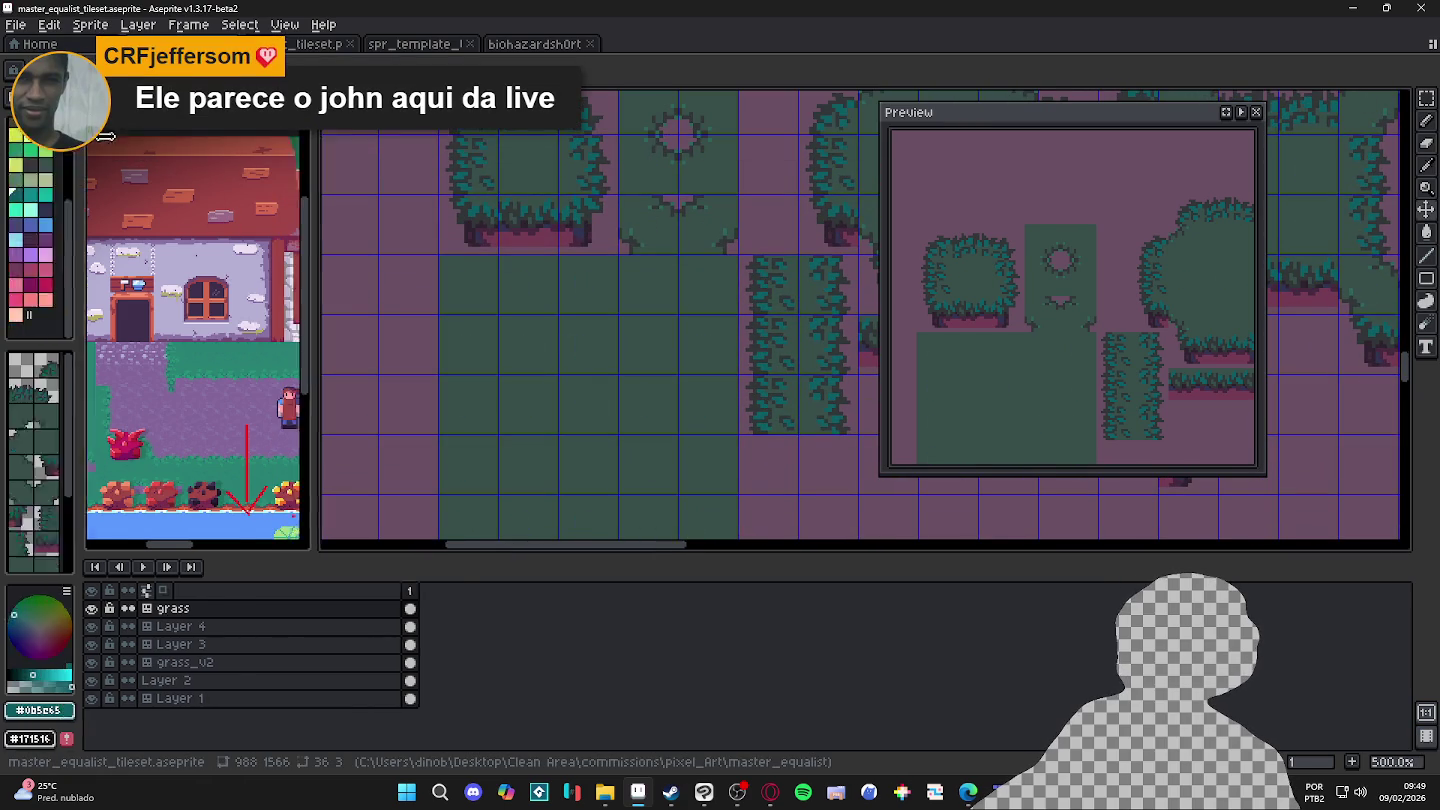
left_click_drag(757, 517, 743, 522)
key("ctrl+s")
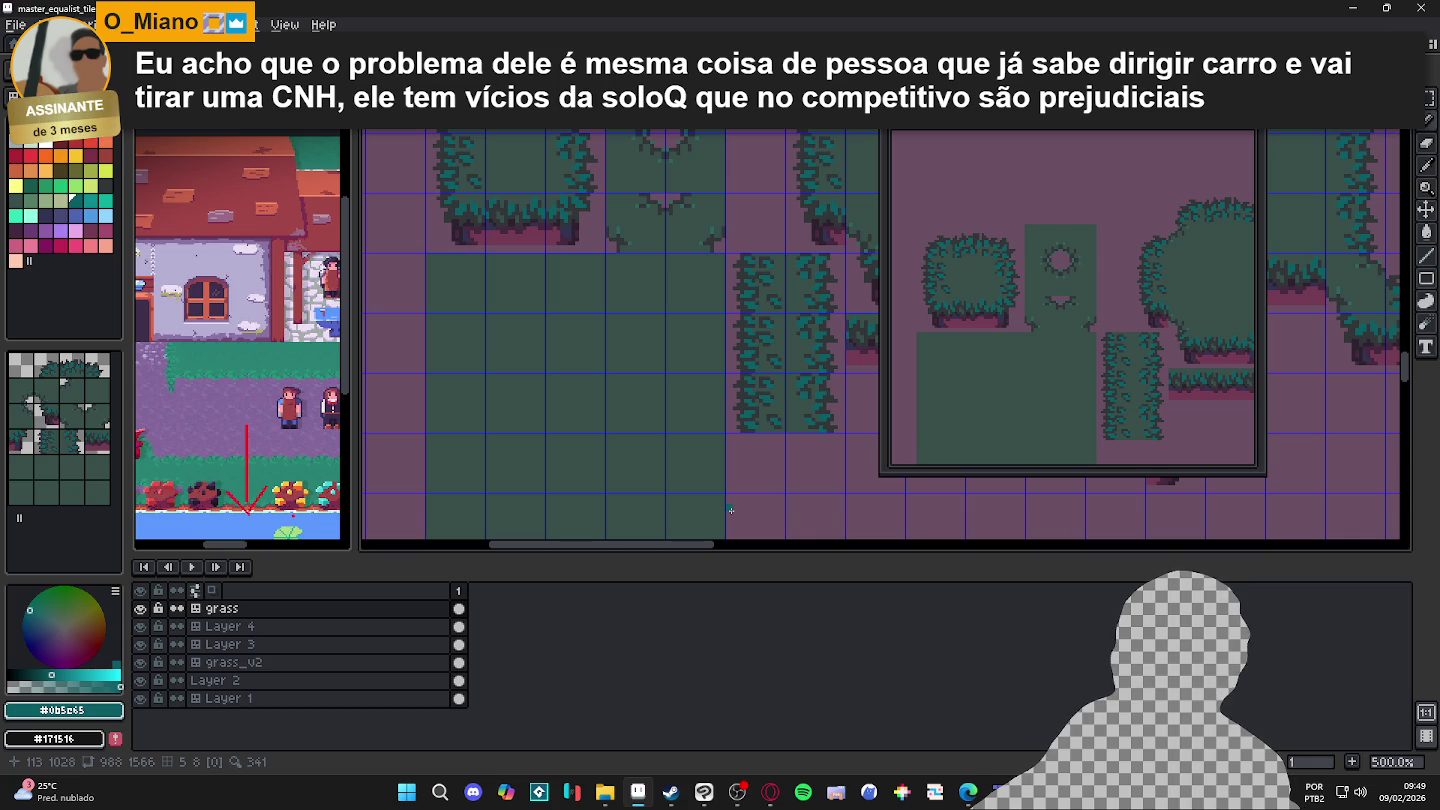
Step: Draw a teal grass sprout on the grass block and reshape its upper-left edge
scroll(717, 506, "up", 4)
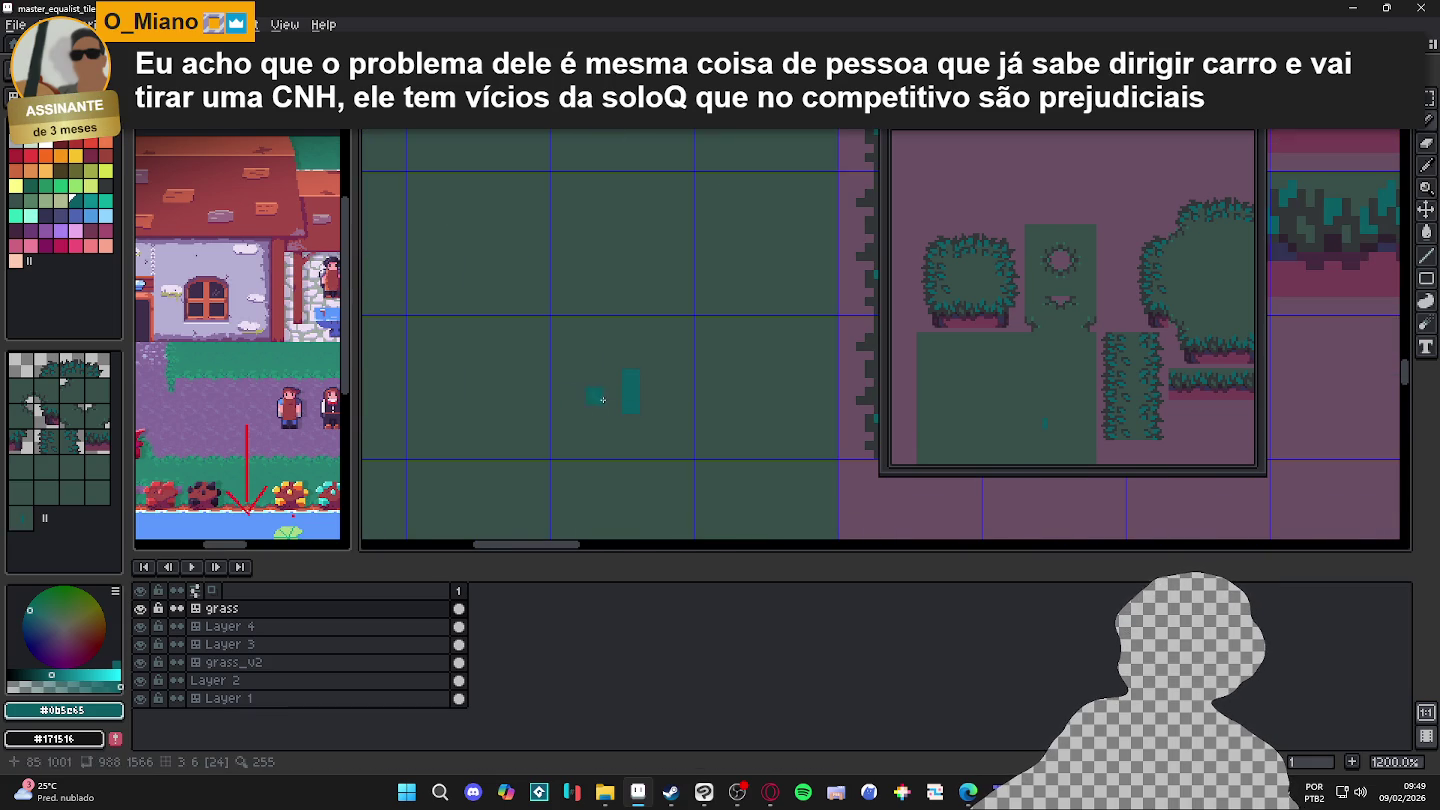
left_click_drag(627, 371, 593, 380)
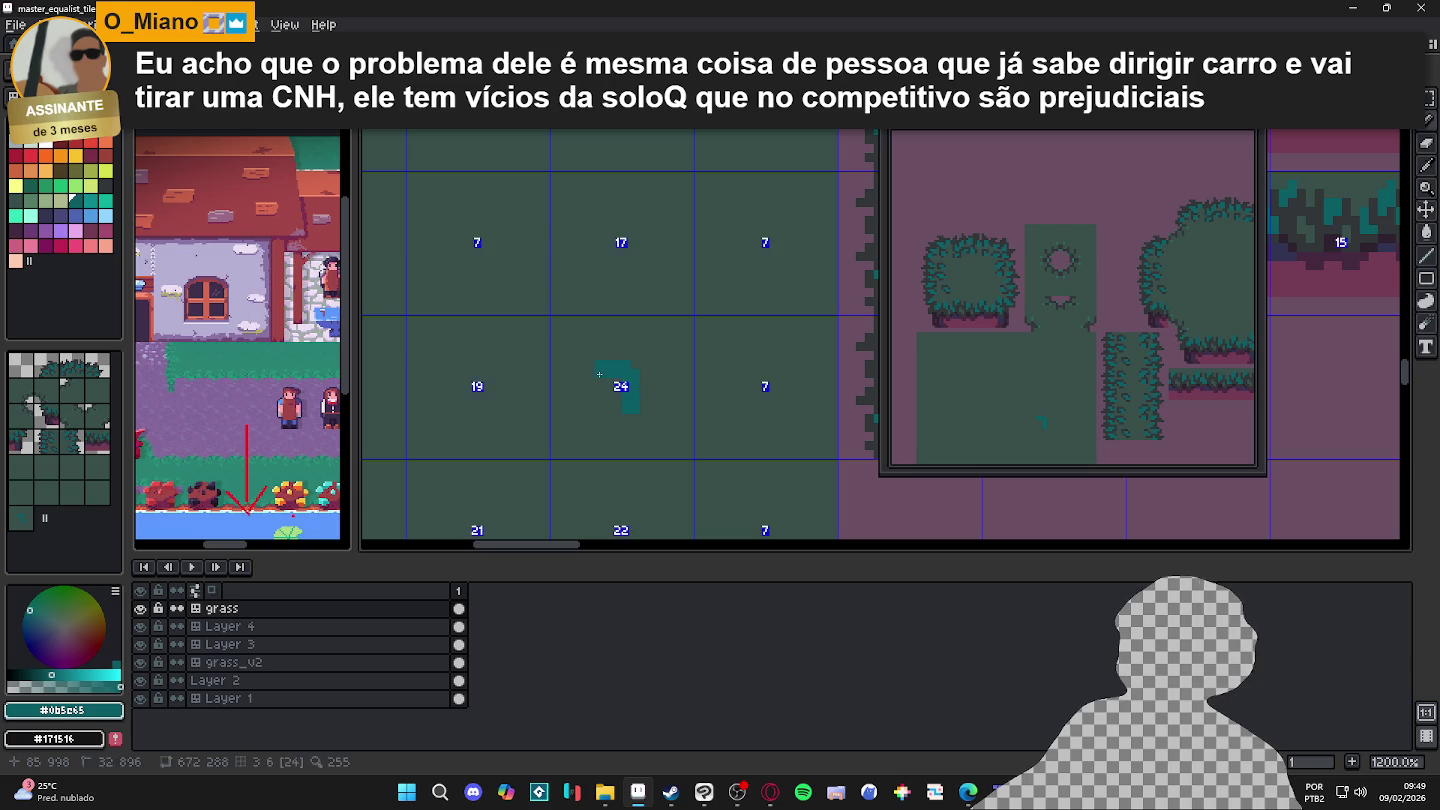
scroll(619, 392, "down", 3)
scroll(618, 391, "up", 2)
scroll(594, 370, "up", 2)
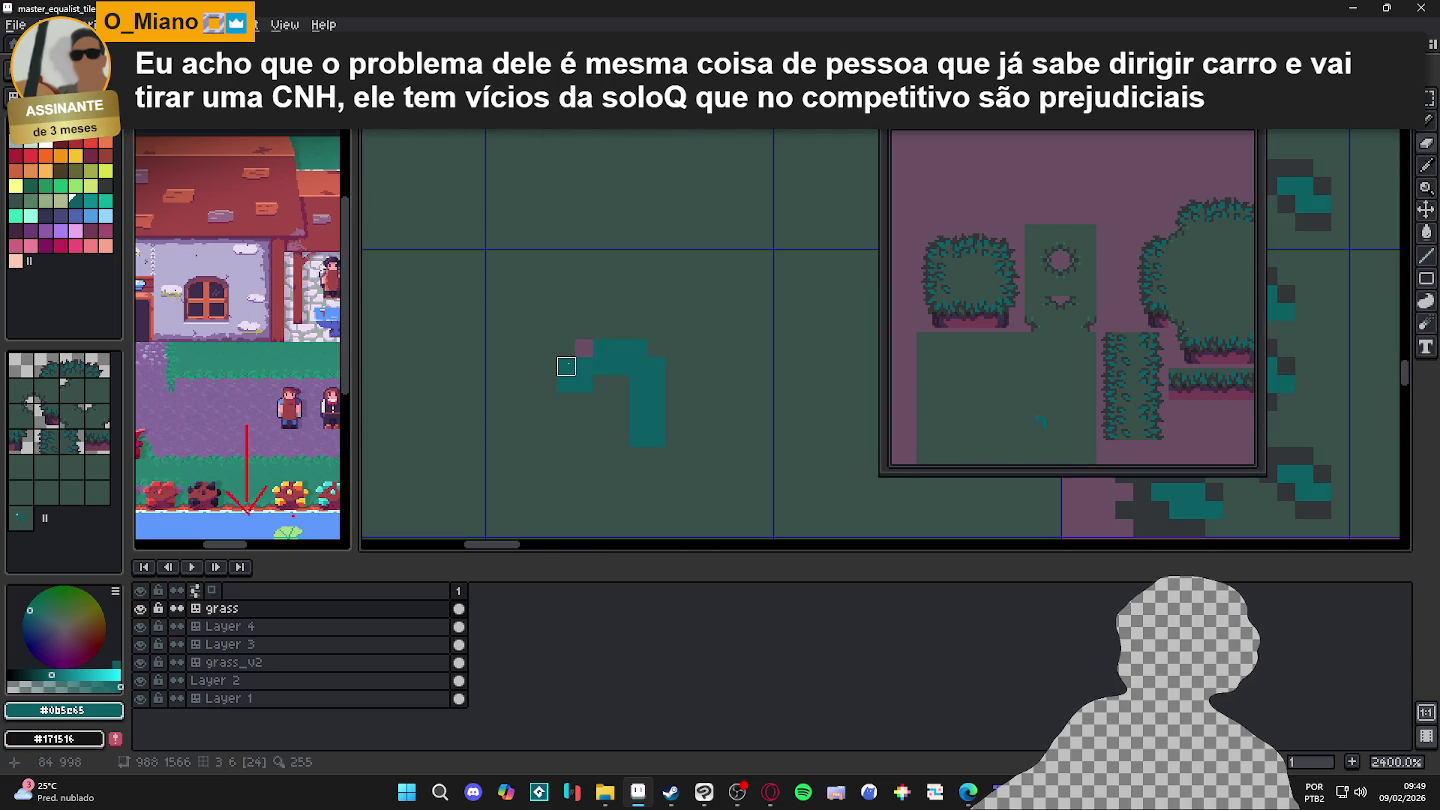
left_click_drag(585, 349, 567, 366)
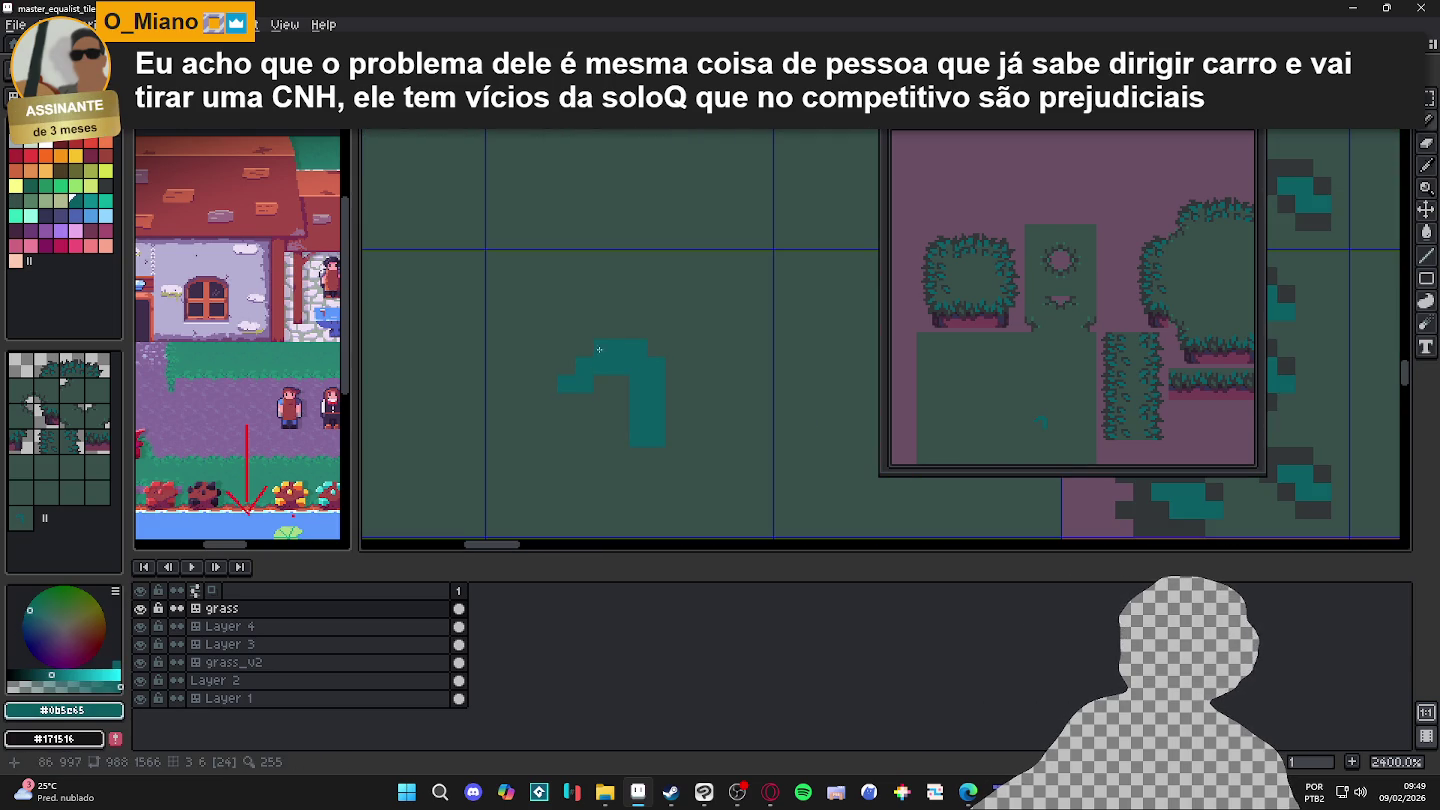
Step: Trim the sprout's left column with grass green and add teal pixels to its left part and stem
left_click(550, 391, "alt")
left_click_drag(566, 380, 566, 405)
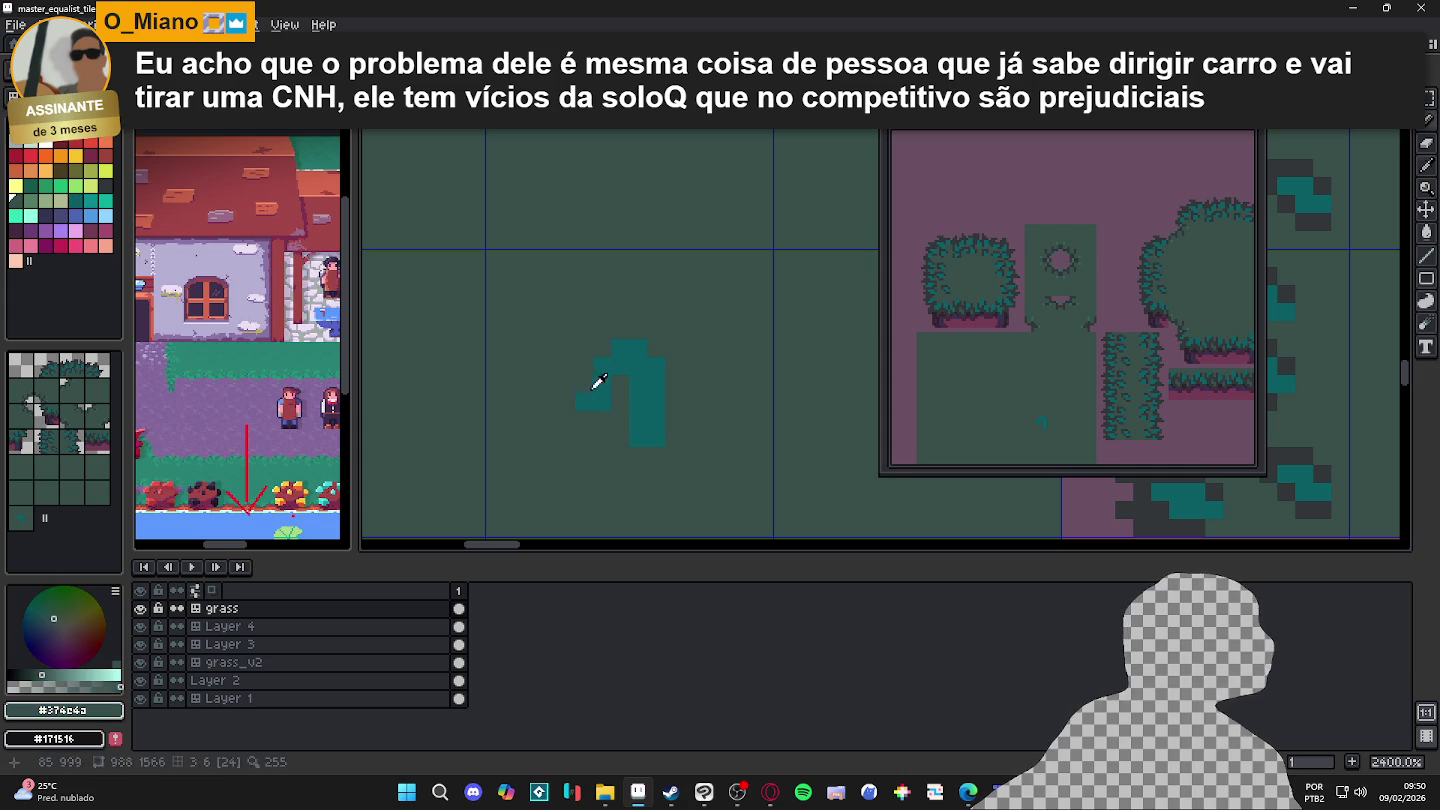
left_click(575, 405)
left_click(604, 383, "alt")
left_click(590, 373)
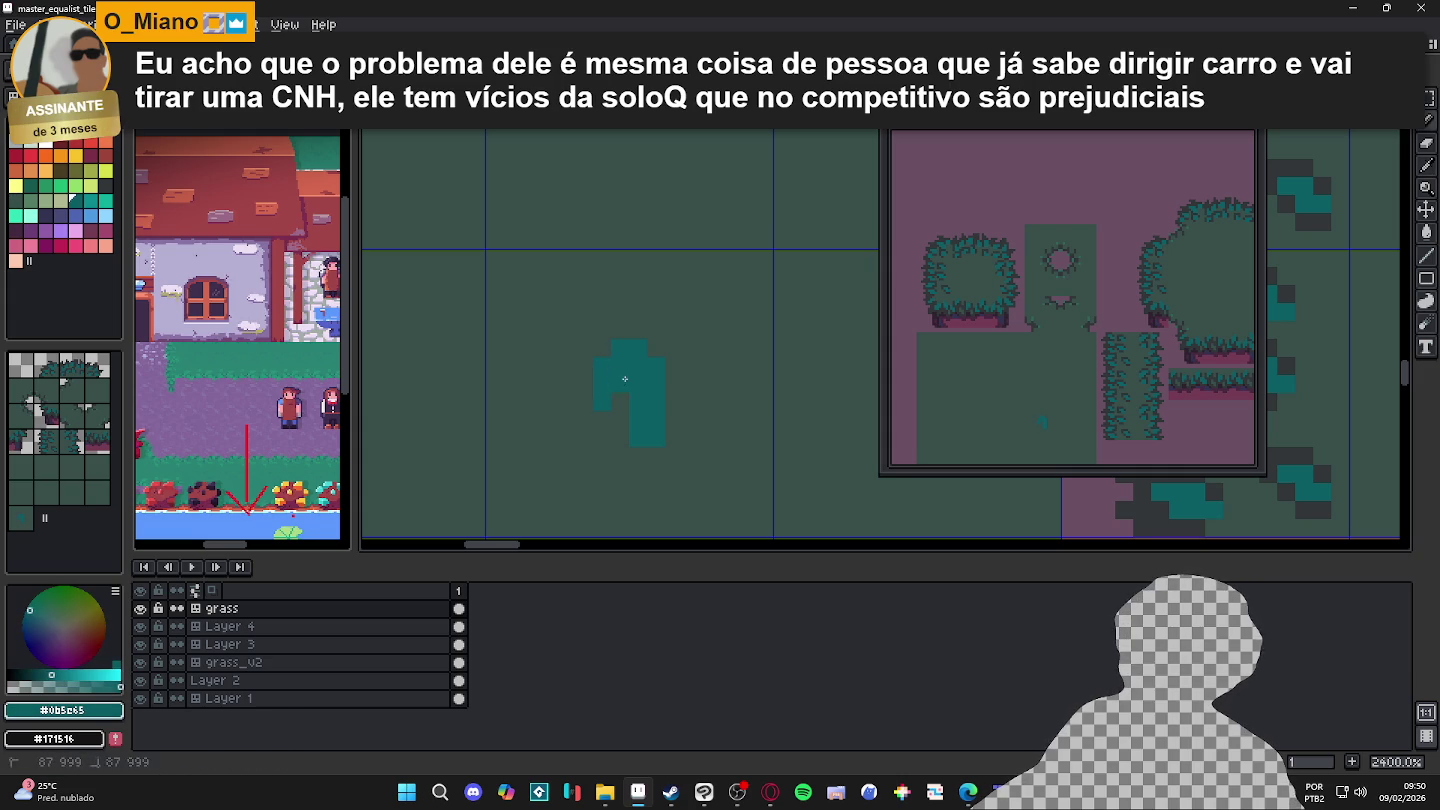
left_click_drag(588, 406, 603, 419)
left_click(639, 457)
scroll(640, 463, "up", 1)
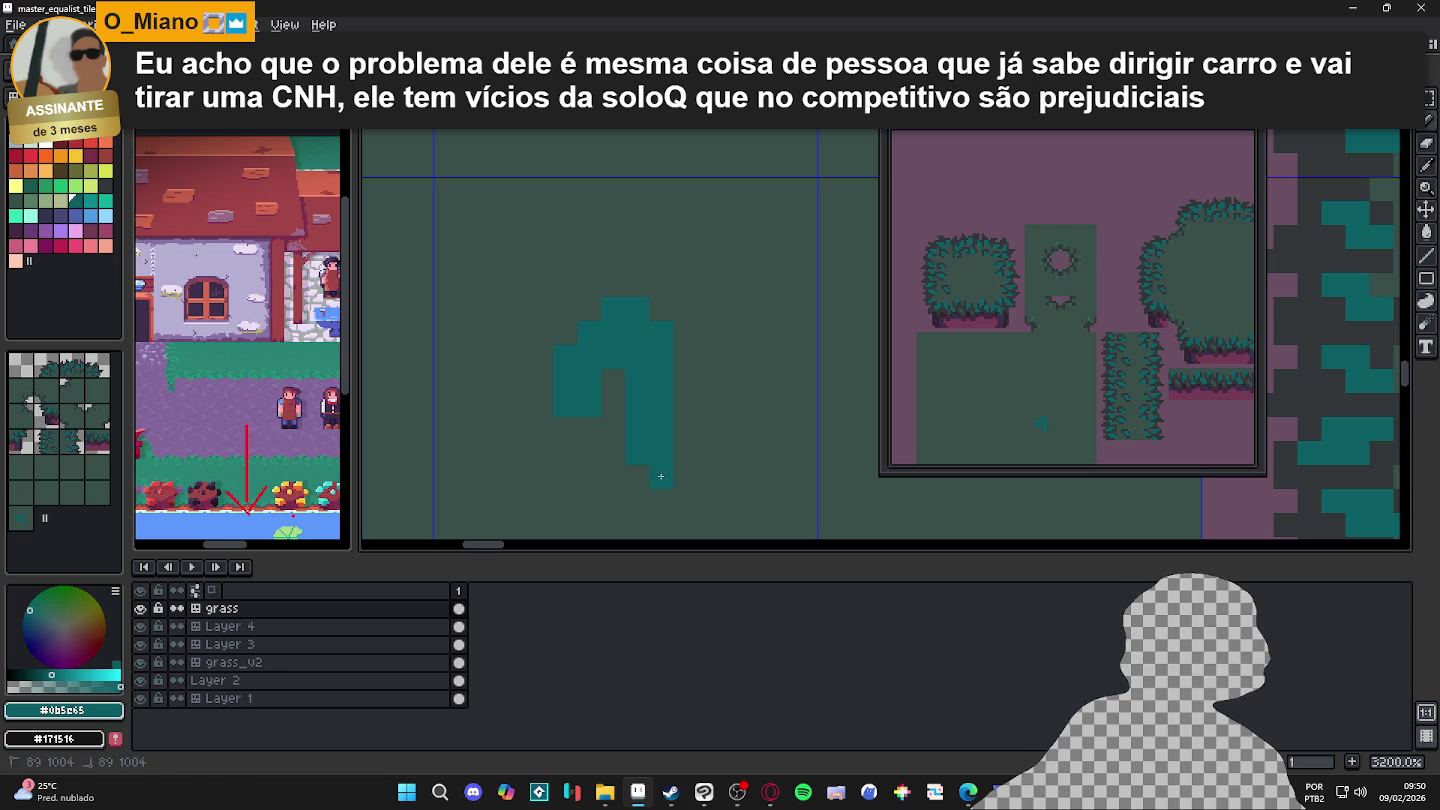
scroll(632, 476, "down", 1)
scroll(631, 476, "down", 1)
scroll(700, 450, "down", 2)
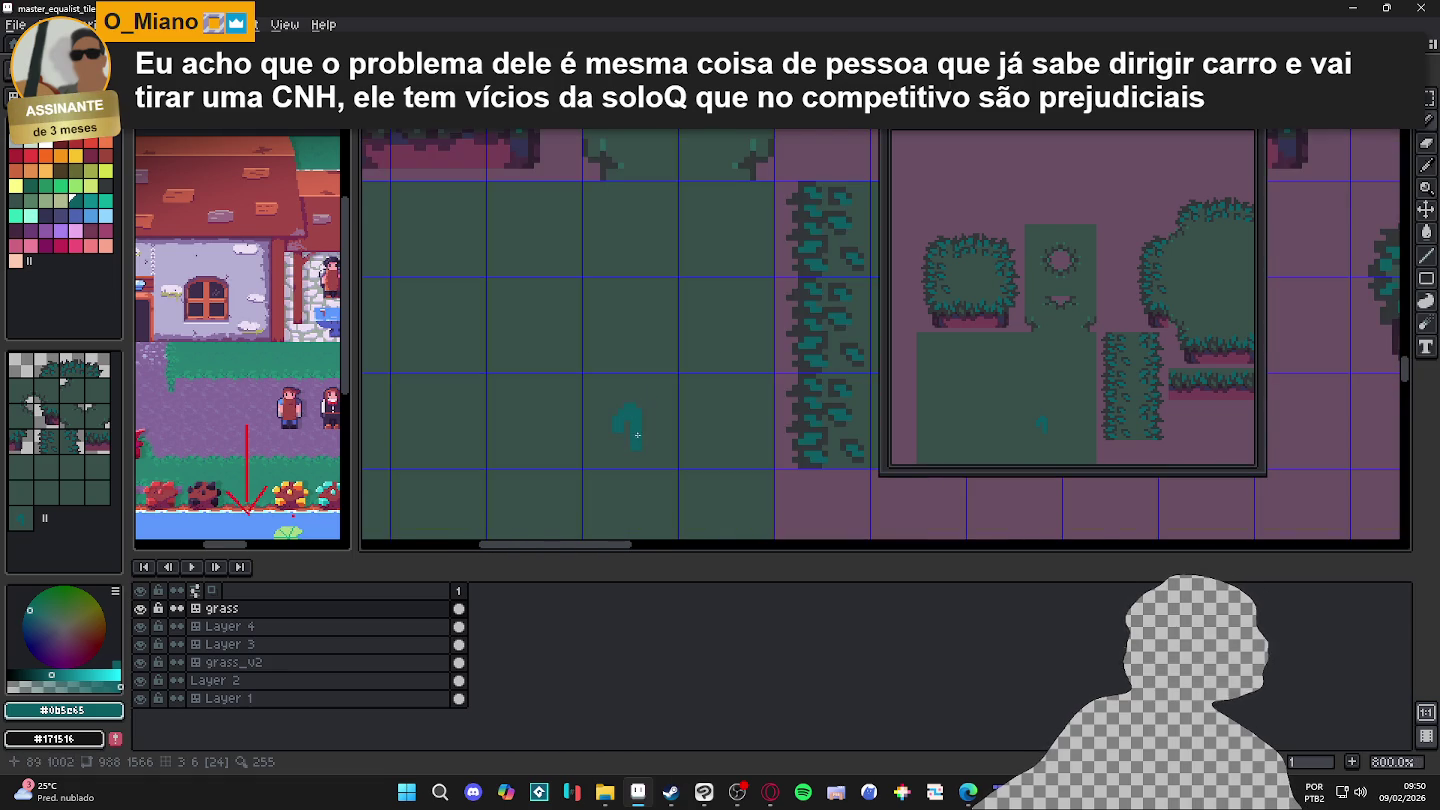
Step: Paint dark outline pixels around the teal sprout, restoring stray ones to teal
left_click(815, 428, "alt")
scroll(695, 425, "up", 2)
mouse_move(598, 475)
left_mouse_down()
mouse_move(593, 391)
mouse_move(562, 377)
mouse_move(530, 449)
mouse_move(561, 454)
mouse_move(562, 476)
left_mouse_up()
left_click(537, 412)
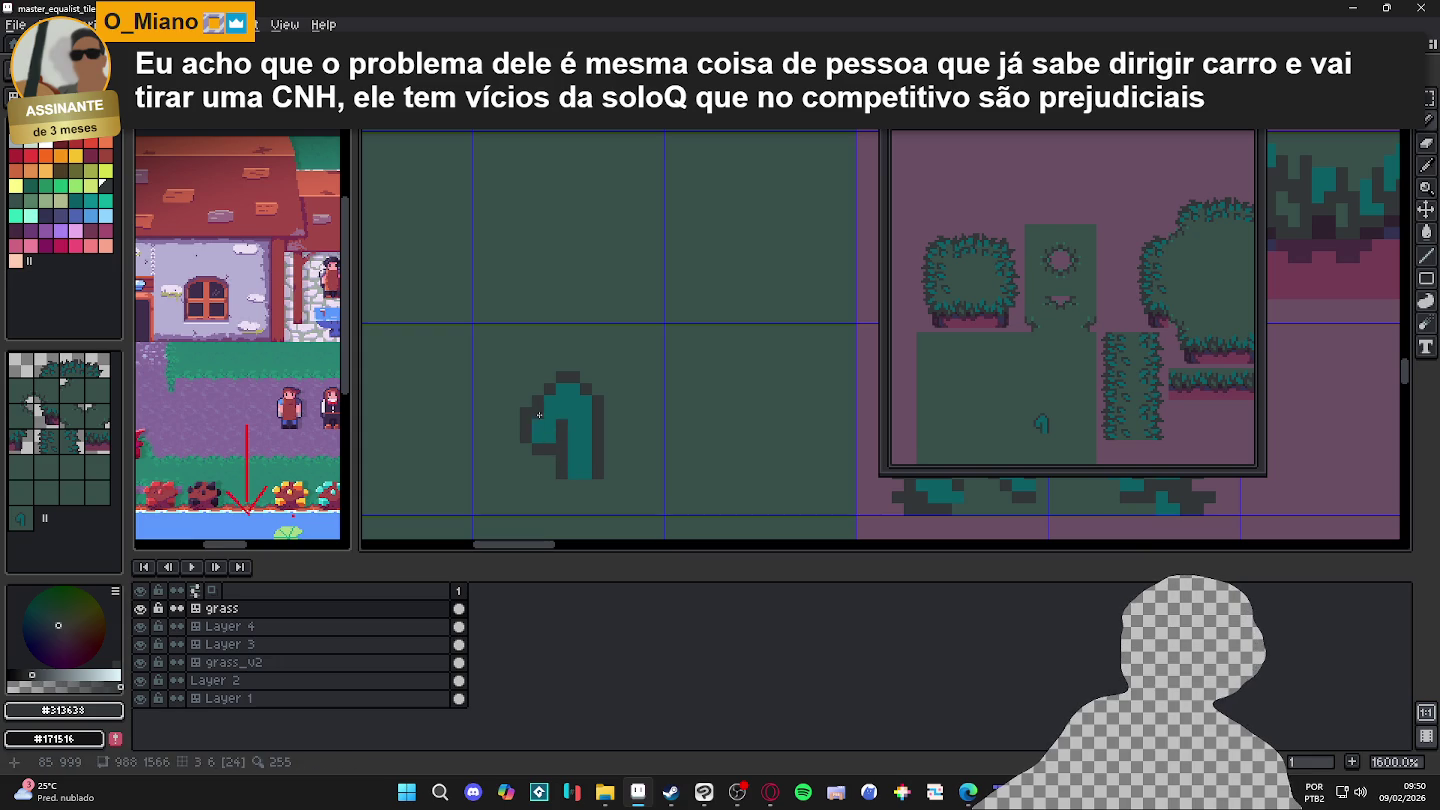
left_click(553, 419, "alt")
left_click(562, 426)
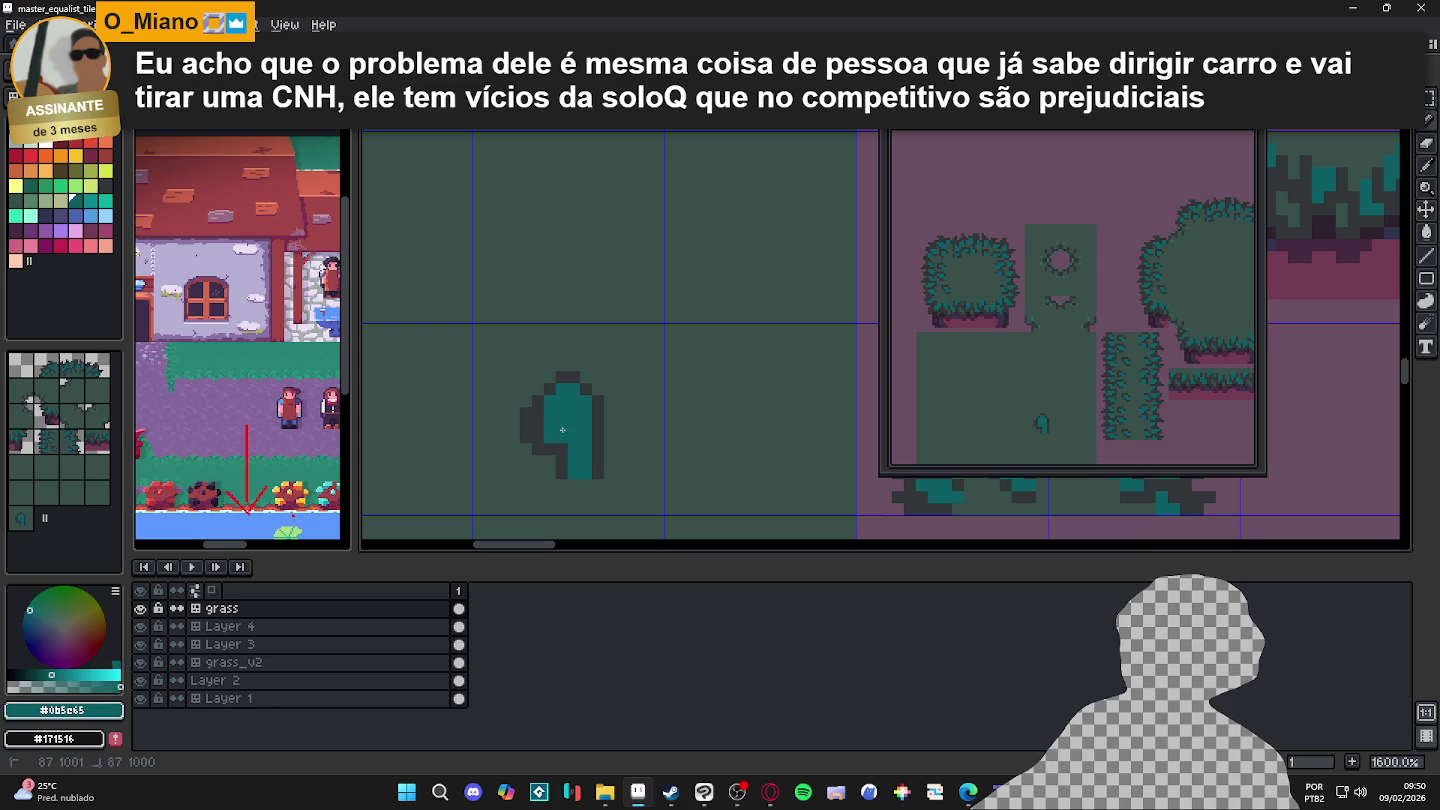
left_click(569, 440, "alt")
left_click(572, 427)
left_click(563, 425)
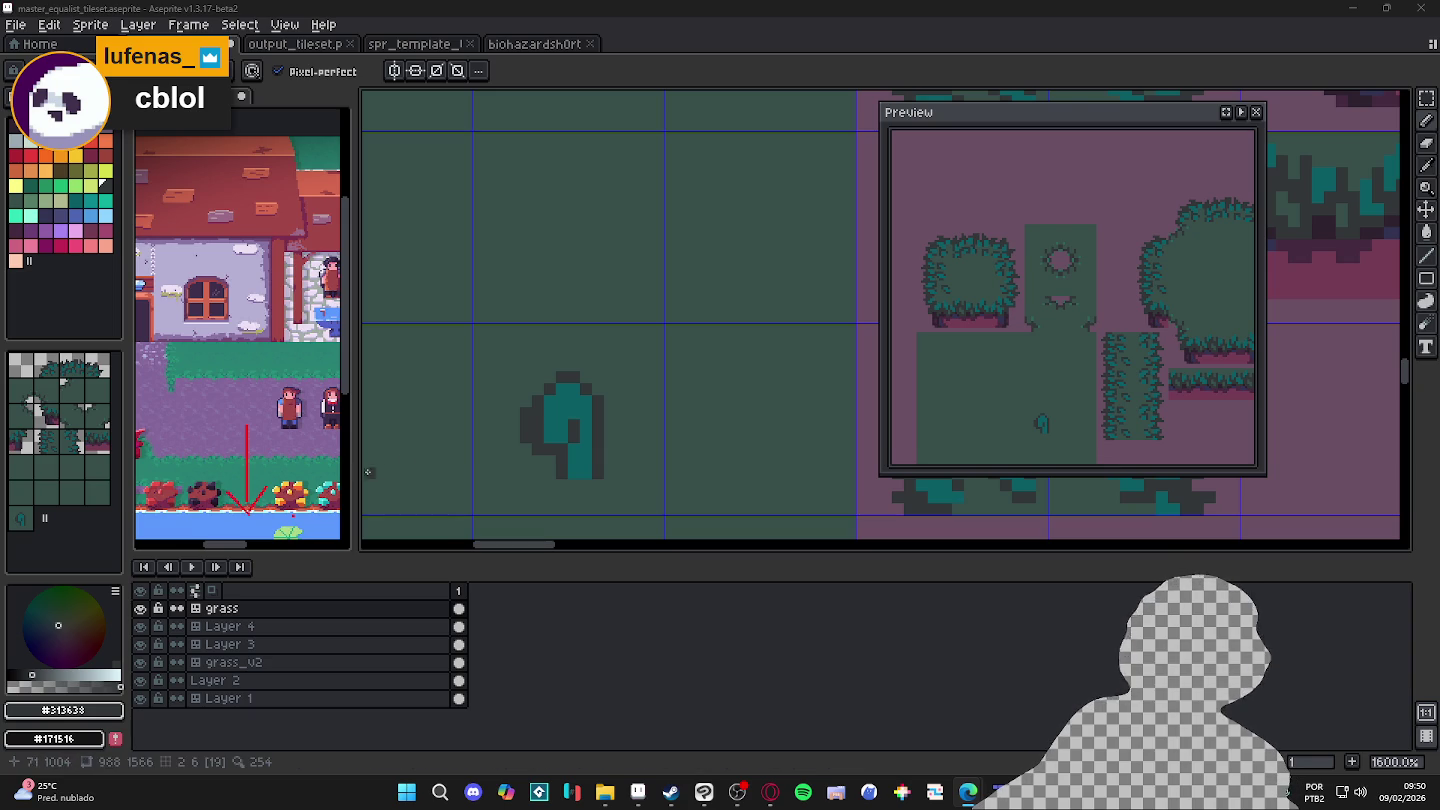
Step: Zoom in on the grass sprout and sample its background green and dark outline colours
scroll(525, 400, "up", 1)
left_click(525, 391, "alt")
scroll(527, 455, "down", 4)
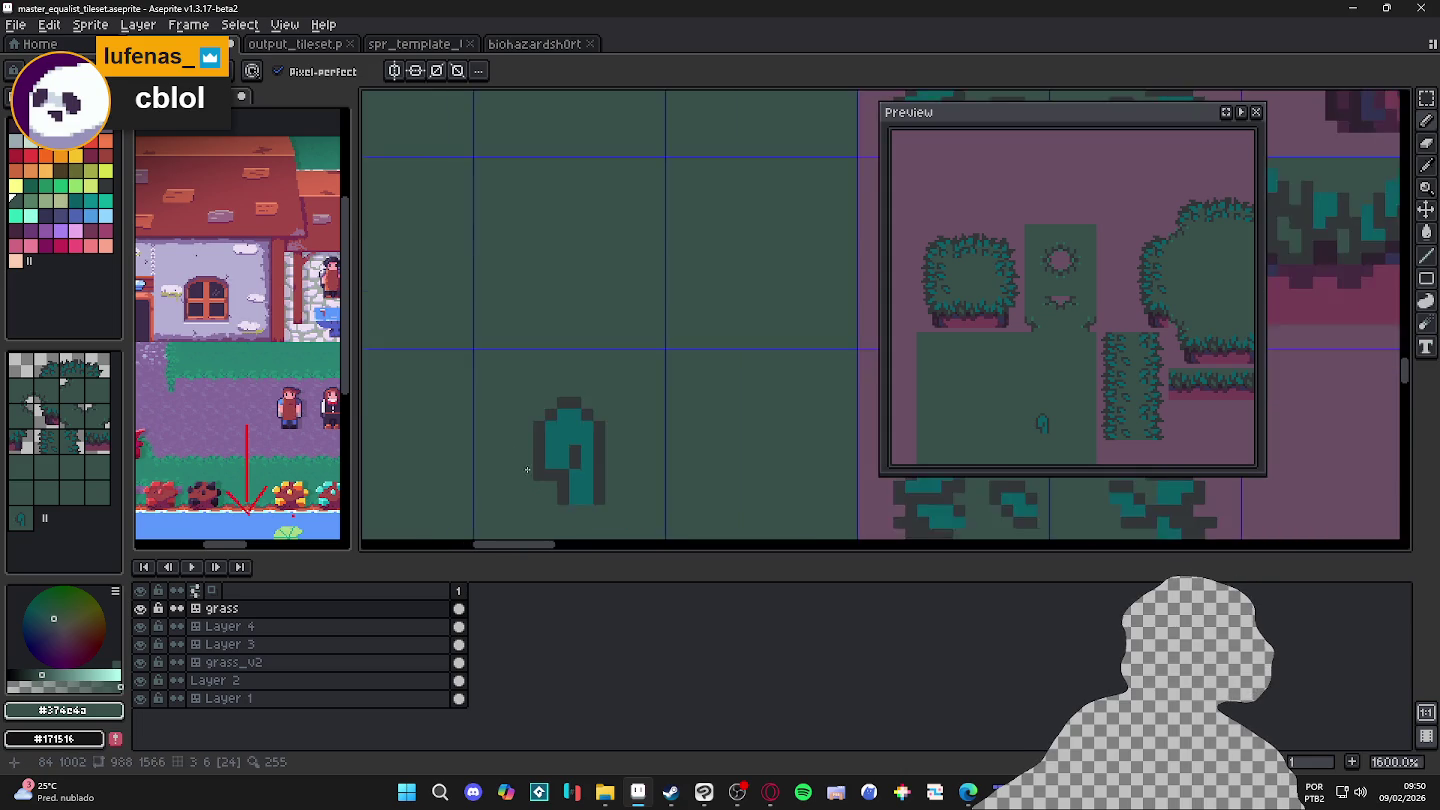
scroll(521, 405, "up", 3)
scroll(522, 405, "down", 3)
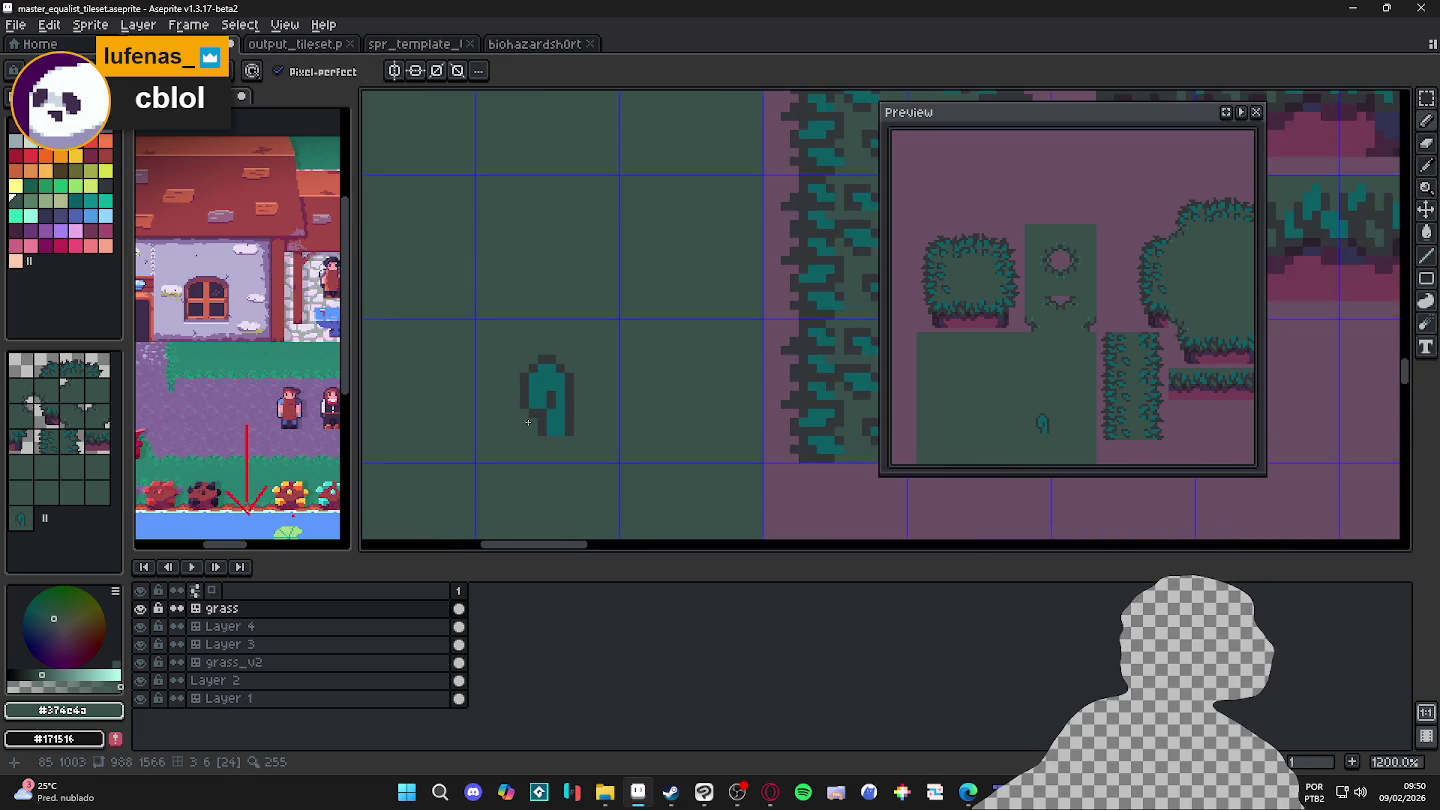
scroll(544, 401, "up", 1)
left_click(550, 409, "alt")
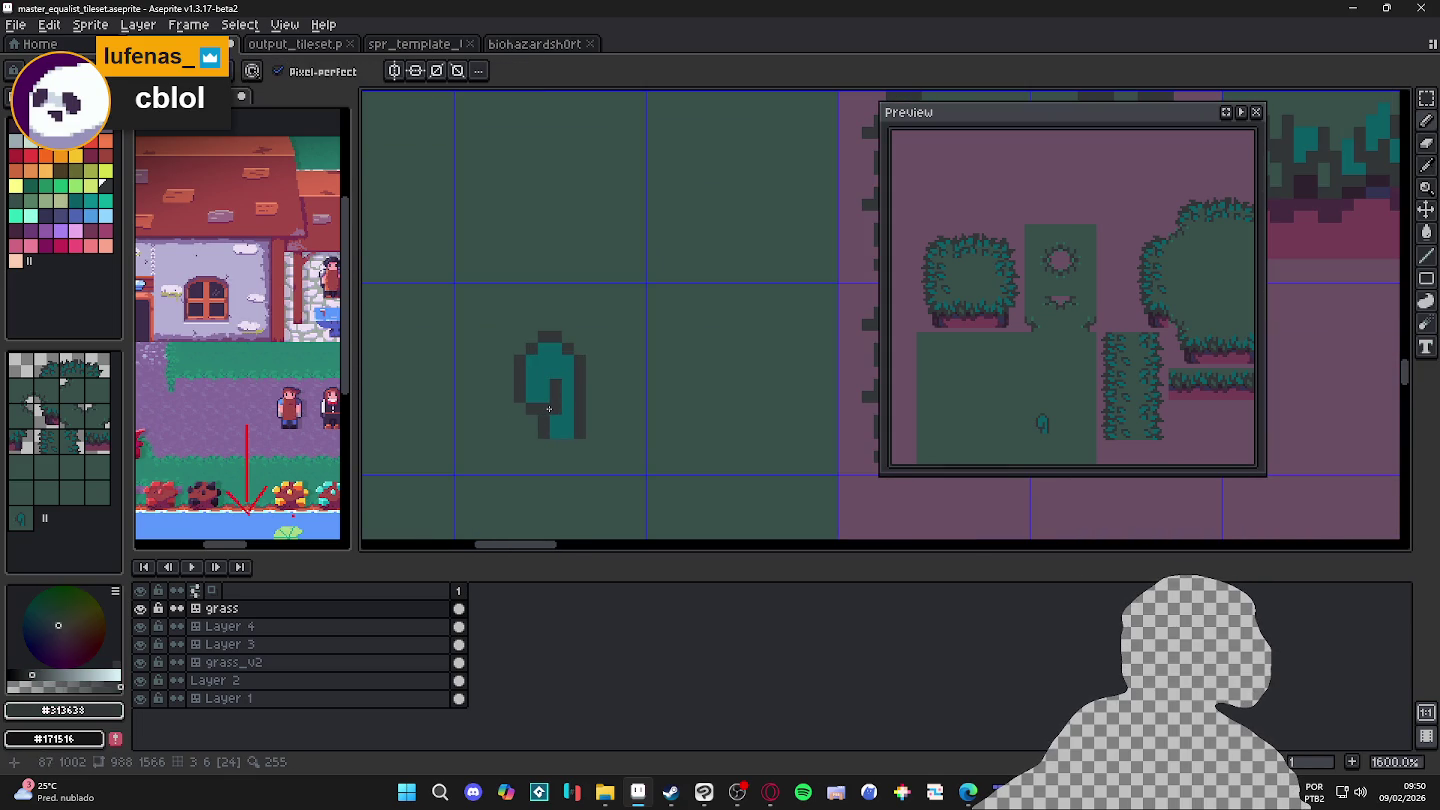
Step: Cover the sprout's diagonal dark pixels with background green and paint a dark column
scroll(519, 360, "up", 2)
key("alt")
left_click(501, 340, "alt")
left_click_drag(518, 360, 573, 324)
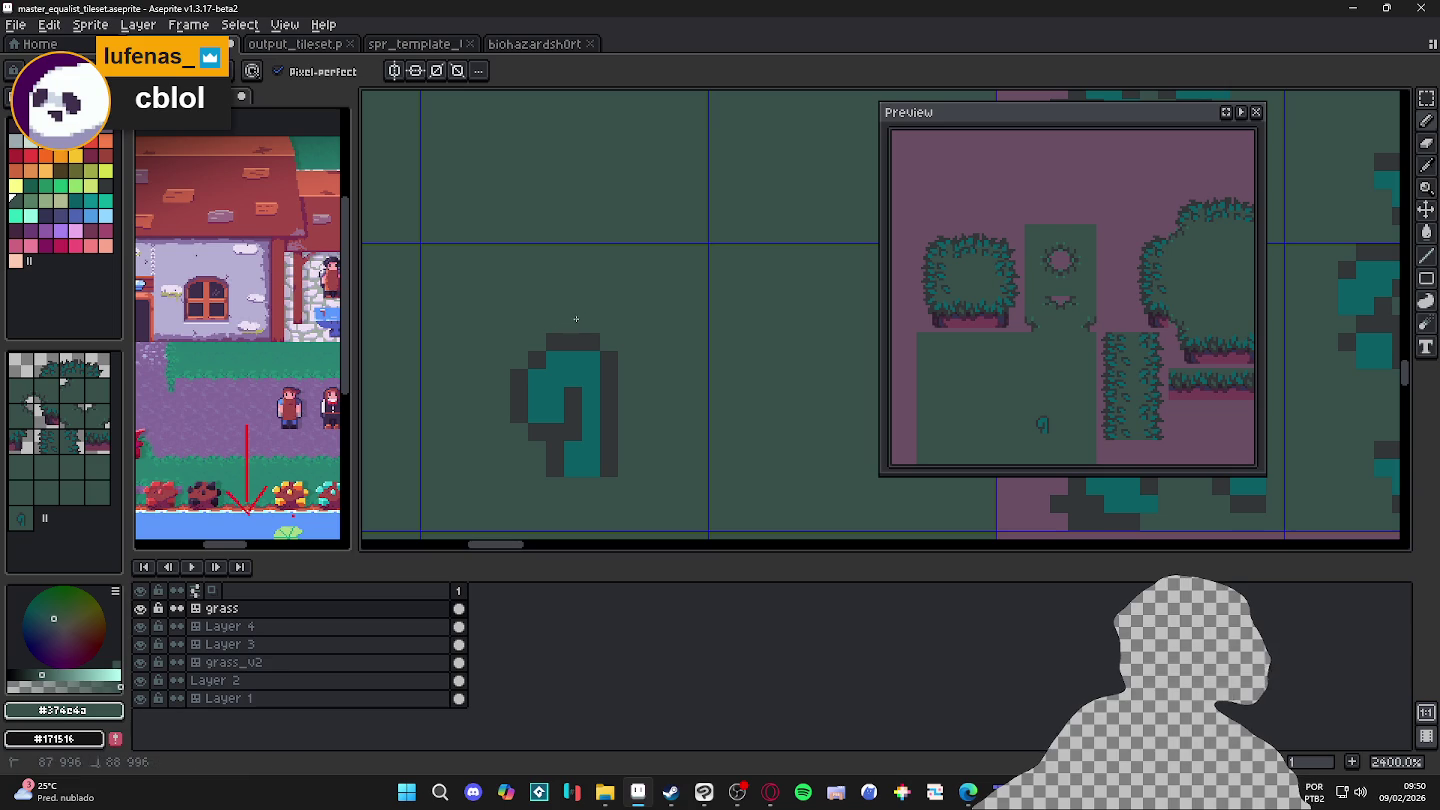
left_click(536, 360, "alt")
mouse_move(537, 374)
left_mouse_down()
mouse_move(537, 419)
mouse_move(517, 424)
left_mouse_up()
Step: Paint the sprout's right column dark, then cover it and one more pixel in green
left_click(510, 344, "alt")
left_click(600, 343, "alt")
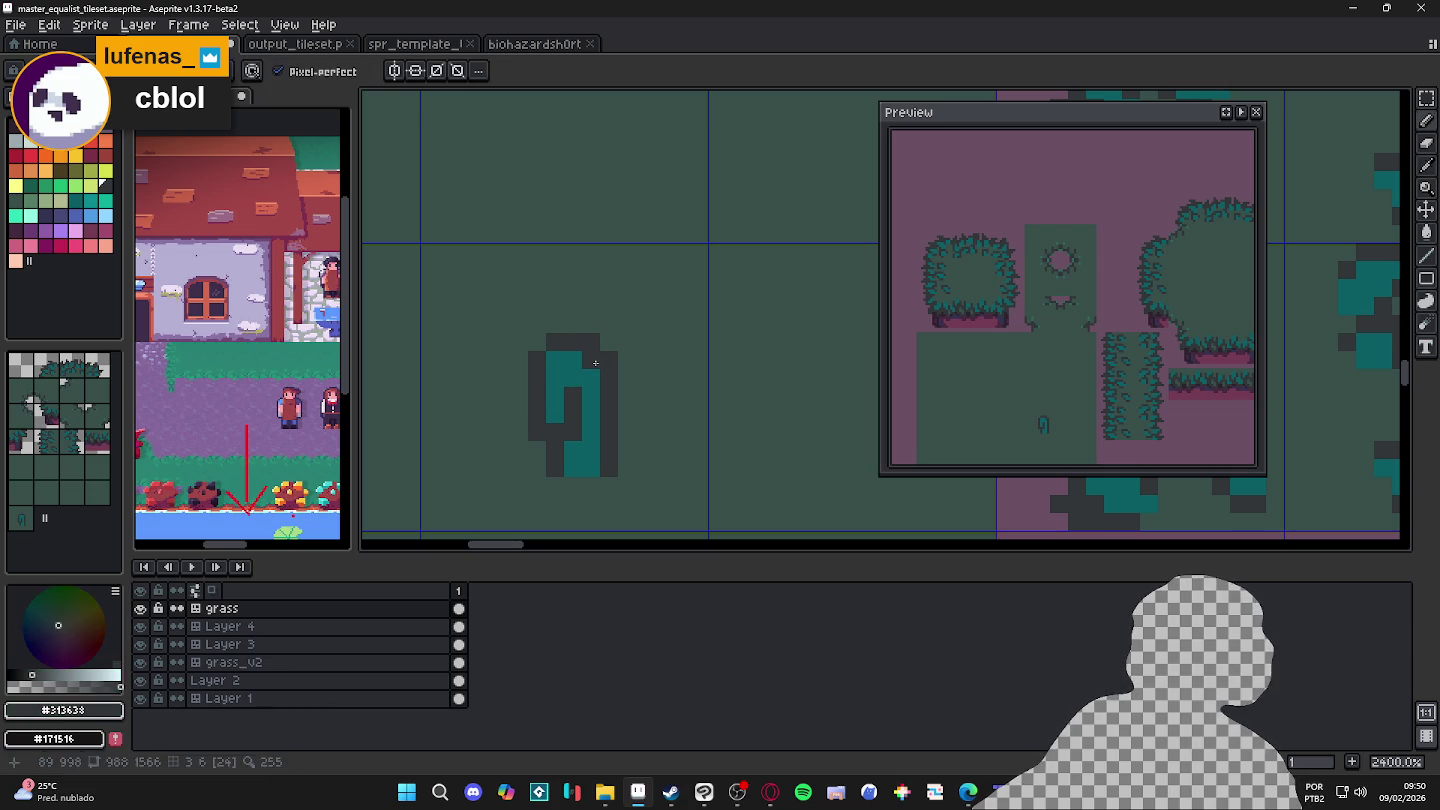
left_click_drag(592, 372, 589, 470)
left_click(654, 423, "alt")
left_click_drag(610, 355, 610, 471)
left_click(573, 414)
left_click(567, 399, "alt")
Step: Pick the sprout's teal and a light palette green, and recolour one sprout pixel
scroll(567, 397, "down", 2)
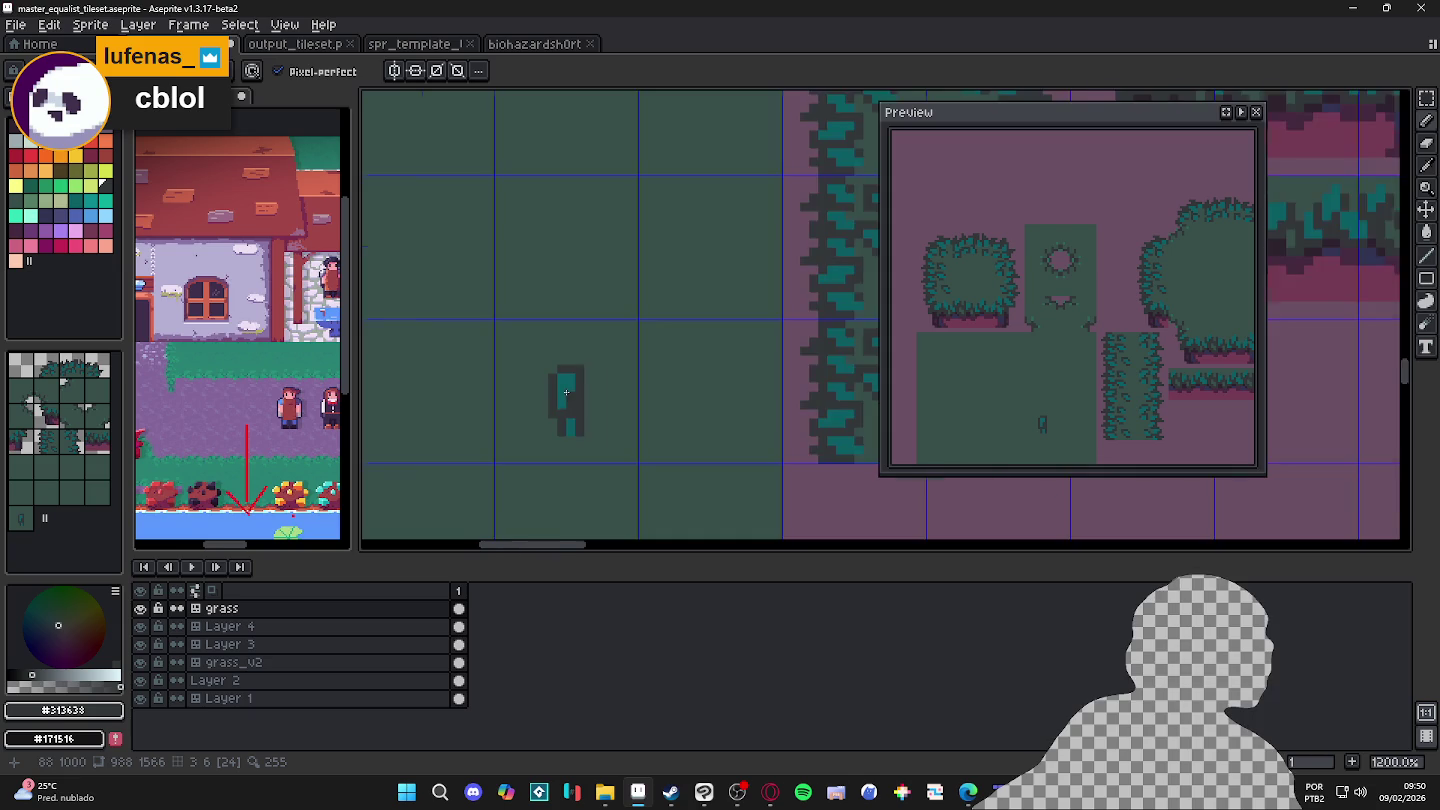
scroll(570, 380, "up", 3)
scroll(575, 360, "down", 3)
scroll(571, 381, "down", 1)
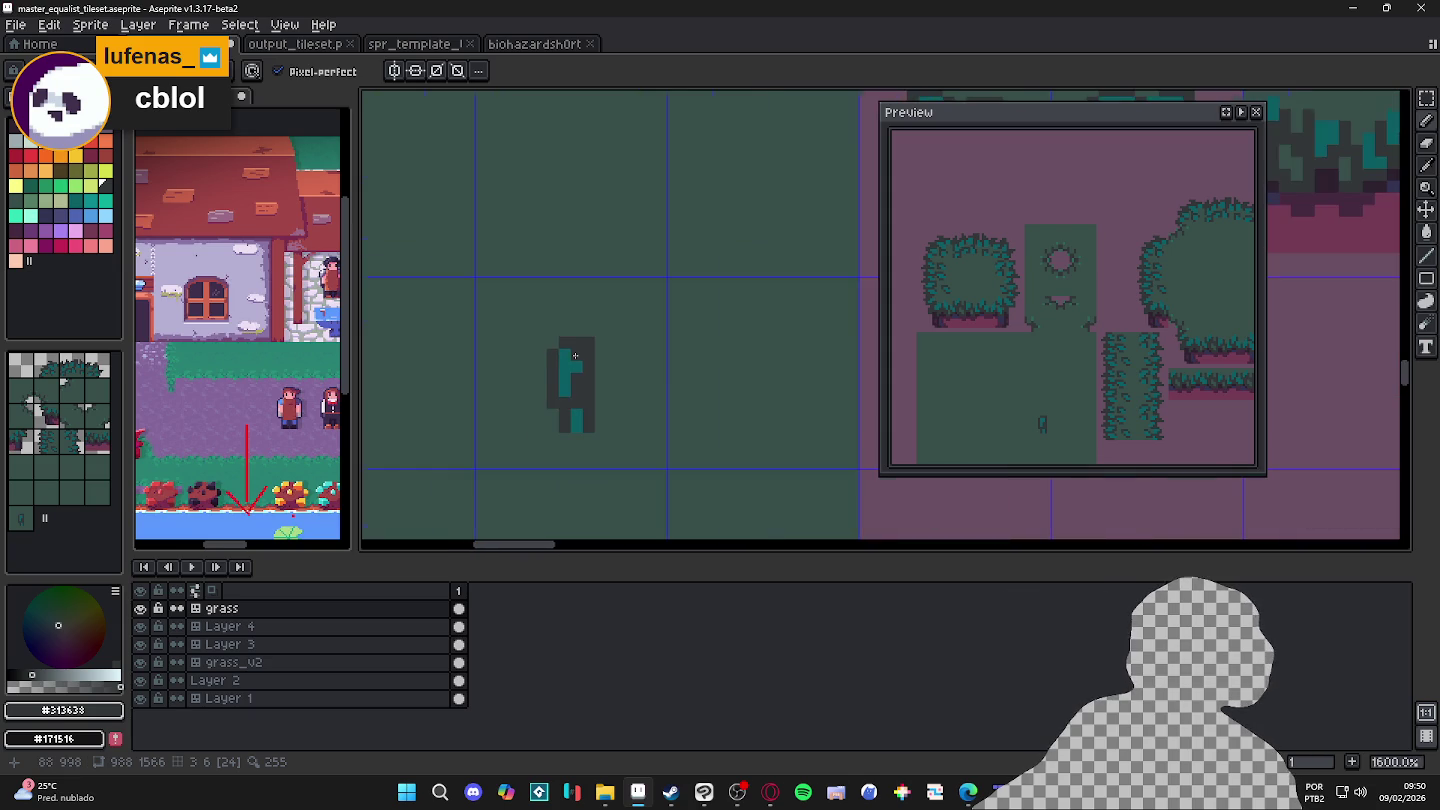
scroll(564, 401, "down", 2)
scroll(554, 427, "down", 1)
scroll(553, 427, "up", 5)
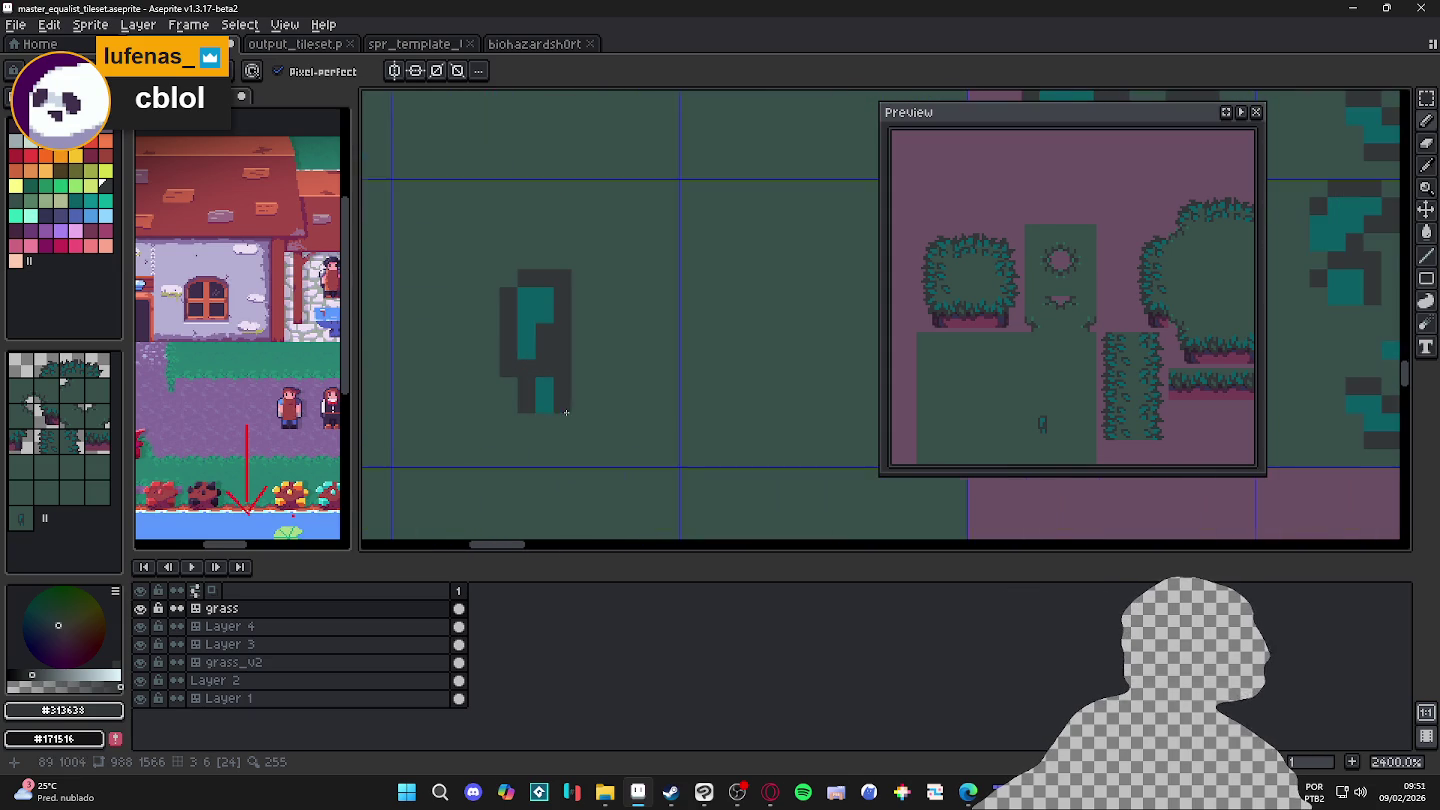
left_click(545, 395, "alt")
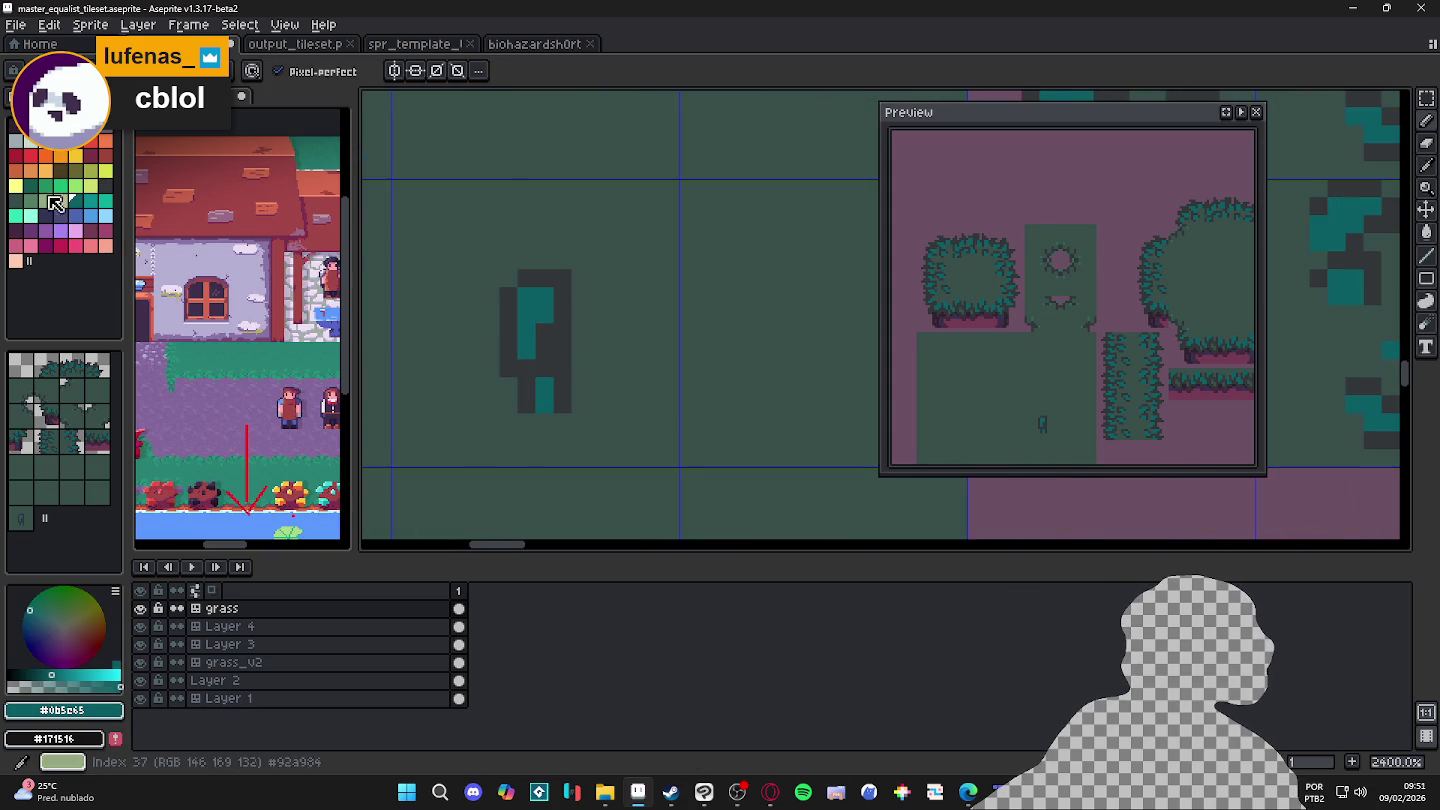
left_click(15, 200)
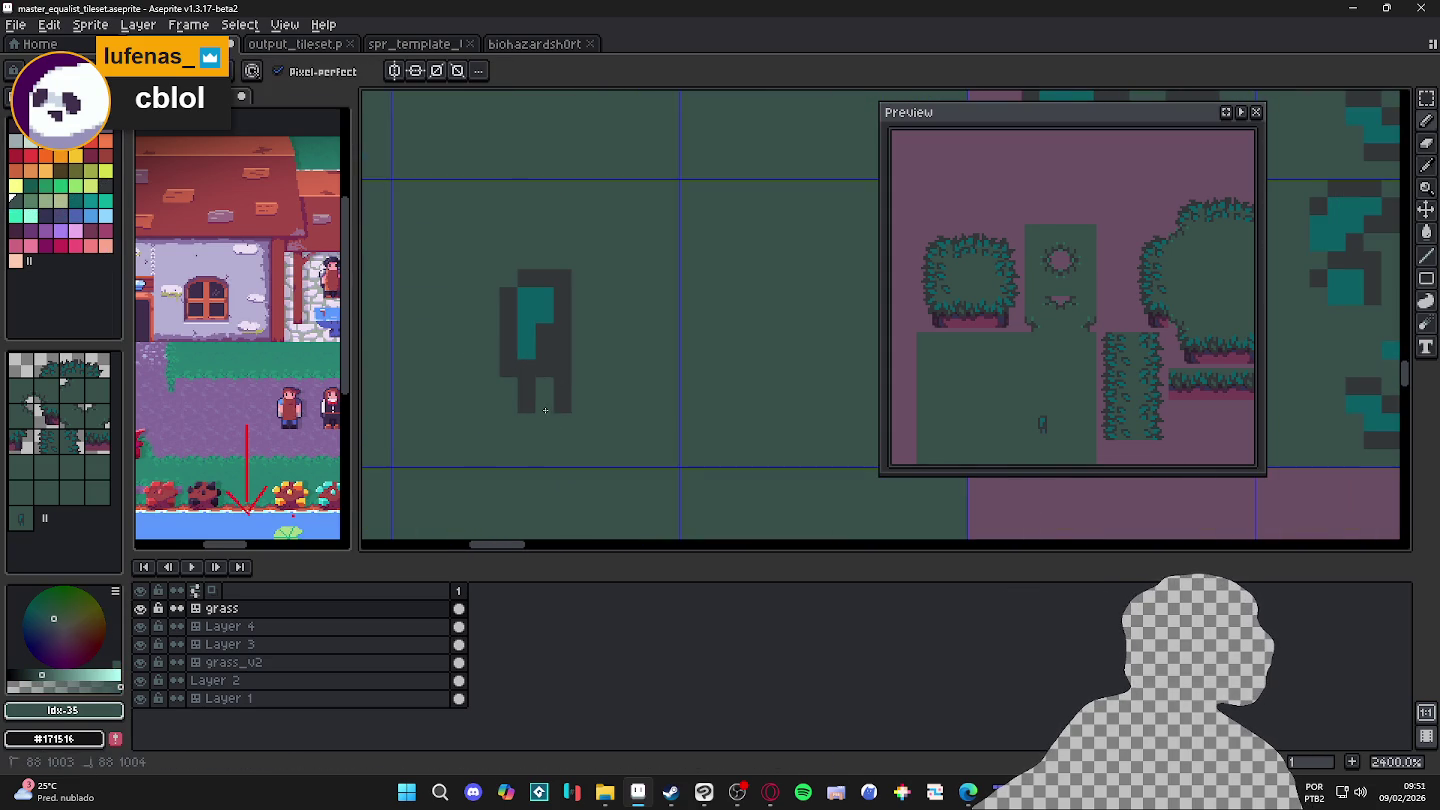
scroll(550, 381, "down", 3)
scroll(555, 361, "up", 3)
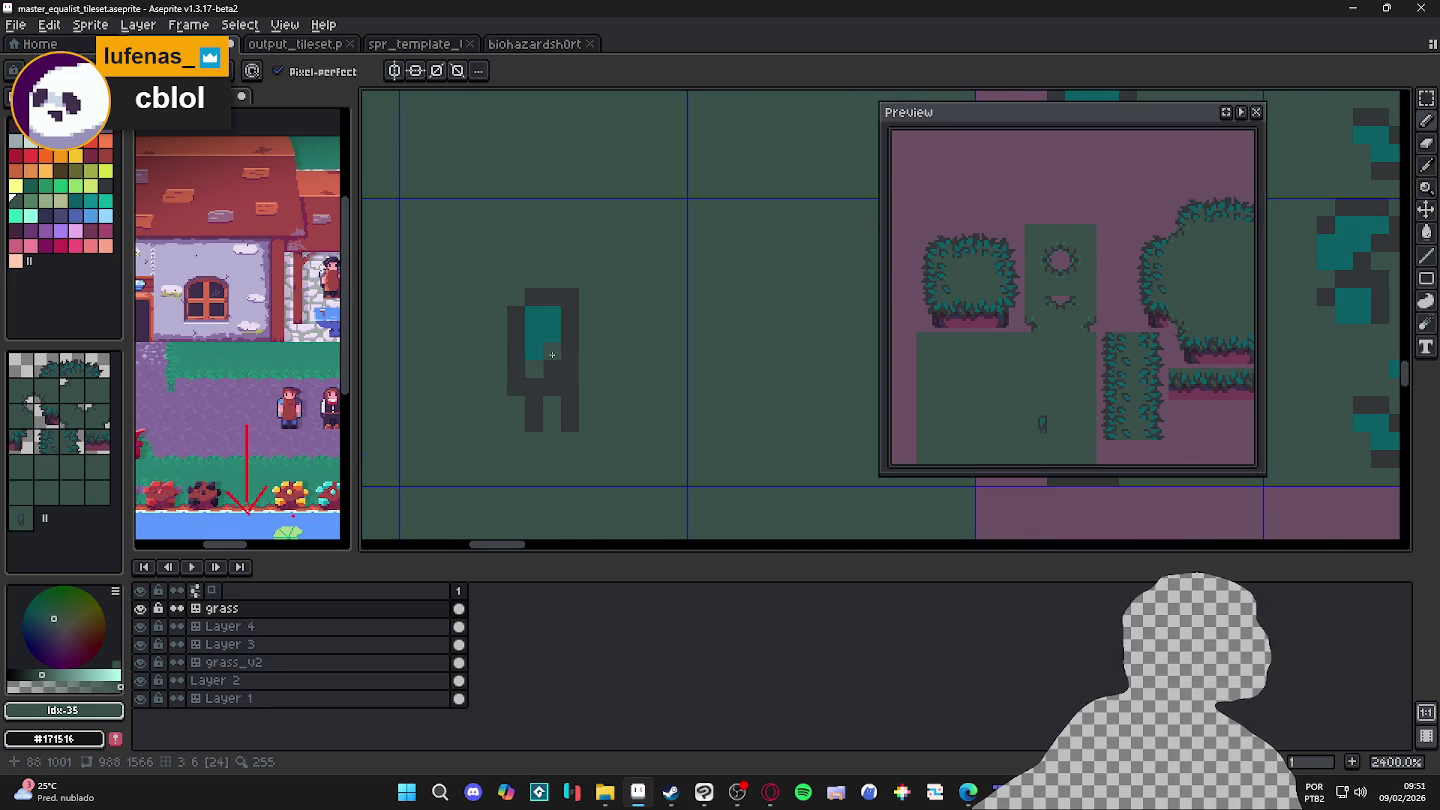
left_click(551, 369)
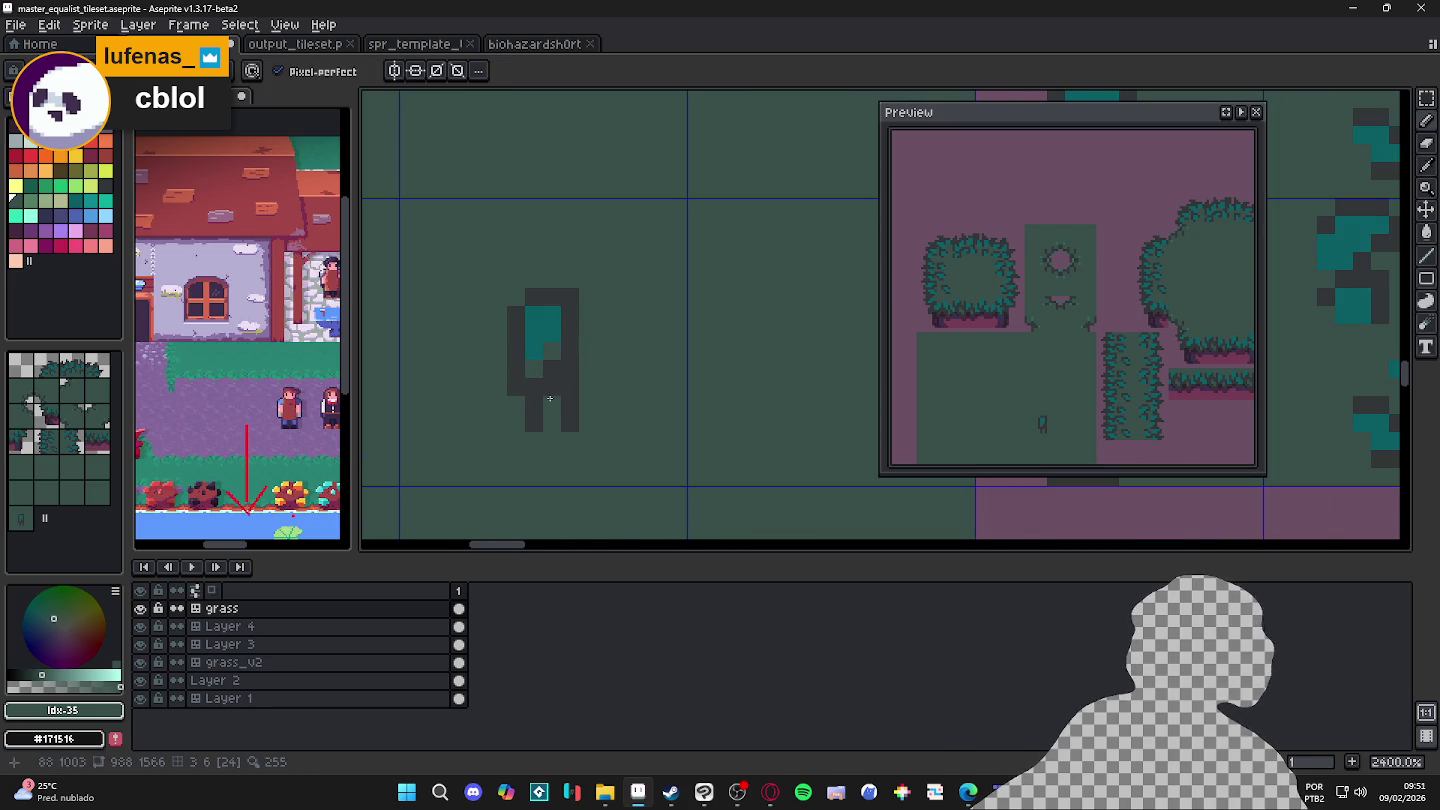
Step: Widen the sprout's teal blade by two pixels
left_click(574, 299, "alt")
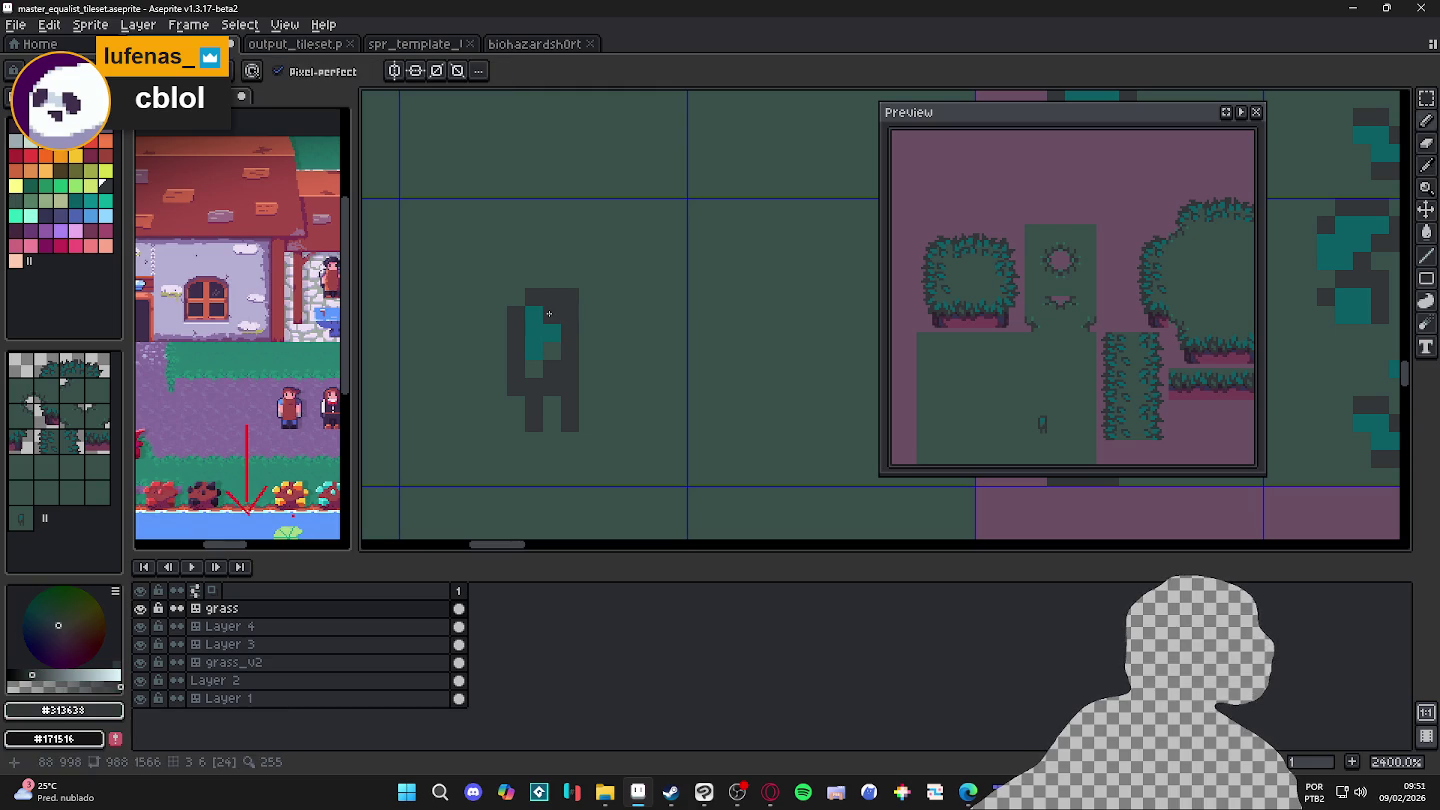
left_click(556, 328, "alt")
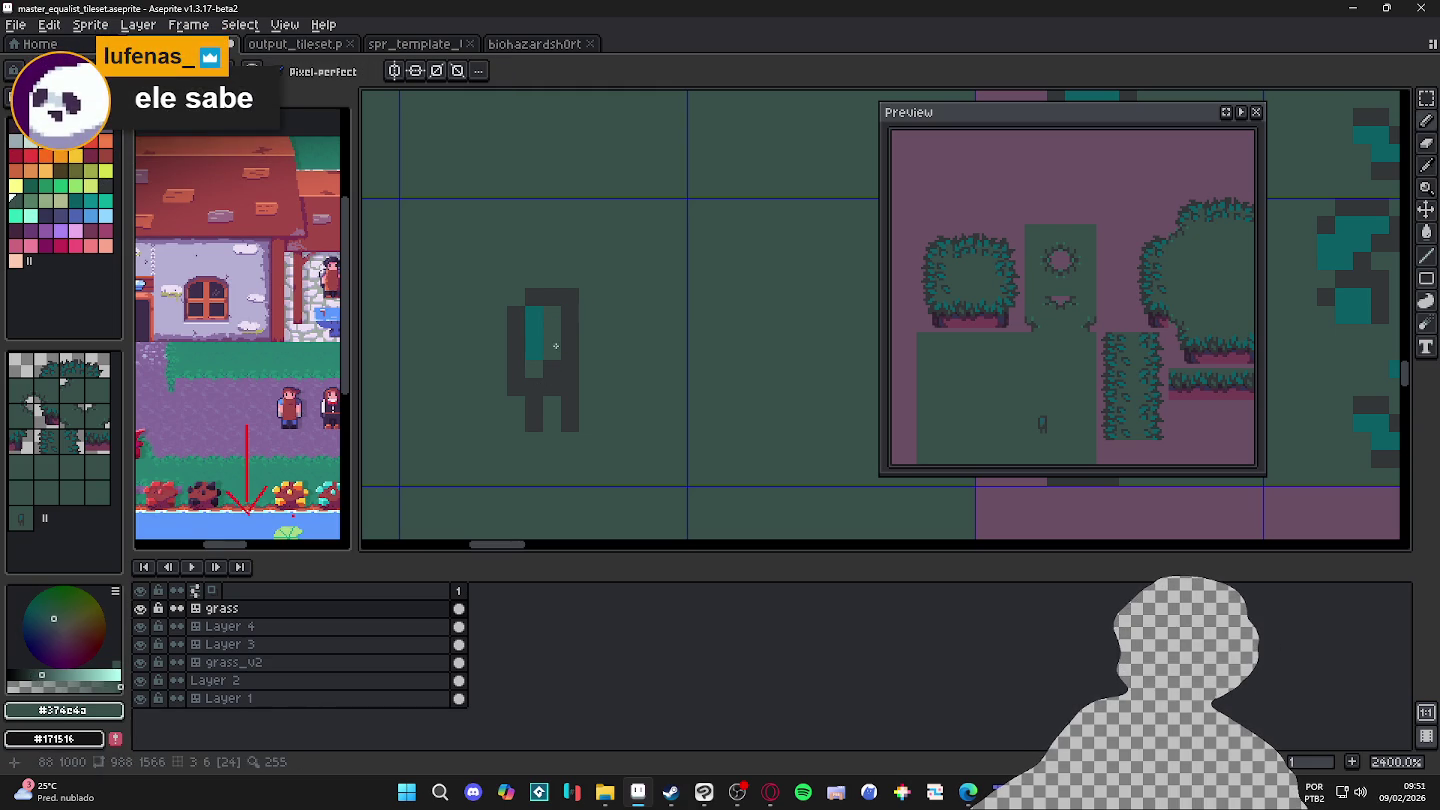
left_click(535, 330, "alt")
left_click_drag(552, 314, 551, 329)
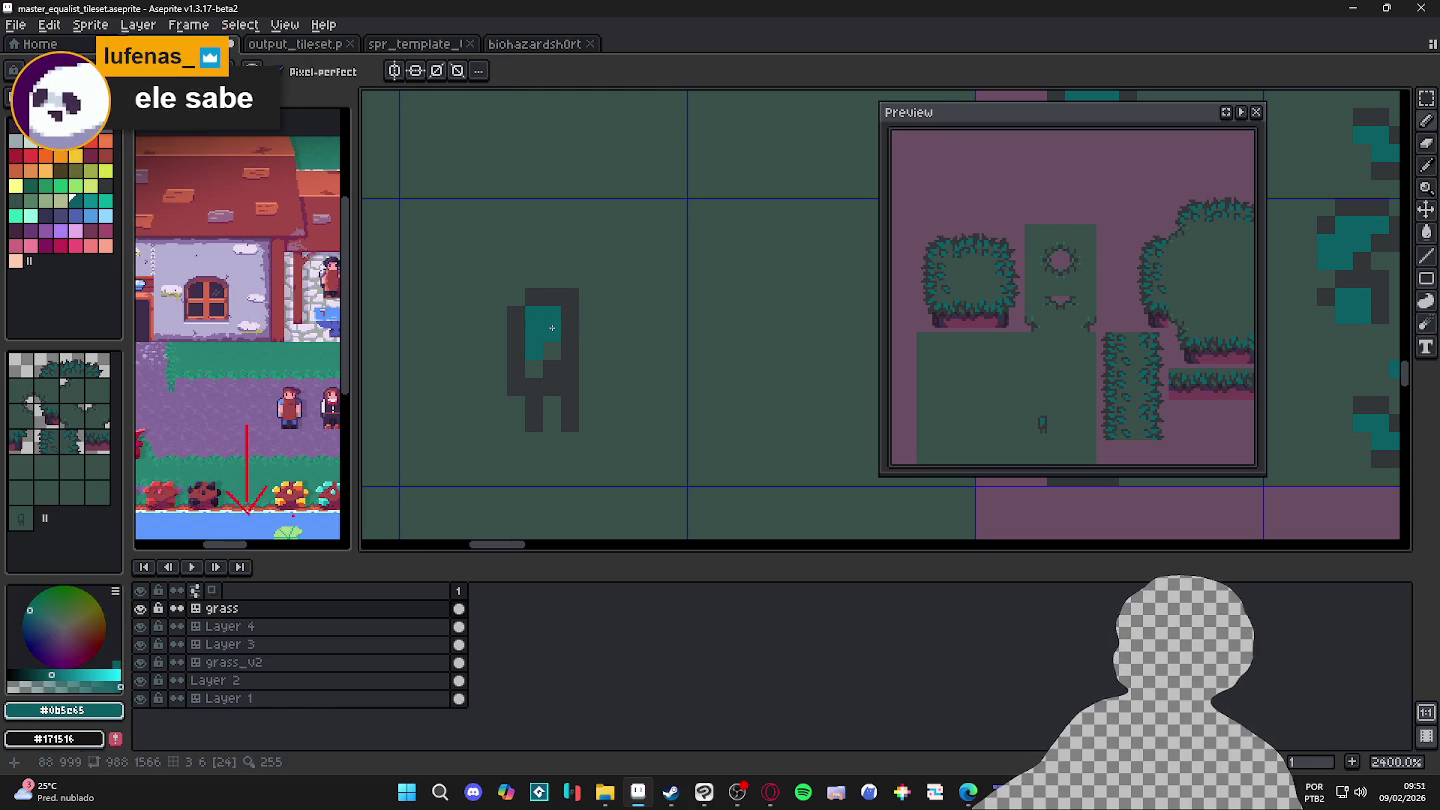
left_click_drag(521, 404, 553, 401)
Step: Add near-black shading pixels below the teal block and along the sprout's right column
left_click(578, 369, "alt")
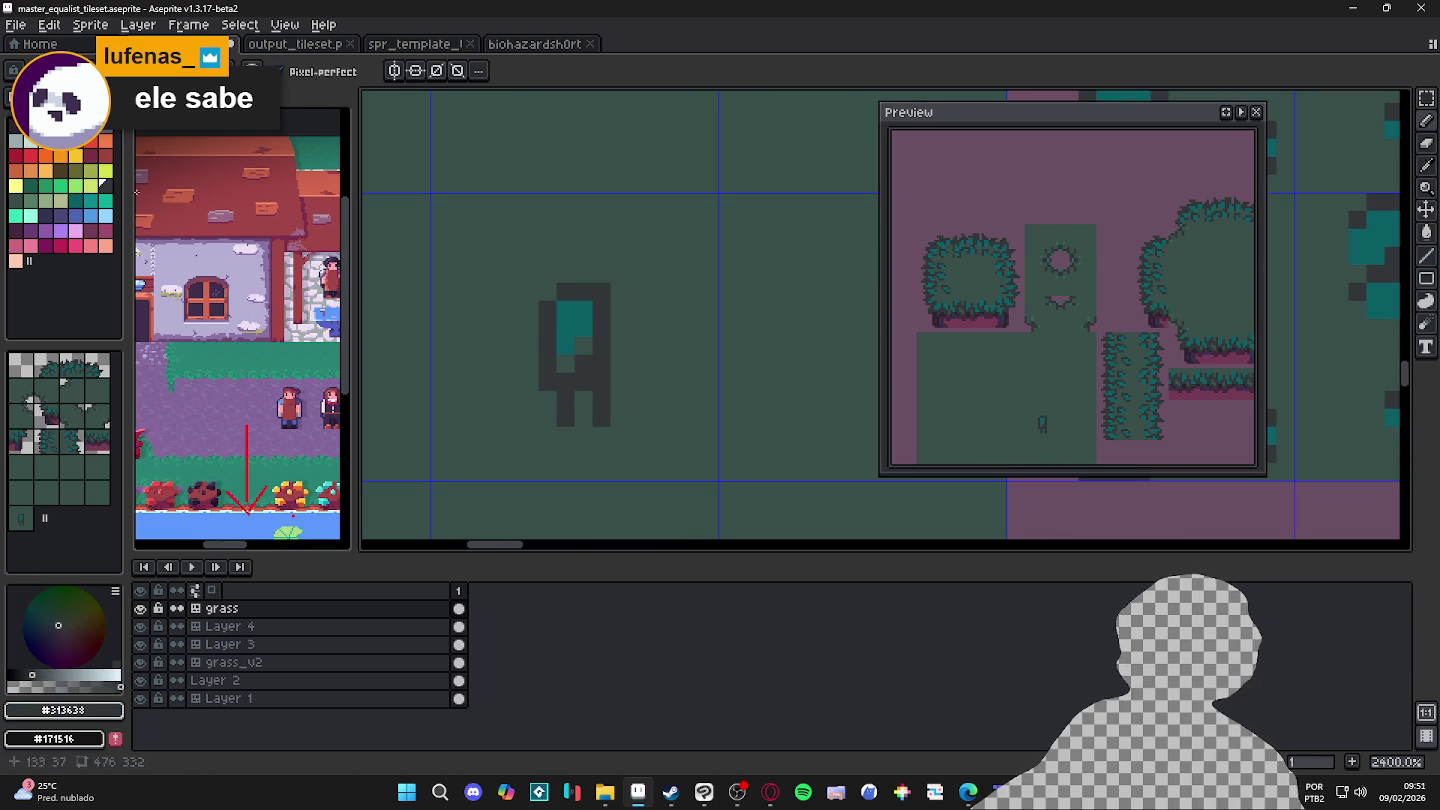
left_click(18, 138)
left_click(583, 365)
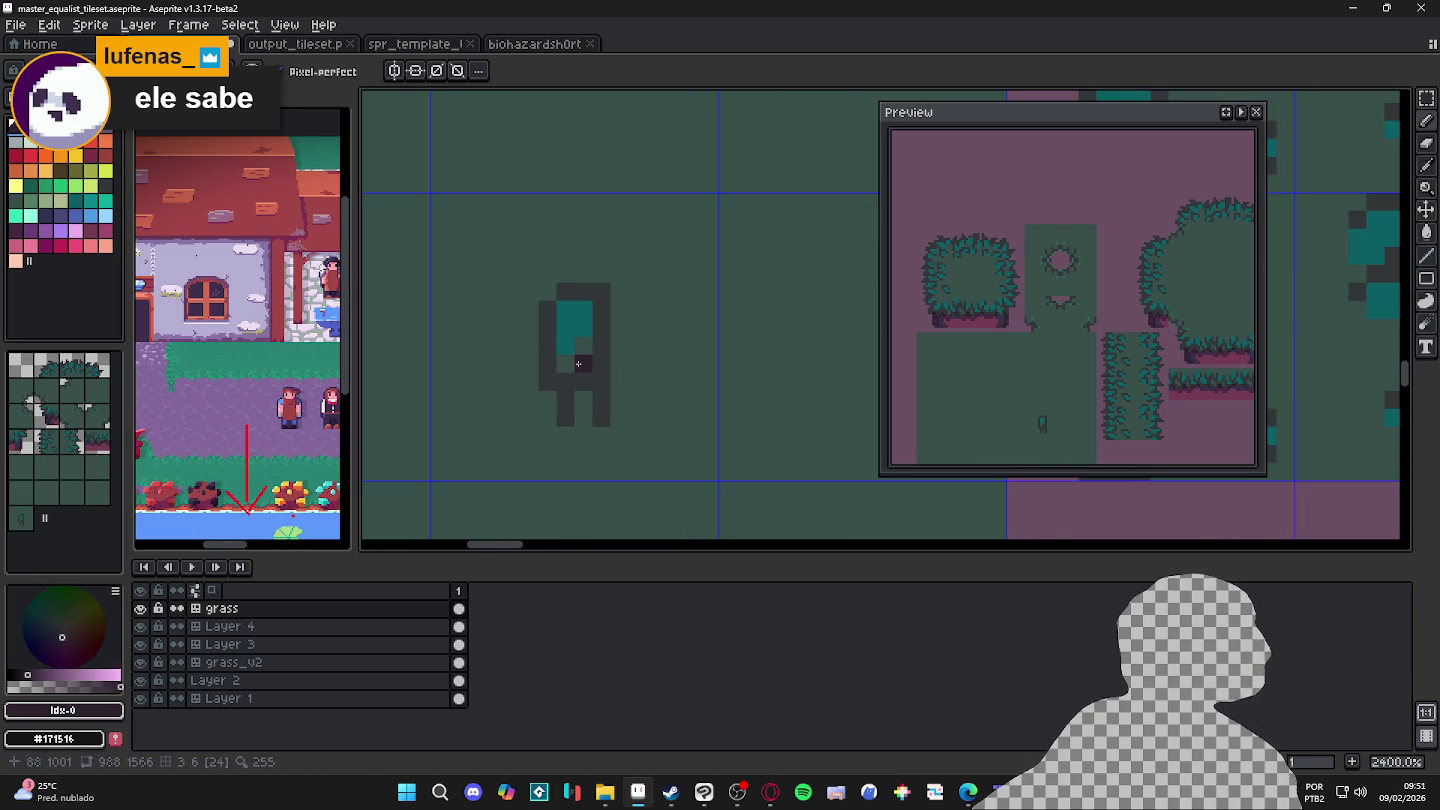
left_click(566, 382)
left_click(572, 391)
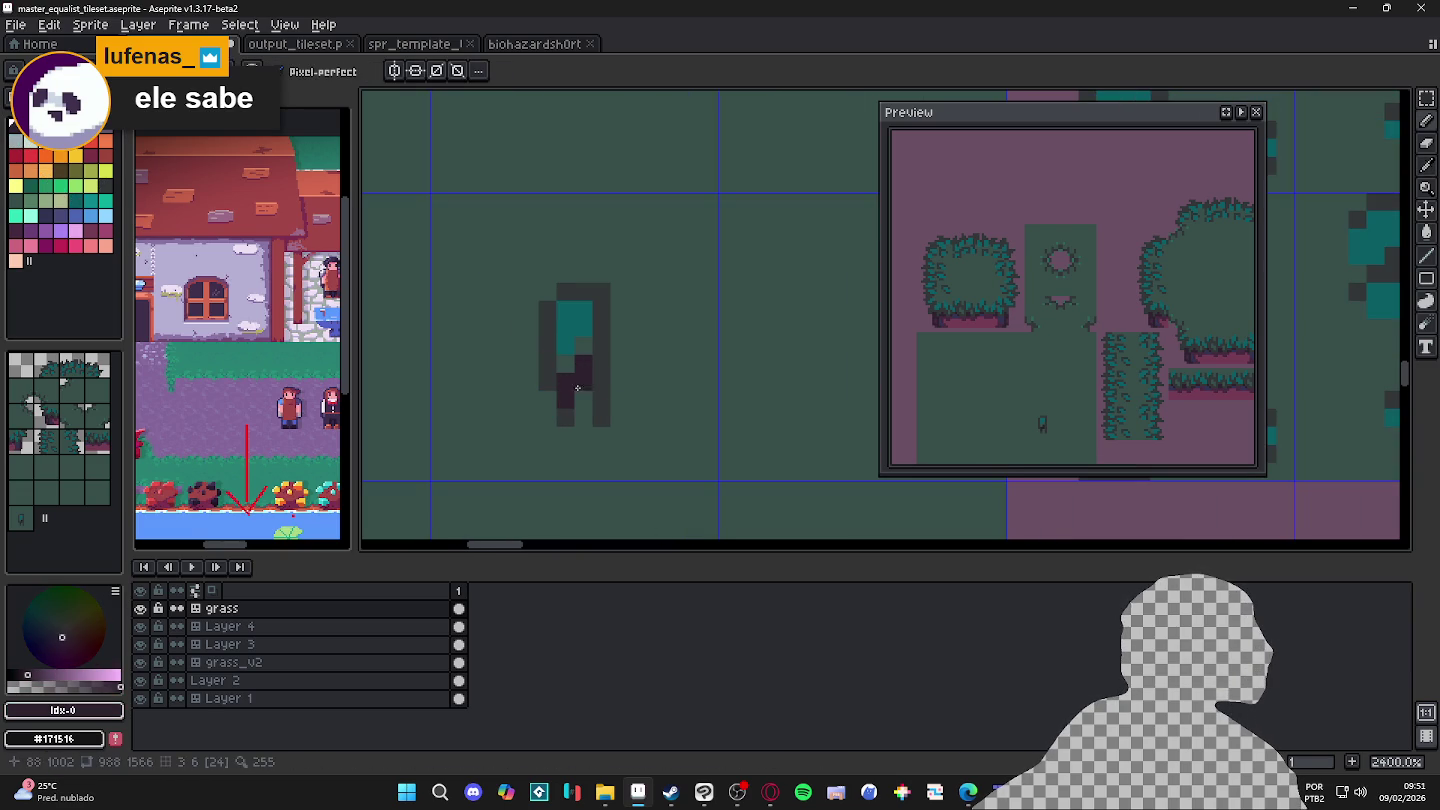
left_click(601, 347)
left_click(598, 381)
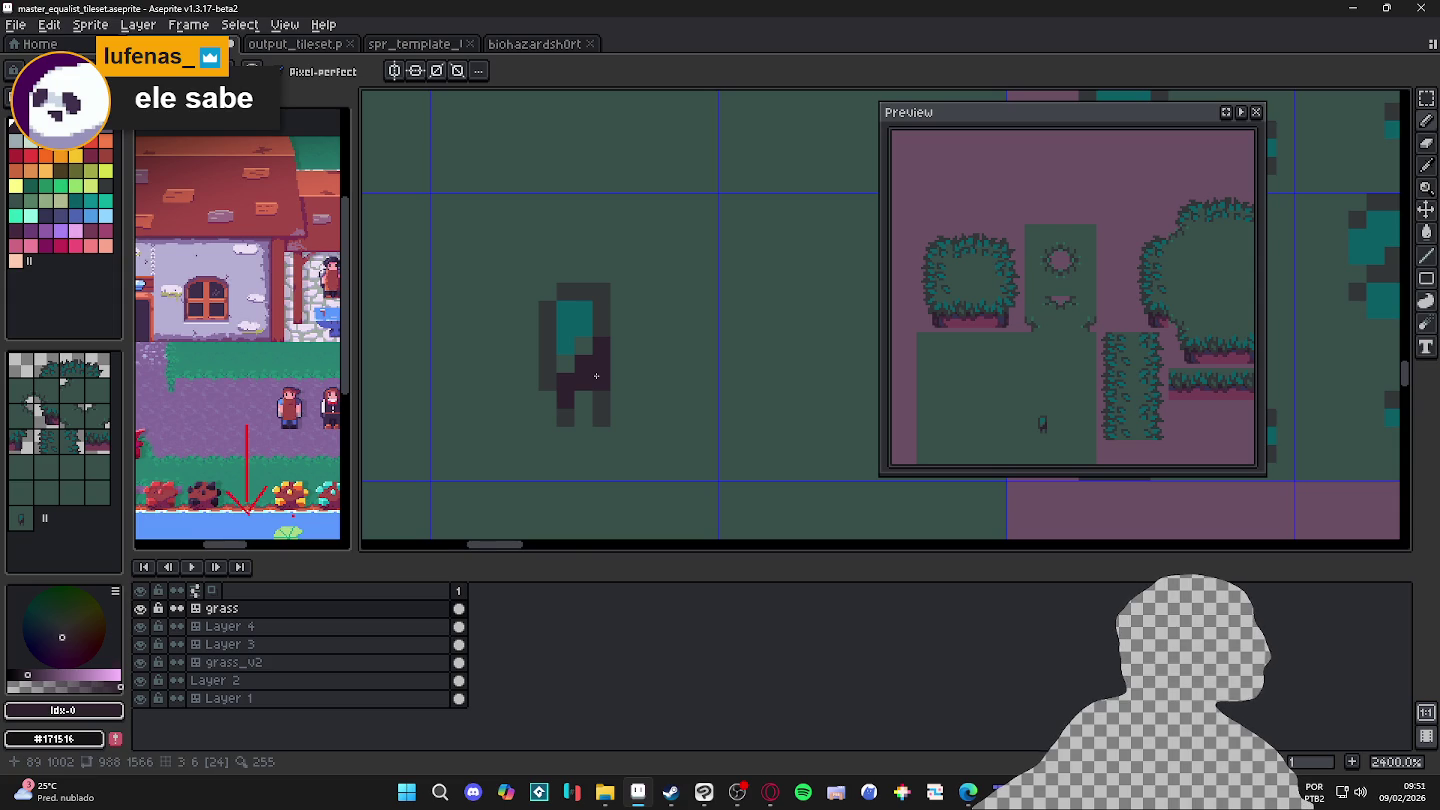
Step: Retouch the pixels around the teal patch, darkening, lightening and clearing individual pixels
left_click(575, 380, "alt")
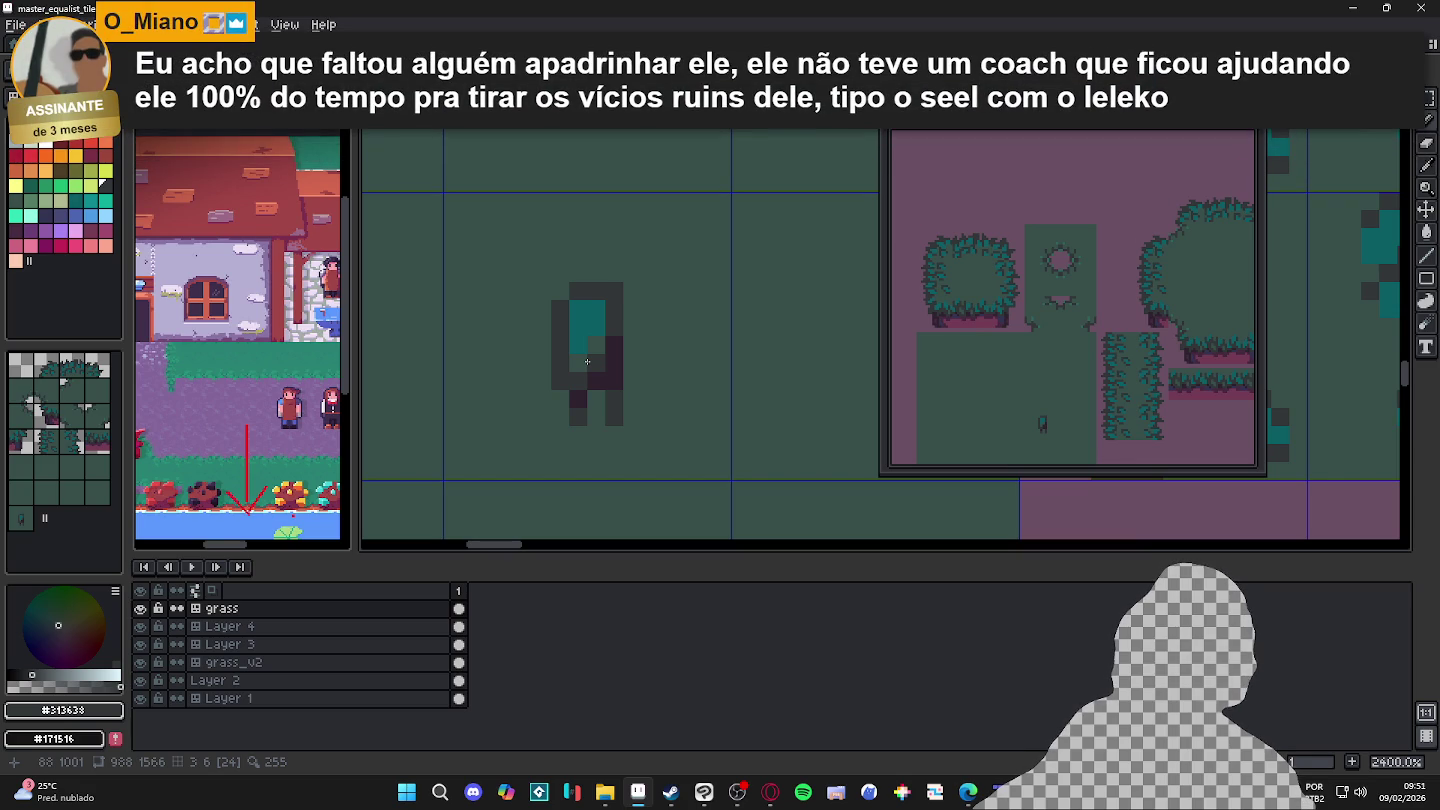
left_click_drag(587, 361, 586, 353)
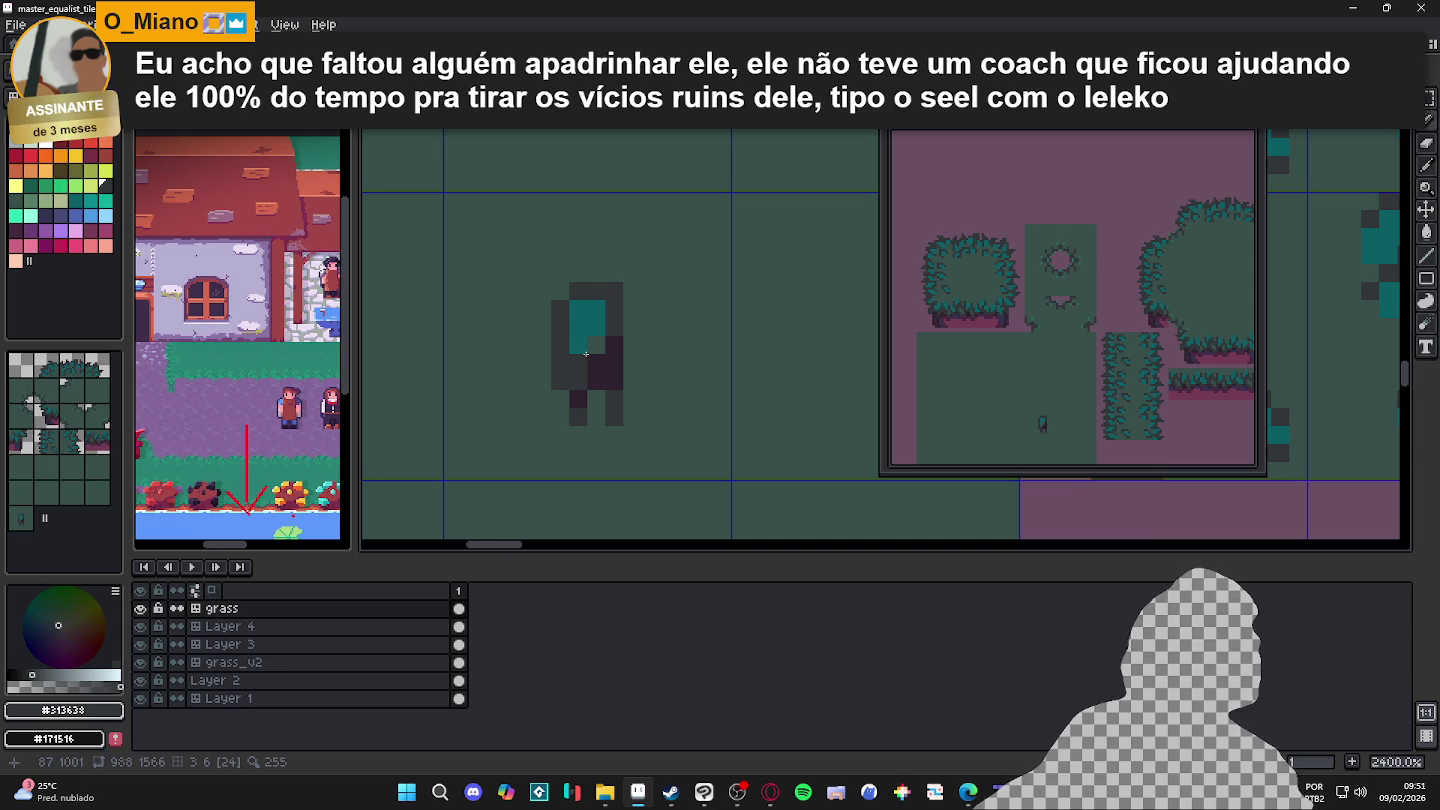
left_click_drag(586, 355, 581, 310)
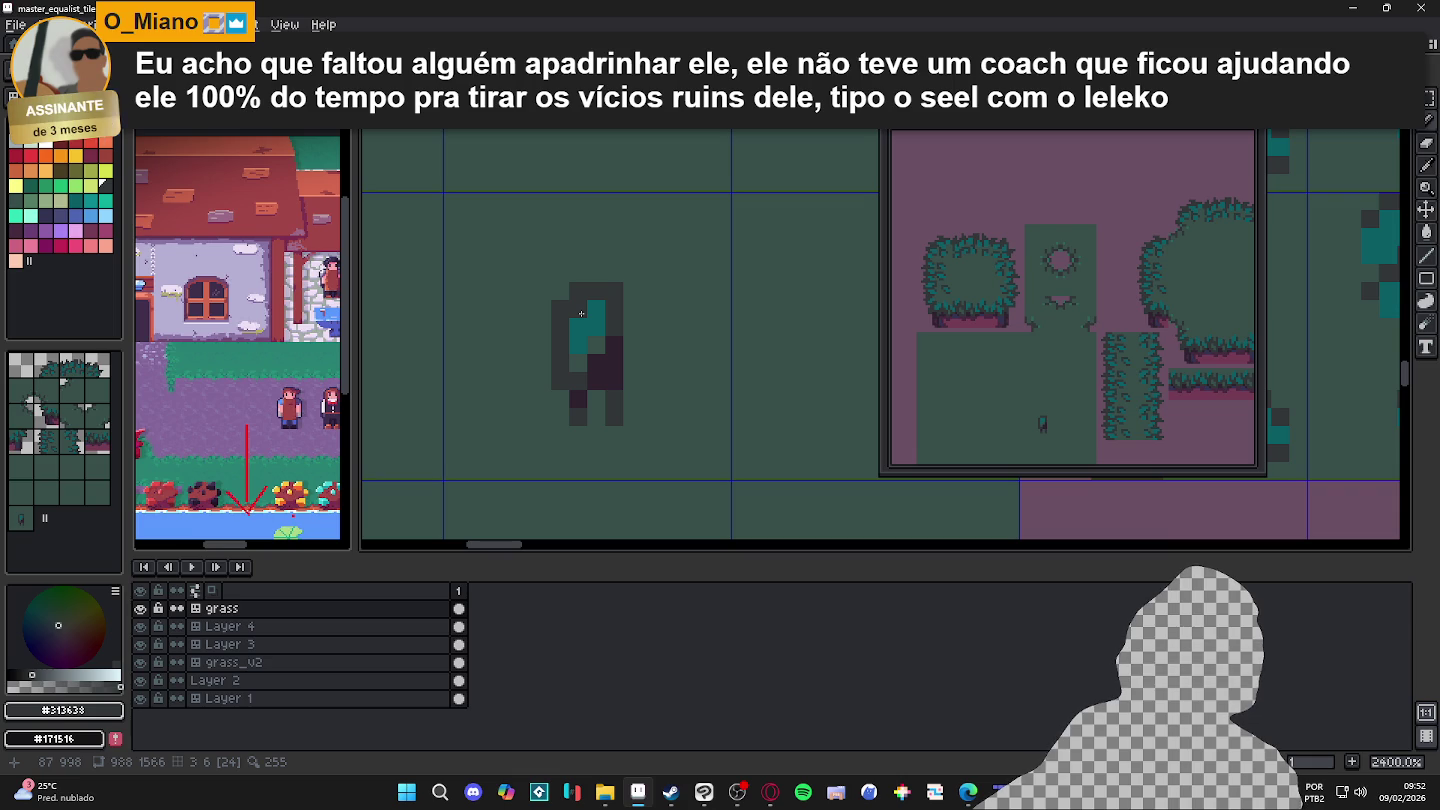
left_click(580, 313)
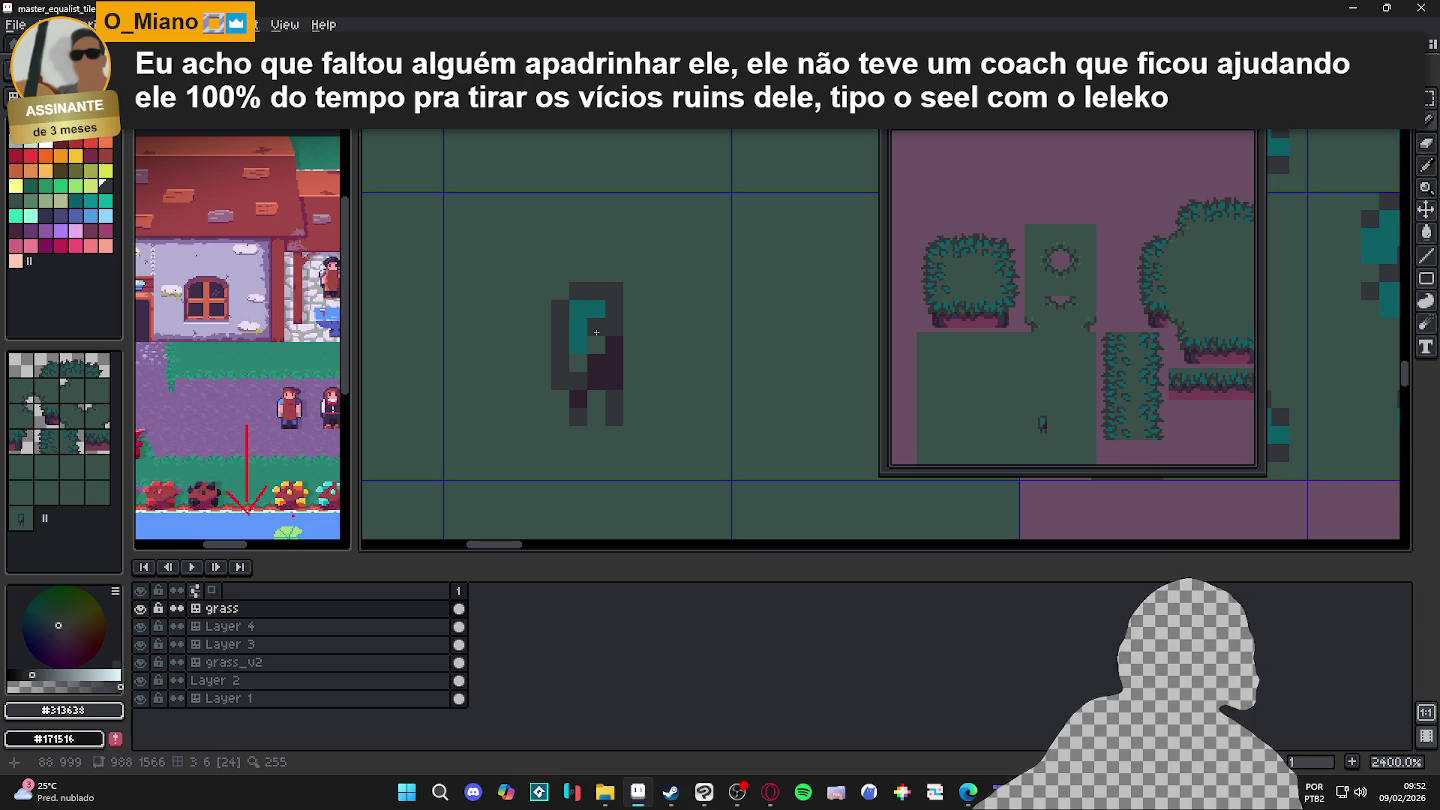
left_click(578, 358)
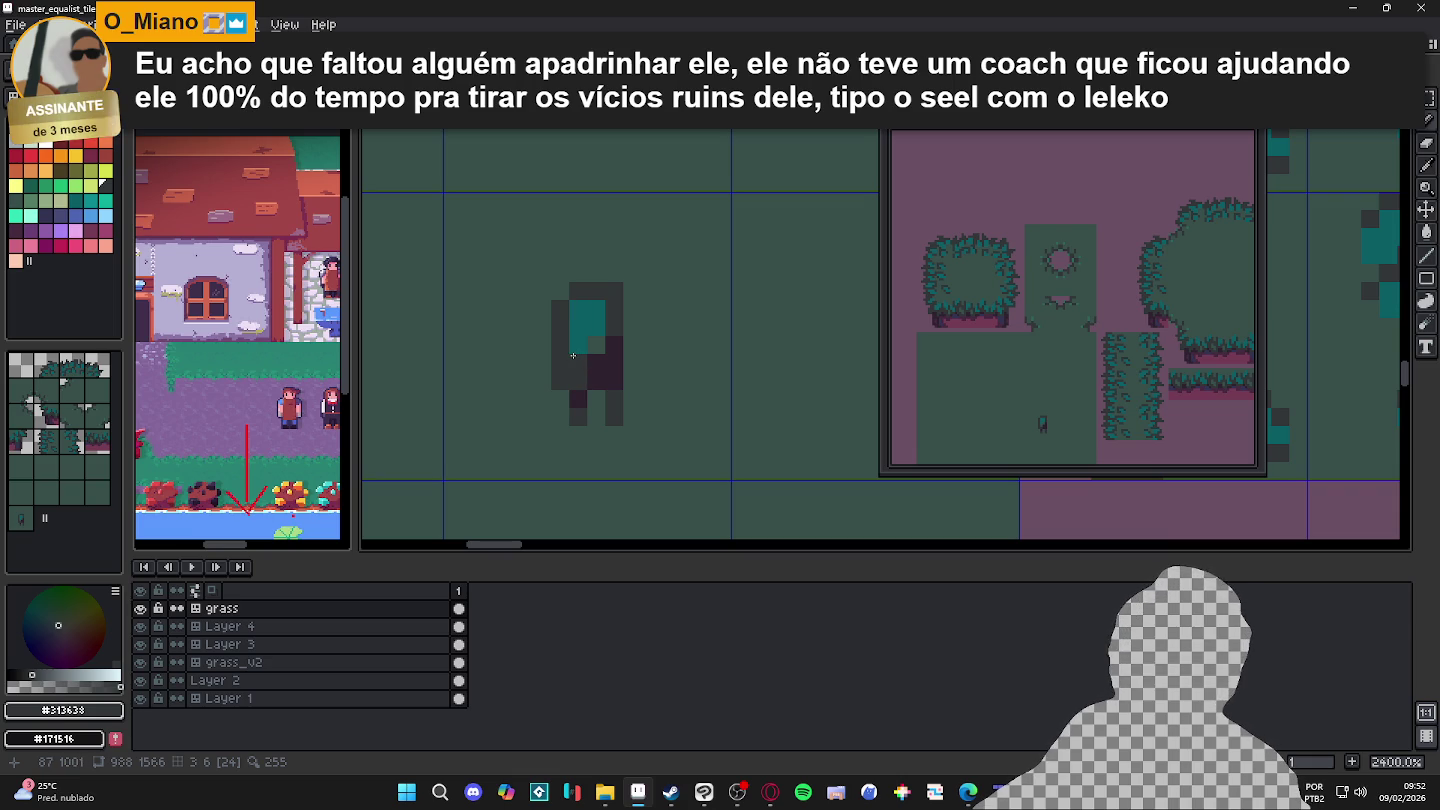
left_click(596, 363)
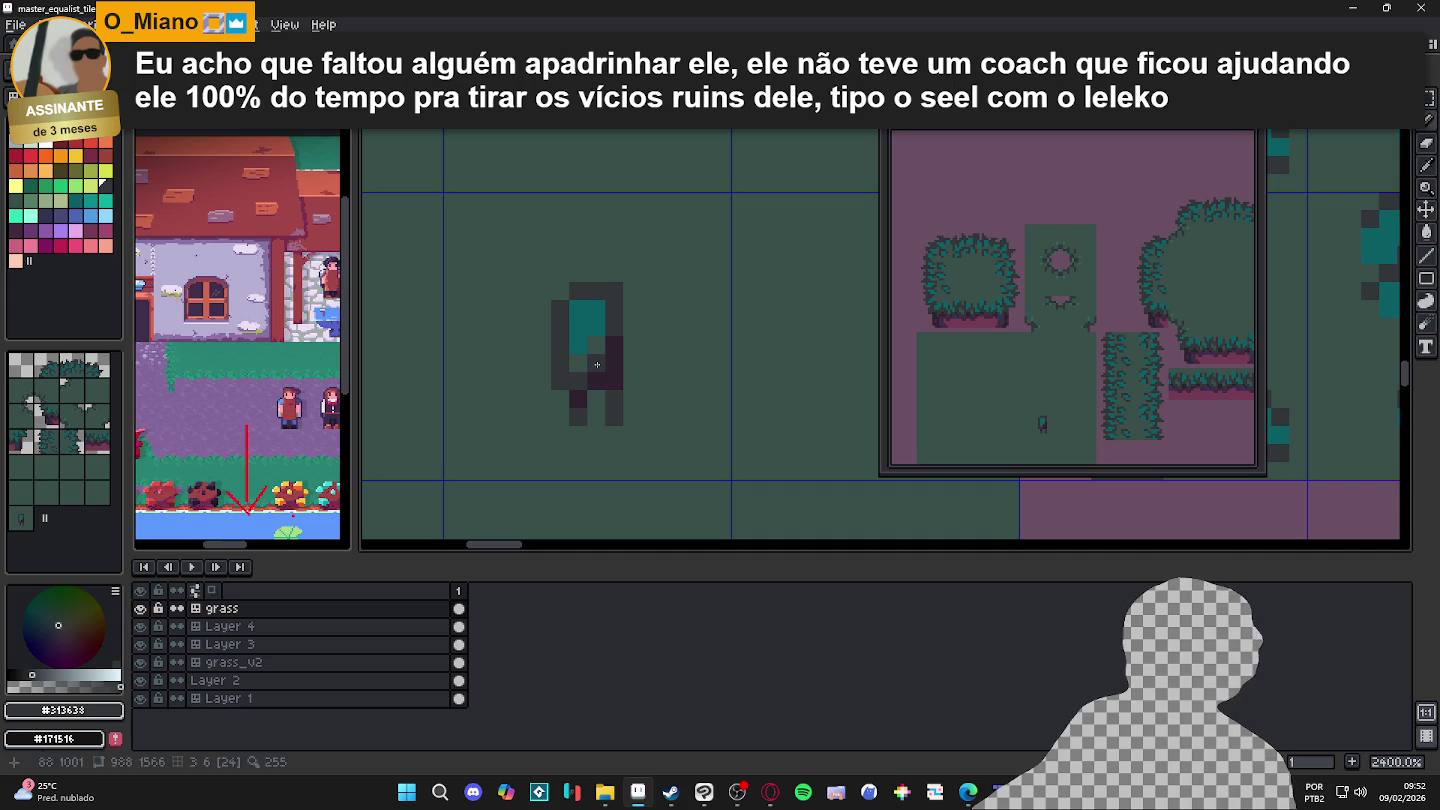
left_click(613, 346)
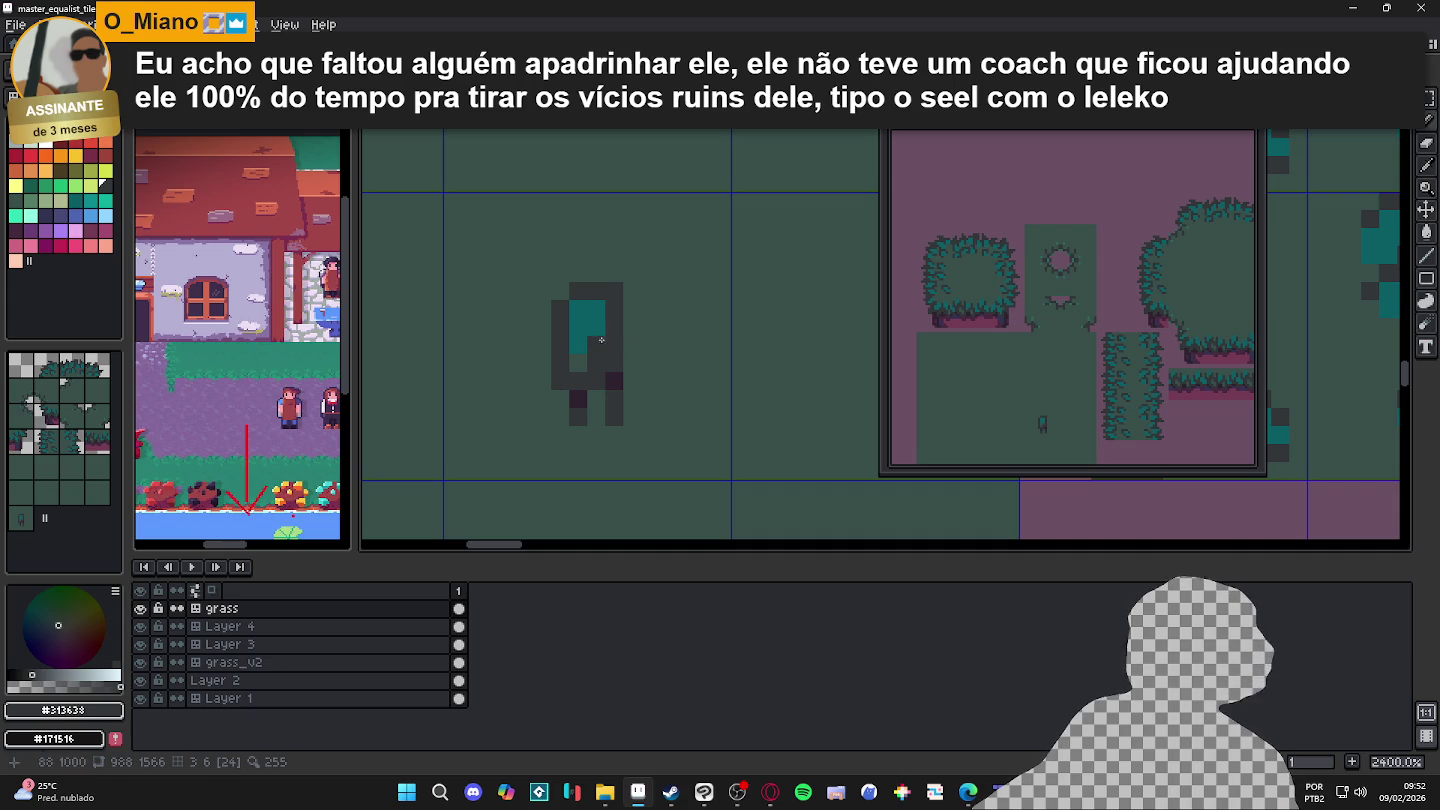
Step: Clear the sprout's top pixels to background green #374c4a
scroll(591, 341, "down", 3)
scroll(599, 391, "down", 2)
scroll(598, 395, "up", 2)
scroll(585, 330, "up", 2)
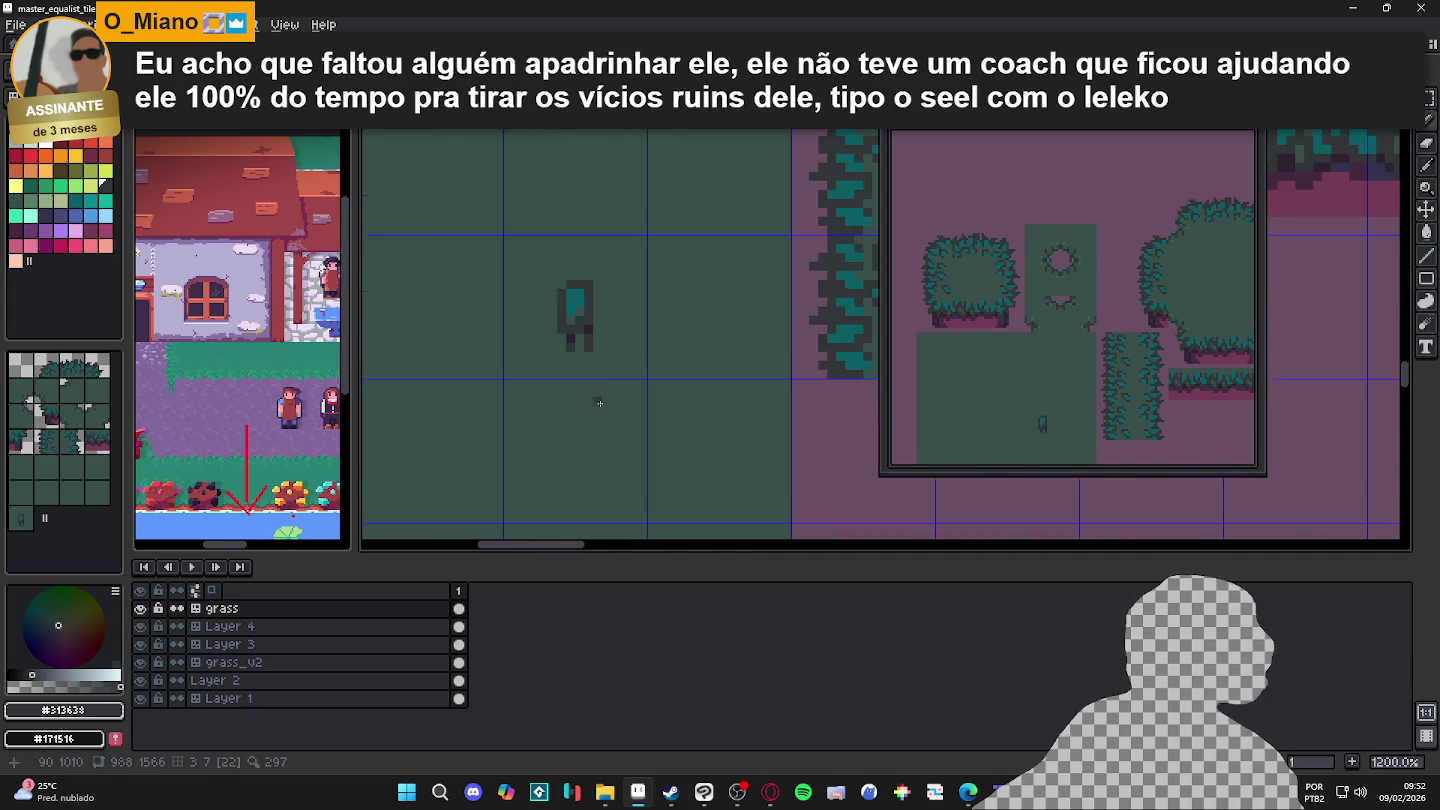
scroll(575, 300, "up", 3)
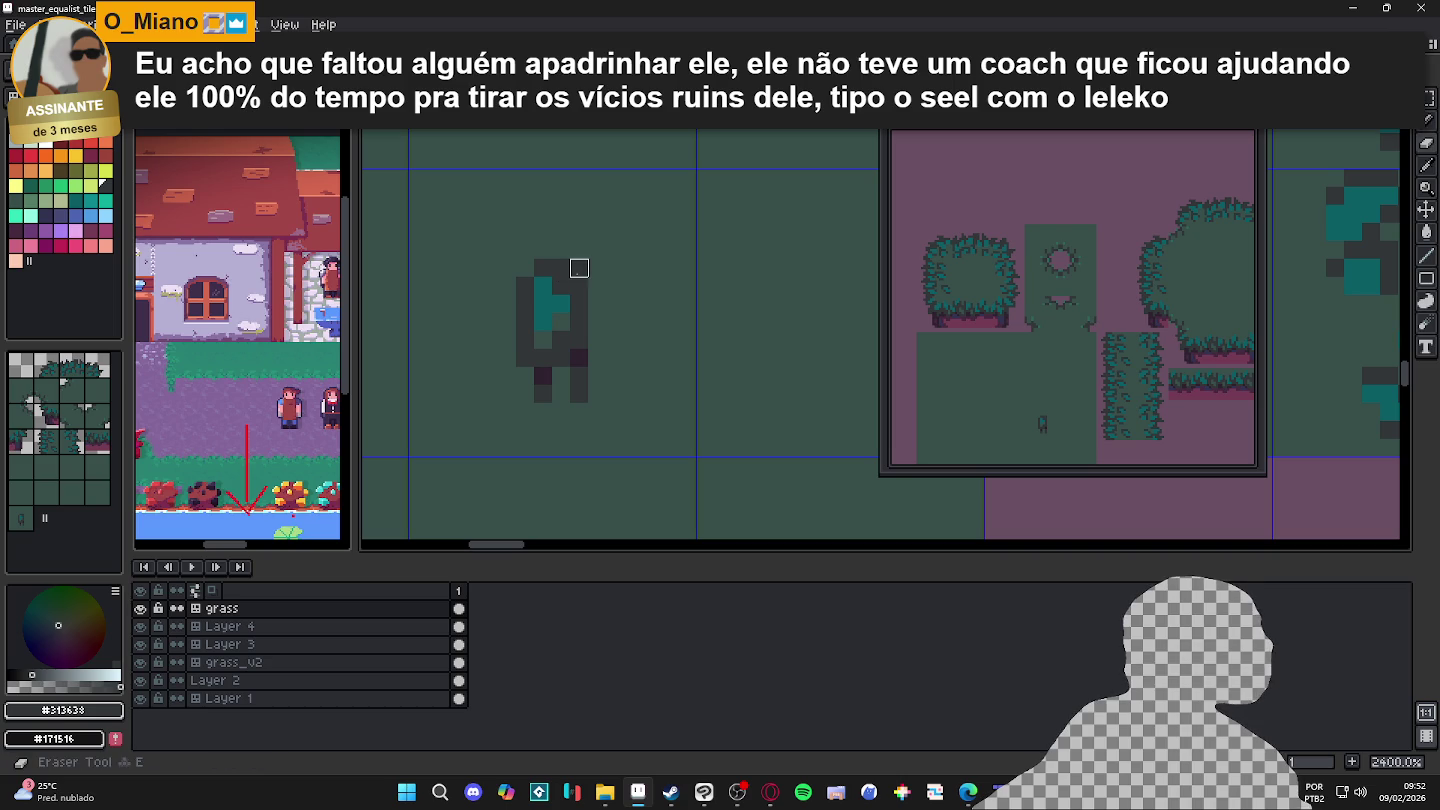
left_click(598, 322, "alt")
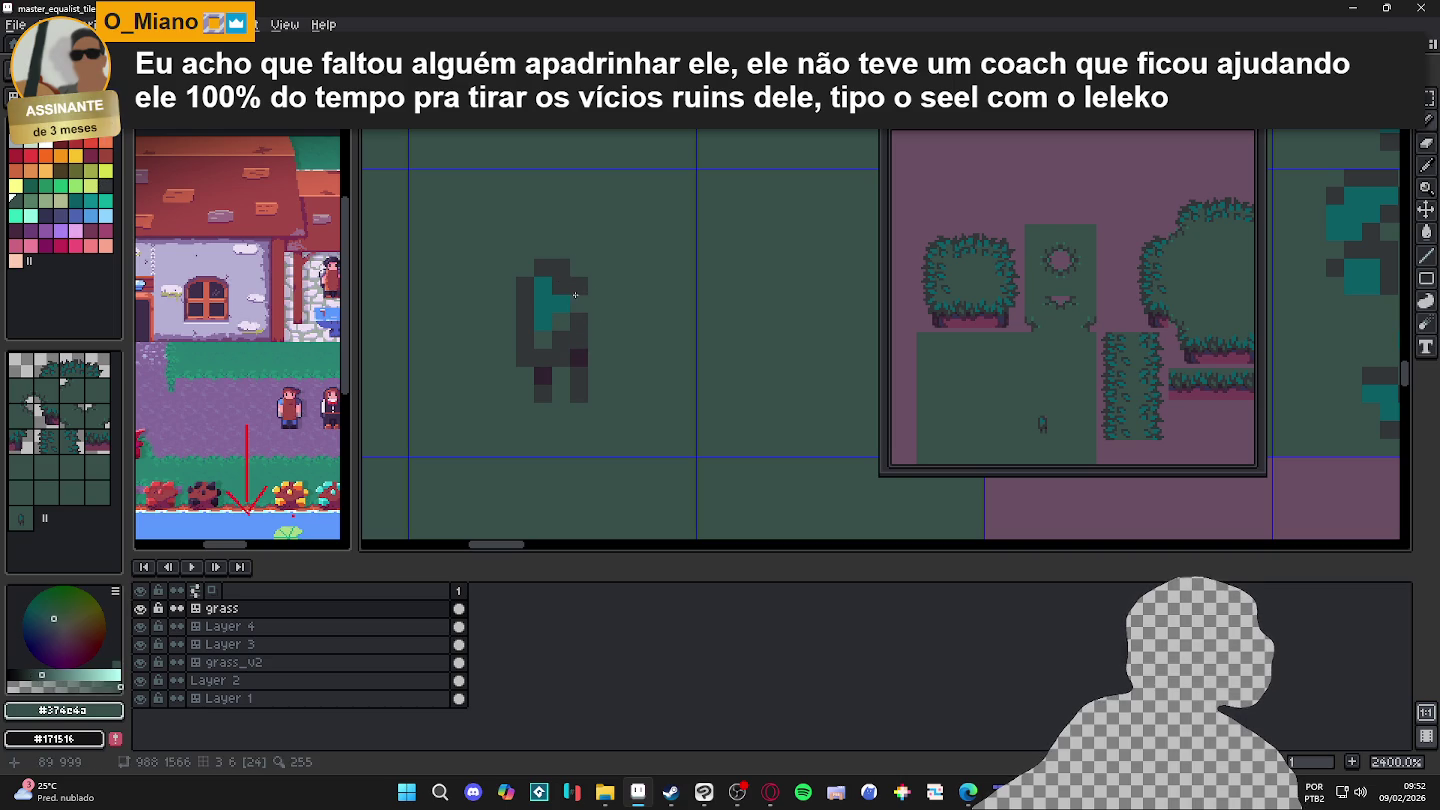
left_click(562, 267)
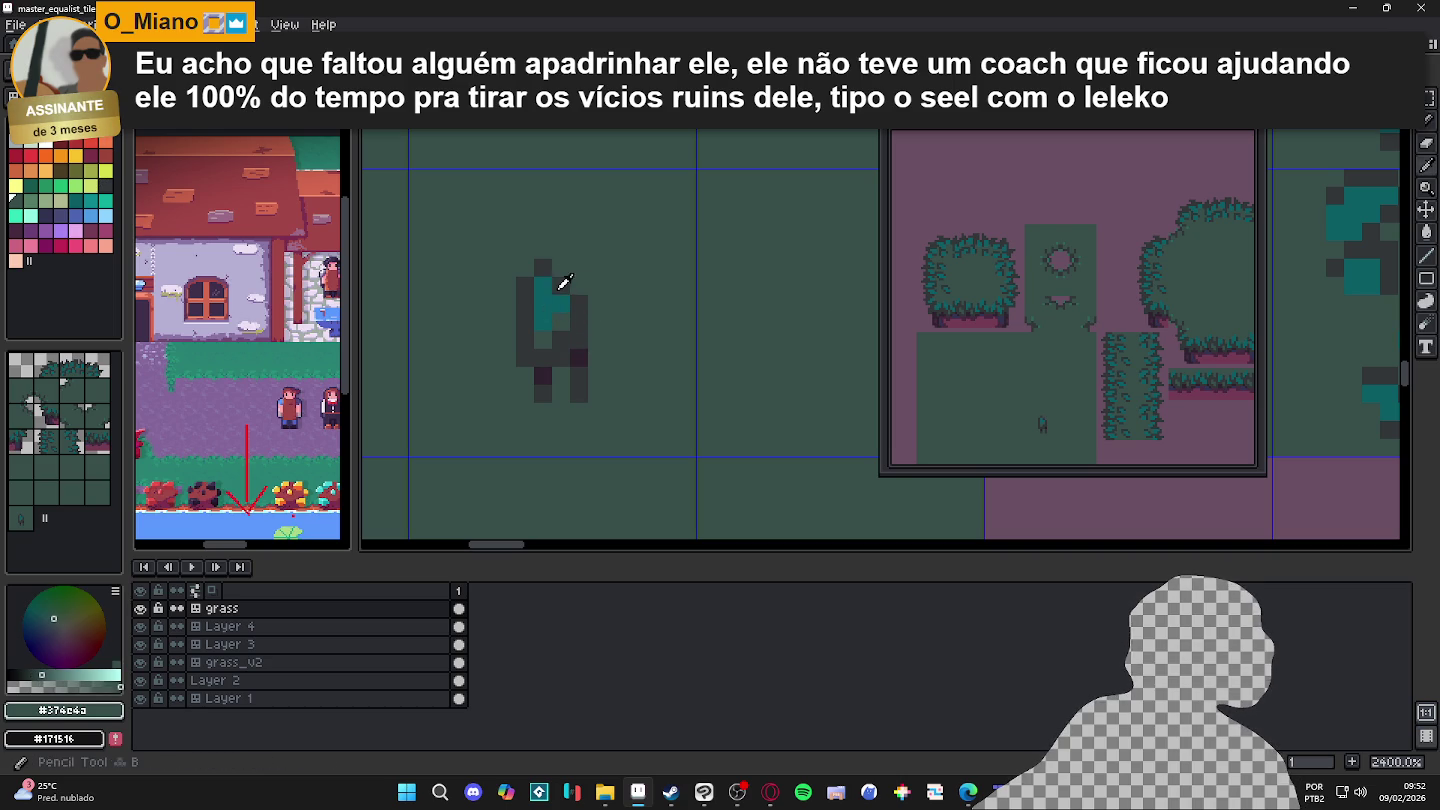
left_click(563, 285, "alt")
left_click(543, 287)
left_click(561, 268, "alt")
left_click(543, 267)
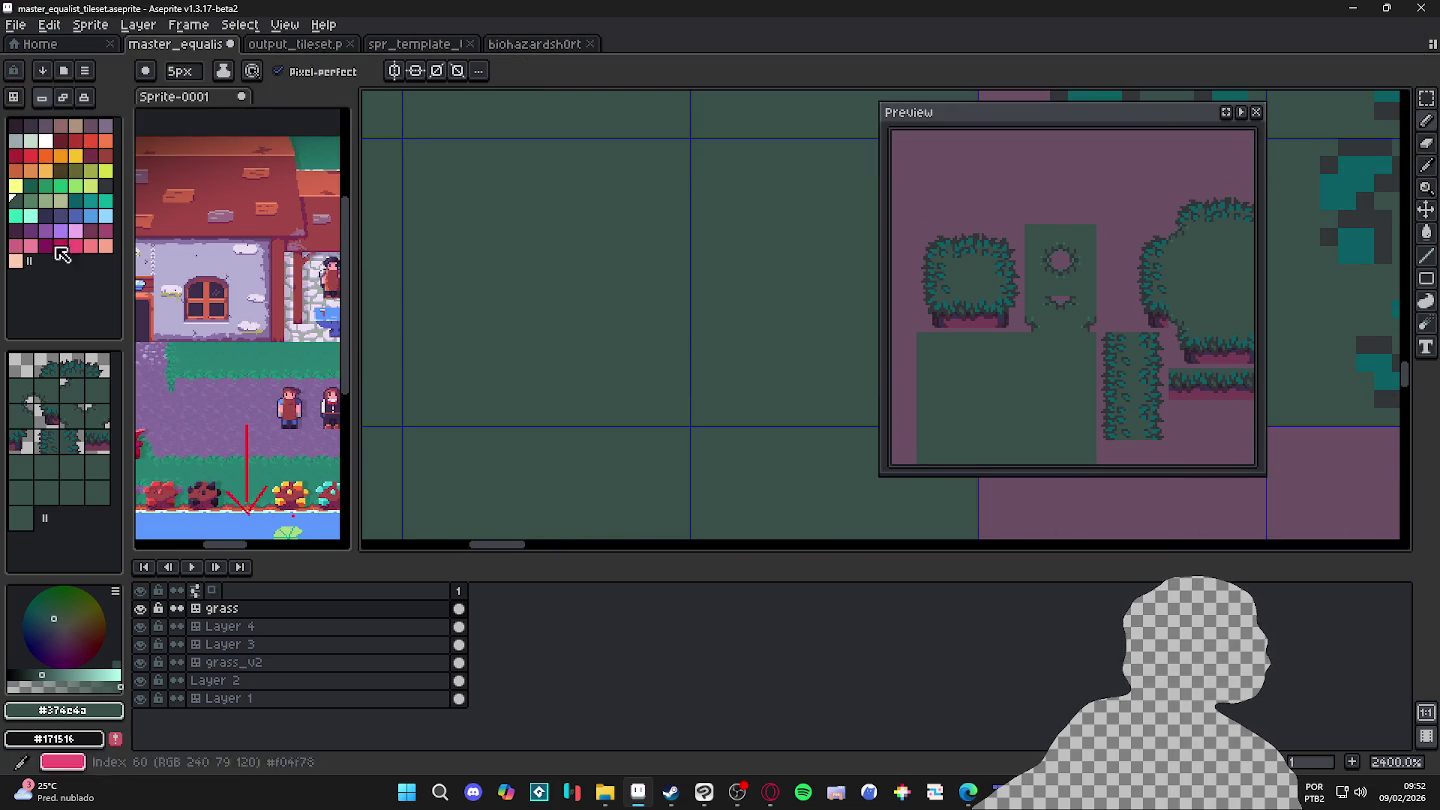
Step: Select teal #0b5e65 with a one-pixel Pencil brush
left_click(41, 209)
key("minus")
key("minus")
key("minus")
scroll(510, 325, "down", 2)
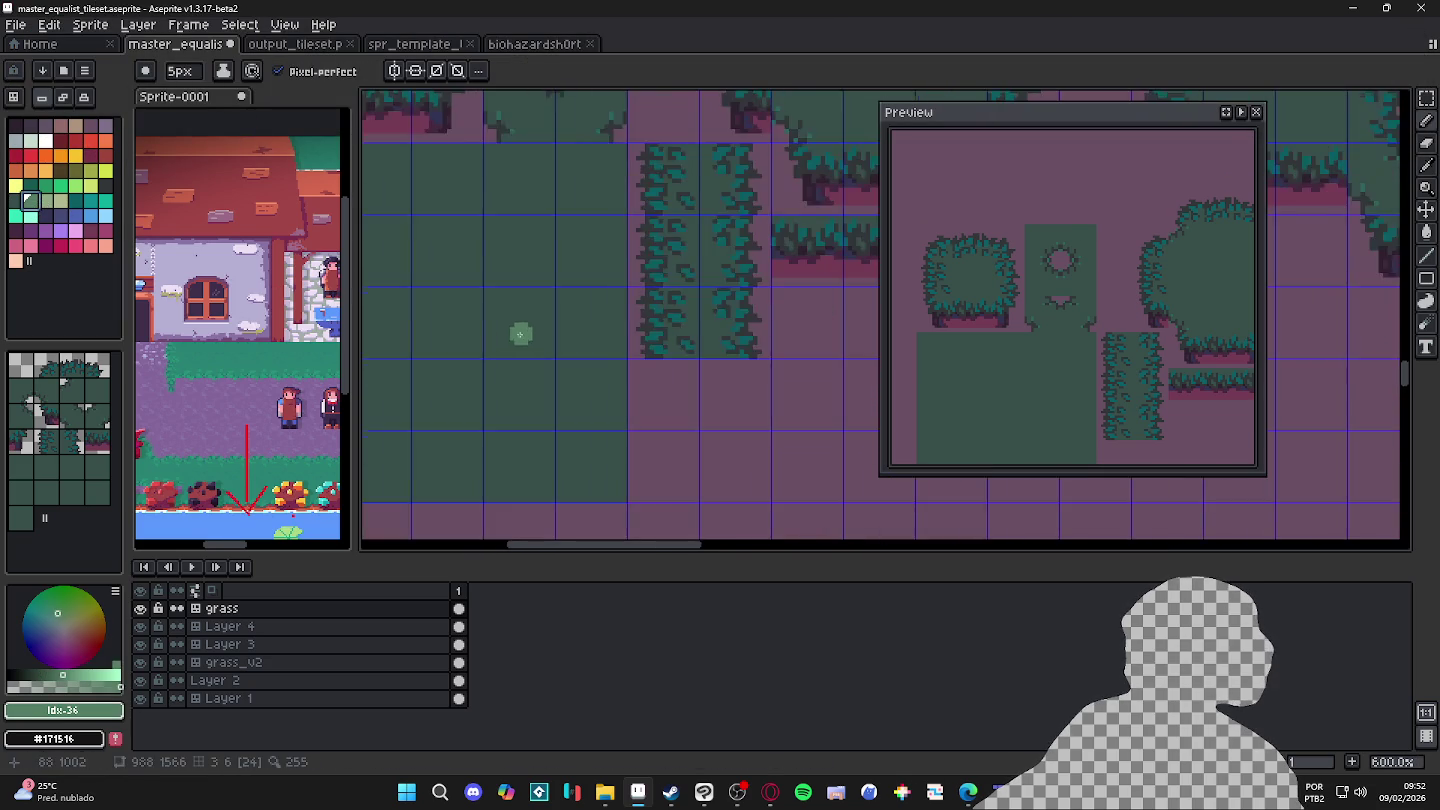
scroll(560, 390, "down", 2)
scroll(563, 369, "up", 1)
left_click(581, 364, "alt")
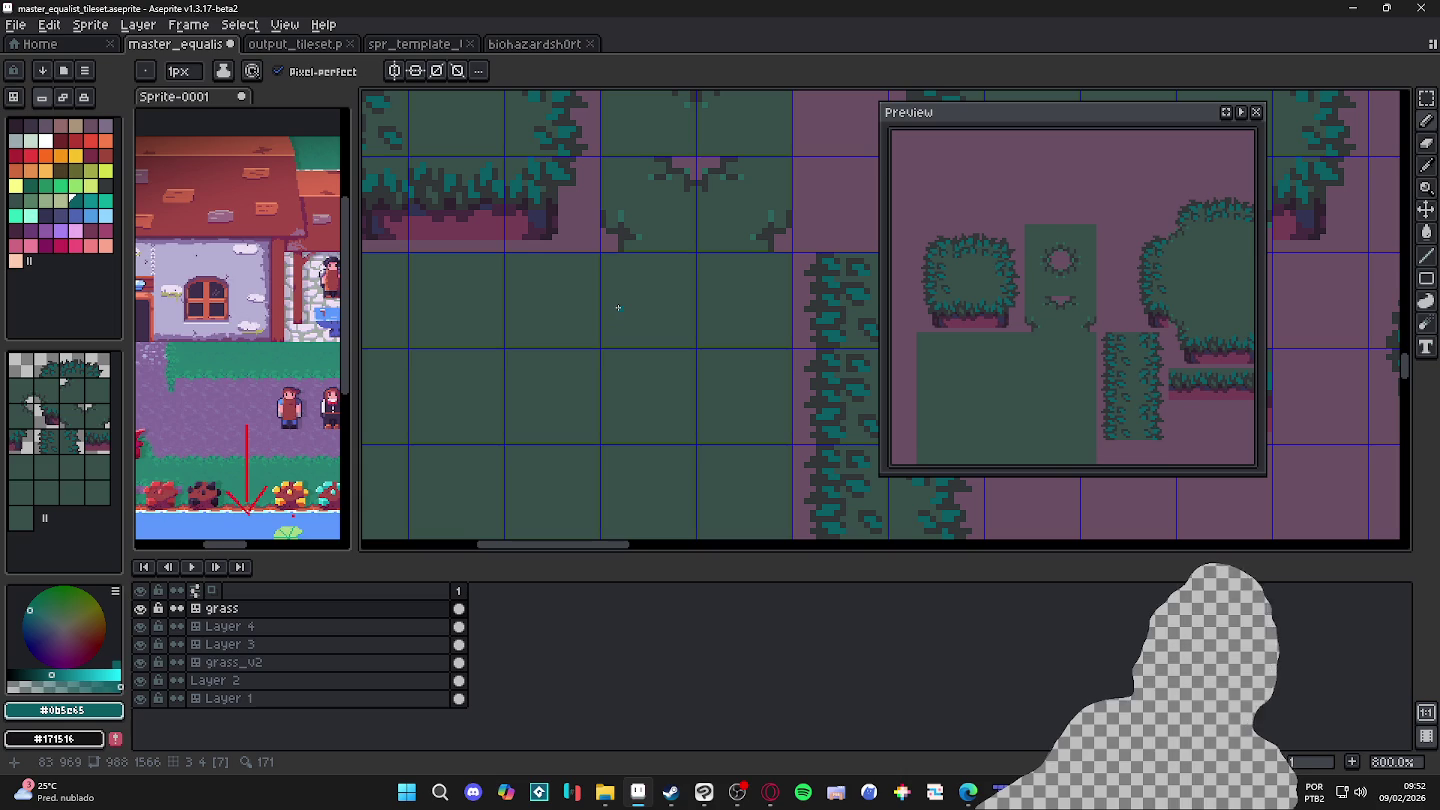
scroll(552, 165, "up", 3)
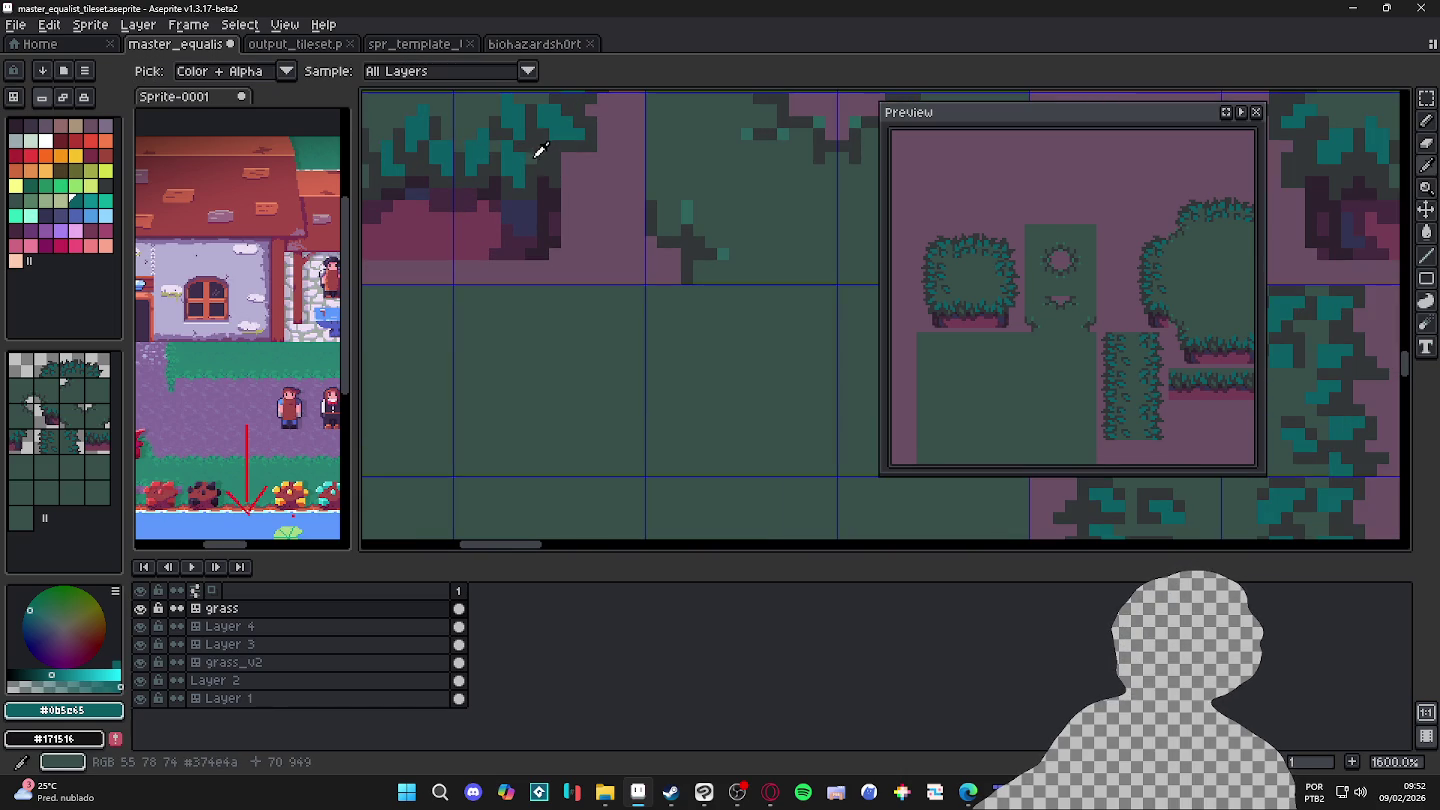
Step: Draw a short diagonal teal grass stroke on the grass tile
left_click(548, 157, "alt")
left_click(540, 150, "alt")
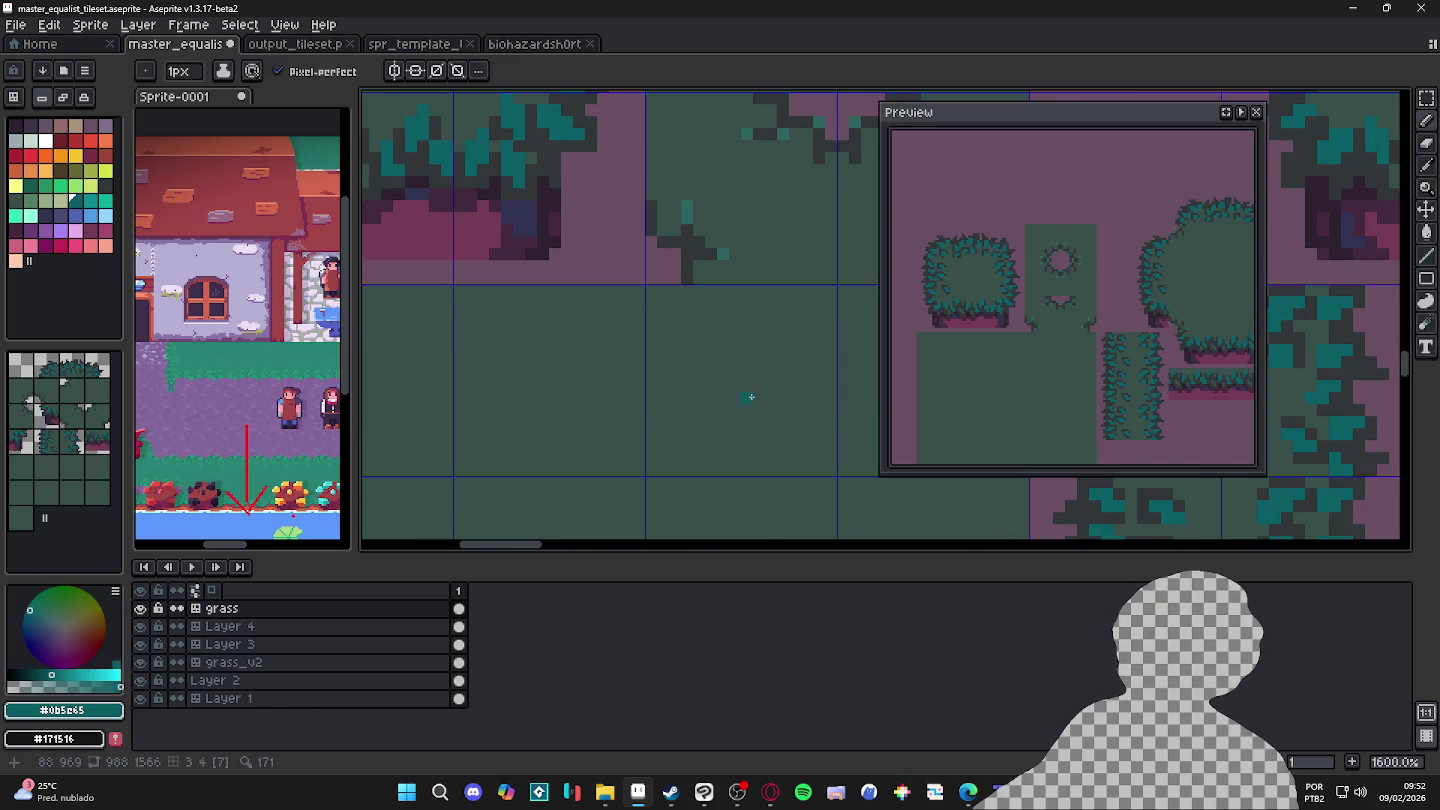
left_click(679, 390)
left_click_drag(685, 389, 668, 365)
key("minus")
scroll(651, 356, "down", 4)
Step: With a two-pixel brush, draw a dark grey #313638 outline stroke beside the teal pixels
key("v")
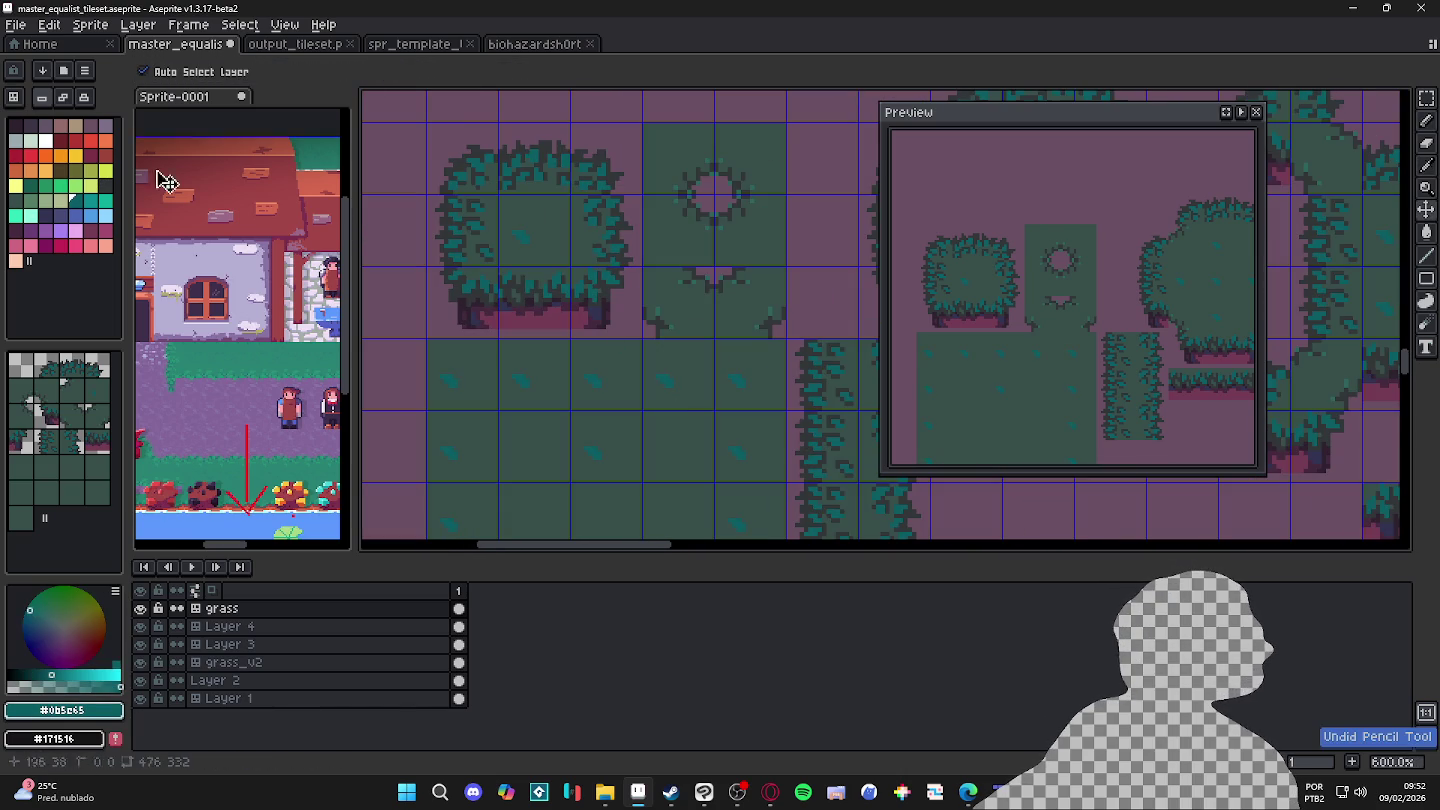
key("b")
scroll(678, 431, "up", 3)
scroll(611, 331, "up", 3)
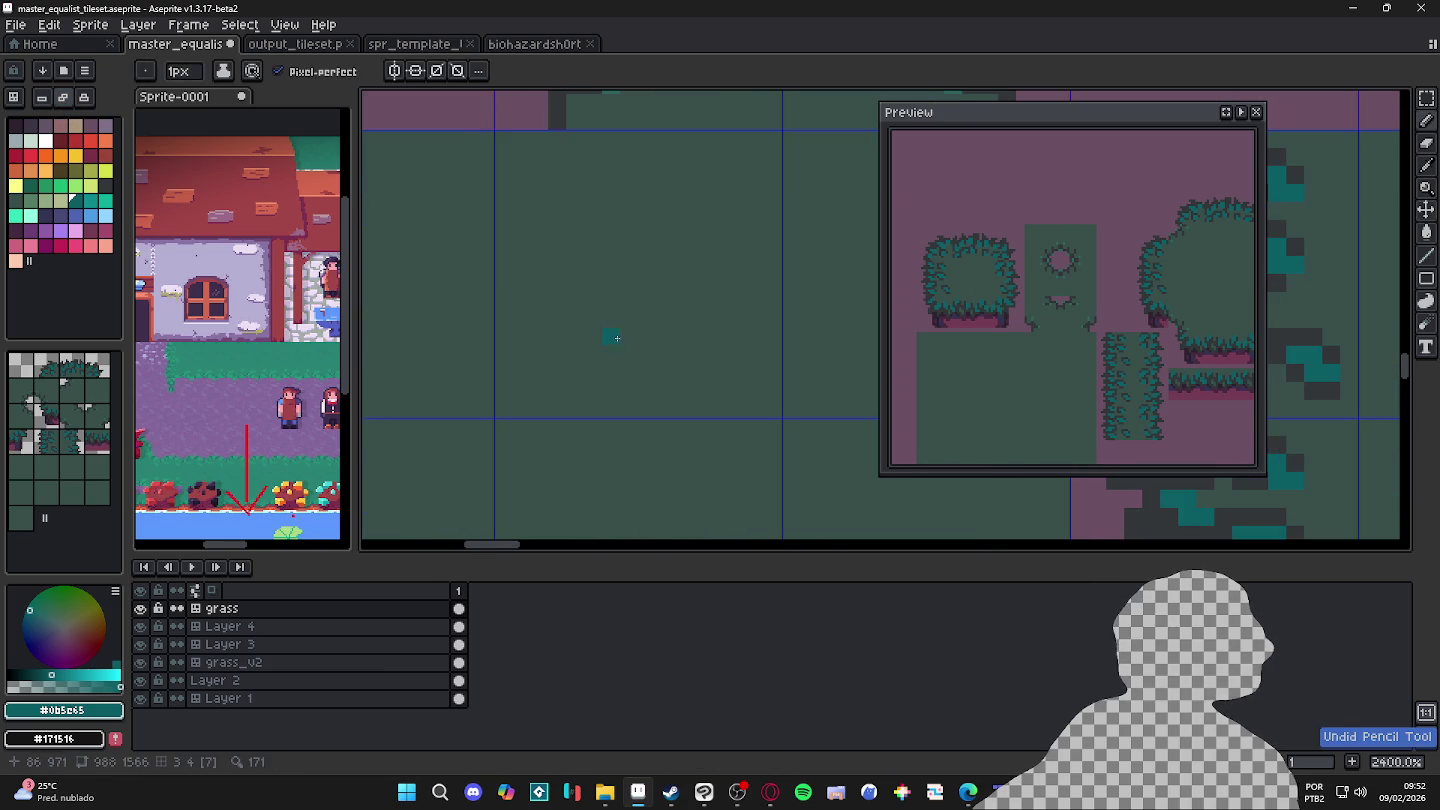
scroll(612, 311, "down", 2)
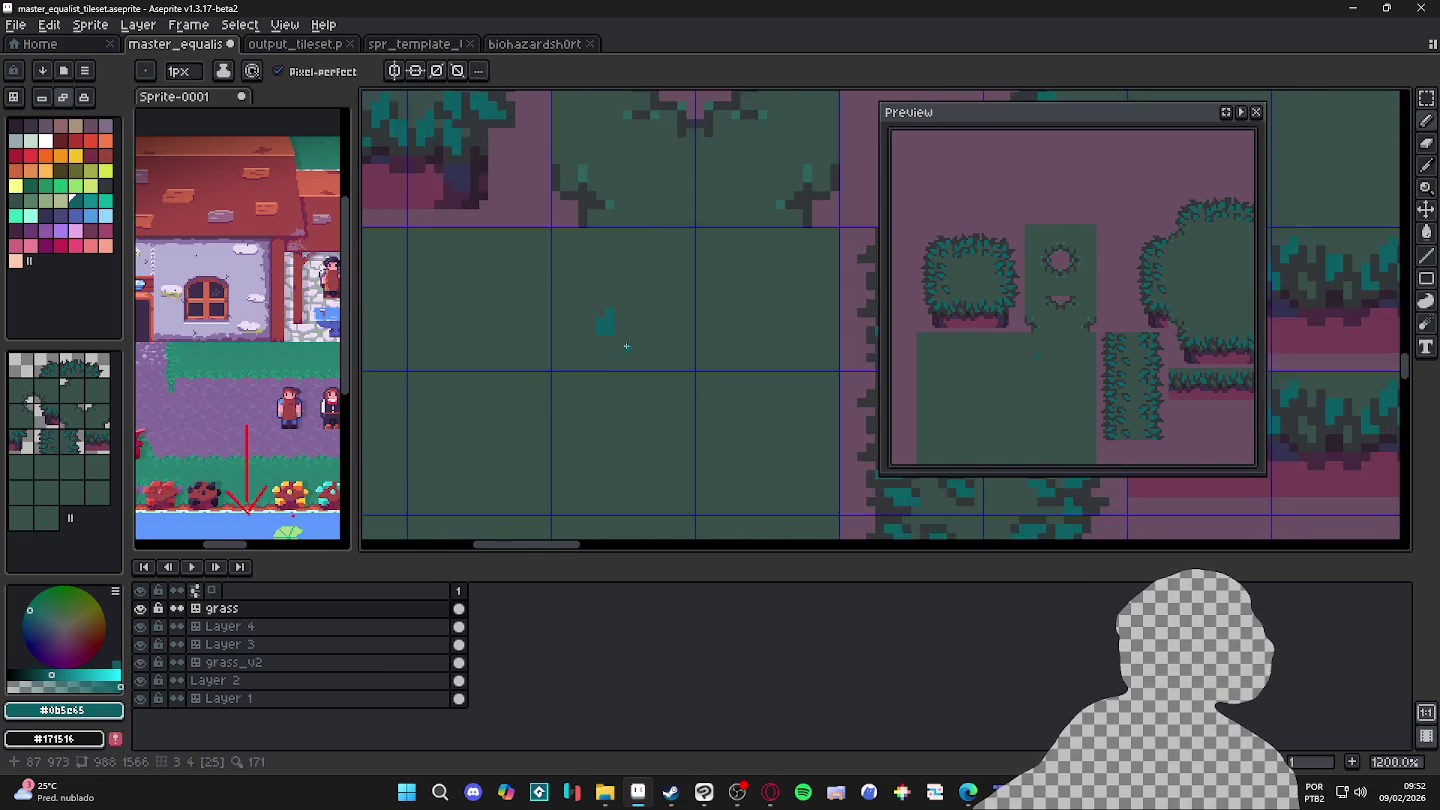
key("plus")
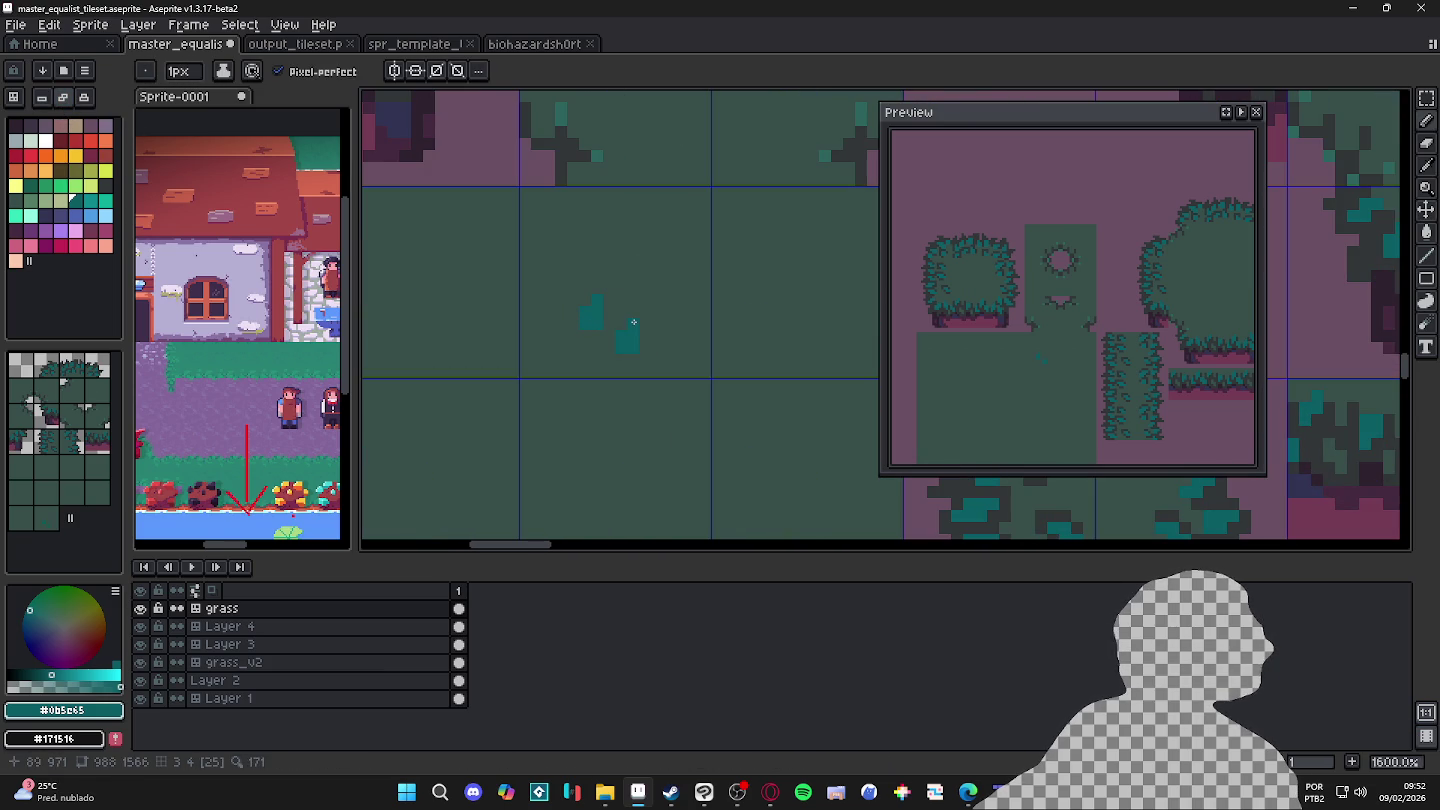
scroll(622, 320, "down", 3)
scroll(600, 311, "up", 2)
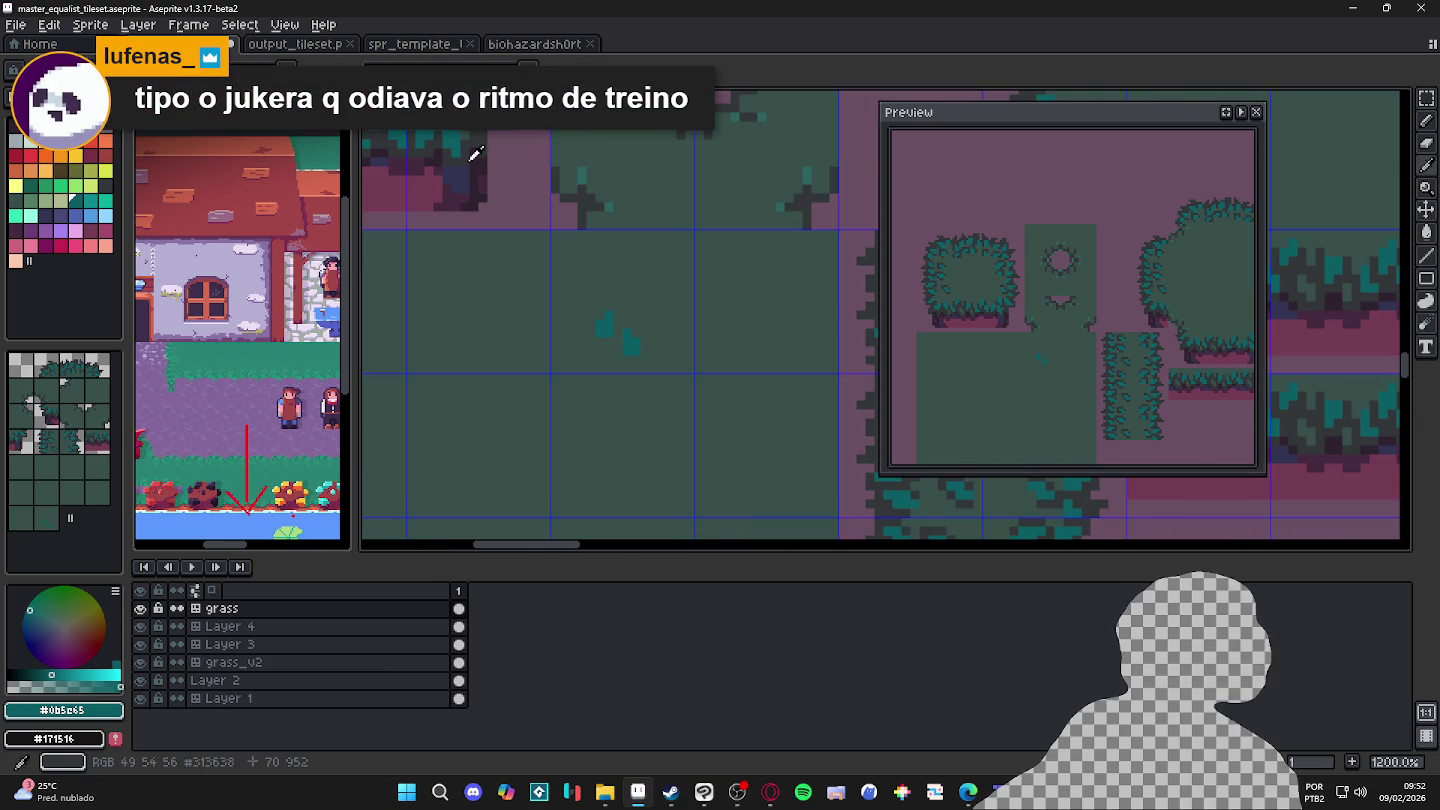
left_click(584, 298, "alt")
scroll(584, 298, "up", 3)
mouse_move(652, 366)
left_mouse_down()
mouse_move(635, 313)
mouse_move(607, 328)
mouse_move(598, 367)
left_mouse_up()
Step: Outline the upper and lower teal blocks of the sprout in dark grey #313638
left_click(670, 348)
left_click(688, 384)
left_click(688, 365)
left_click(707, 385)
left_click(707, 402)
left_click(652, 384)
left_click(653, 402)
scroll(657, 402, "down", 3)
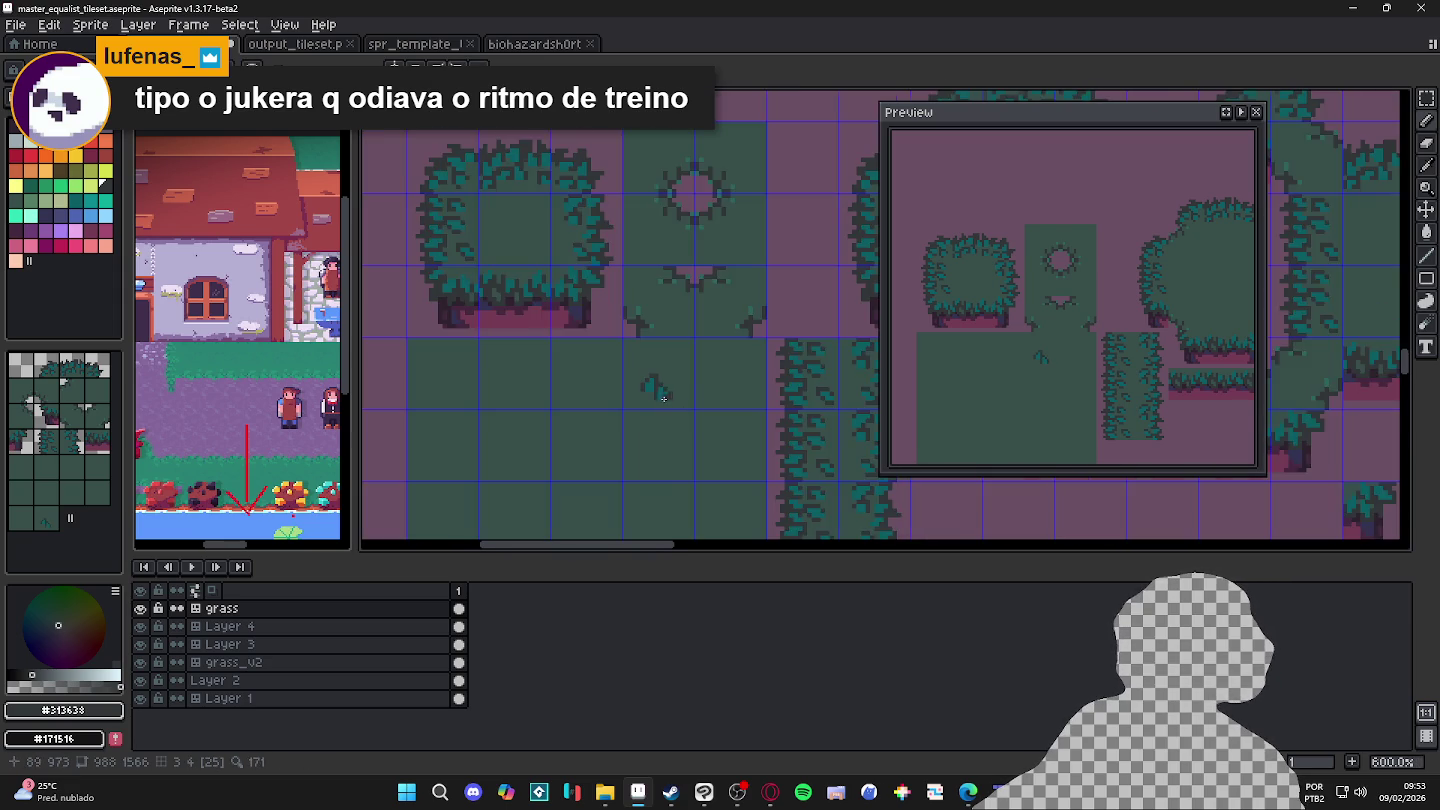
scroll(644, 405, "up", 3)
Step: Add a teal block above the sprout and outline it in dark grey
left_click(638, 402, "alt")
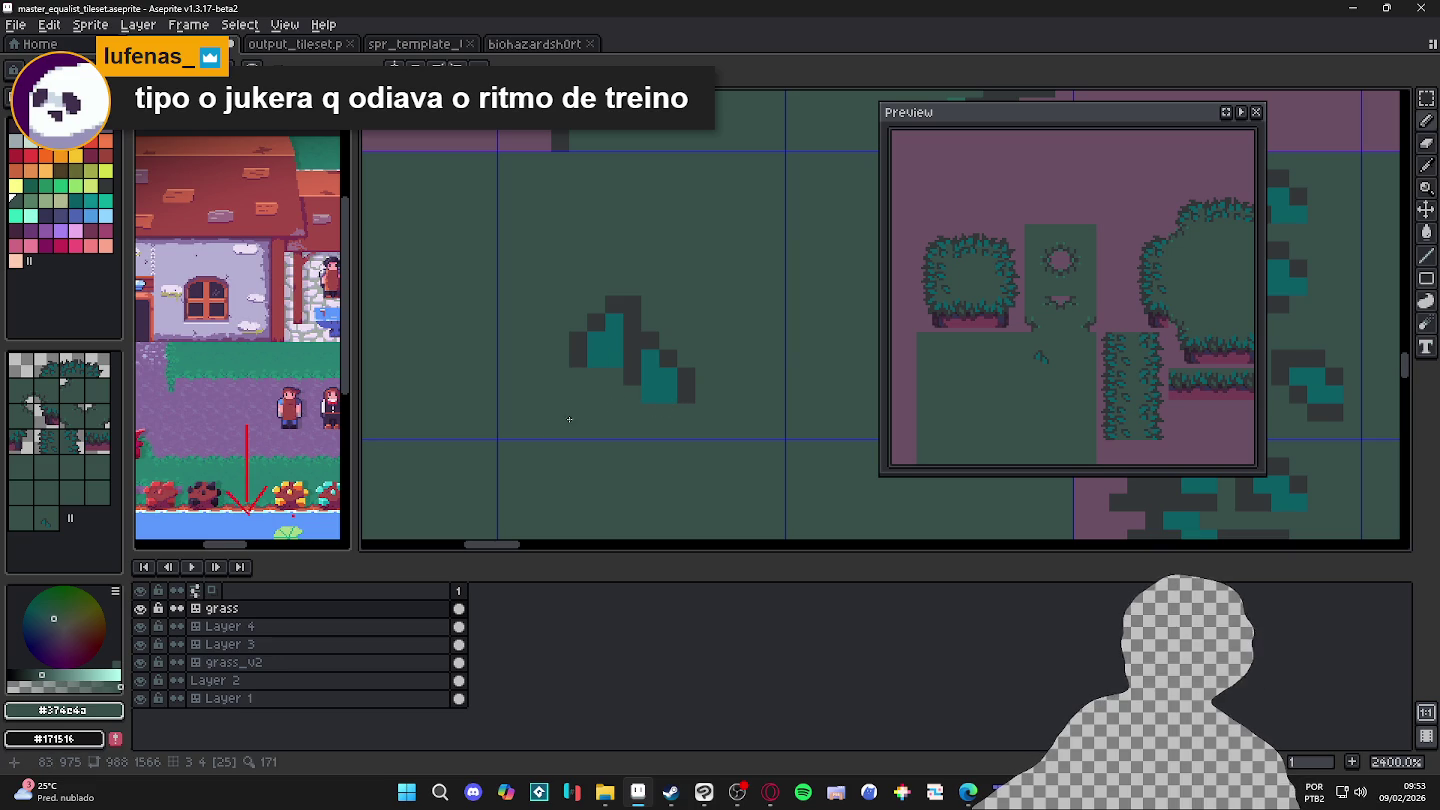
left_click(676, 378, "alt")
left_click(676, 277)
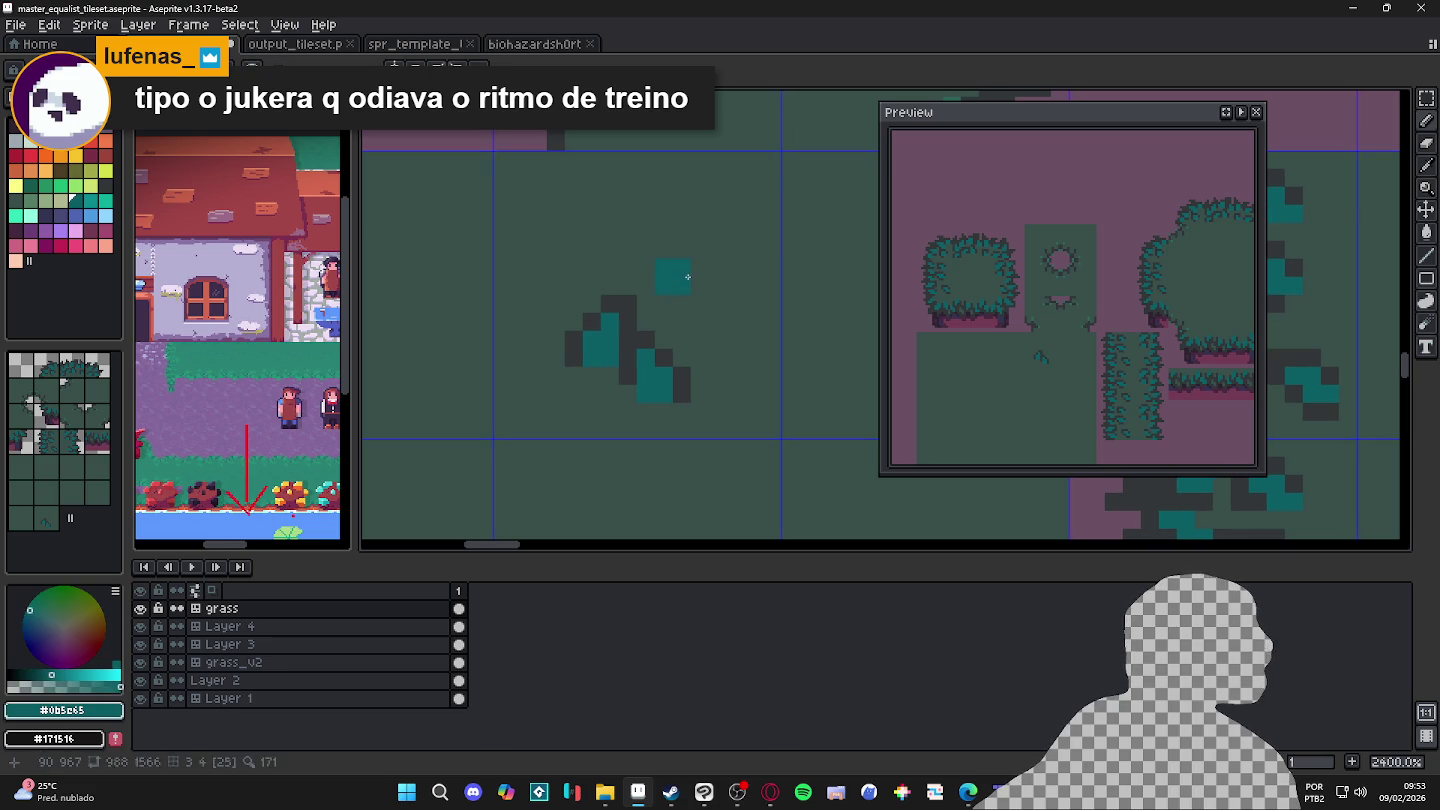
left_click(677, 380, "alt")
left_click(646, 286)
left_click(646, 267)
left_click(664, 250)
left_click_drag(700, 250, 703, 281)
Step: Darken pixels along the sprout's top and stem, and dot a second sprout to the left
left_click(664, 270)
left_click(645, 251)
left_click(663, 304)
left_click(669, 283, "alt")
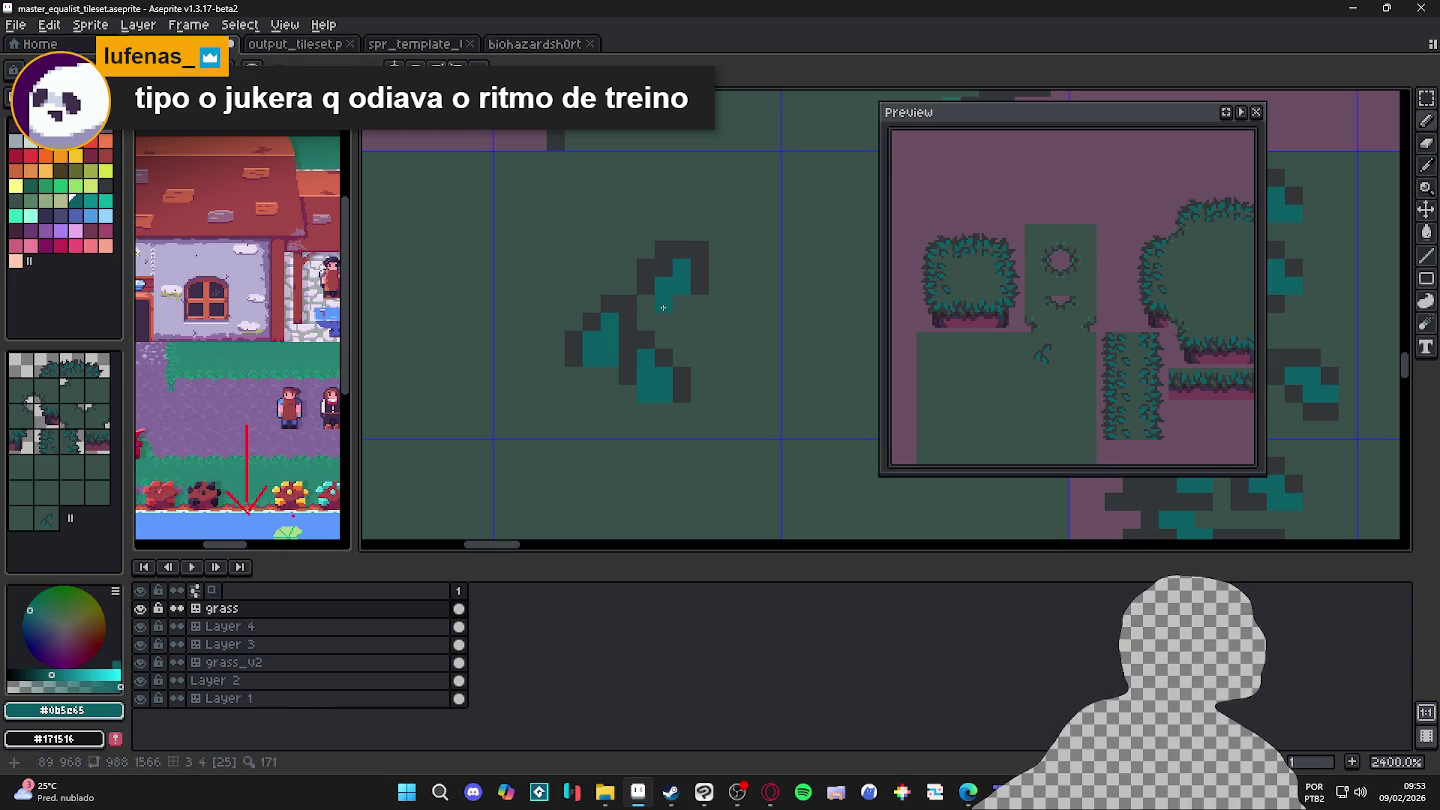
left_click(645, 293, "alt")
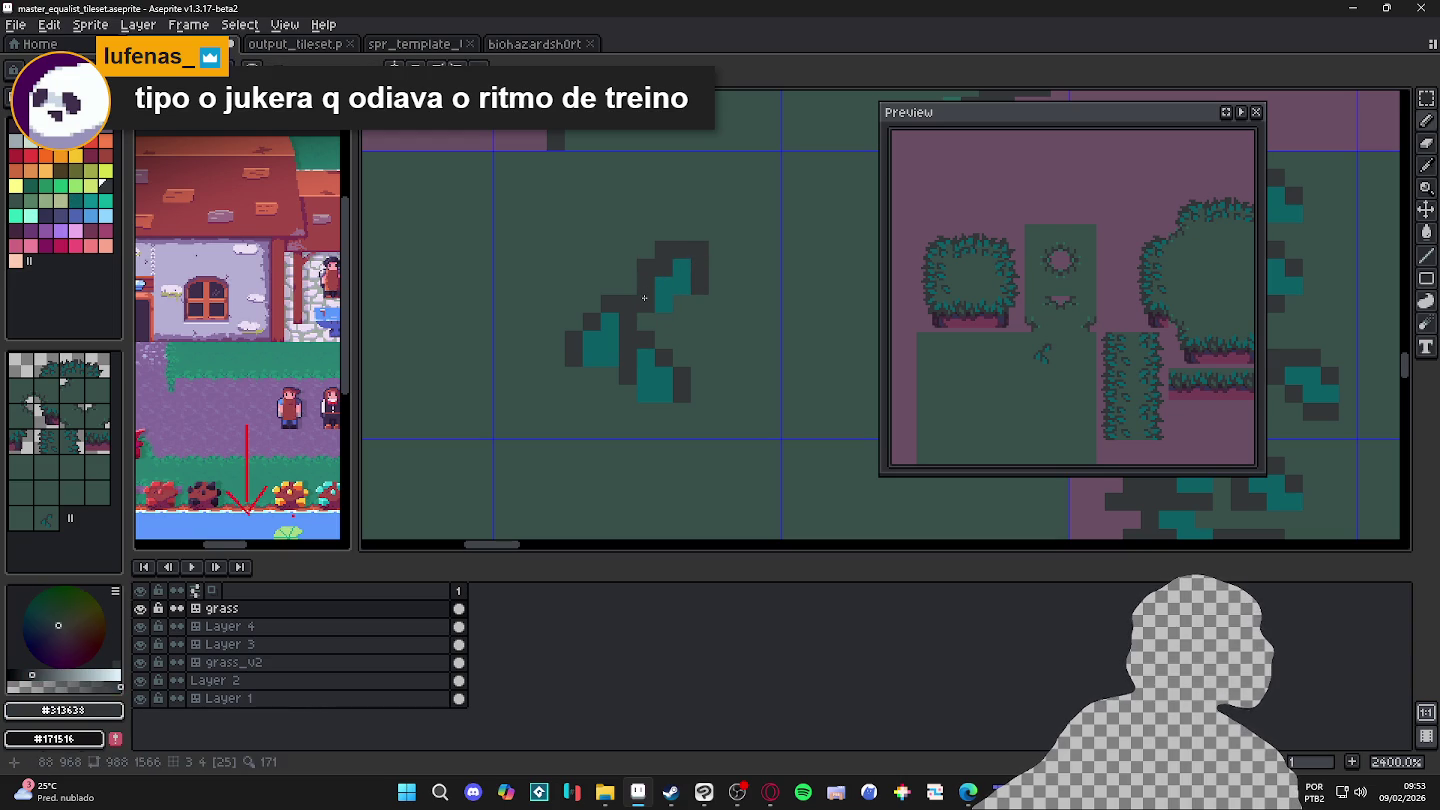
left_click(664, 284, "alt")
left_click(556, 231)
left_click(556, 248)
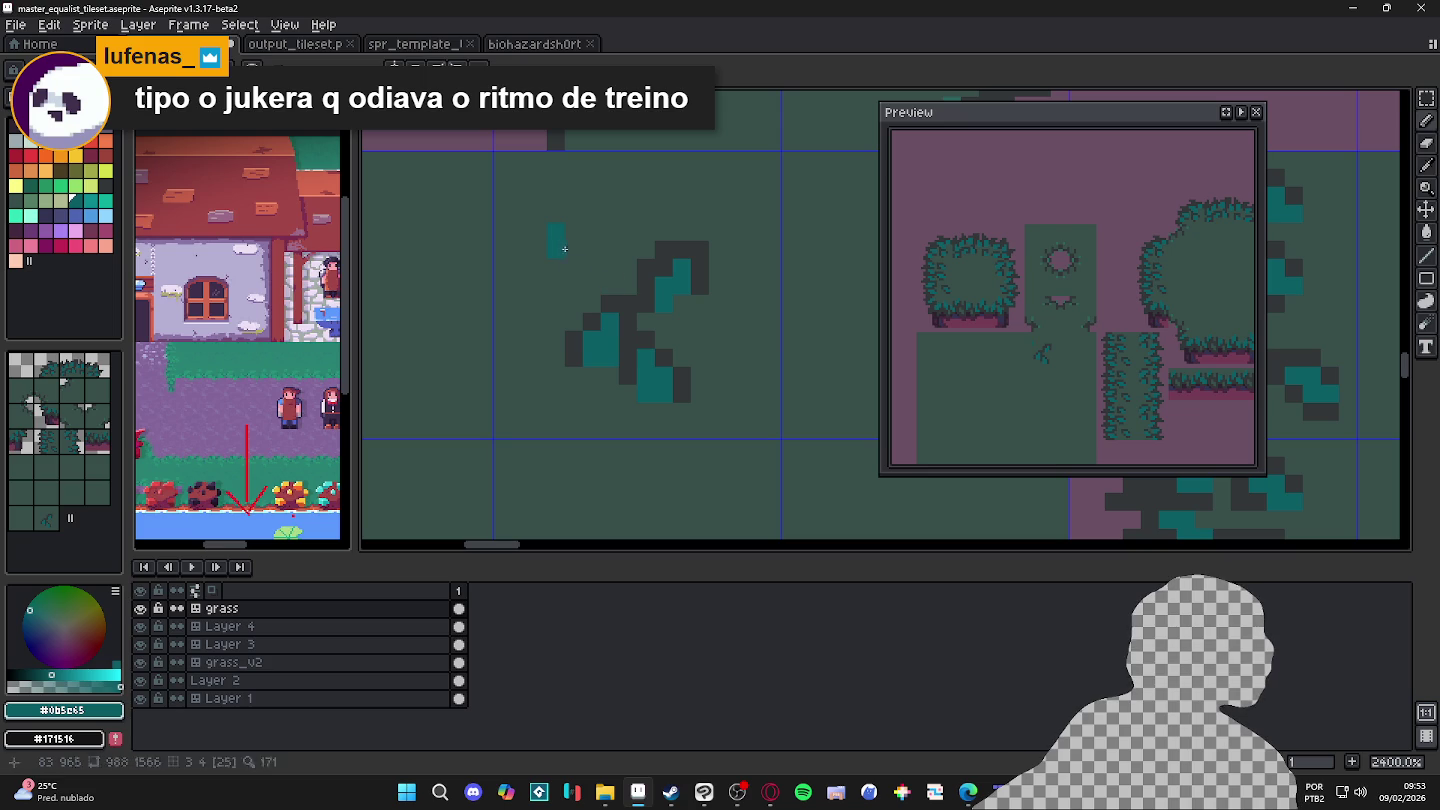
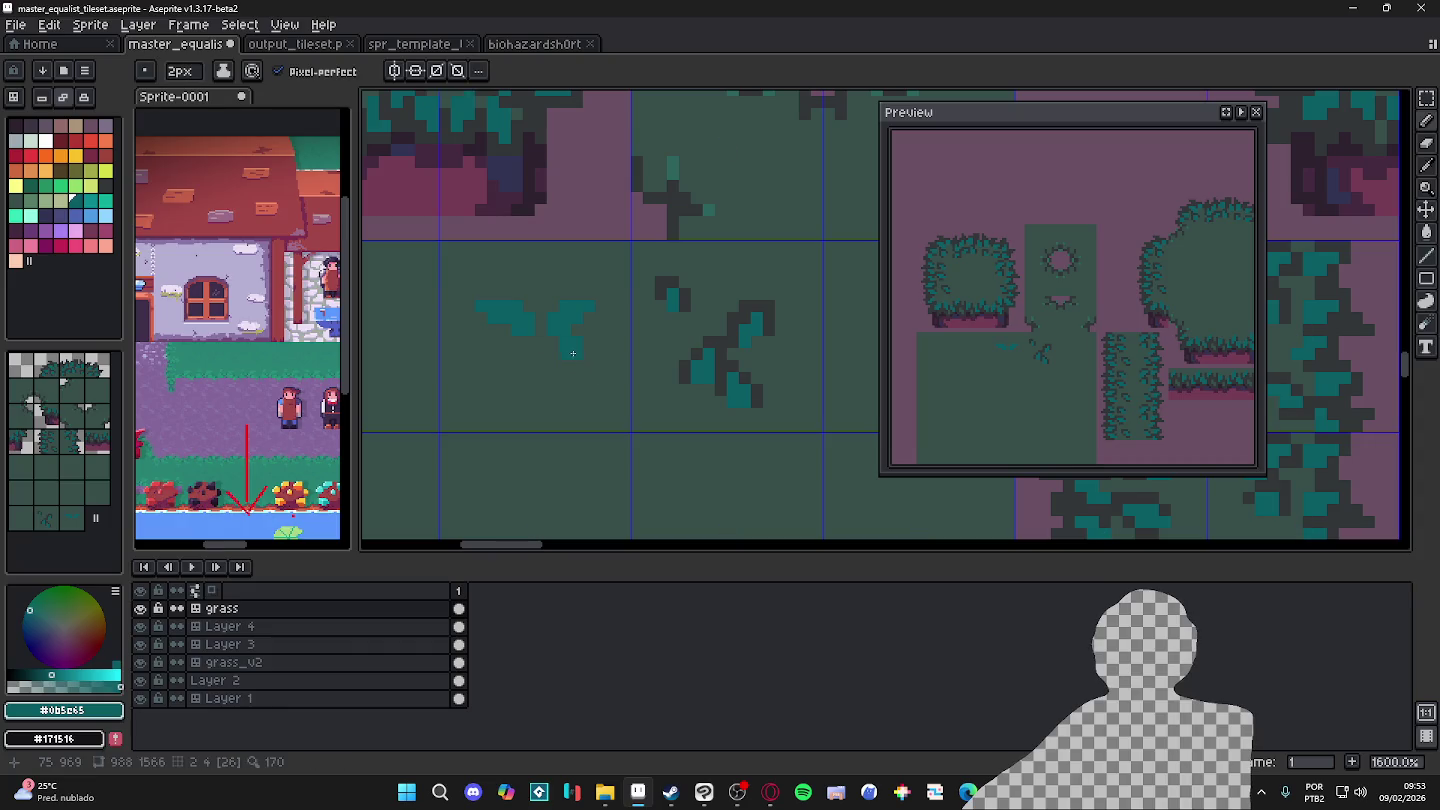
Step: With a 1-pixel pencil, paint dark shadow pixels beneath and around the teal leaves
key("plus")
key("minus")
key("ctrl")
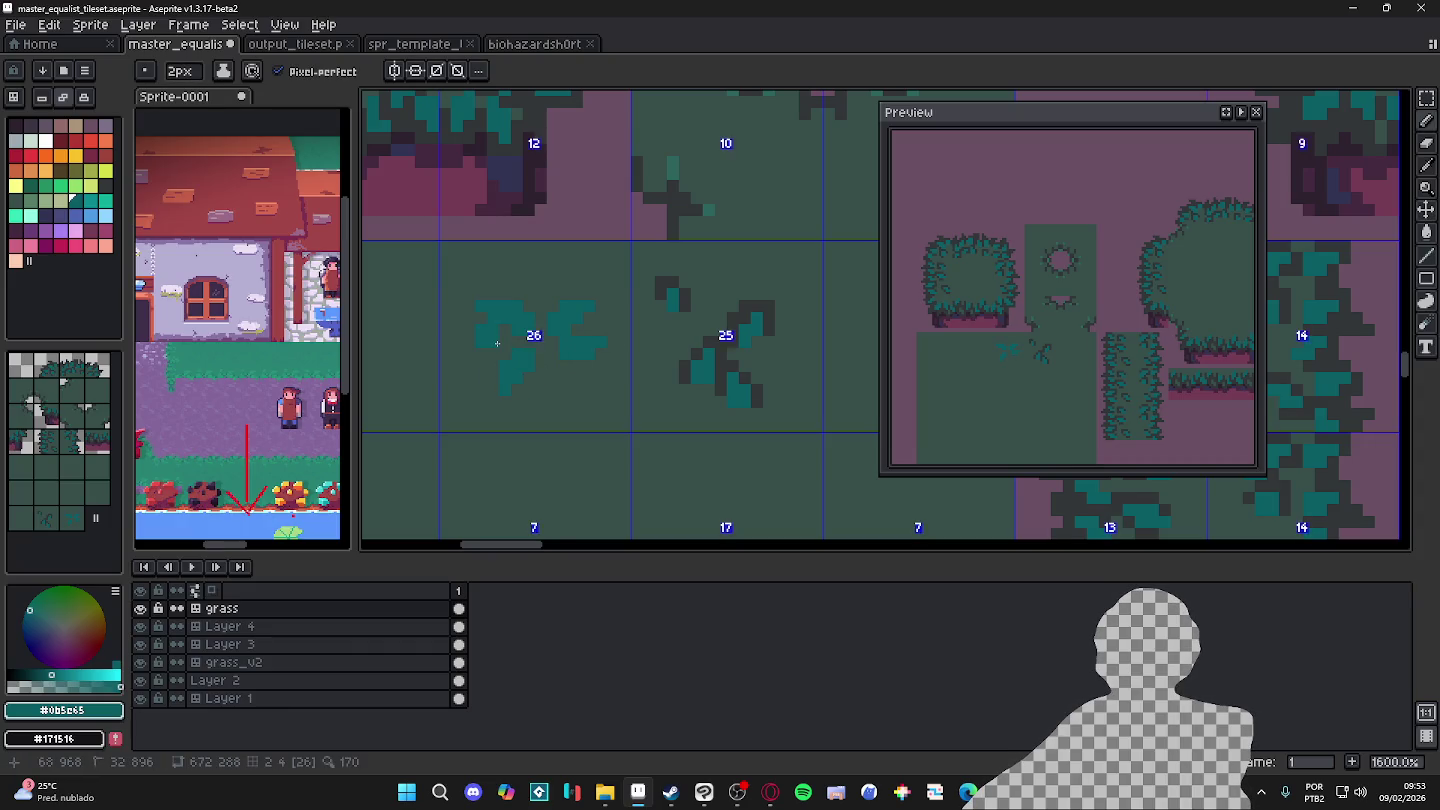
key("ctrl")
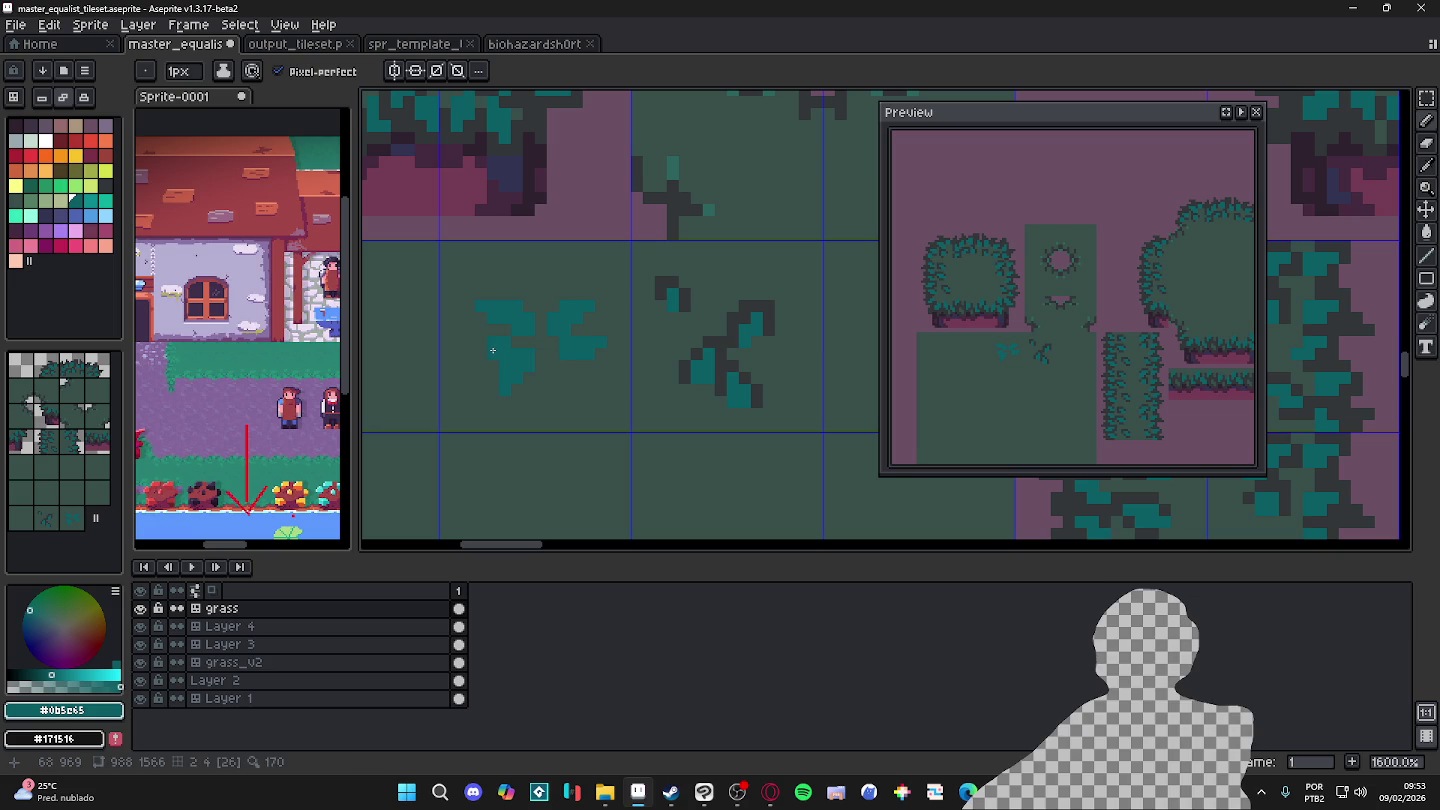
left_click(685, 295, "alt")
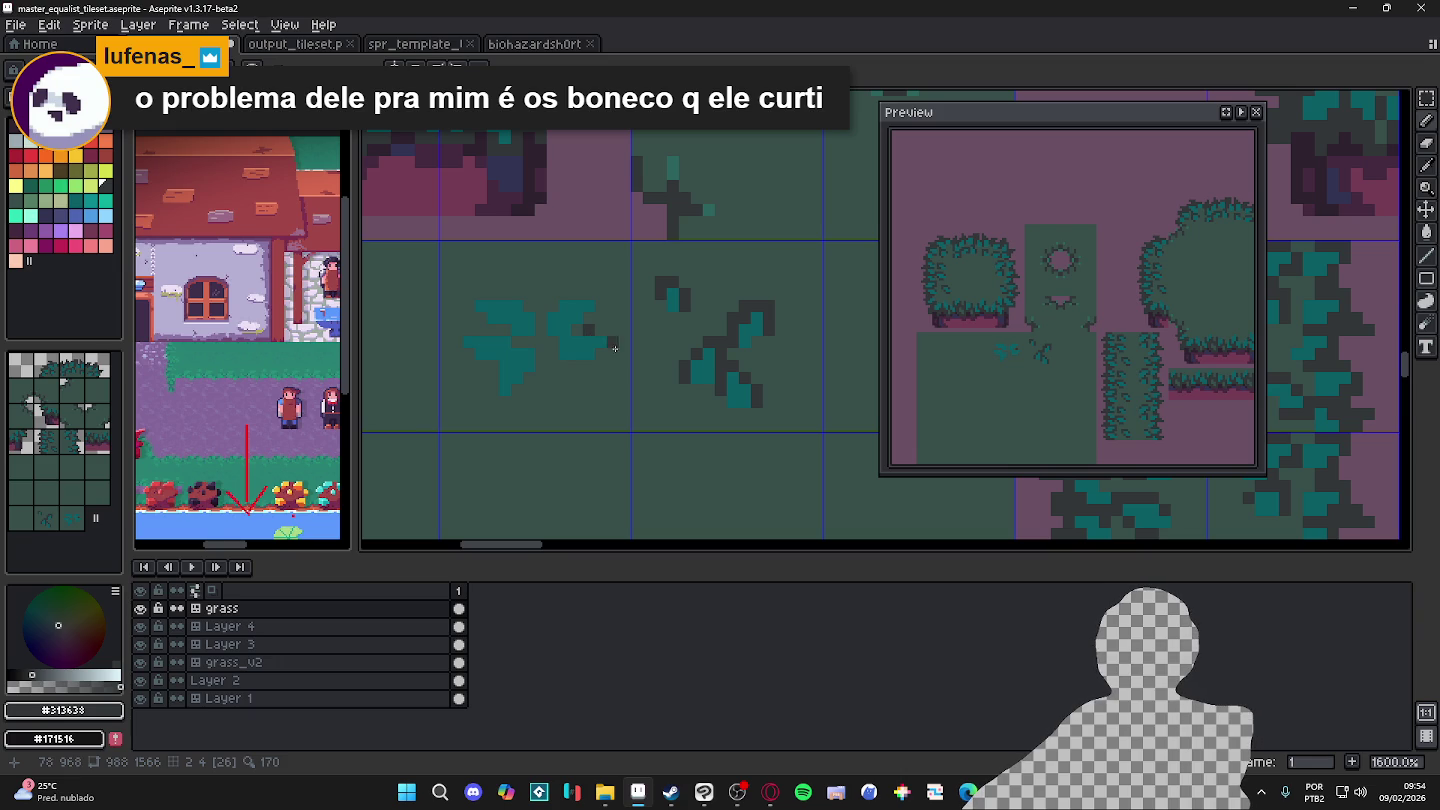
left_click_drag(577, 330, 601, 329)
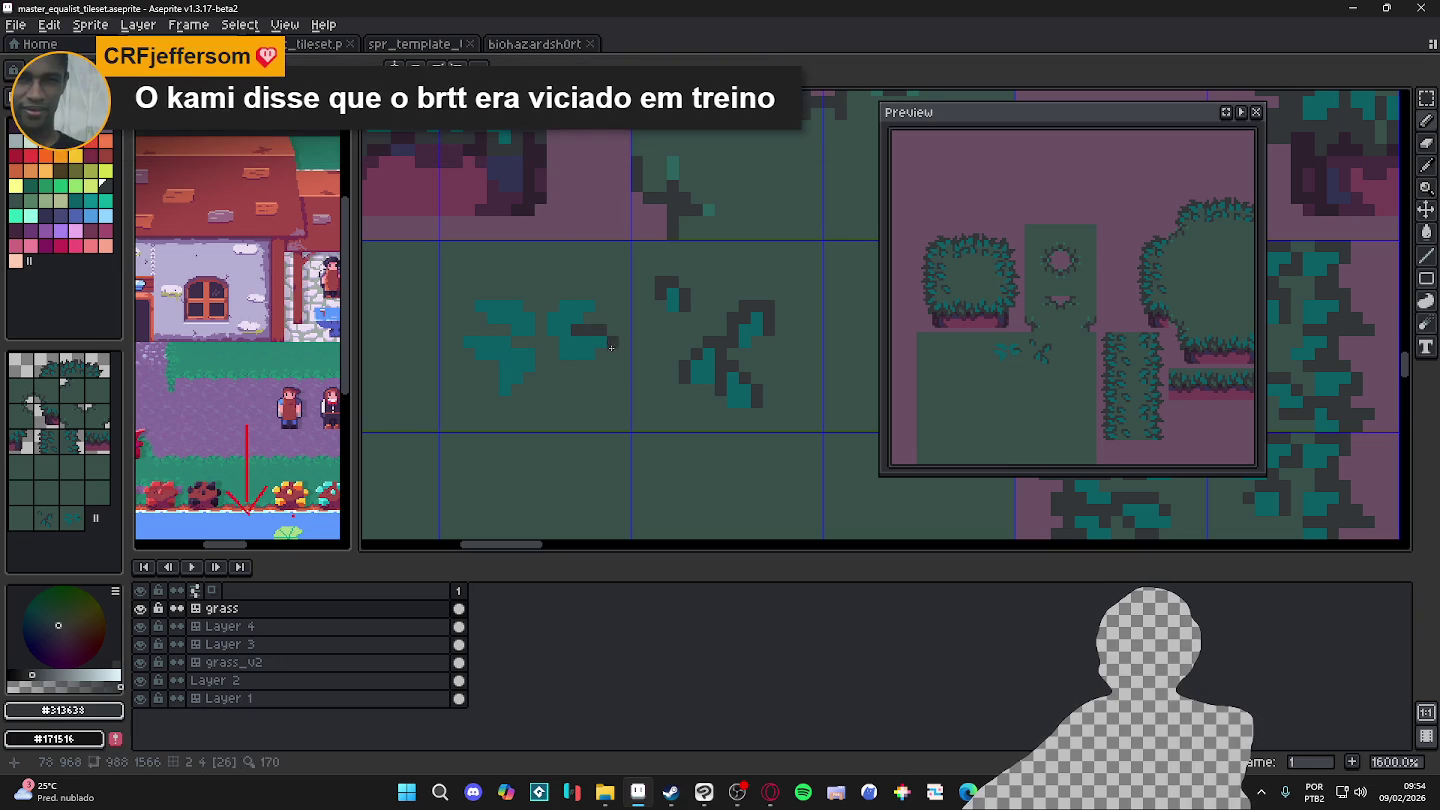
mouse_move(600, 321)
left_mouse_down()
mouse_move(580, 296)
mouse_move(560, 301)
left_mouse_up()
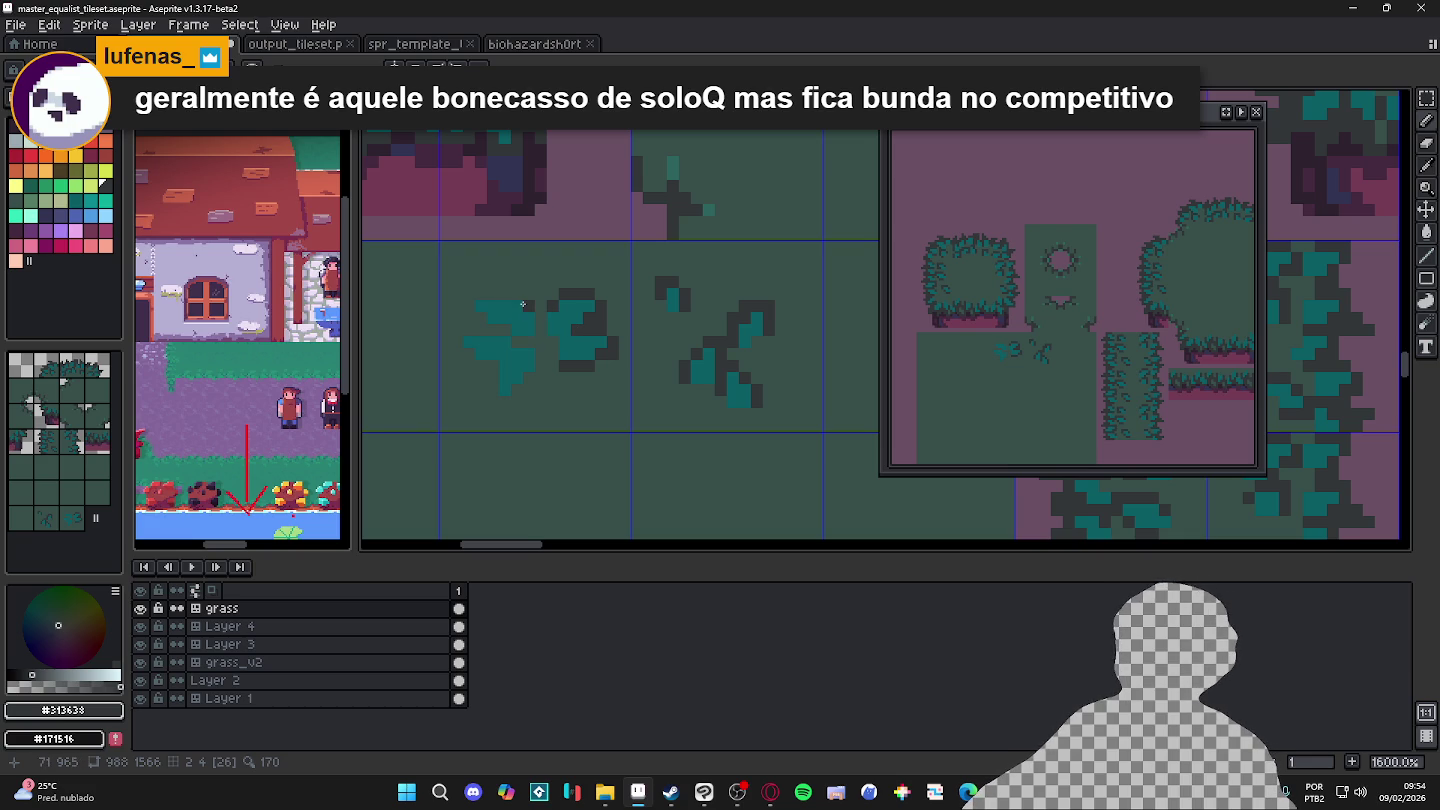
Step: Add dark outline pixels along the leaves' left and lower-left edges
left_click(463, 302)
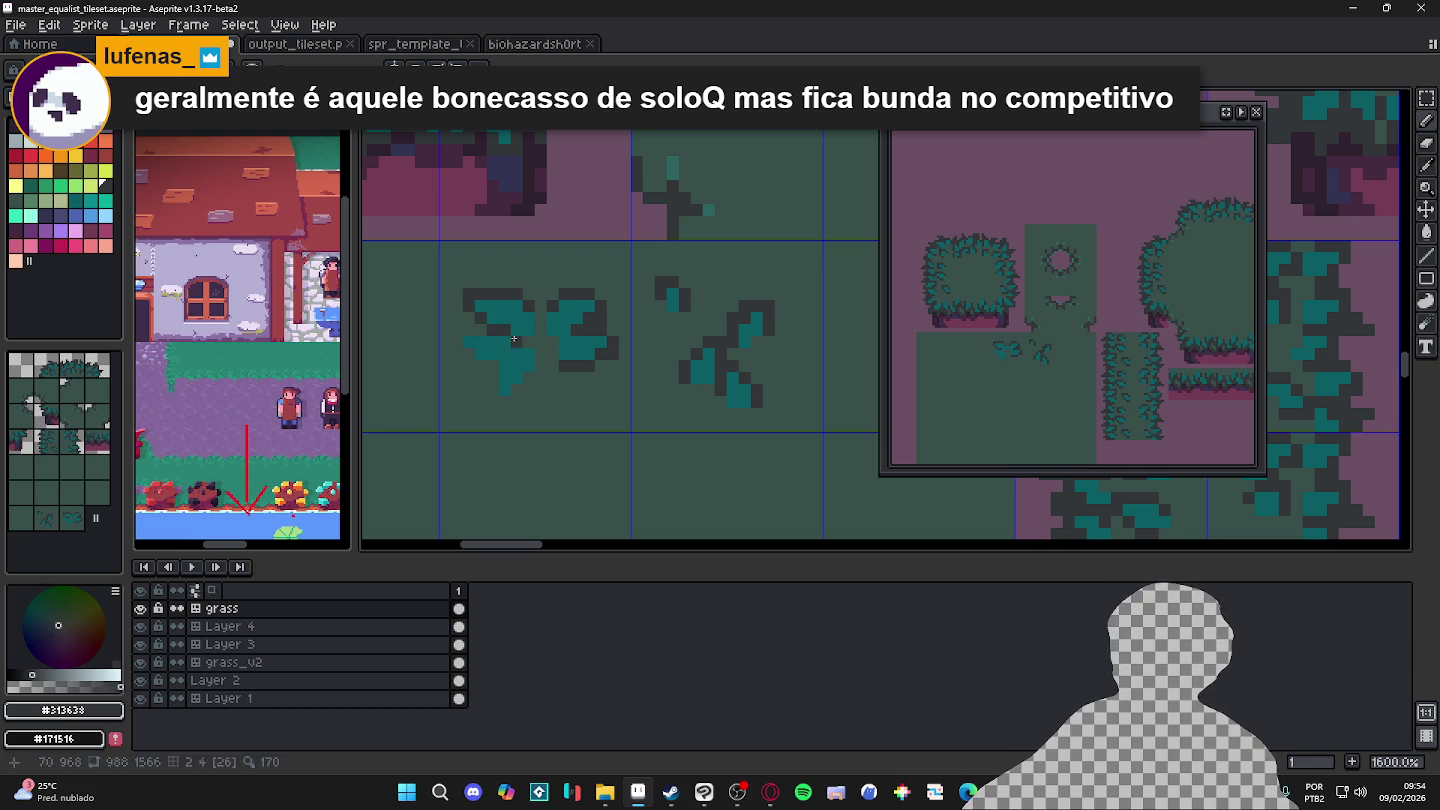
left_click(464, 328)
left_click(457, 333)
left_click(482, 356)
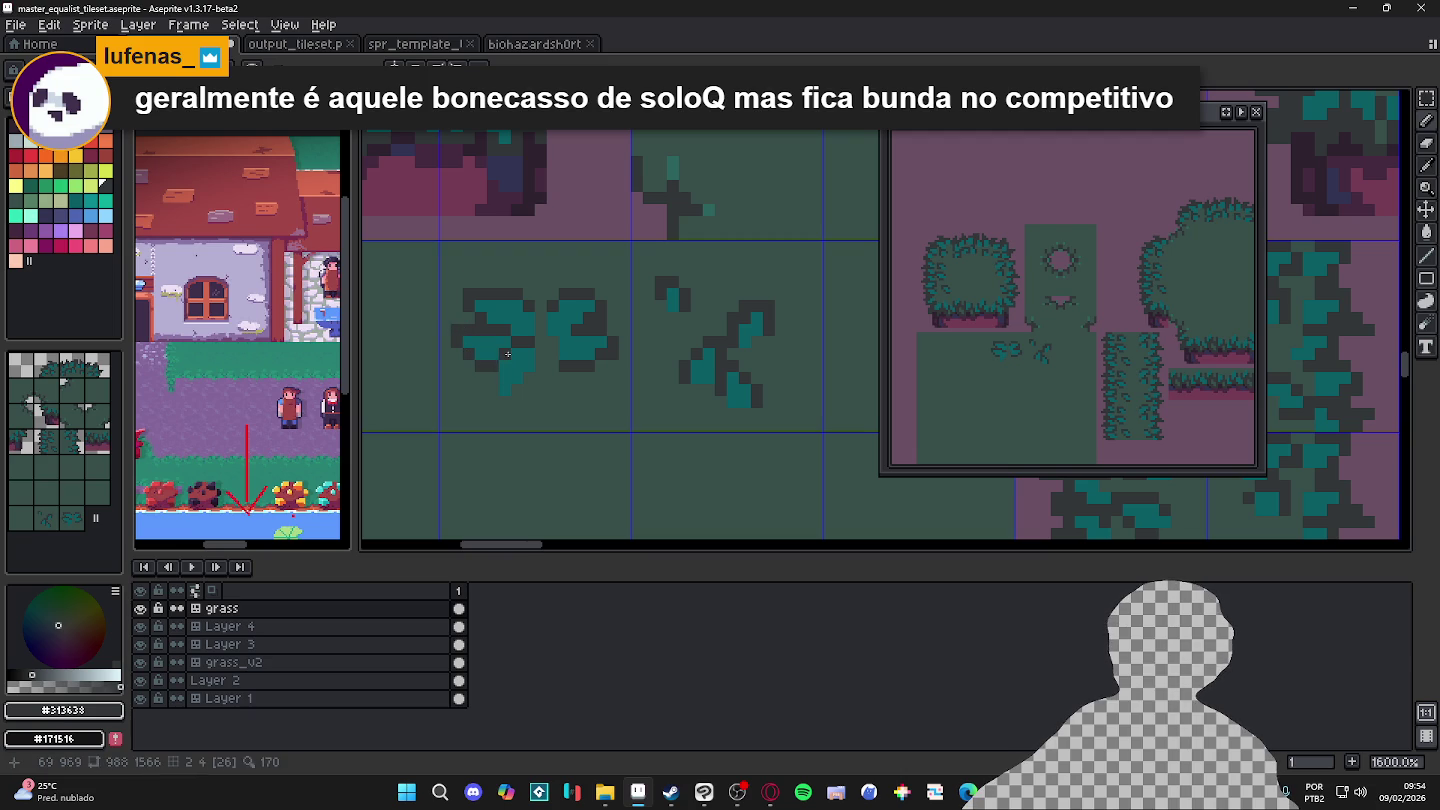
left_click_drag(493, 368, 532, 375)
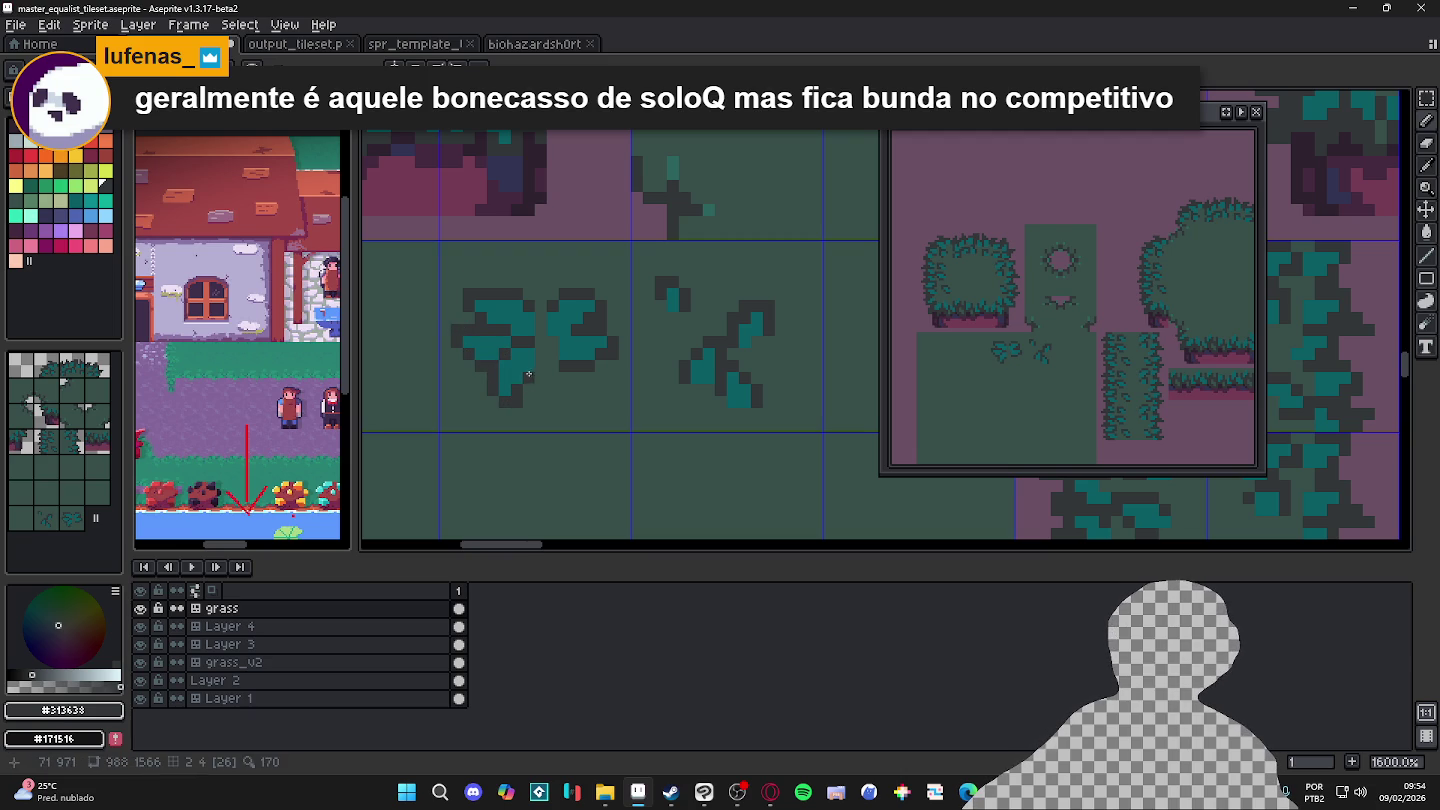
left_click(475, 377)
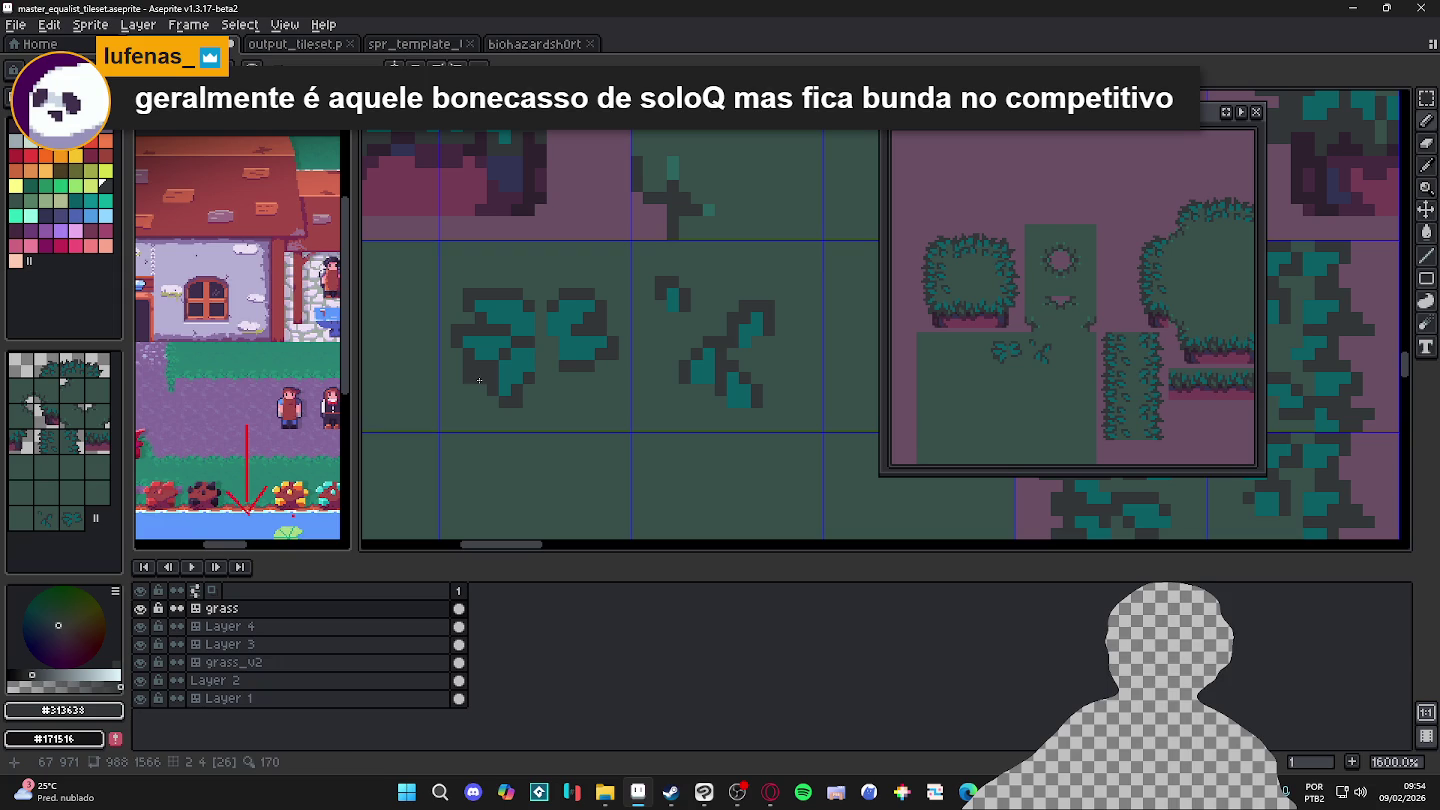
Step: Undo the stray pencil strokes and re-pick the teal and dark outline colours
key("Tab")
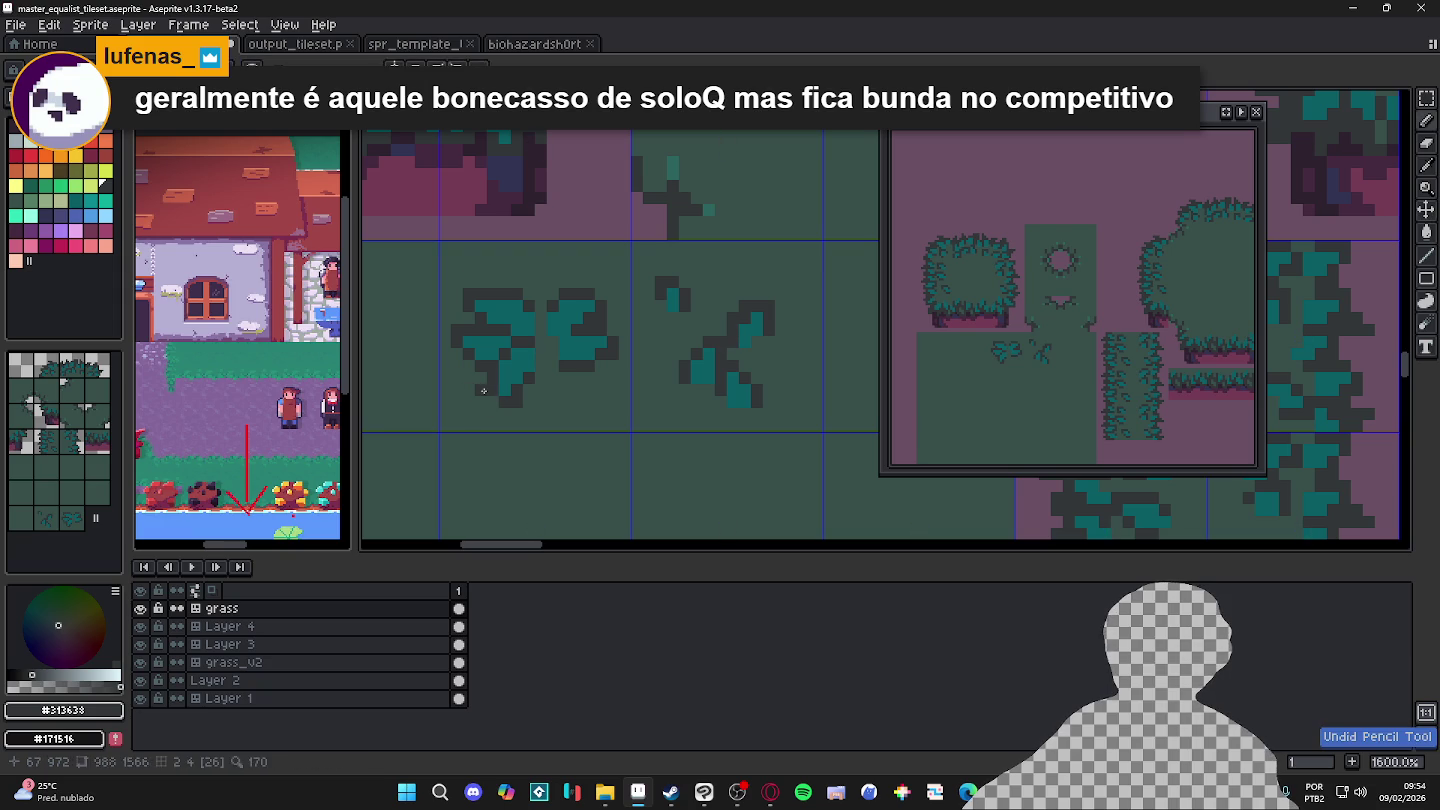
key("Tab")
key("Tab")
key("ctrl+z")
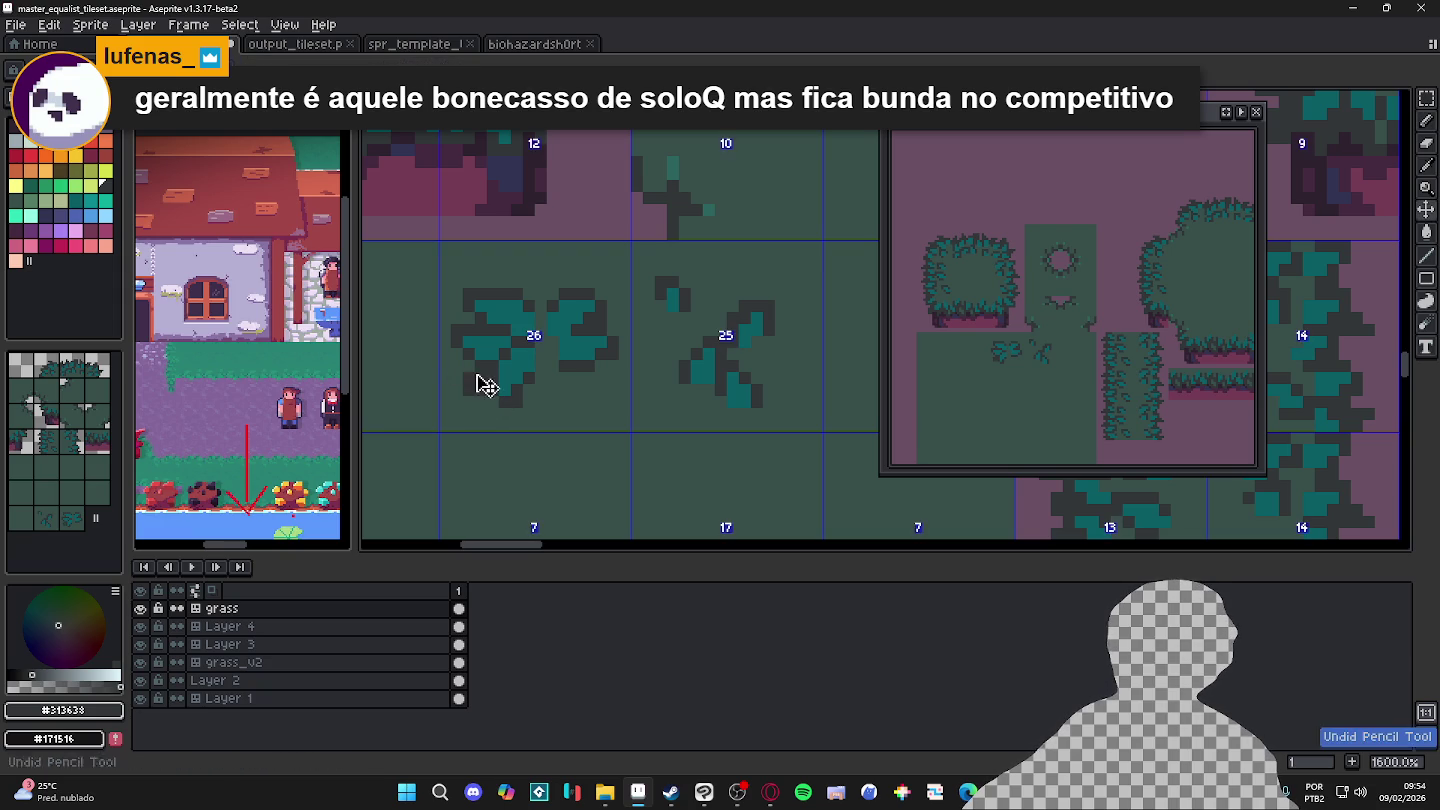
key("Tab")
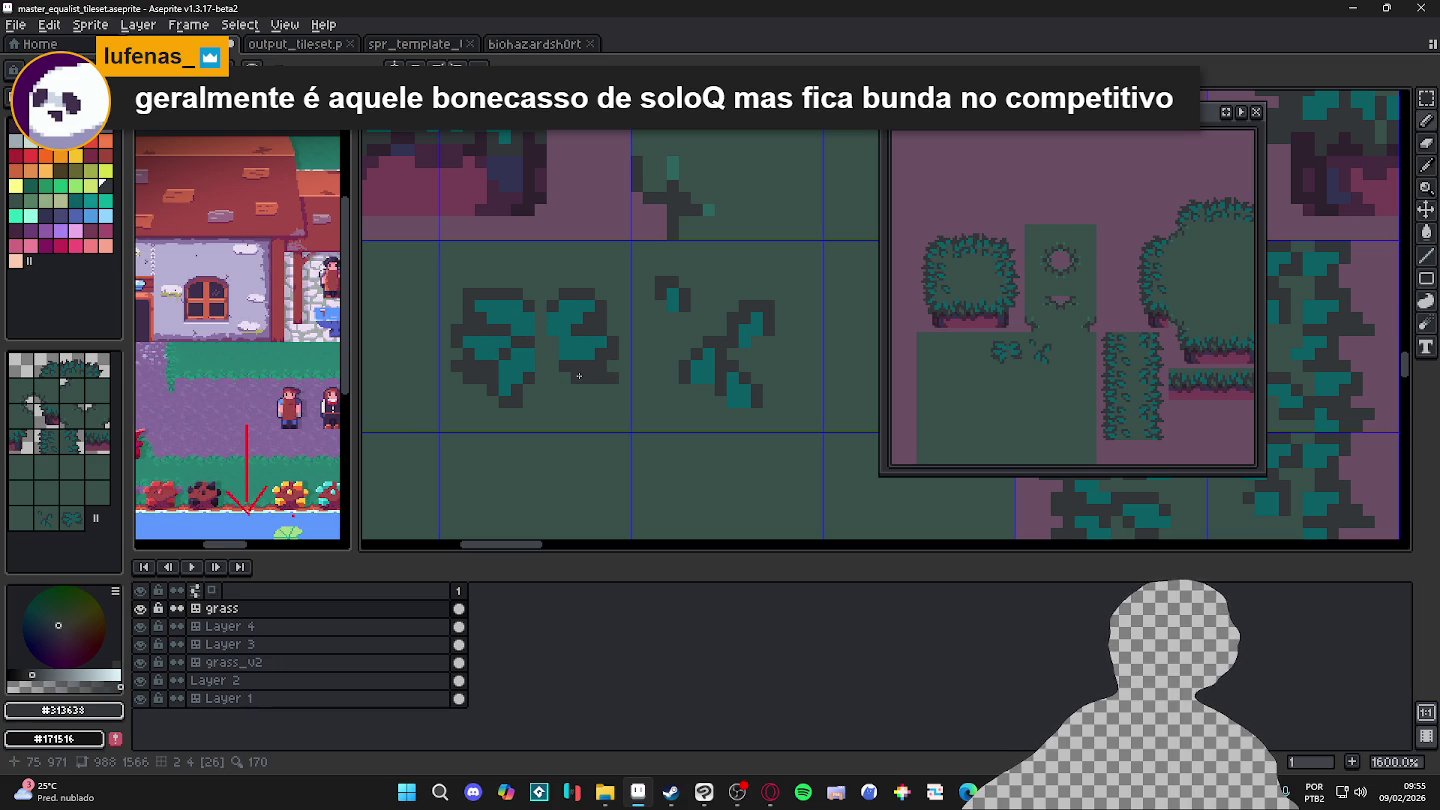
left_click(555, 346, "alt")
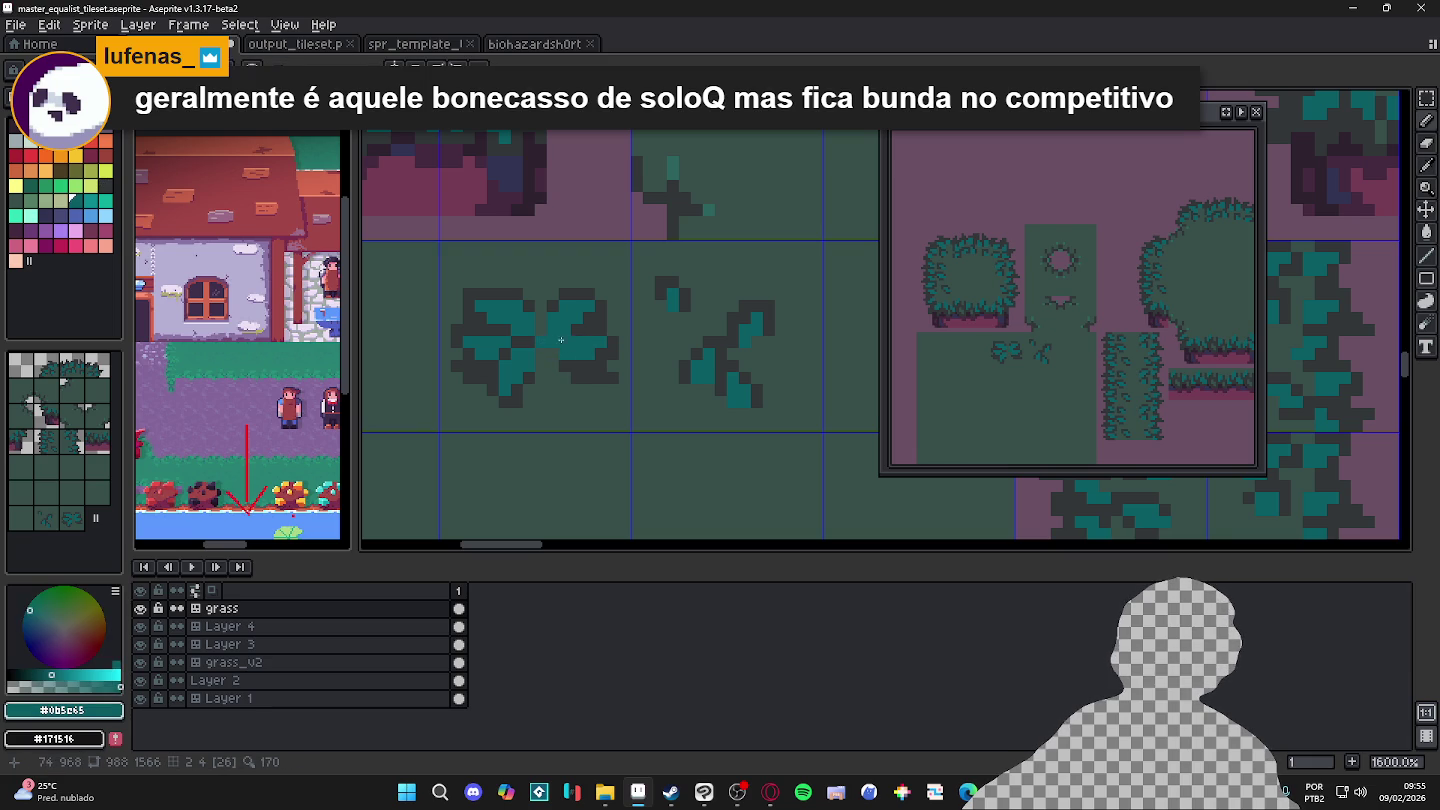
left_click(586, 333, "alt")
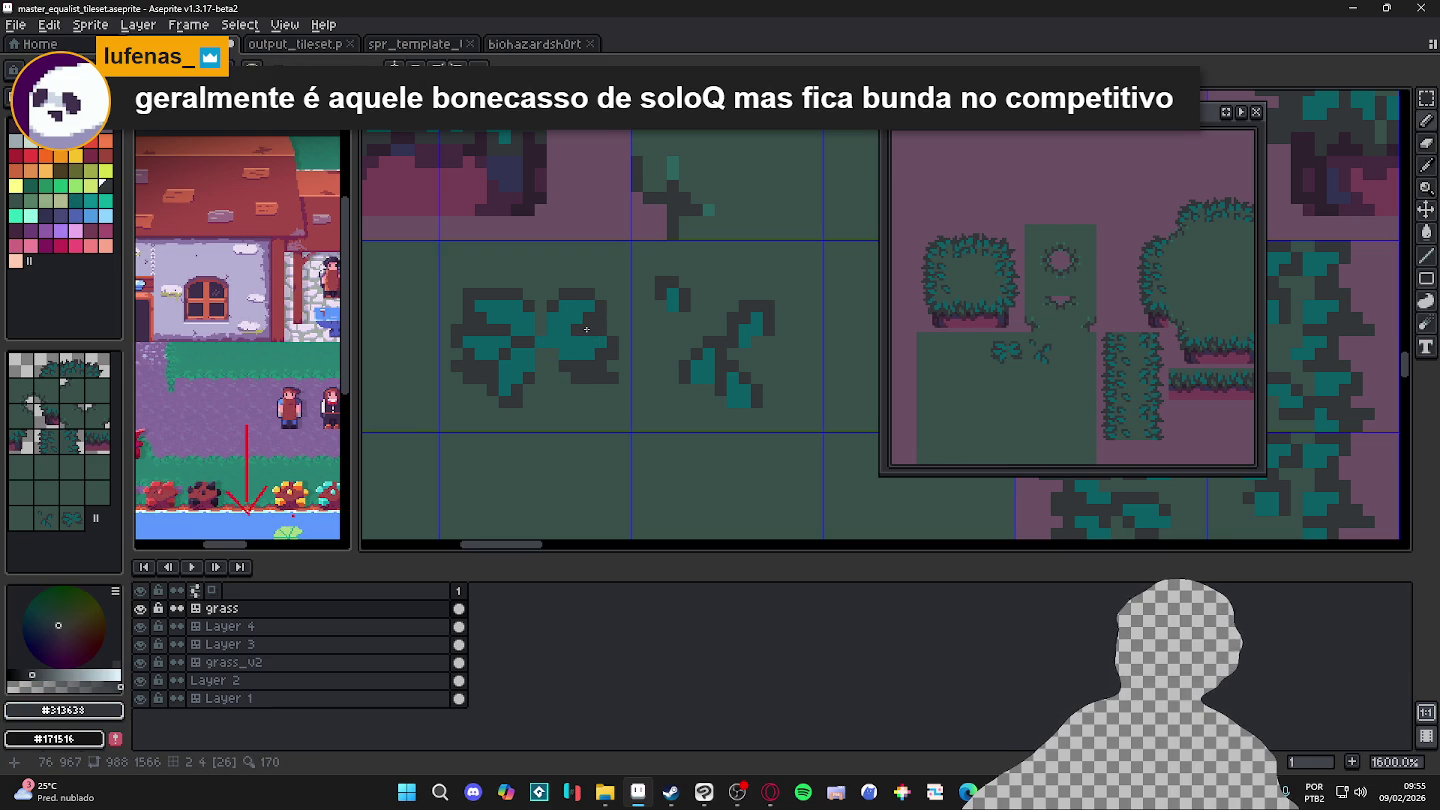
scroll(586, 328, "down", 3)
scroll(591, 342, "down", 1)
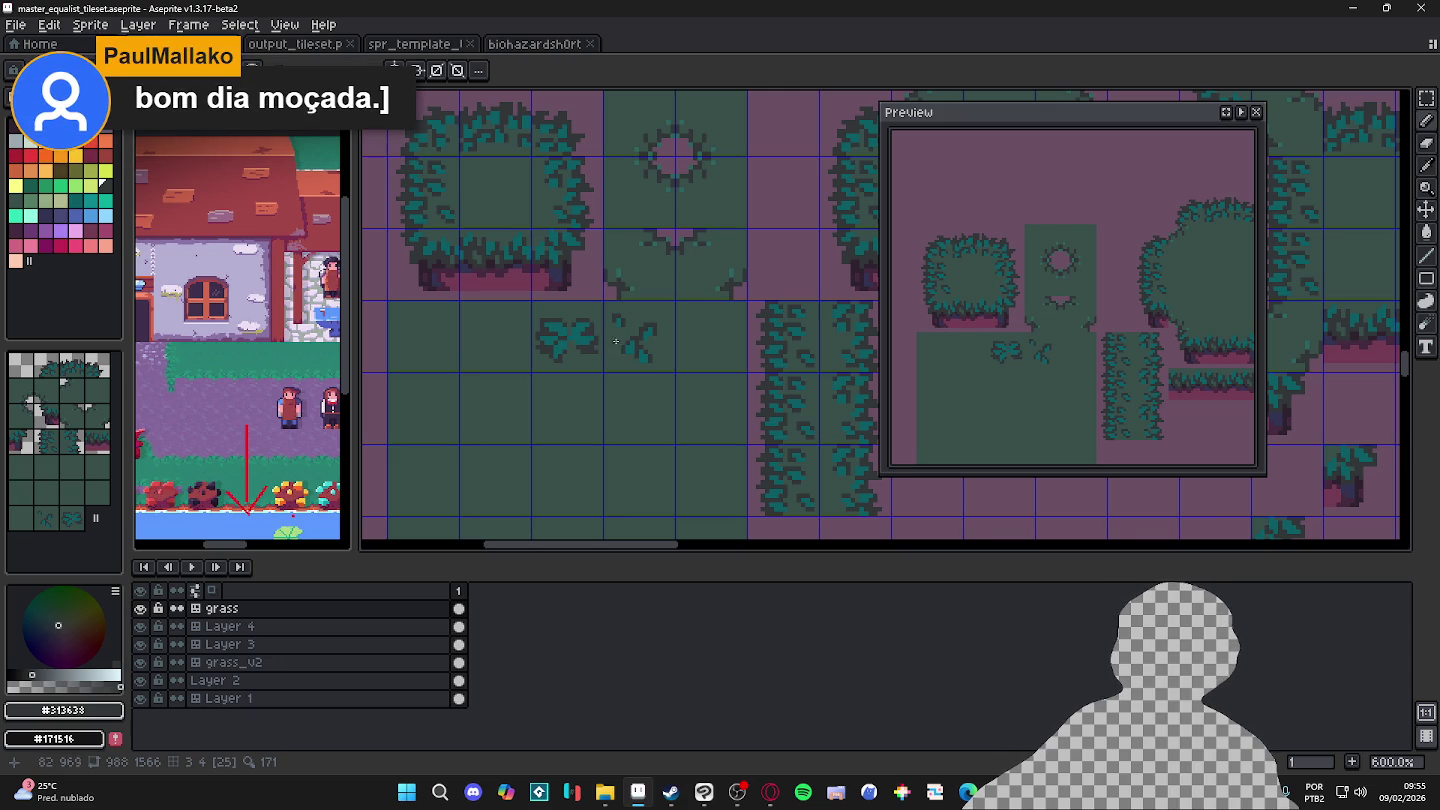
scroll(566, 340, "up", 3)
scroll(567, 334, "down", 3)
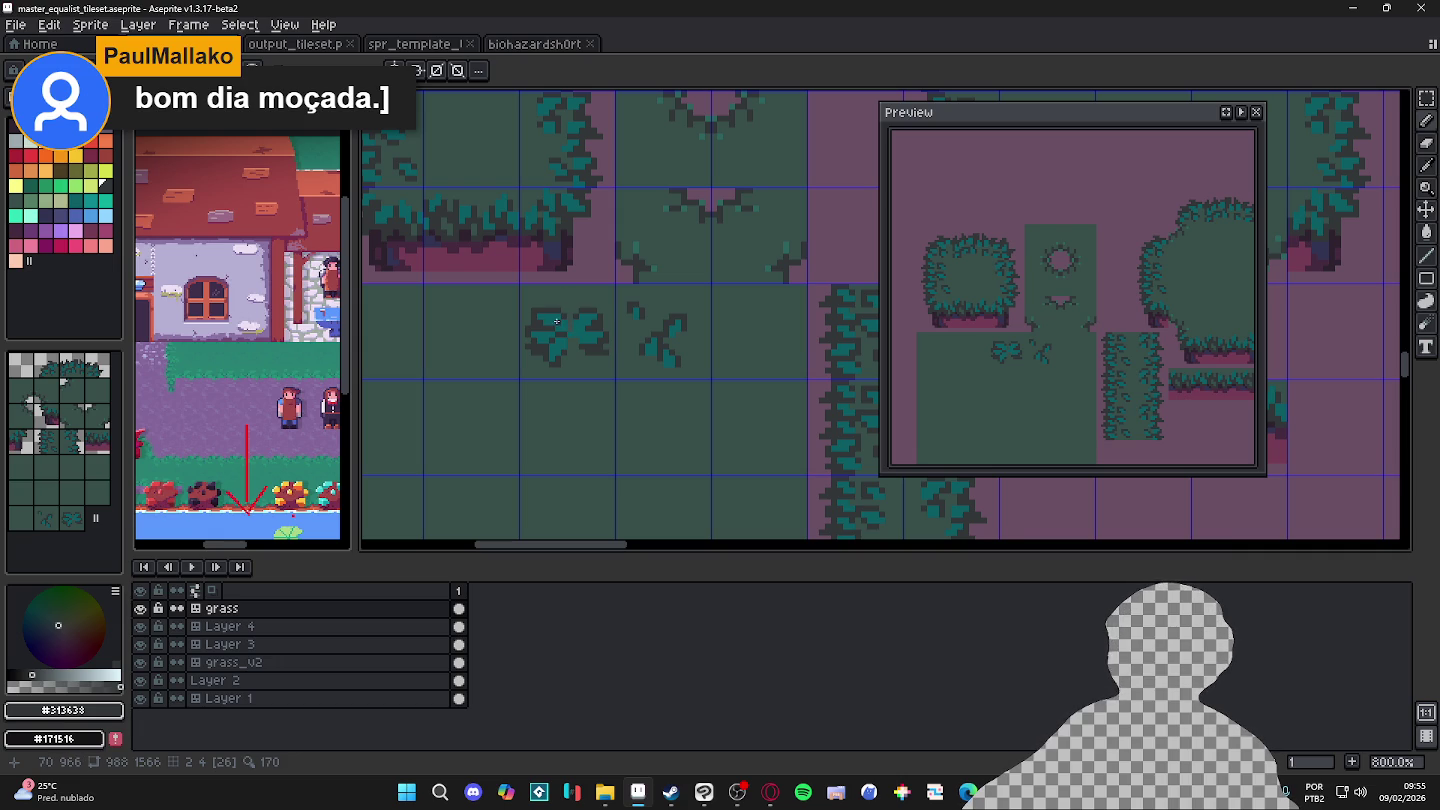
scroll(550, 315, "up", 5)
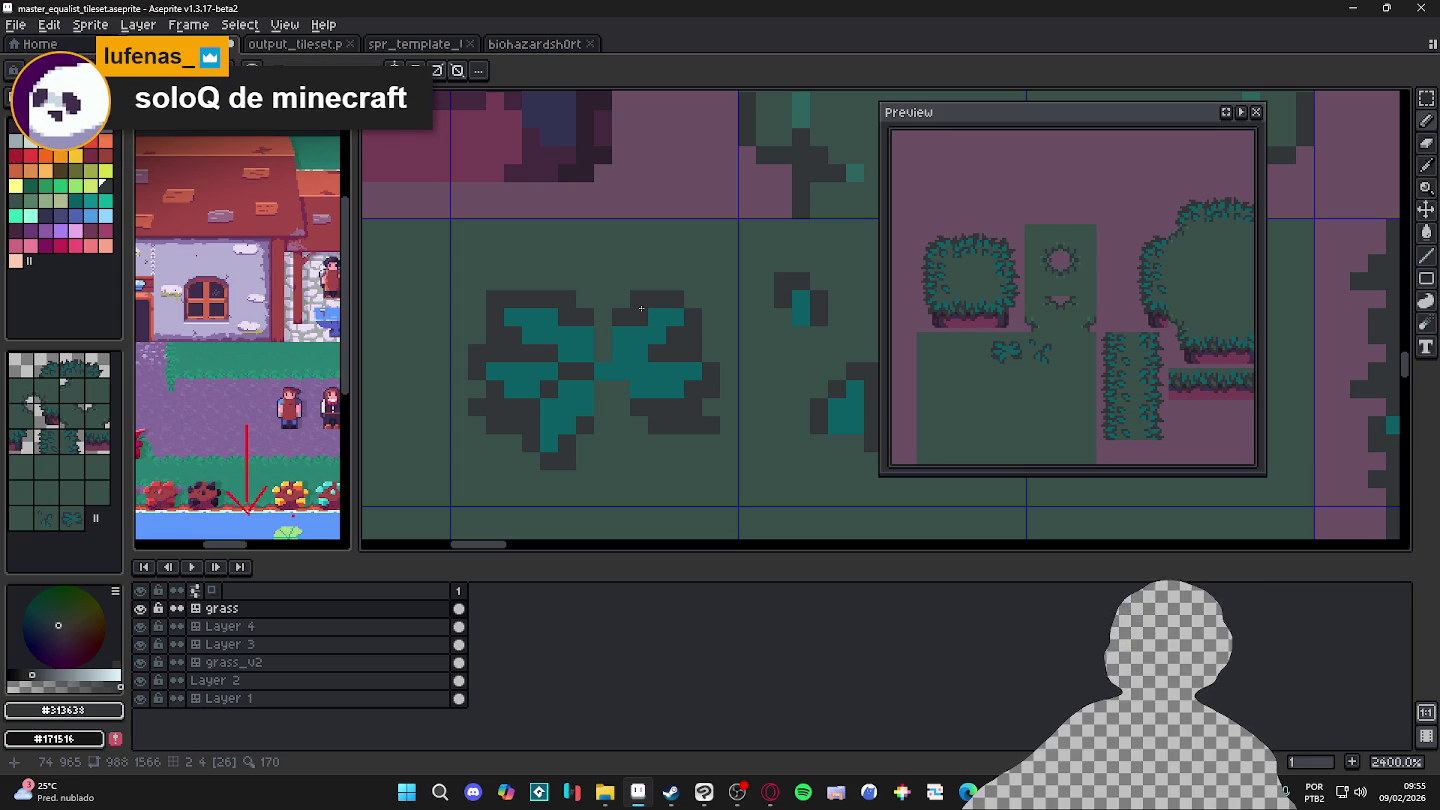
scroll(671, 358, "down", 5)
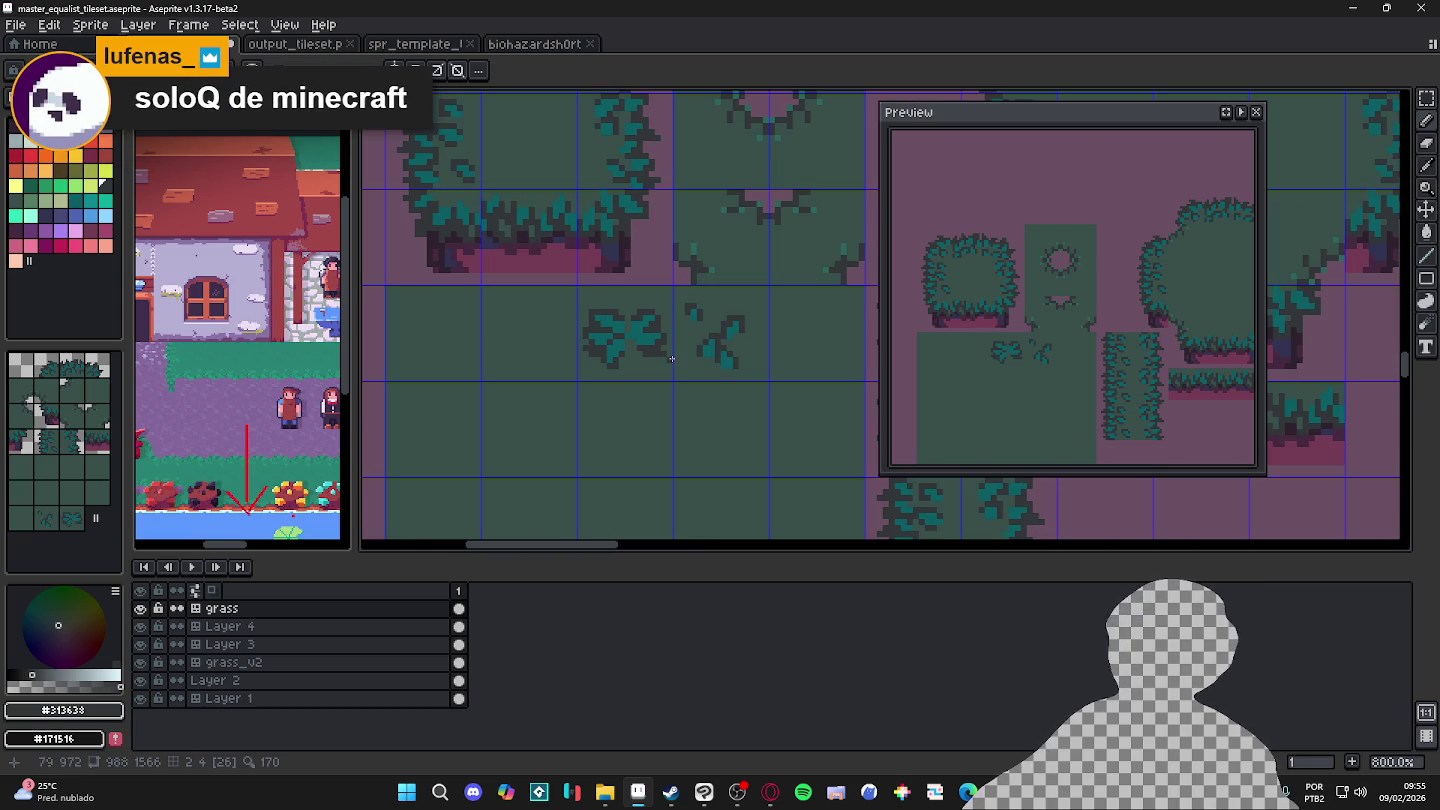
scroll(671, 358, "up", 2)
Step: Save the tileset as master_equalist_tileset.aseprite
scroll(641, 336, "up", 2)
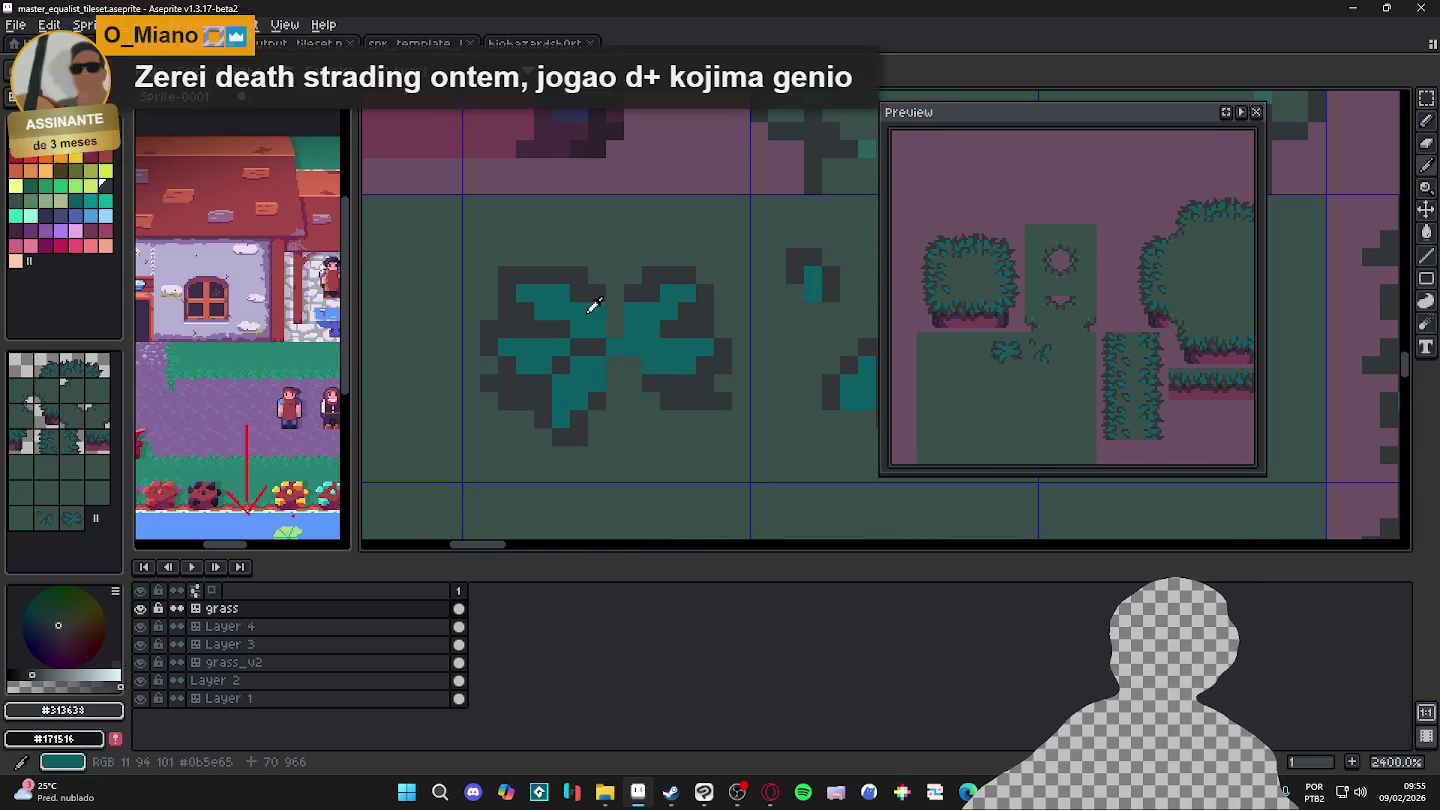
left_click(588, 311, "alt")
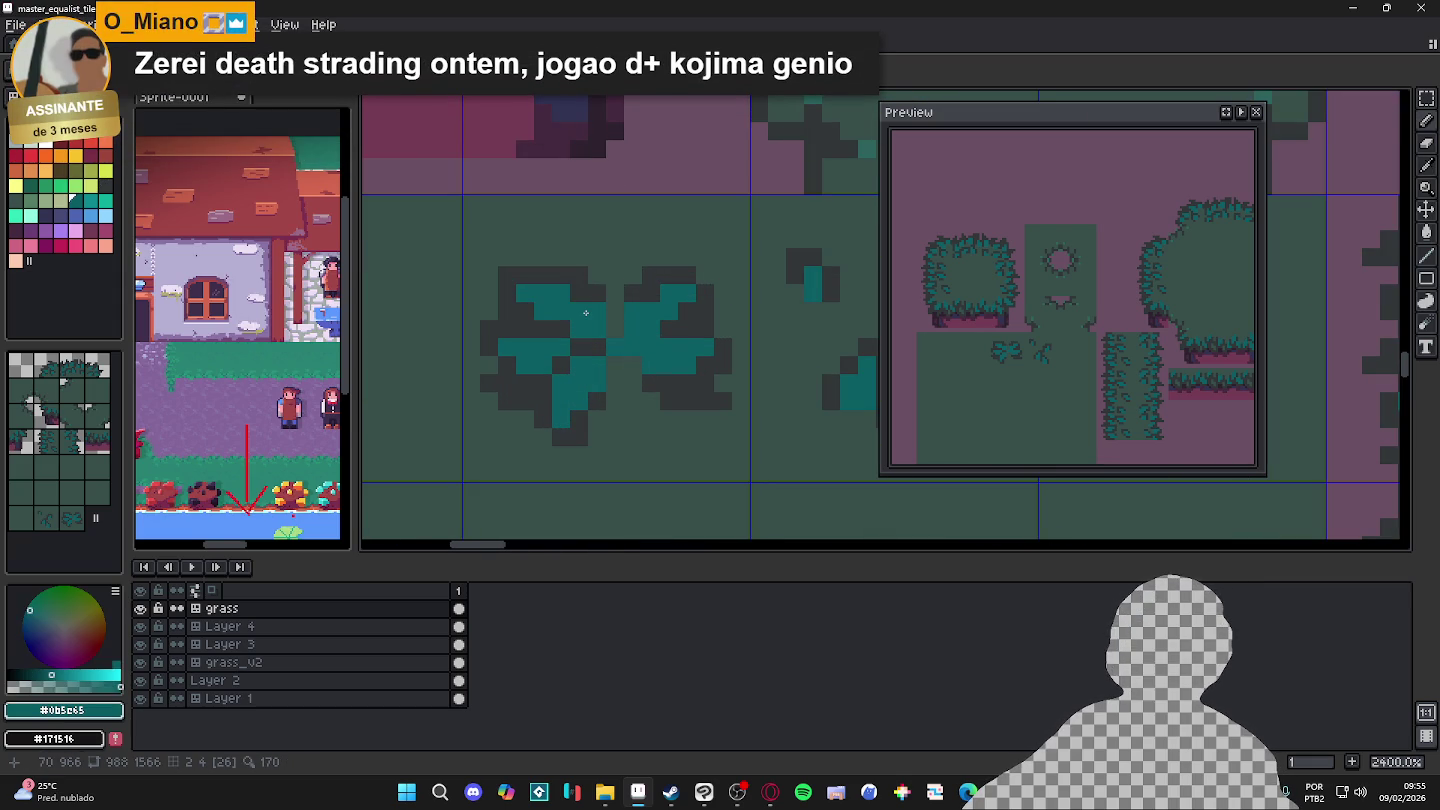
key("ctrl+s")
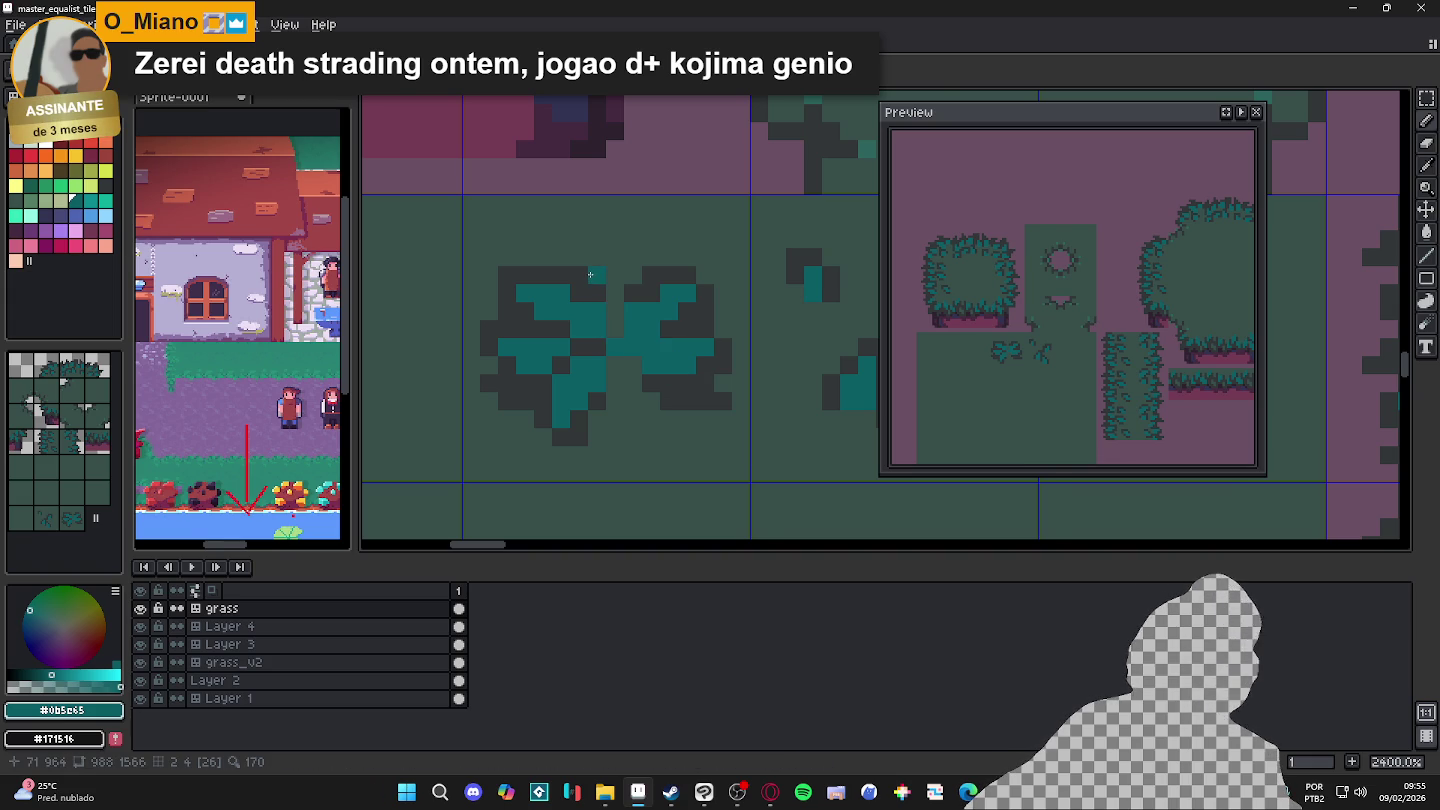
Step: Pick the grass green colour and select, then deselect, the area around the leaf cluster
scroll(598, 301, "up", 1)
left_click(607, 315, "alt")
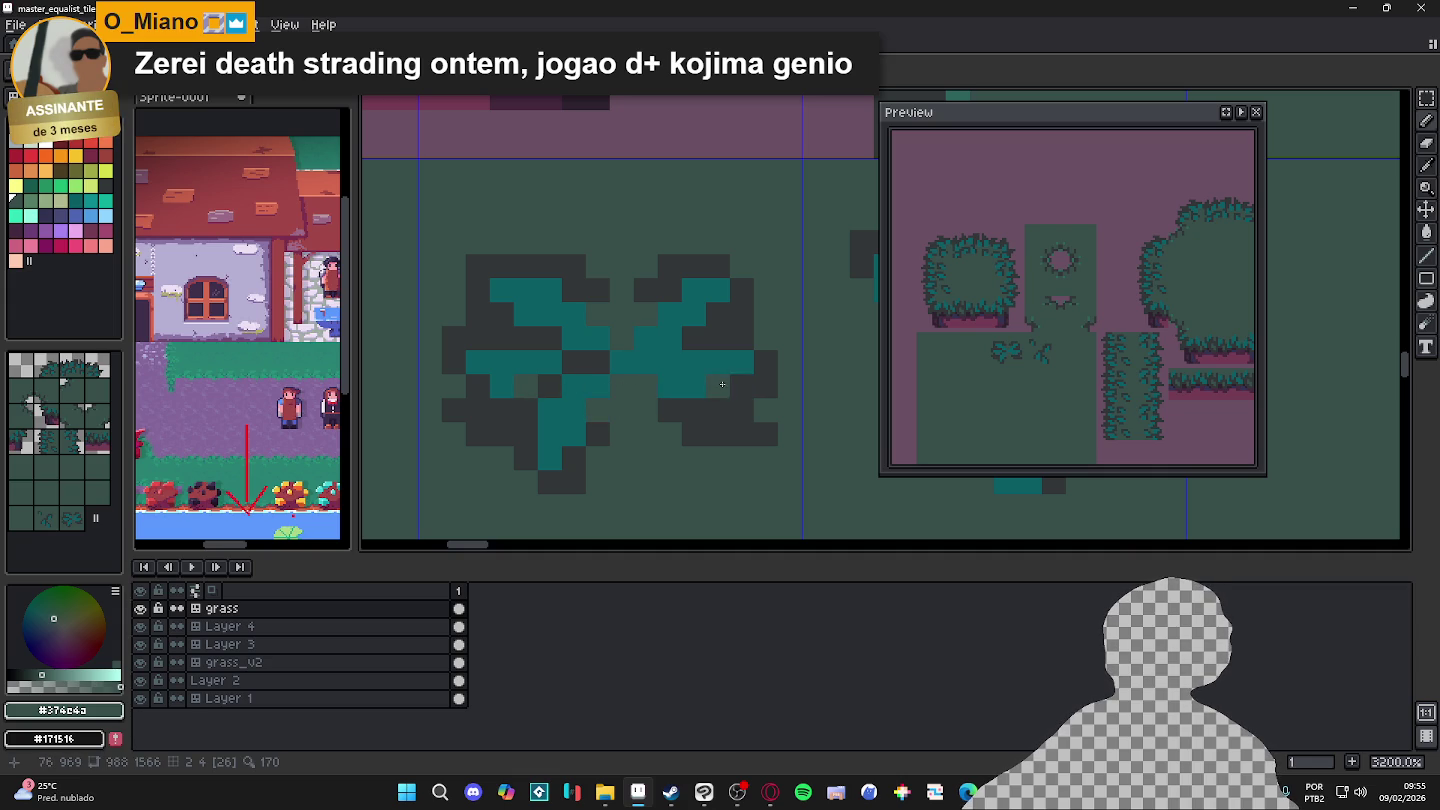
scroll(663, 389, "down", 2)
scroll(662, 389, "down", 2)
scroll(663, 389, "down", 2)
left_click_drag(701, 397, 641, 337)
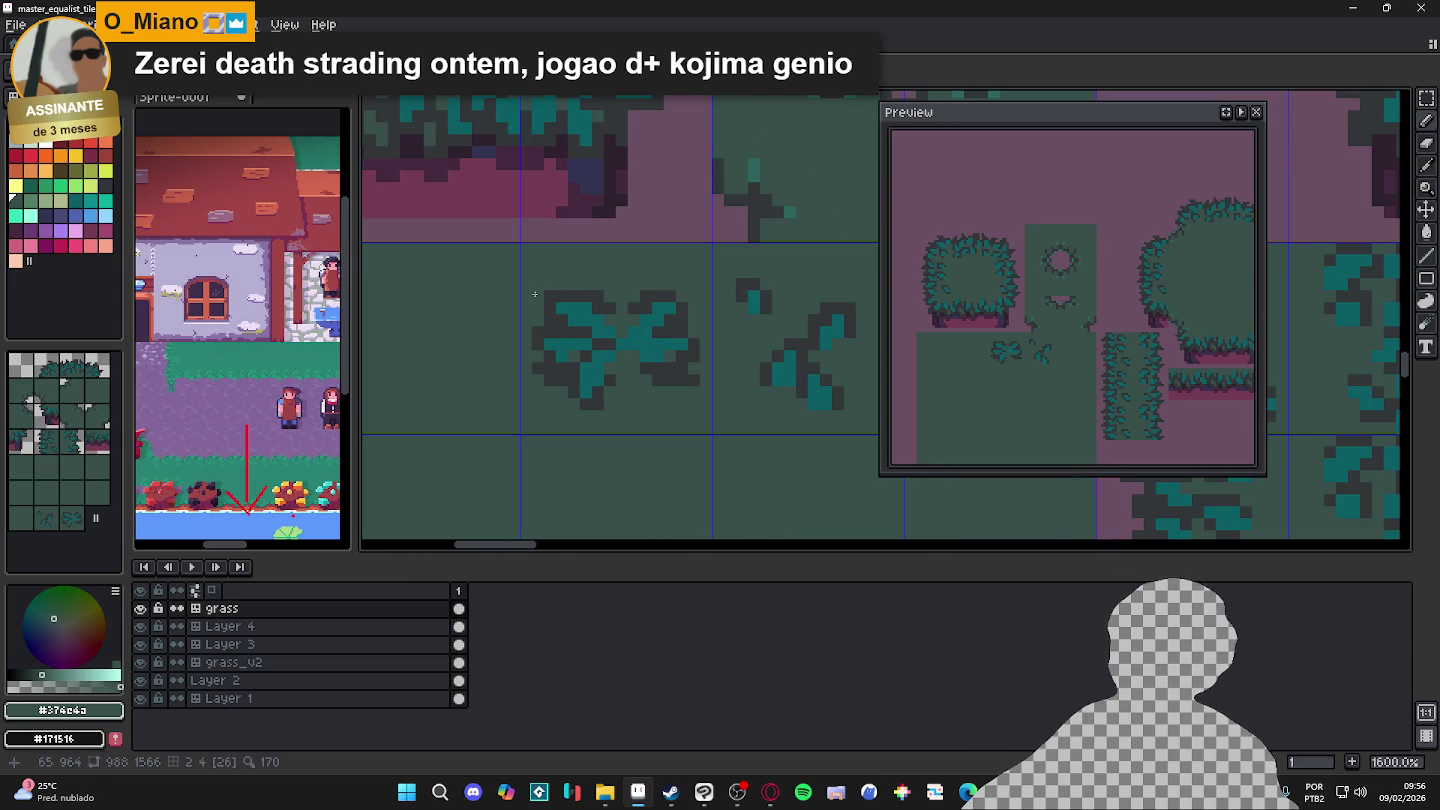
left_click_drag(535, 293, 698, 392)
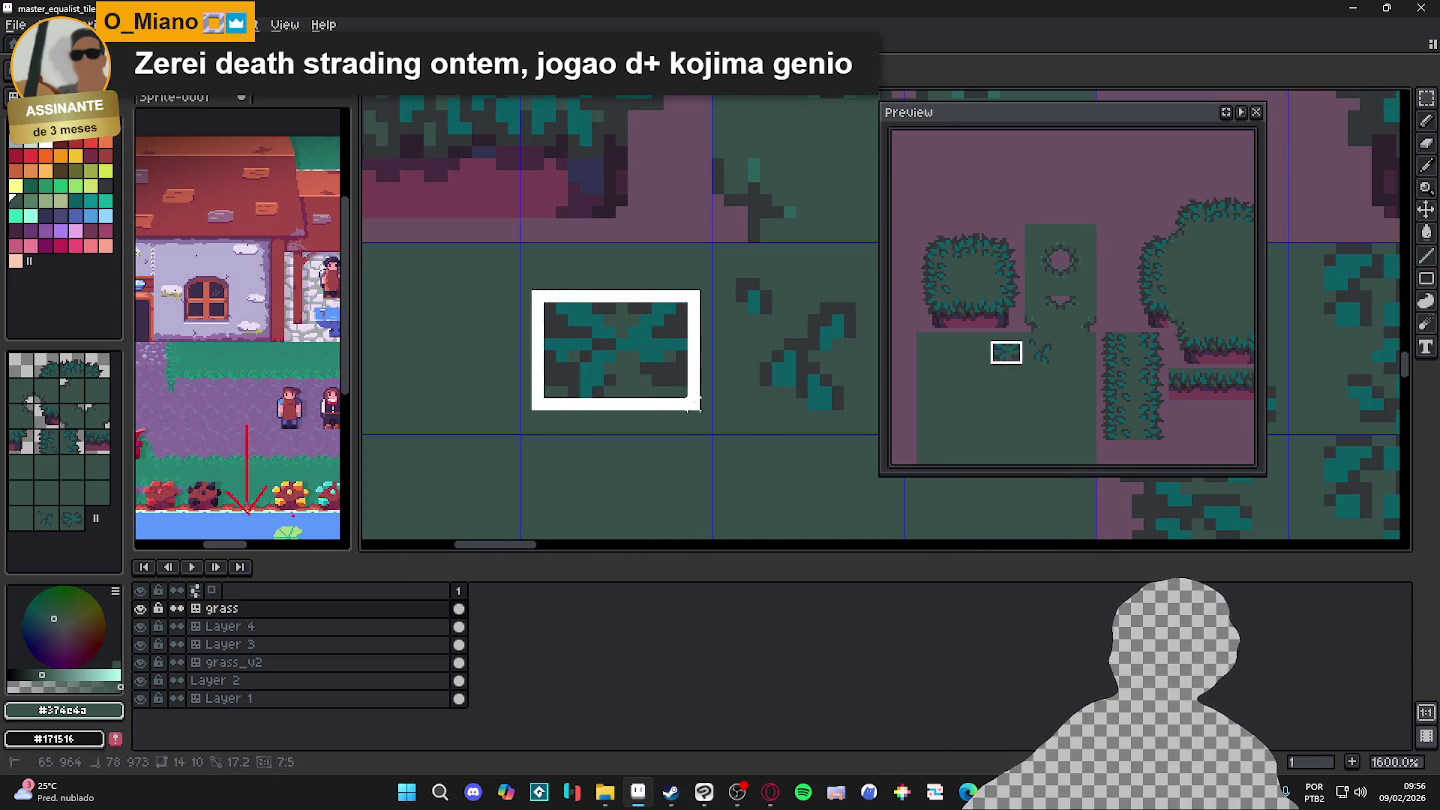
scroll(652, 365, "down", 1)
scroll(653, 365, "down", 3)
key("ctrl+d")
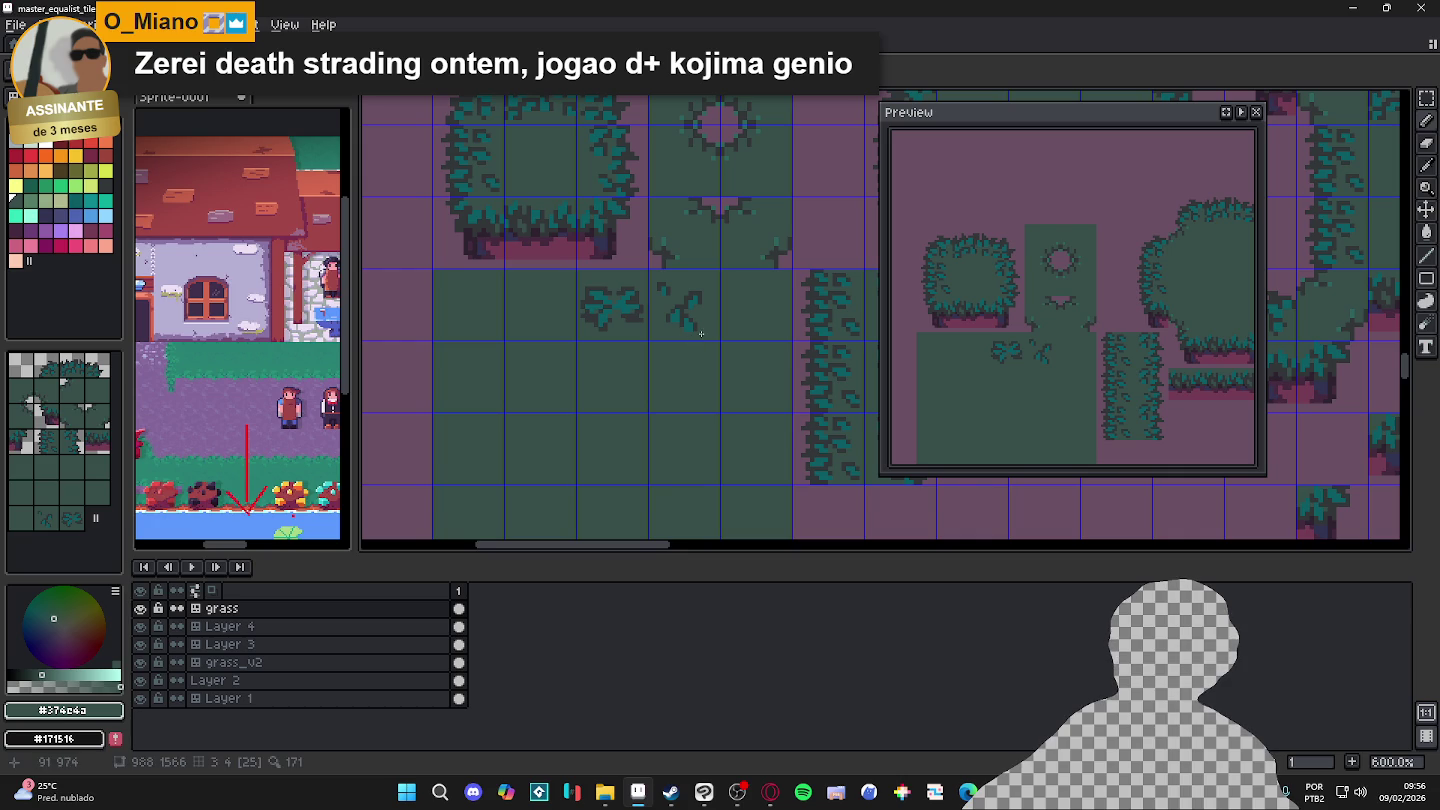
Step: Paint over the small diagonal leaf sprite beside the cluster to erase it
scroll(701, 333, "up", 2)
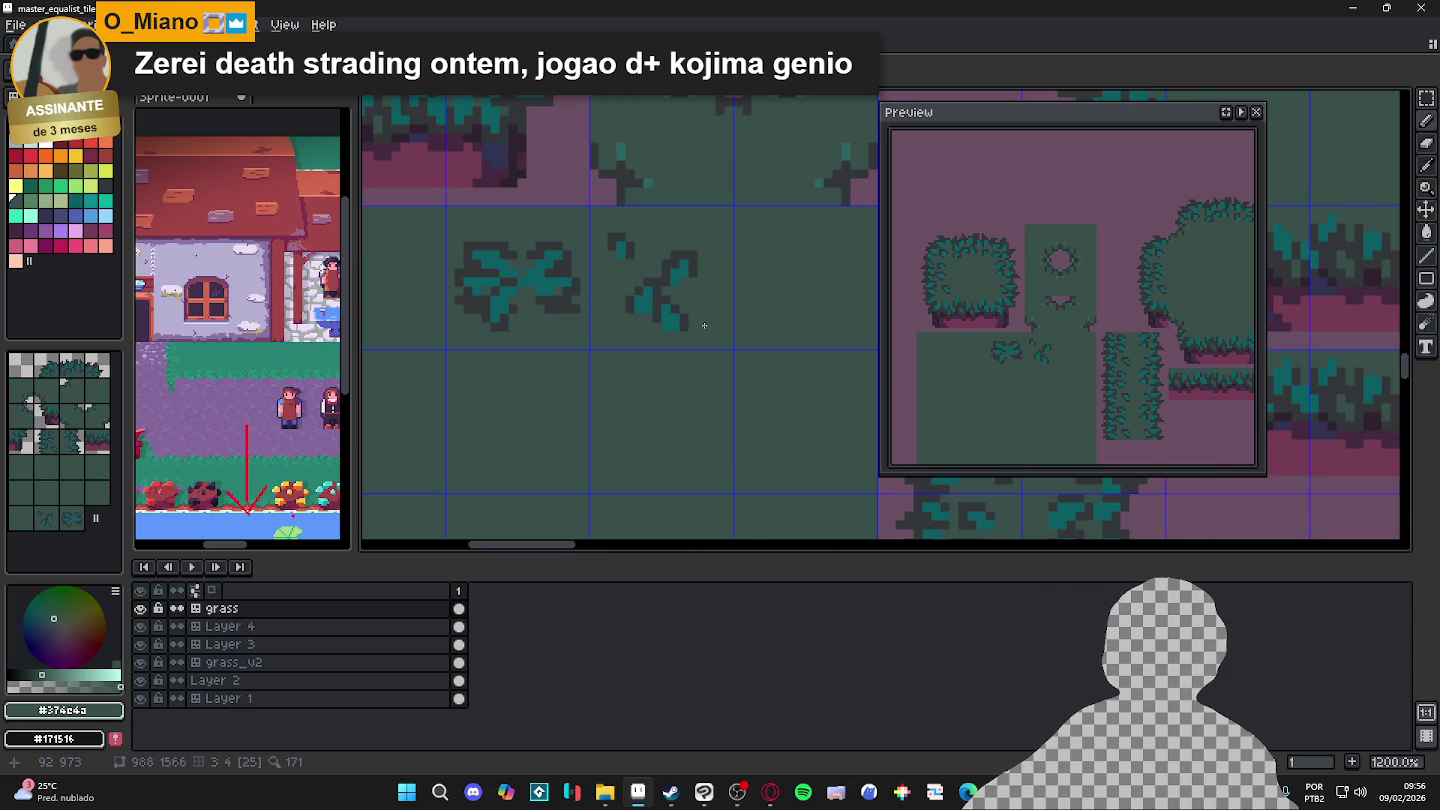
mouse_move(706, 311)
left_mouse_down()
mouse_move(689, 330)
mouse_move(654, 295)
left_mouse_up()
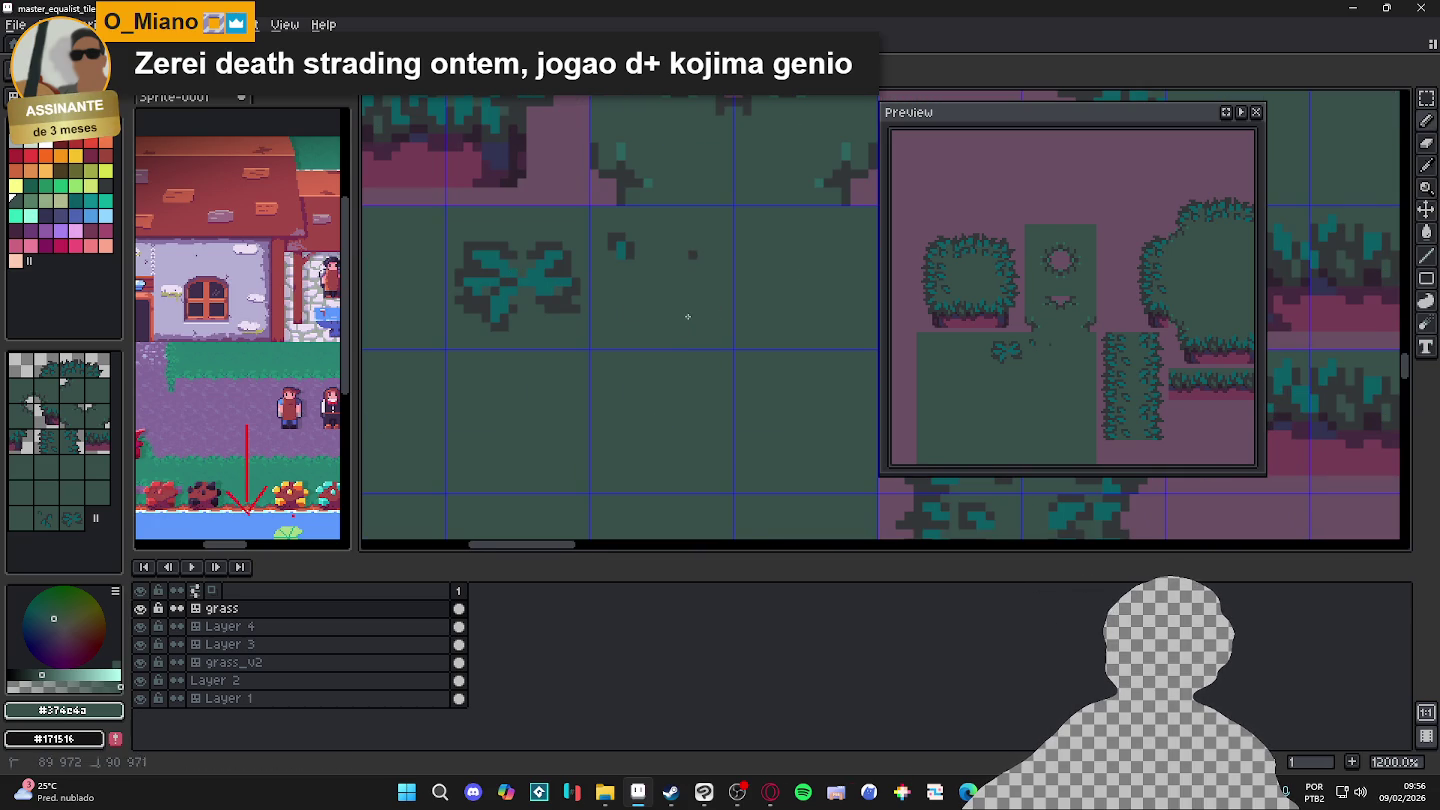
scroll(630, 265, "down", 1)
scroll(644, 278, "up", 1)
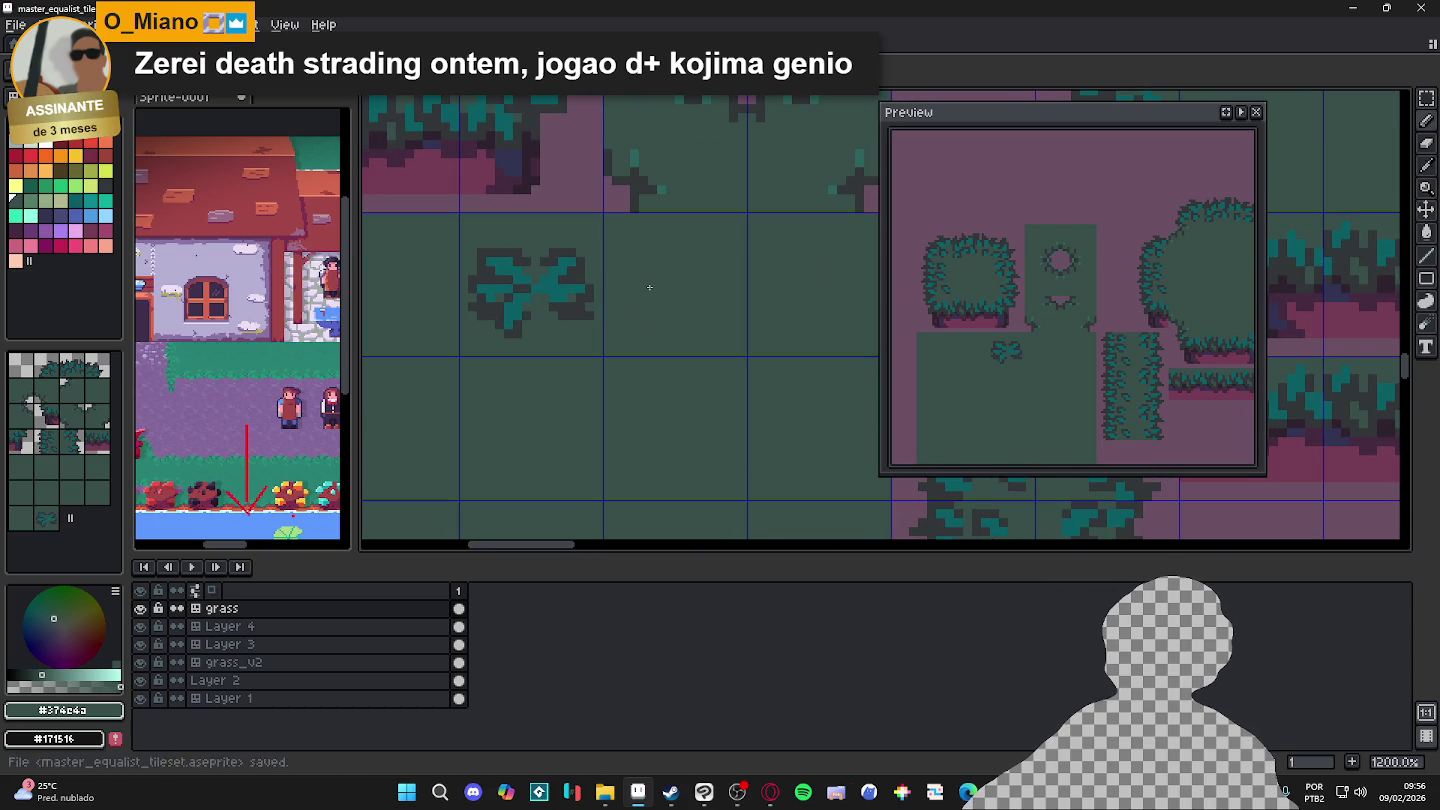
scroll(650, 278, "up", 1)
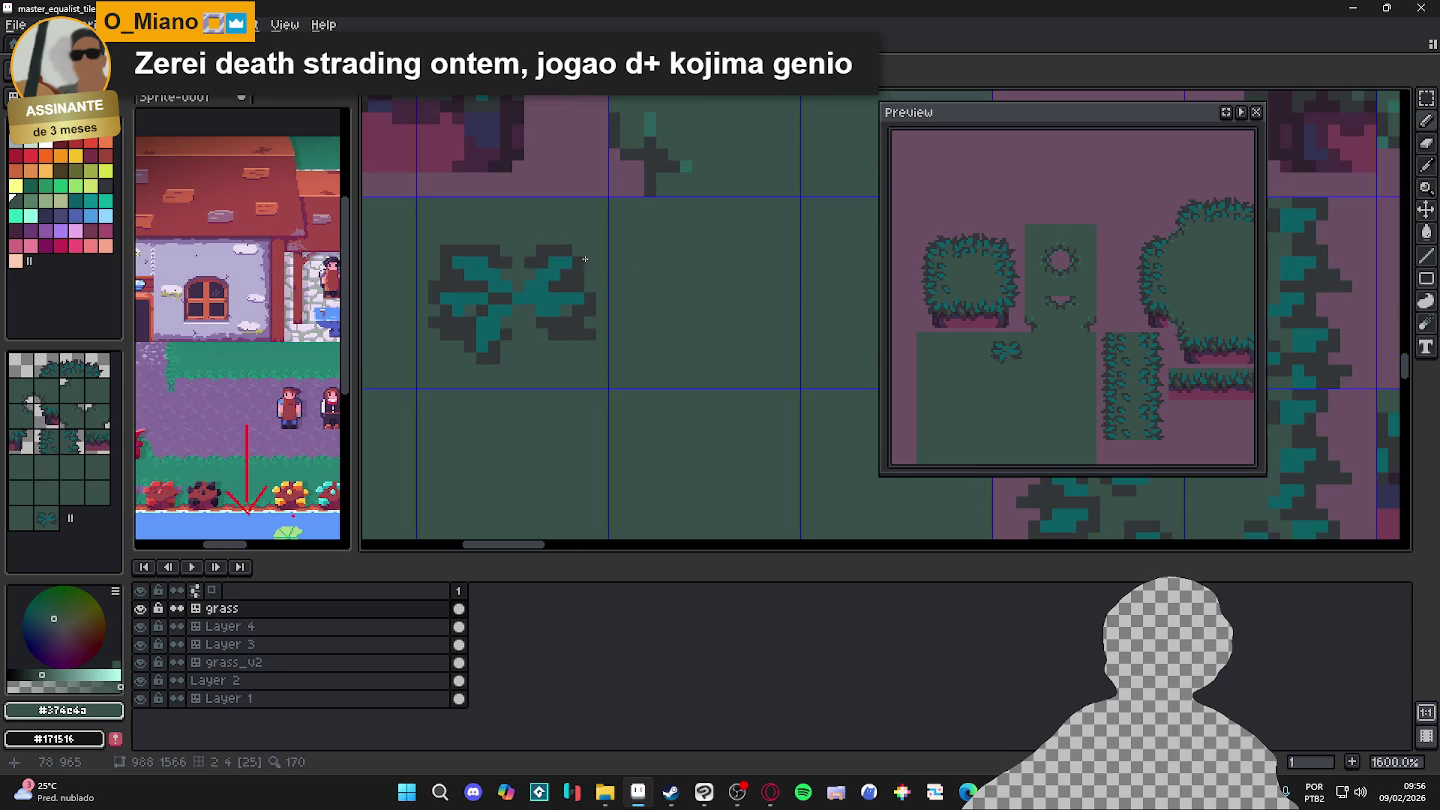
left_click(554, 289, "alt")
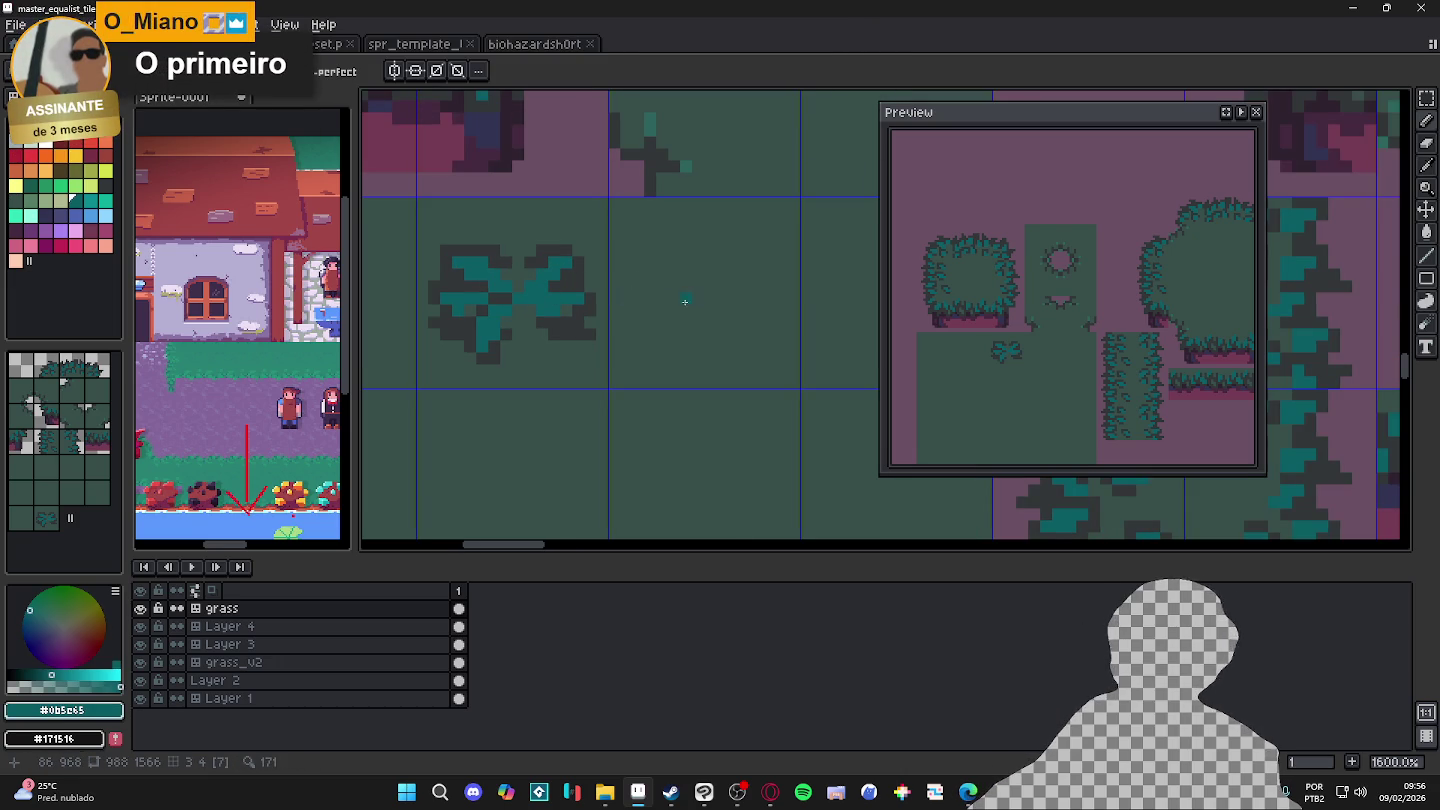
Step: Paint two teal leaf blobs beside the existing teal block and outline them in dark grey
left_click_drag(692, 299, 627, 326)
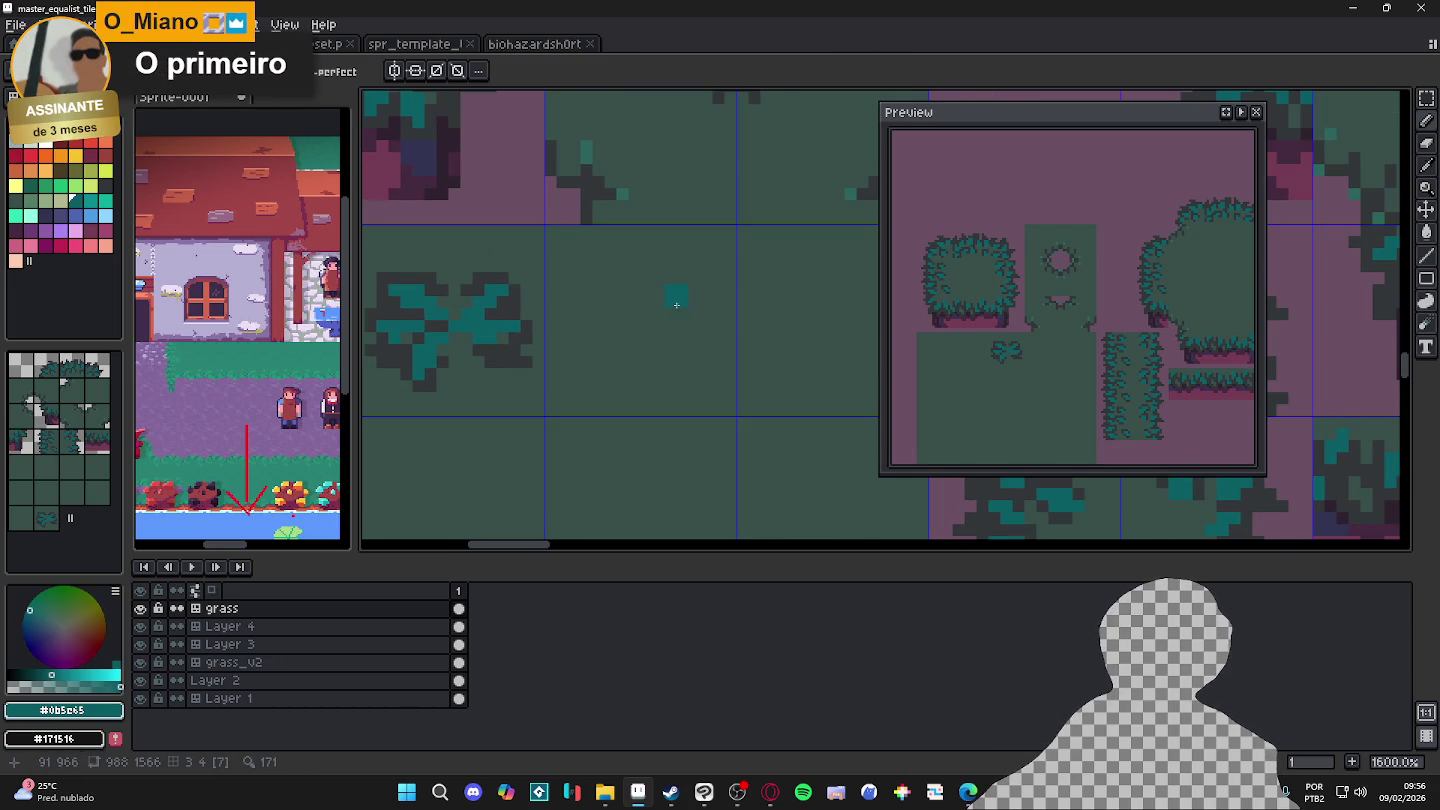
mouse_move(680, 292)
left_mouse_down()
mouse_move(690, 276)
mouse_move(720, 278)
left_mouse_up()
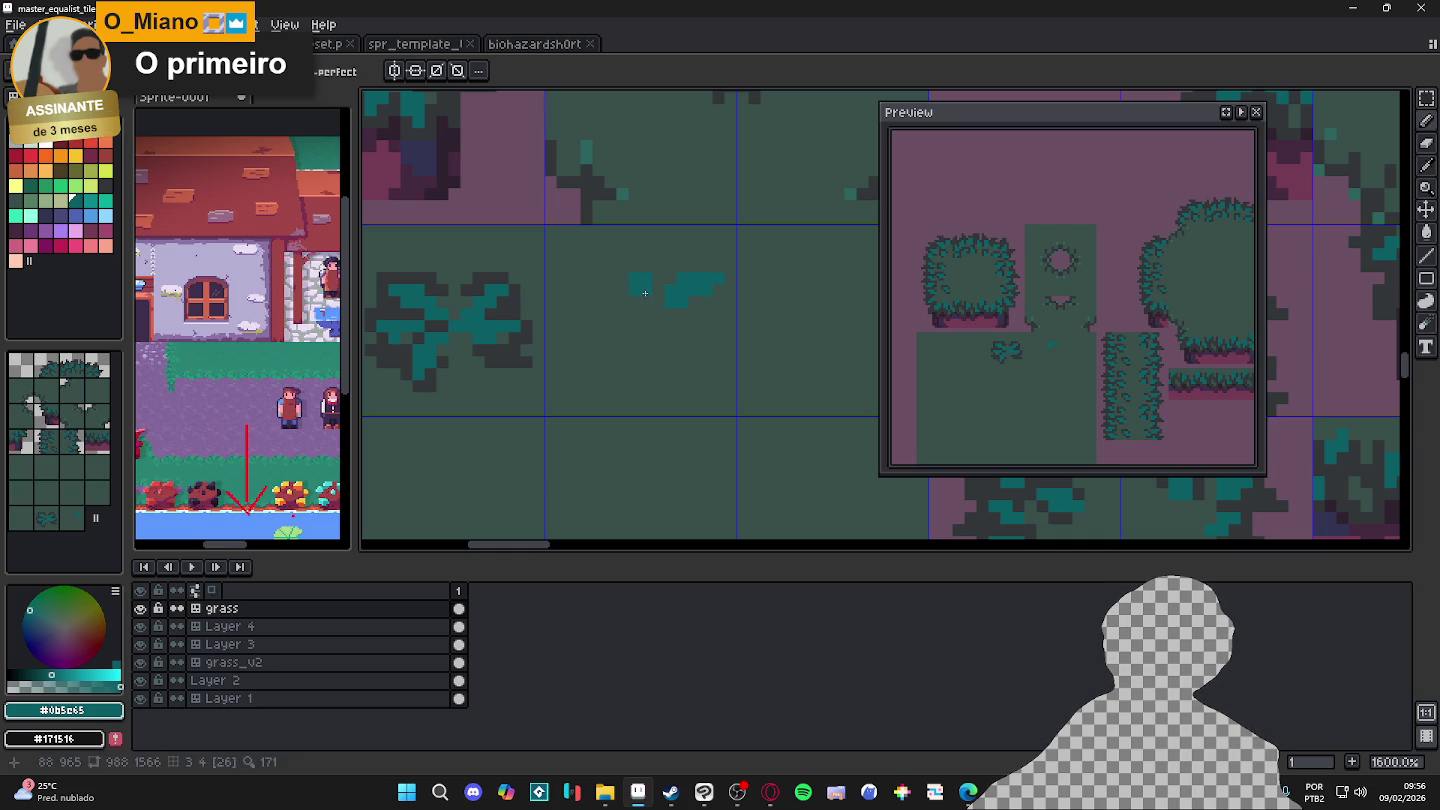
mouse_move(645, 288)
left_mouse_down()
mouse_move(605, 258)
mouse_move(648, 294)
left_mouse_up()
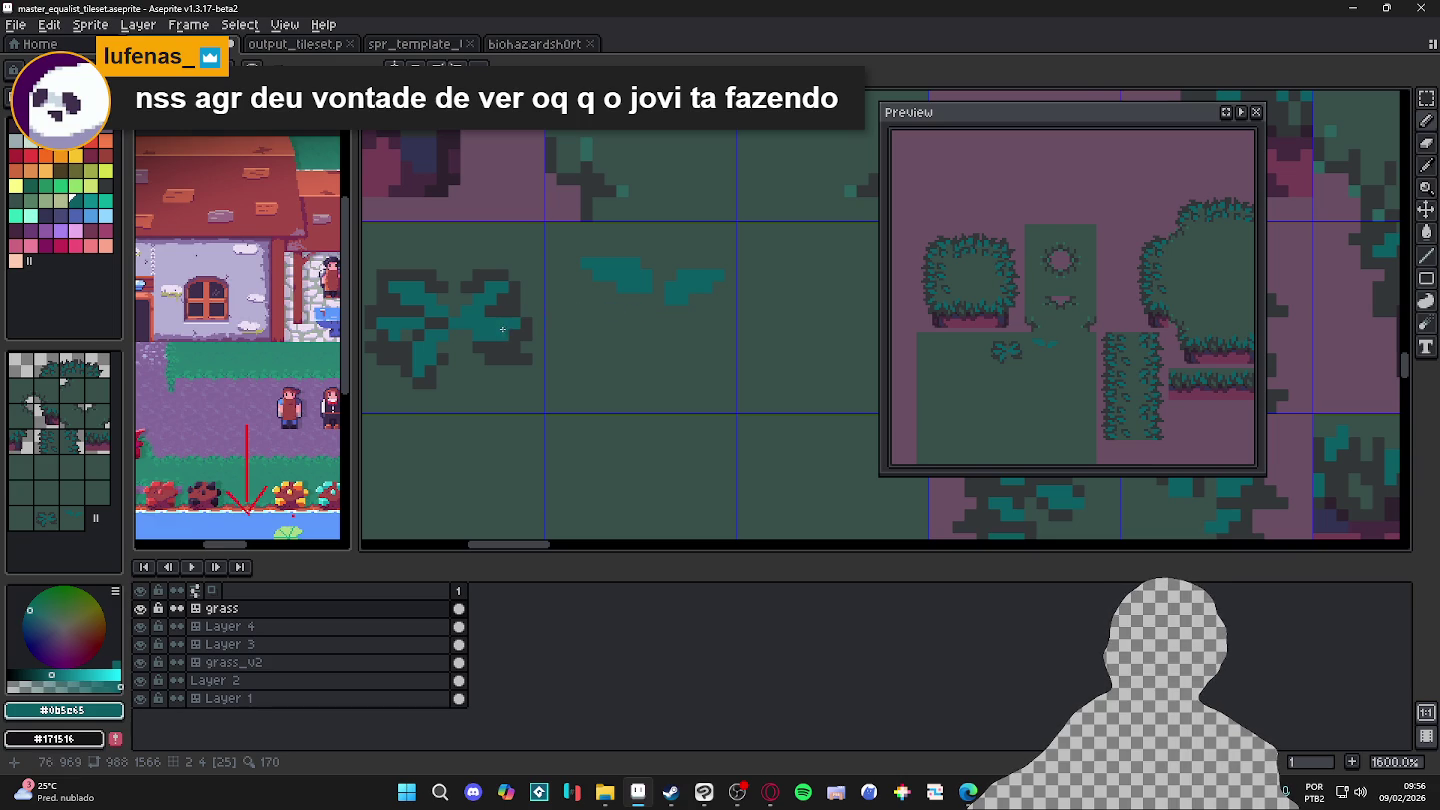
scroll(503, 330, "up", 2)
left_click(537, 316, "alt")
mouse_move(738, 265)
left_mouse_down()
mouse_move(700, 214)
mouse_move(626, 211)
mouse_move(609, 228)
mouse_move(669, 266)
left_mouse_up()
mouse_move(779, 245)
left_mouse_down()
mouse_move(756, 250)
mouse_move(775, 228)
mouse_move(830, 224)
mouse_move(810, 286)
mouse_move(730, 275)
mouse_move(719, 230)
left_mouse_up()
left_click(712, 212, "alt")
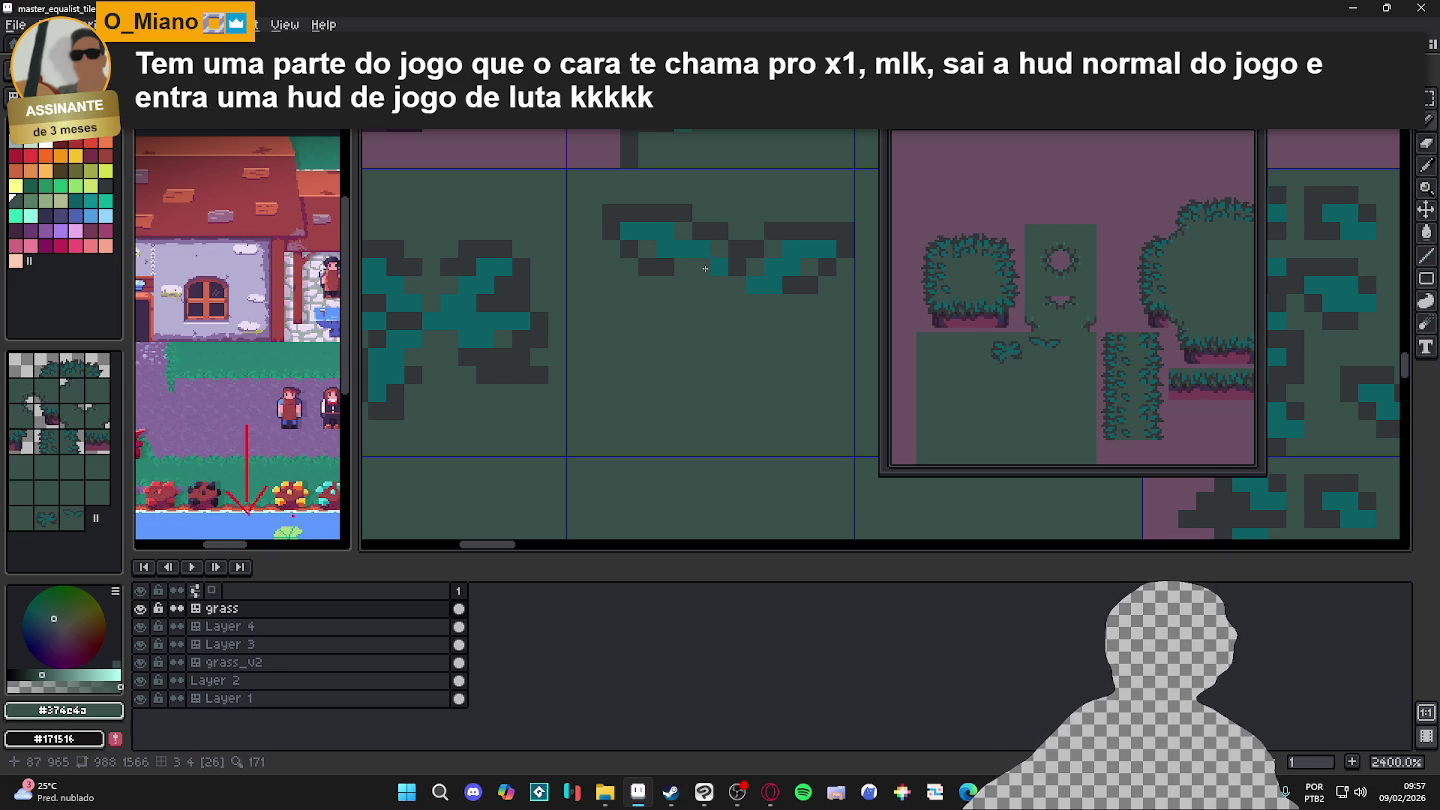
Step: Add a larger teal blob below the leaf pair with a dark grey bottom outline
left_click(695, 269, "alt")
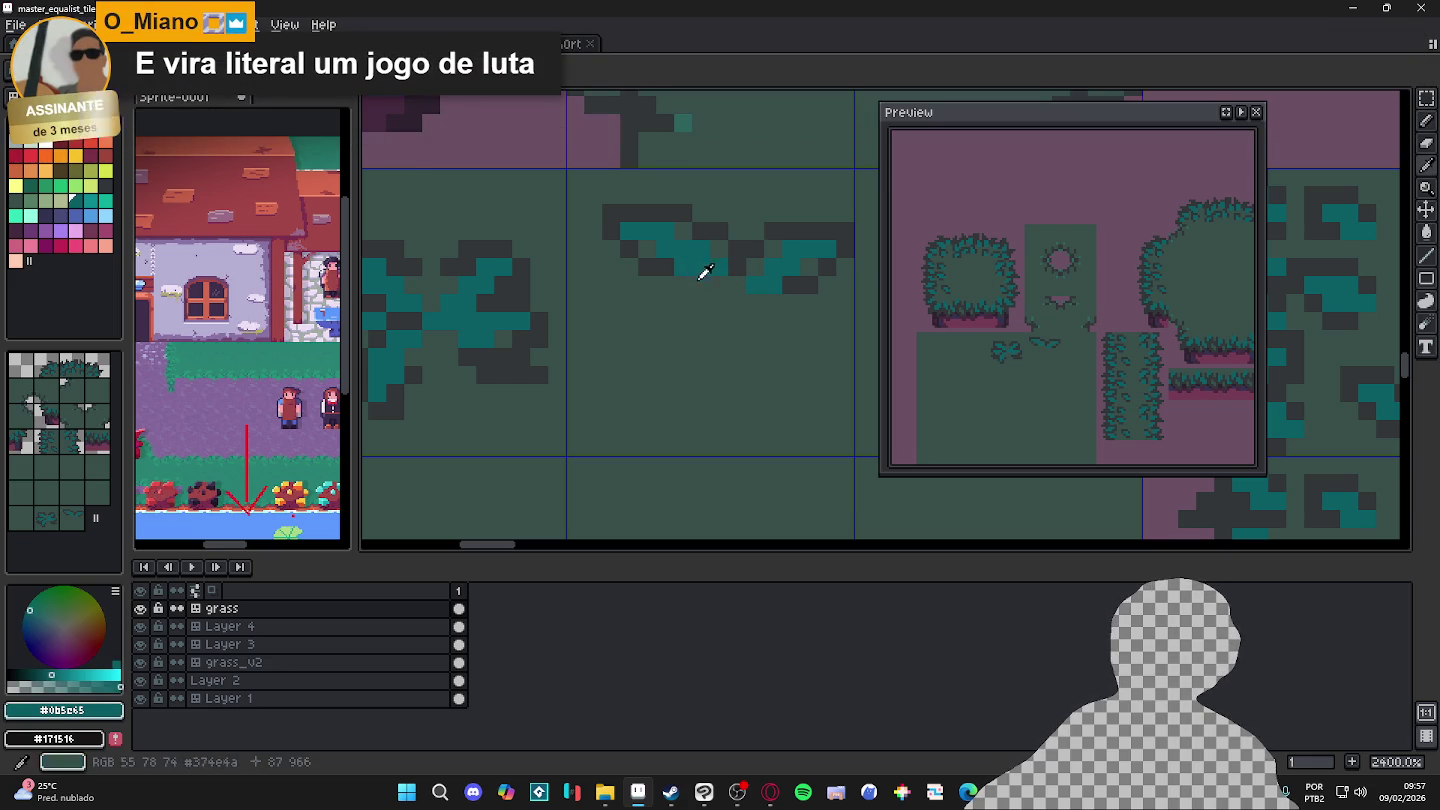
left_click(684, 321)
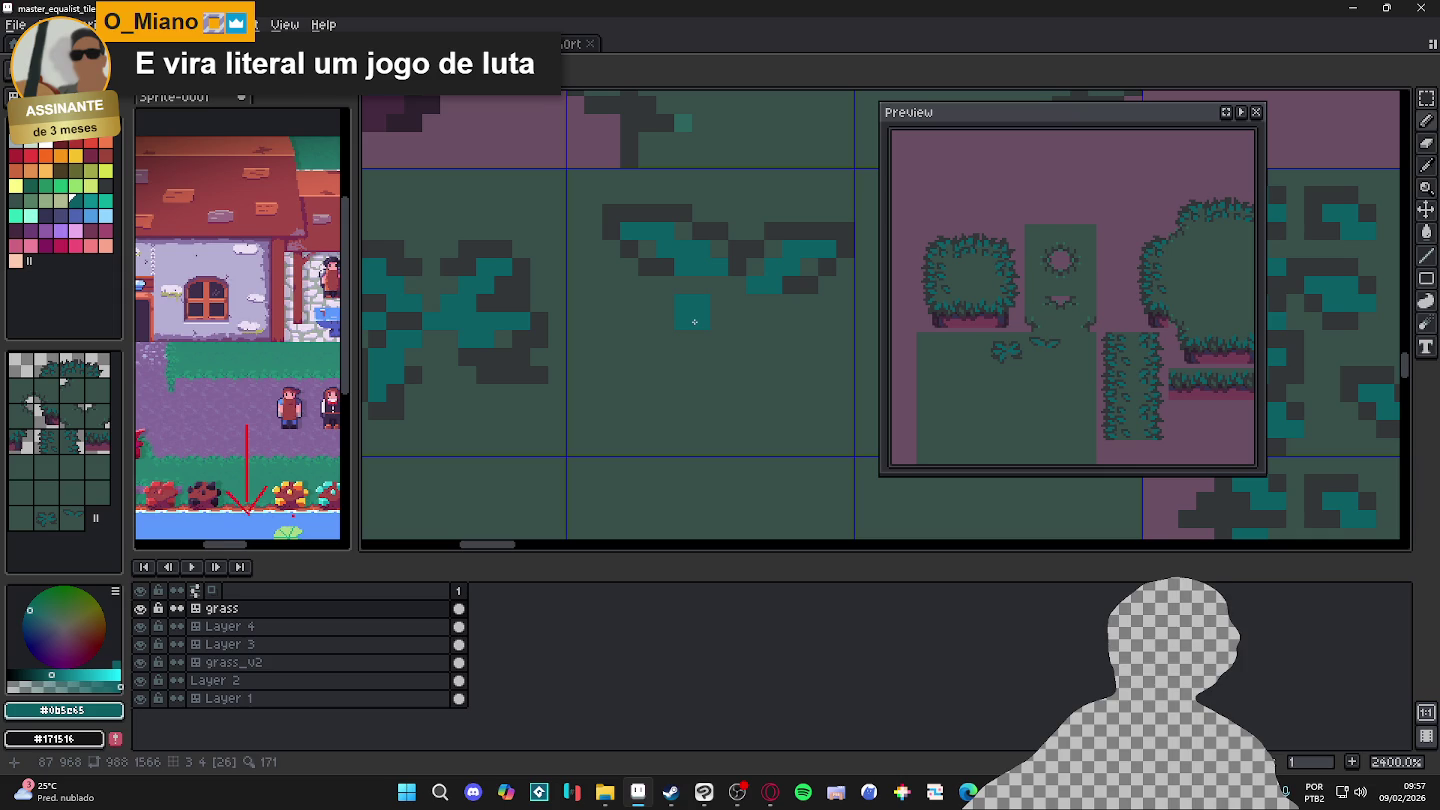
left_click_drag(684, 318, 648, 338)
left_click(679, 264, "alt")
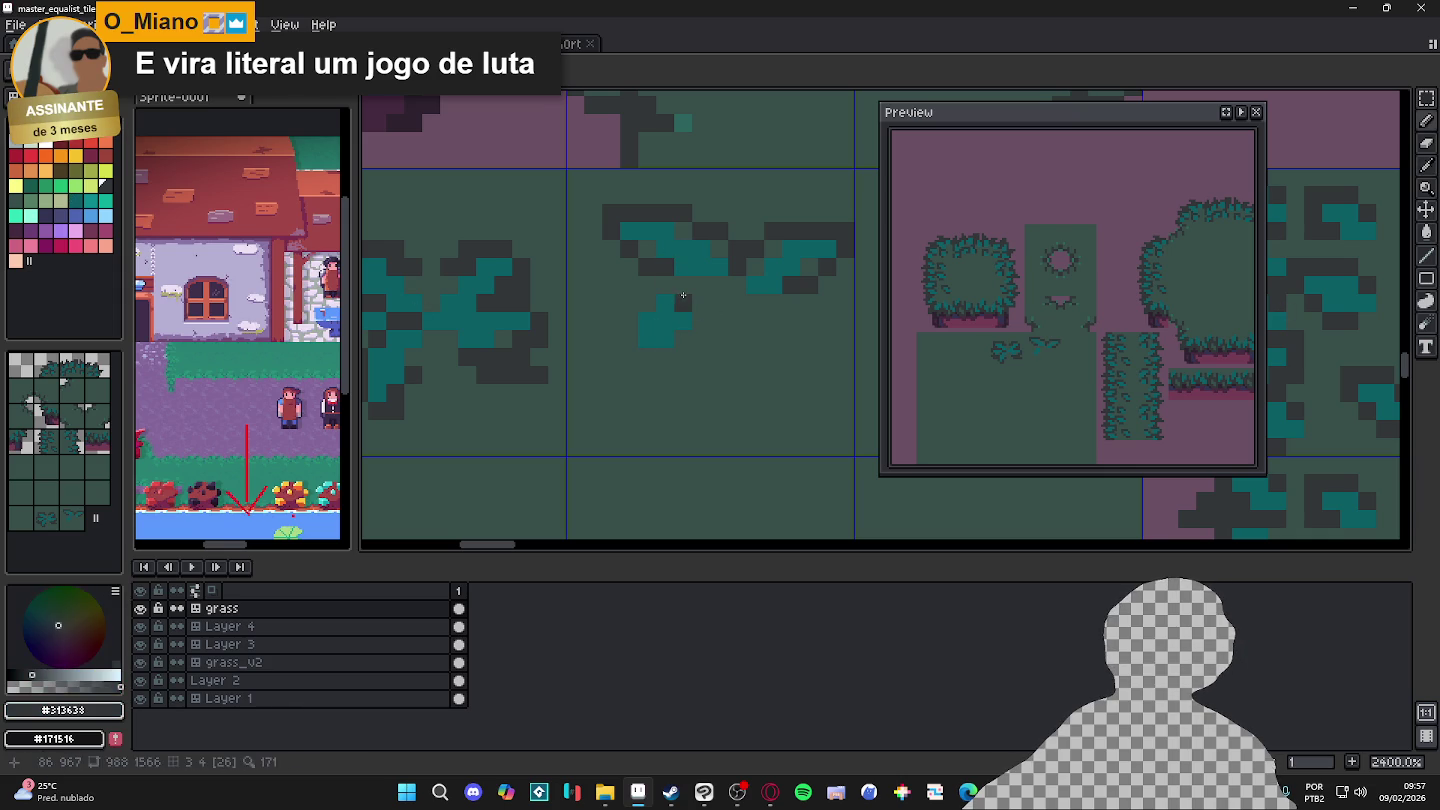
left_click_drag(630, 357, 689, 341)
left_click(700, 322)
left_click(665, 303)
left_click(647, 321)
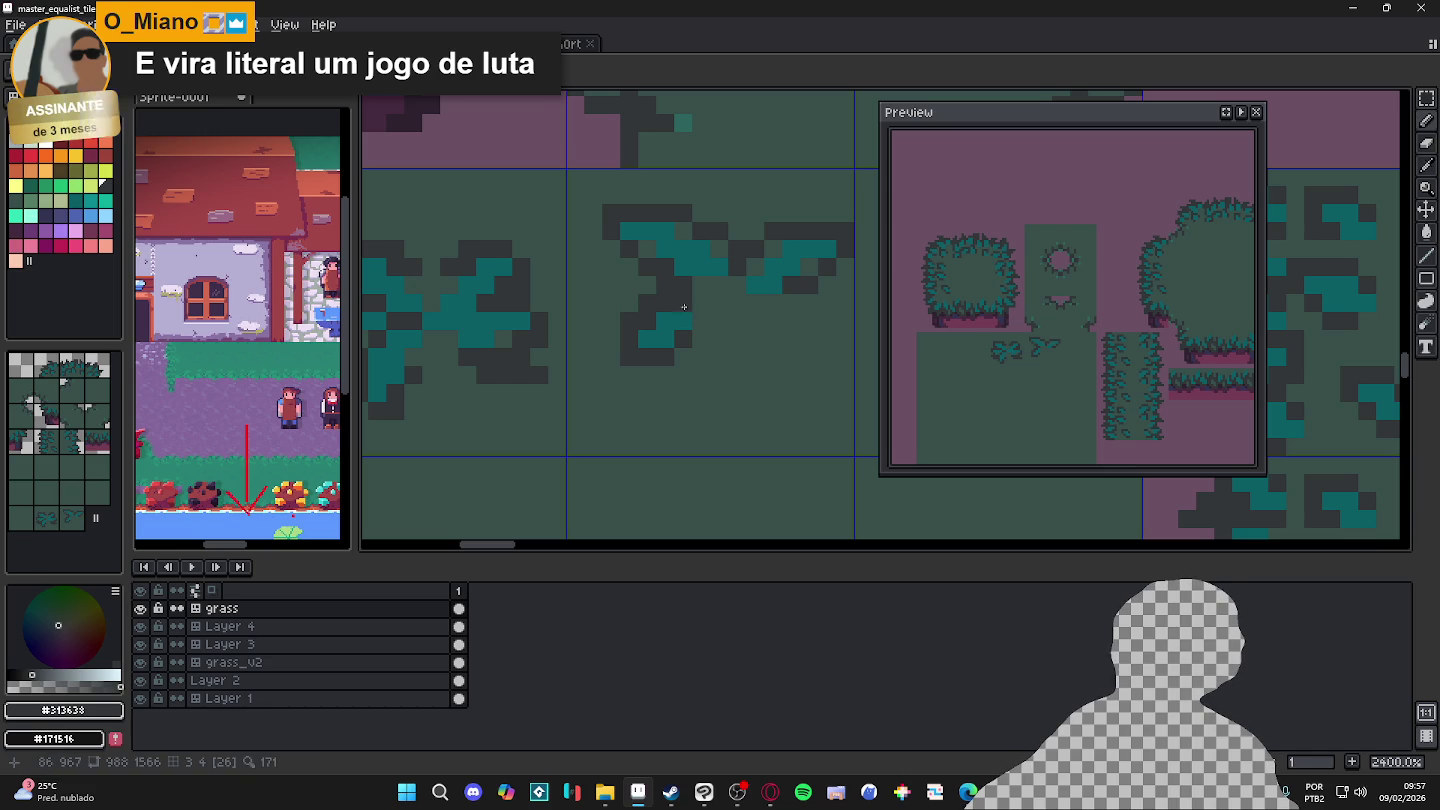
Step: Cover the lower teal blob and its leftover dark pixels with background green
left_click(729, 312, "alt")
left_click_drag(692, 322, 629, 303)
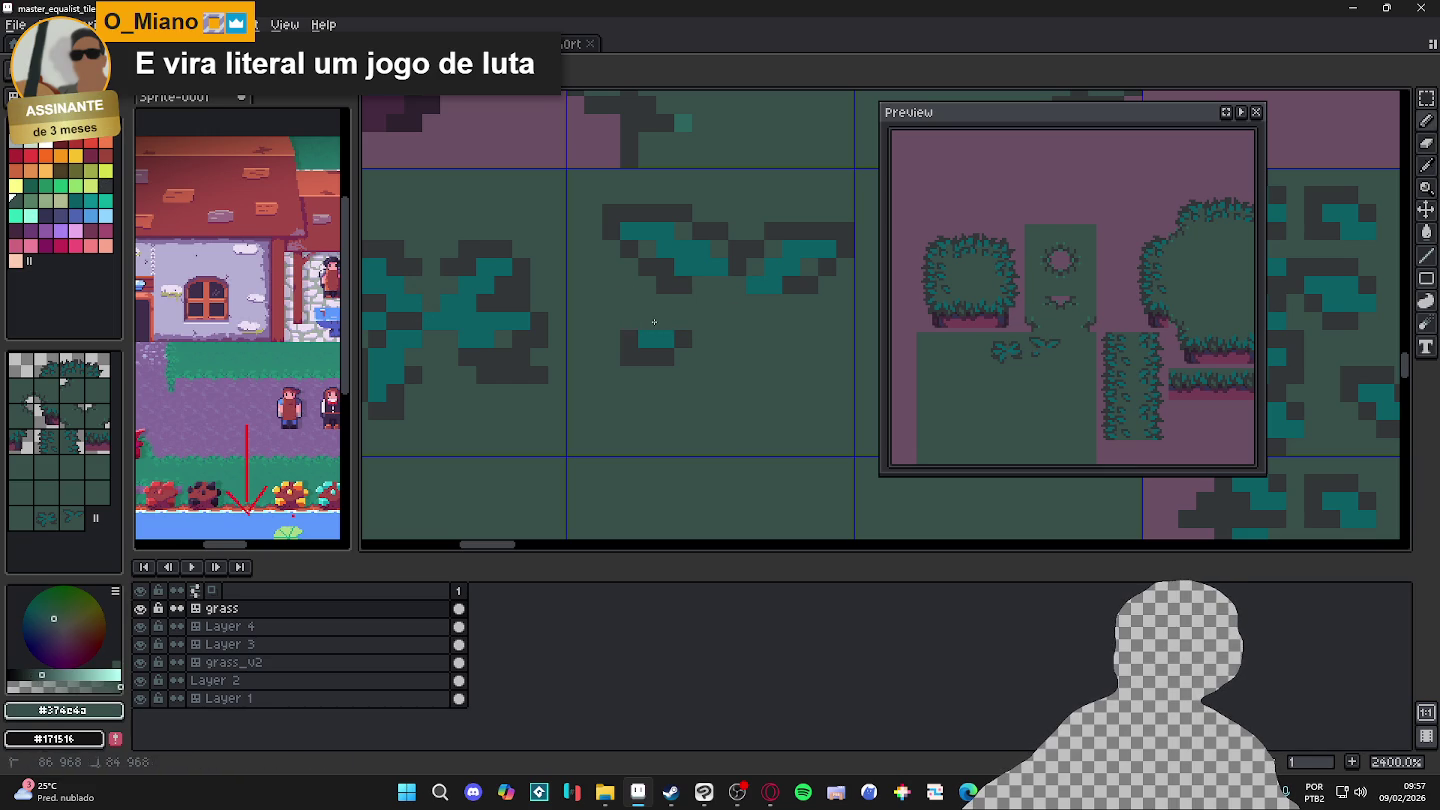
left_click_drag(683, 358, 663, 340)
left_click(665, 286)
left_click(661, 291)
left_click(629, 357)
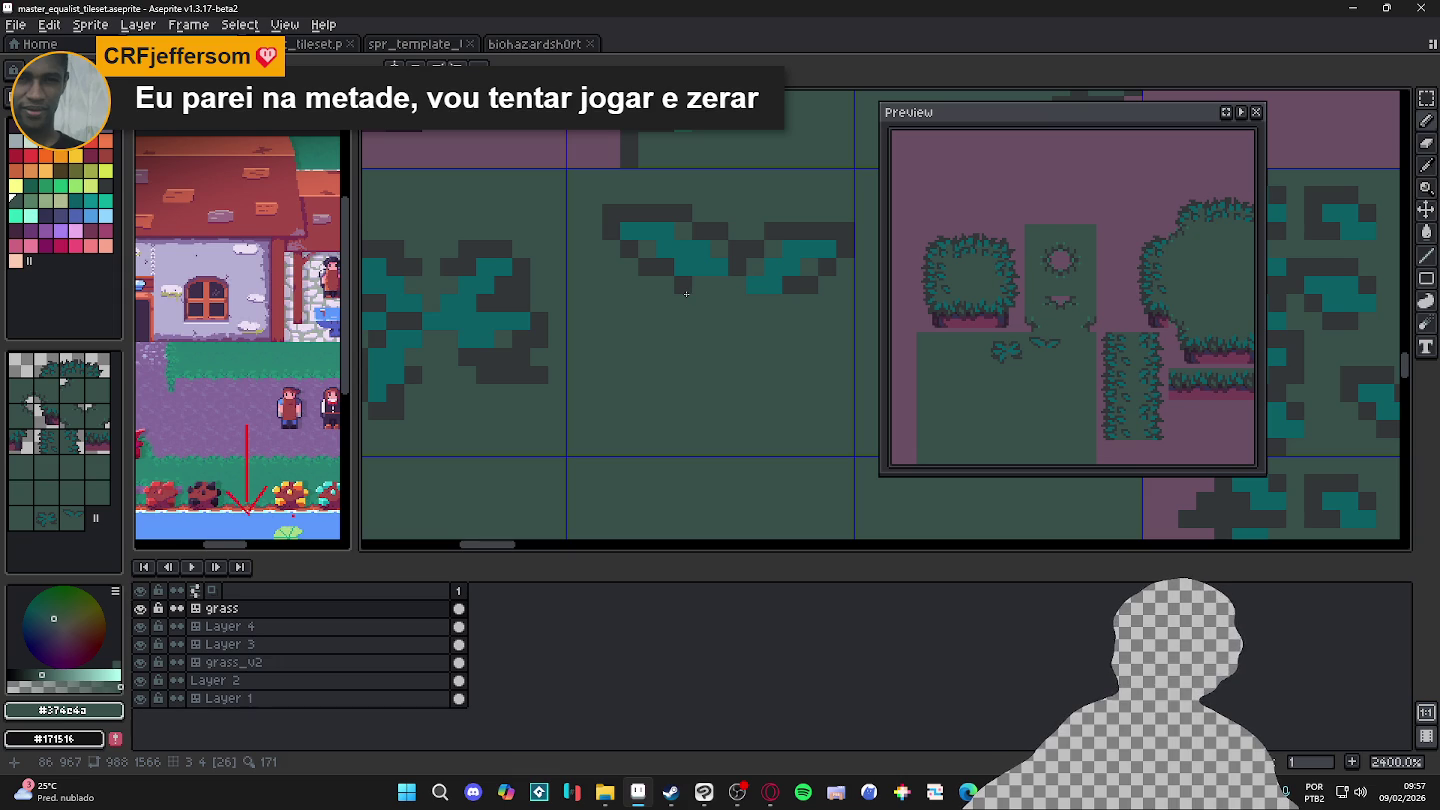
Step: Add a dark grey edge pixel, undo a stray one, and dot a small teal block below the leaves before switching to Steam
left_click(693, 289)
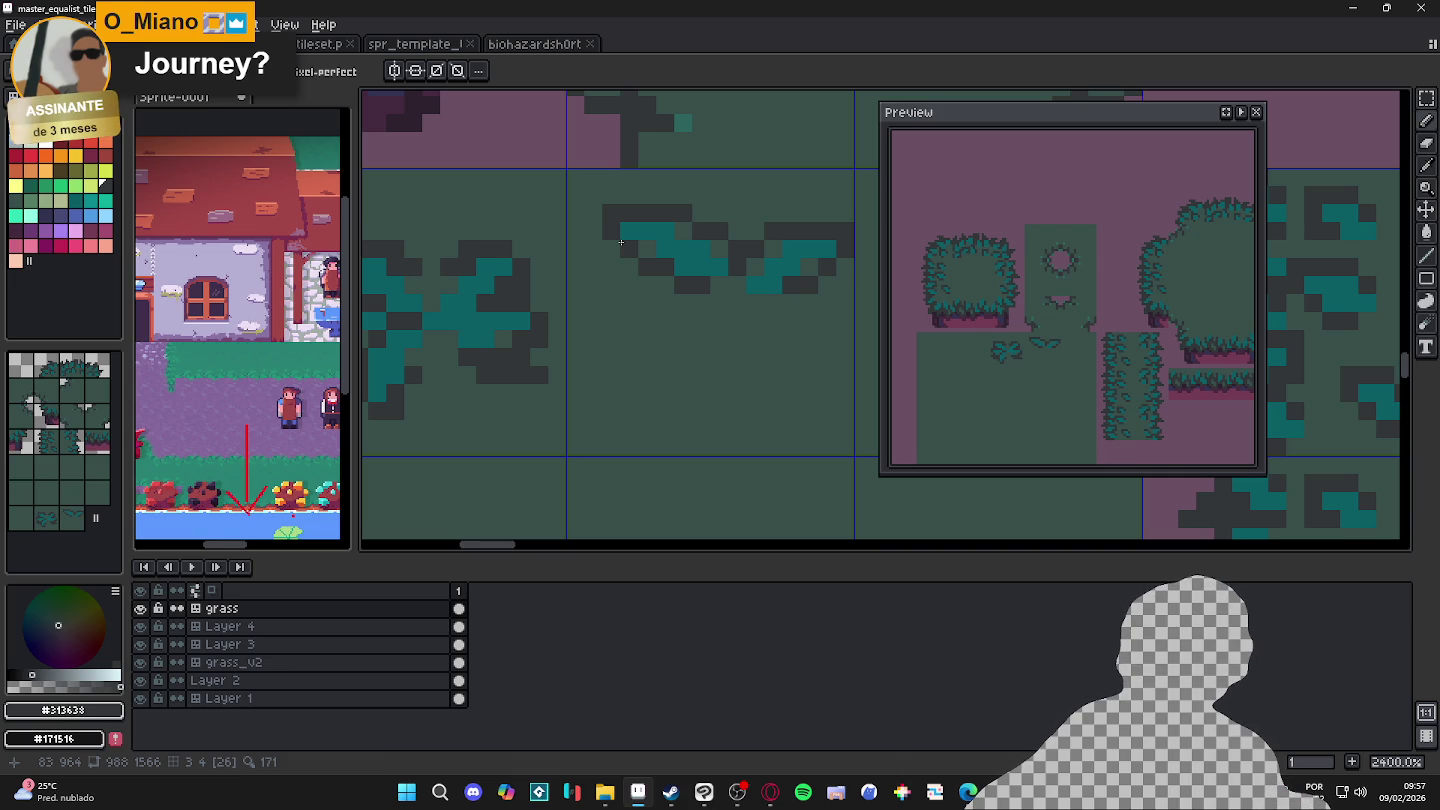
left_click(623, 226)
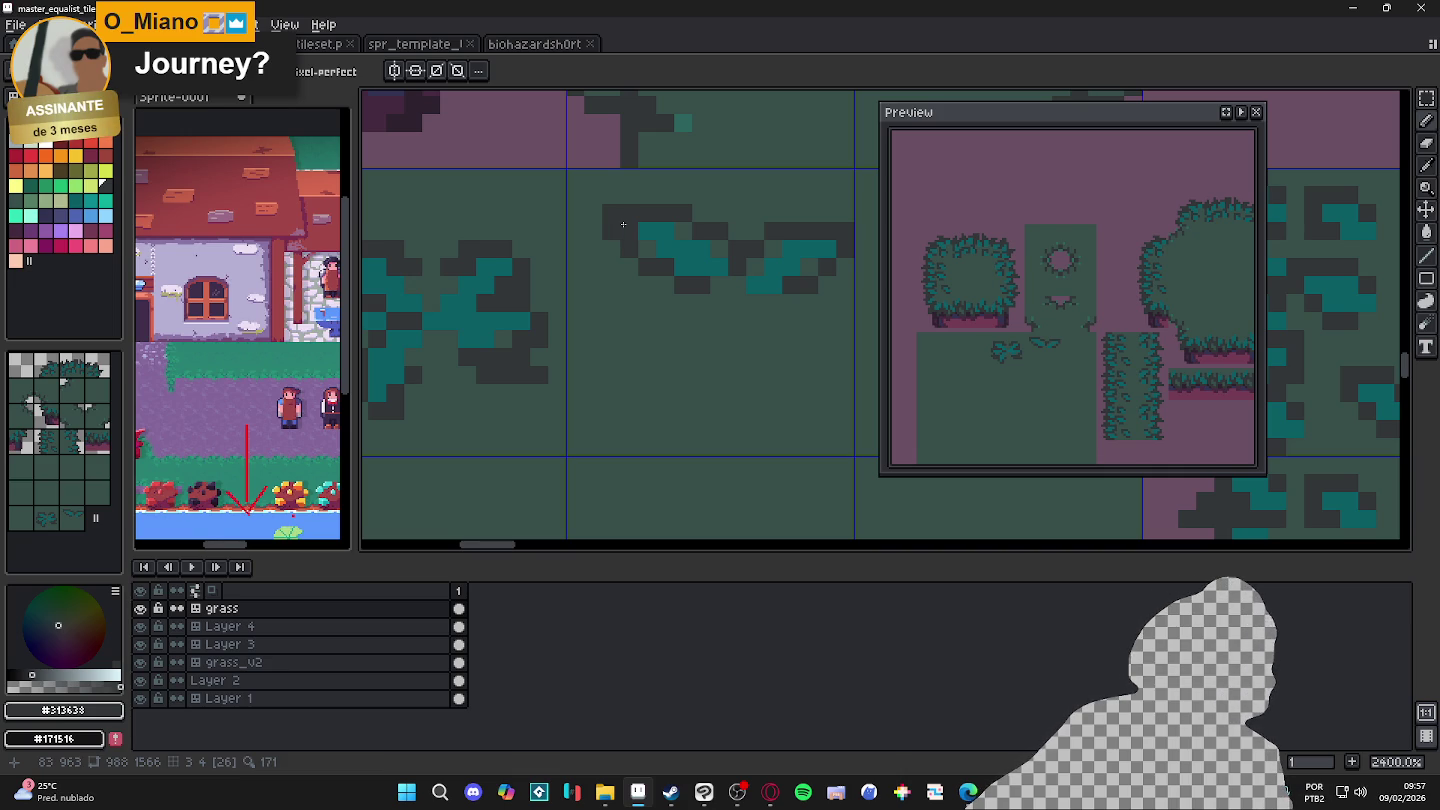
key("ctrl+z")
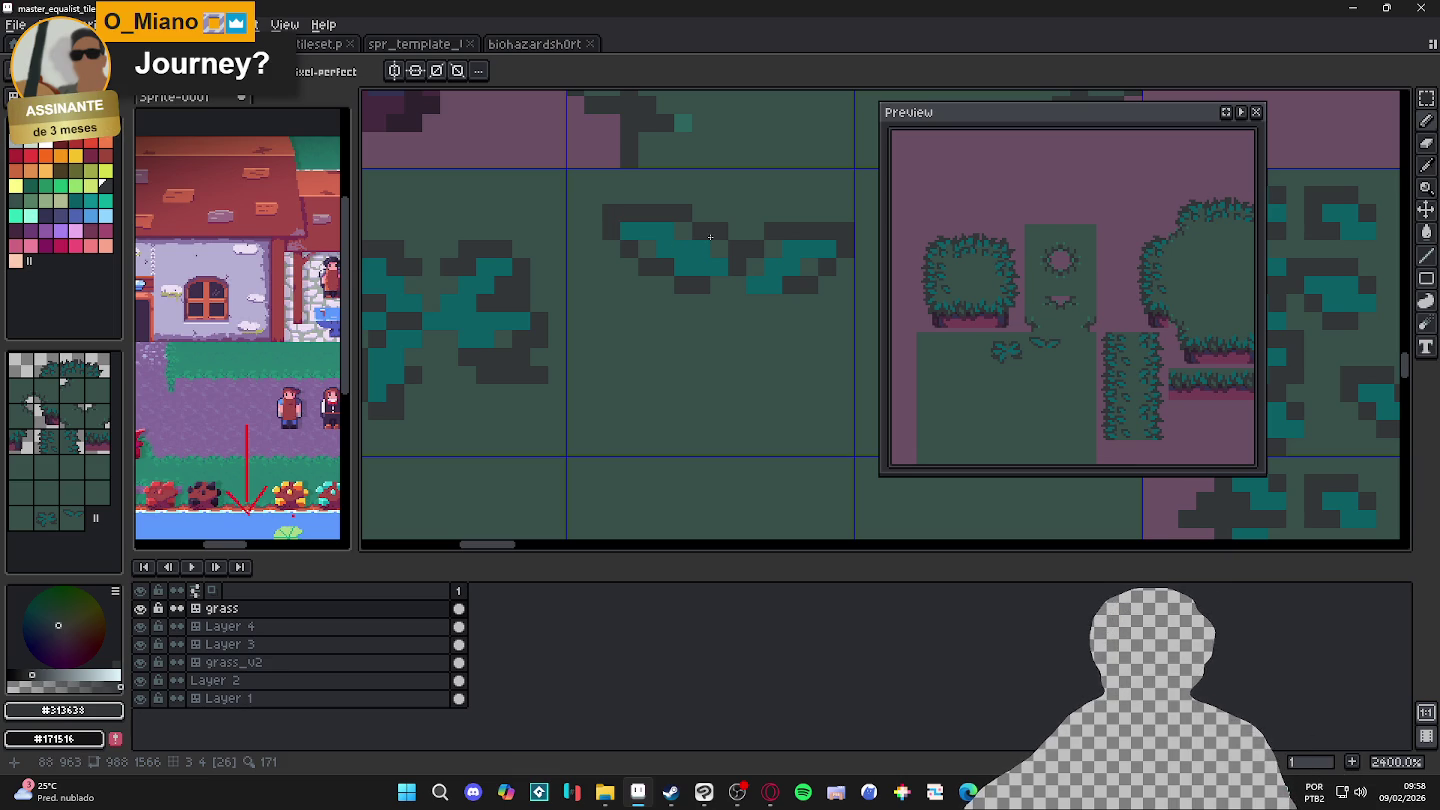
left_click(762, 270, "alt")
left_click(702, 320)
left_click_drag(701, 330, 697, 328)
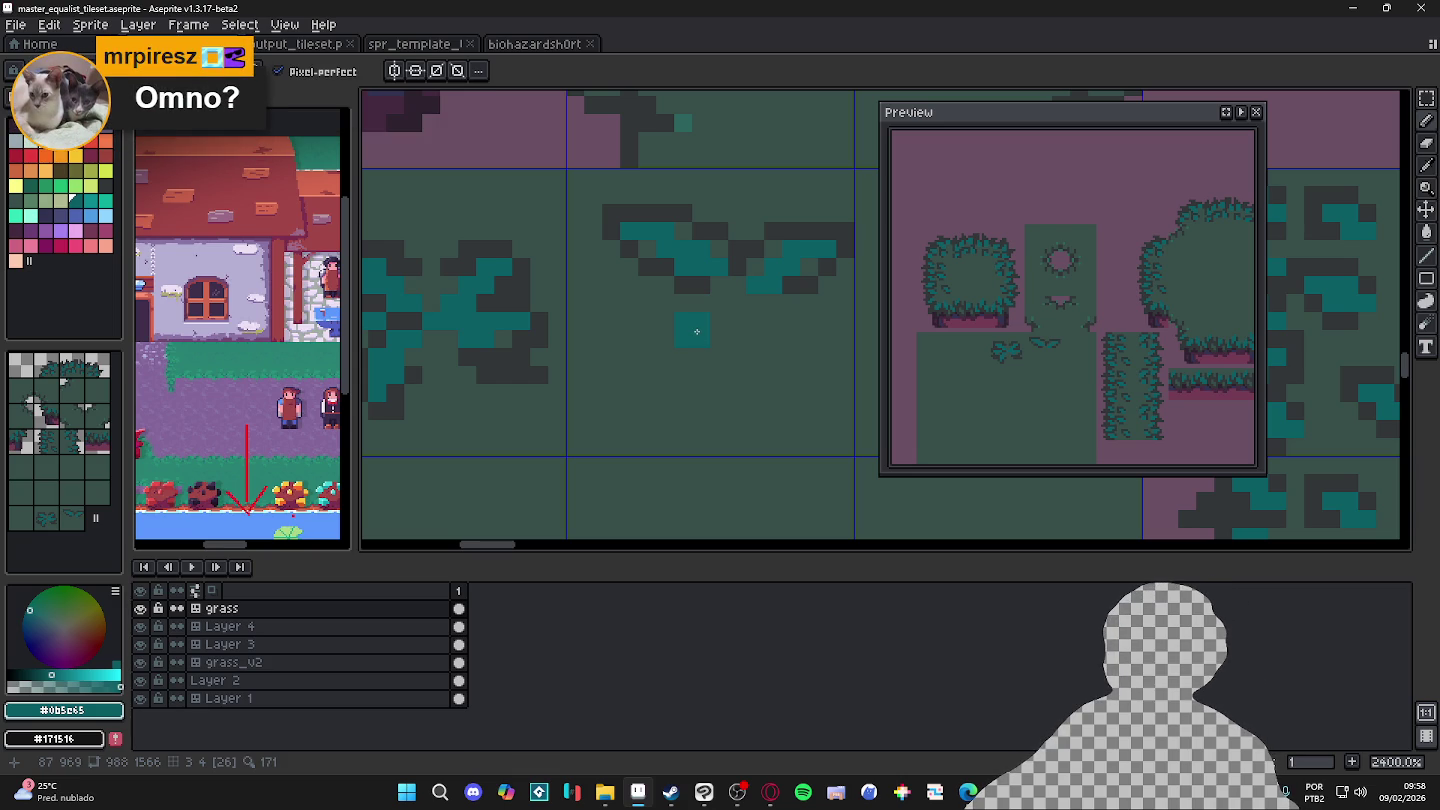
left_click(670, 791)
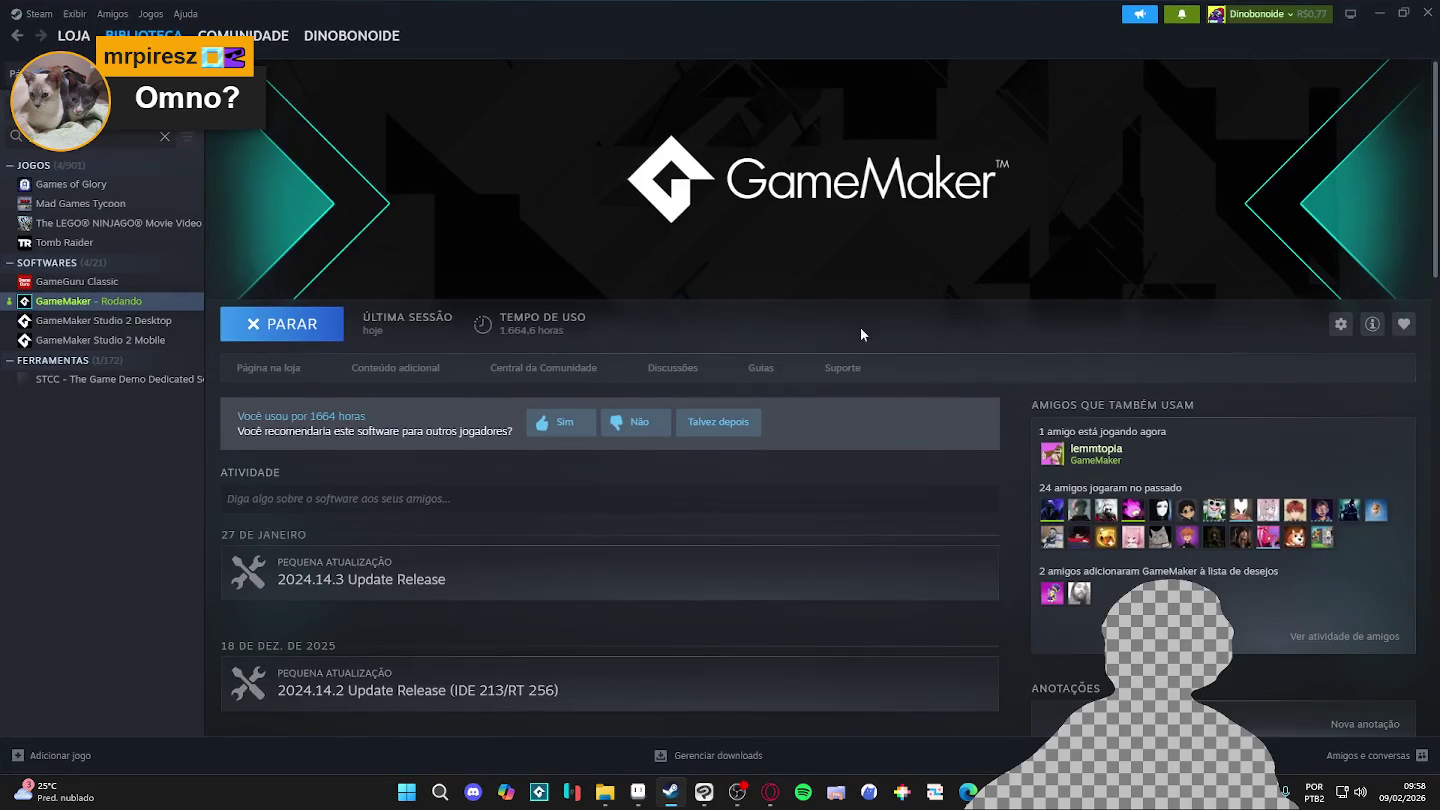
left_click(73, 35)
left_click(71, 40)
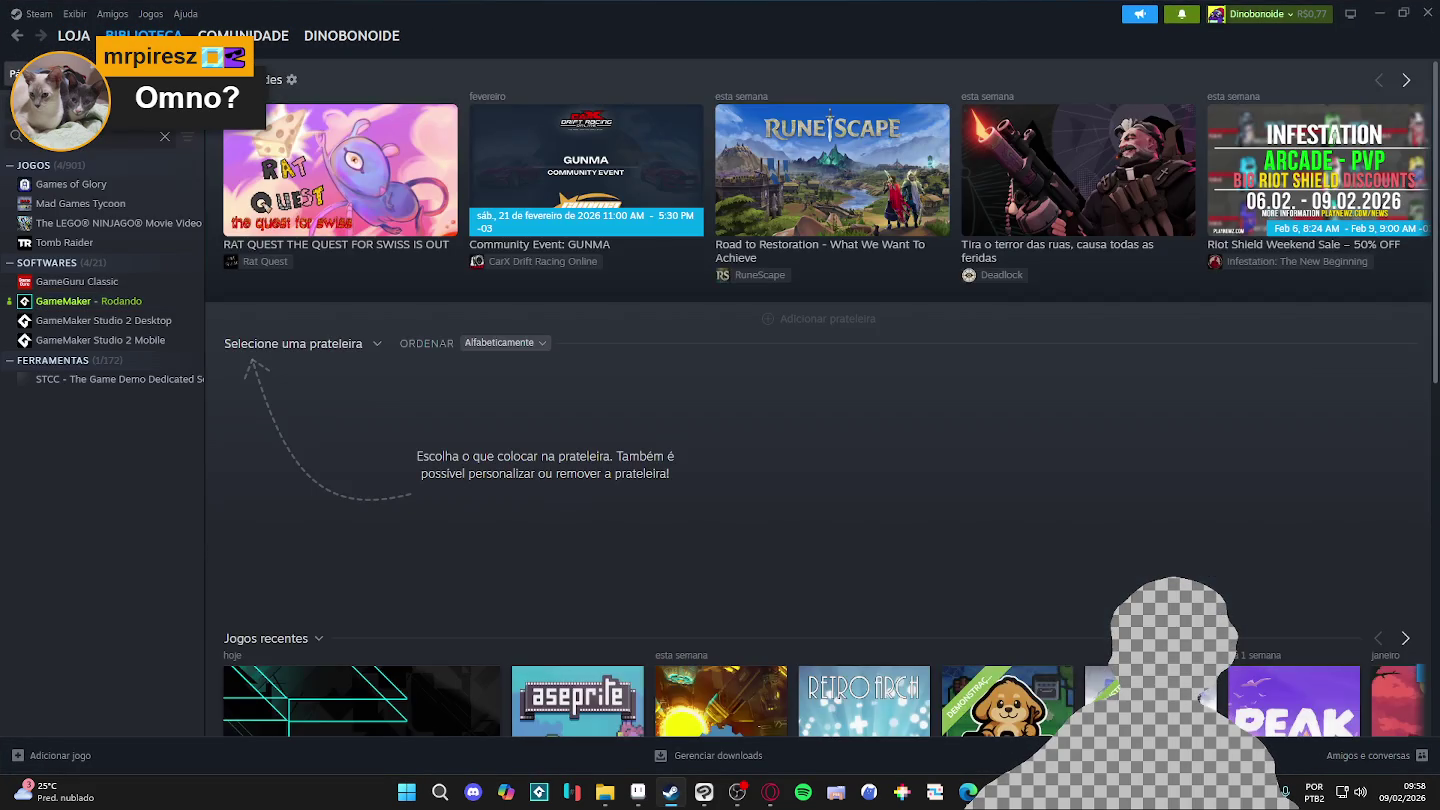
left_click(77, 39)
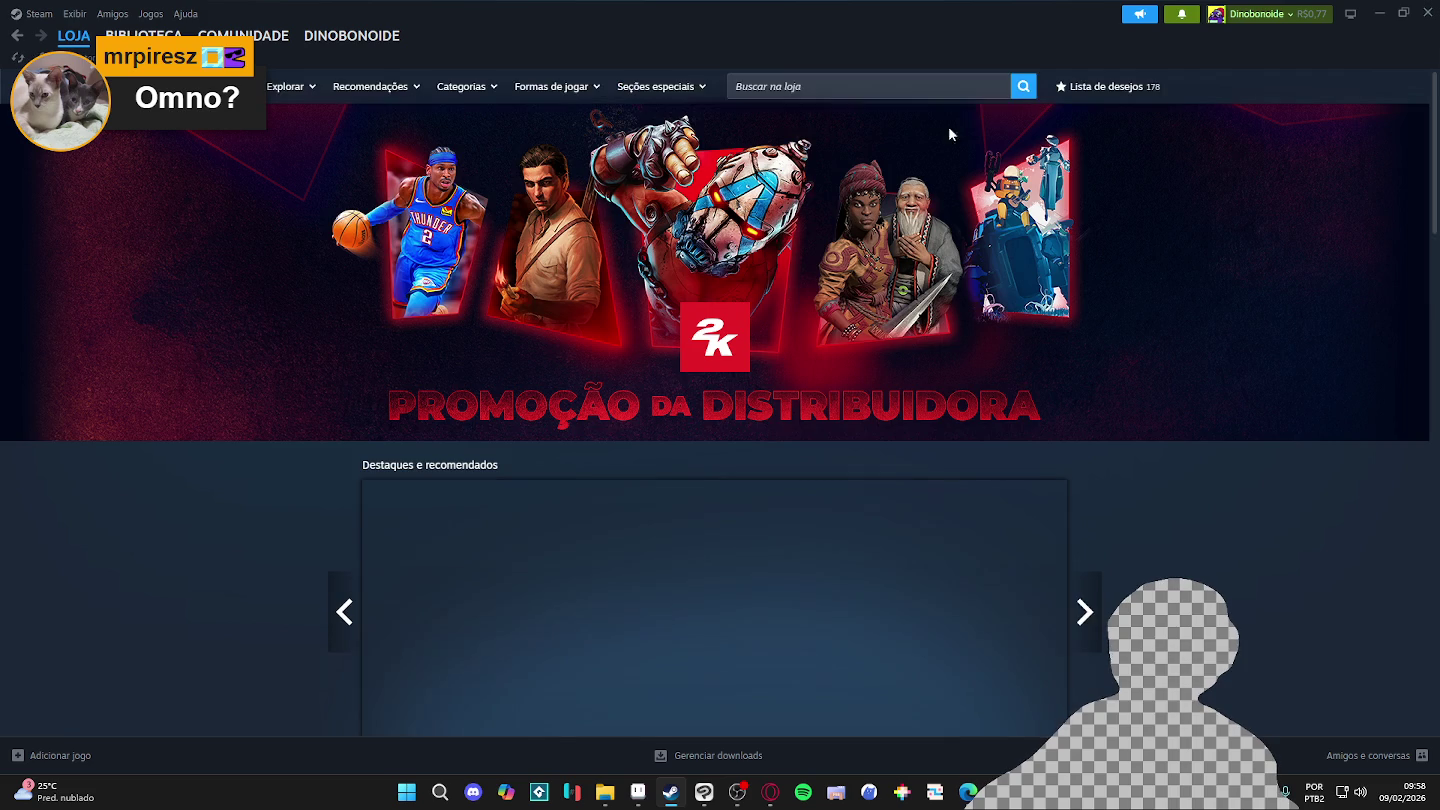
left_click(848, 88)
type("omn")
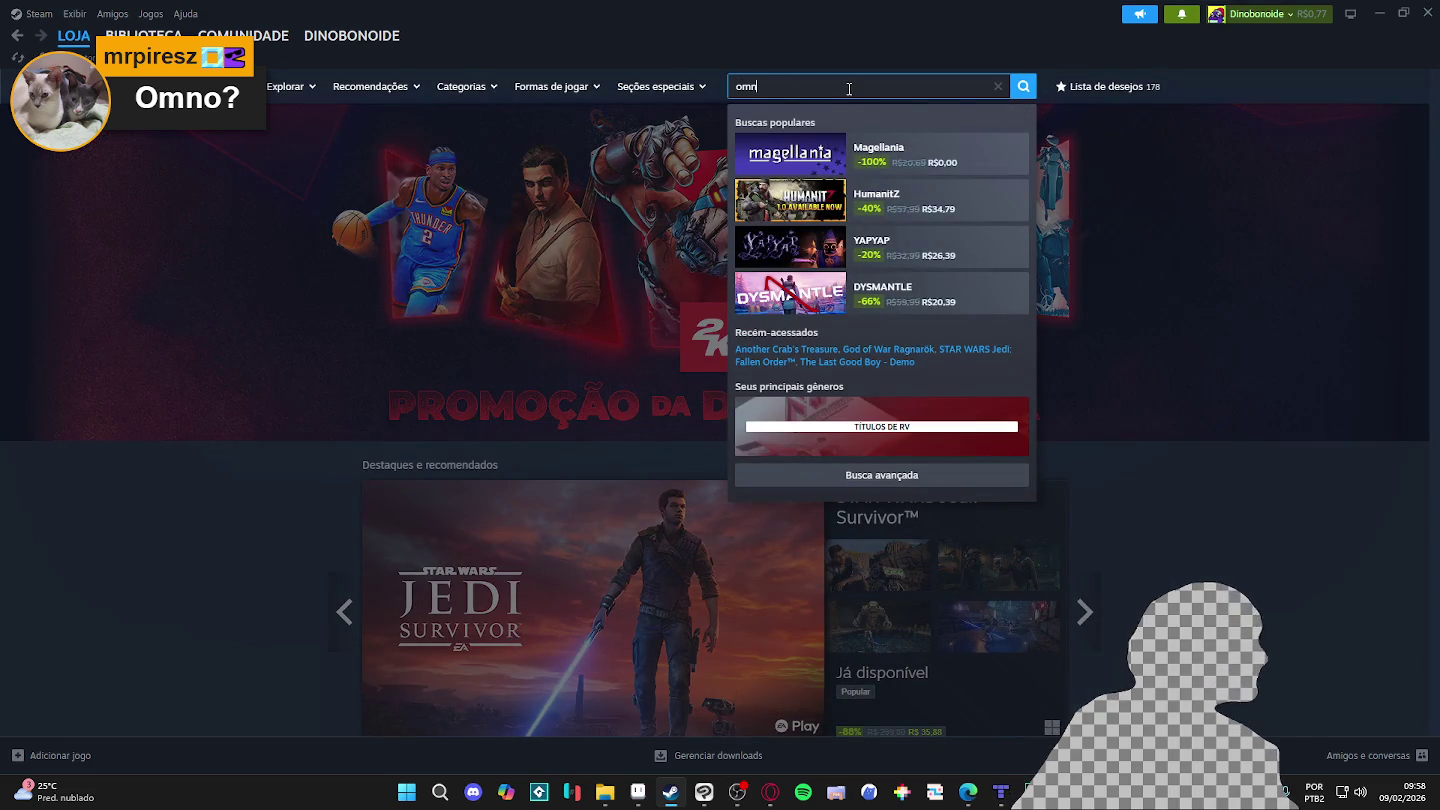
type("o")
left_click(948, 156)
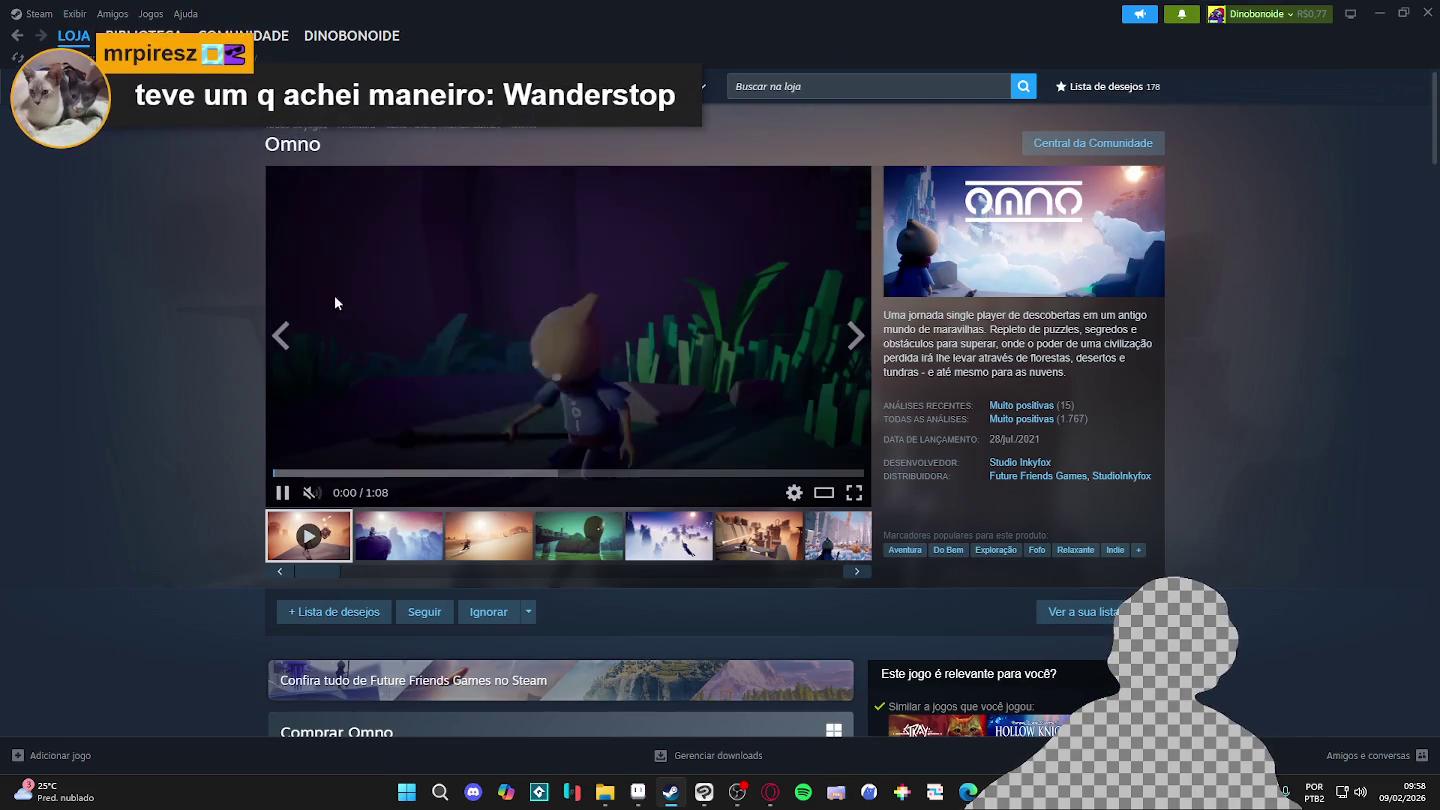
left_click(420, 536)
left_click(488, 536)
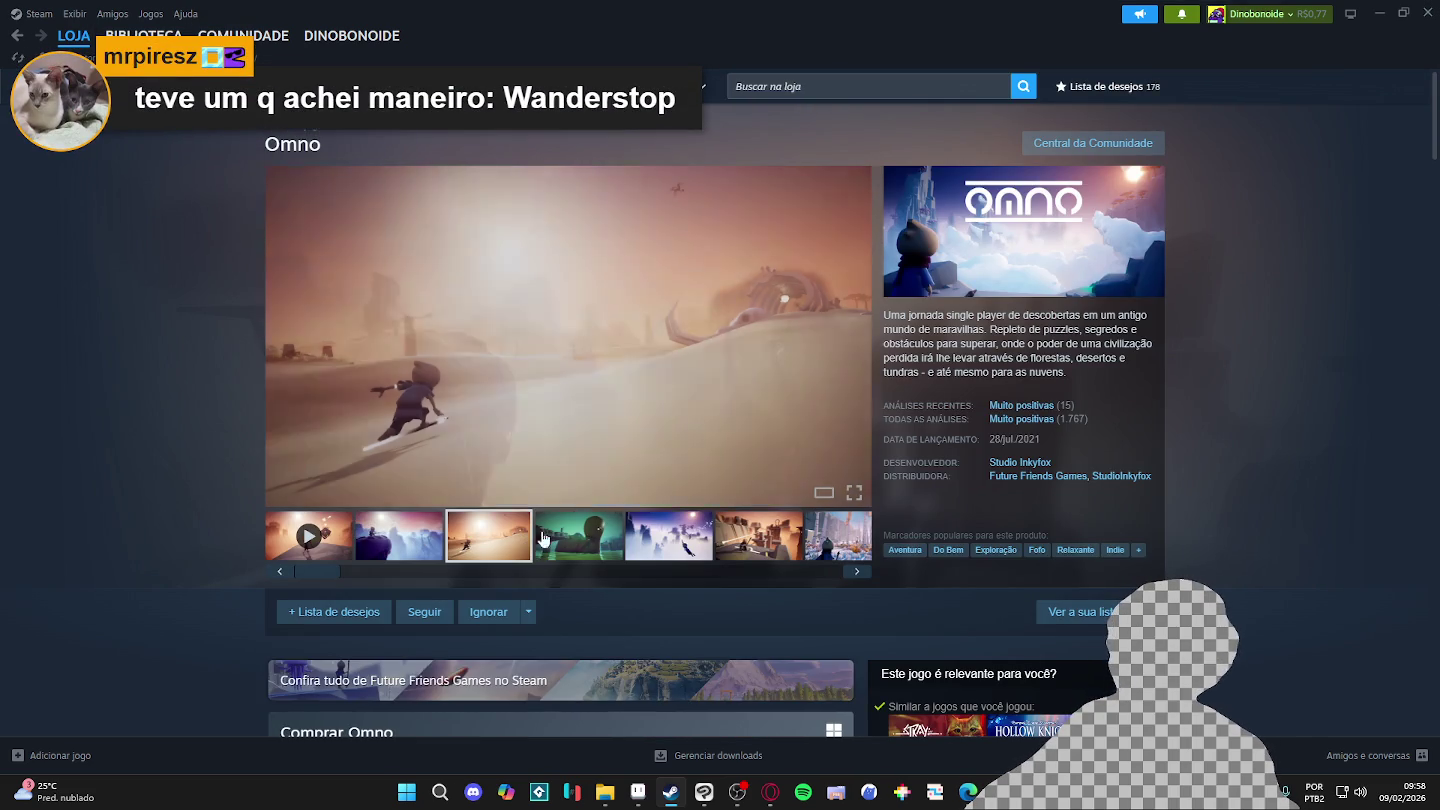
left_click(858, 340)
left_click(857, 340)
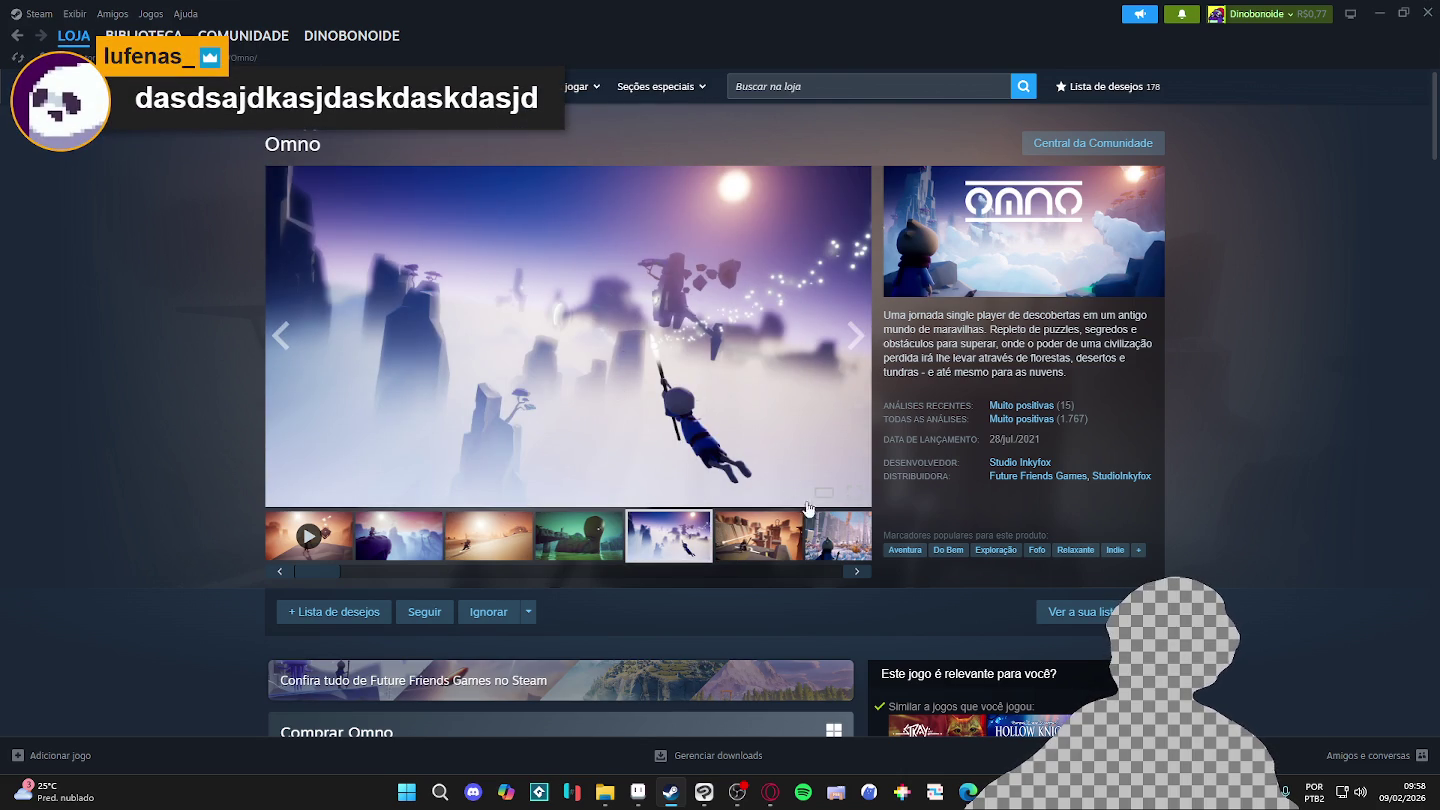
left_click(826, 85)
type("journey")
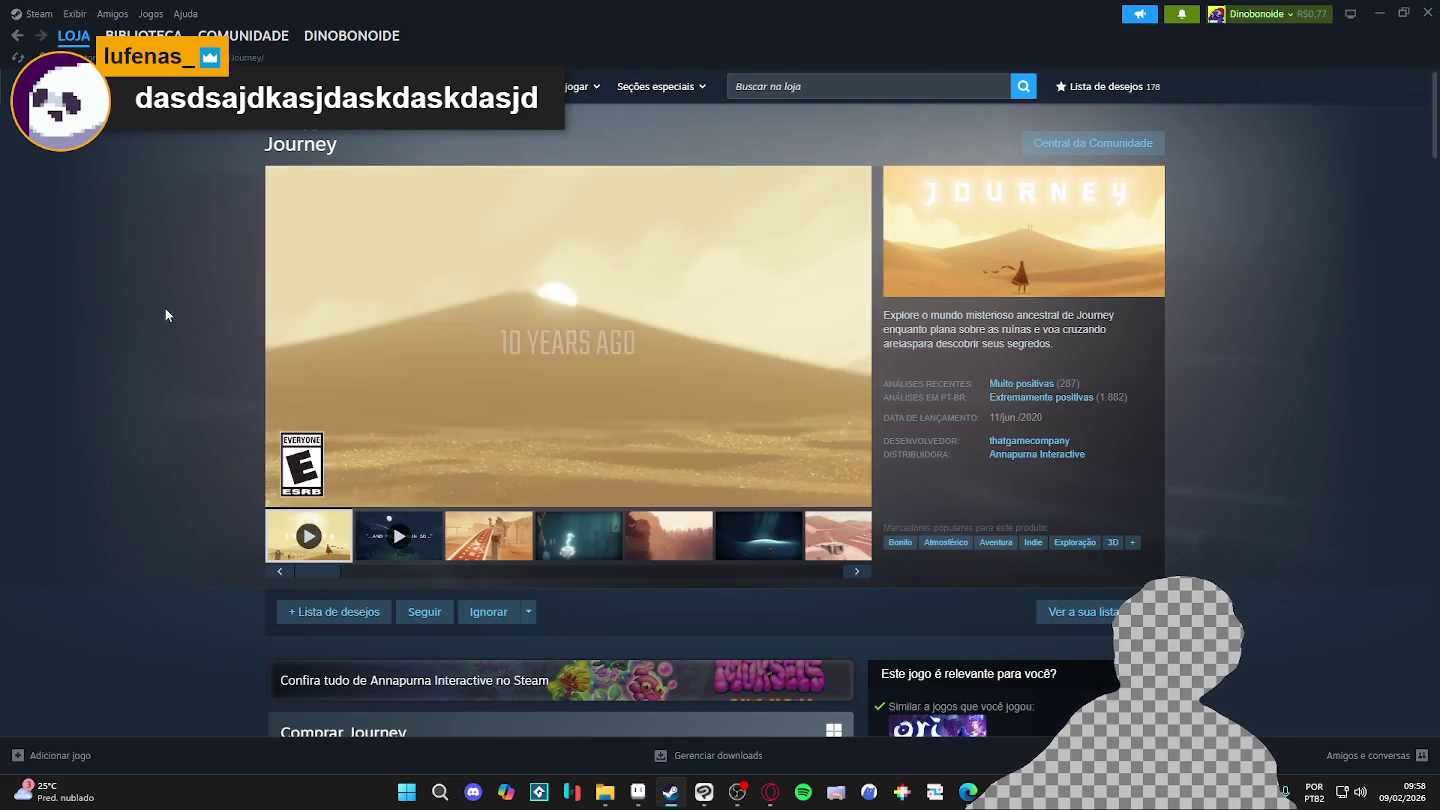
scroll(339, 405, "down", 1)
left_click(499, 477)
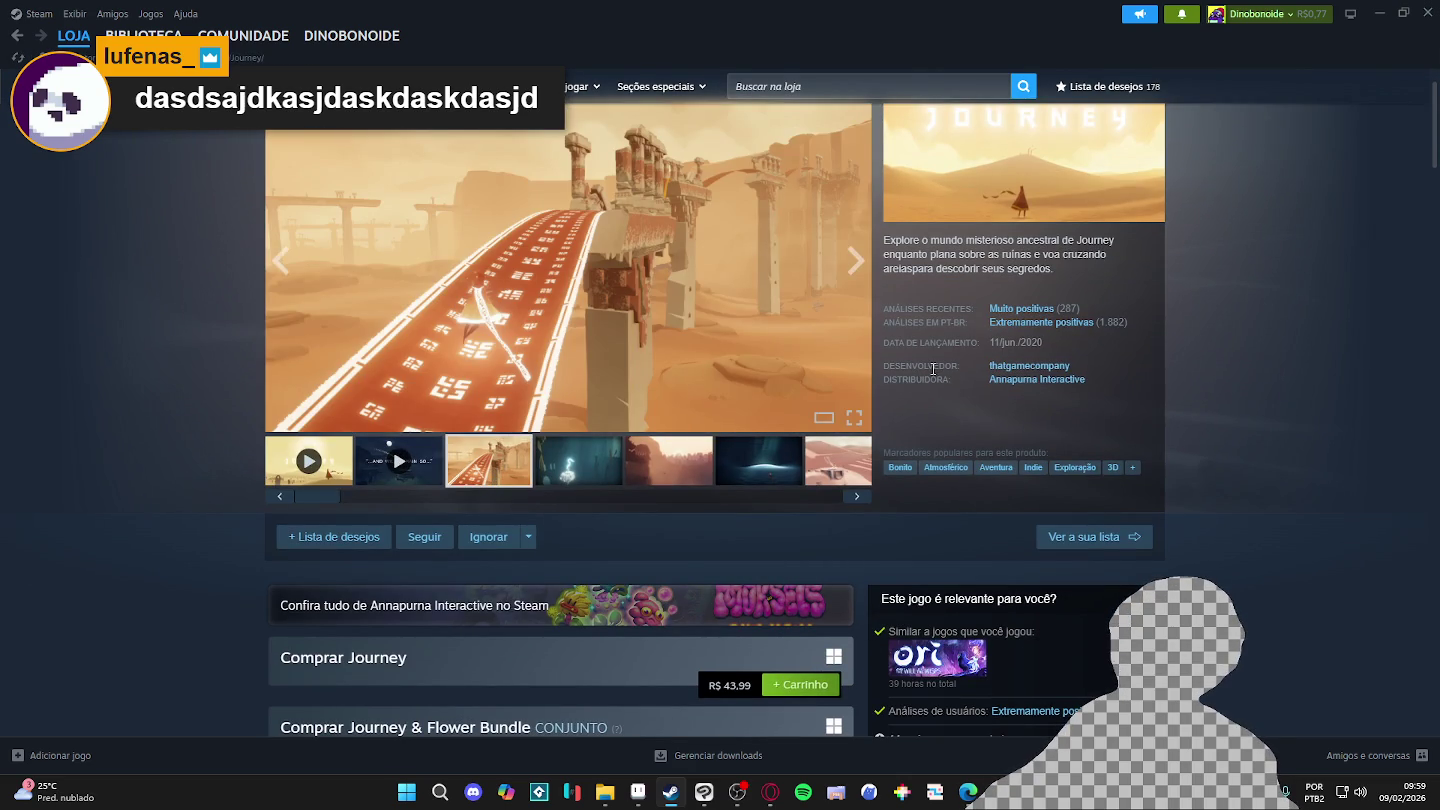
scroll(225, 323, "up", 1)
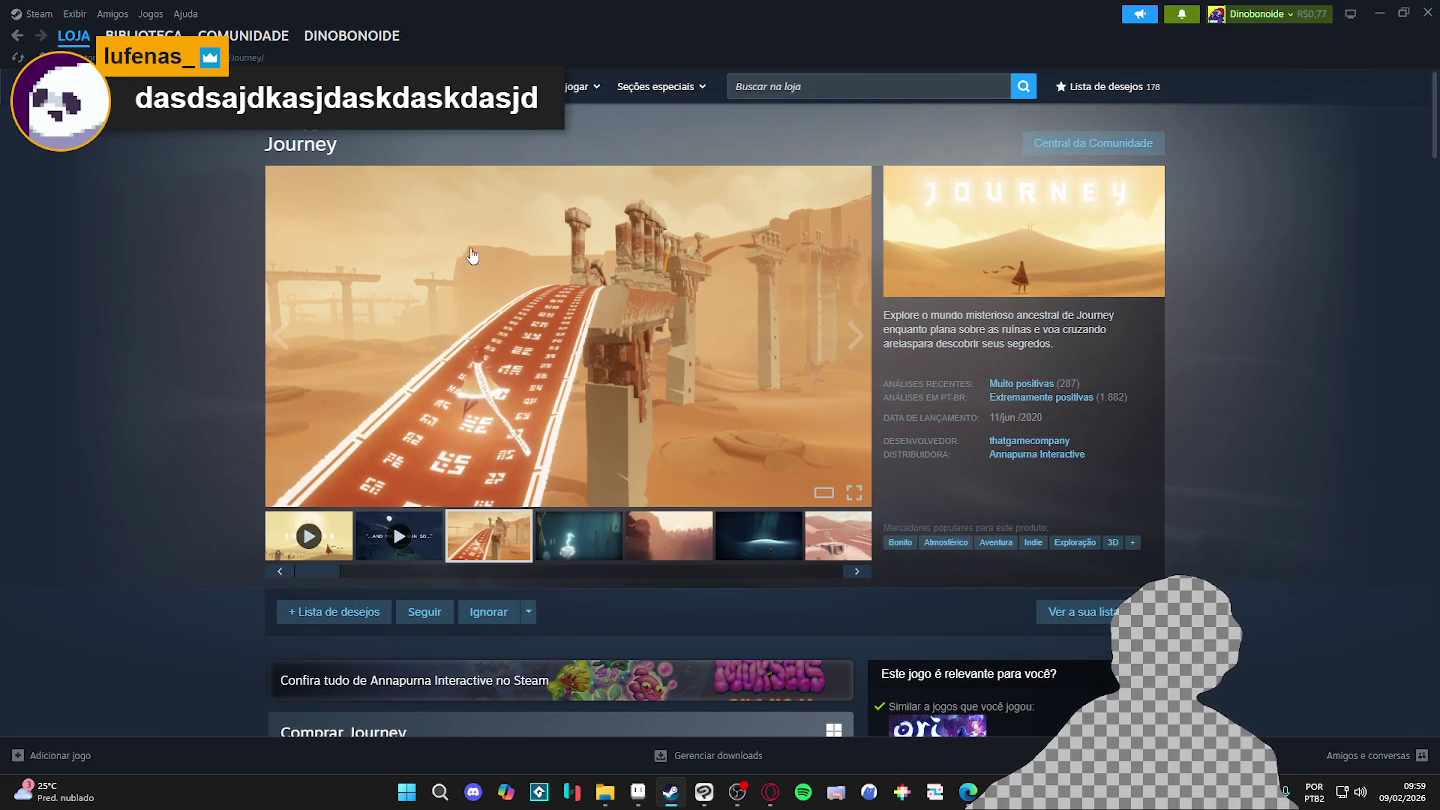
left_click(1379, 13)
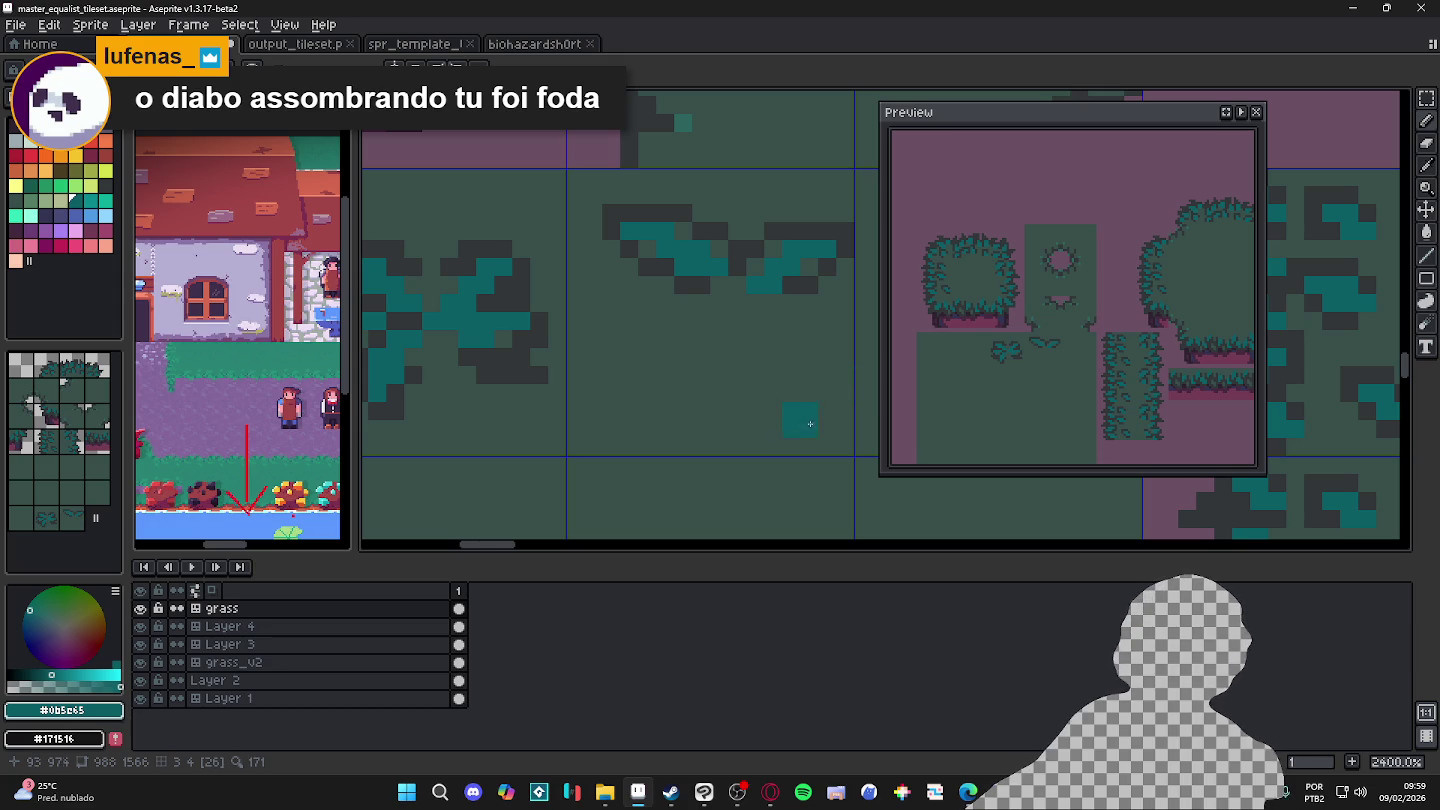
scroll(792, 436, "down", 3)
scroll(771, 427, "down", 3)
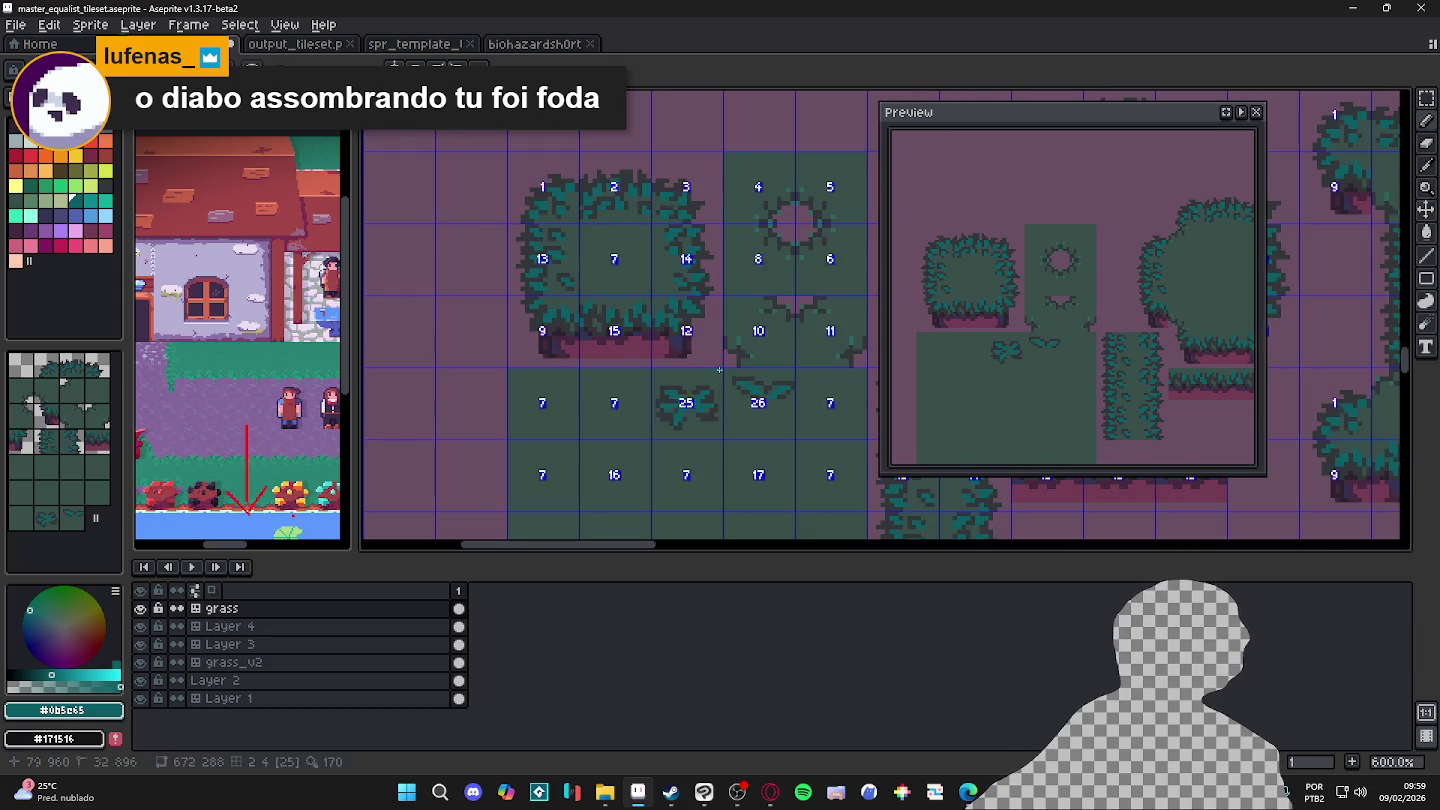
scroll(754, 401, "up", 2)
scroll(748, 391, "up", 2)
left_click(746, 381, "alt")
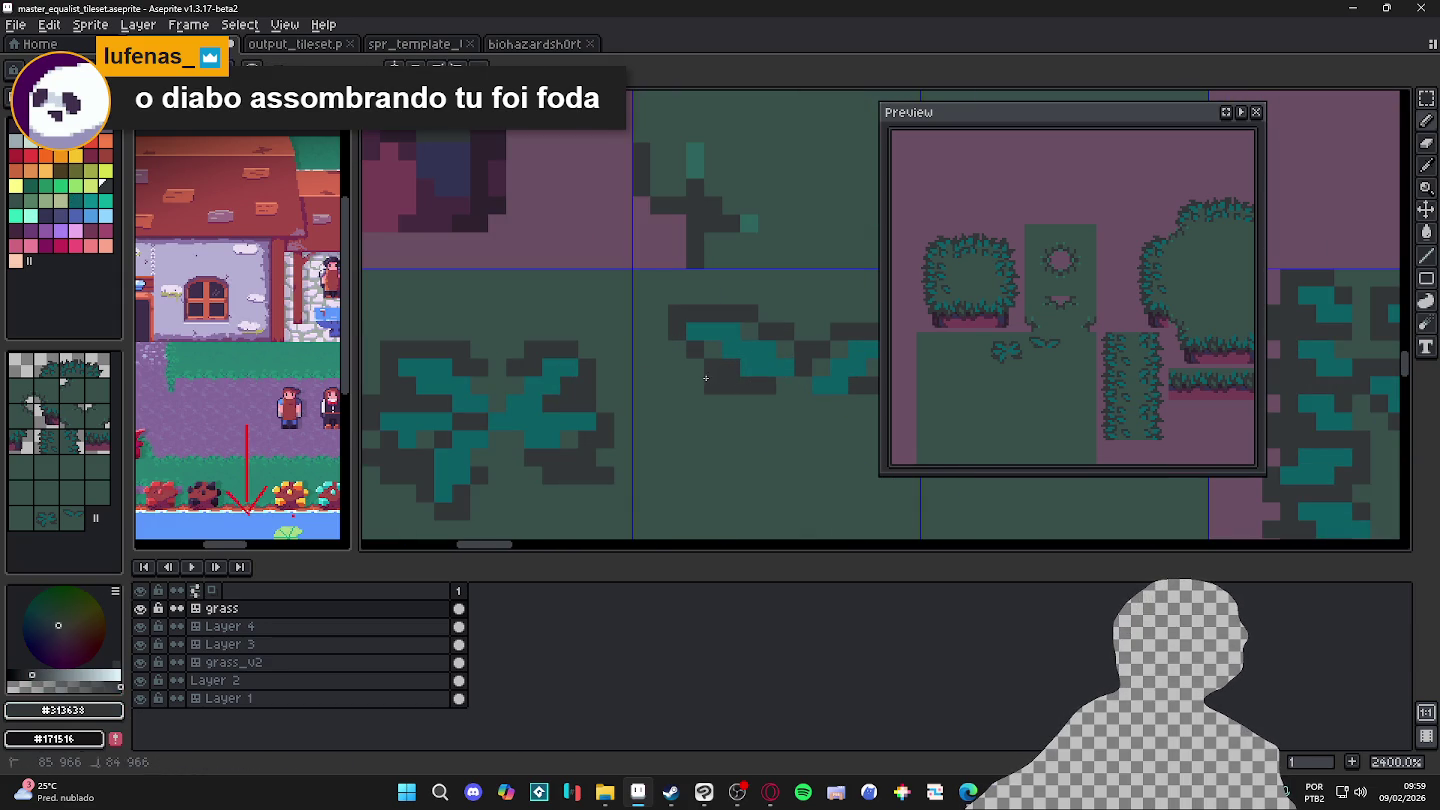
scroll(690, 390, "down", 2)
scroll(689, 421, "up", 3)
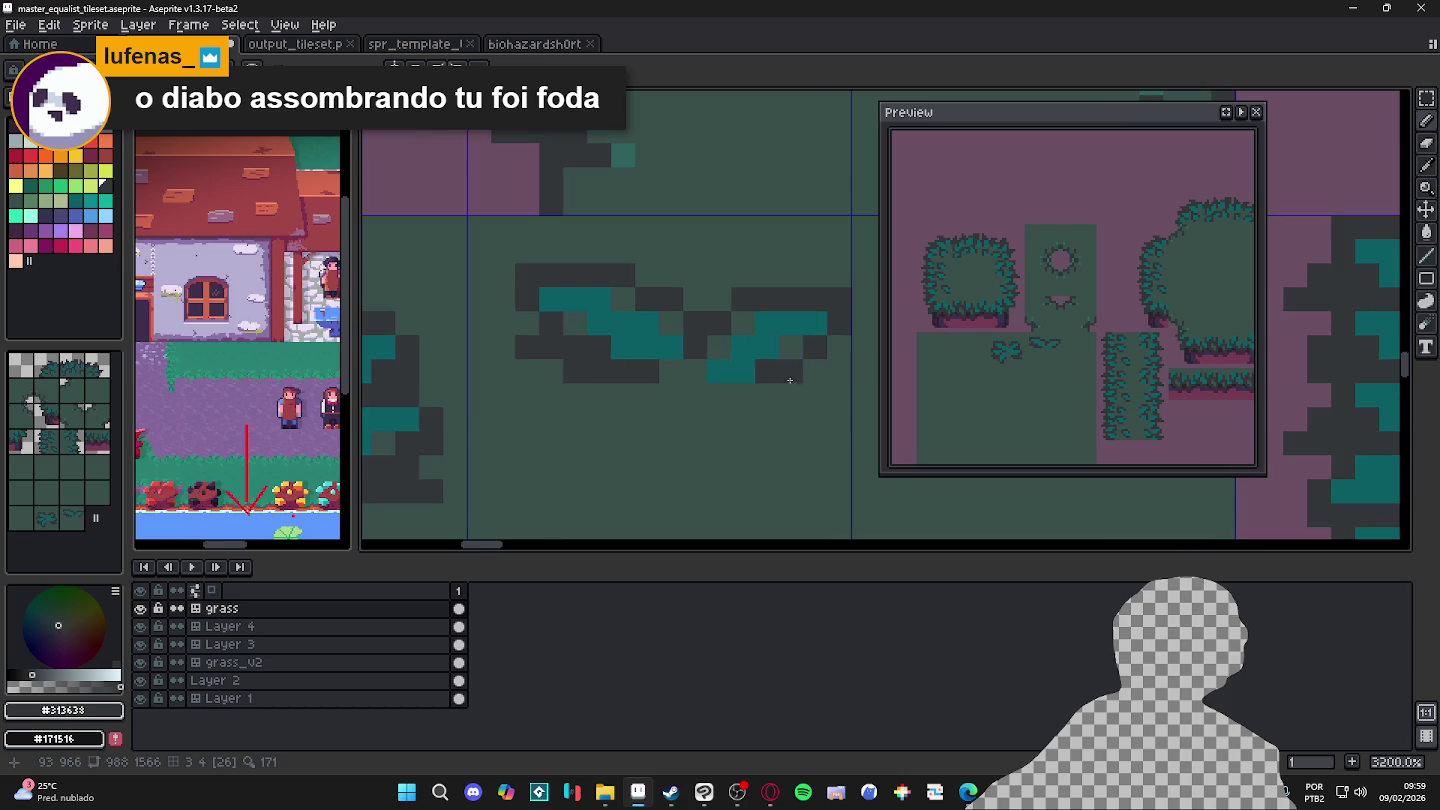
scroll(800, 385, "down", 2)
scroll(775, 402, "down", 2)
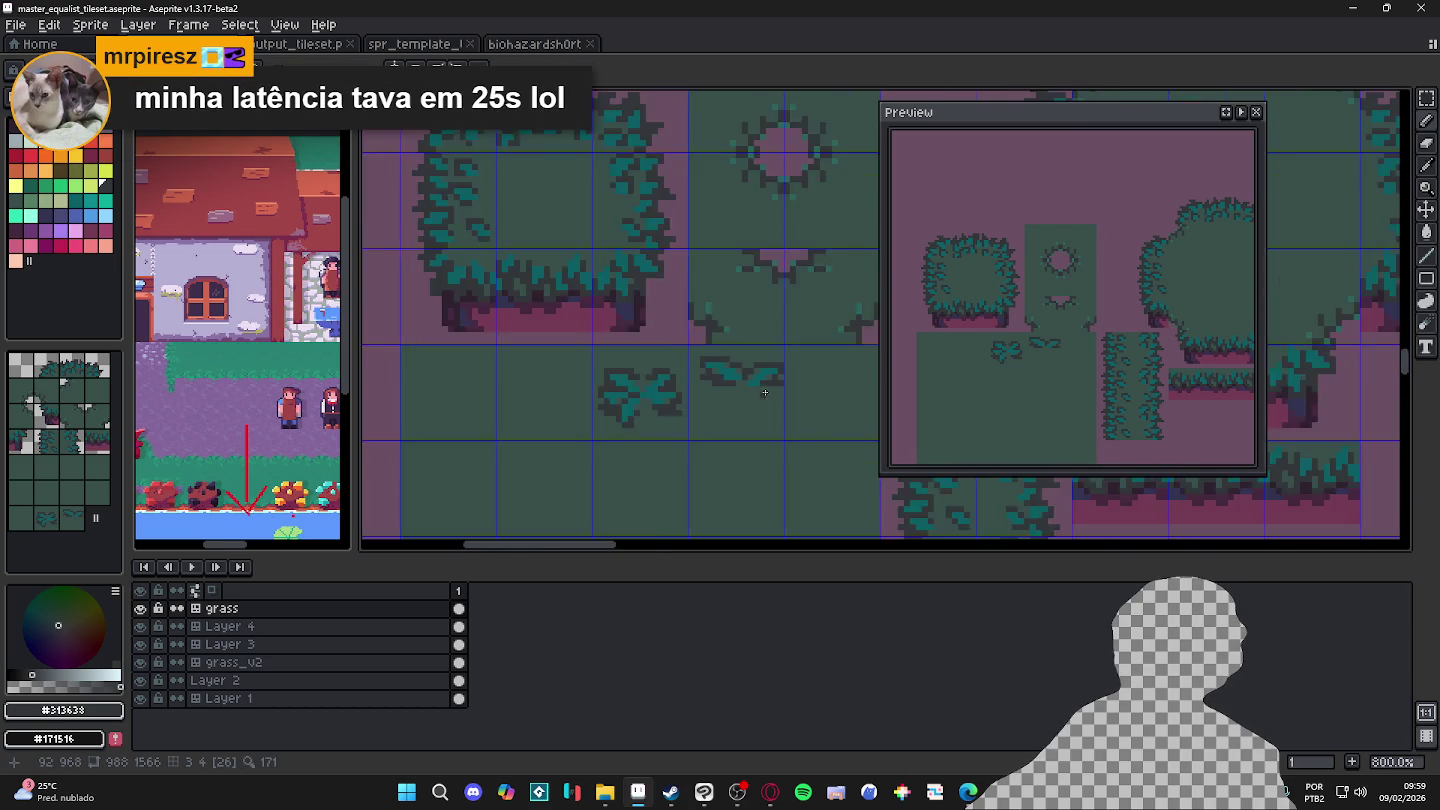
scroll(720, 410, "down", 1)
scroll(698, 414, "down", 1)
key("ctrl+s")
scroll(632, 437, "down", 1)
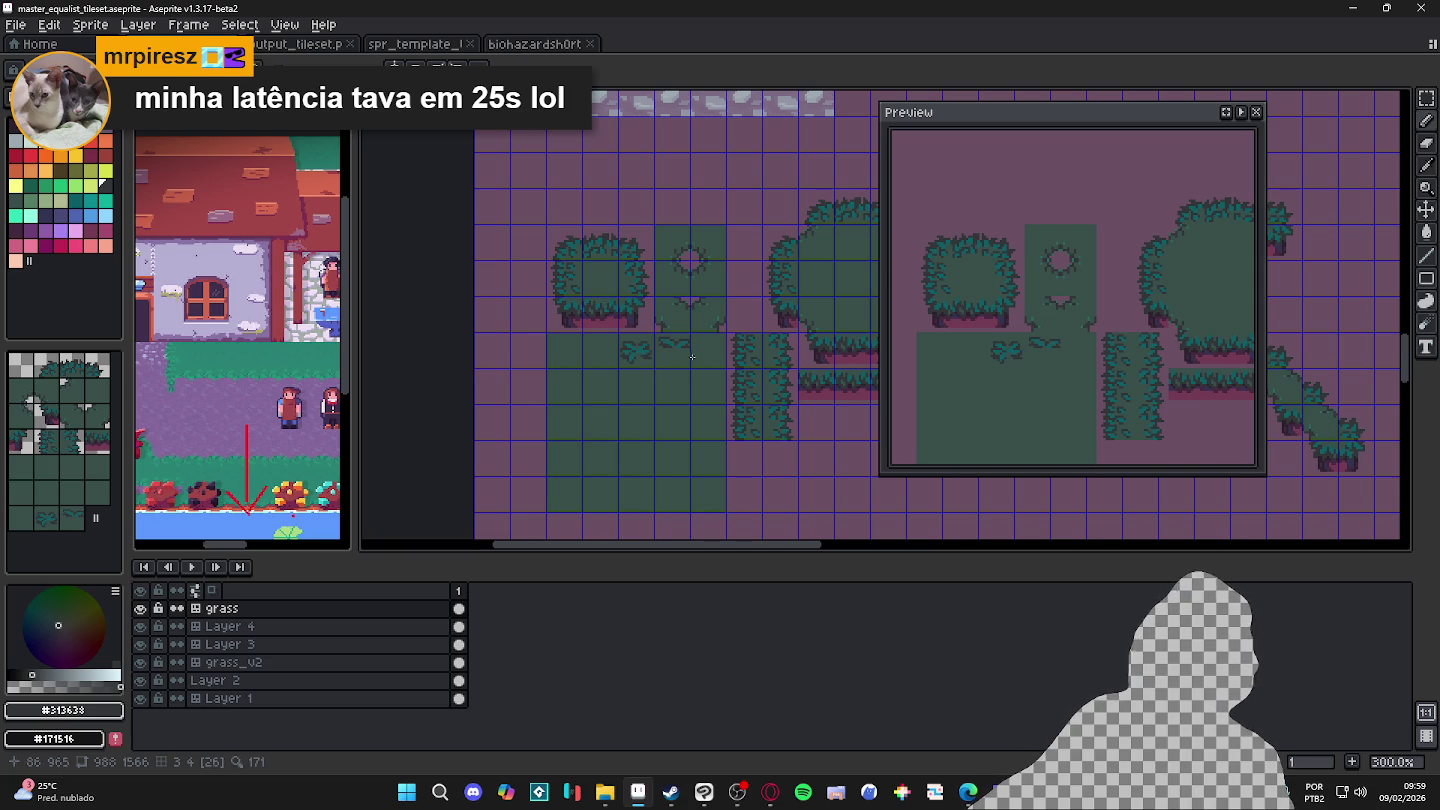
Step: Search the Steam store for Wanderstop and open its store page
left_click(671, 790)
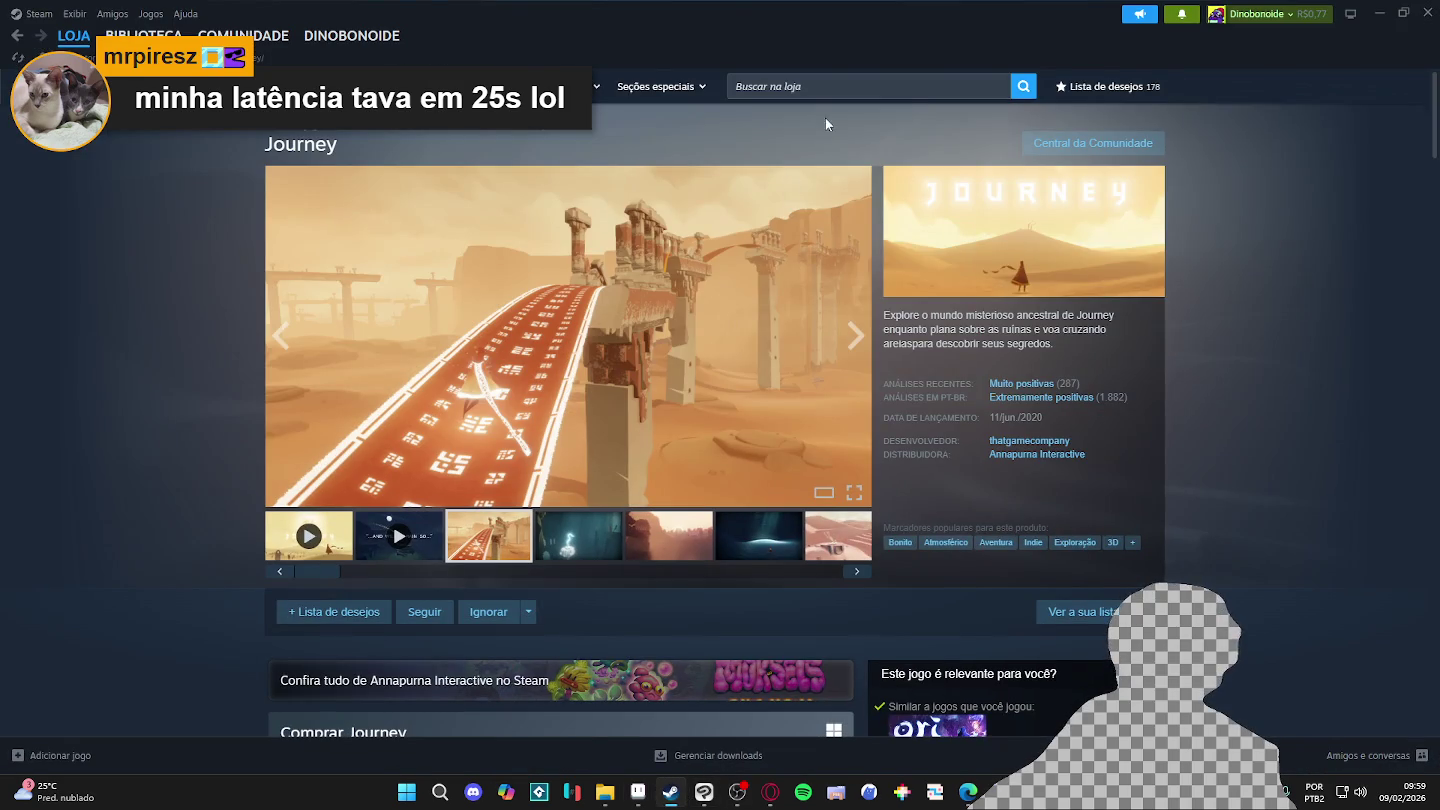
left_click(806, 89)
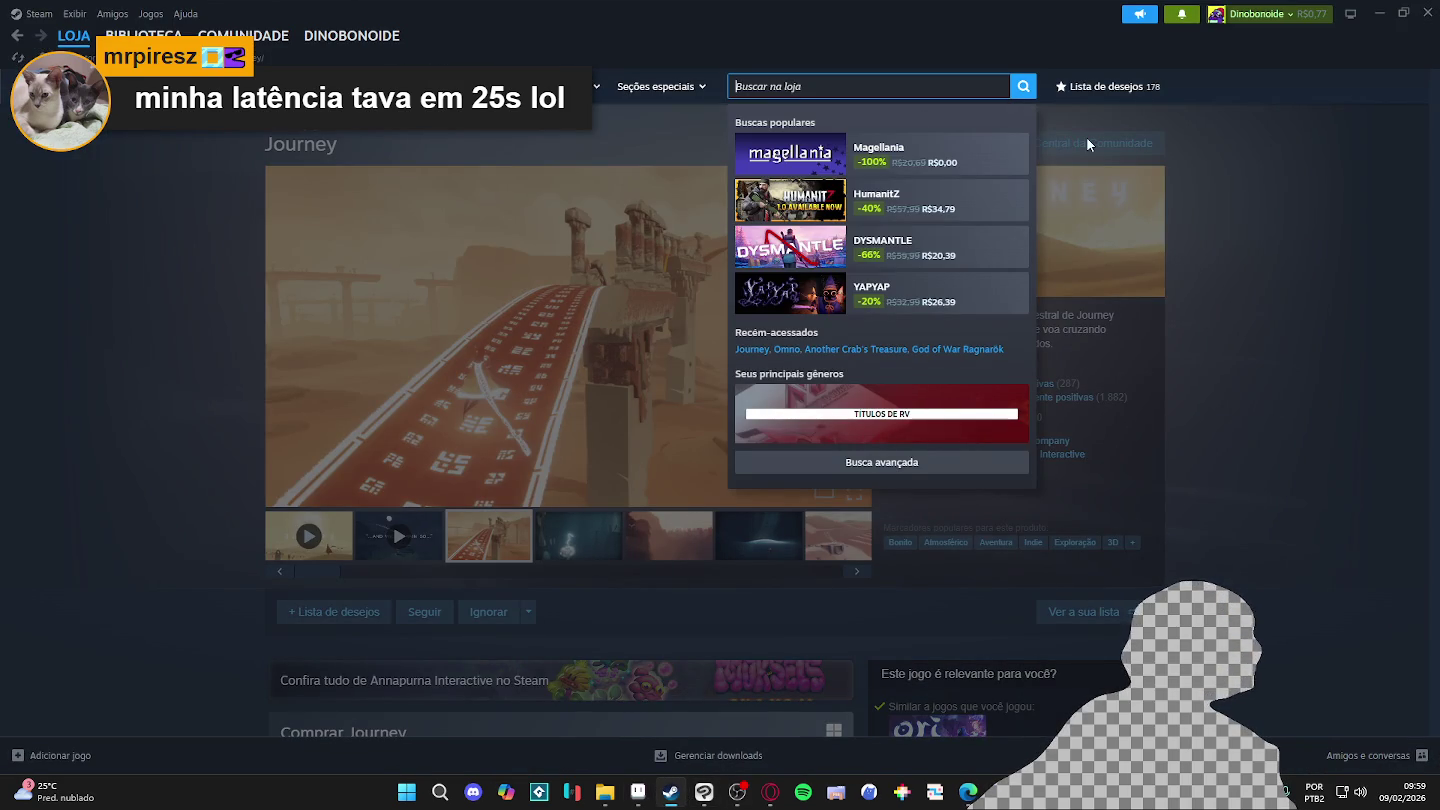
type("omno")
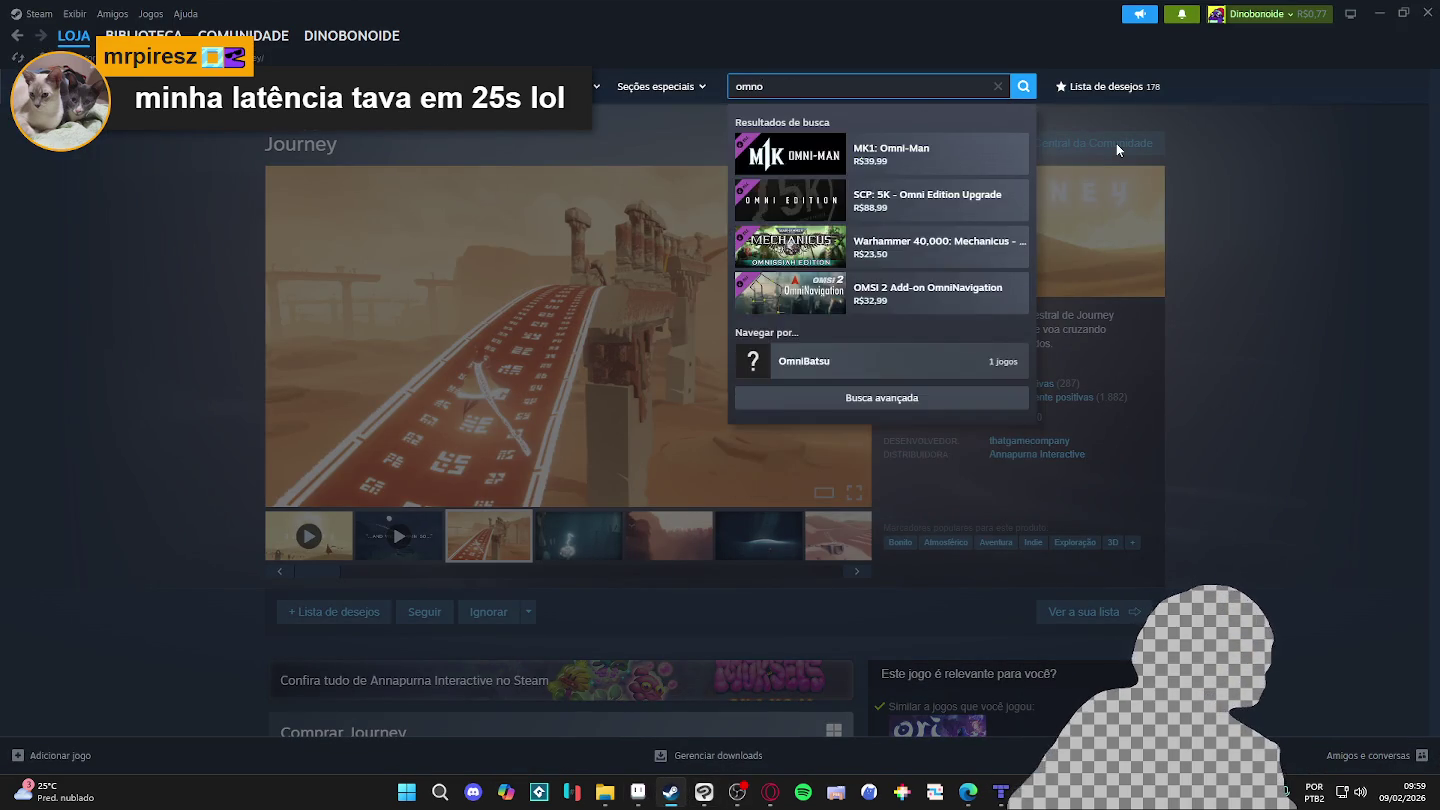
key("BackSpace")
key("BackSpace")
key("BackSpace")
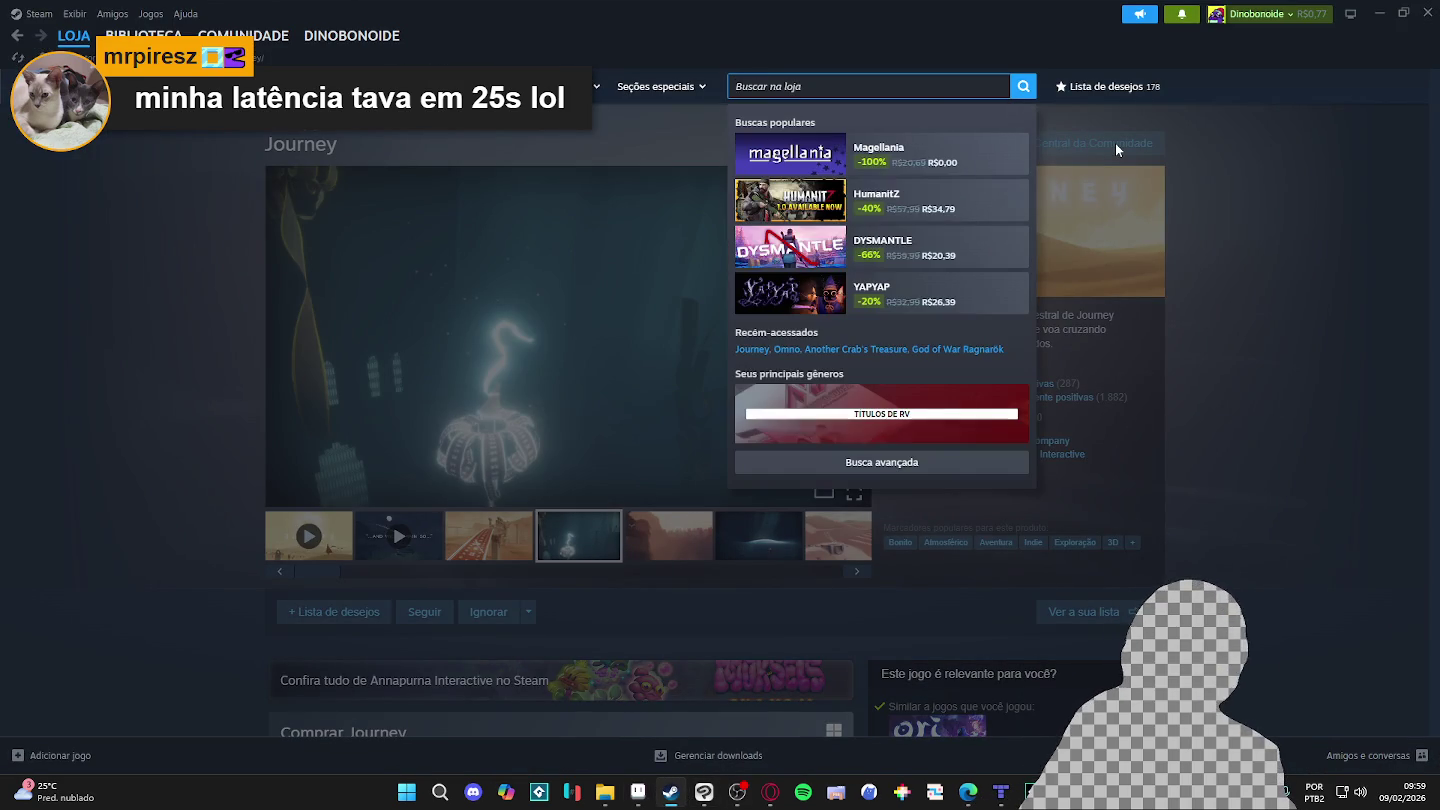
type("wanderstop")
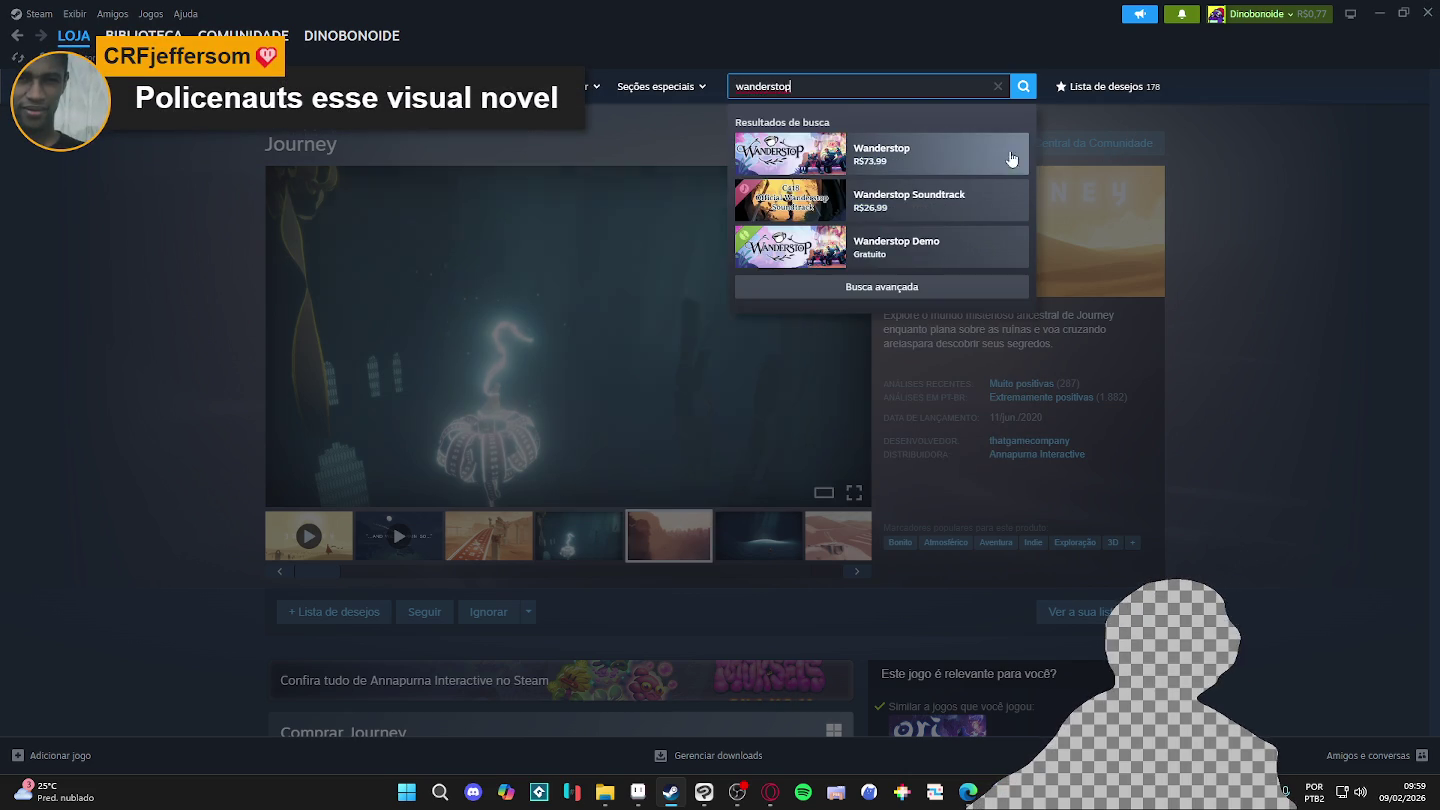
left_click(963, 165)
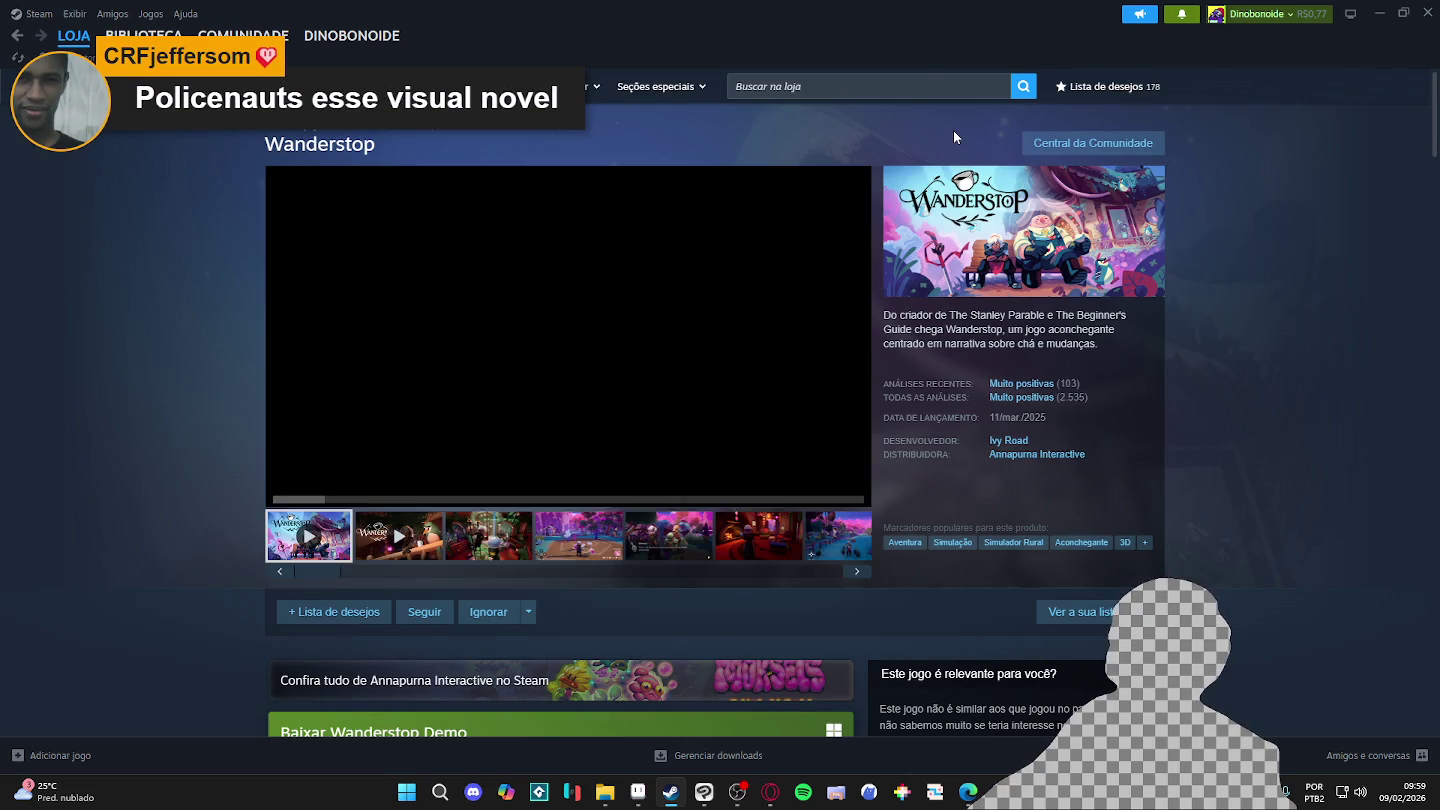
Step: Browse the Wanderstop screenshots, including the Gerald dialogue and red room shots
left_click(493, 532)
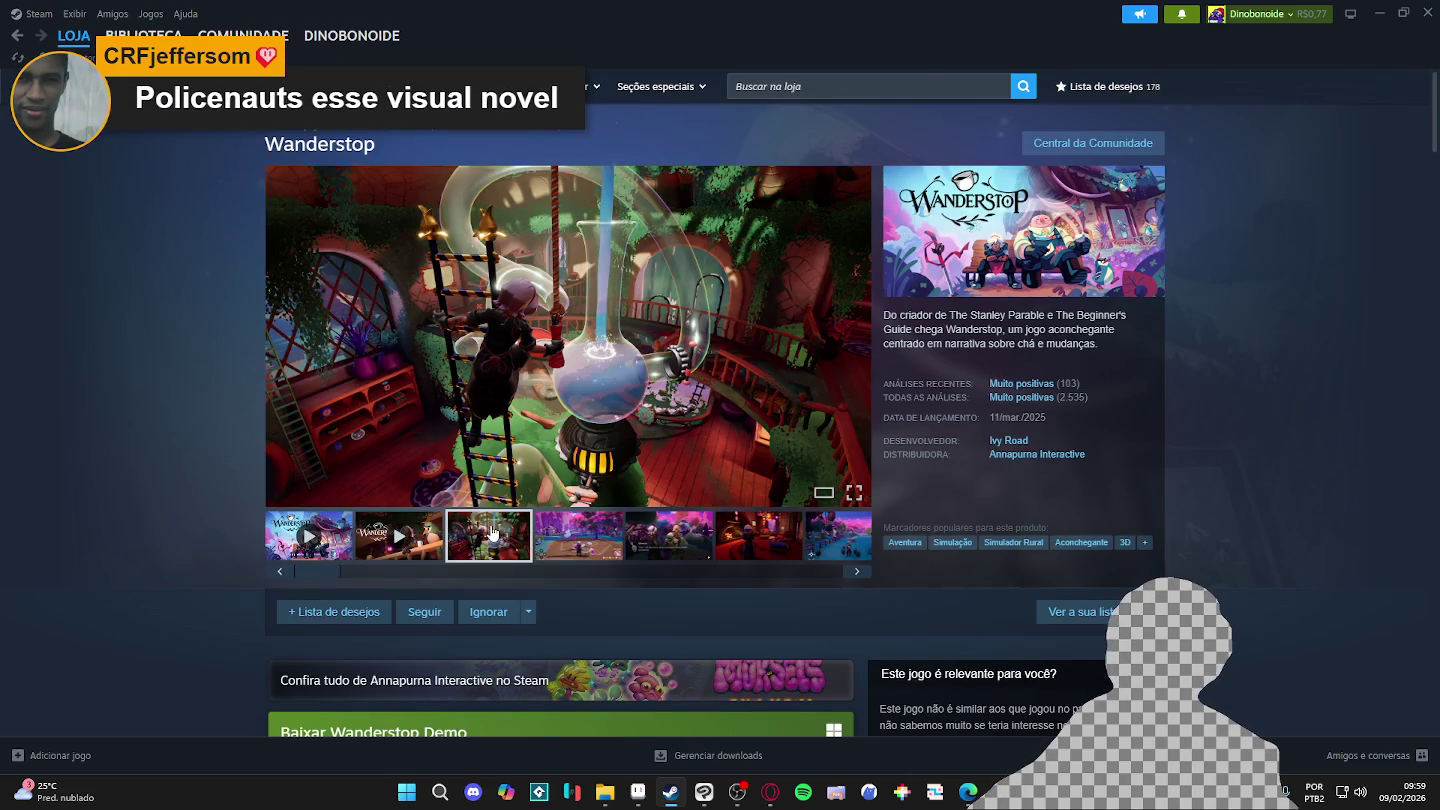
left_click(610, 526)
left_click(657, 535)
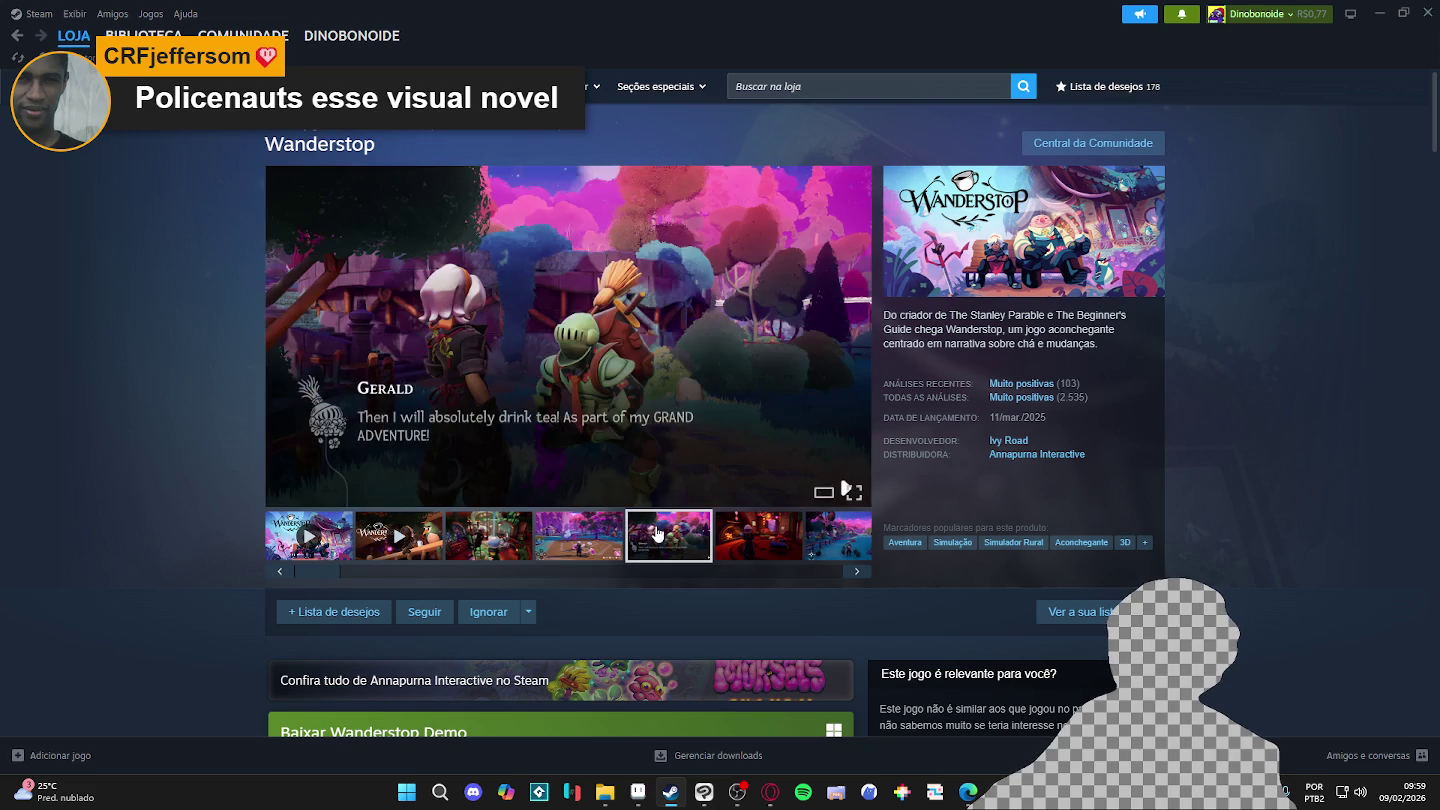
left_click(745, 542)
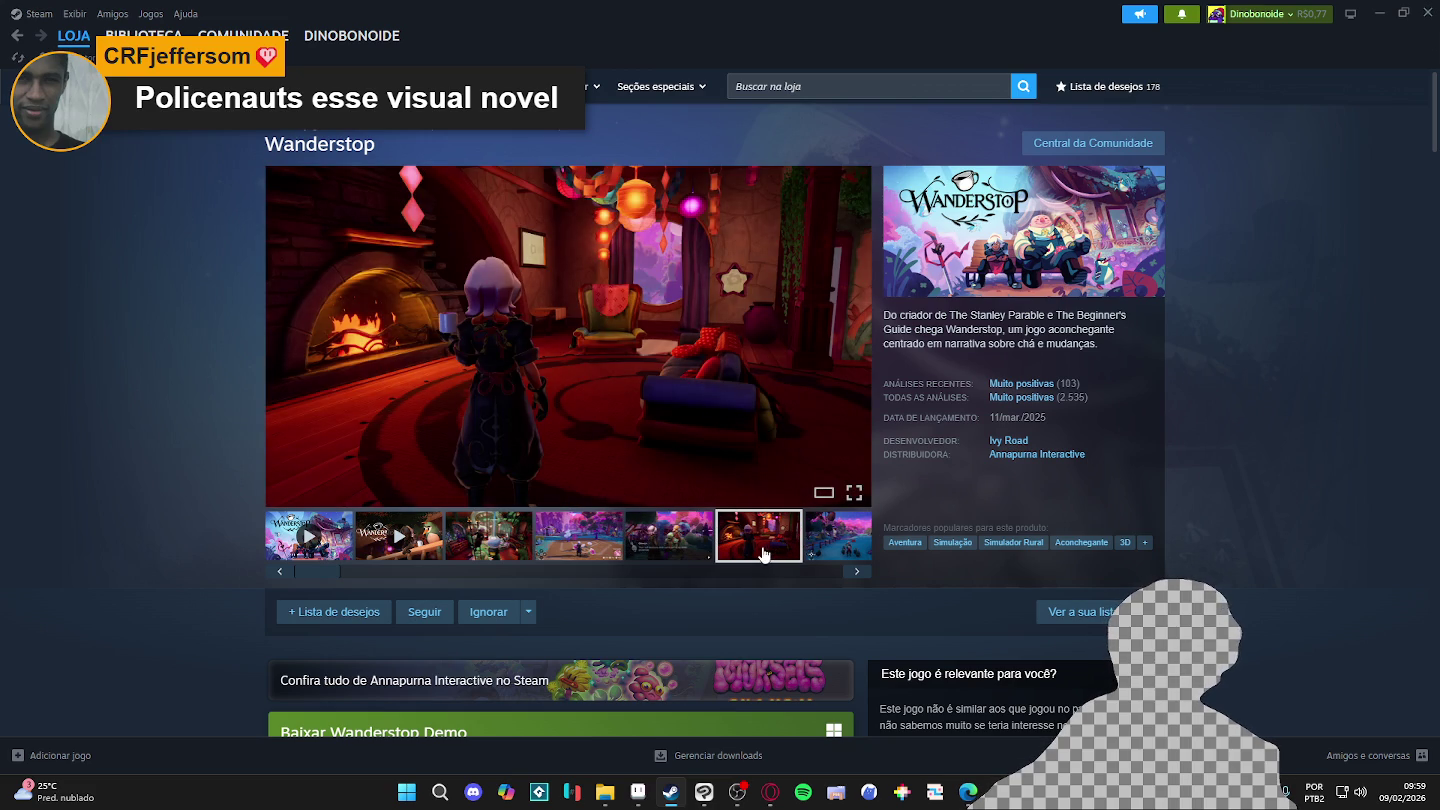
mouse_move(1055, 318)
left_mouse_down()
mouse_move(1066, 343)
mouse_move(1026, 363)
left_mouse_up()
left_click(1065, 343)
left_click(1045, 344)
left_click(1028, 342)
Step: Cycle through the remaining Wanderstop screenshots, ending on the pink garden one
left_click(843, 544)
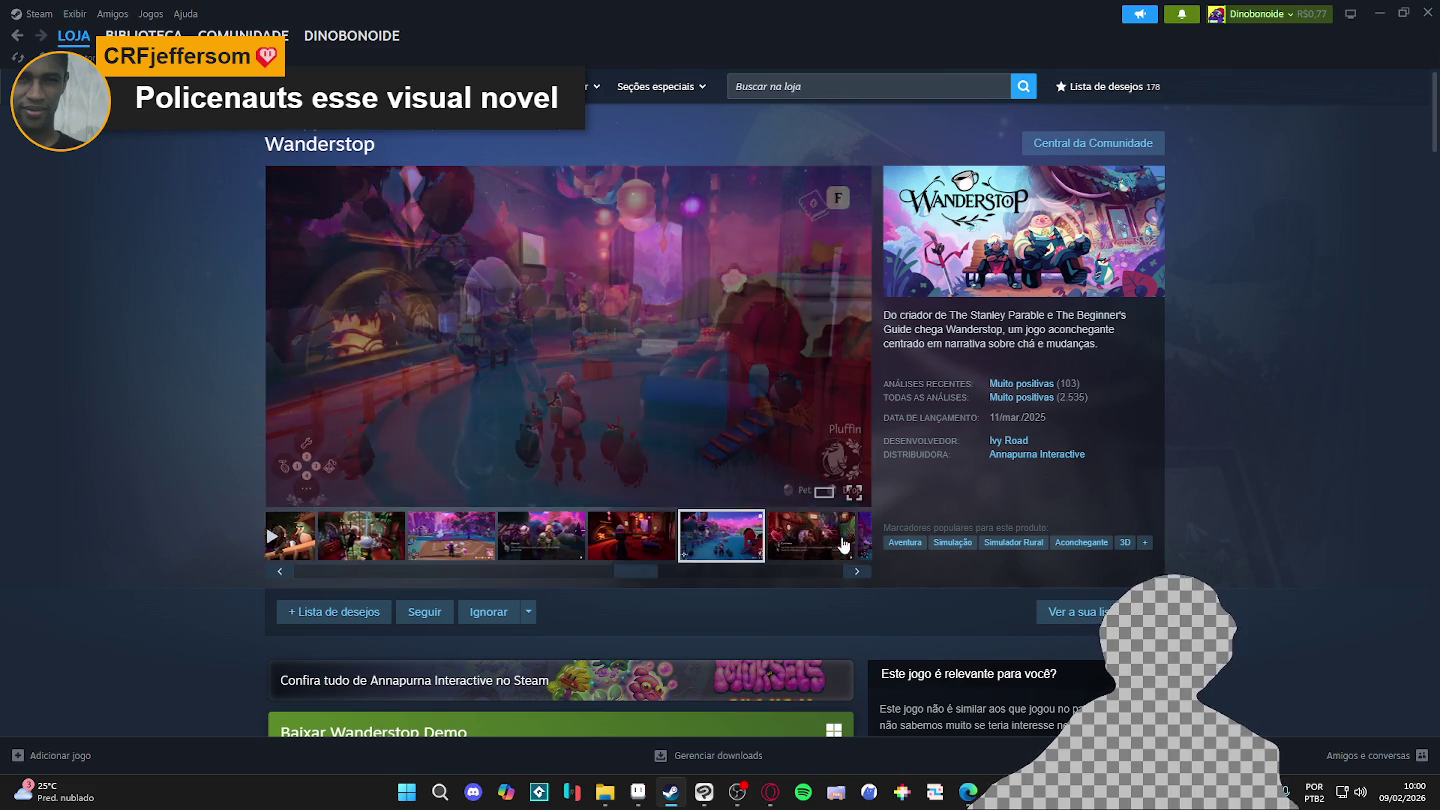
left_click(764, 549)
left_click(672, 535)
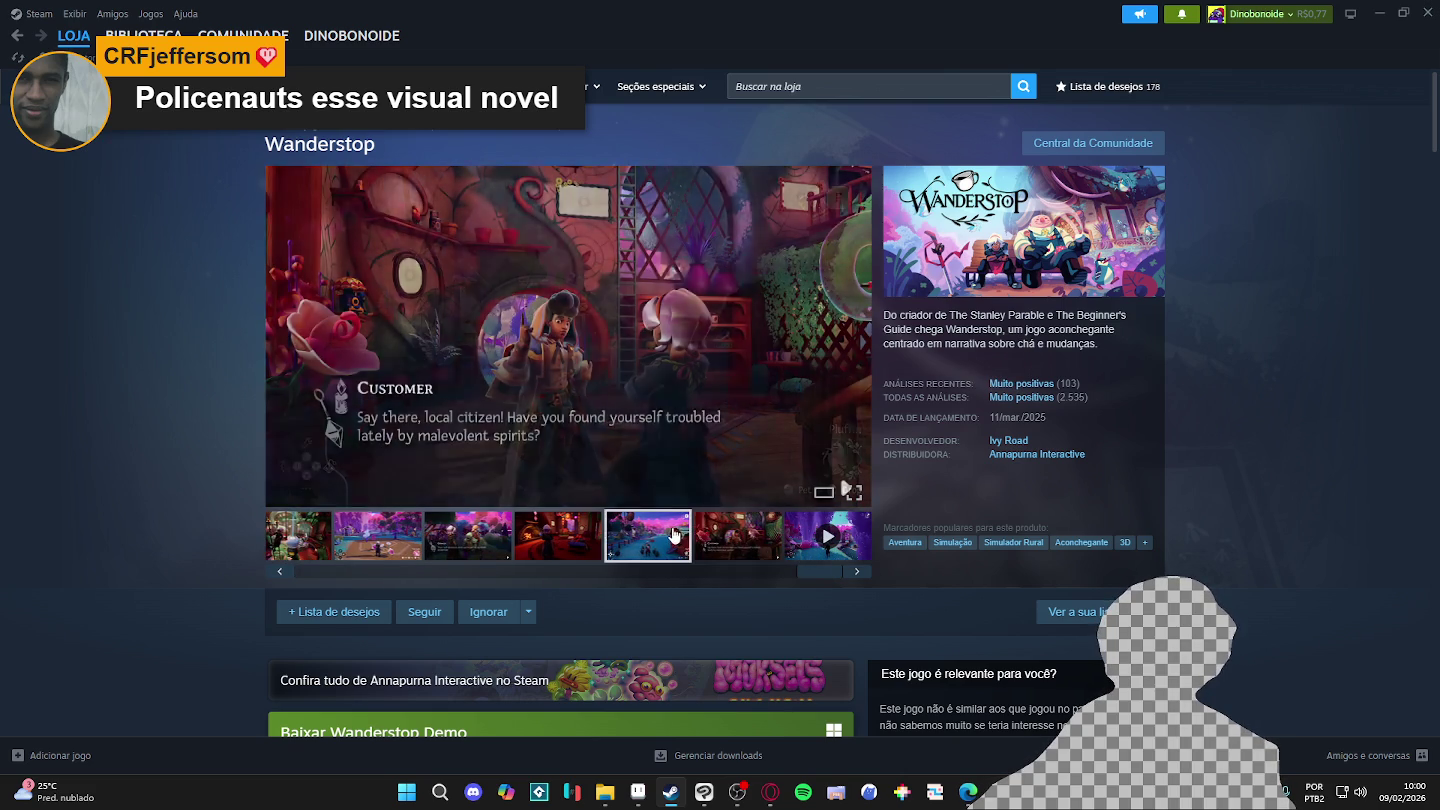
left_click(558, 536)
left_click(685, 544)
left_click(772, 555)
left_click_drag(781, 566, 363, 582)
left_click(521, 556)
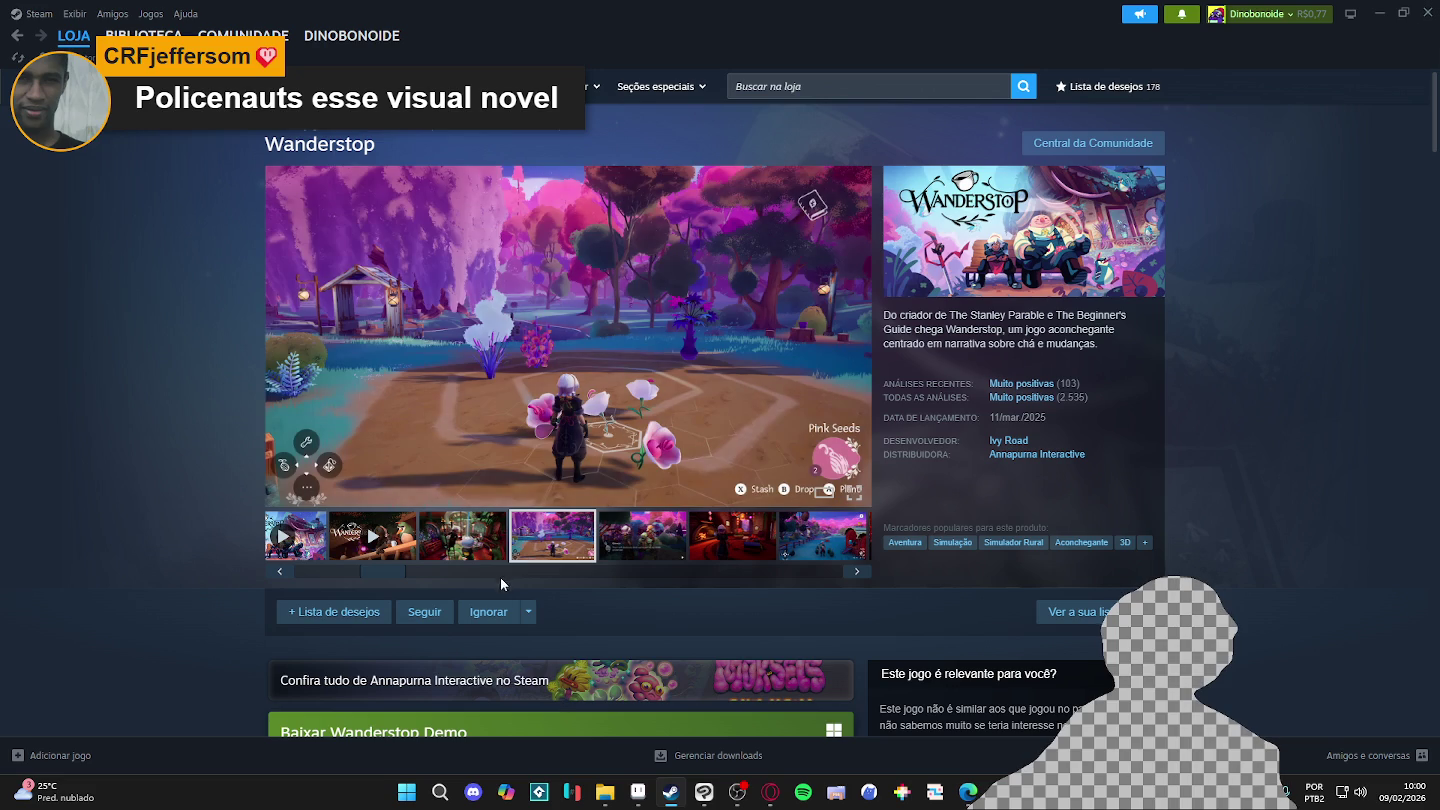
Step: Search for Infinity Nikki and page through its screenshots at full size
left_click(825, 86)
type("infin")
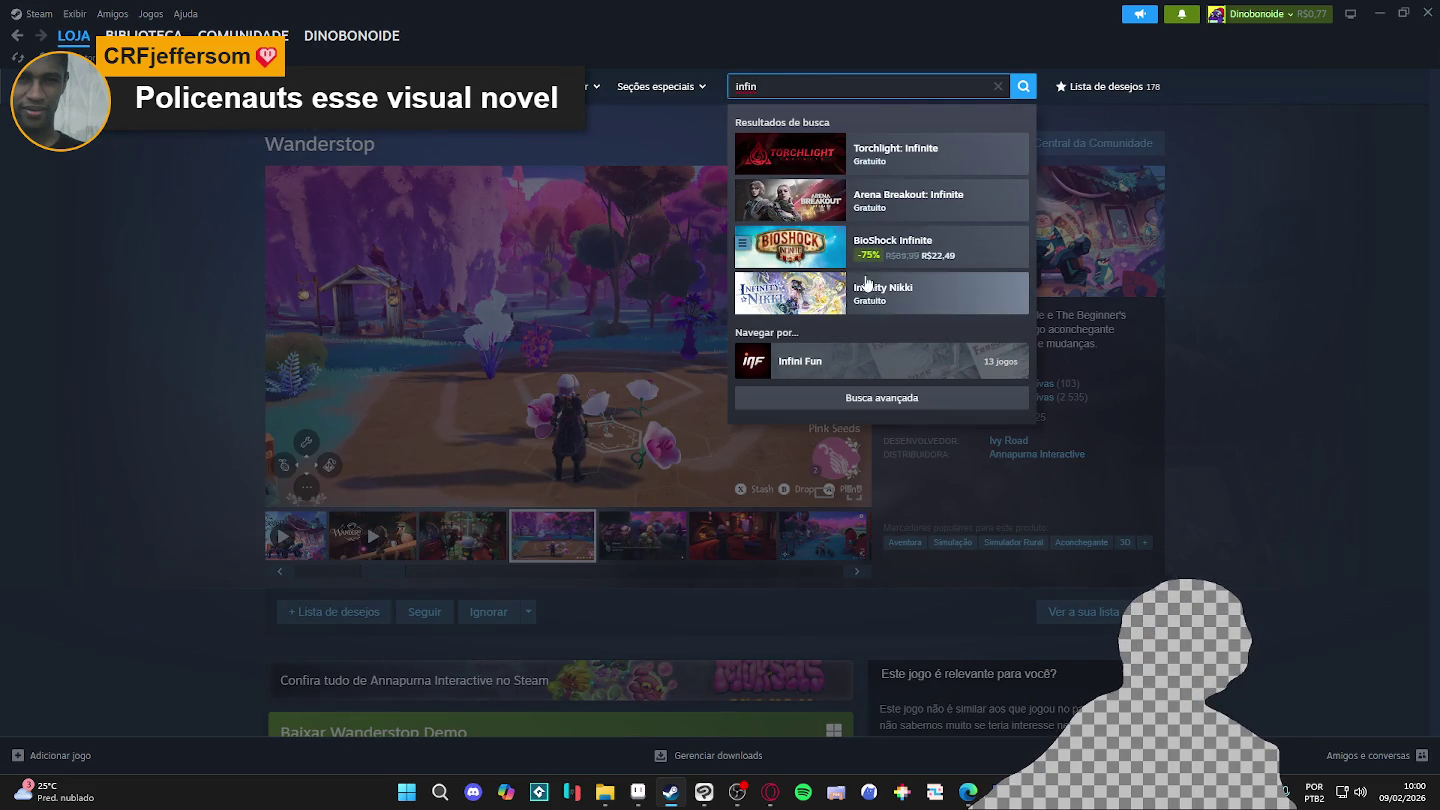
left_click(880, 305)
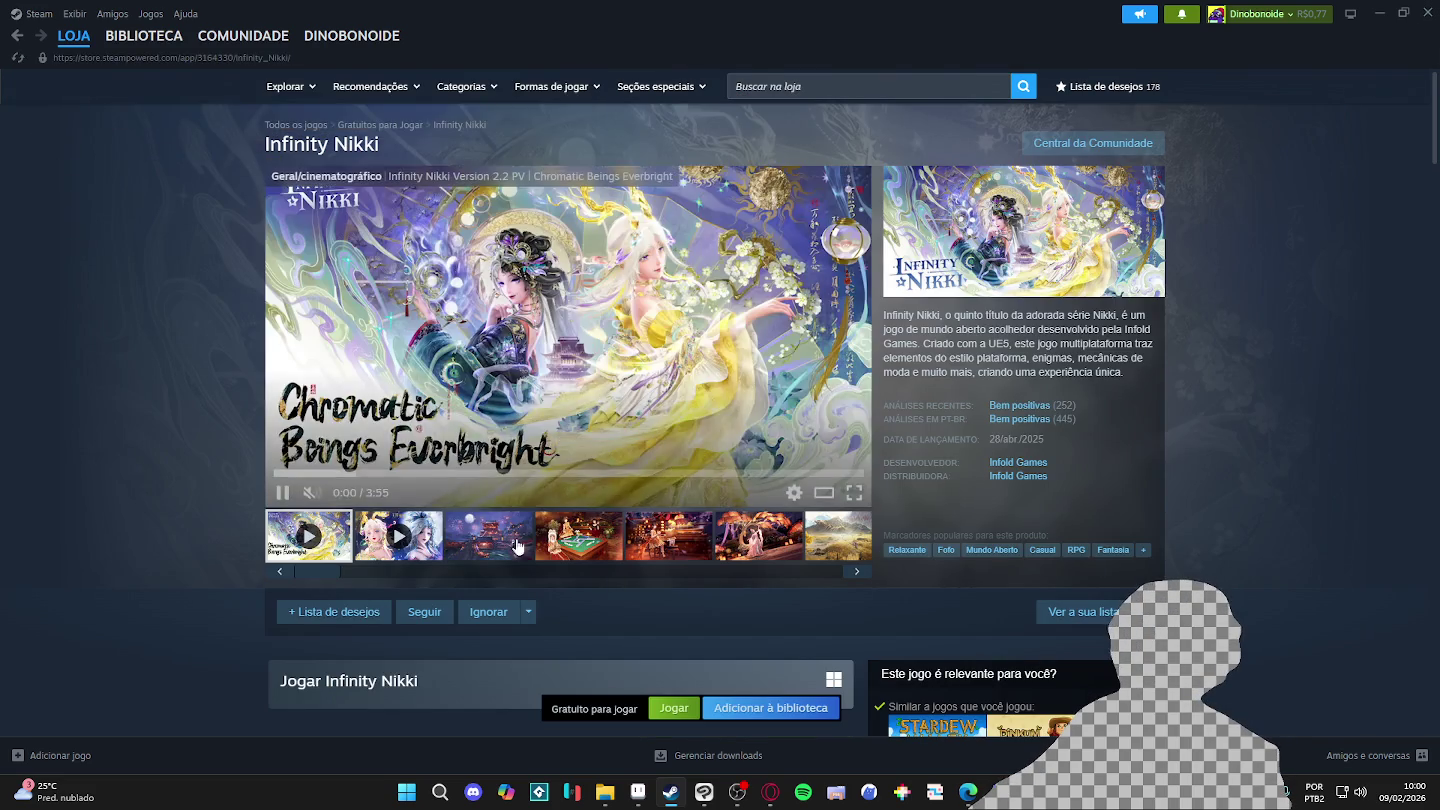
left_click(527, 541)
left_click(600, 401)
left_click(1212, 401)
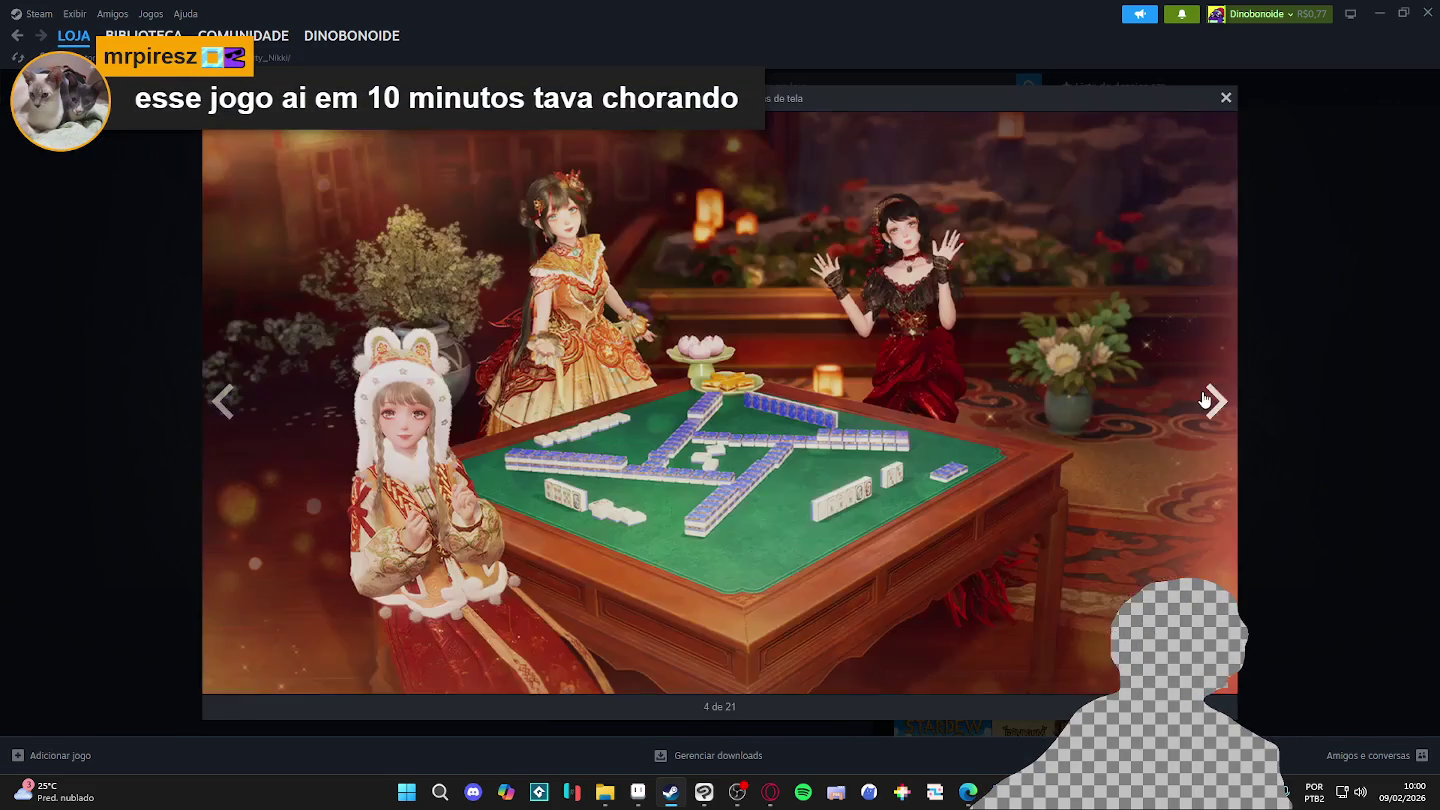
left_click(1213, 400)
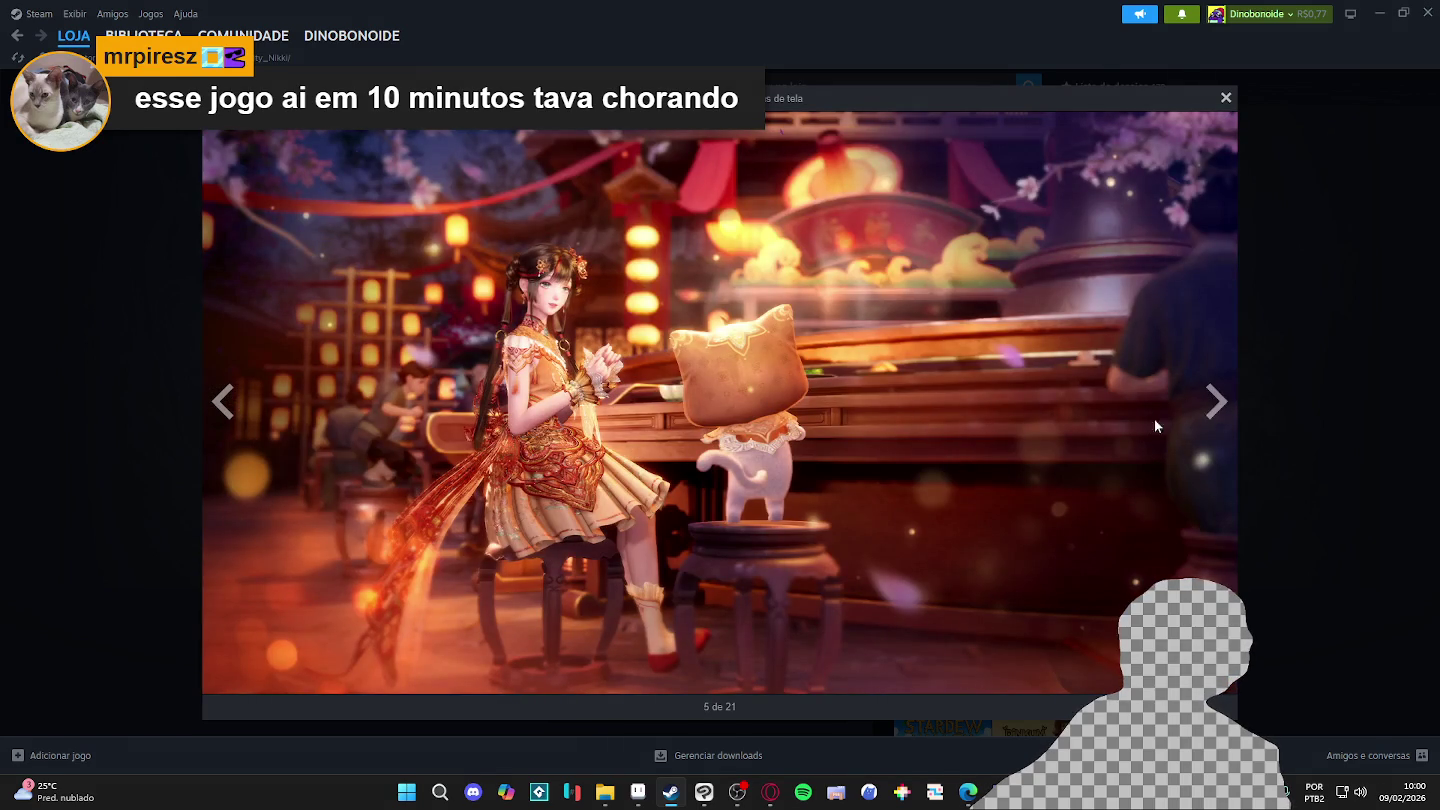
left_click(1214, 402)
key("Escape")
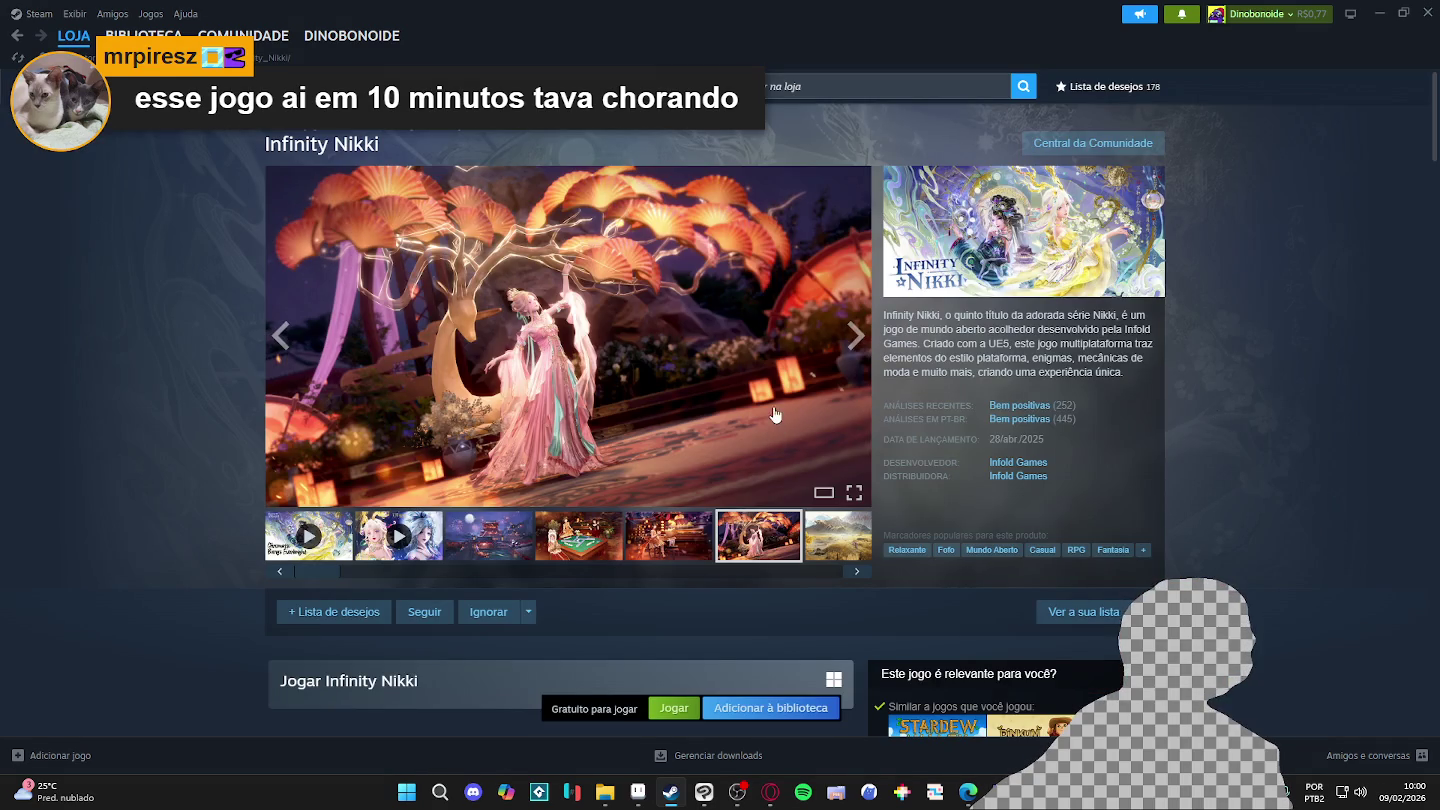
Step: View the archer and mushroom forest screenshots full size, then minimize Steam
left_click(665, 397)
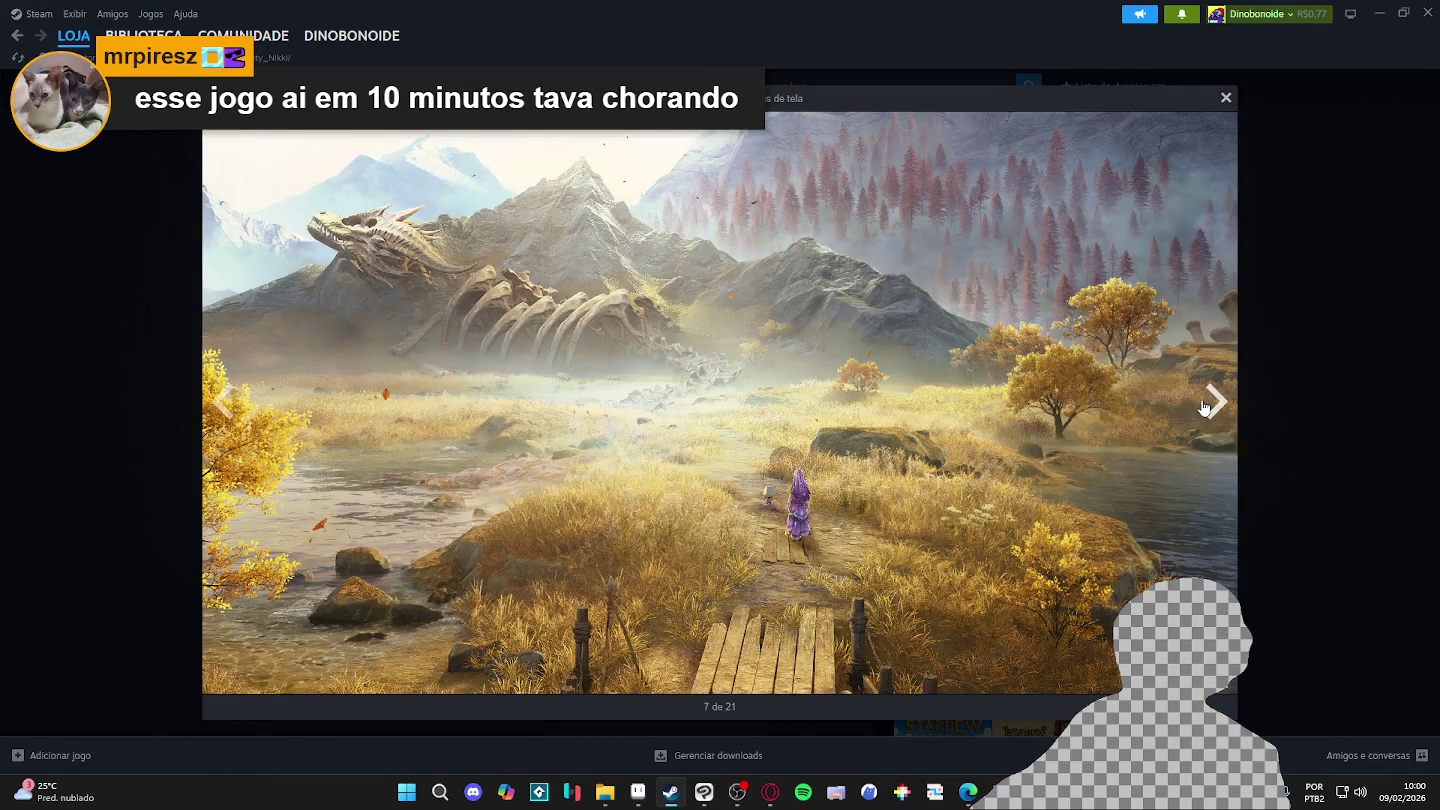
left_click(1206, 406)
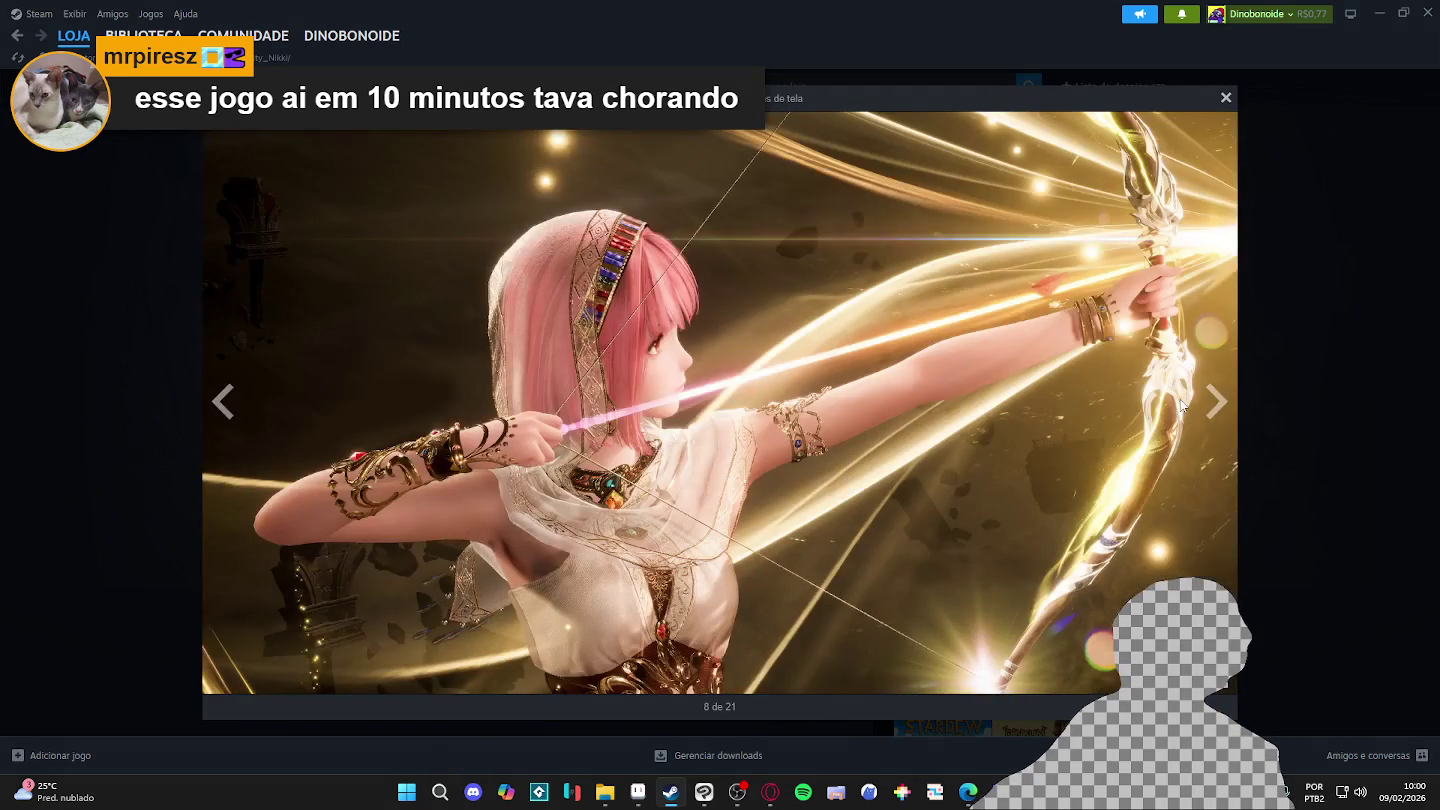
left_click(1215, 400)
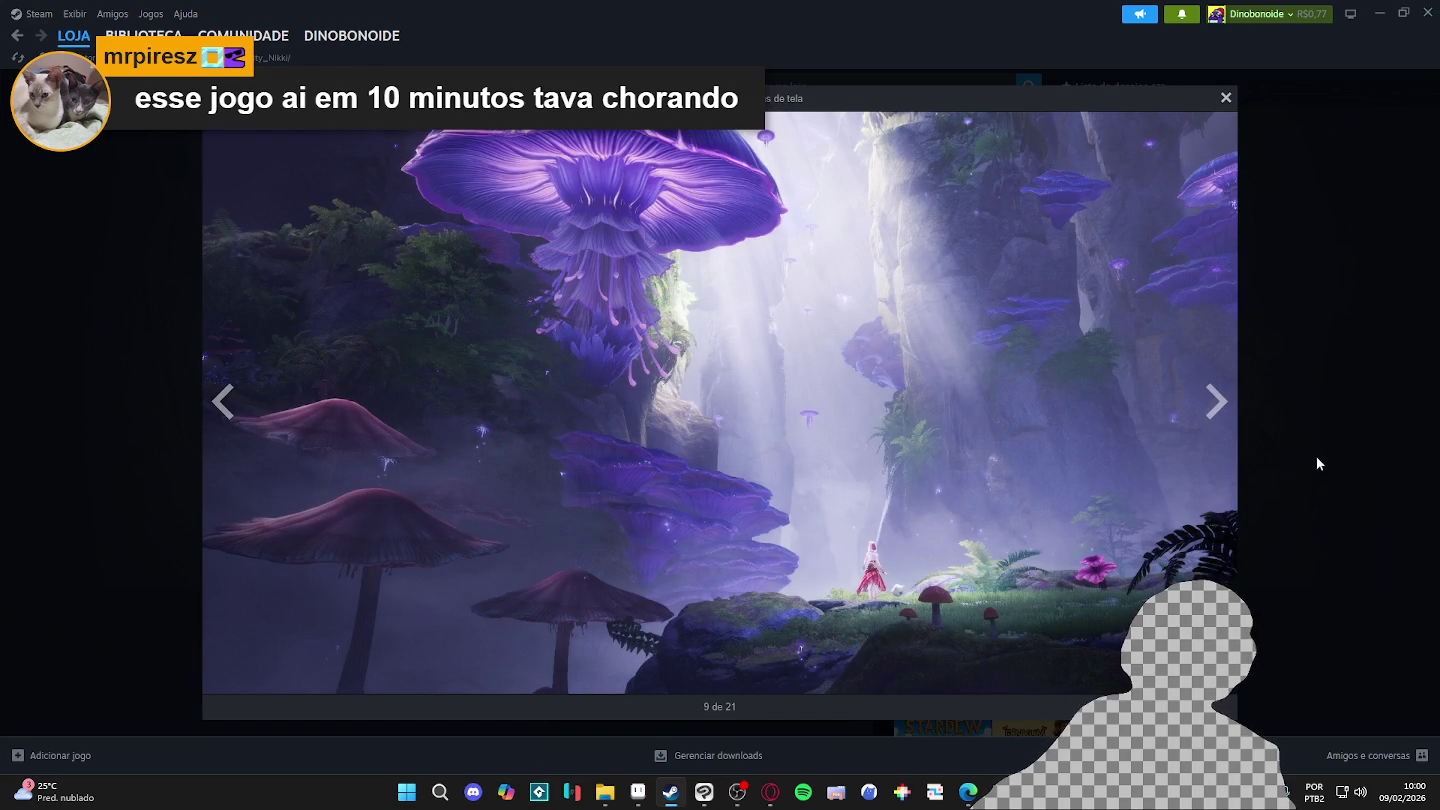
left_click(1321, 392)
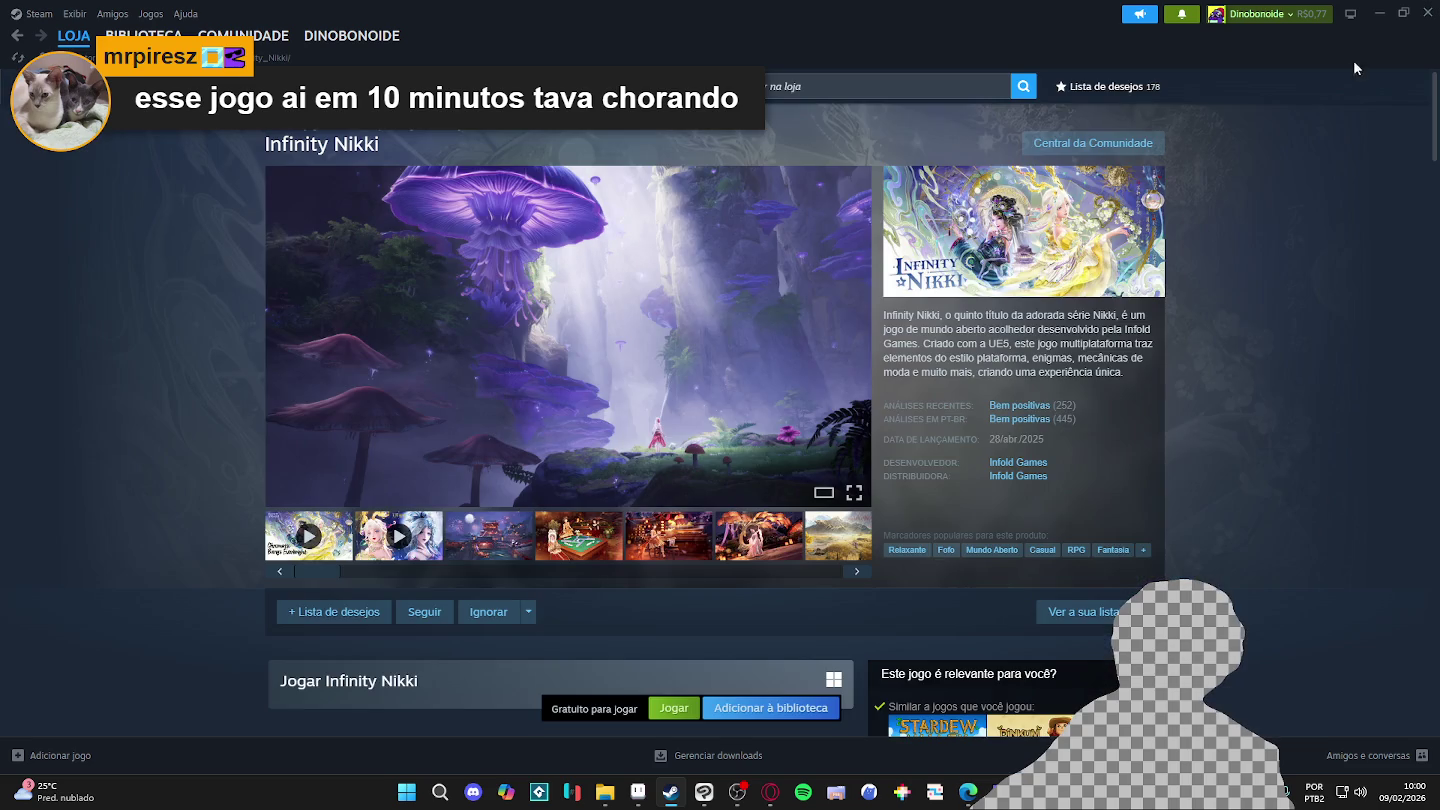
left_click(1389, 14)
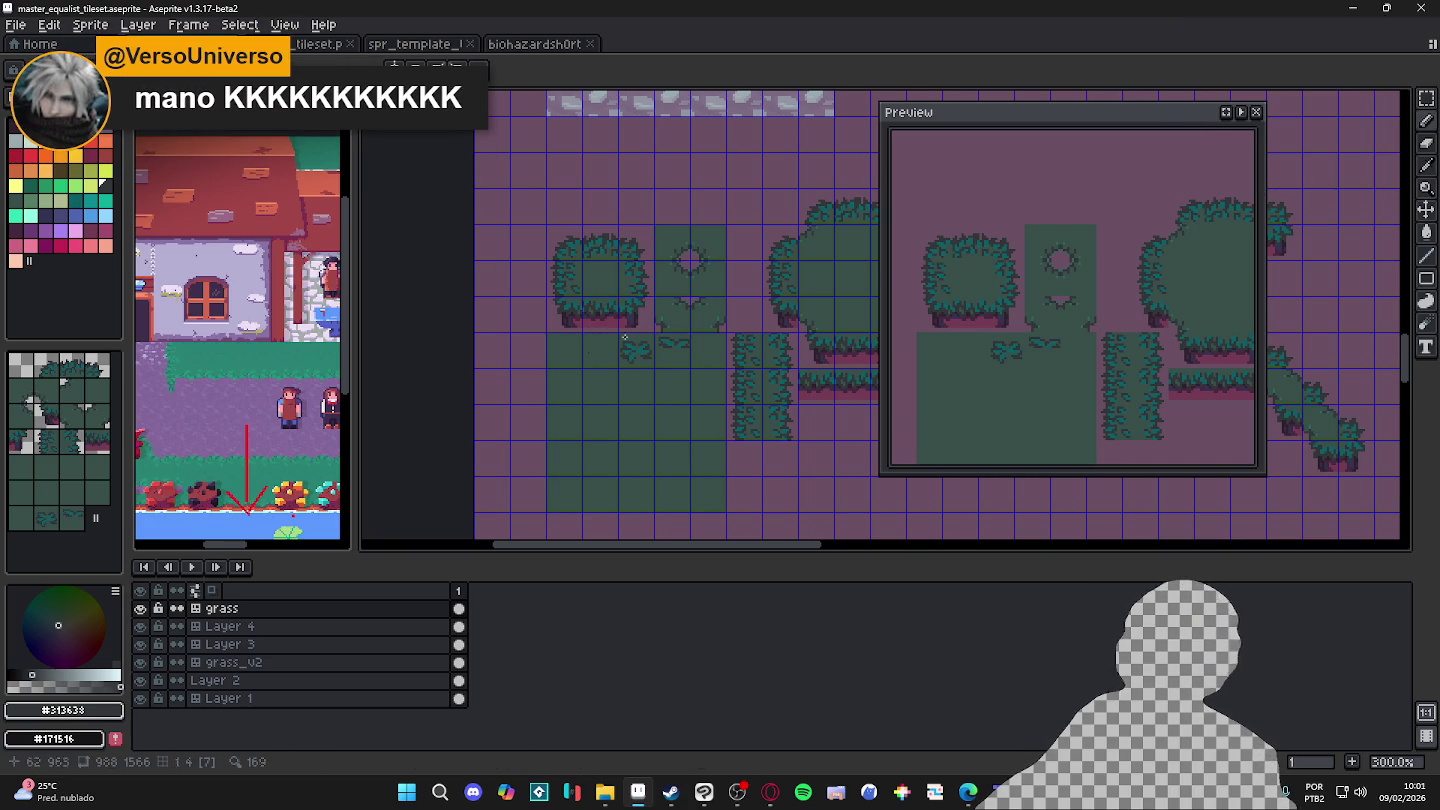
scroll(608, 337, "up", 1)
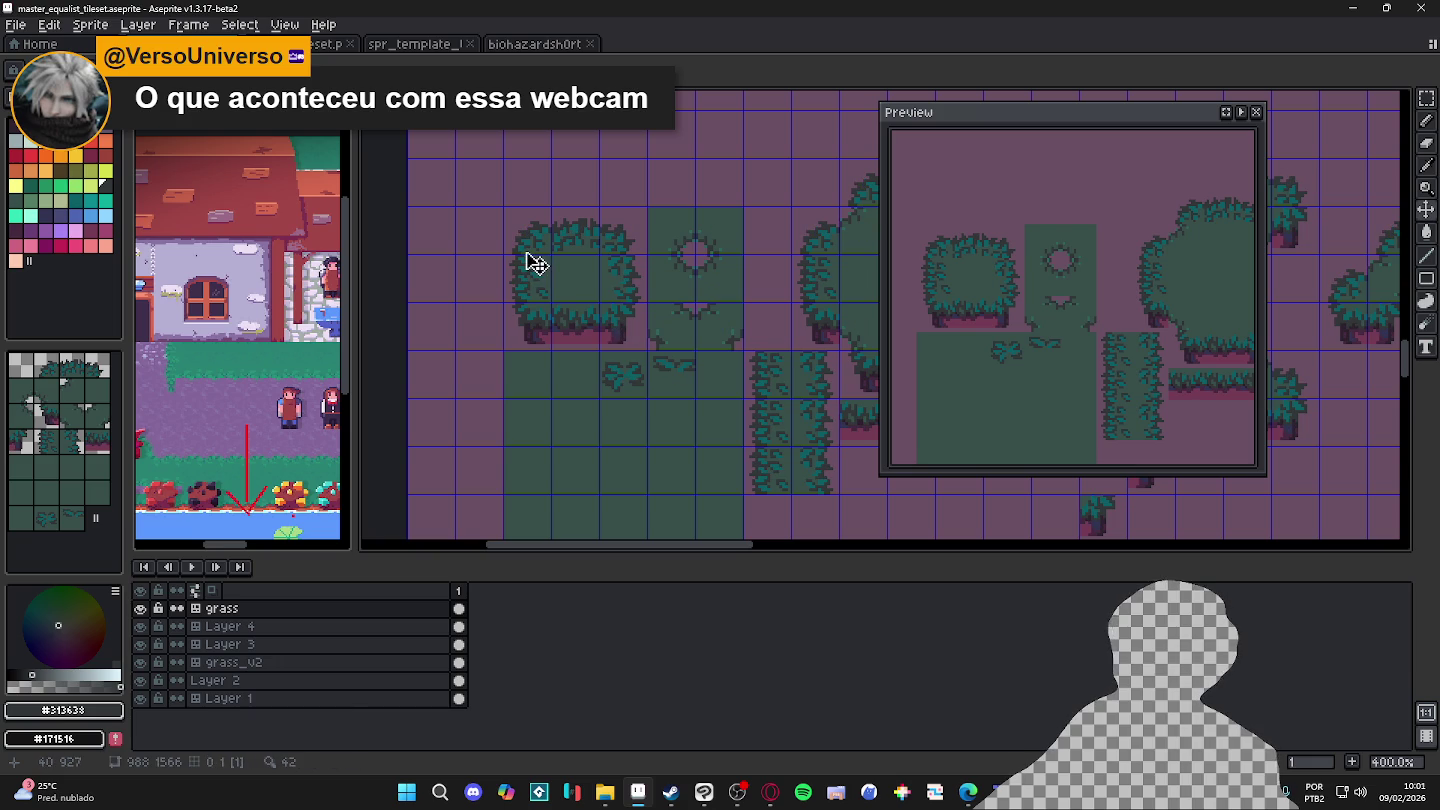
left_click_drag(530, 245, 687, 371)
scroll(645, 325, "up", 1)
key("ctrl+d")
scroll(686, 374, "down", 1)
scroll(650, 364, "down", 1)
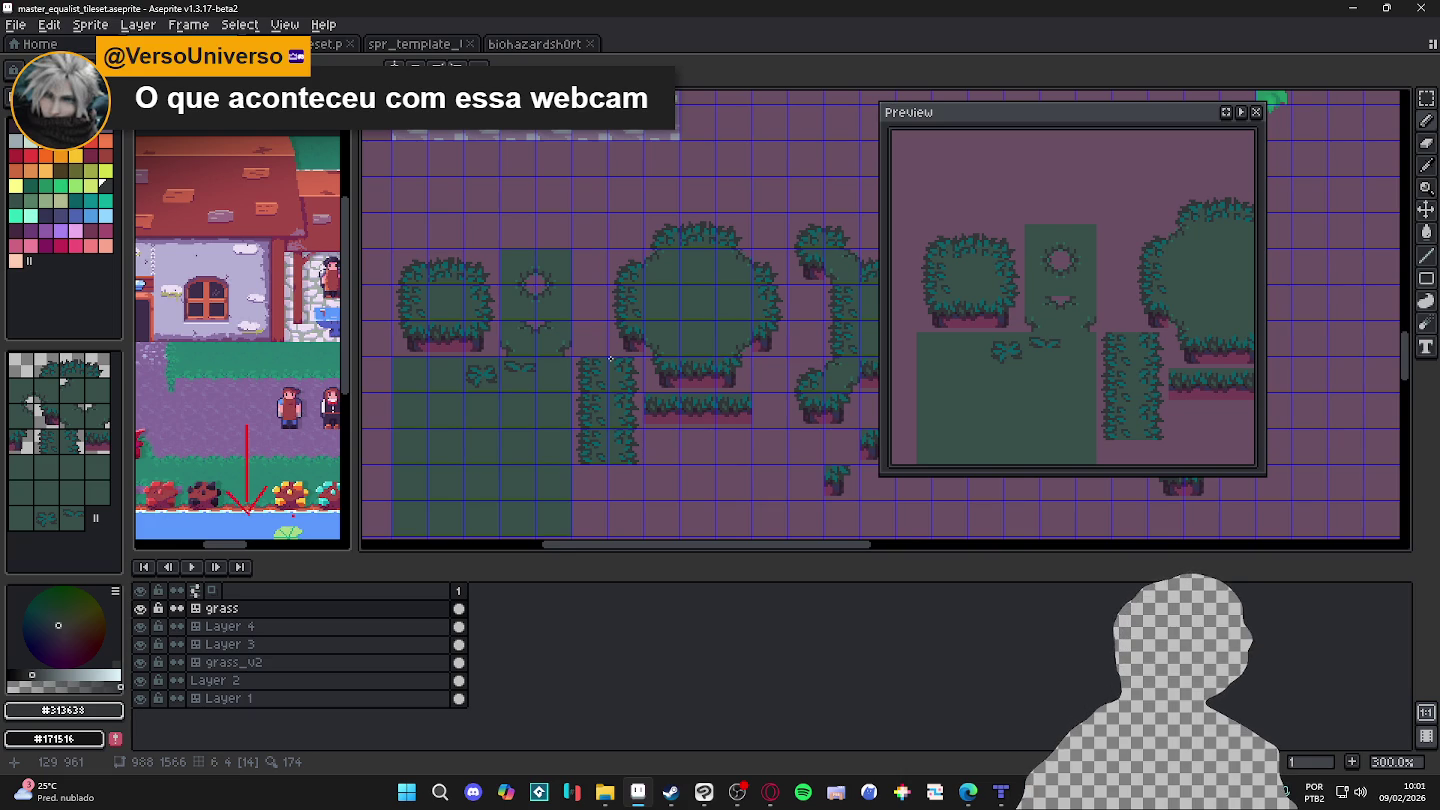
key("Tab")
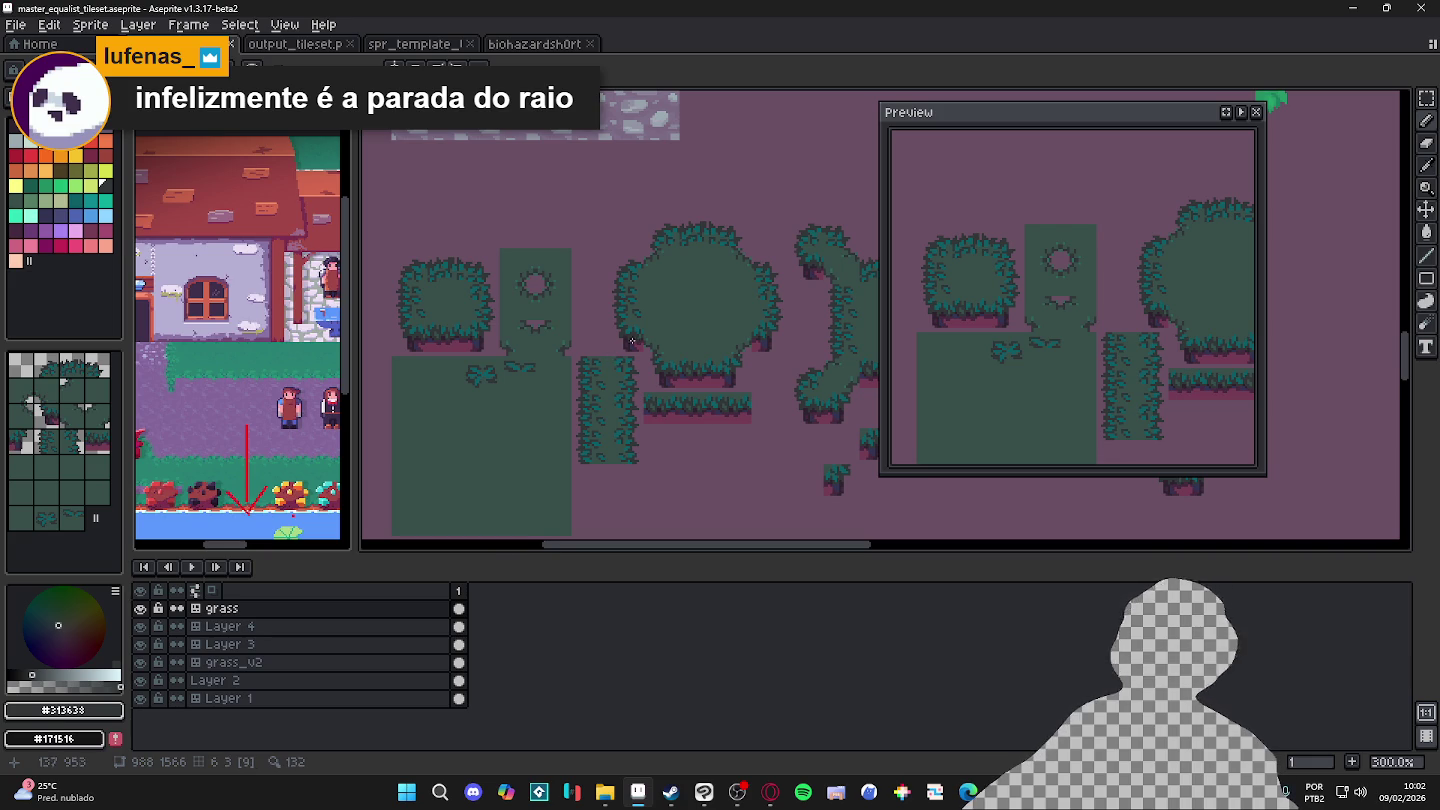
scroll(622, 320, "up", 1)
scroll(615, 311, "up", 3)
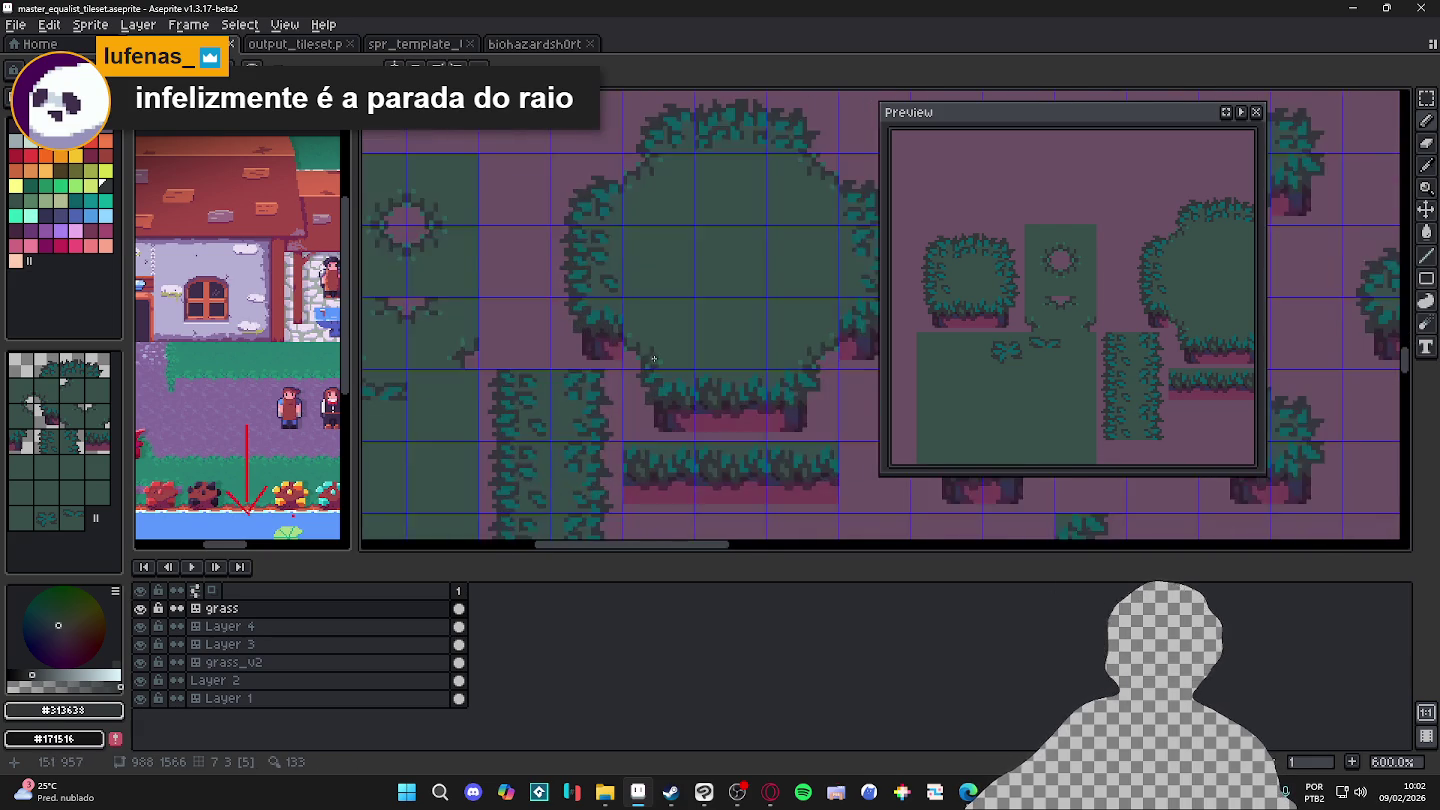
Step: Paint teal leaf pixels along the bush's lower-left edge with one dark shadow pixel
scroll(608, 303, "up", 3)
left_click(598, 294, "alt")
left_click_drag(617, 330, 630, 348)
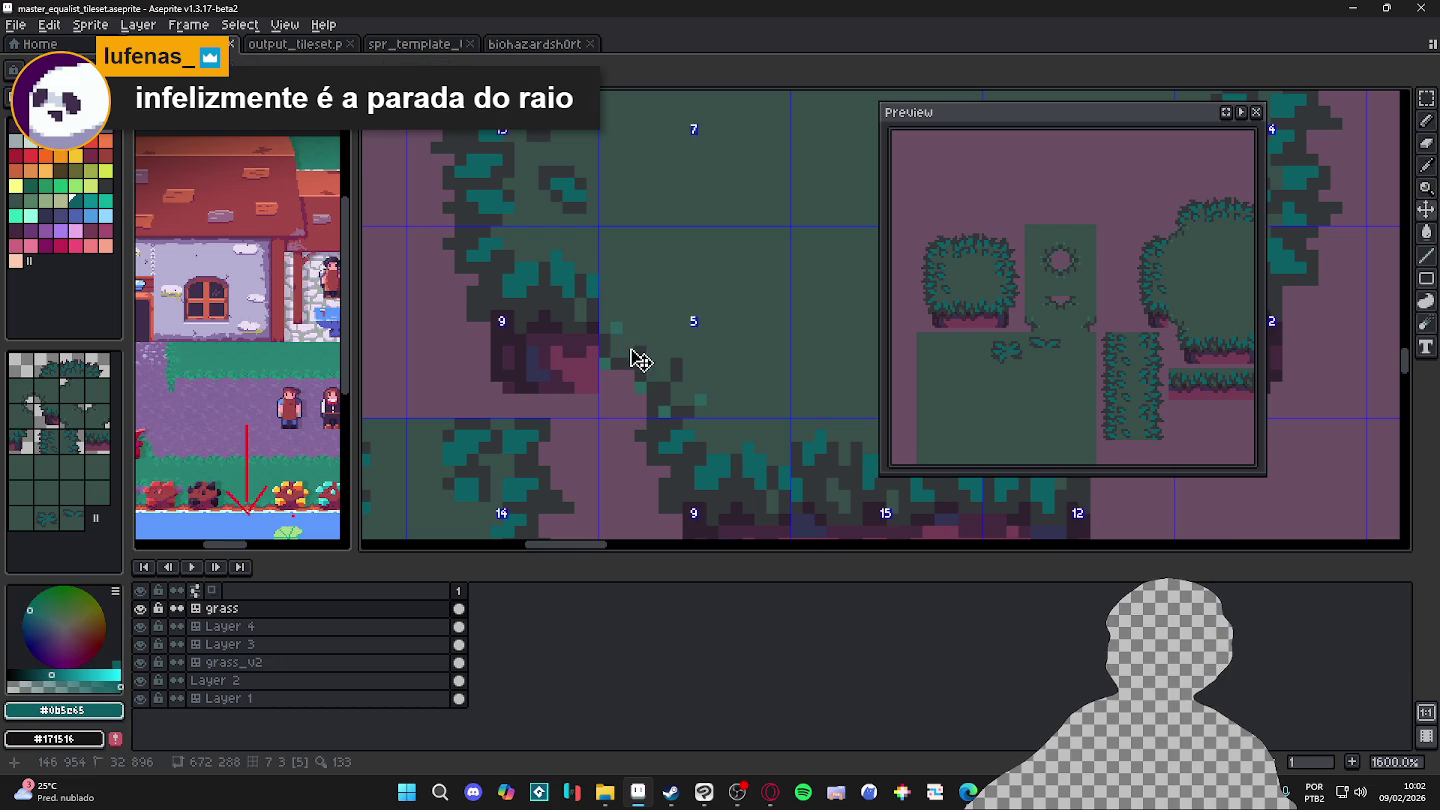
left_click(640, 329)
left_click(608, 335, "alt")
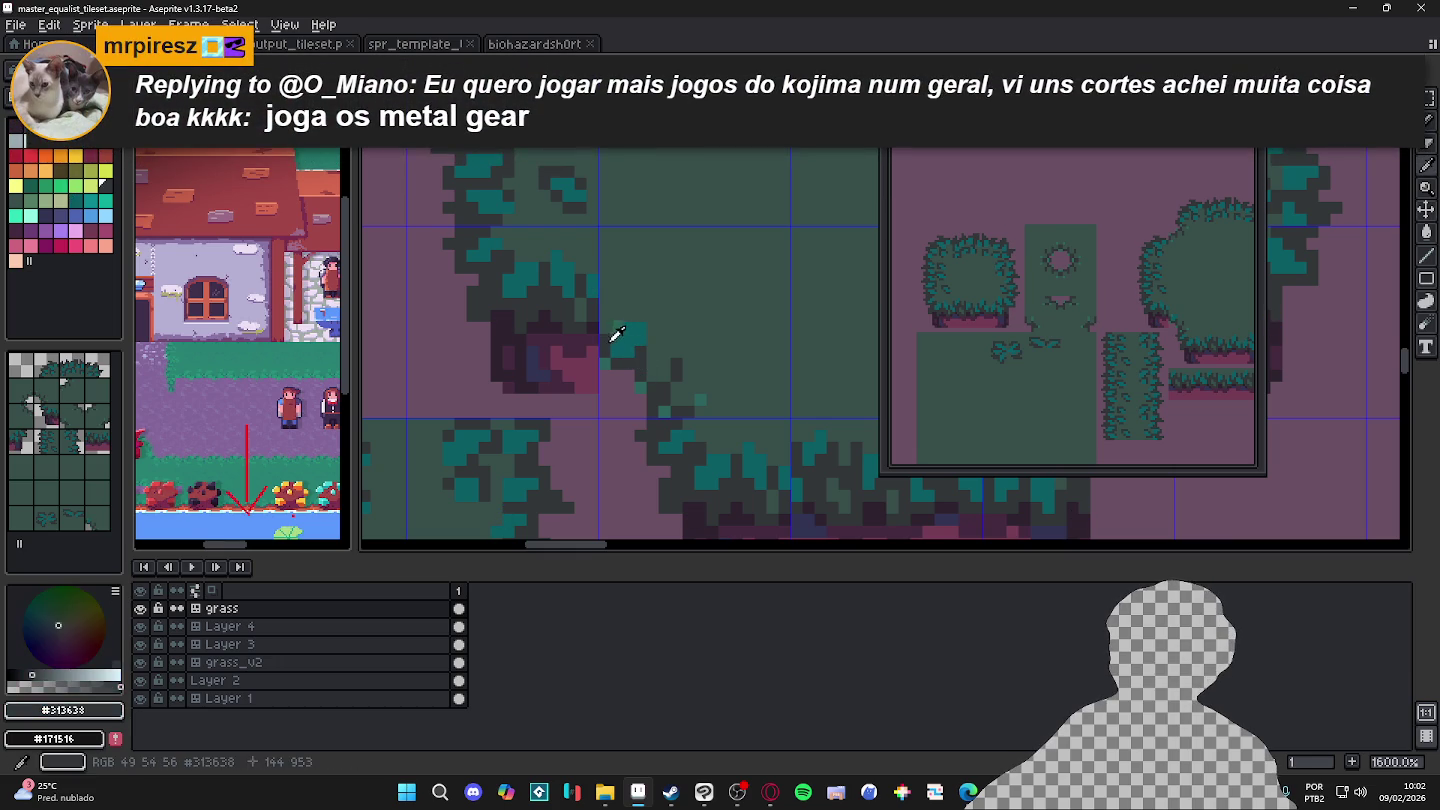
left_click(610, 338)
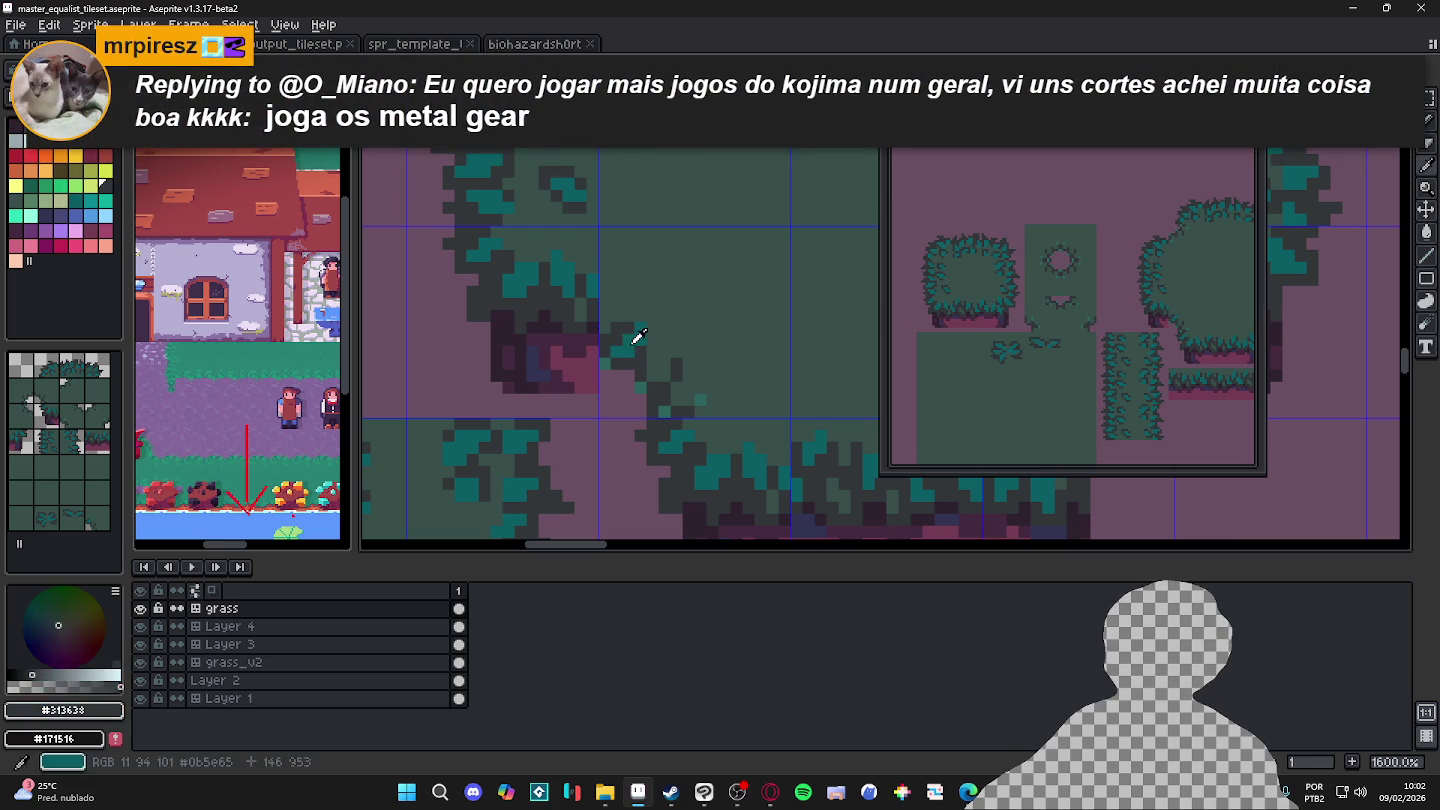
left_click(630, 342, "alt")
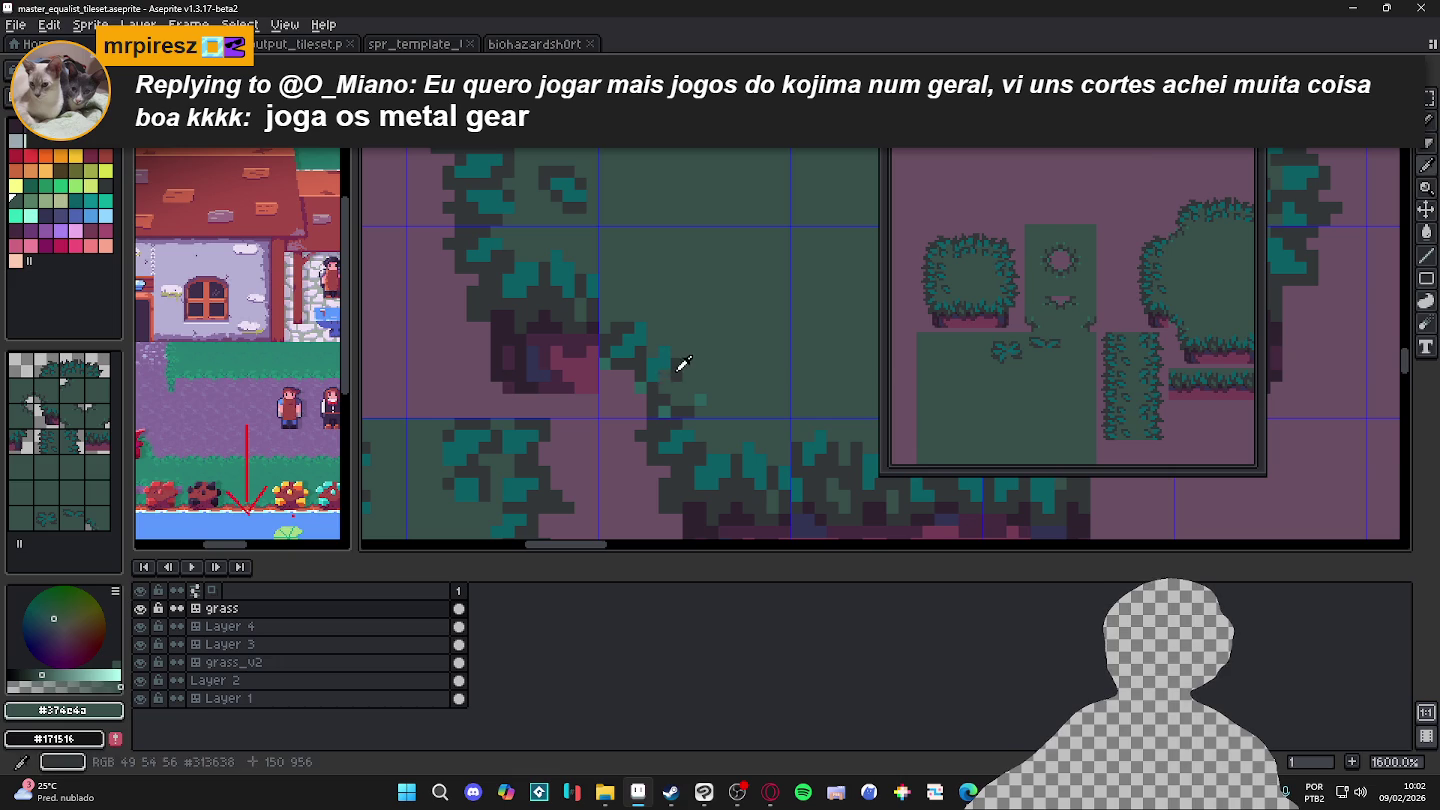
Step: Add a short column of dark grey shadow pixels beside the teal leaf edge
left_click(659, 373, "alt")
left_click_drag(660, 373, 649, 379)
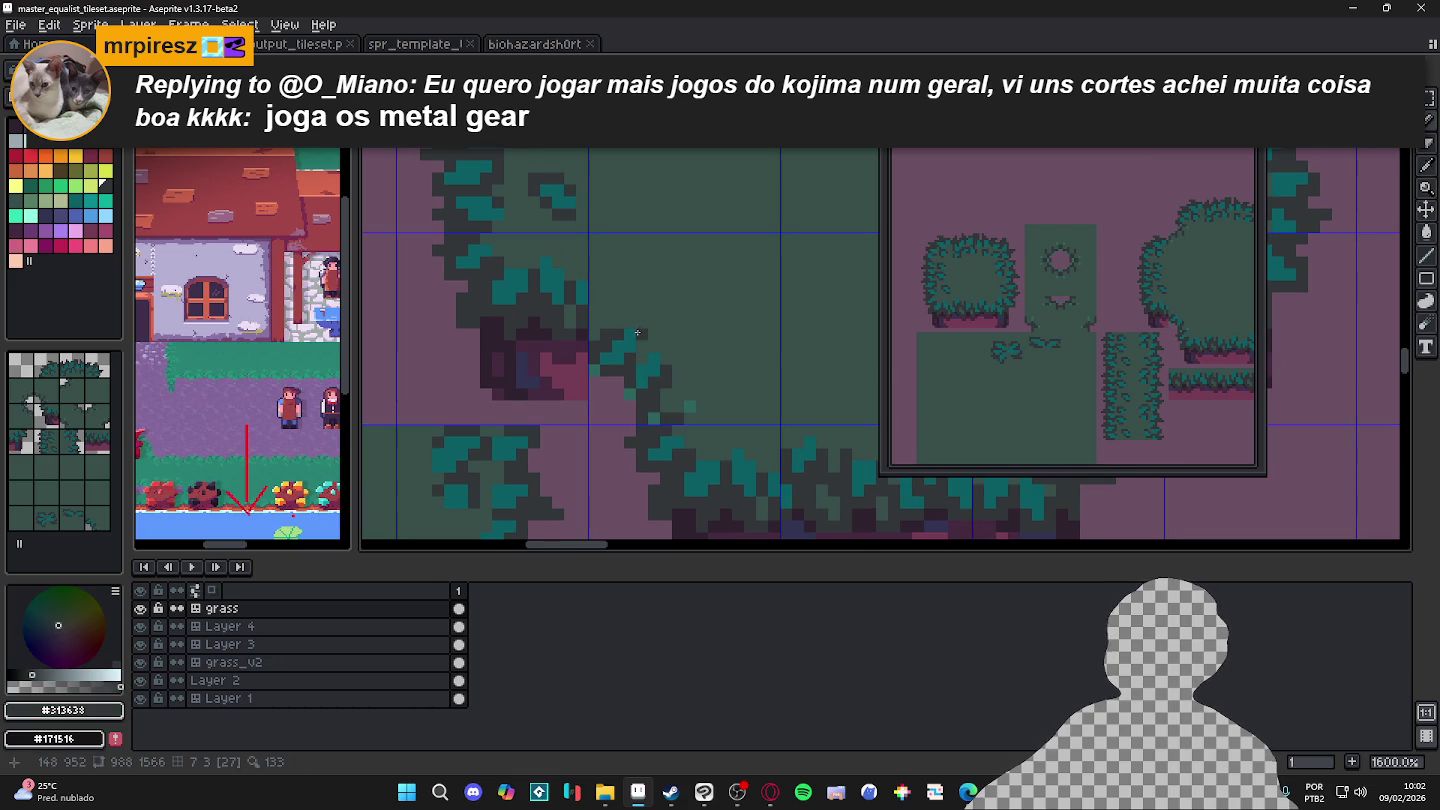
left_click_drag(607, 372, 607, 400)
left_click(607, 404)
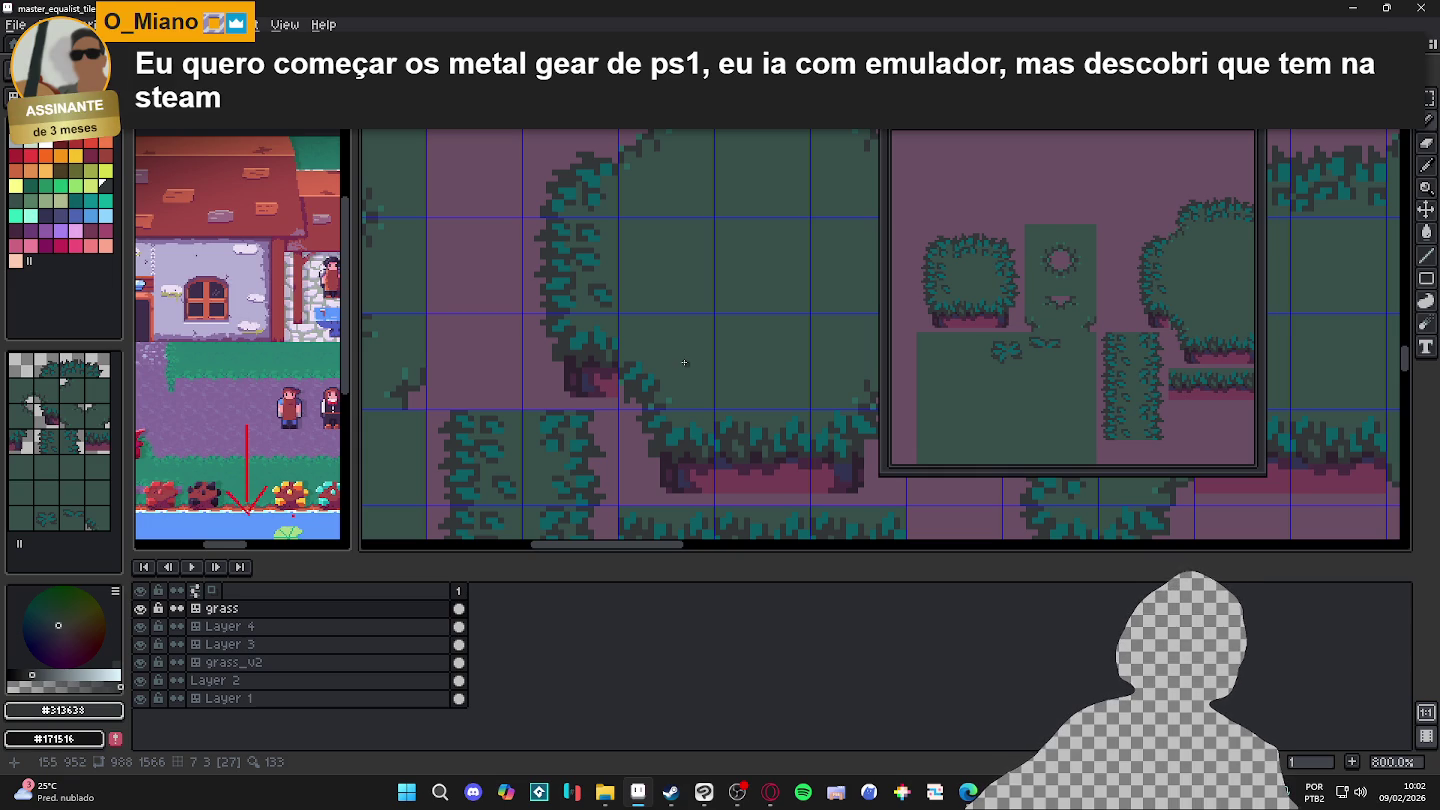
Step: Fill the gaps along the lower bush edge with more teal leaf pixels
scroll(712, 339, "up", 5)
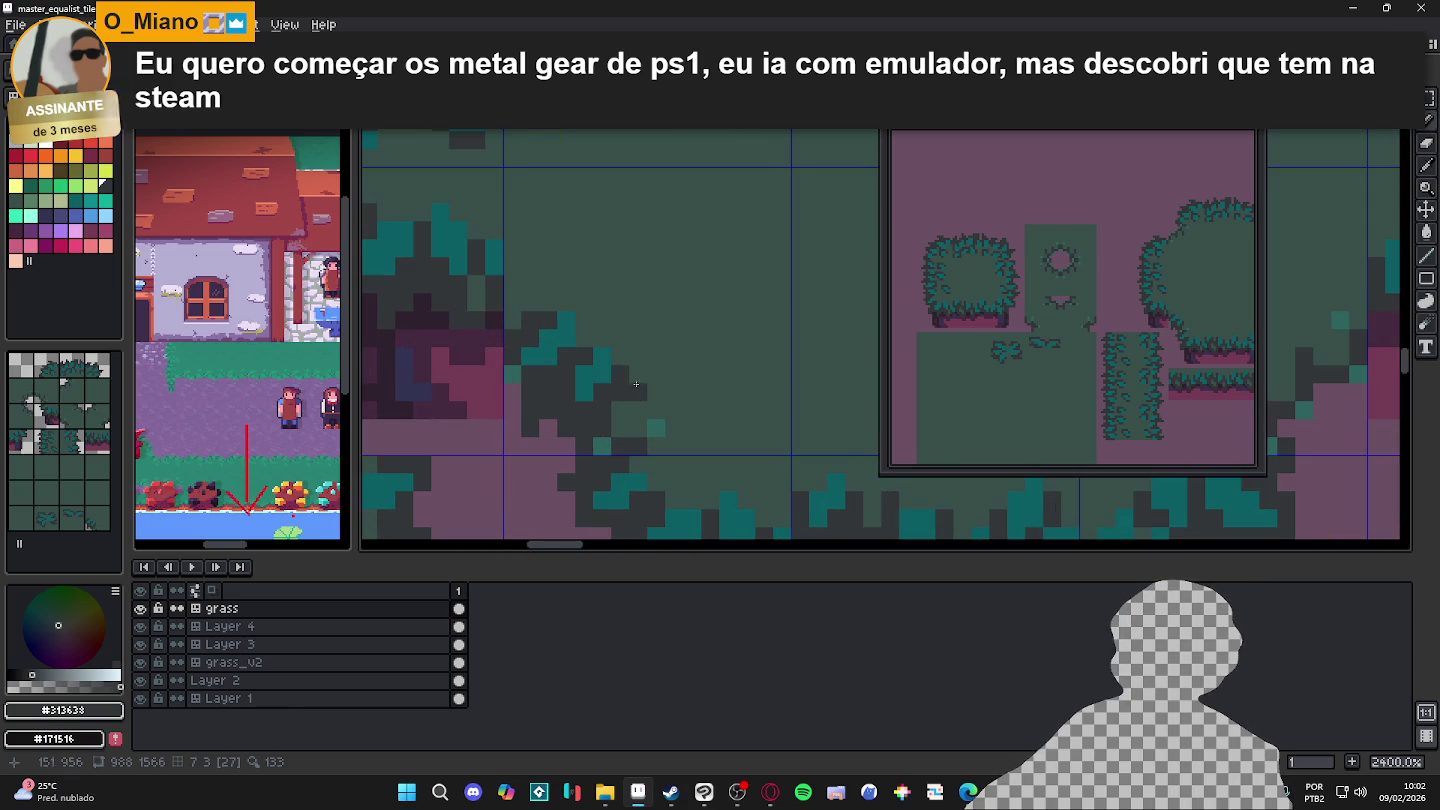
left_click(599, 372, "alt")
left_click_drag(635, 405, 625, 408)
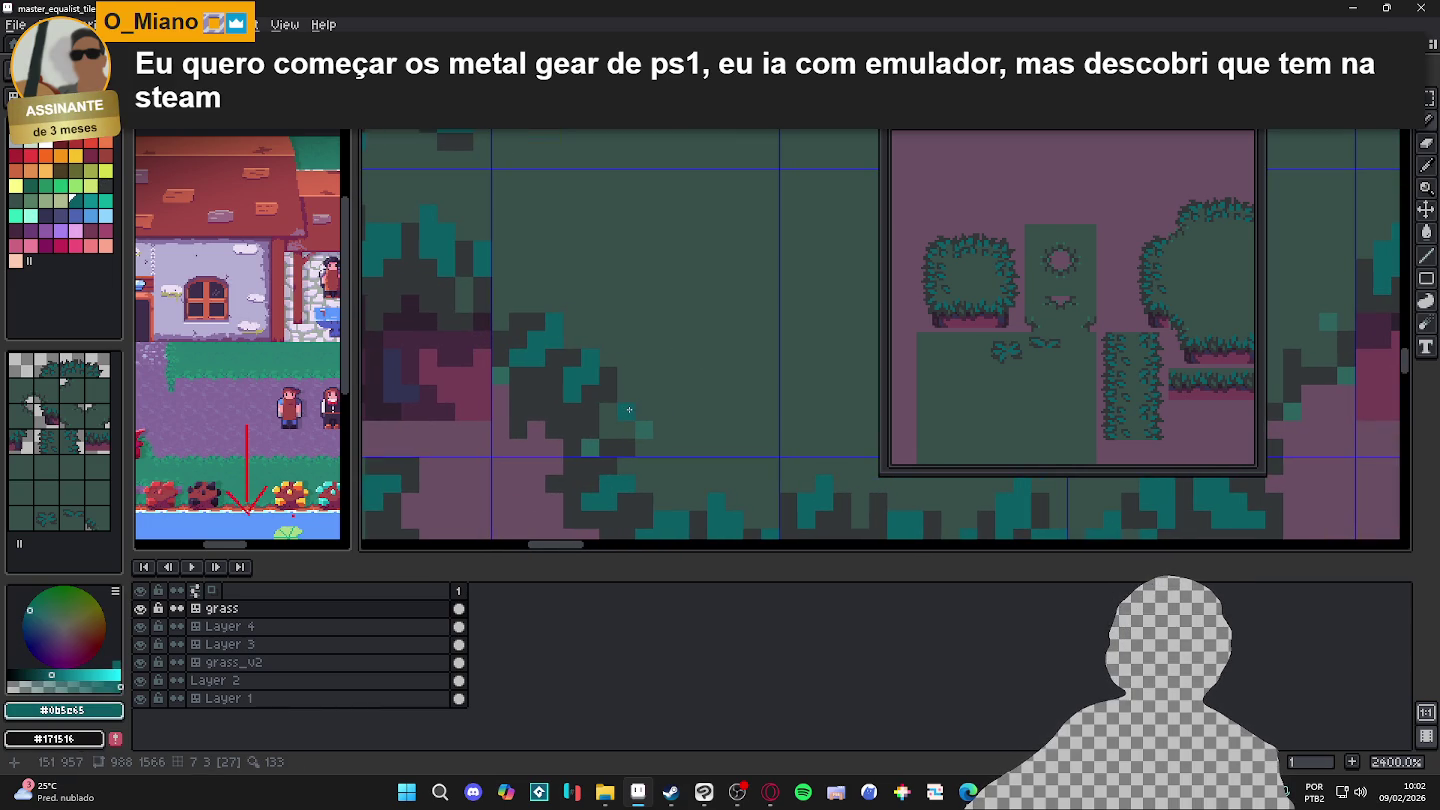
left_click(644, 430)
left_click_drag(607, 412, 632, 430)
left_click(645, 411)
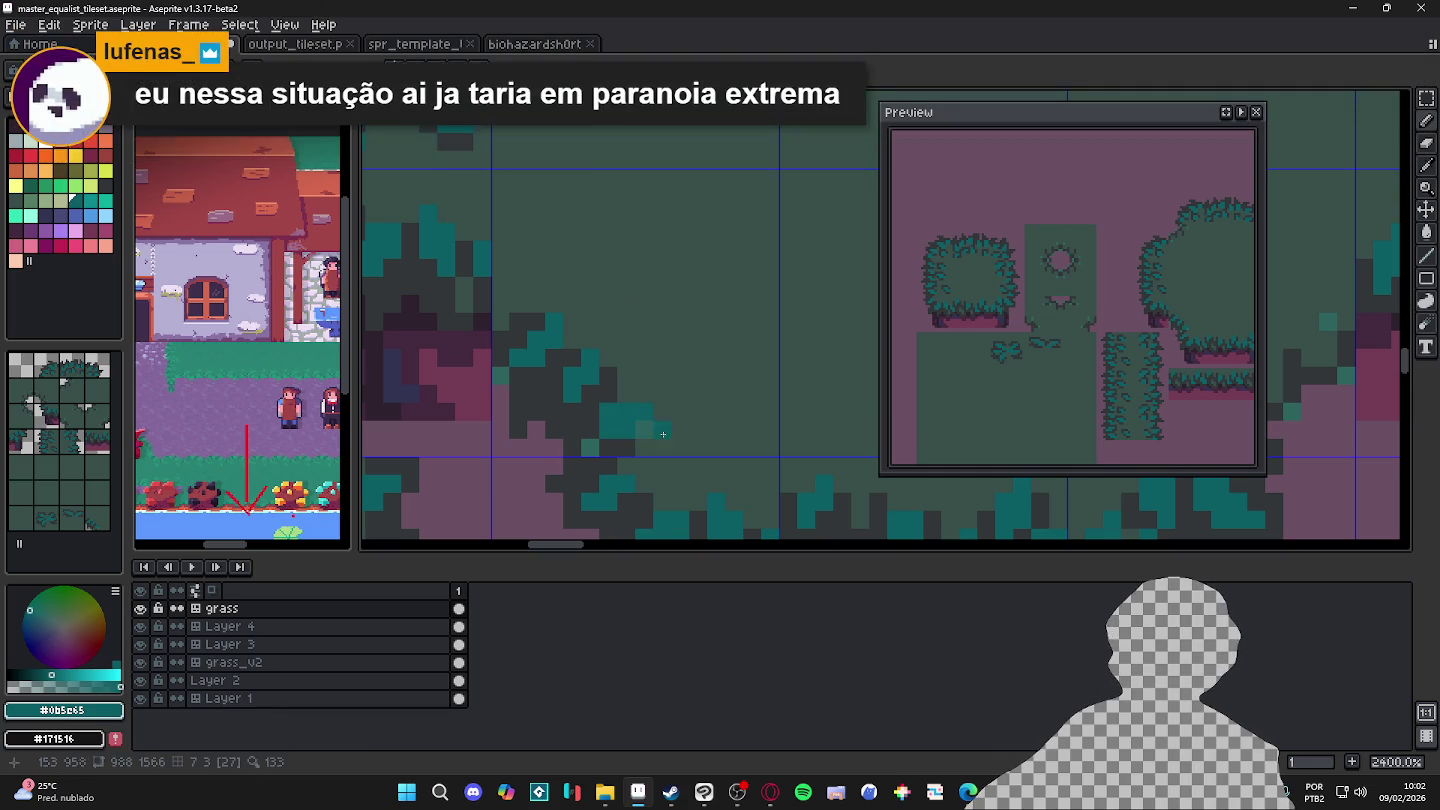
left_click(626, 410)
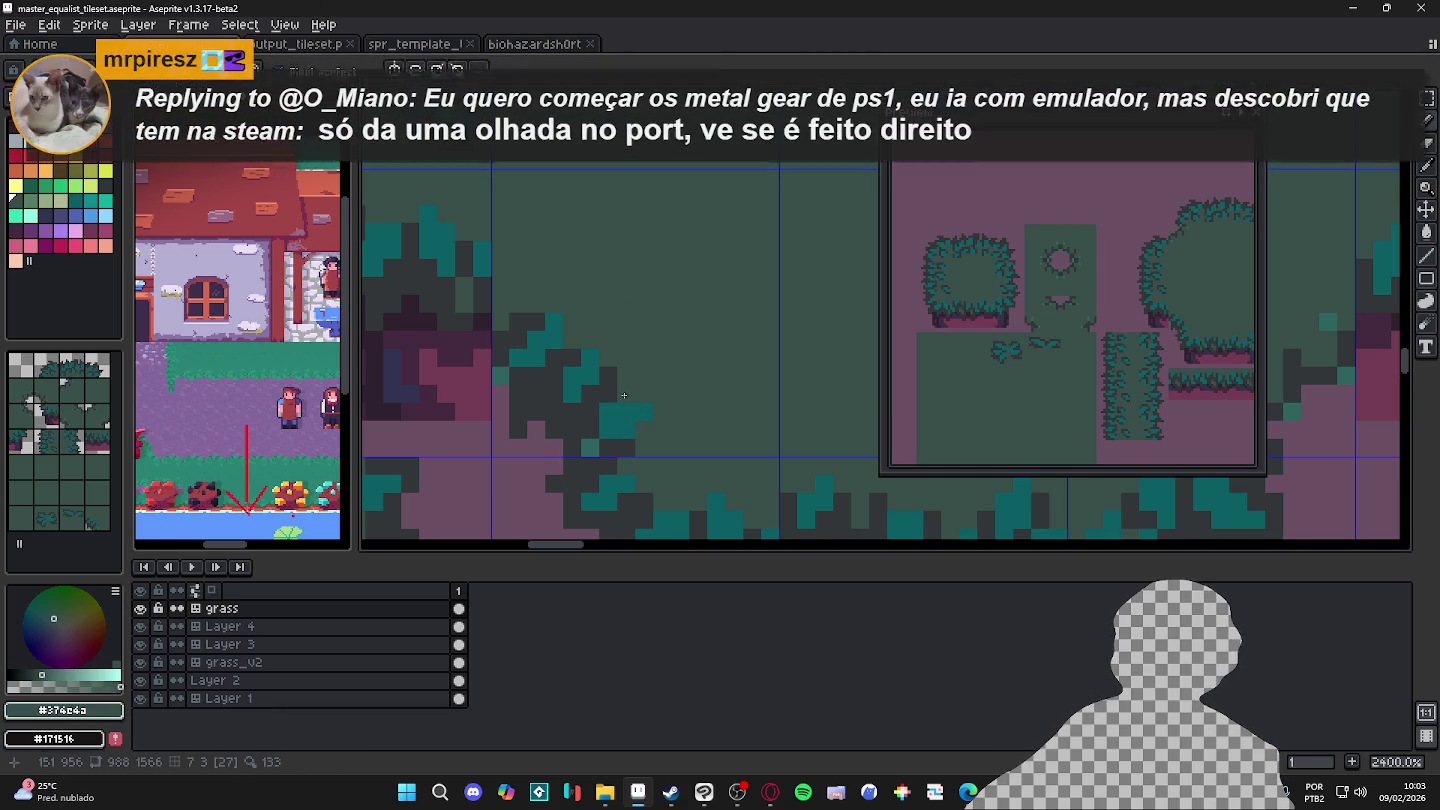
scroll(658, 440, "down", 2)
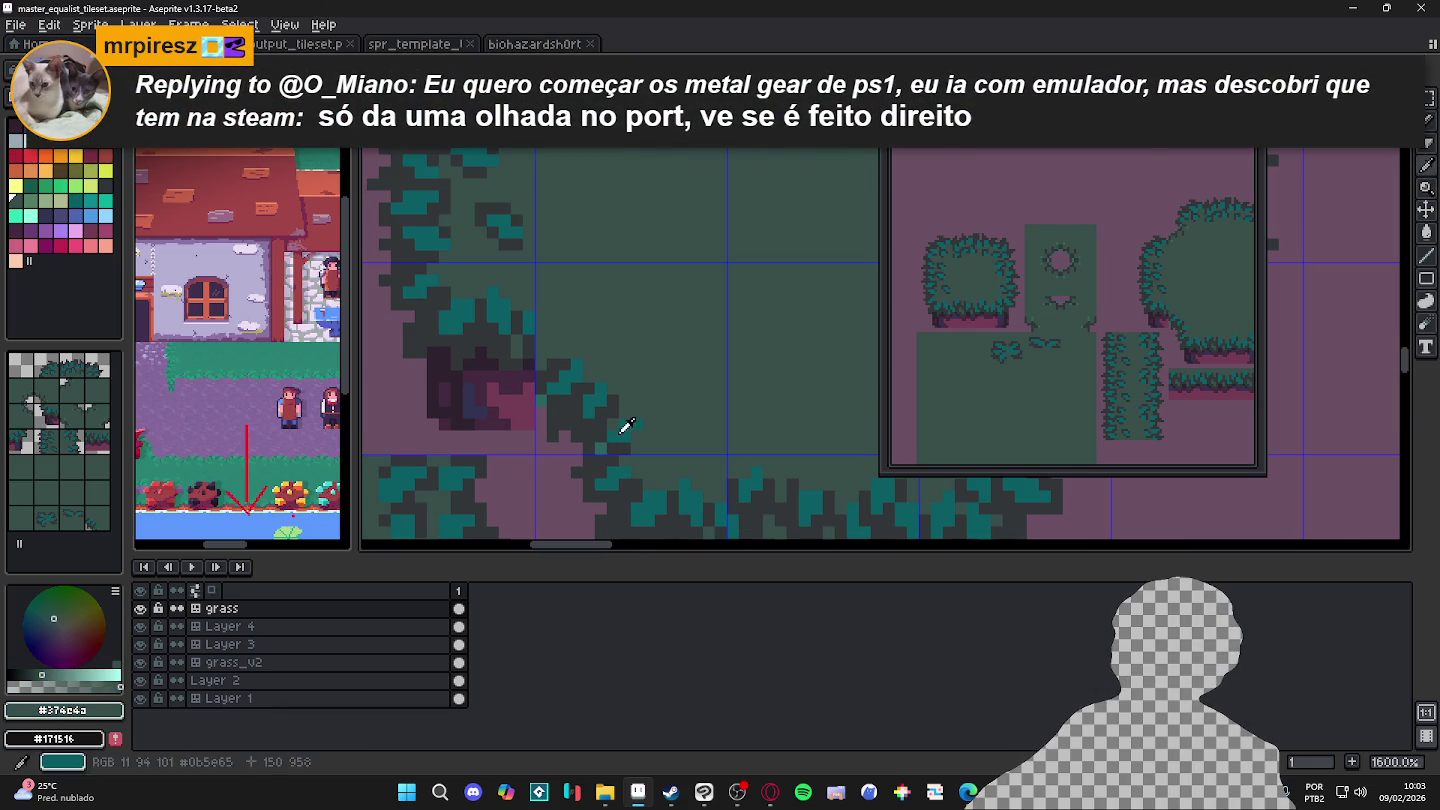
left_click(595, 445, "alt")
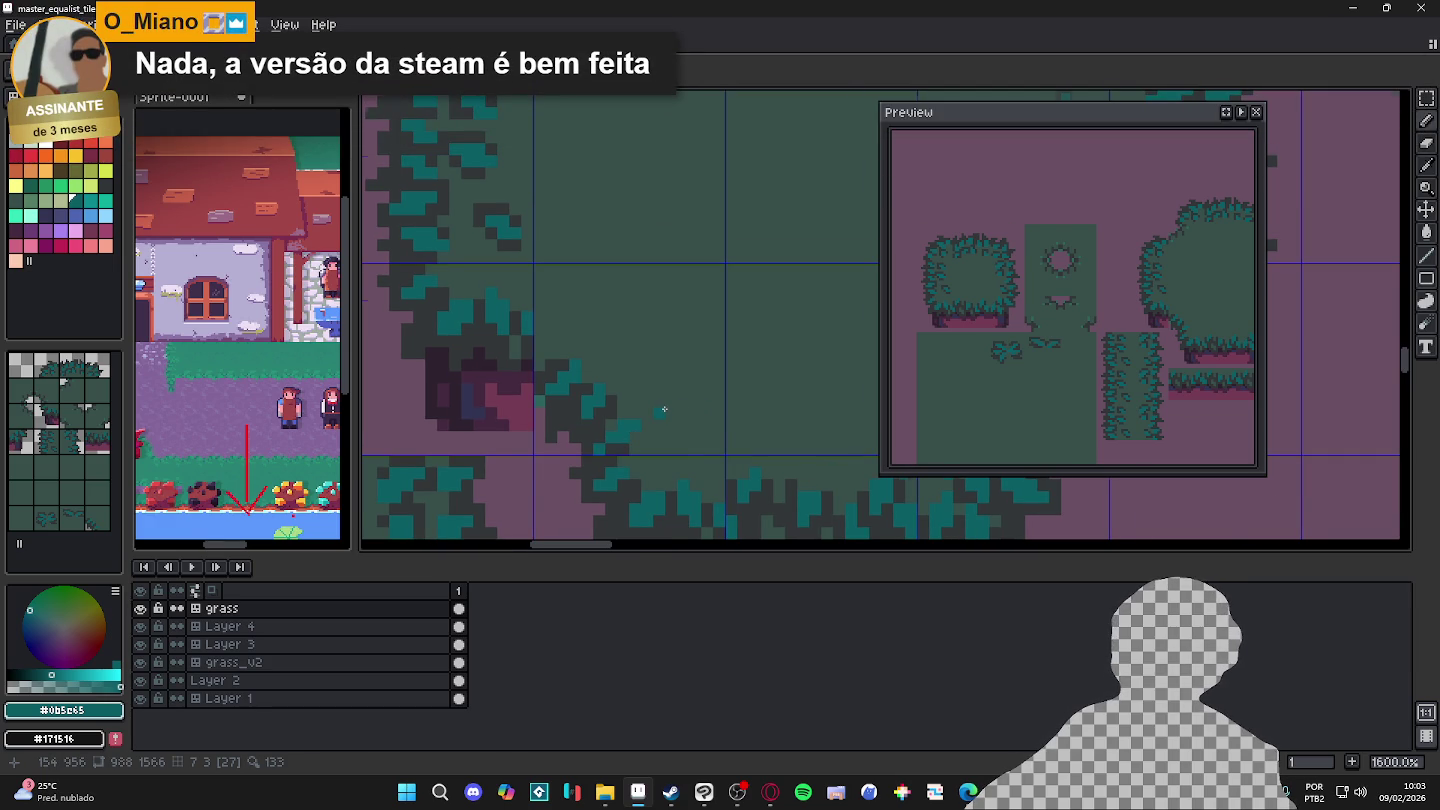
Step: Zoom in and add a cluster of teal leaf pixels into the bush's green interior
scroll(664, 410, "up", 1)
scroll(662, 395, "up", 1)
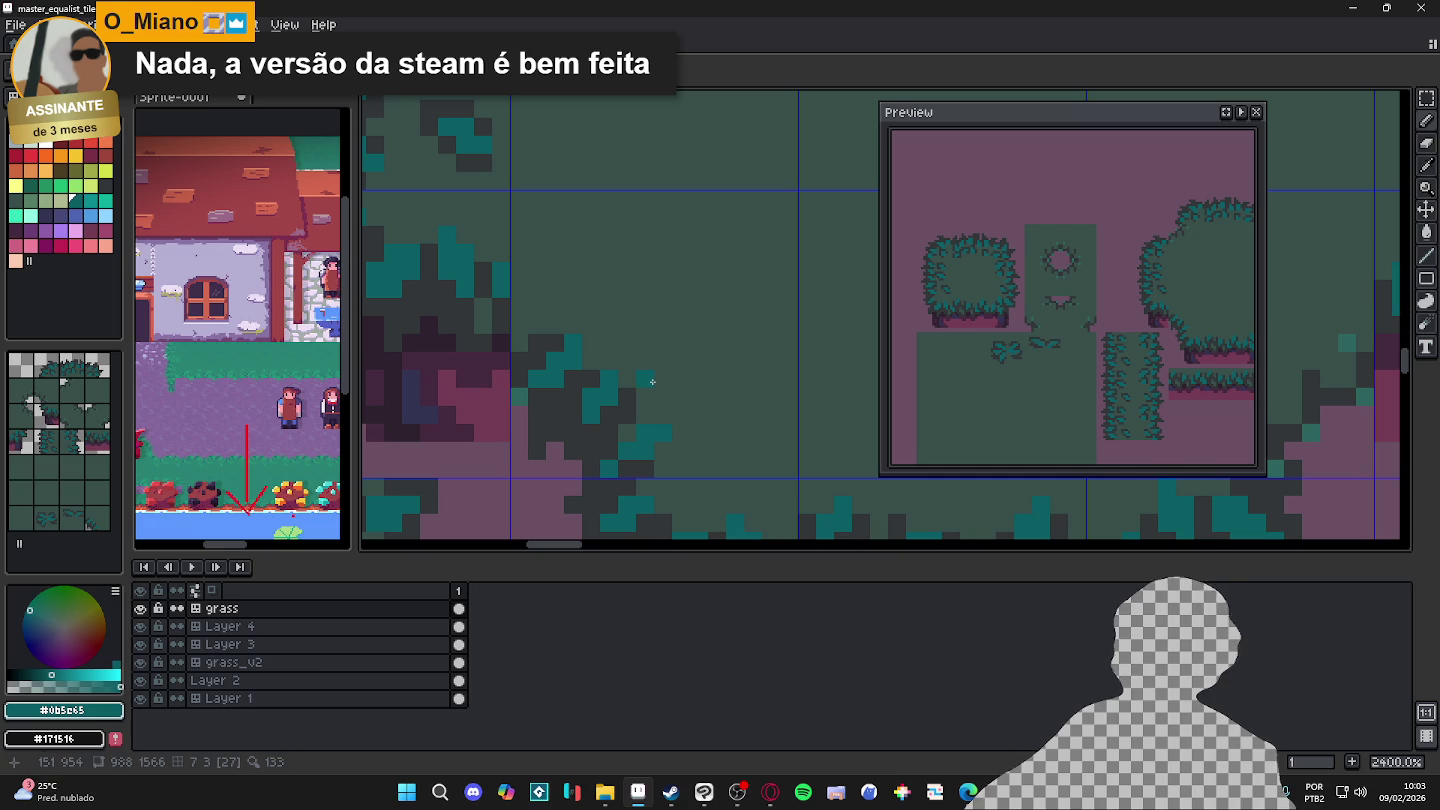
left_click(660, 379)
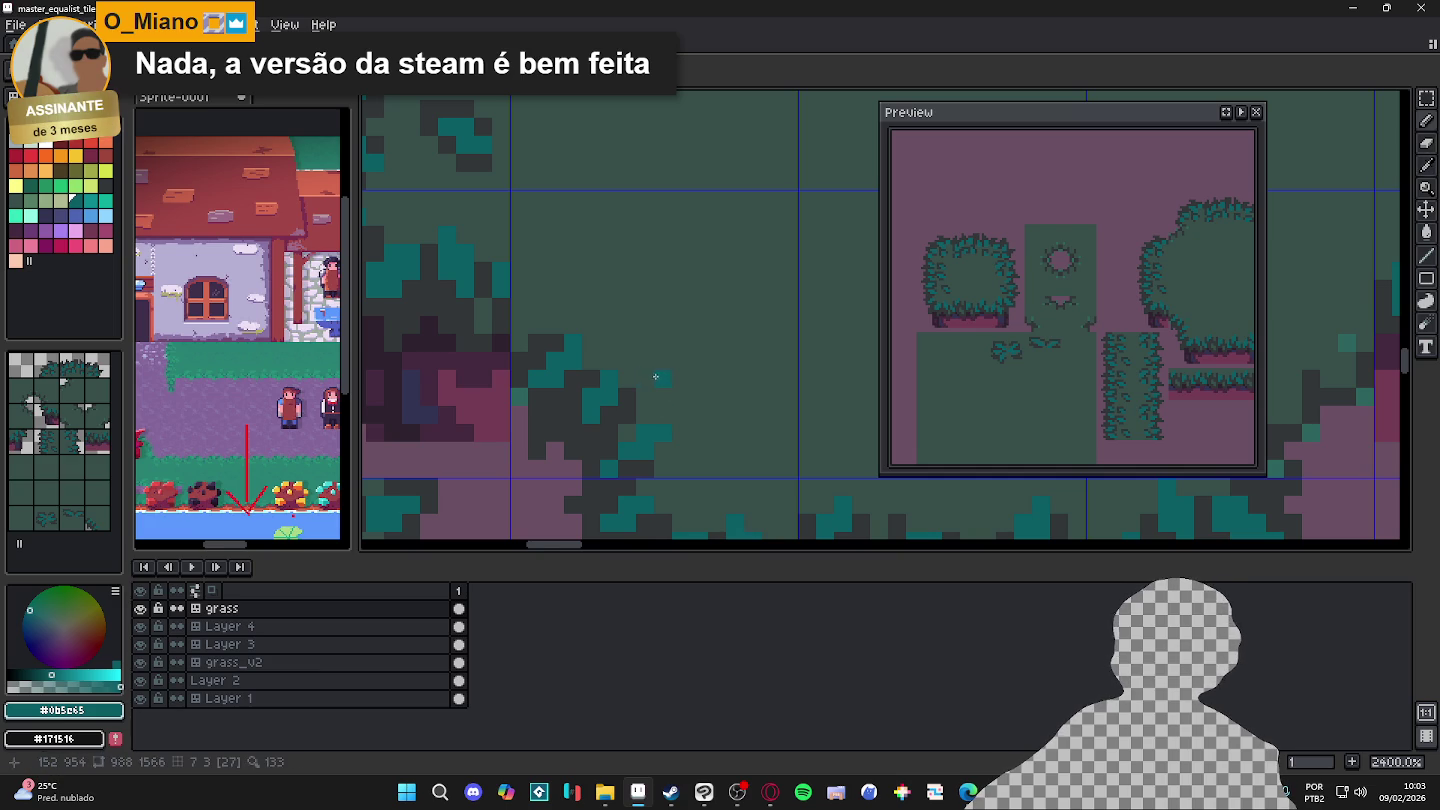
left_click_drag(680, 362, 646, 380)
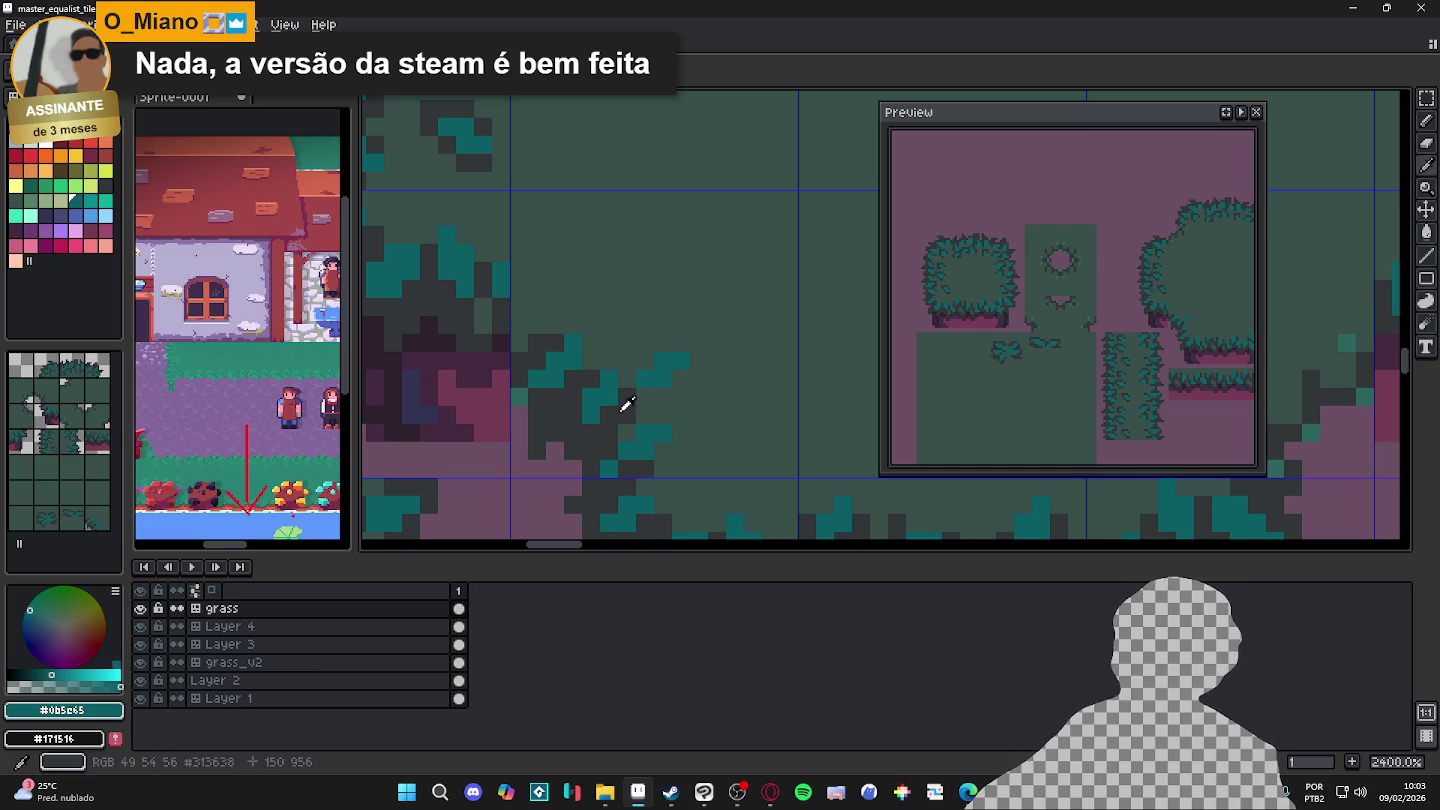
Step: Paint dark grey shadow pixels around the new teal leaves, sampling the grey from the canvas
left_click(646, 394, "alt")
left_click(680, 380)
left_click(644, 362)
left_click(664, 344)
left_click(680, 342)
left_click(661, 361)
Step: Add another dark grey pixel beside the leaves, then zoom out to check
left_click(628, 354, "alt")
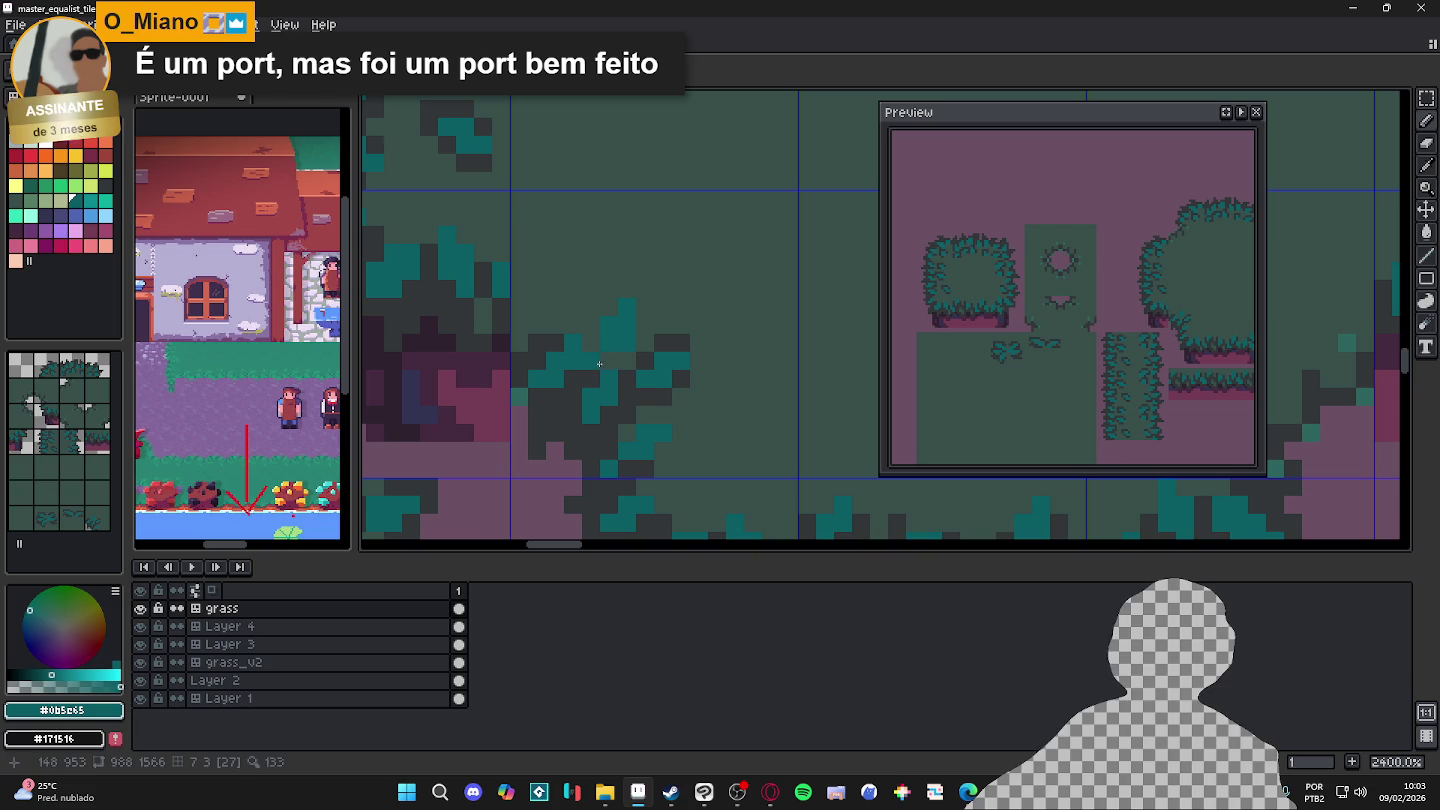
left_click(661, 344, "alt")
left_click(646, 343)
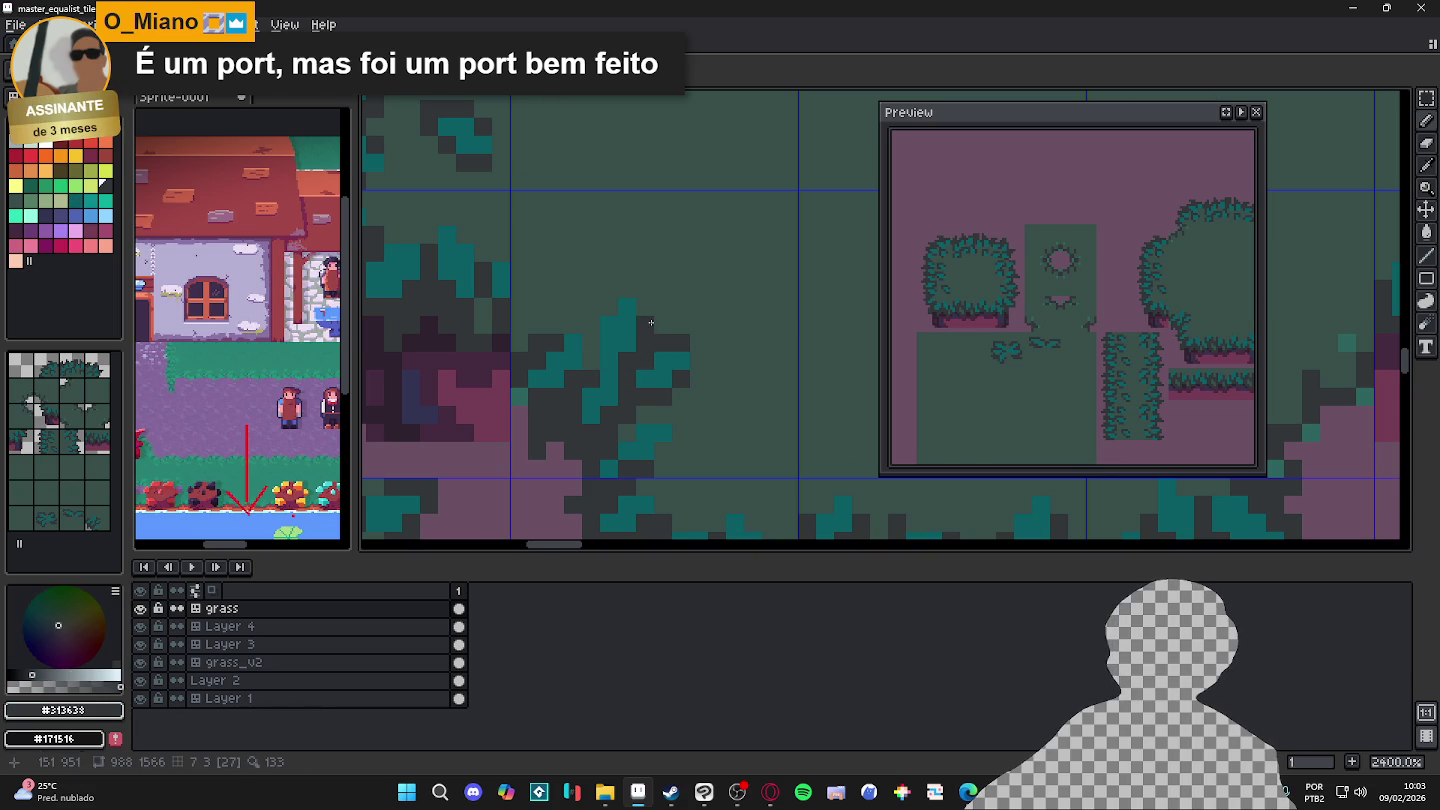
scroll(651, 348, "down", 5)
scroll(660, 365, "down", 2)
scroll(636, 337, "up", 4)
Step: Sample the teal and dark grey shades and redraw a short run of edge pixels
left_click(594, 316, "alt")
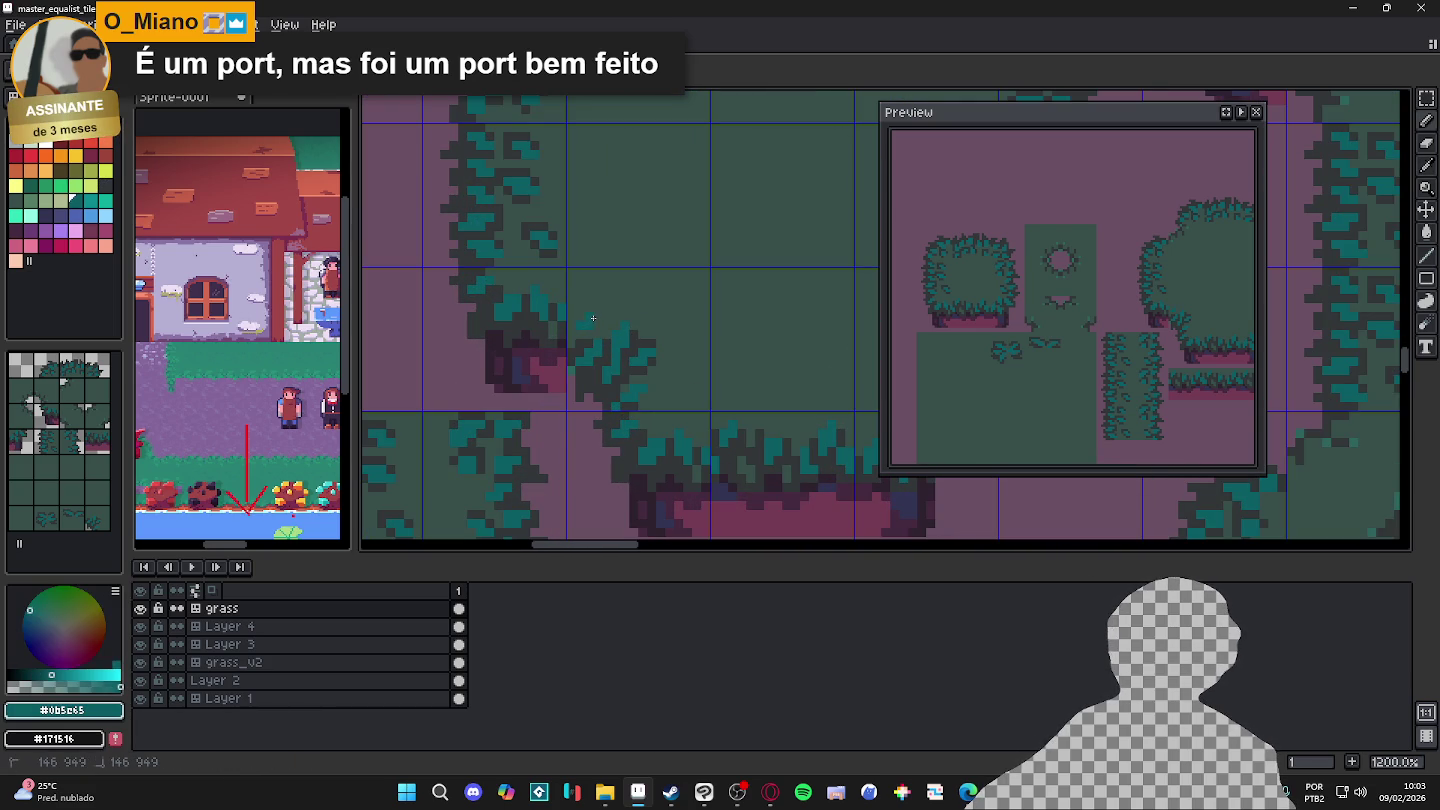
left_click(577, 339, "alt")
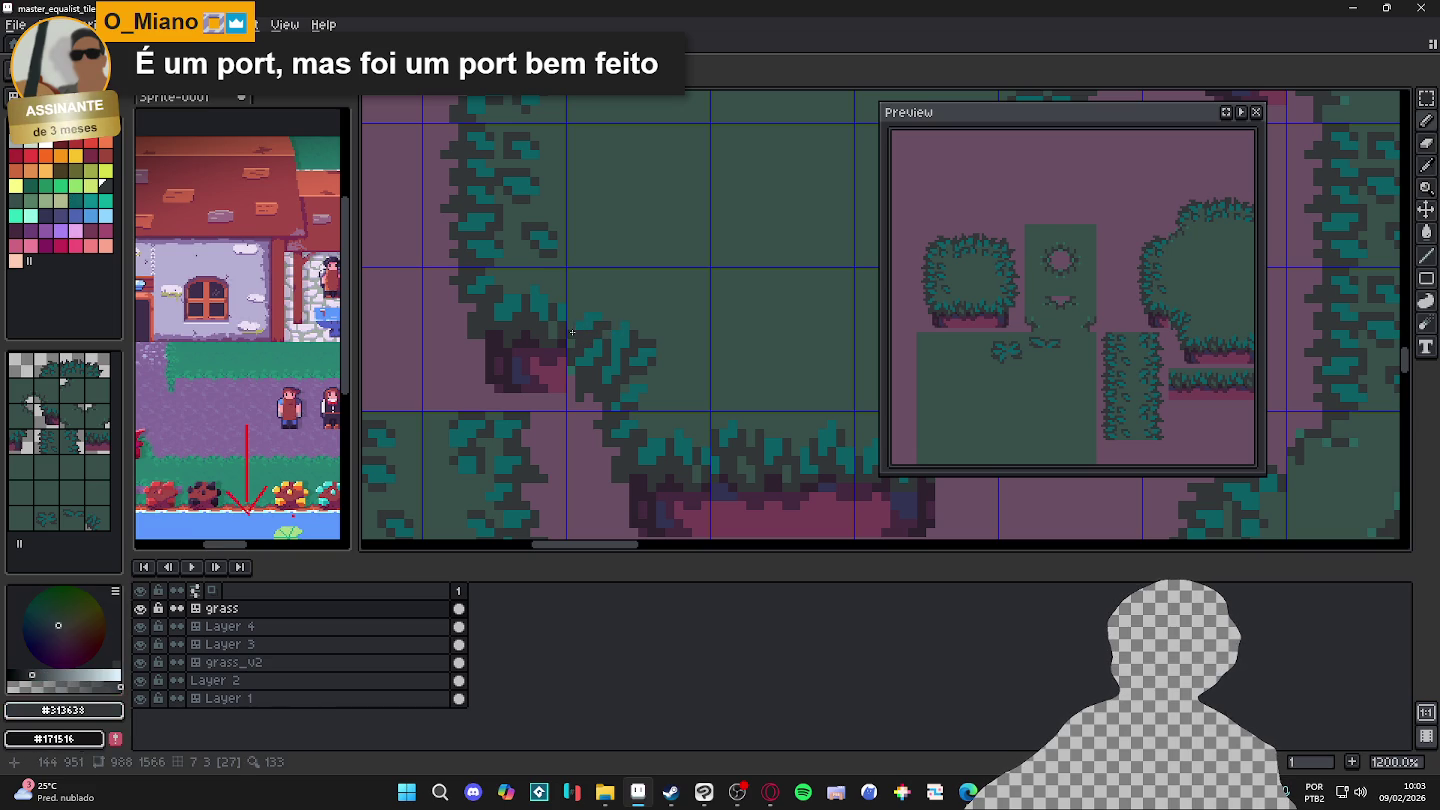
left_click_drag(583, 317, 560, 314)
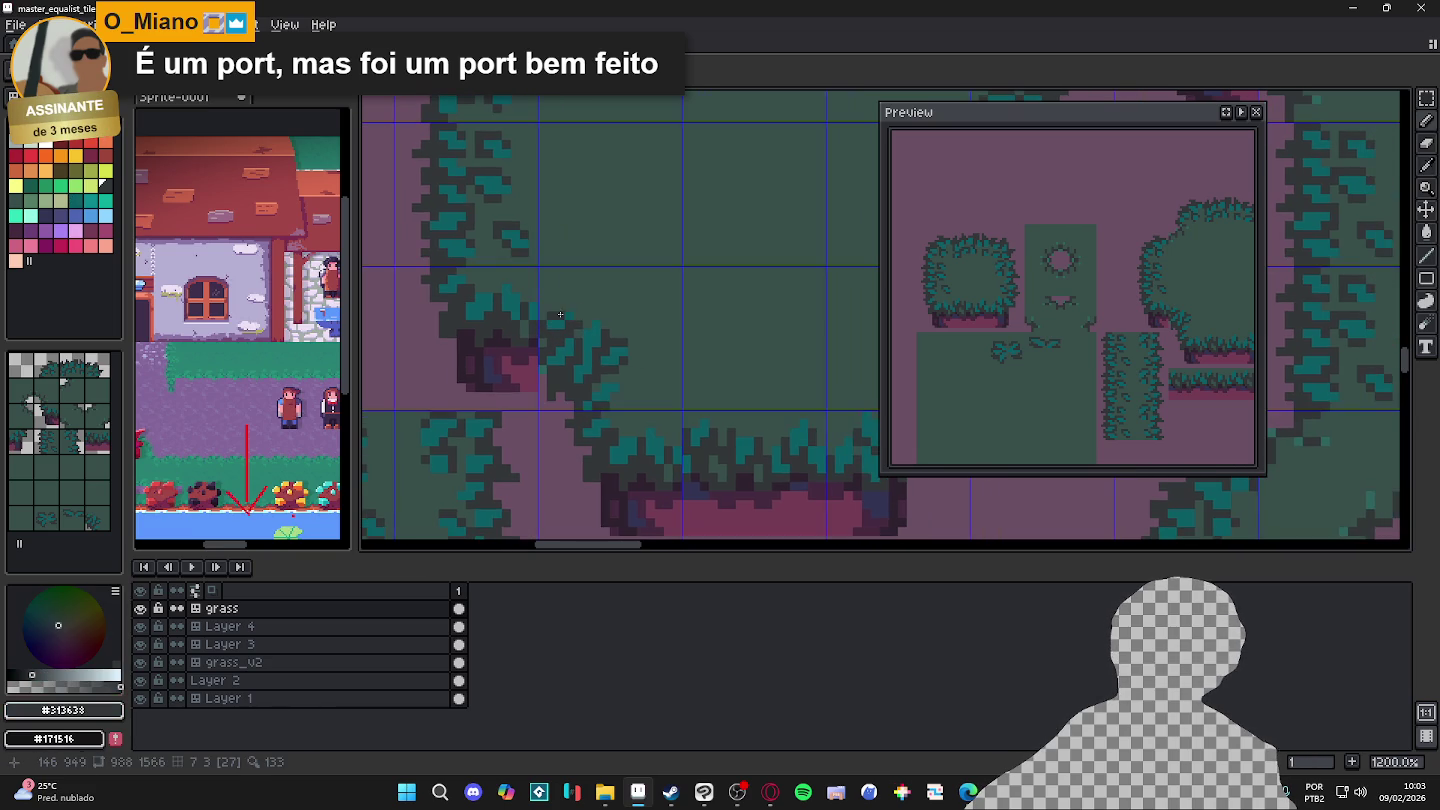
scroll(593, 347, "up", 1)
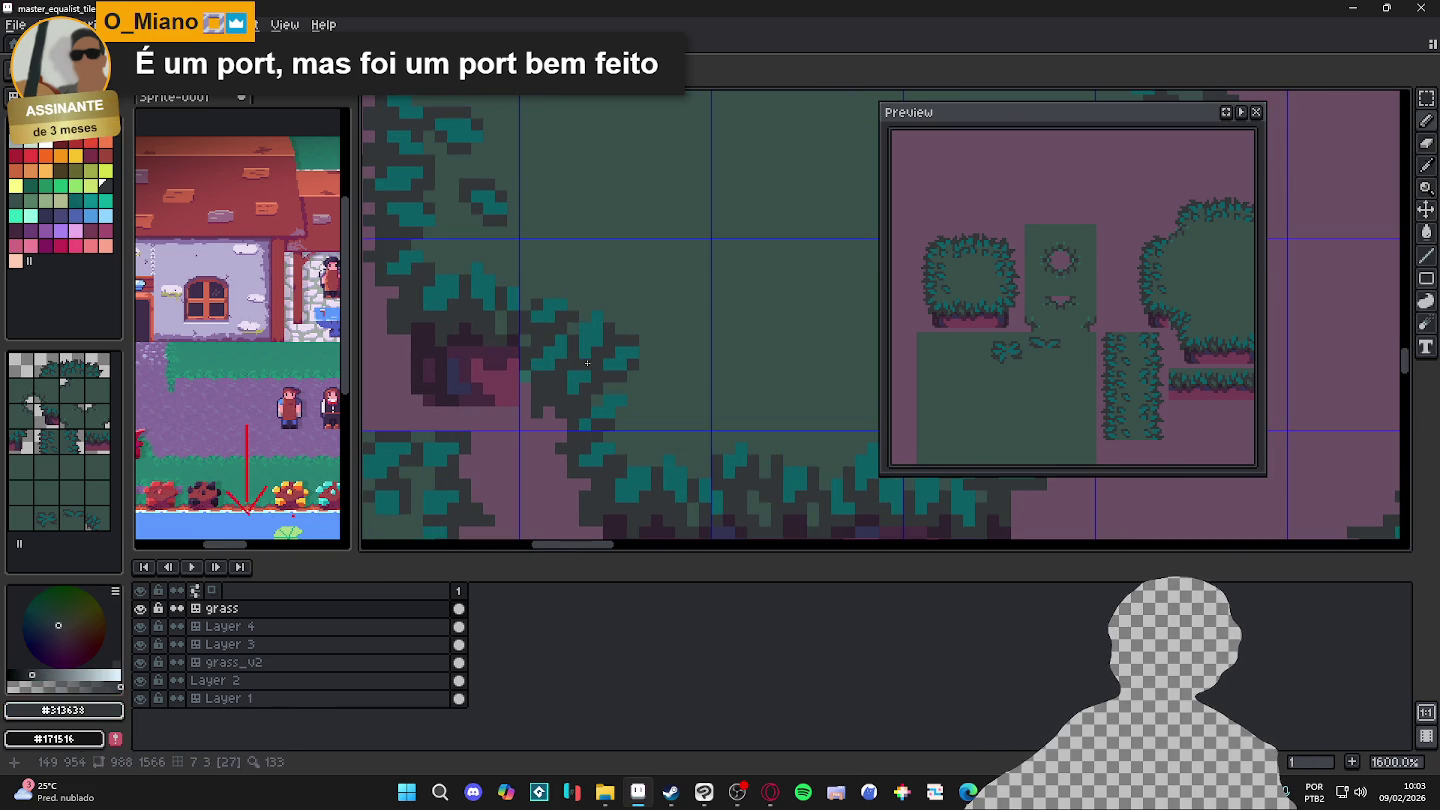
Step: Sample the mid green-grey and dark grey shades while panning around the bush
left_click(635, 399, "alt")
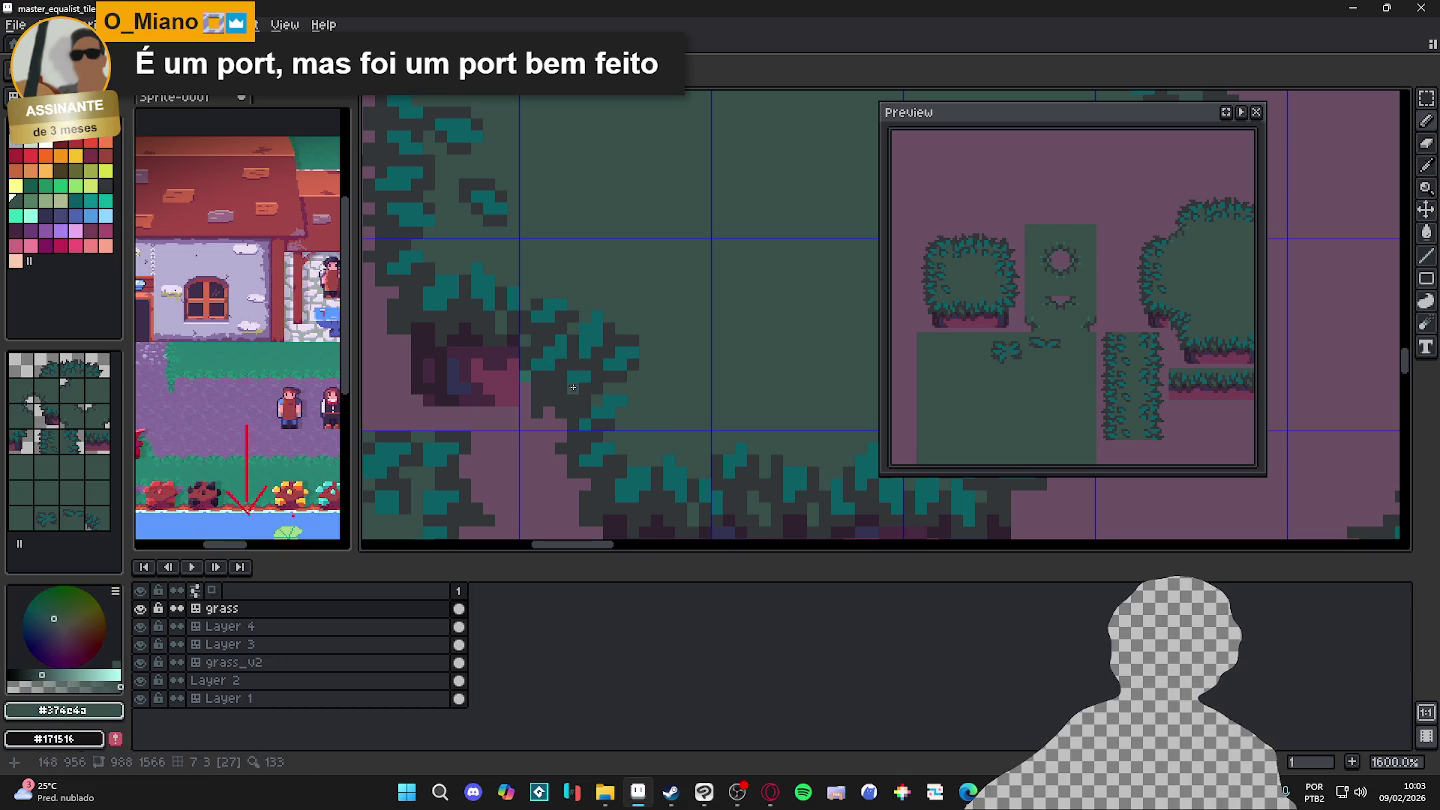
scroll(568, 383, "left", 1)
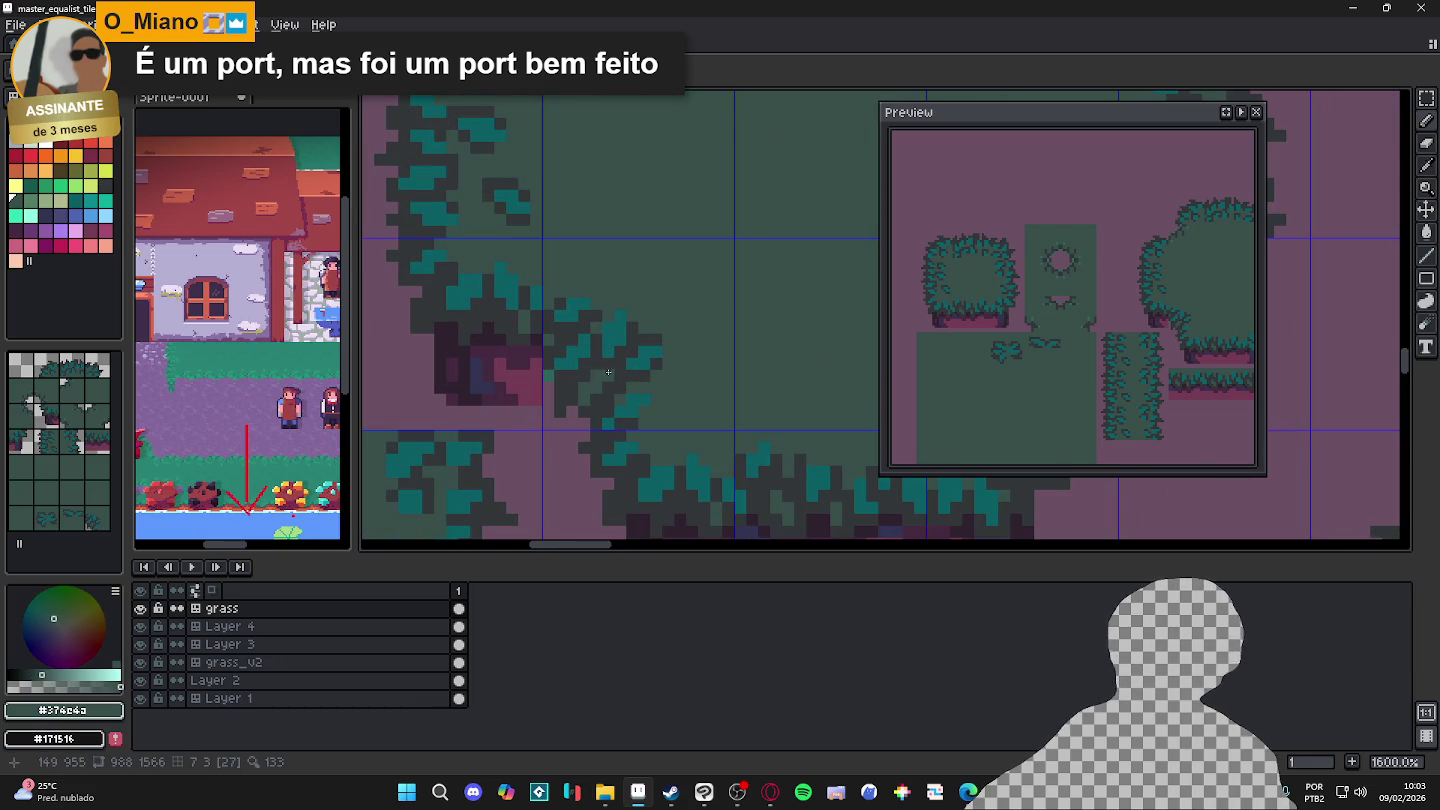
scroll(634, 389, "up", 2)
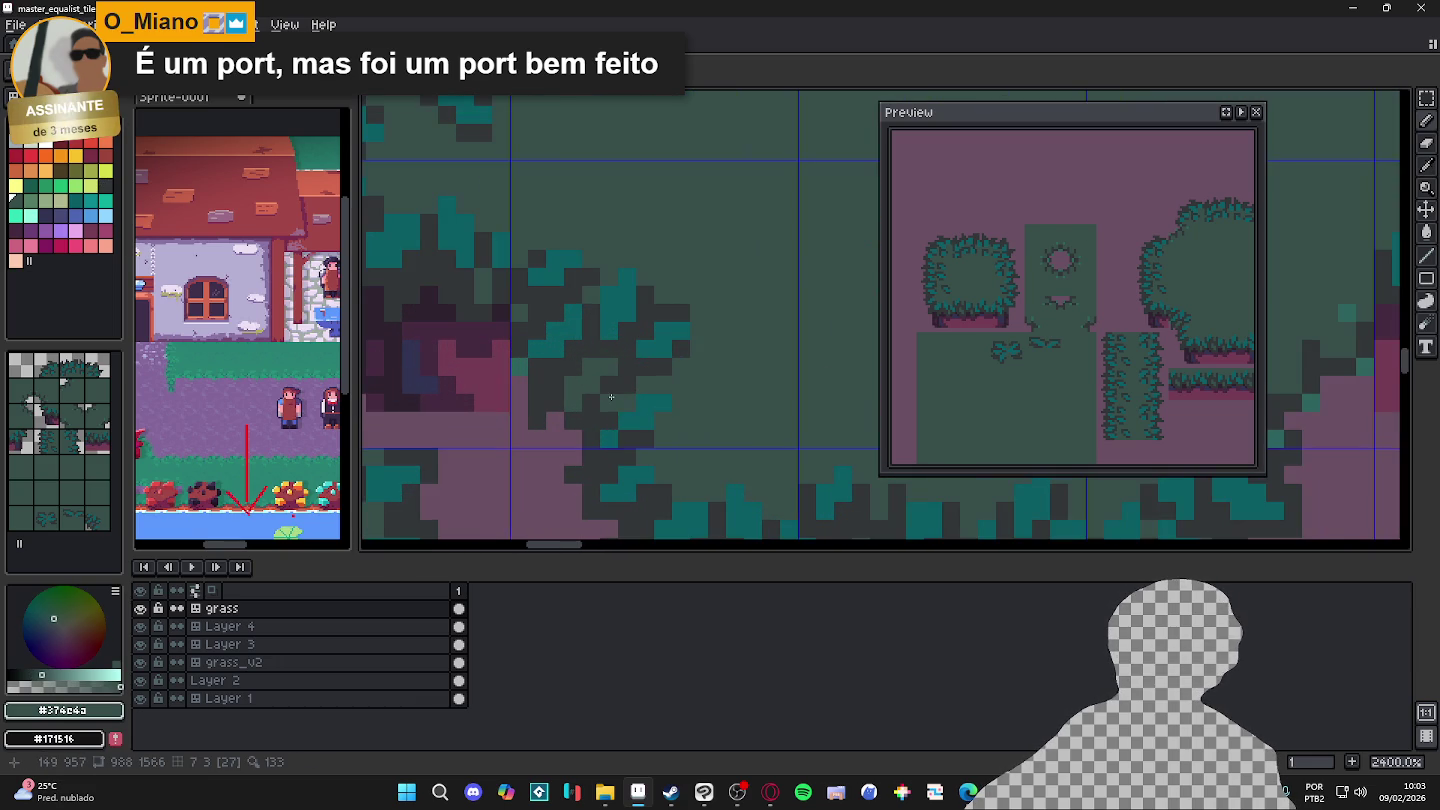
scroll(572, 400, "down", 3)
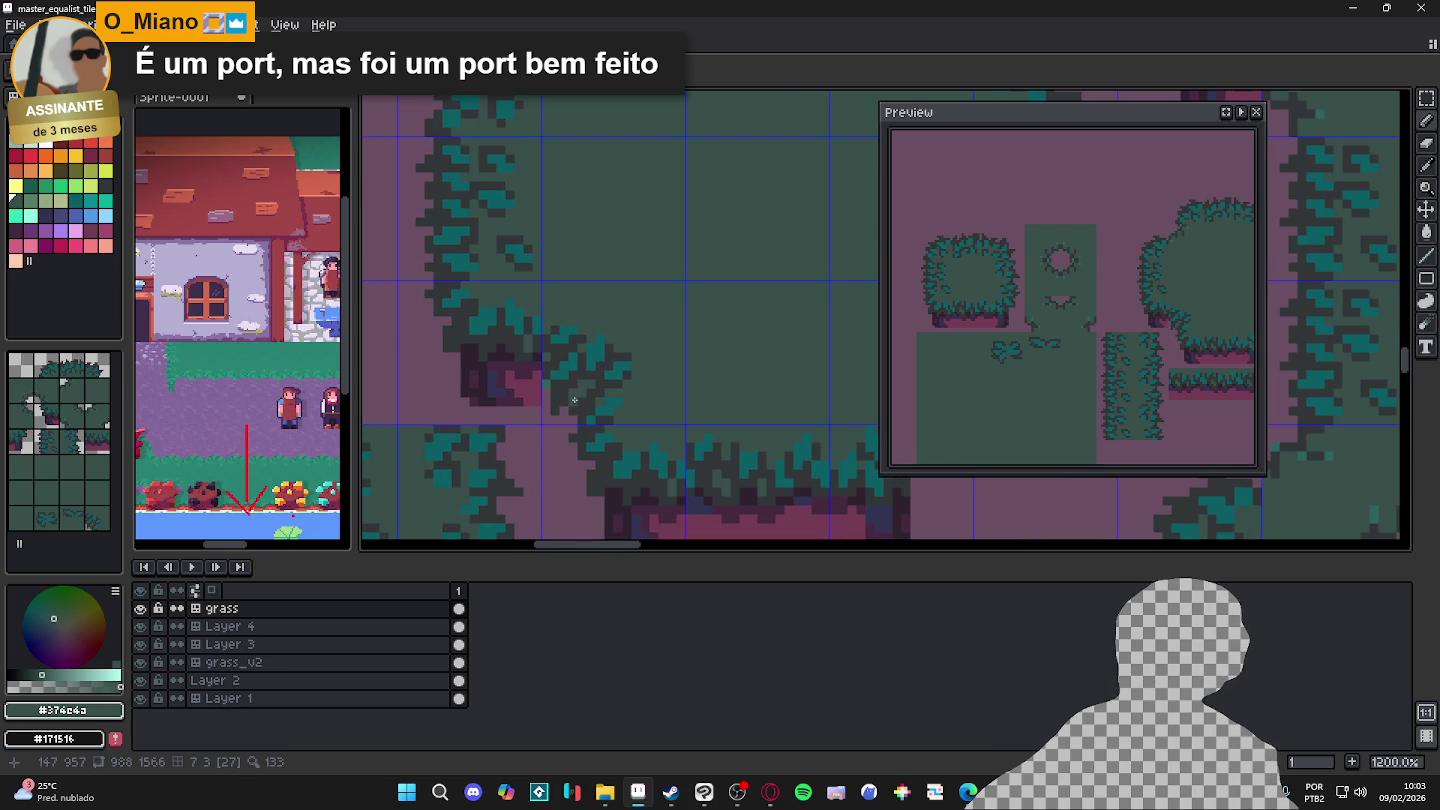
scroll(612, 376, "down", 1)
scroll(583, 365, "up", 2)
left_click(581, 360, "alt")
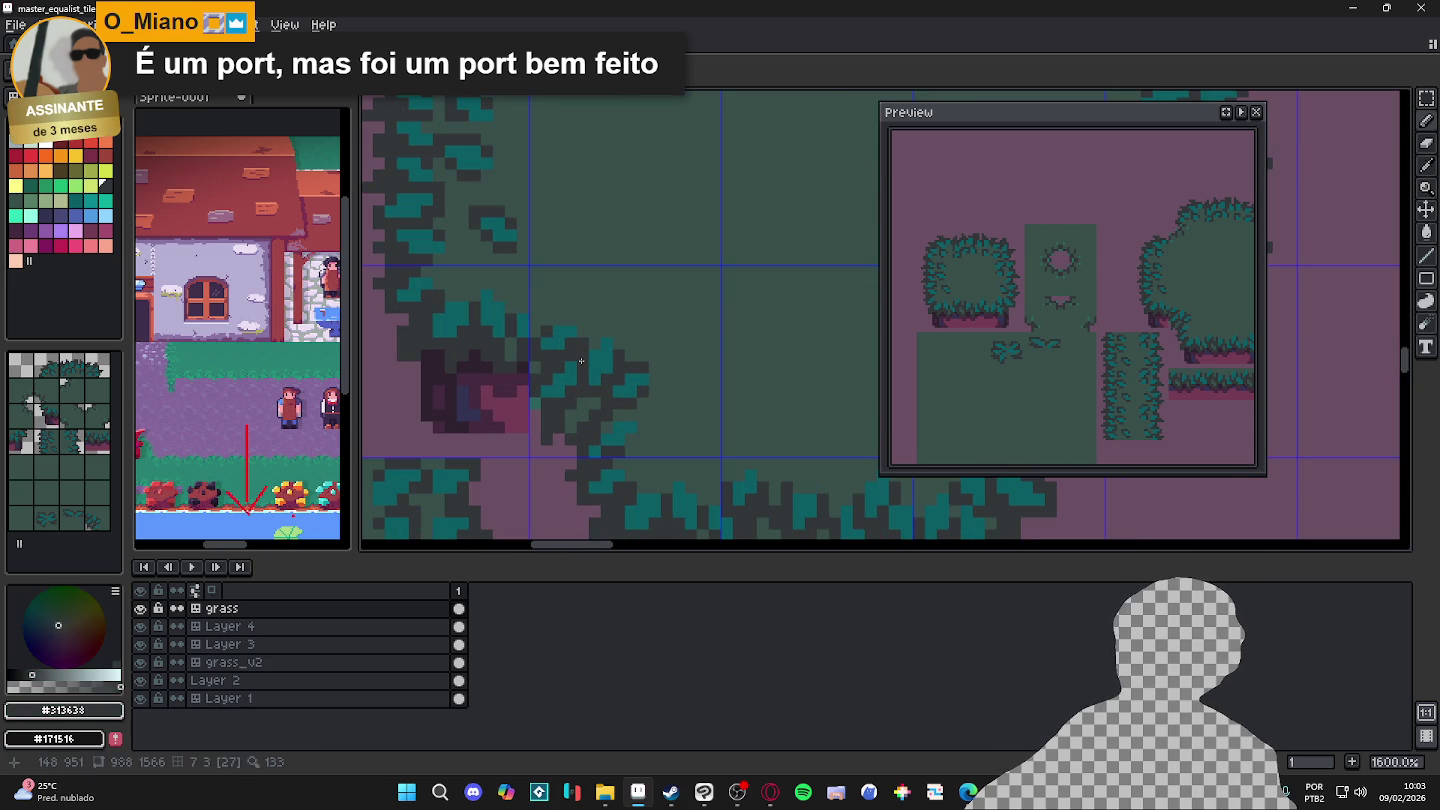
Step: Paint teal pixels along the lower leaf edge, creating a new tile variant
scroll(599, 380, "up", 1)
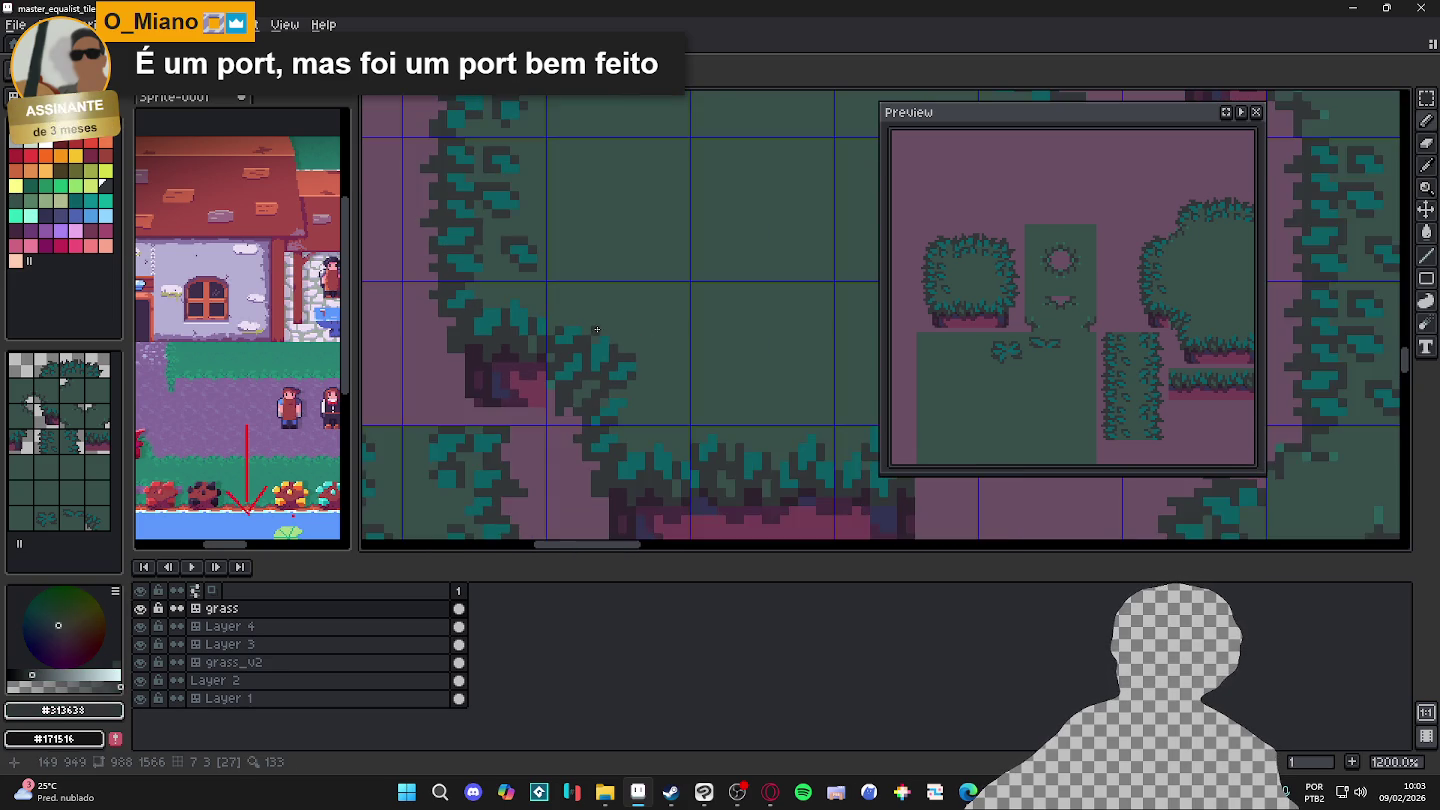
scroll(640, 470, "up", 1)
left_click(653, 466, "alt")
left_click(654, 459)
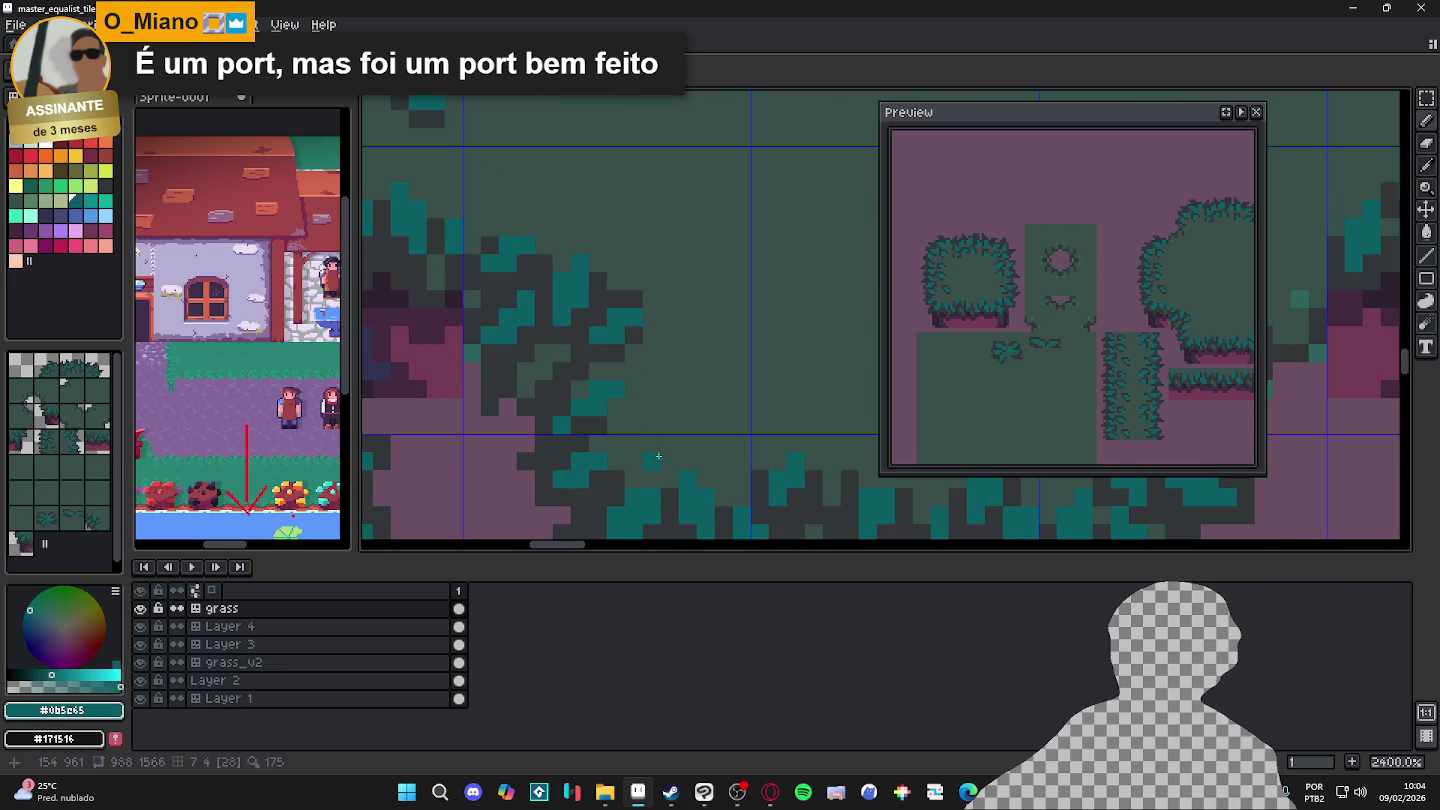
left_click_drag(666, 451, 643, 458)
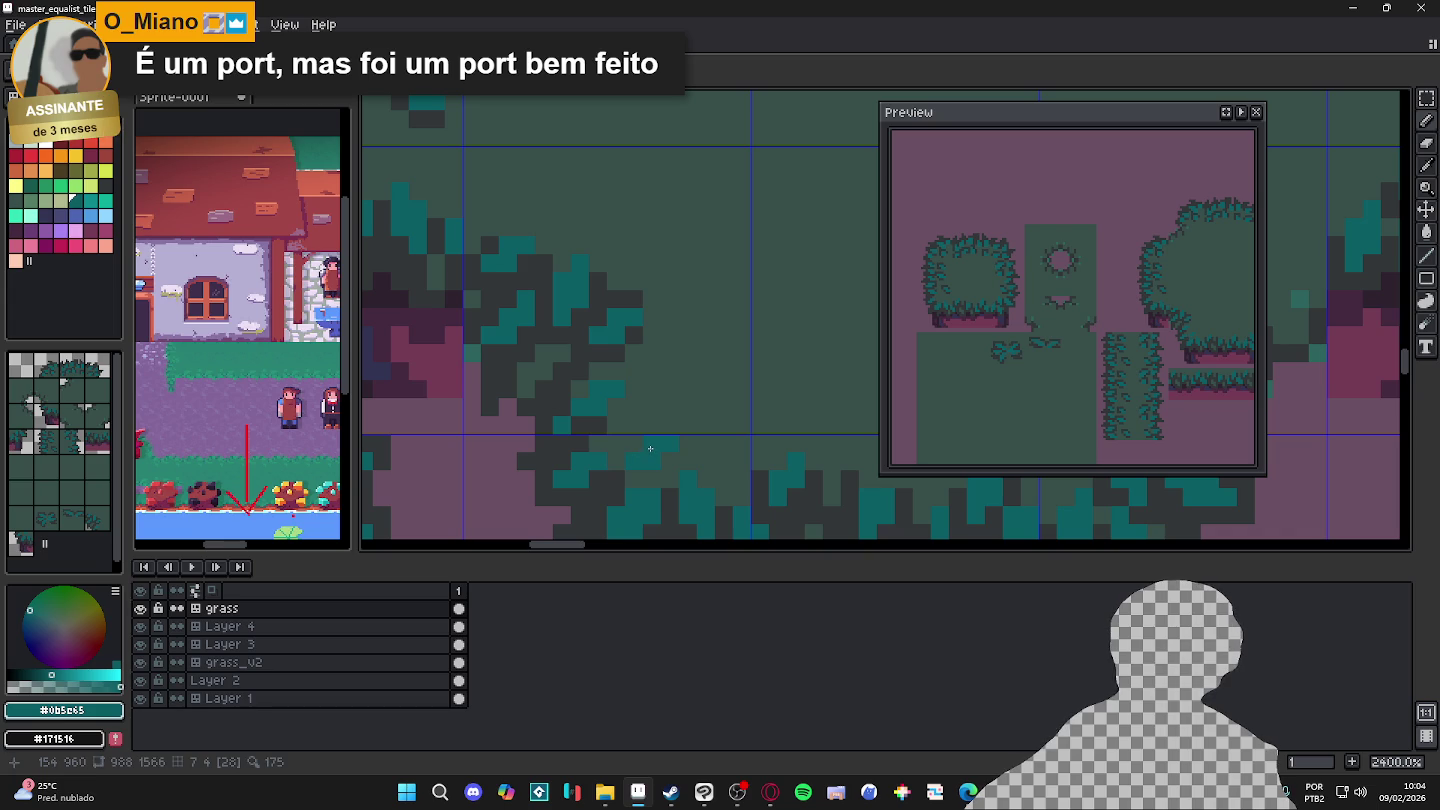
Step: Zoom in and out to inspect the reworked outline, then eyedrop dark plum #45293f from the shadow
scroll(652, 443, "down", 2)
scroll(651, 401, "down", 1)
scroll(648, 360, "down", 1)
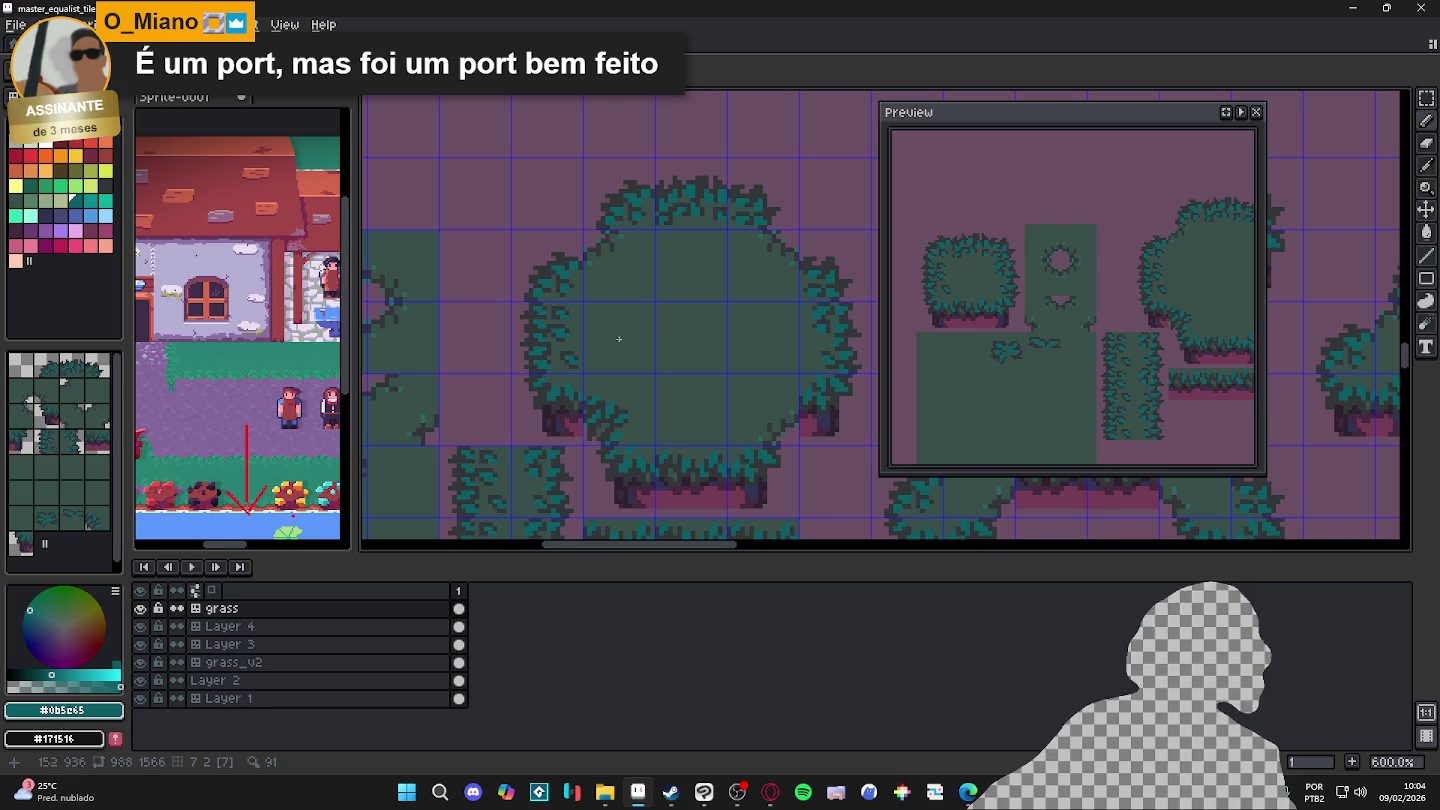
scroll(634, 379, "down", 2)
scroll(722, 389, "up", 1)
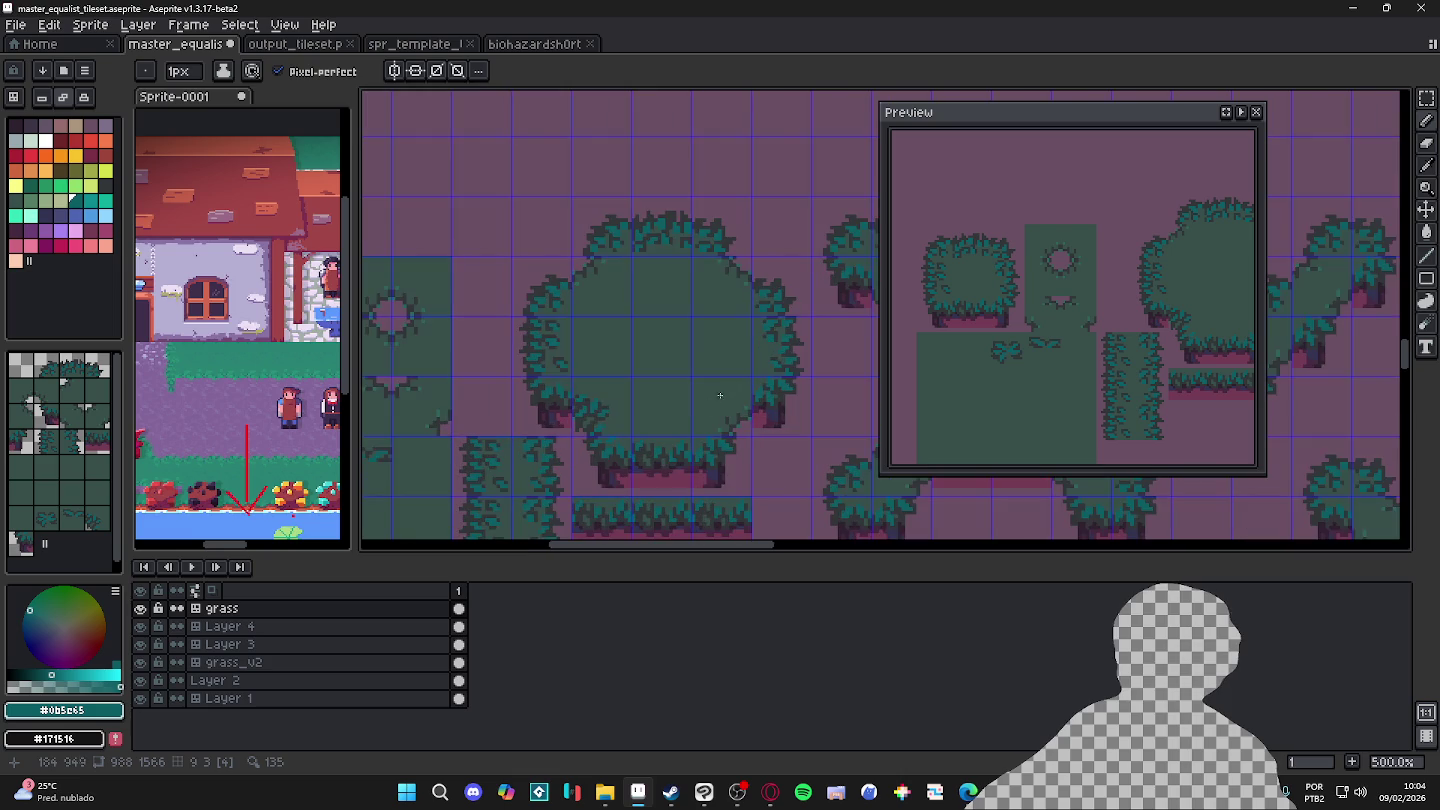
scroll(608, 413, "up", 3)
scroll(608, 413, "down", 2)
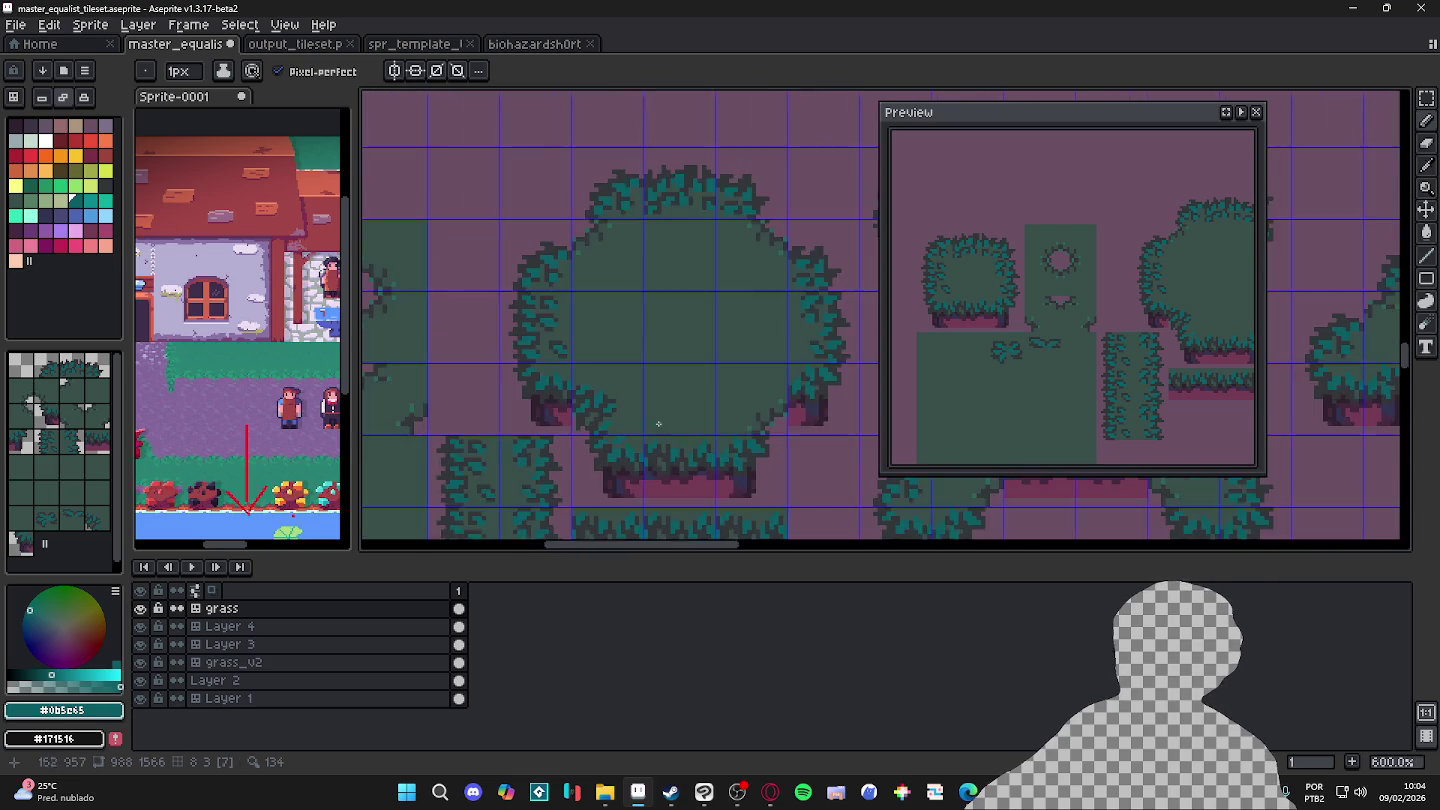
scroll(731, 403, "up", 3)
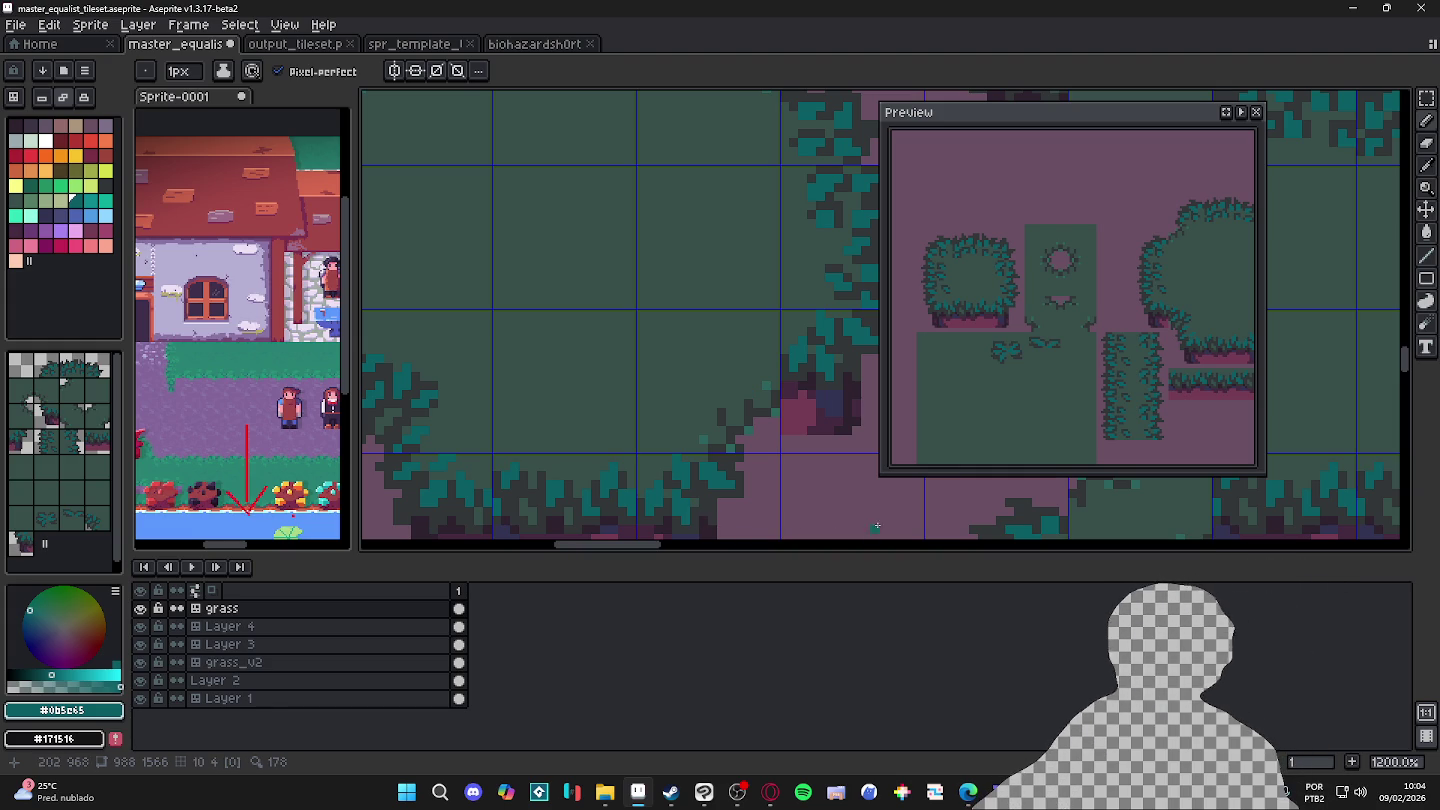
scroll(791, 467, "down", 3)
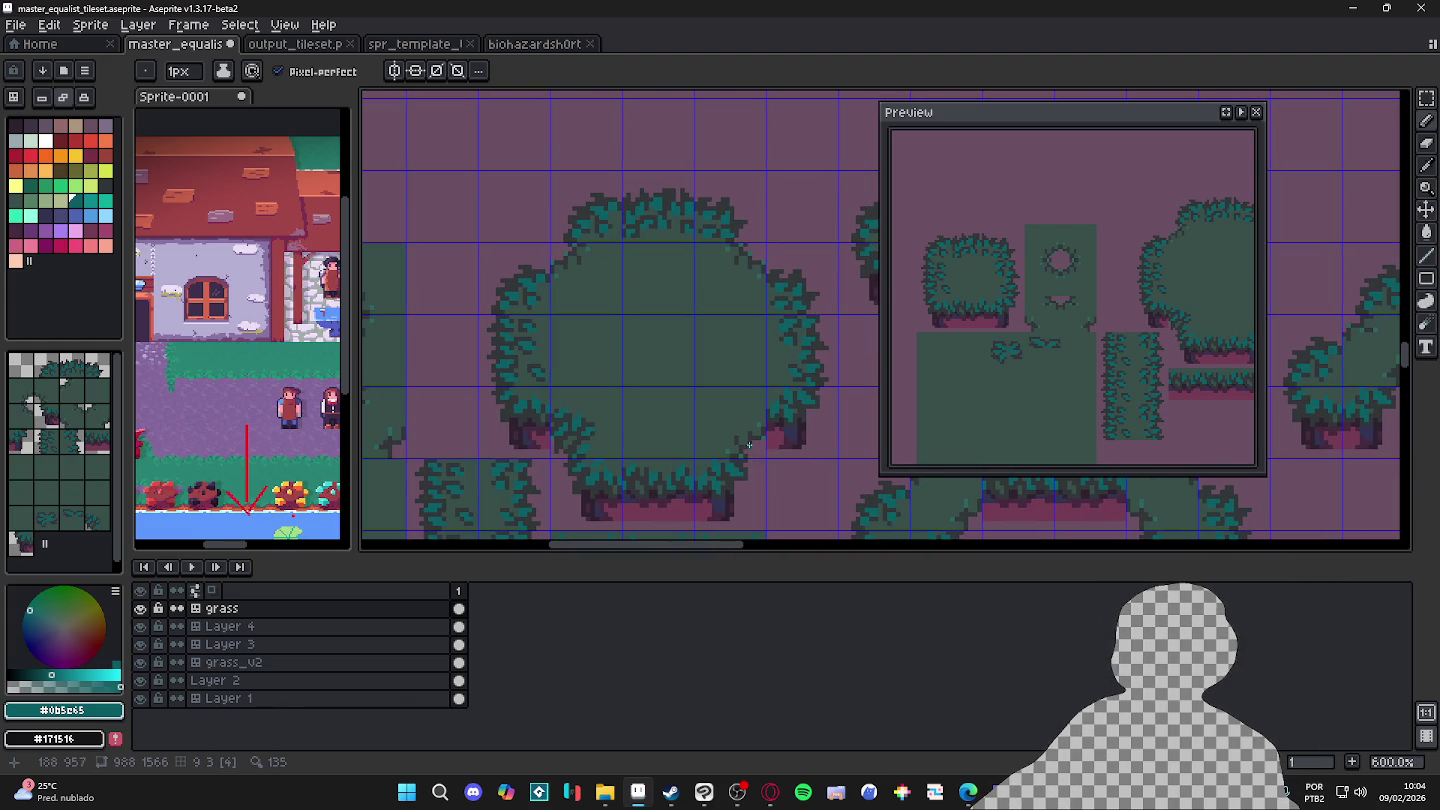
scroll(703, 463, "down", 2)
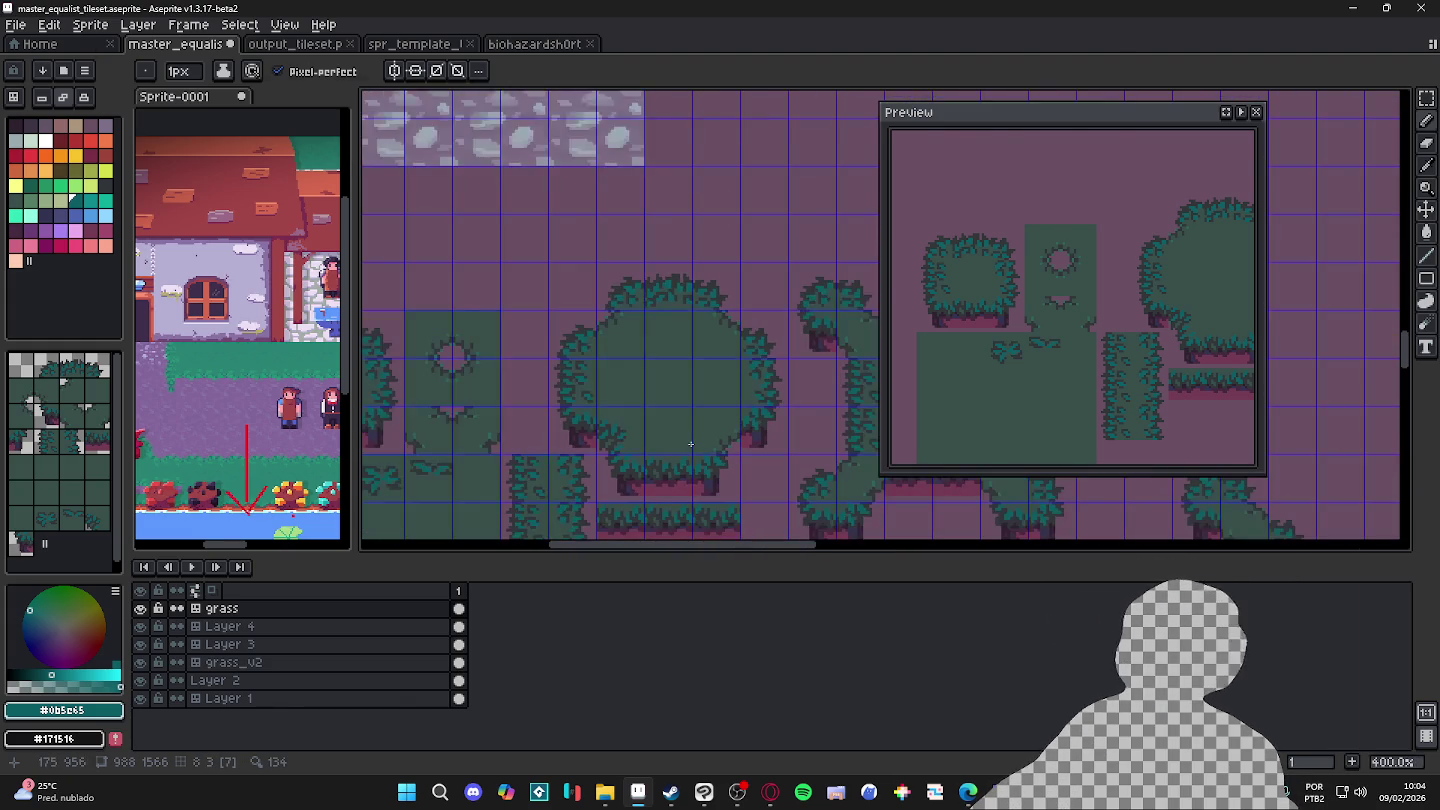
scroll(690, 445, "up", 1)
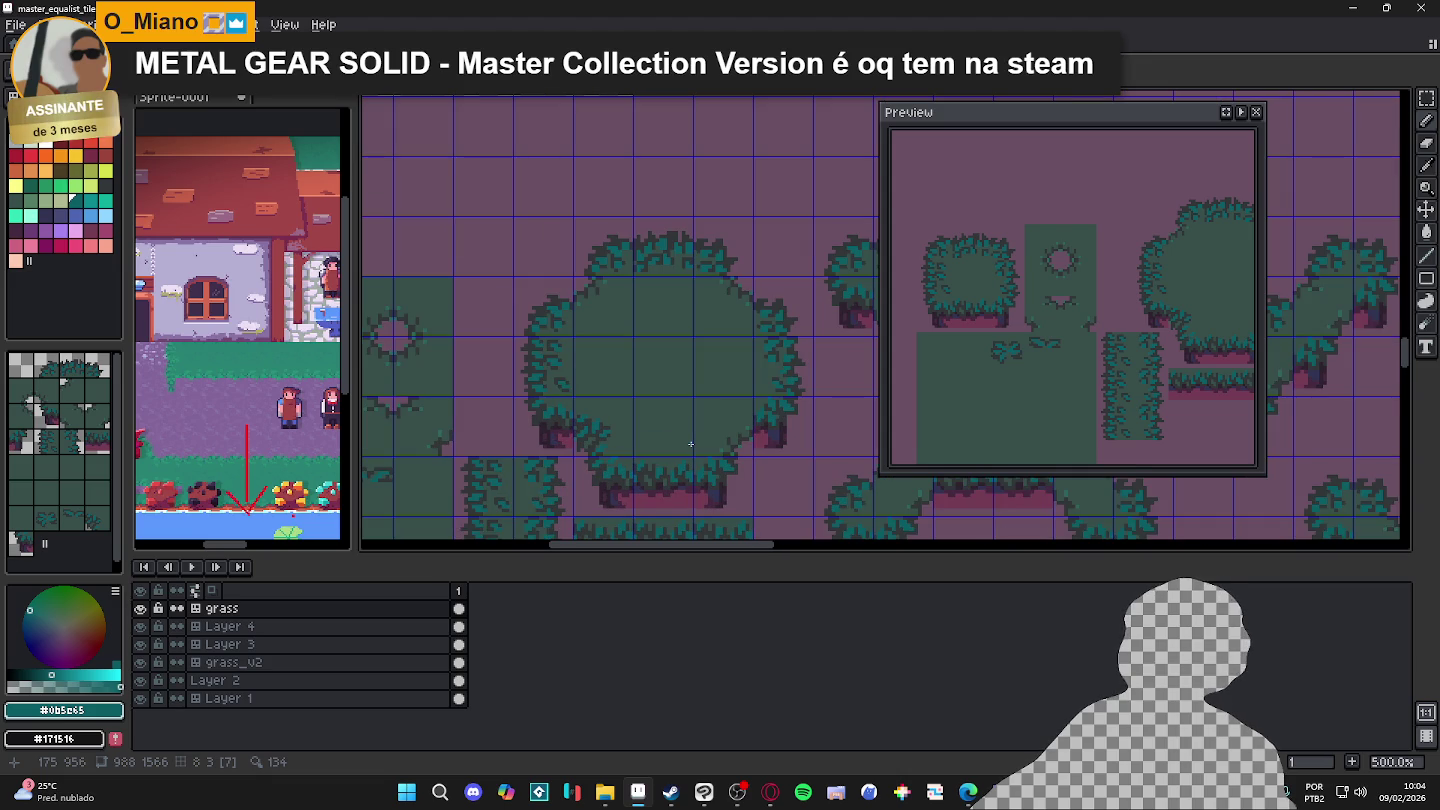
scroll(599, 436, "up", 3)
scroll(549, 430, "up", 2)
left_click(549, 431, "alt")
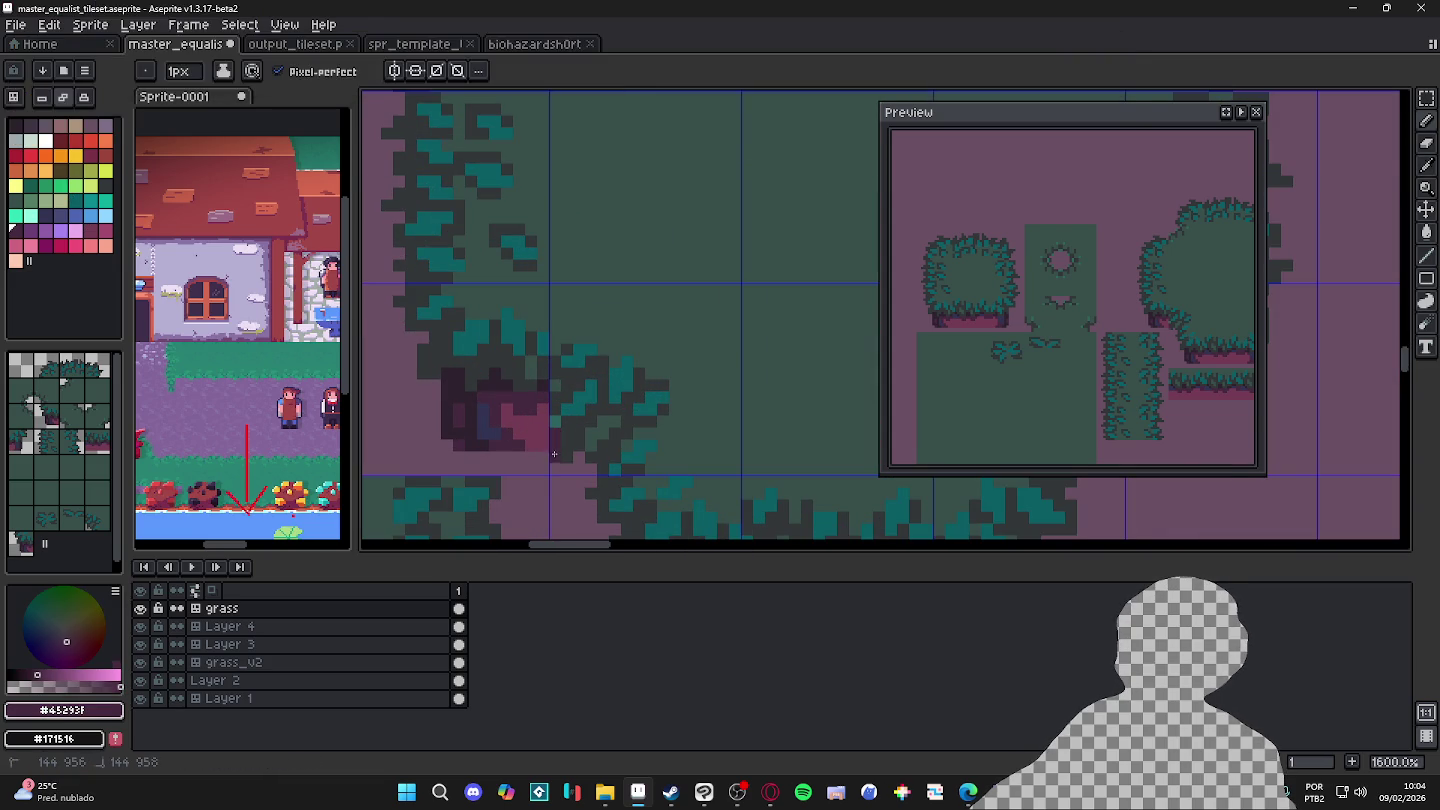
Step: Pencil dark purple #45293f shadow pixels under the lower-left leaves of the bush
left_click_drag(568, 469, 591, 473)
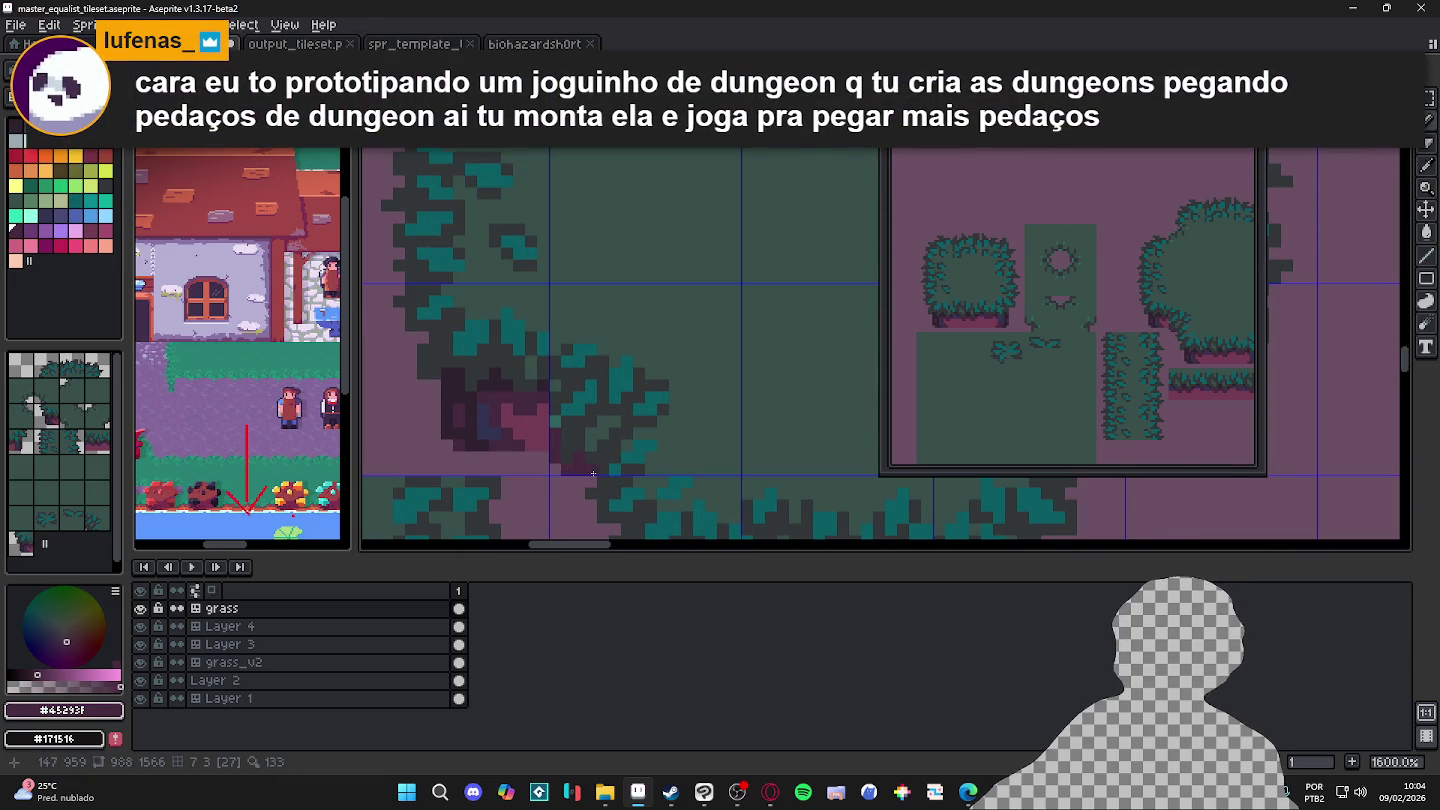
scroll(593, 473, "down", 3)
scroll(1075, 403, "down", 1)
Step: Pan the preview to the stone tiles and zoom around to check the shaded bush
left_click_drag(1130, 400, 1036, 379)
scroll(596, 356, "down", 1)
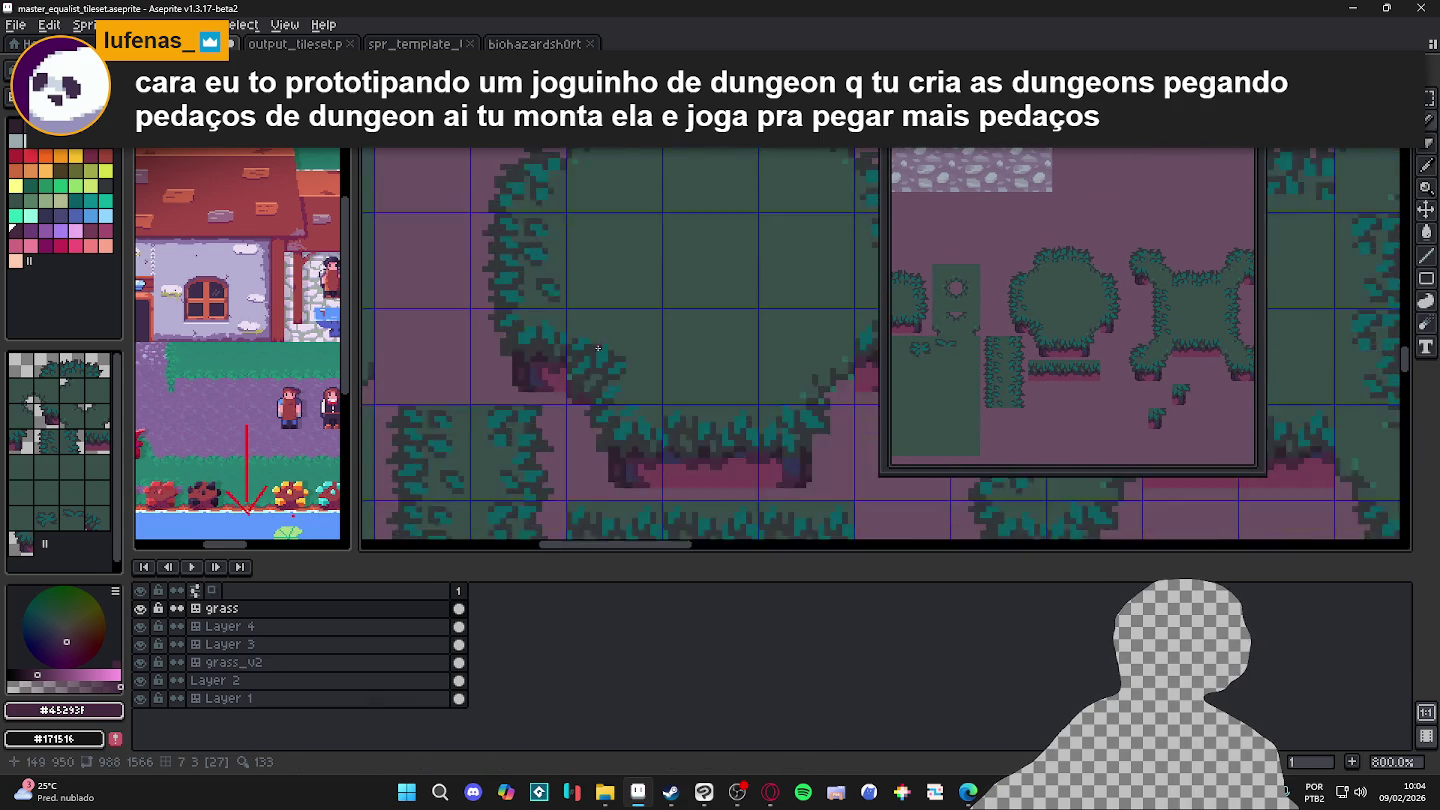
scroll(606, 363, "down", 2)
scroll(610, 366, "down", 1)
scroll(609, 366, "up", 1)
scroll(609, 365, "up", 1)
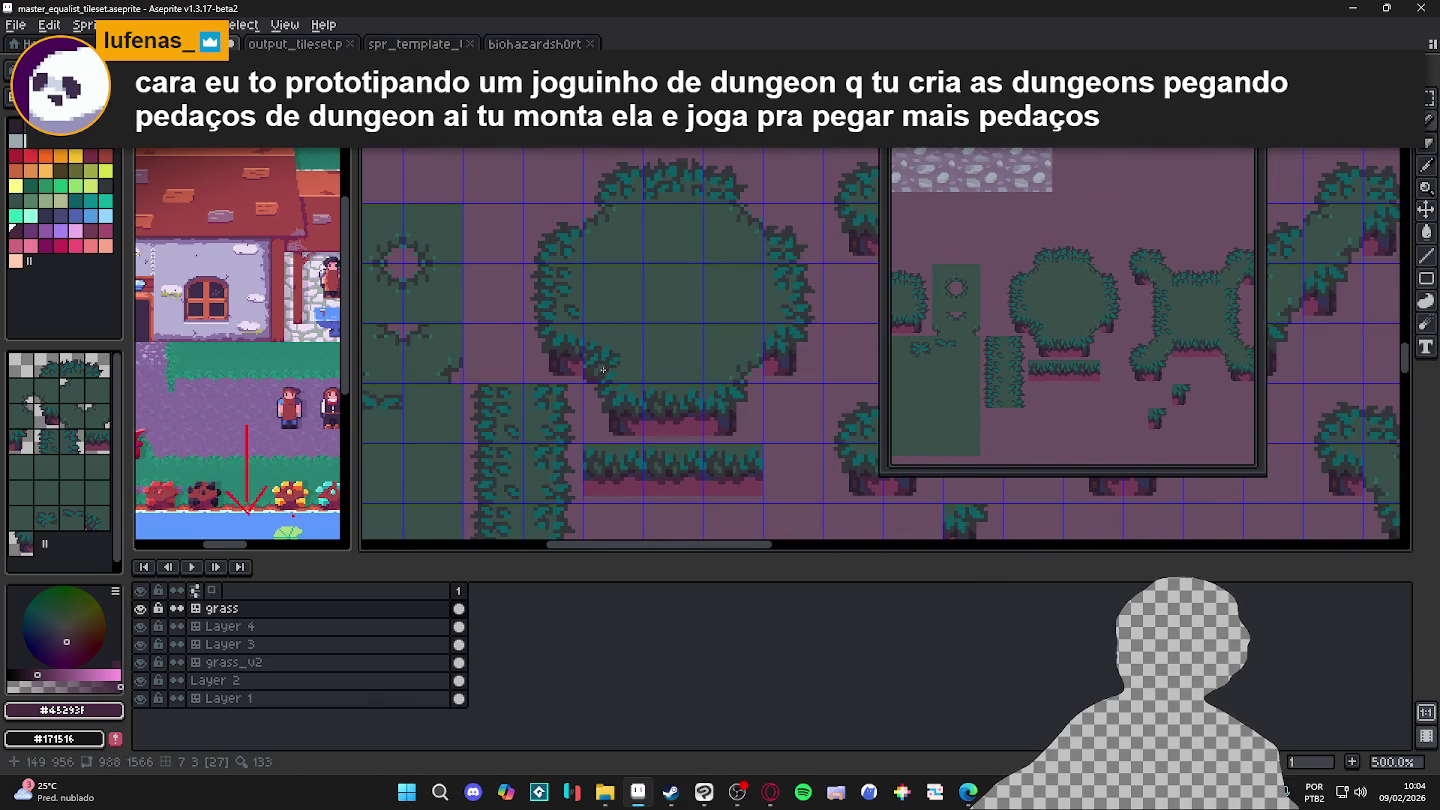
scroll(616, 370, "down", 1)
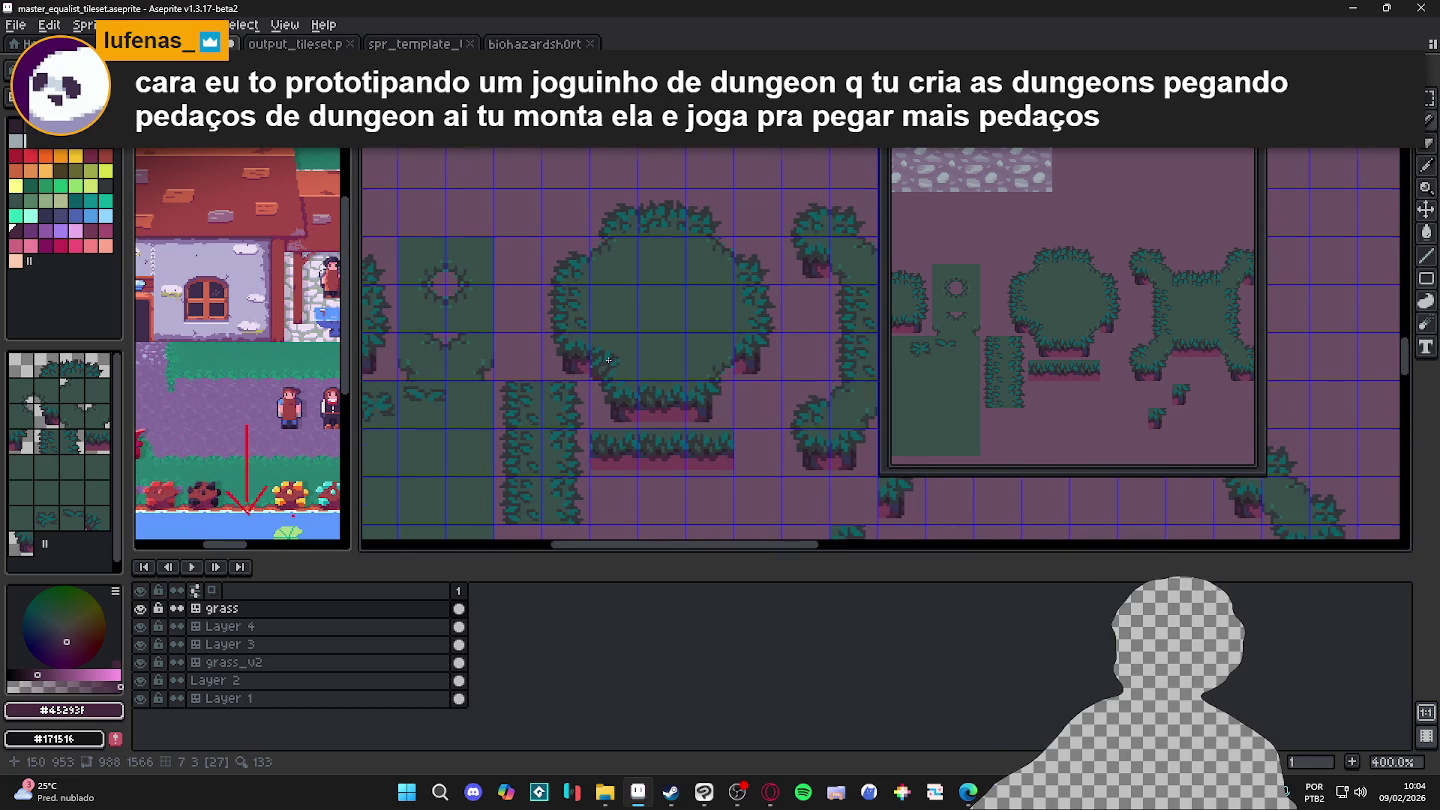
scroll(608, 360, "up", 1)
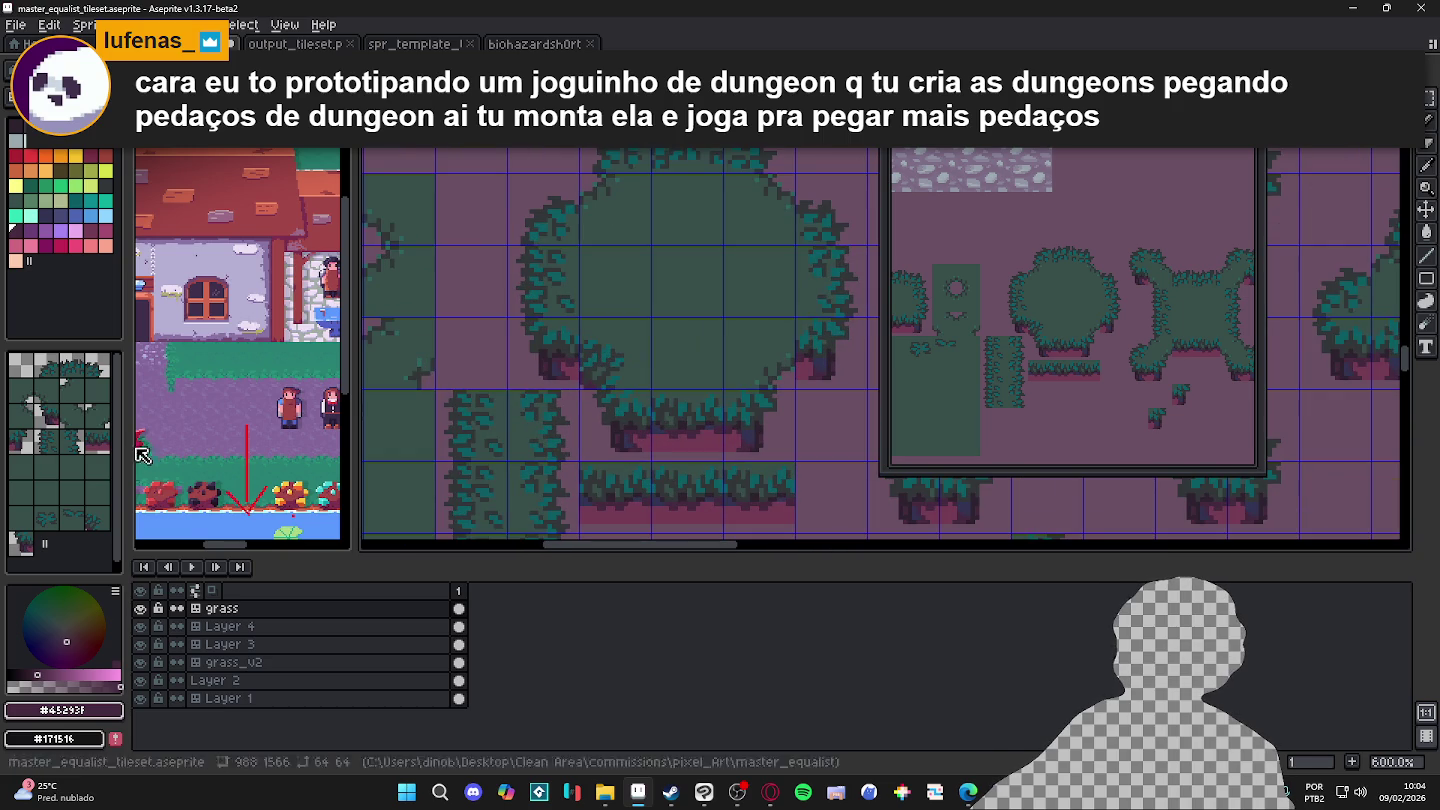
Step: Choose a bush tile from the Tileset panel and pan the canvas to review it
left_click(51, 546)
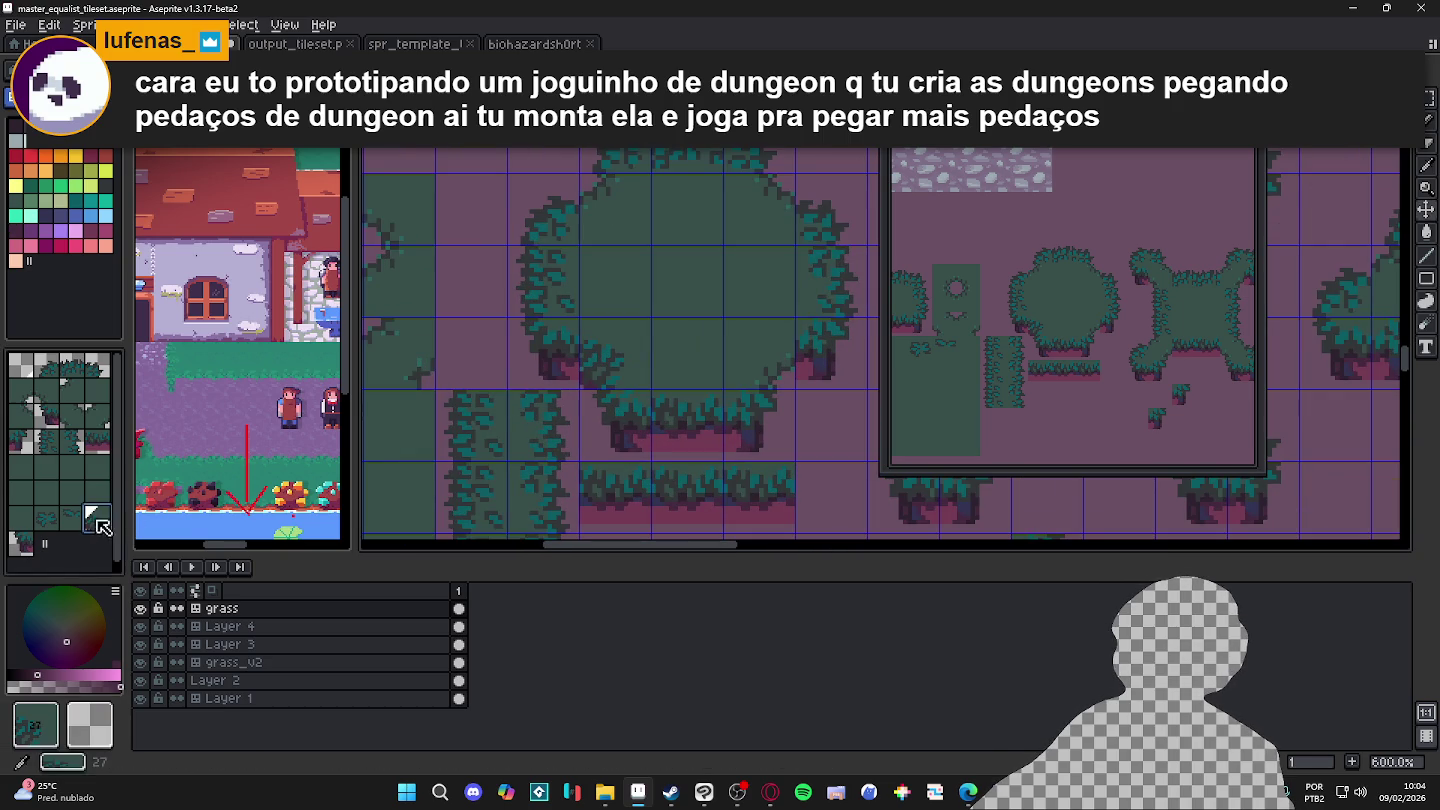
scroll(700, 345, "left", 3)
left_click_drag(732, 346, 609, 338)
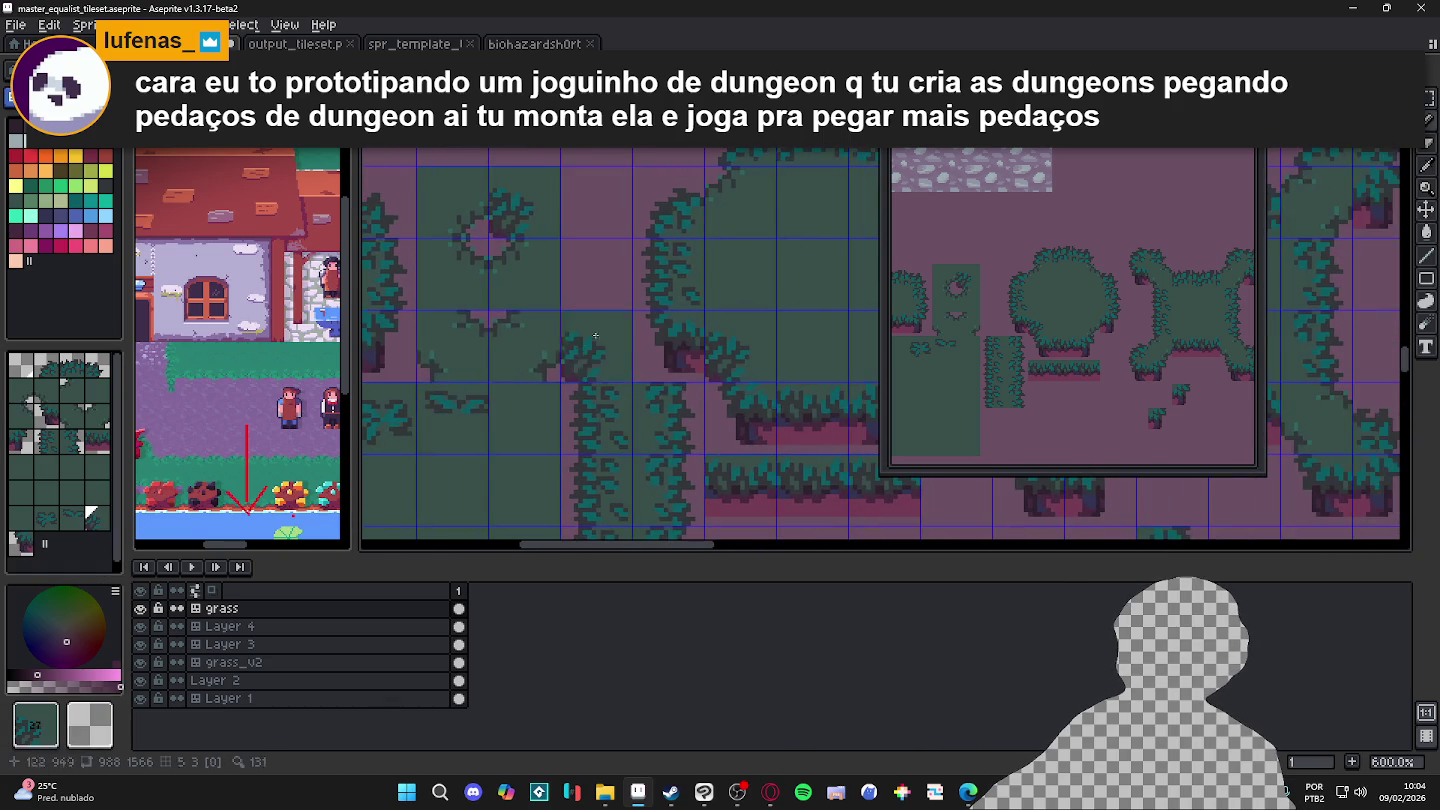
scroll(581, 320, "down", 1)
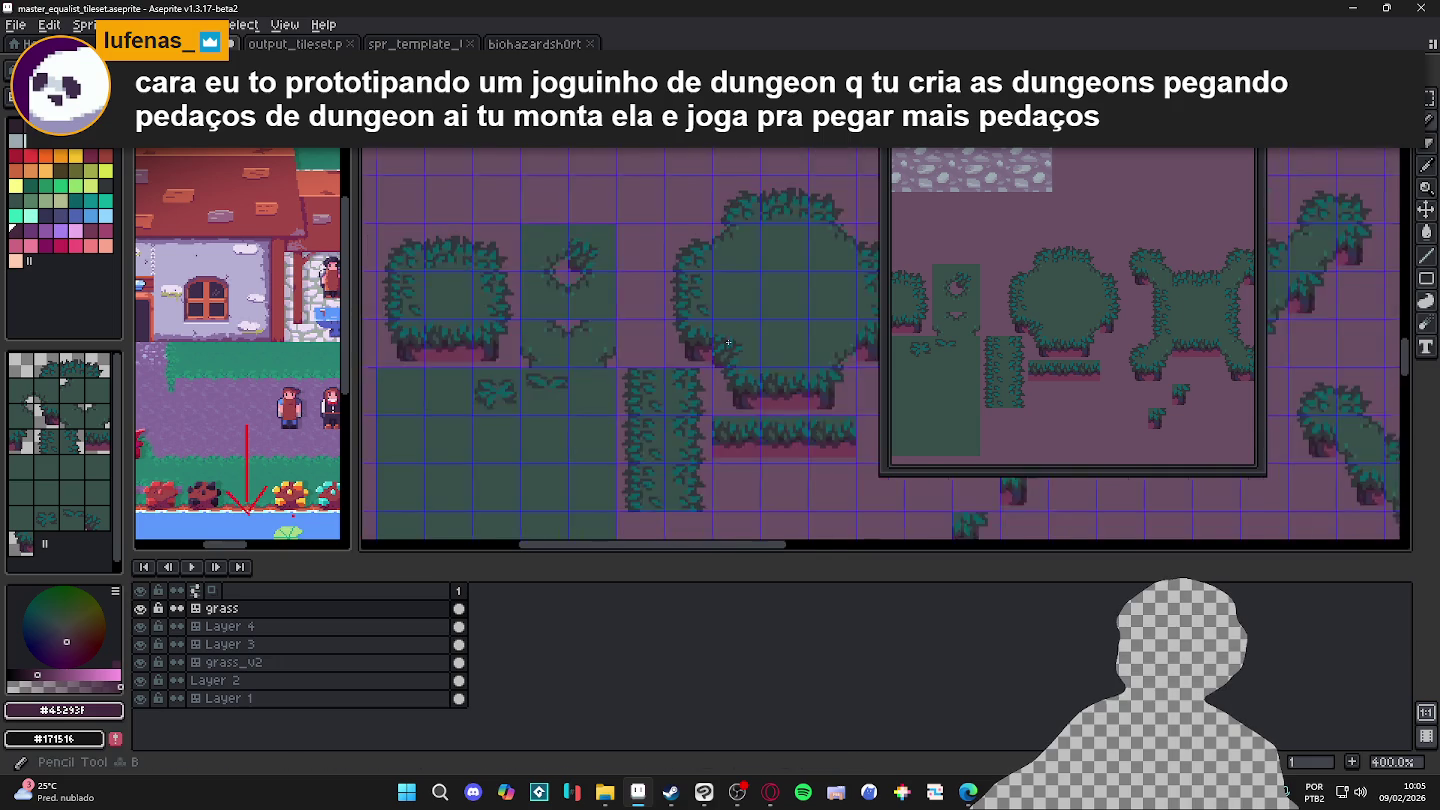
scroll(582, 320, "down", 1)
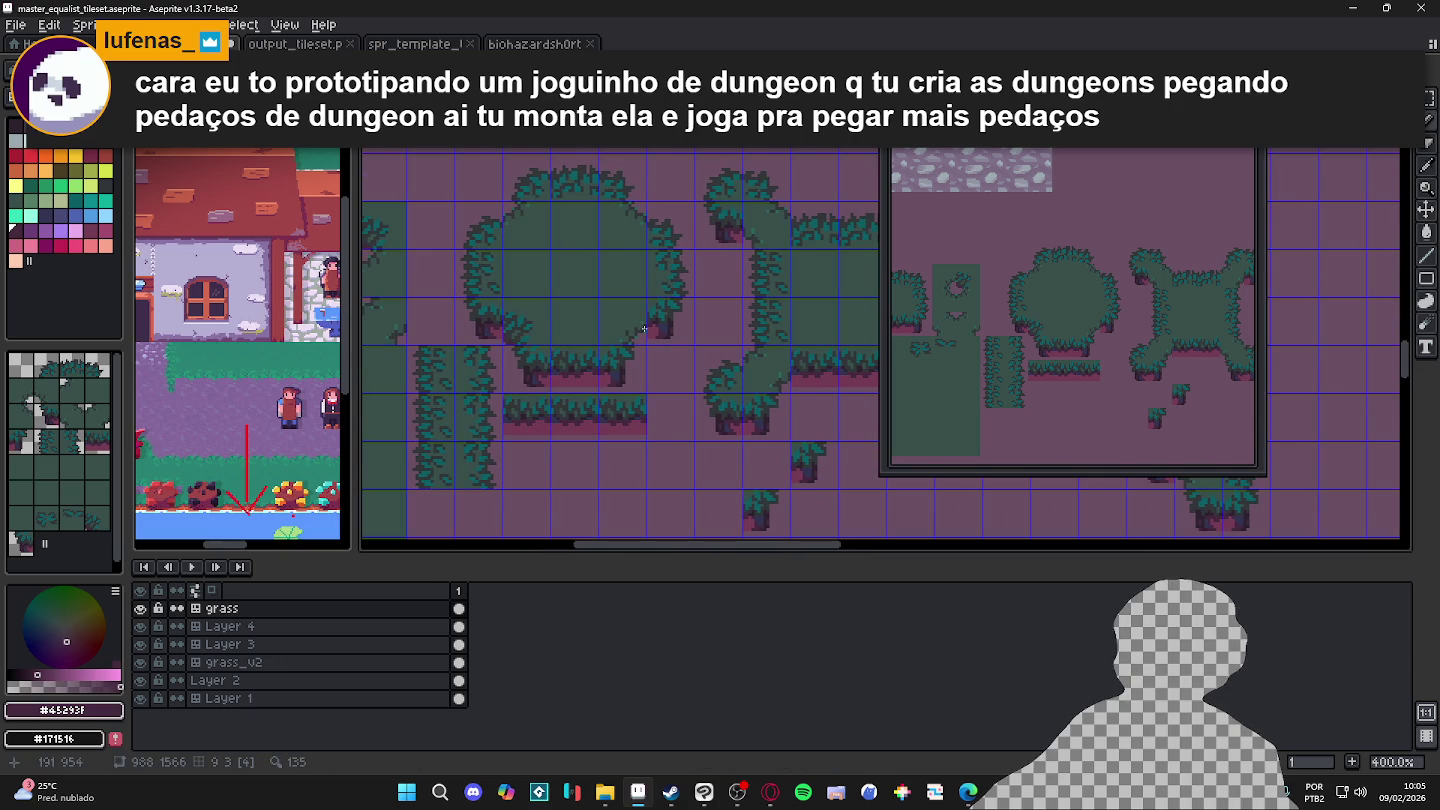
scroll(644, 329, "up", 1)
scroll(563, 343, "up", 1)
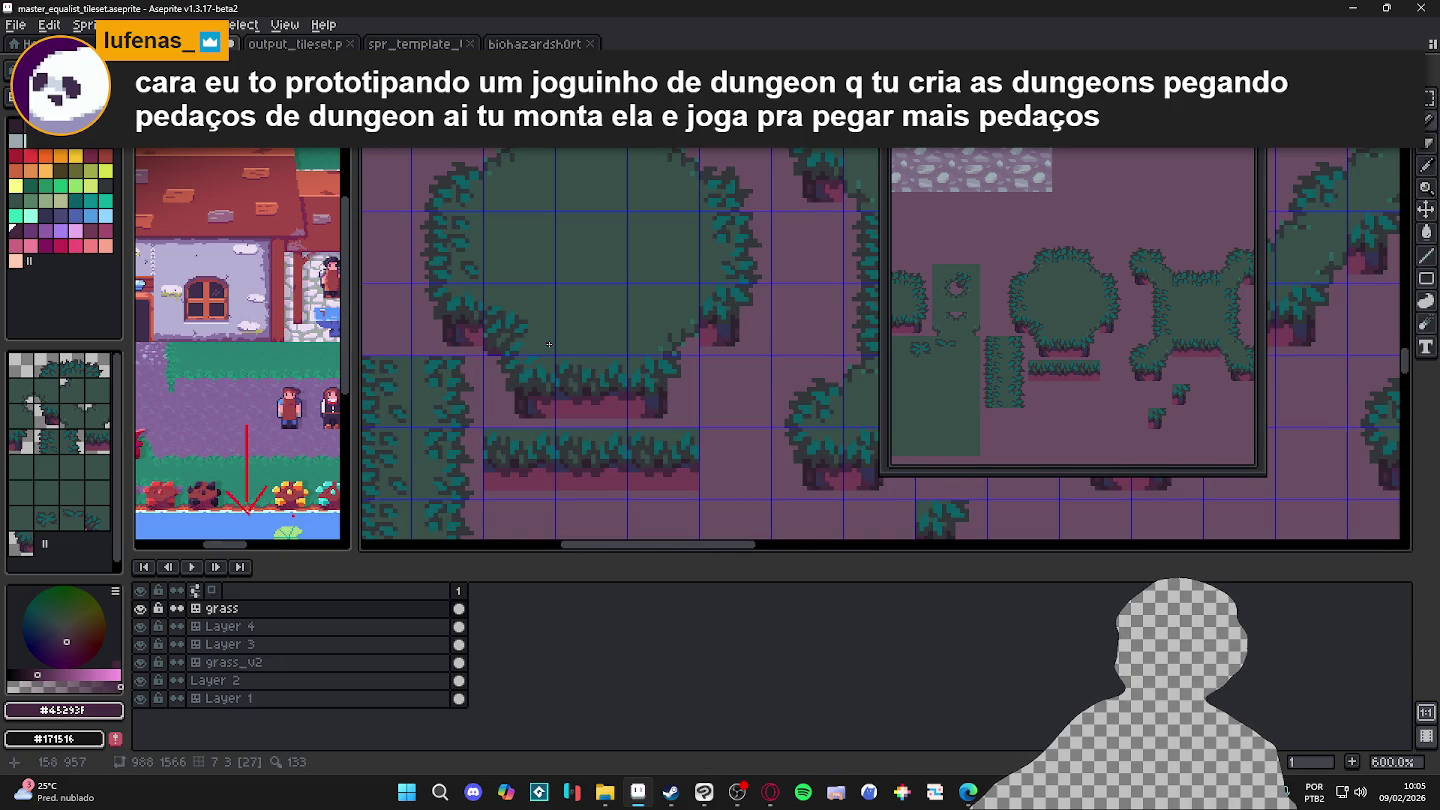
scroll(548, 345, "down", 1)
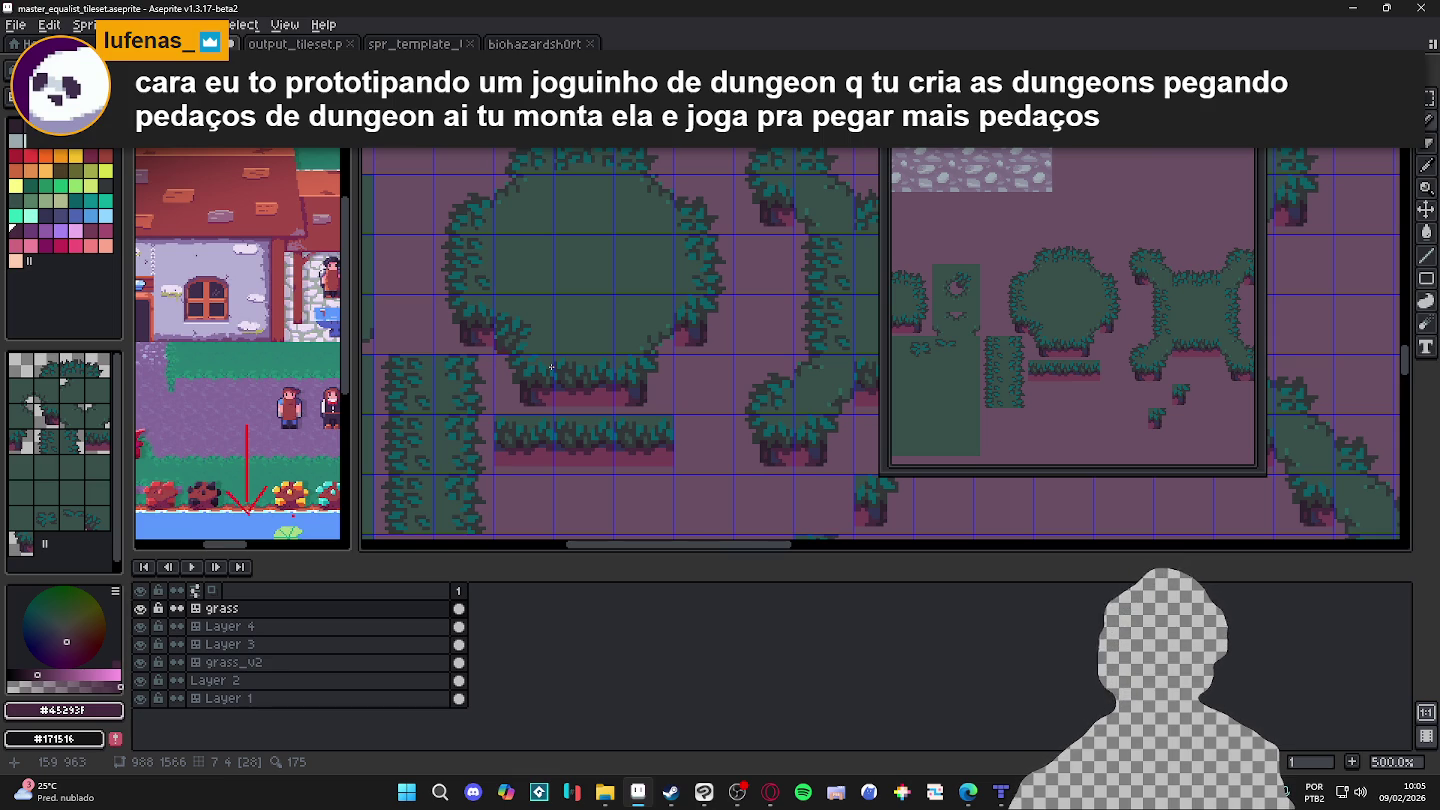
Step: Move inner corner tile 27 of the bush two tiles to the right
scroll(544, 360, "up", 2)
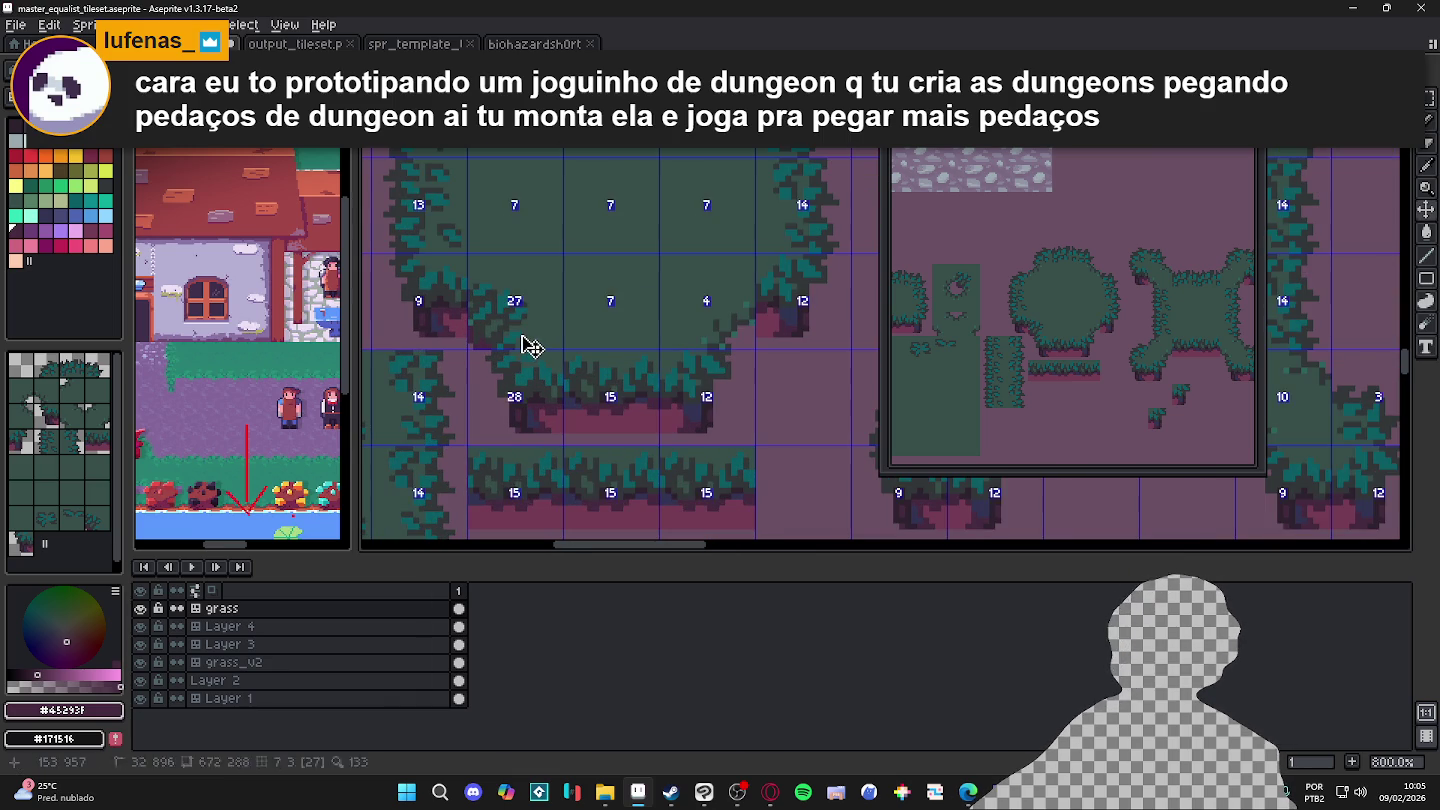
left_click(525, 330)
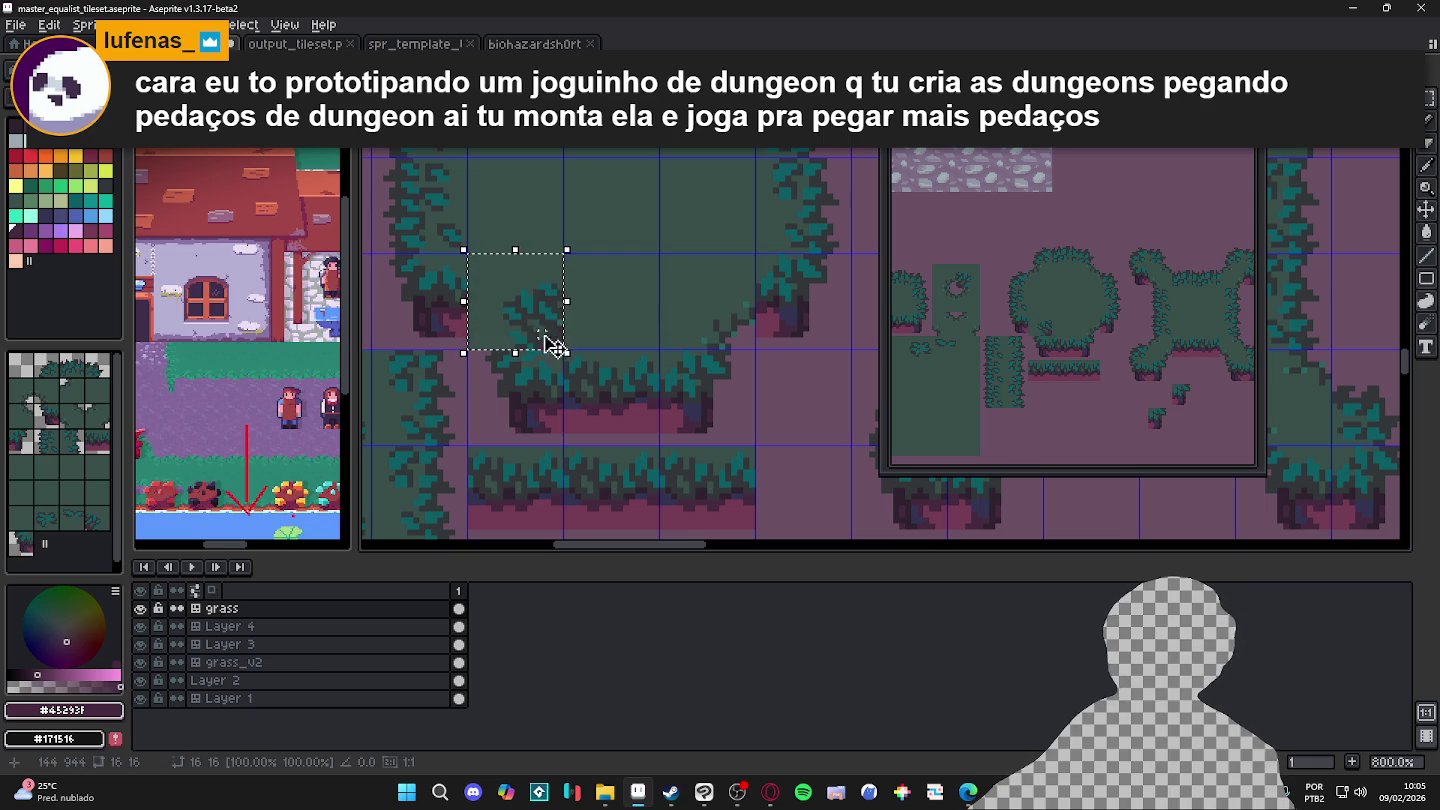
left_click_drag(548, 337, 739, 337)
left_click(722, 412)
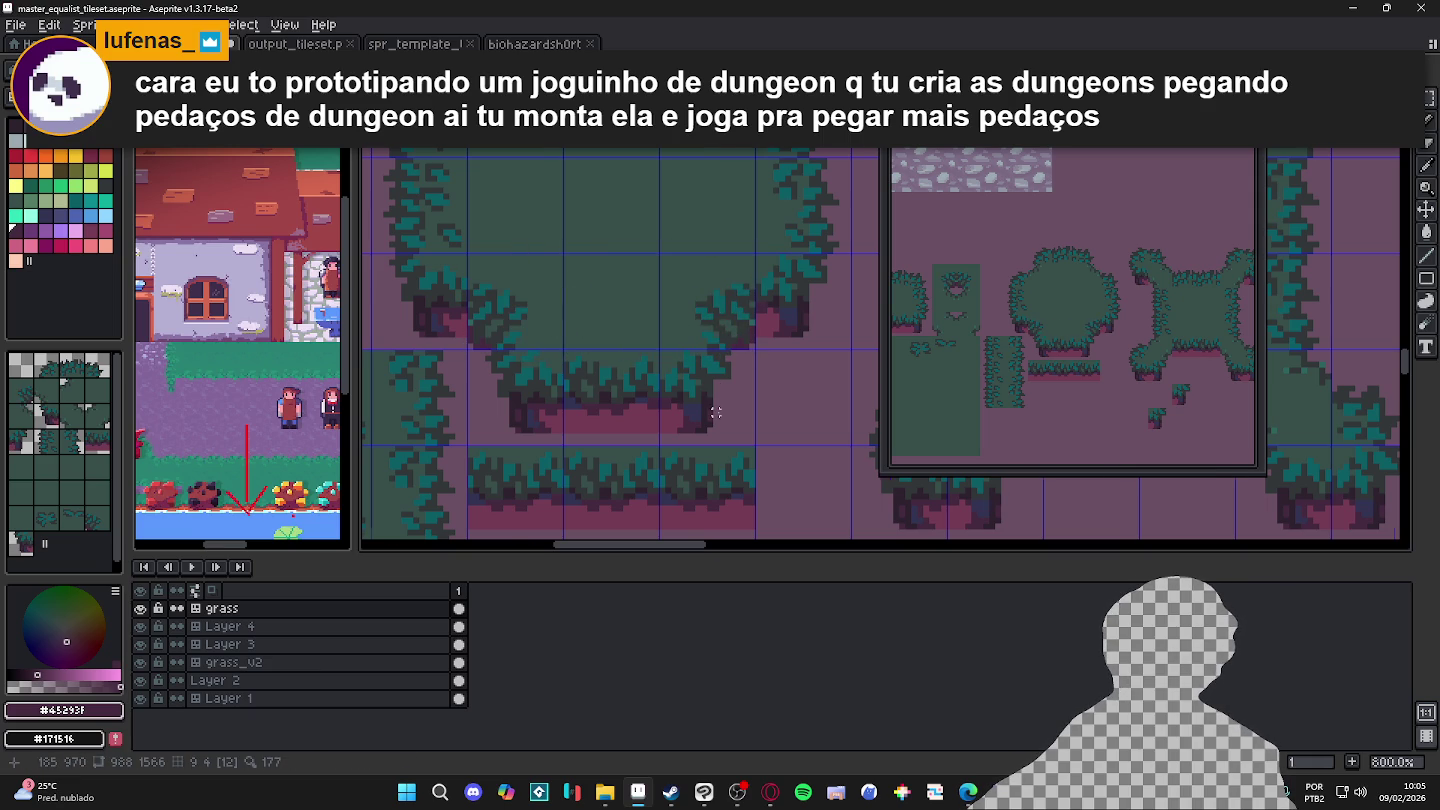
Step: Delete the top-left inner tile of the round bush
scroll(715, 411, "down", 1)
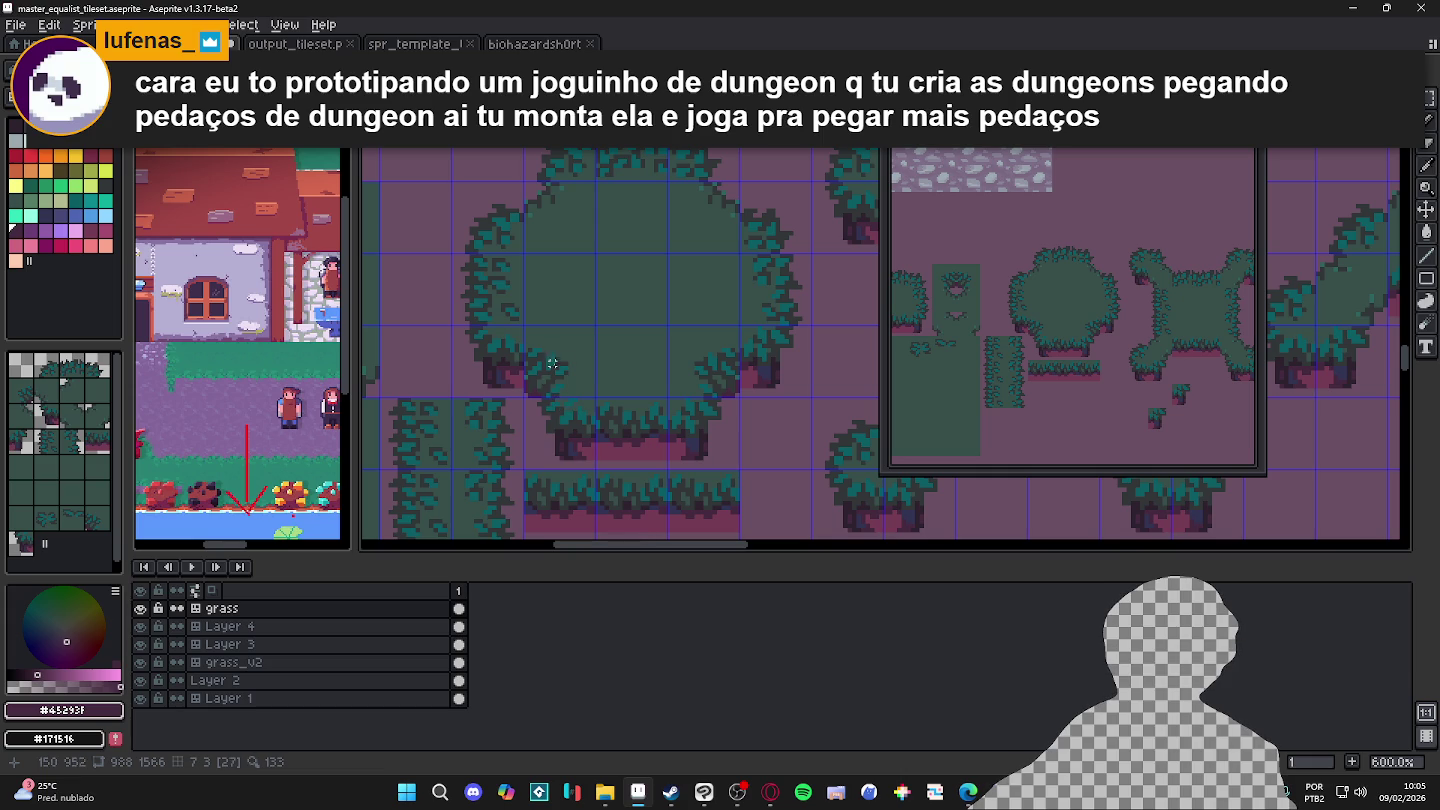
left_click(571, 224)
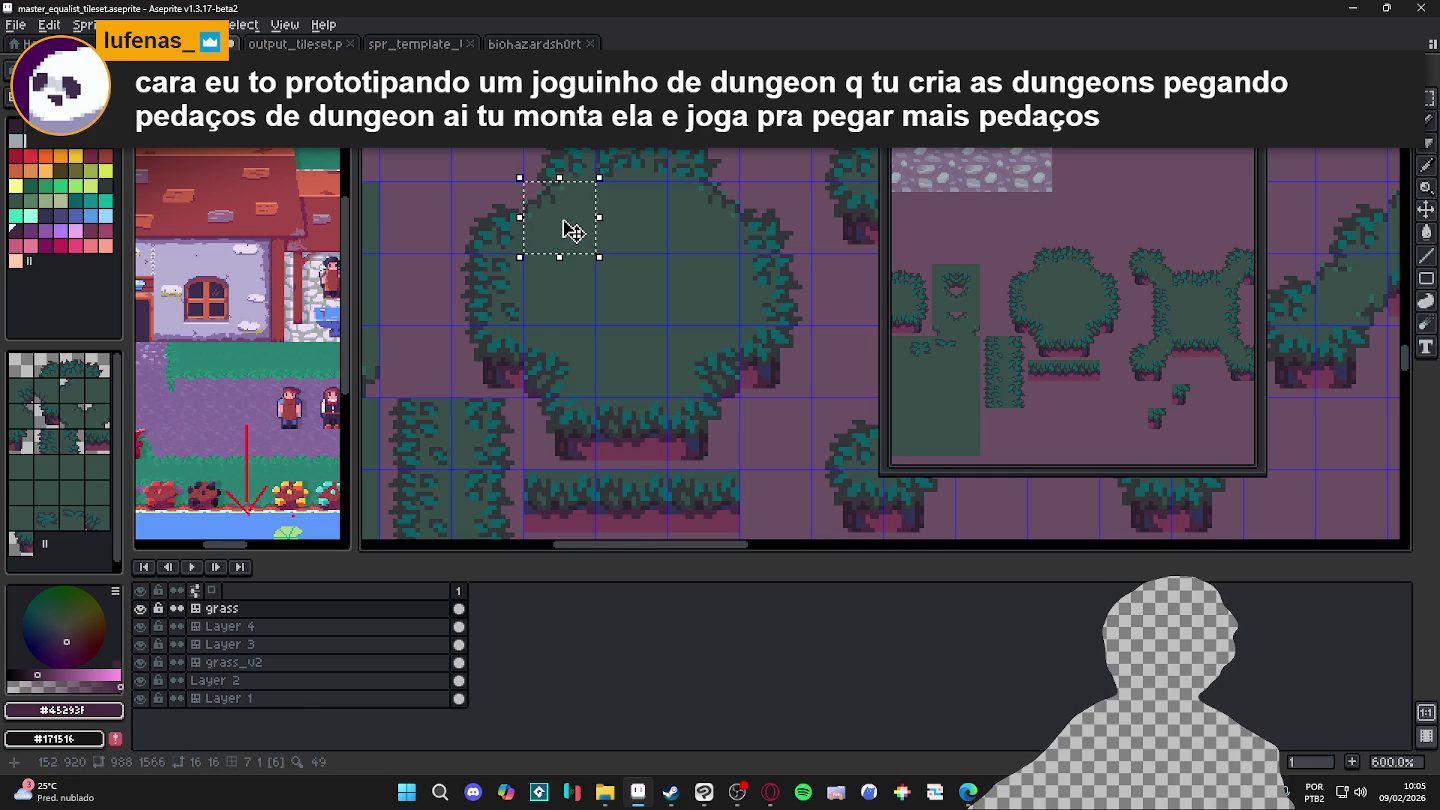
key("Delete")
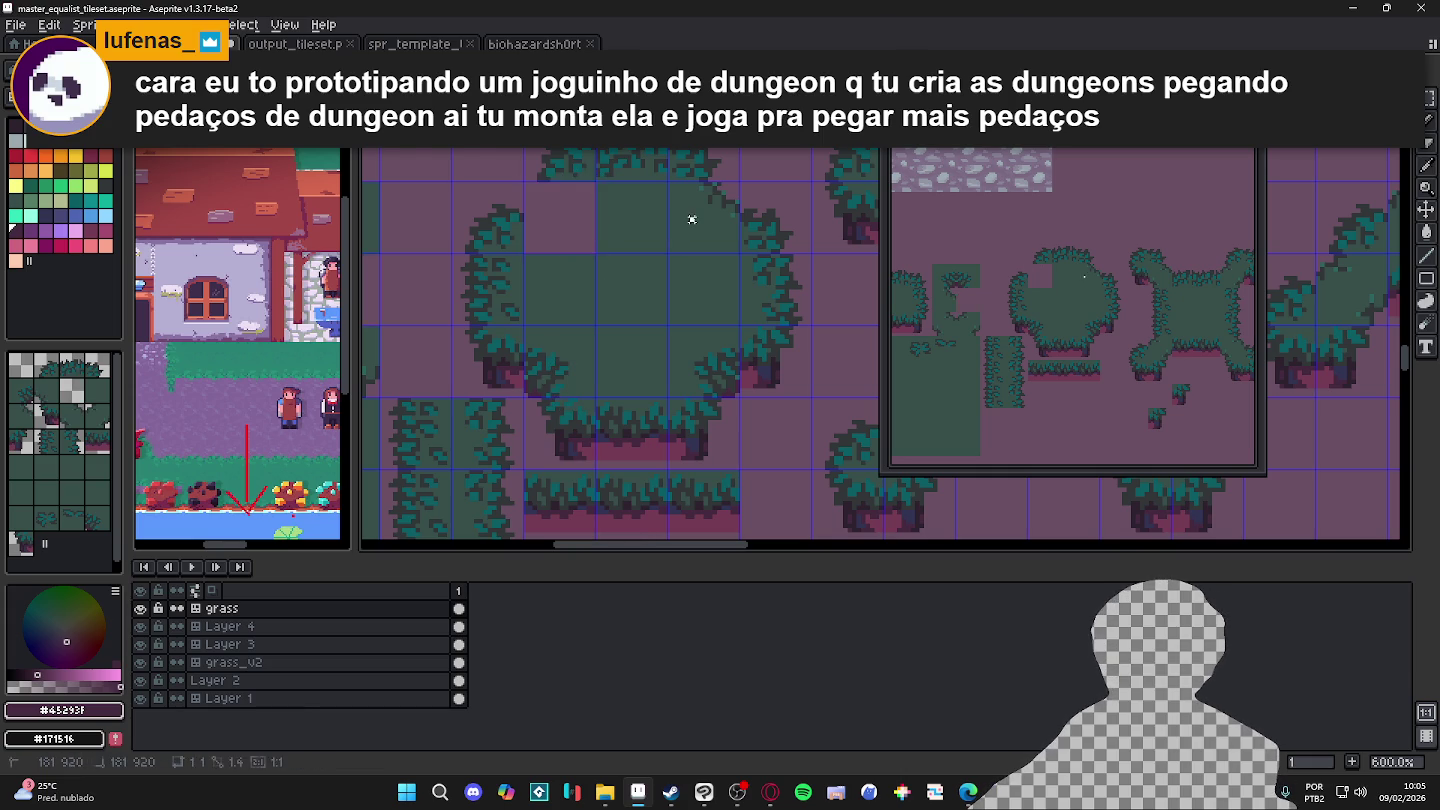
Step: Shift a row of three inner bush tiles up two rows
left_click_drag(561, 381, 730, 382)
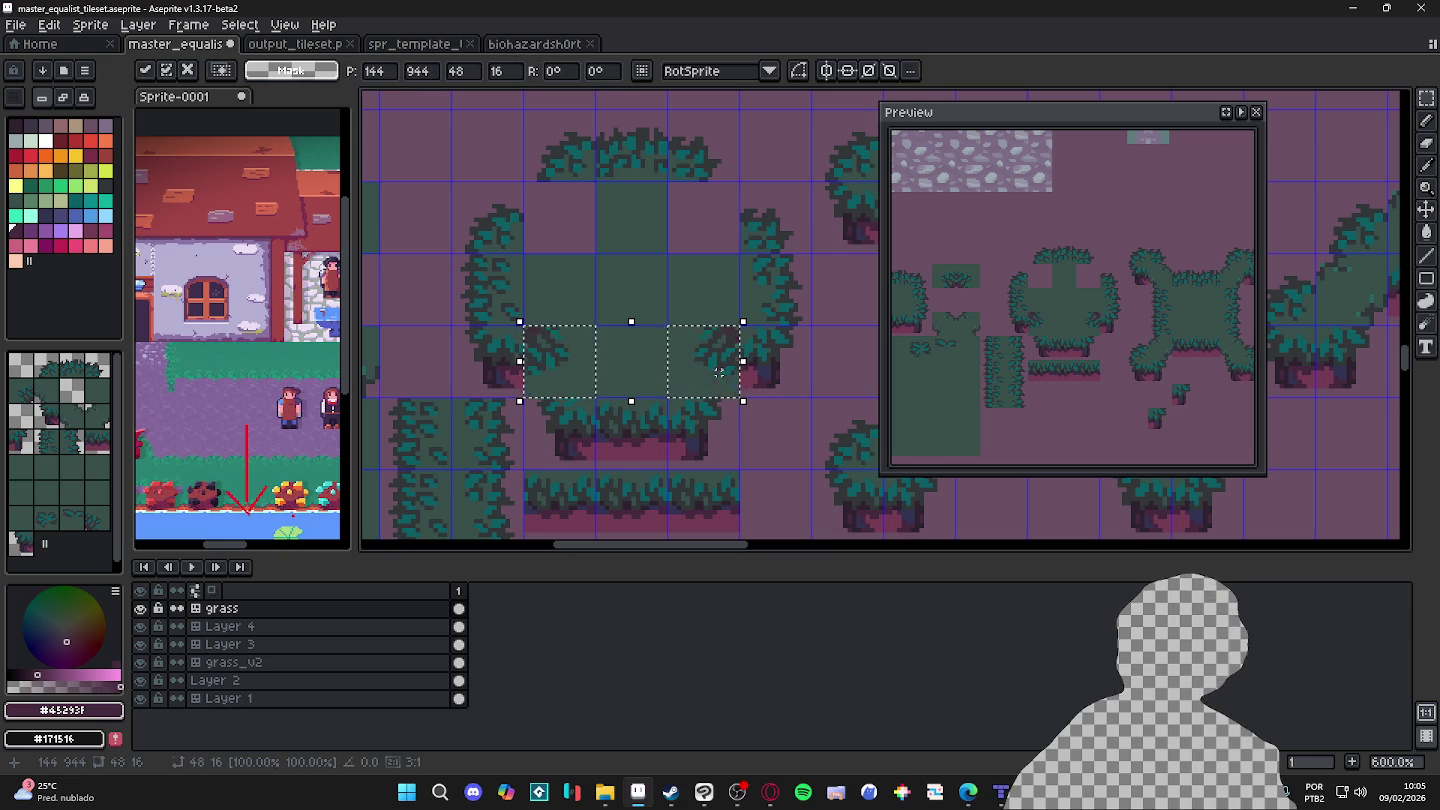
key("Up")
key("Up")
left_click(615, 264)
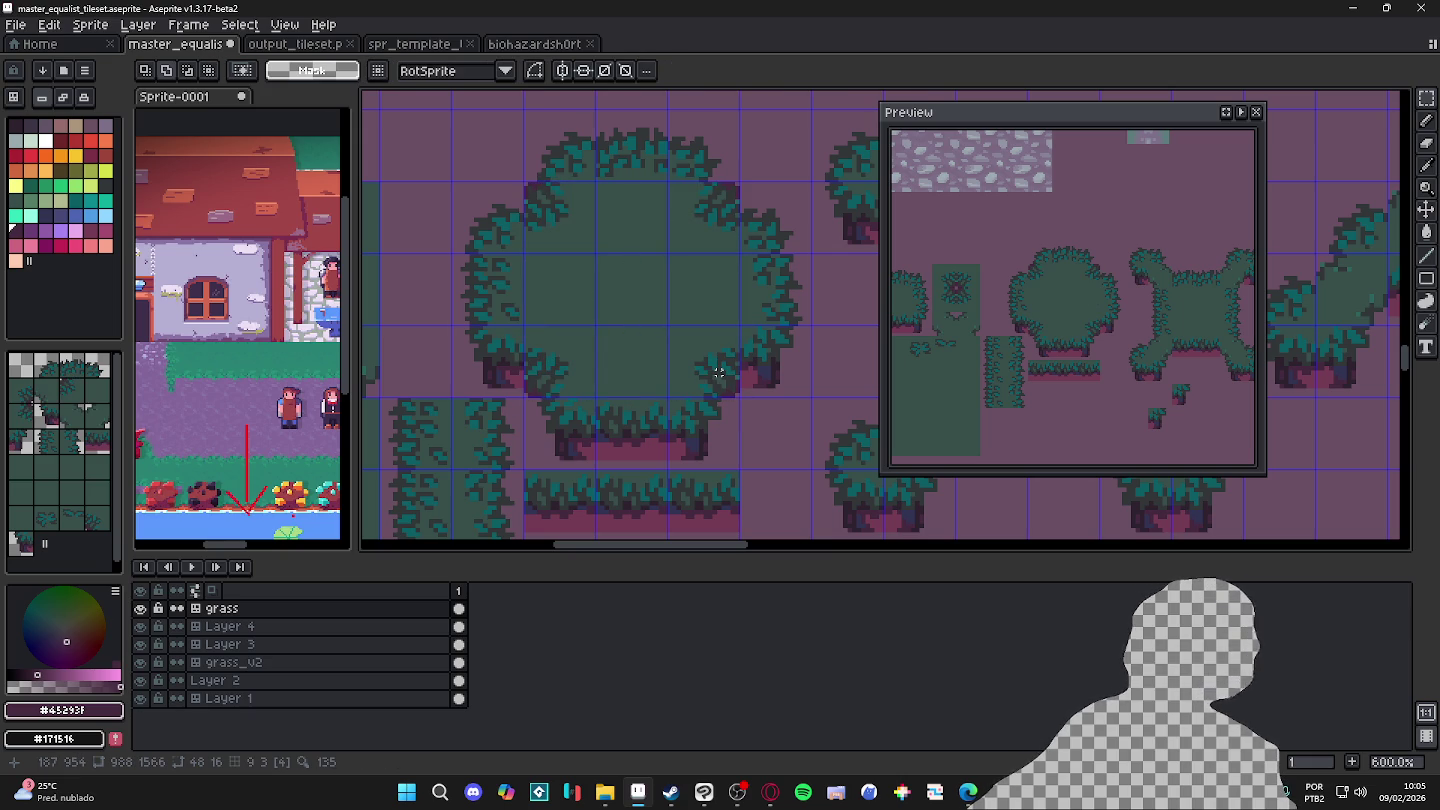
Step: Switch back to the pencil (B) and save master_equalist_tileset.aseprite with Ctrl+S
scroll(616, 264, "up", 4)
key("b")
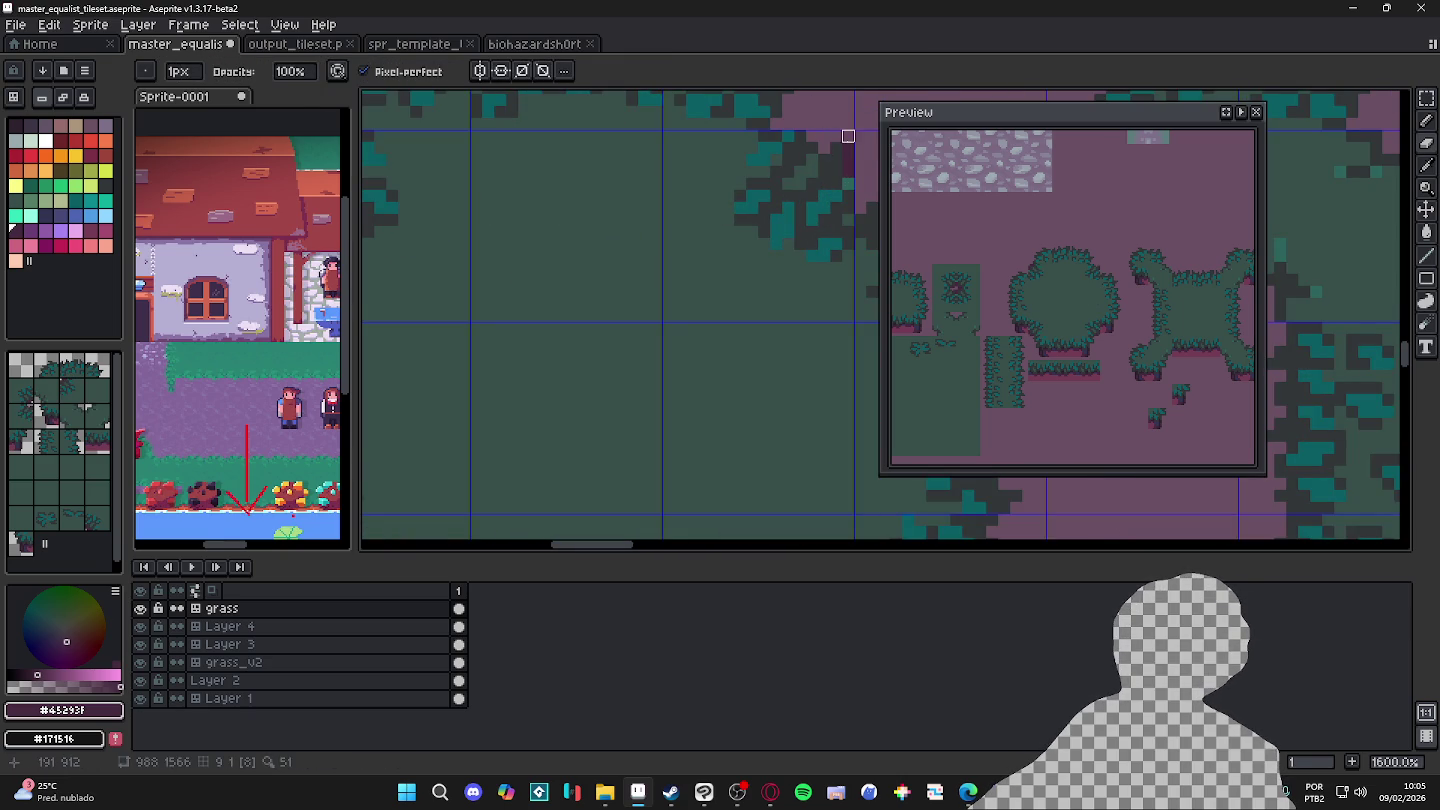
scroll(848, 172, "down", 2)
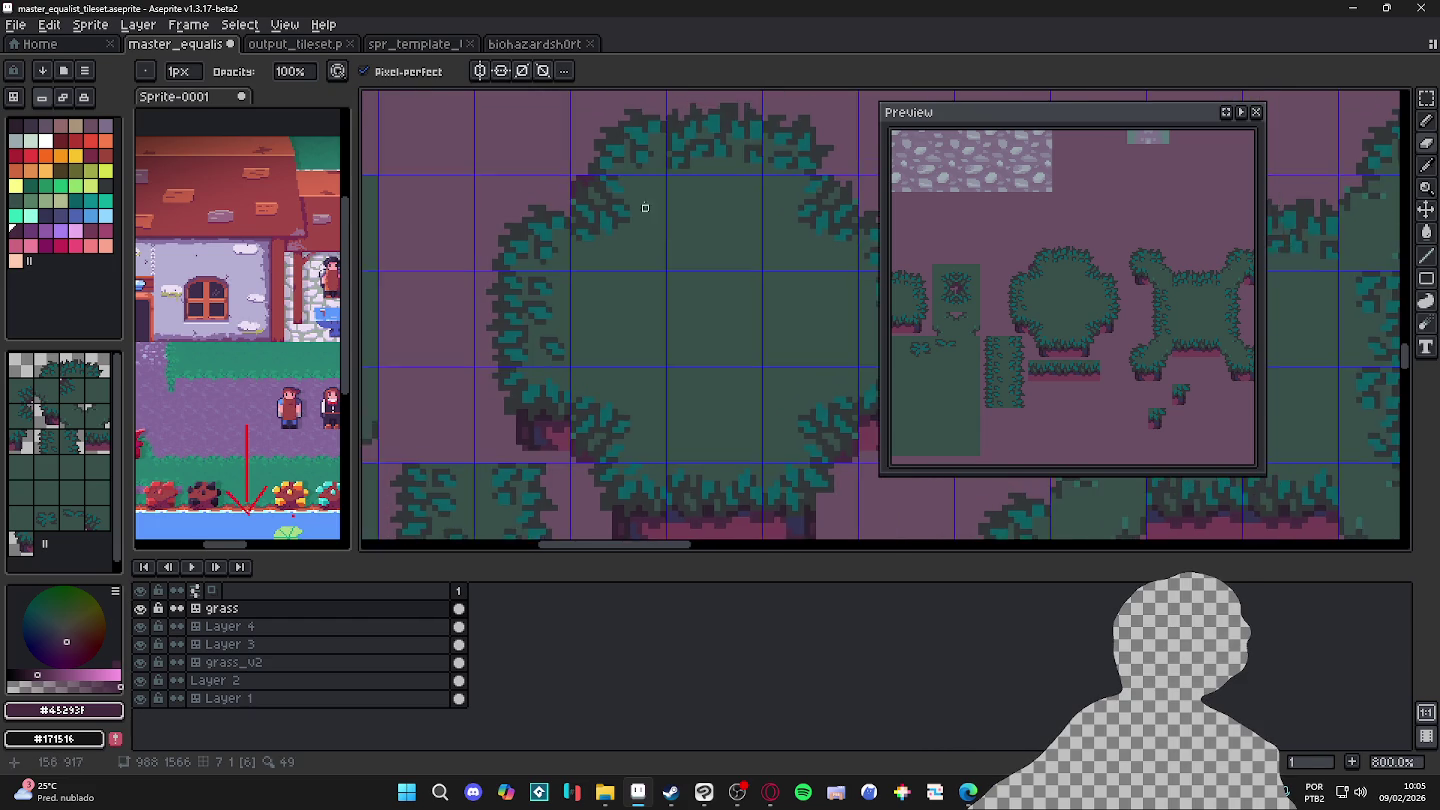
scroll(557, 183, "up", 4)
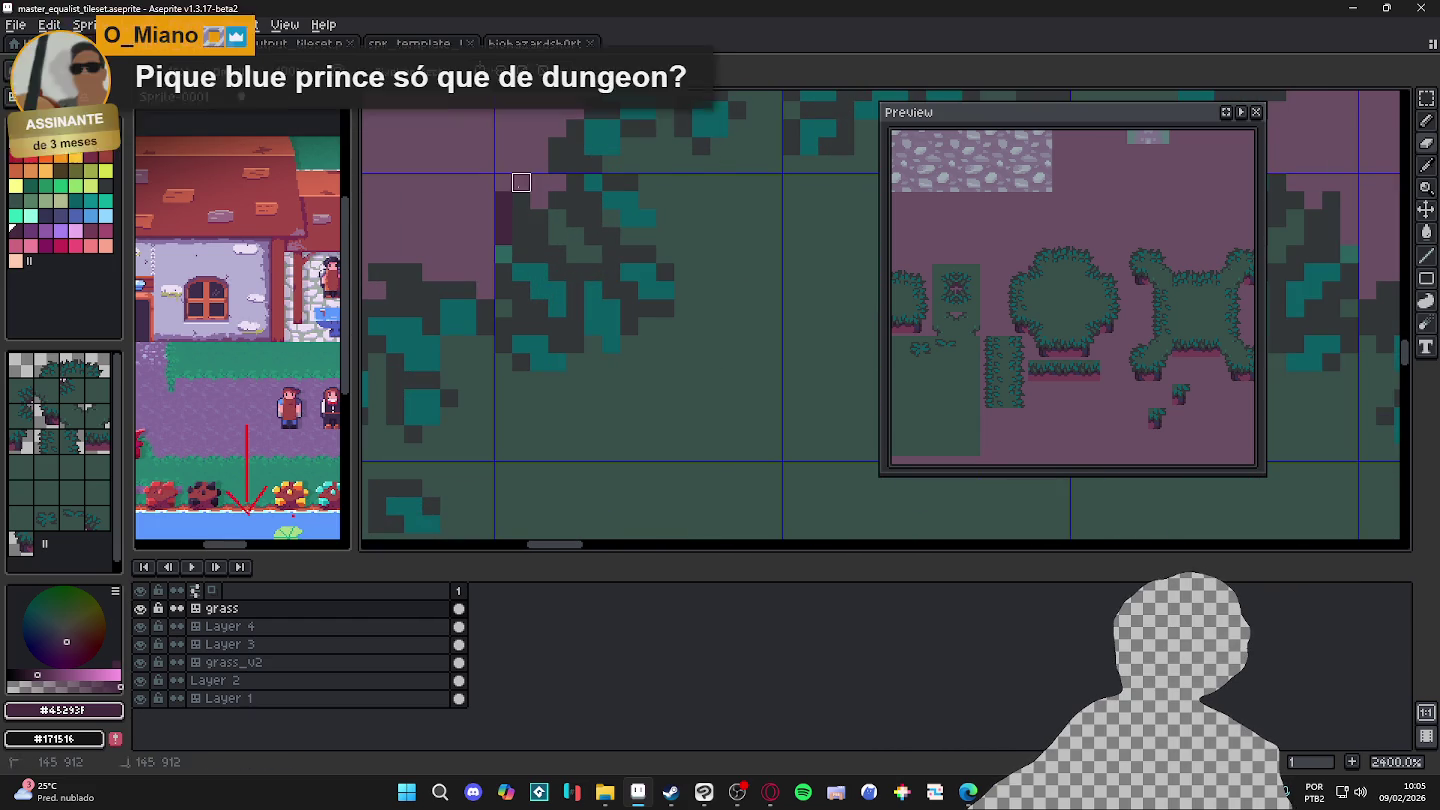
scroll(503, 236, "down", 4)
scroll(524, 241, "up", 1)
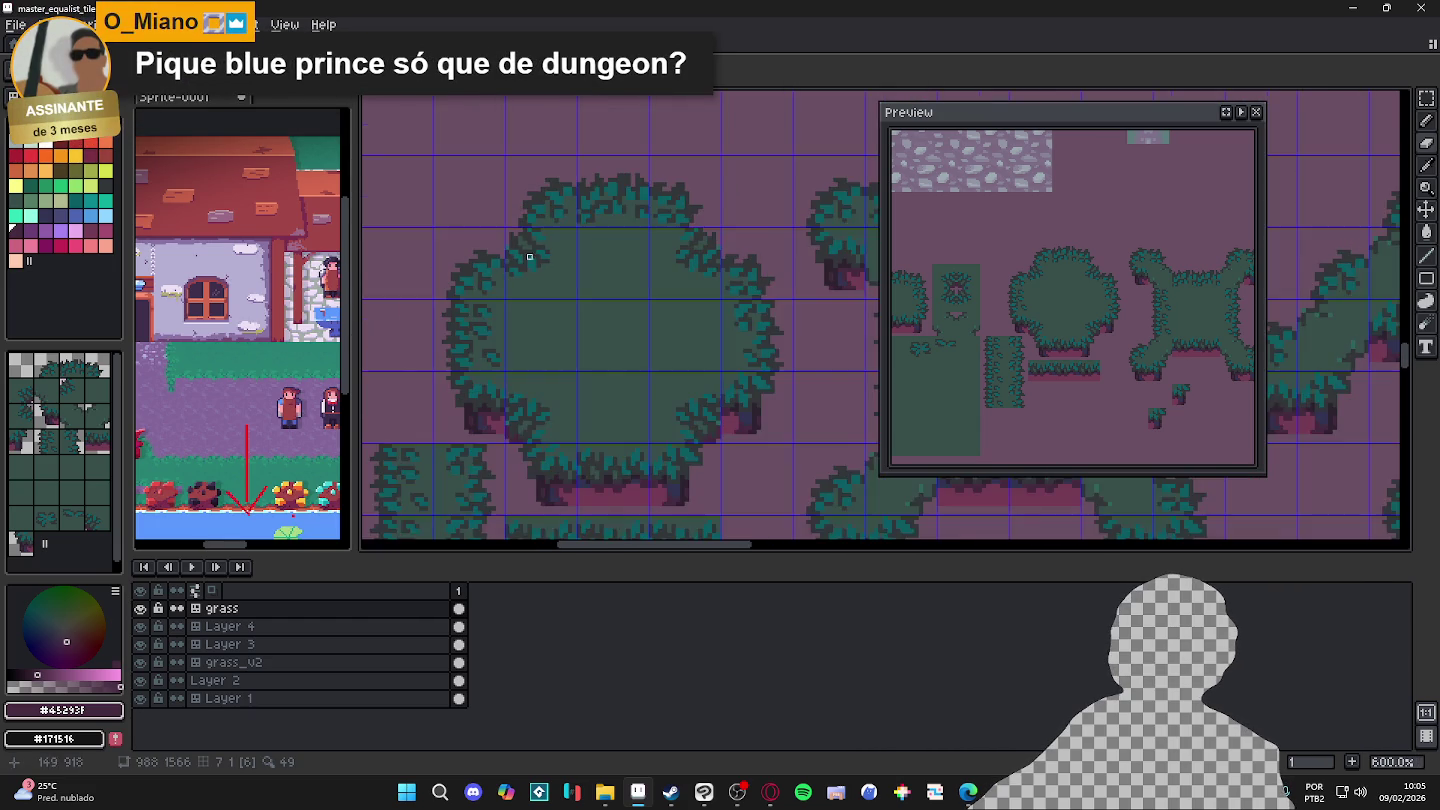
scroll(590, 311, "down", 2)
key("ctrl+s")
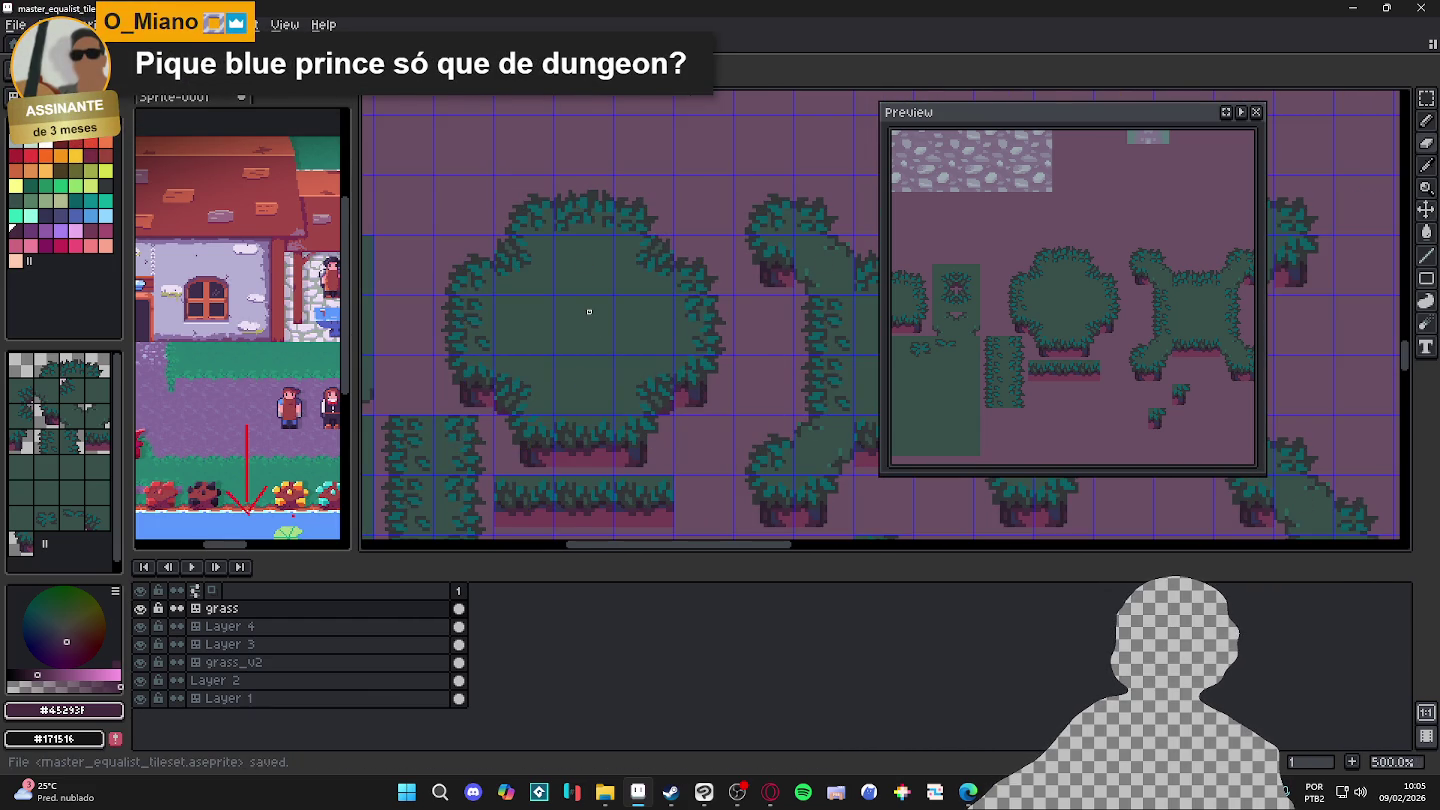
scroll(580, 320, "up", 1)
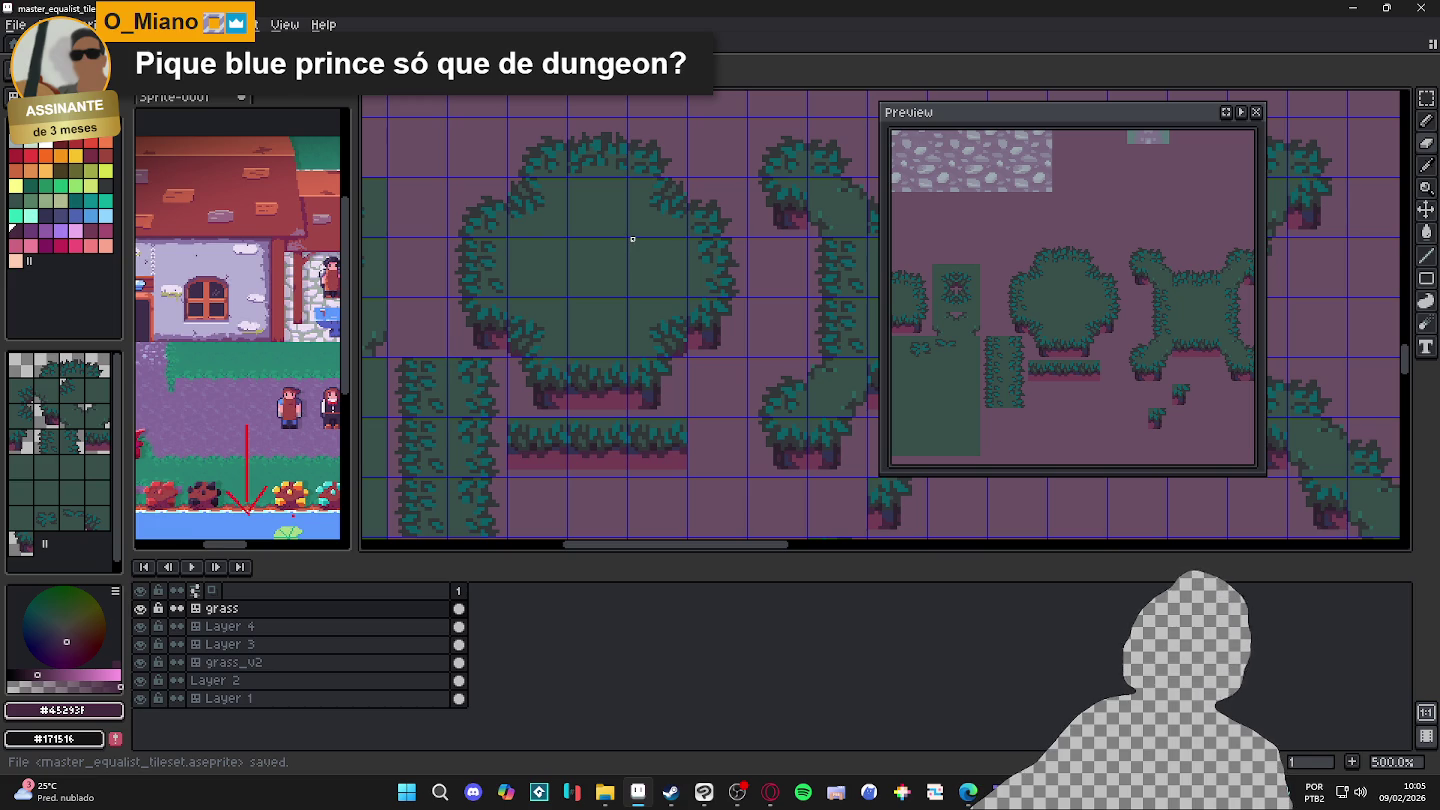